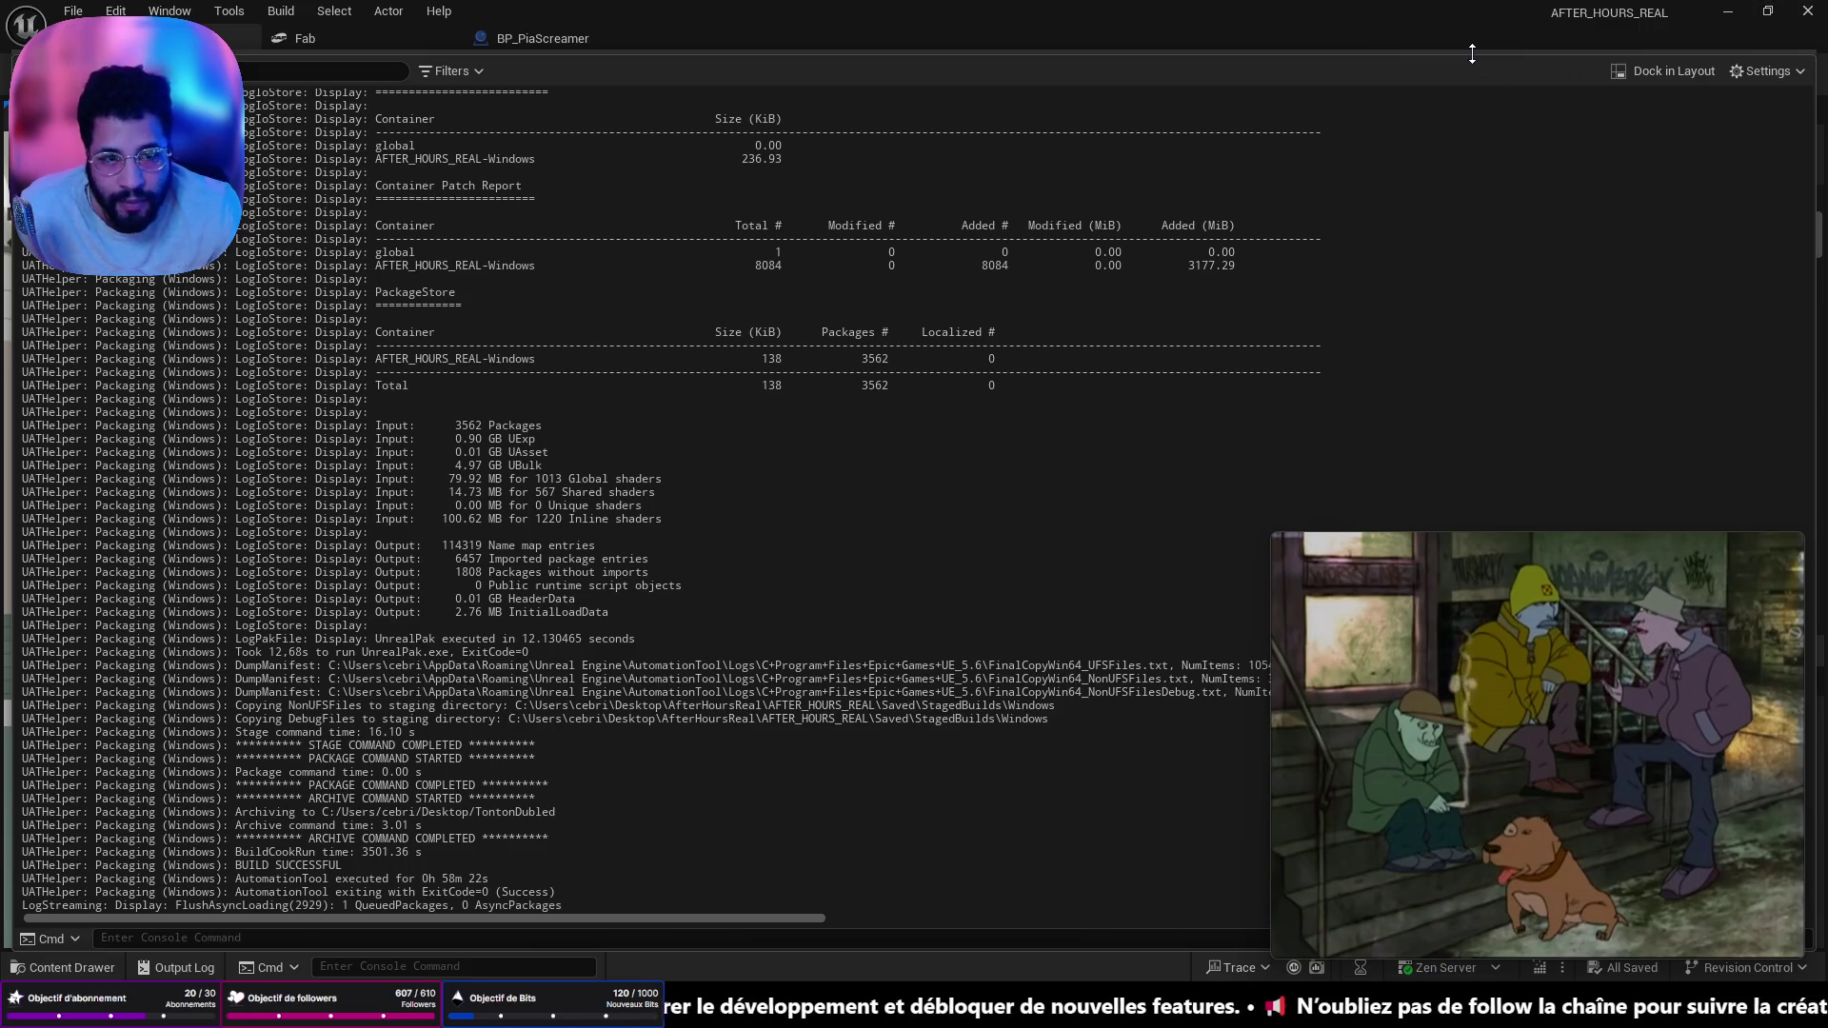
- Close the packaging Output Log and bring up Task Manager's GPU graphs
{"action": "key", "text": "ctrl+space"}
{"action": "left_click", "coordinate": [1390, 23]}
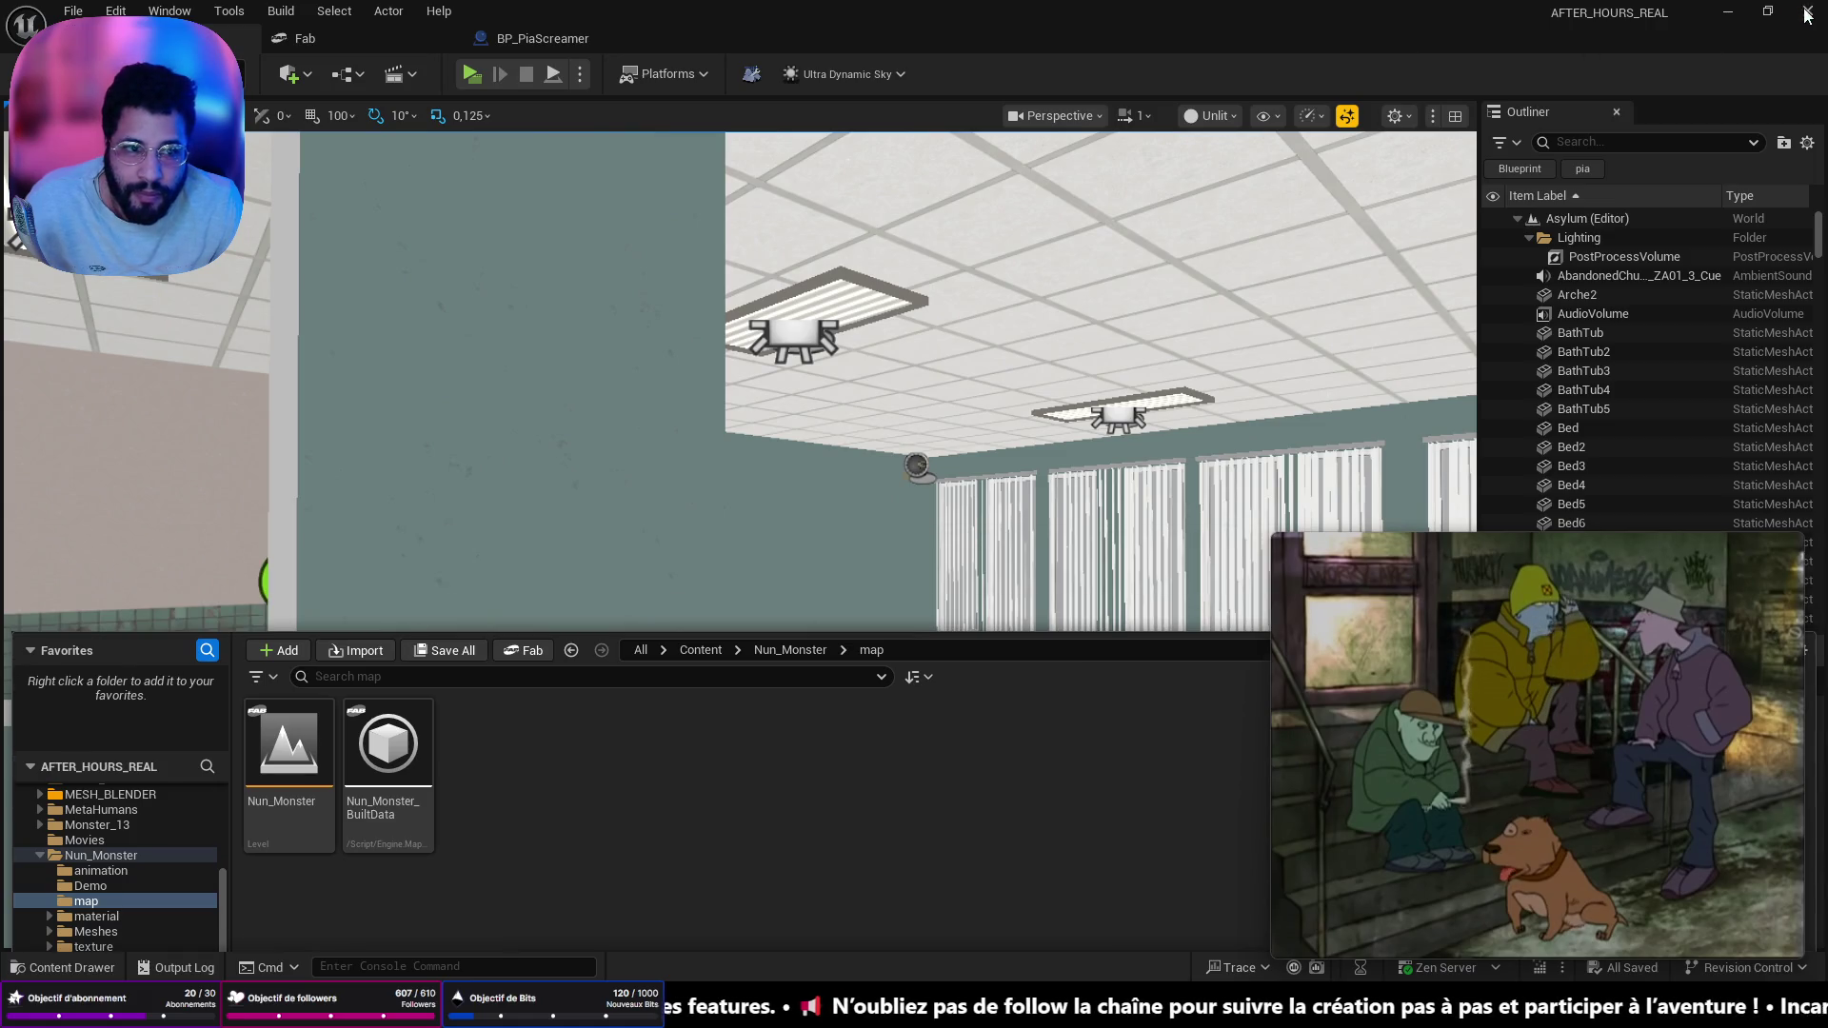
{"action": "key", "text": "ctrl+shift+Escape"}
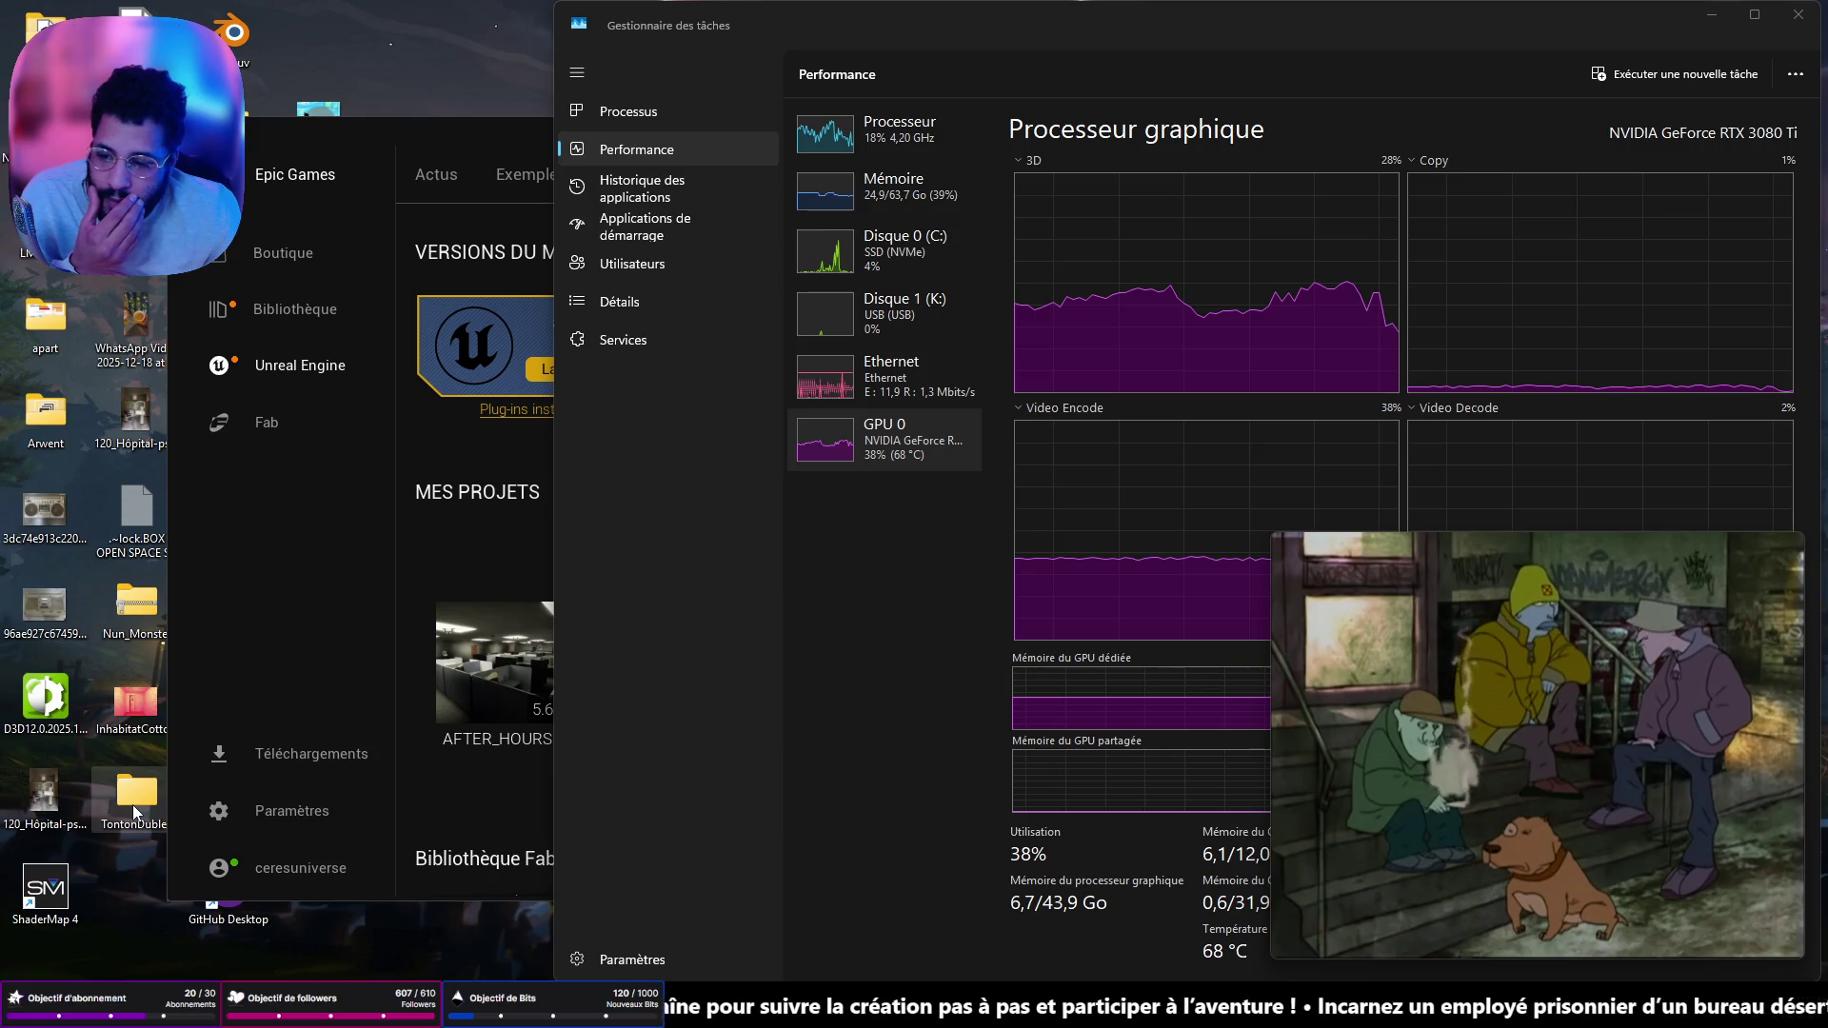
- Inspect the packaged Windows build inside the TontonDubled folder, then return to the desktop folder
{"action": "double_click", "coordinate": [136, 793]}
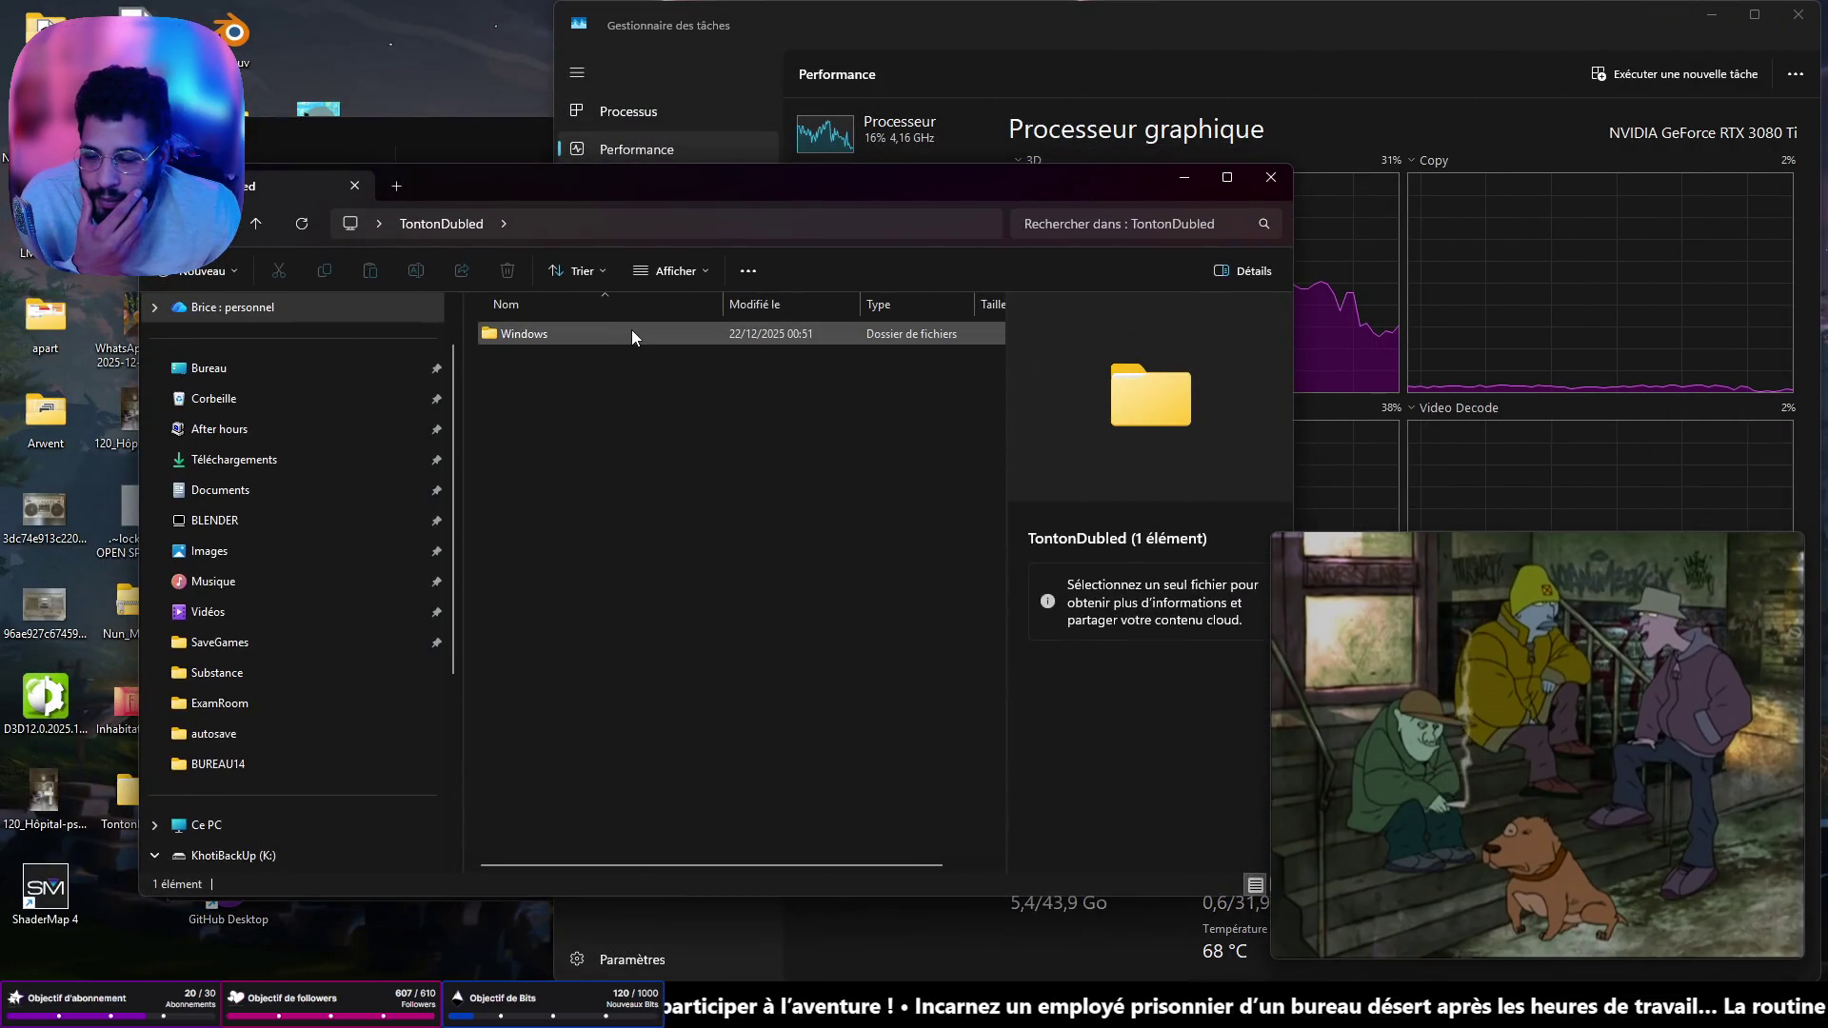
{"action": "double_click", "coordinate": [629, 331]}
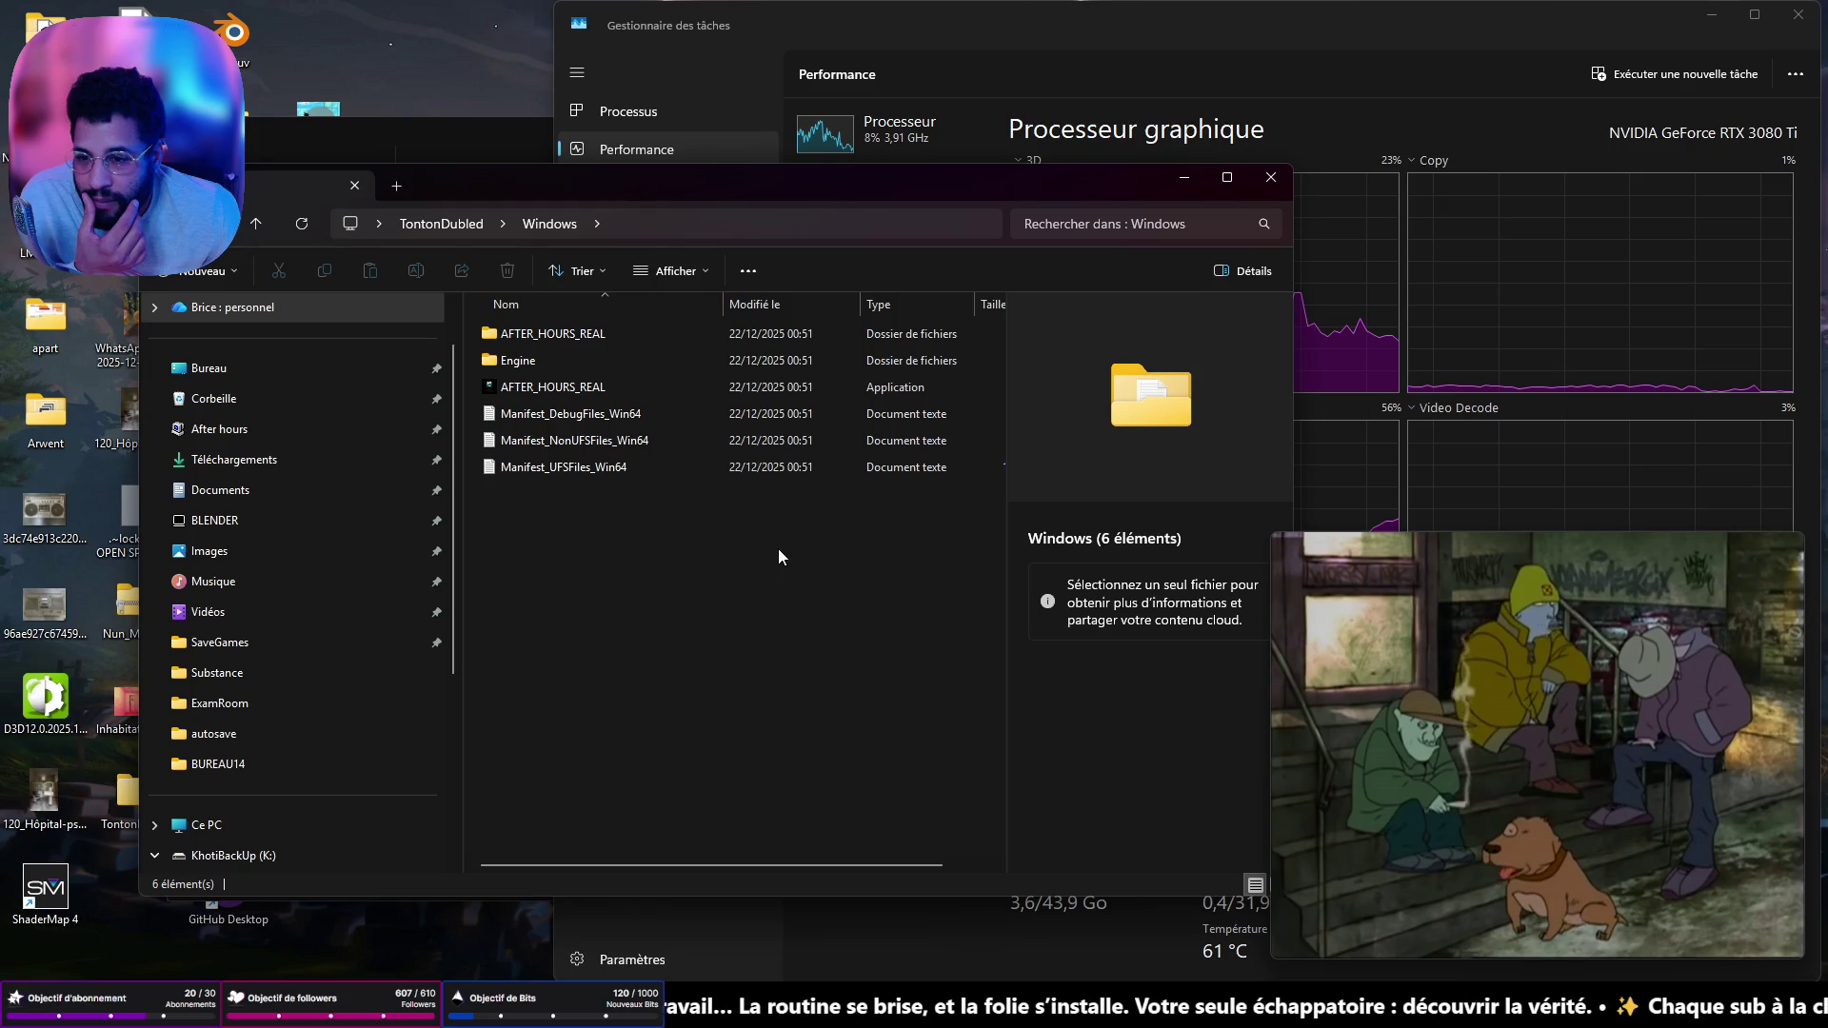
{"action": "left_click", "coordinate": [257, 222]}
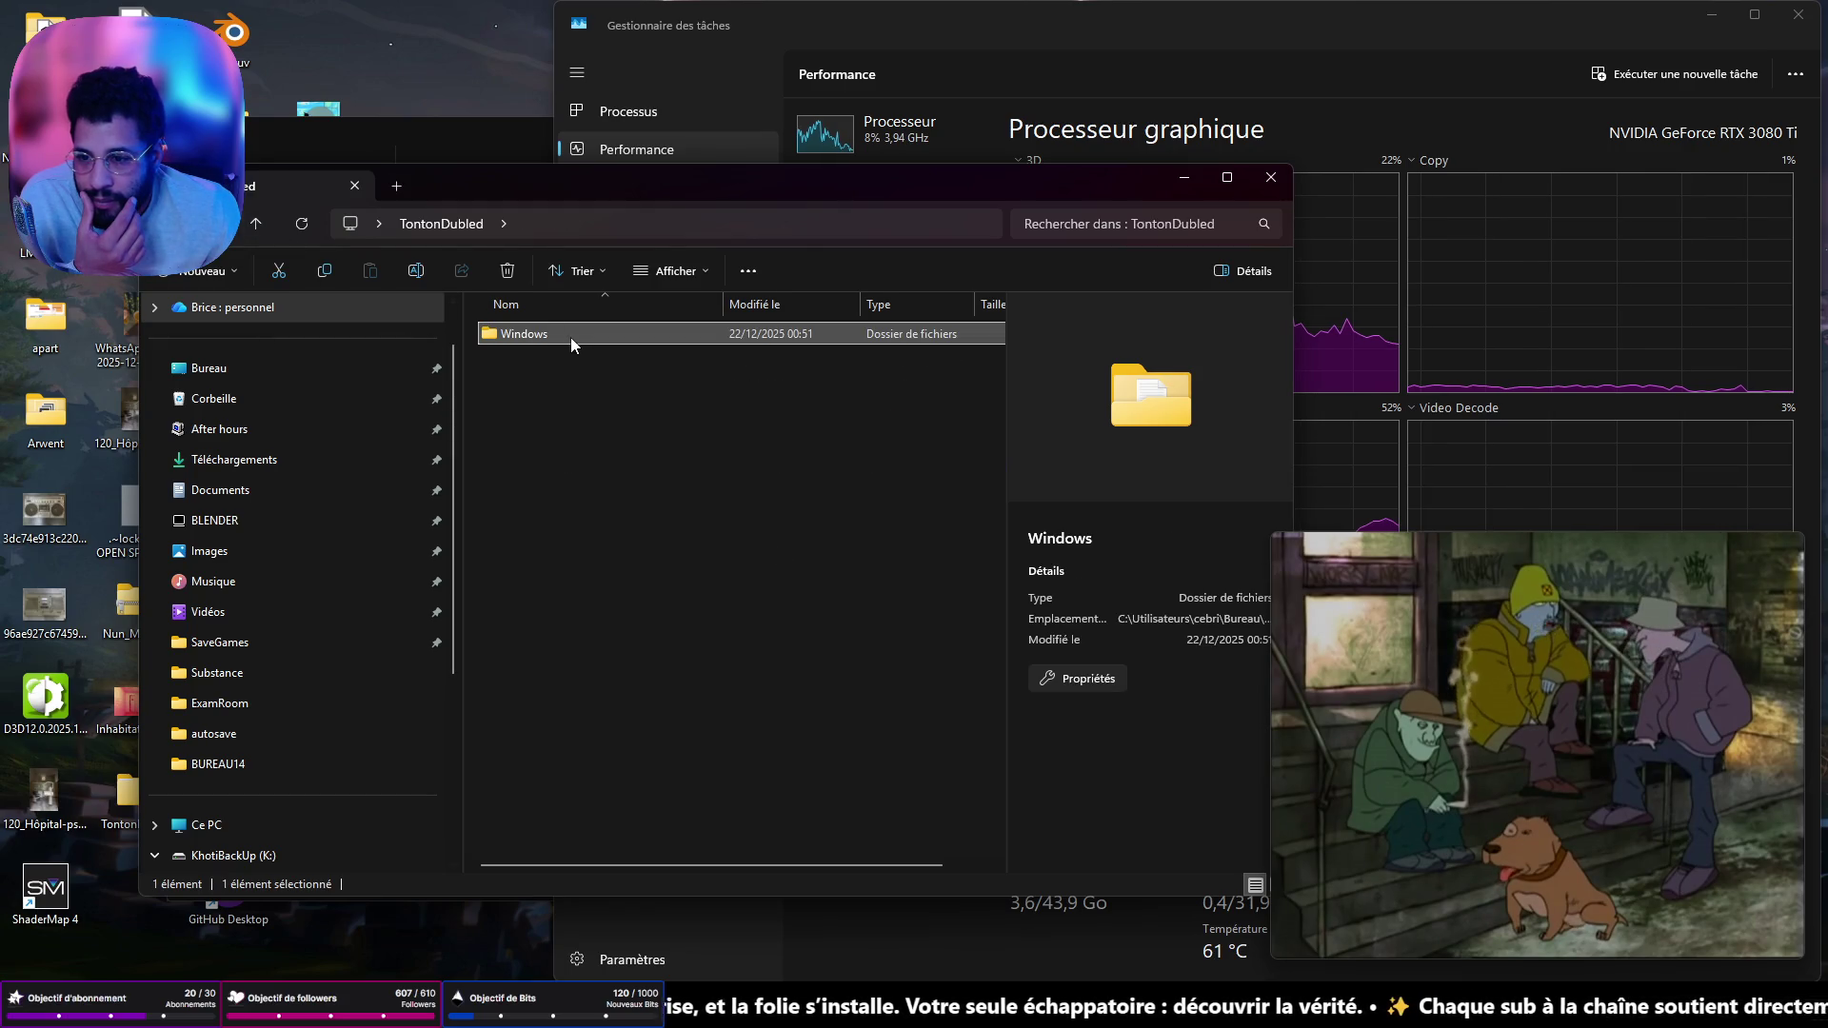
{"action": "right_click", "coordinate": [570, 338]}
{"action": "left_click", "coordinate": [253, 224]}
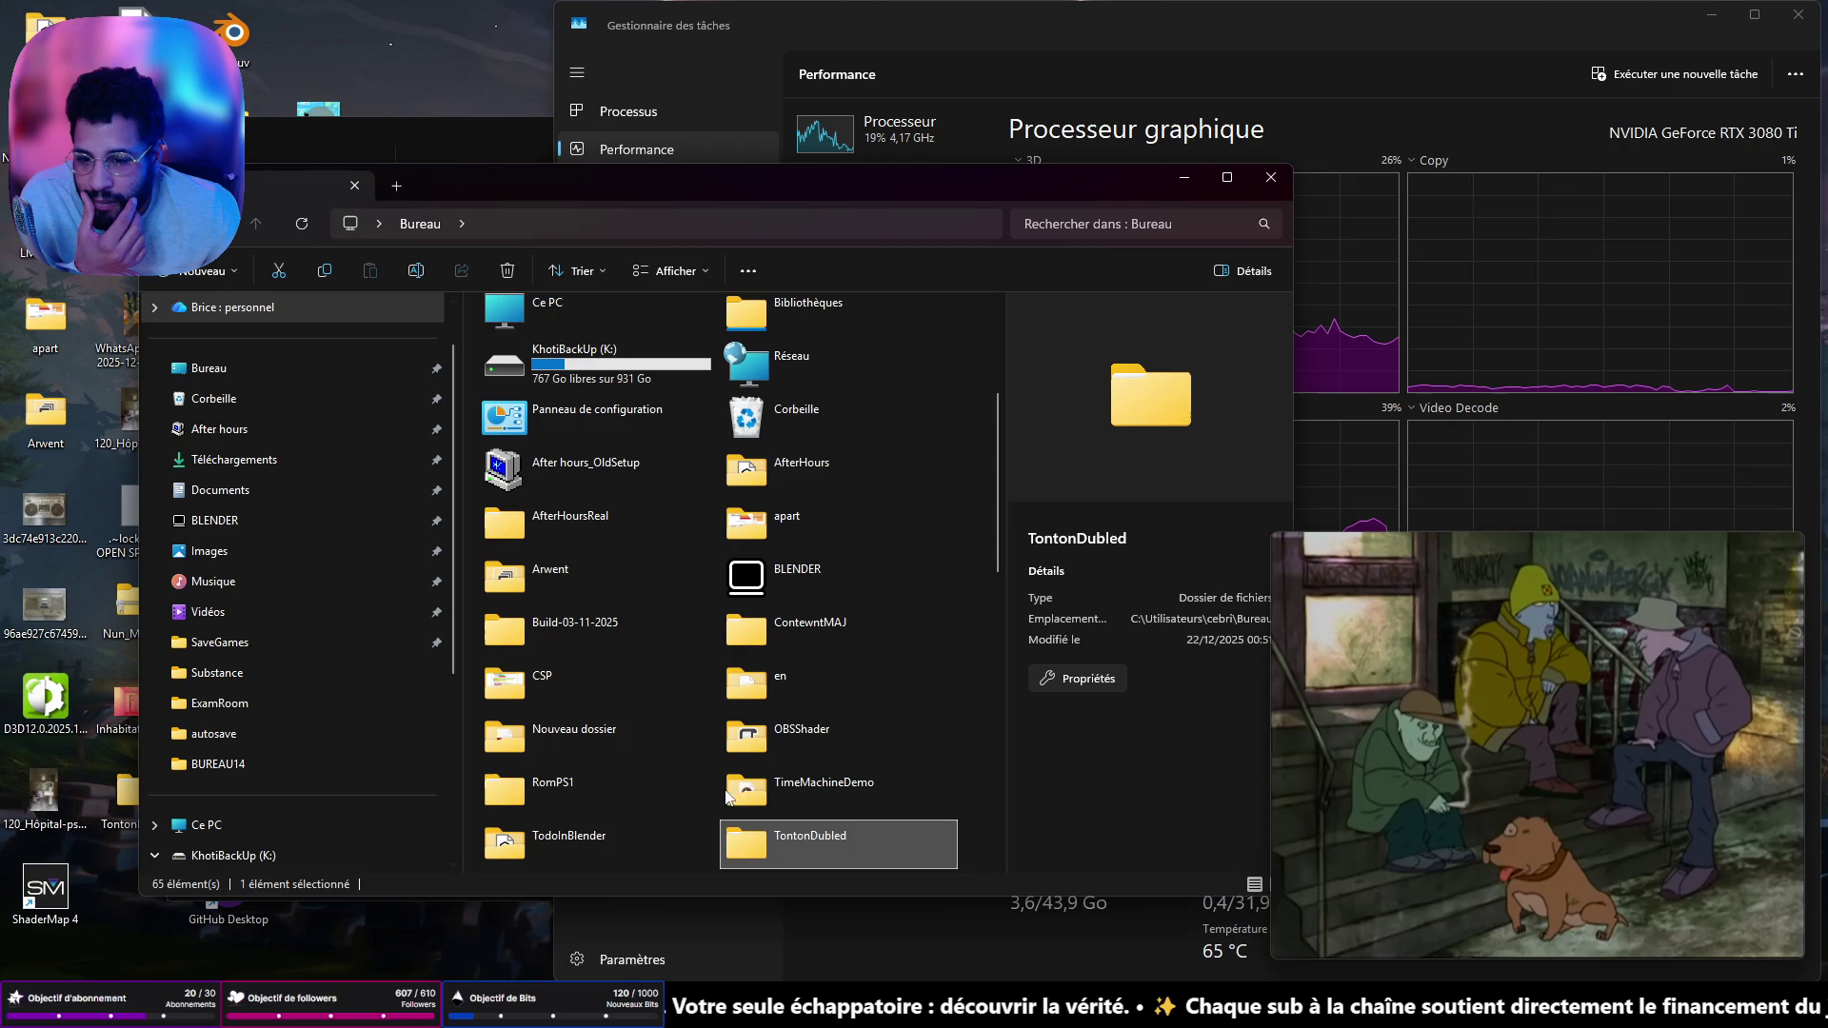
- Compress the TontonDubled folder into a ZIP archive
{"action": "right_click", "coordinate": [790, 840]}
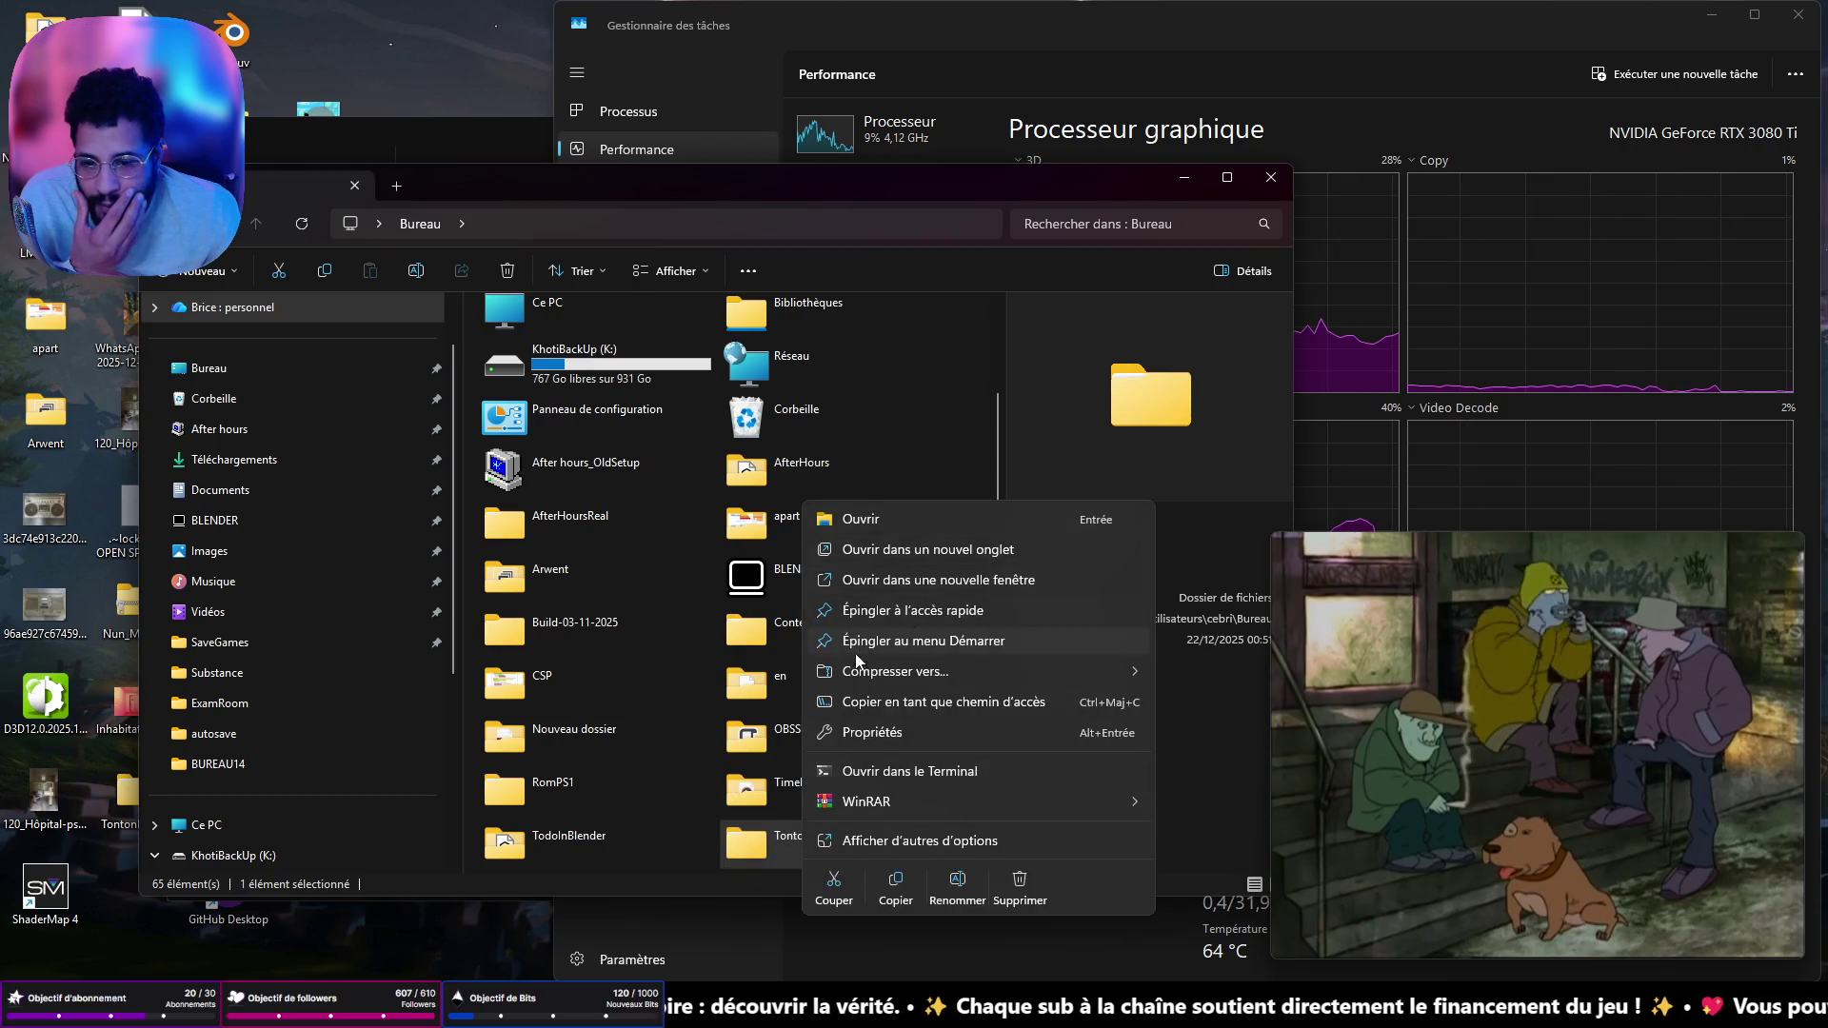
{"action": "mouse_move", "coordinate": [866, 673]}
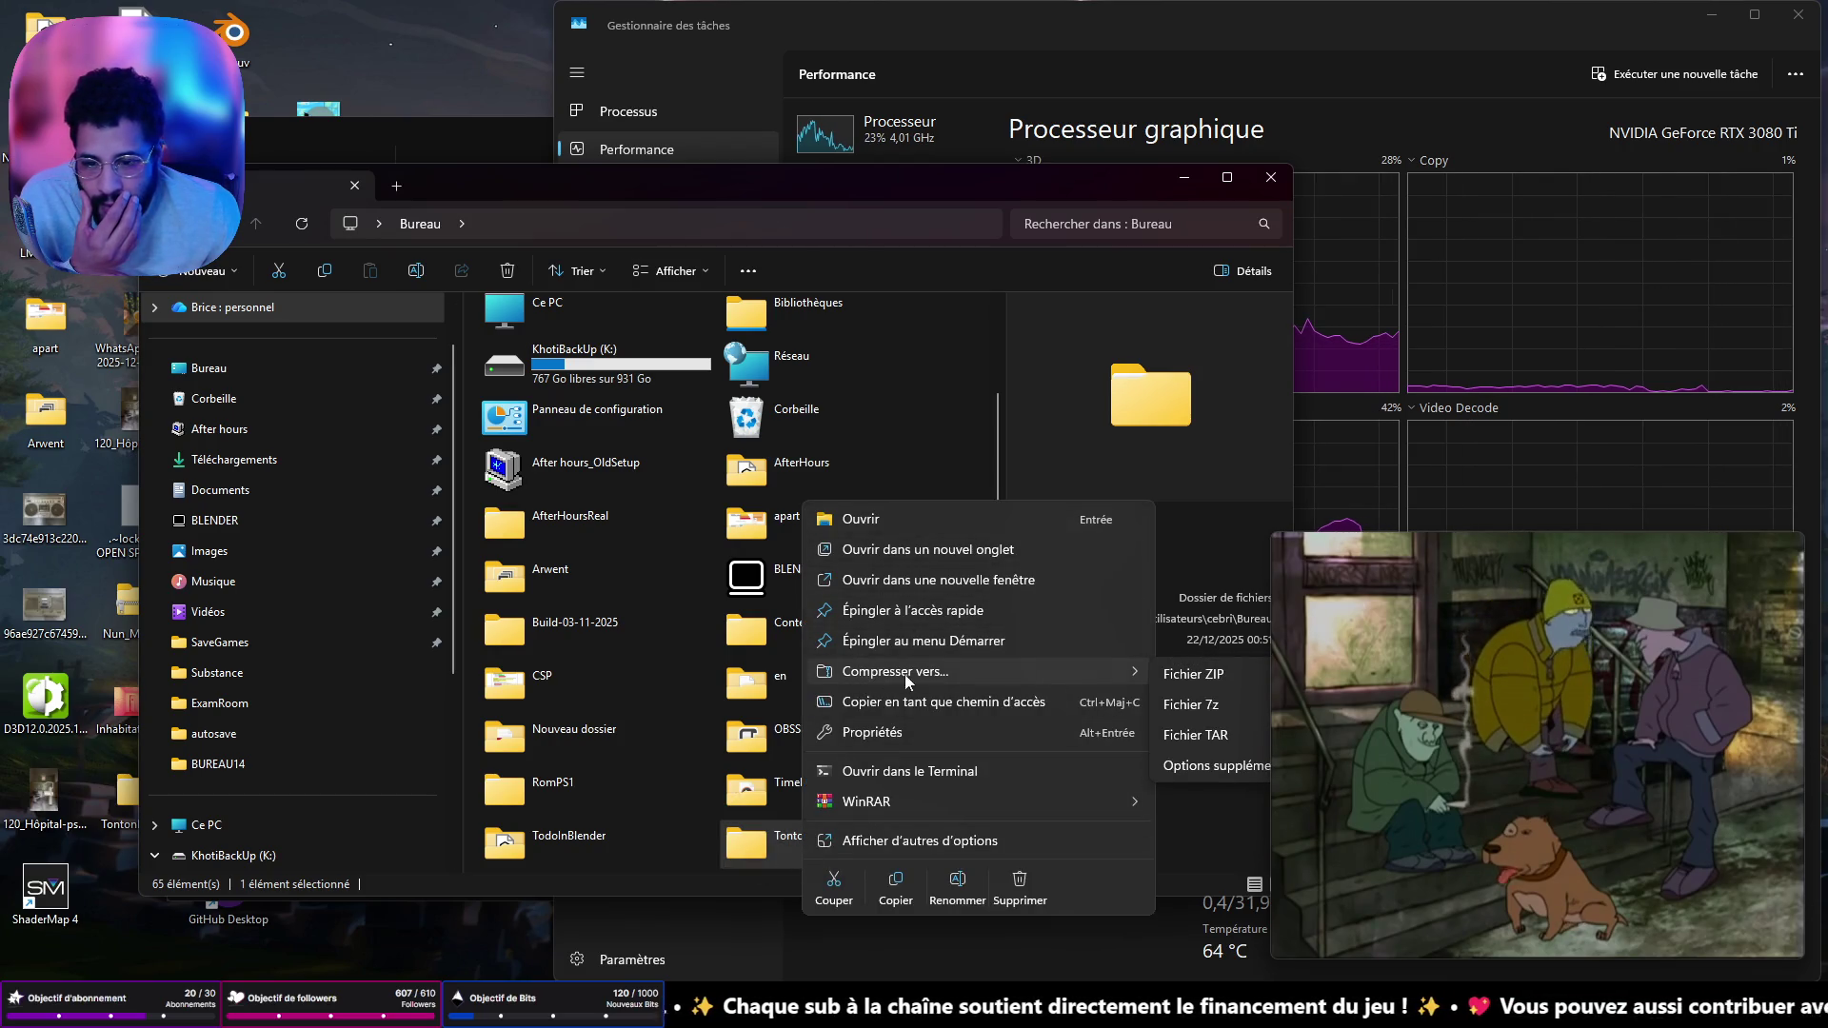
{"action": "left_click", "coordinate": [1215, 675]}
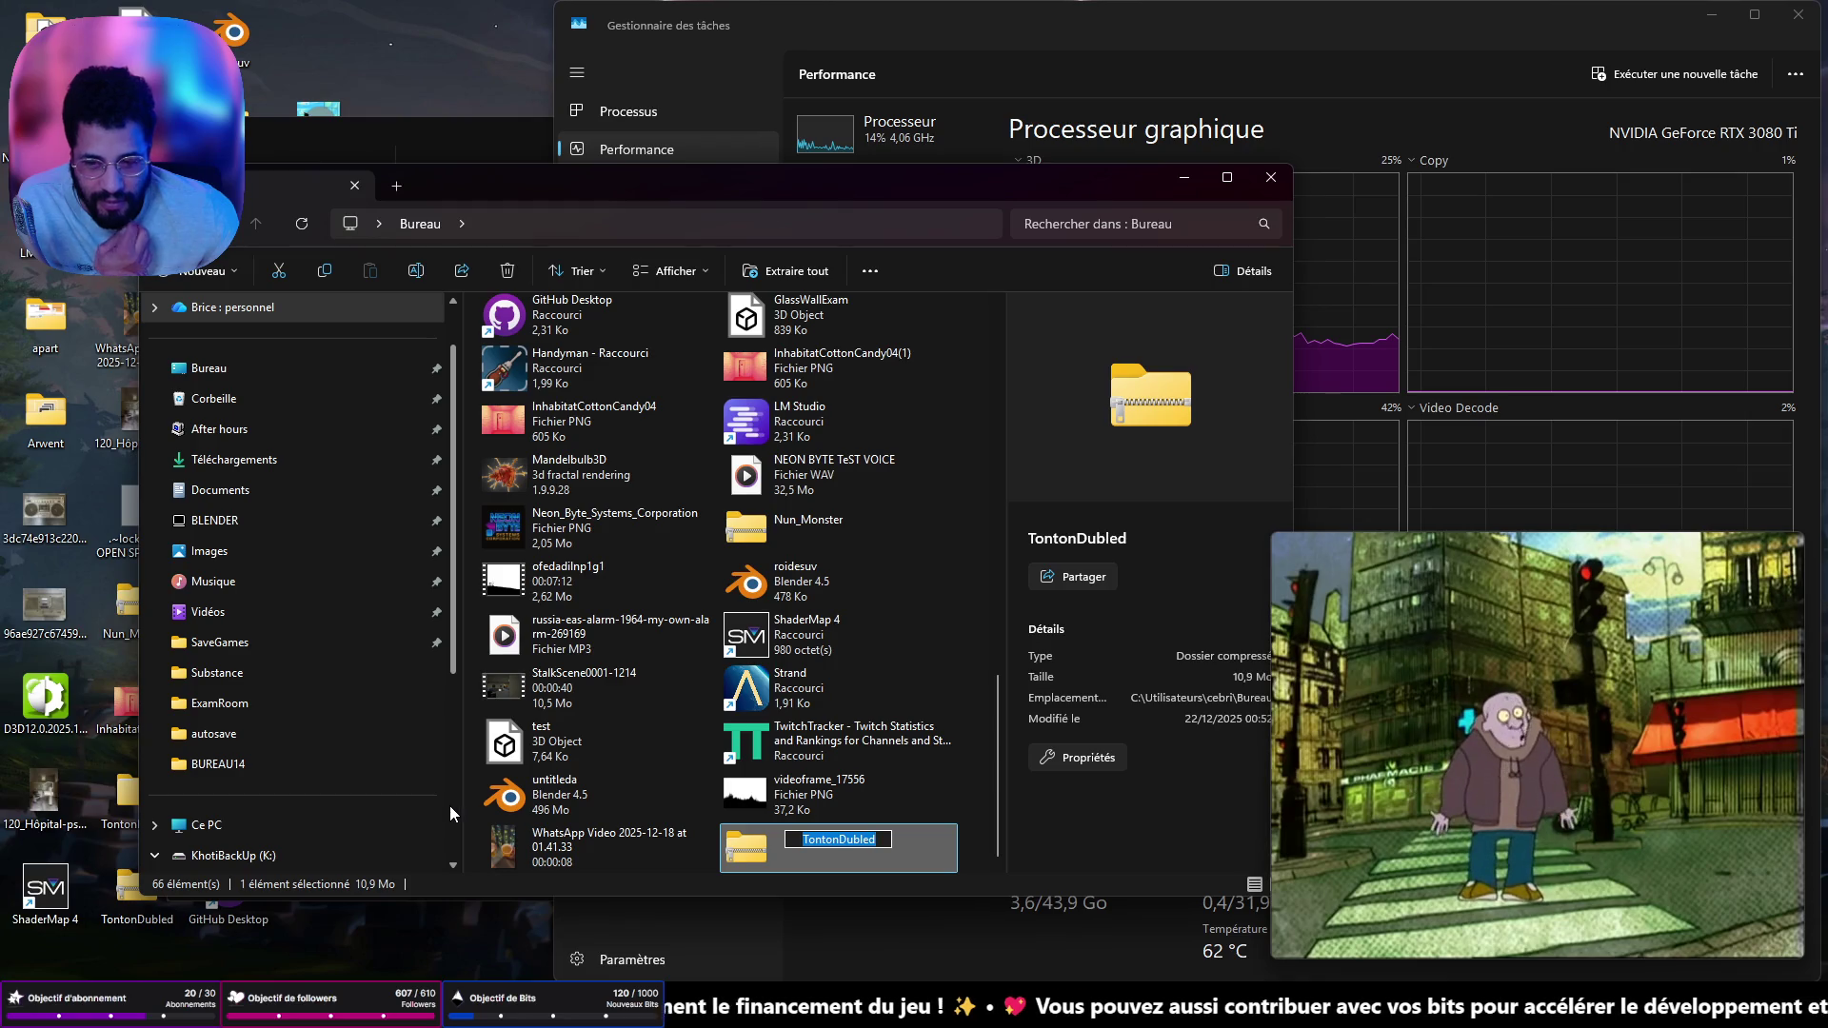
- Keep the archive named TontonDubled, load SwissTransfer in a new Chrome tab, then minimise Chrome
{"action": "key", "text": "Return"}
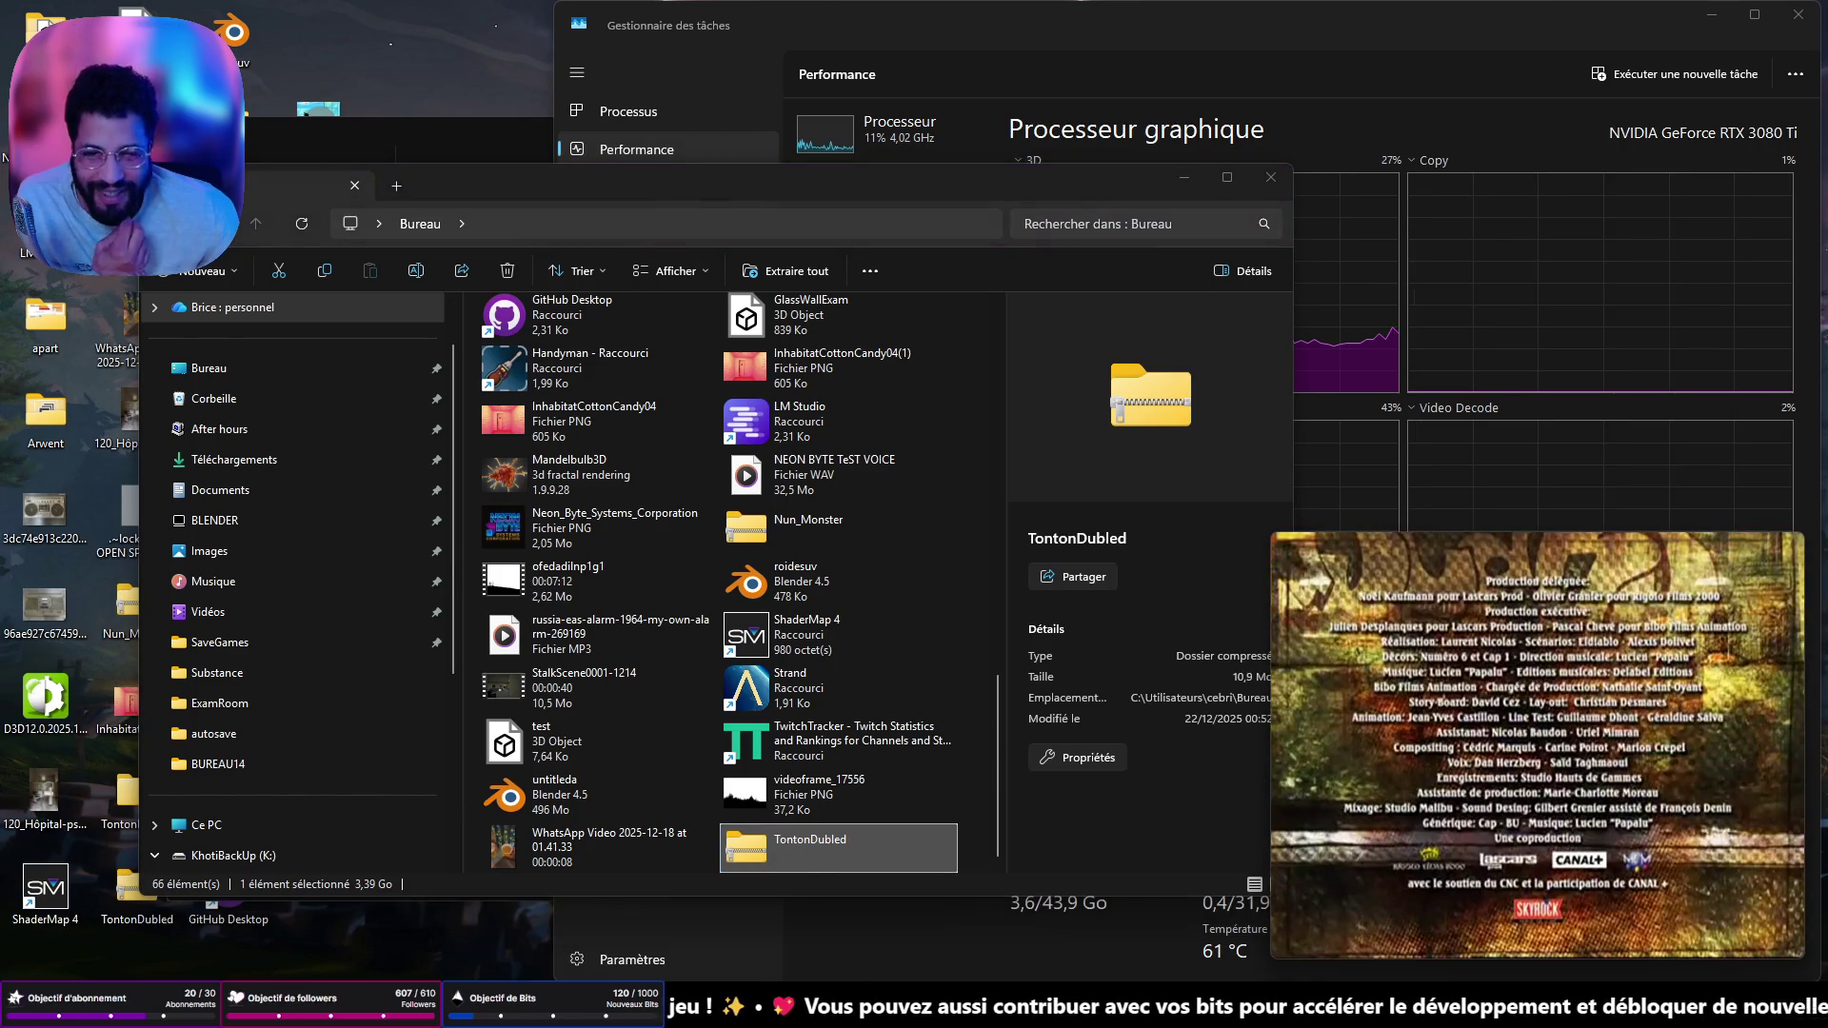
{"action": "left_click", "coordinate": [928, 945]}
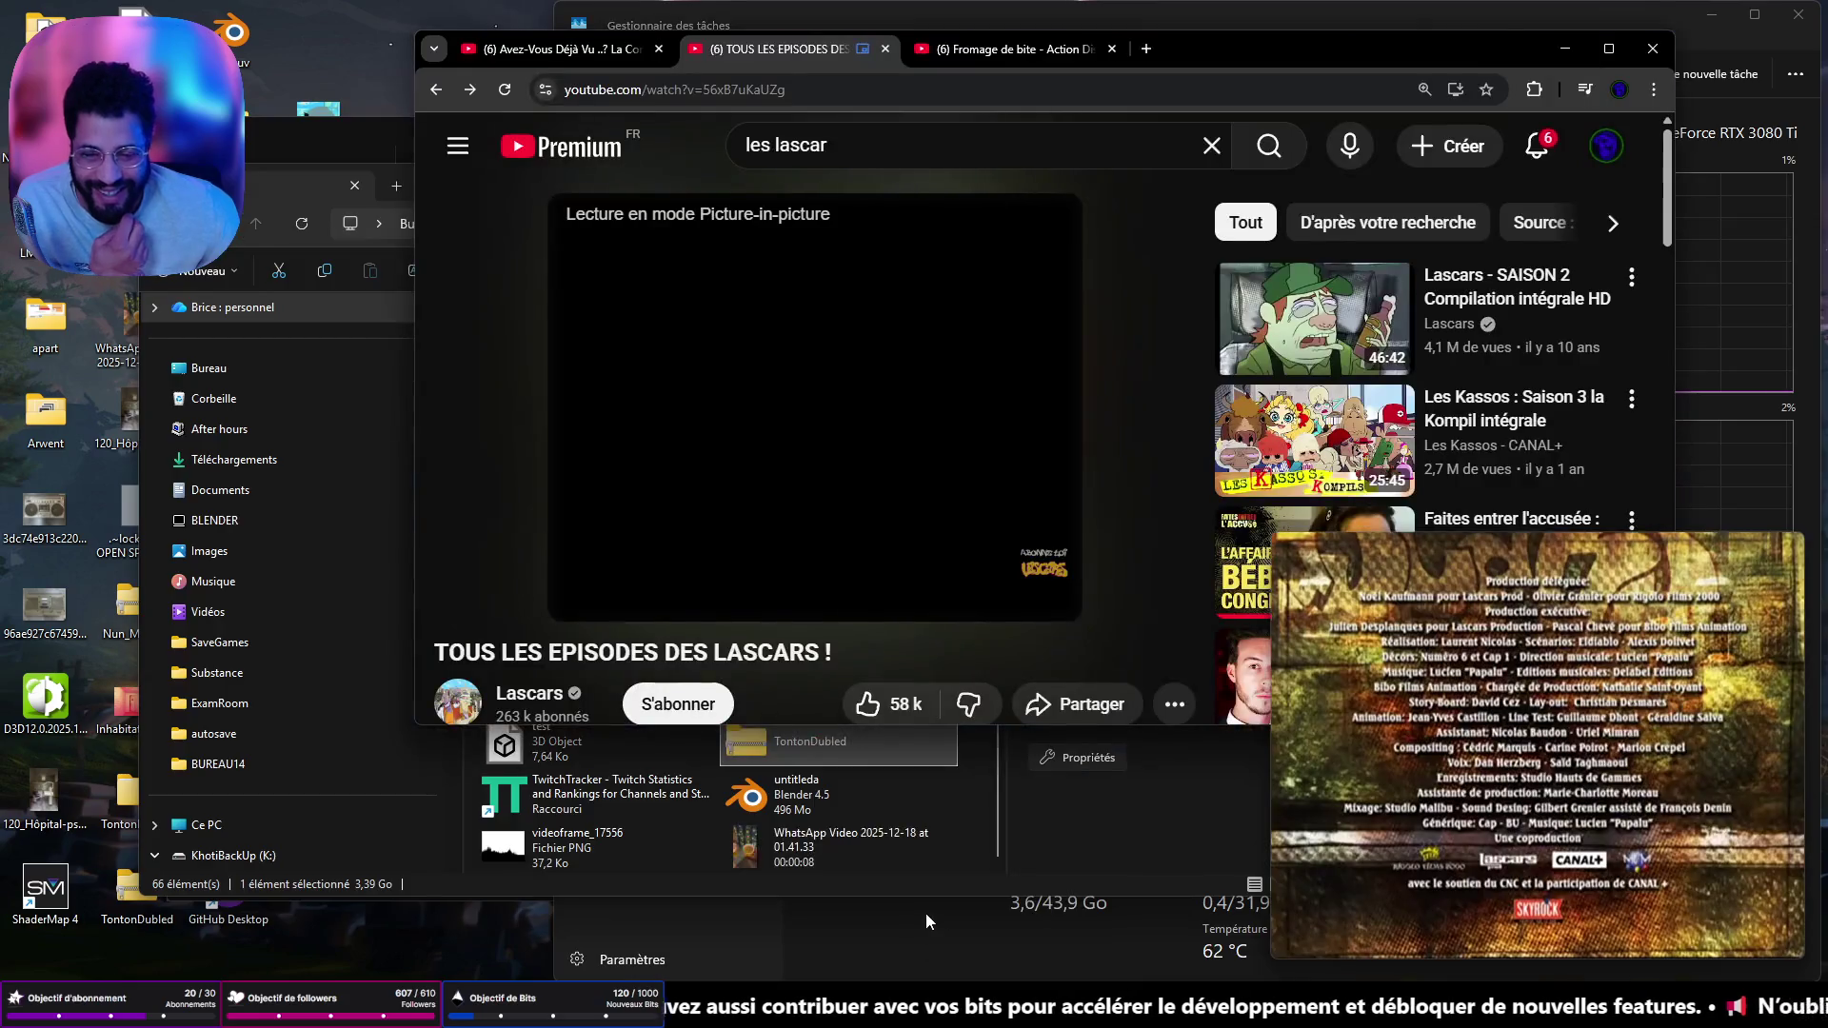
{"action": "left_click", "coordinate": [1128, 52]}
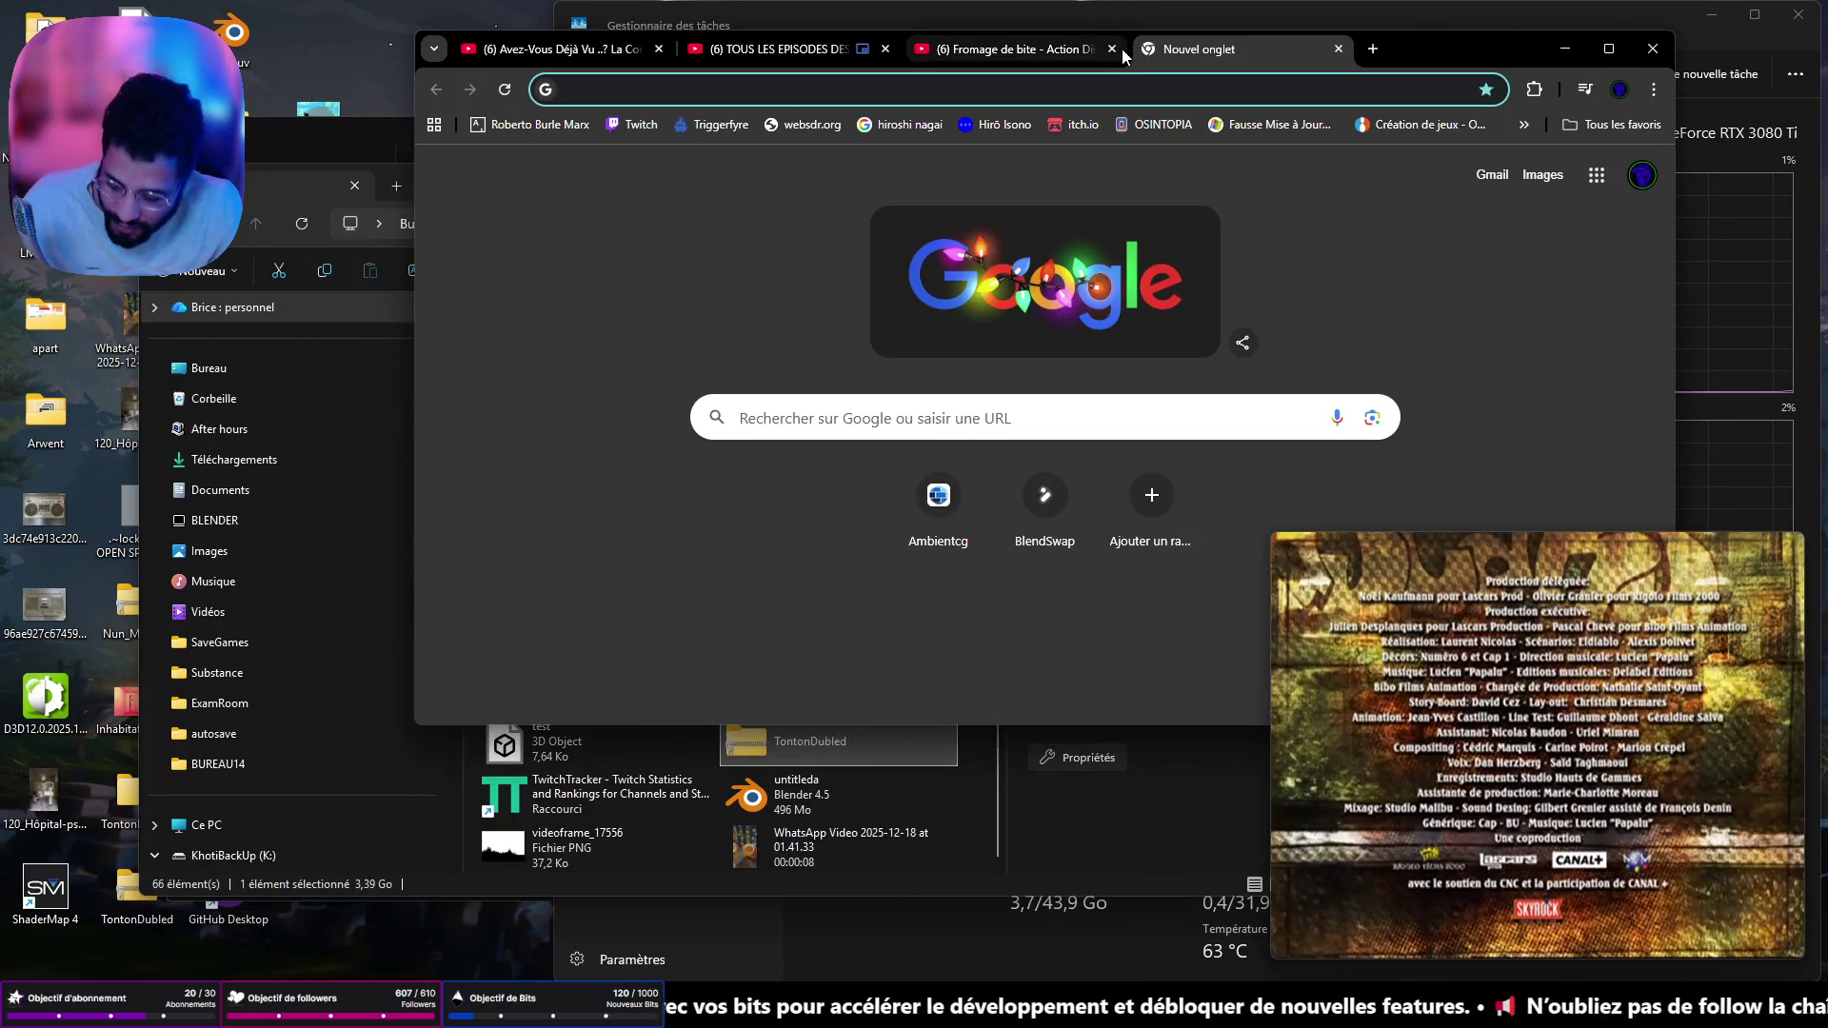
{"action": "type", "text": "swiss"}
{"action": "key", "text": "Return"}
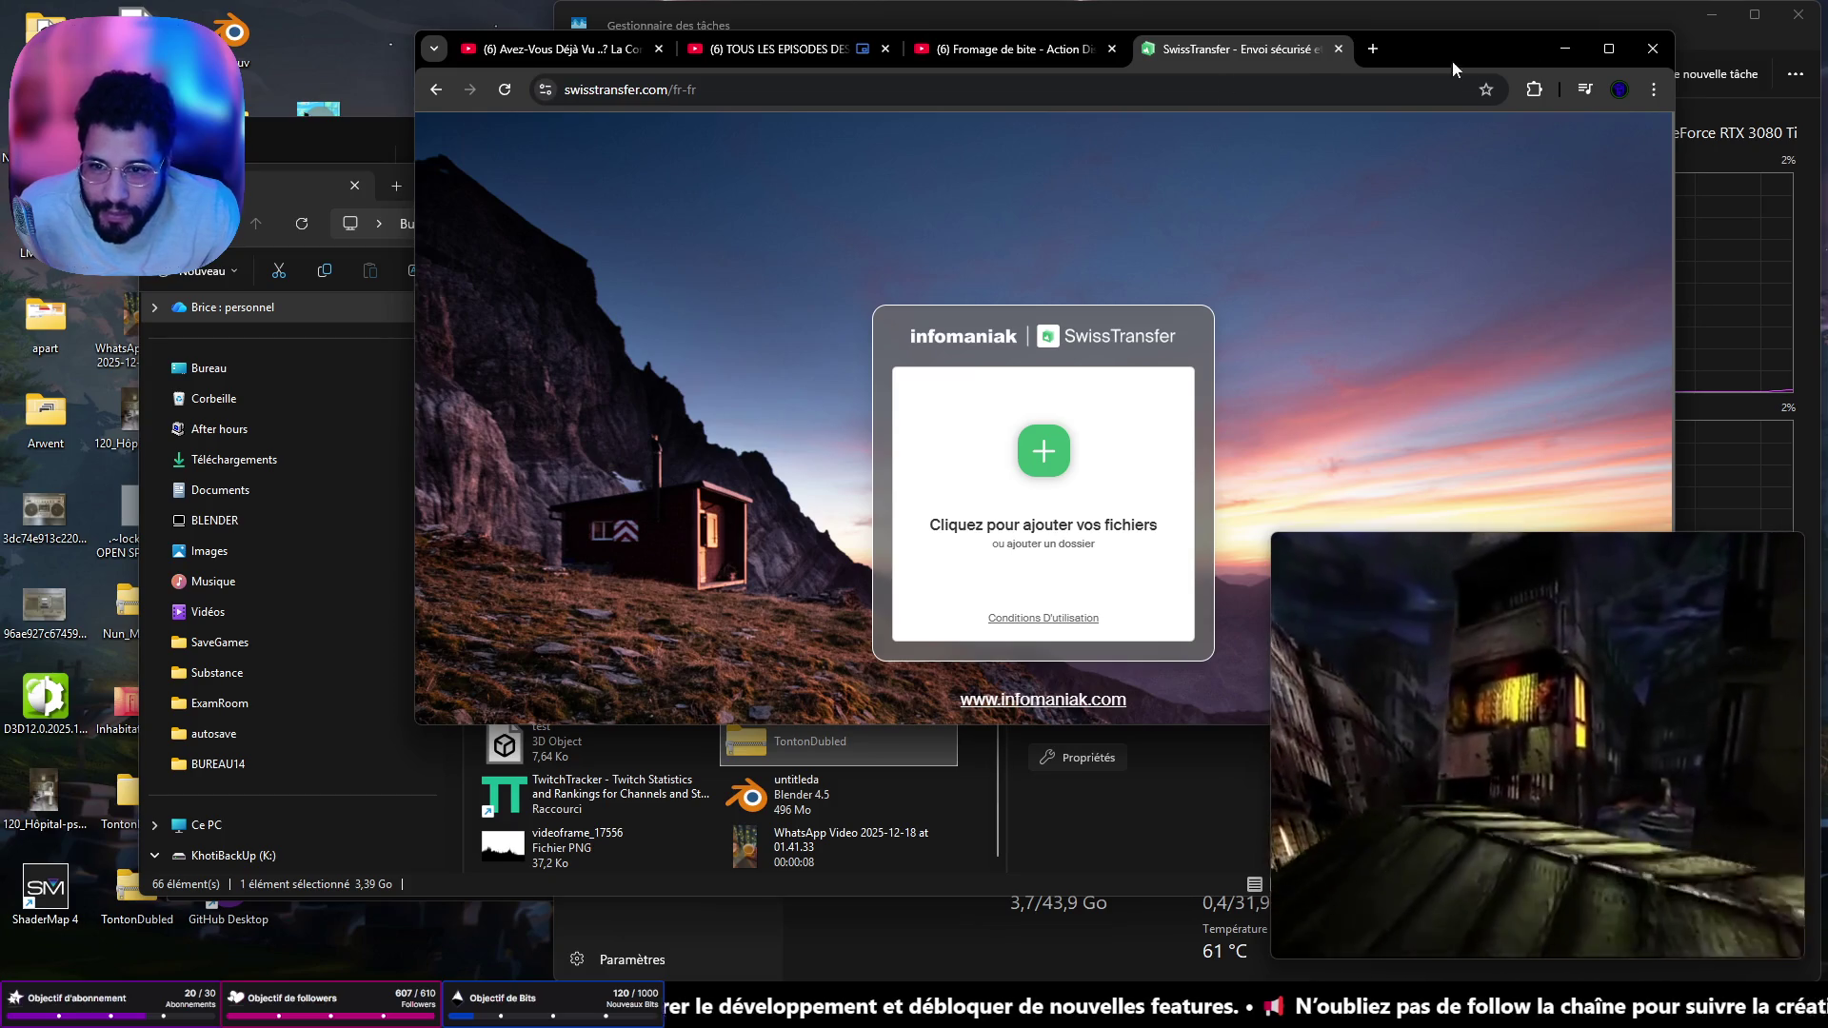
{"action": "left_click", "coordinate": [1564, 49]}
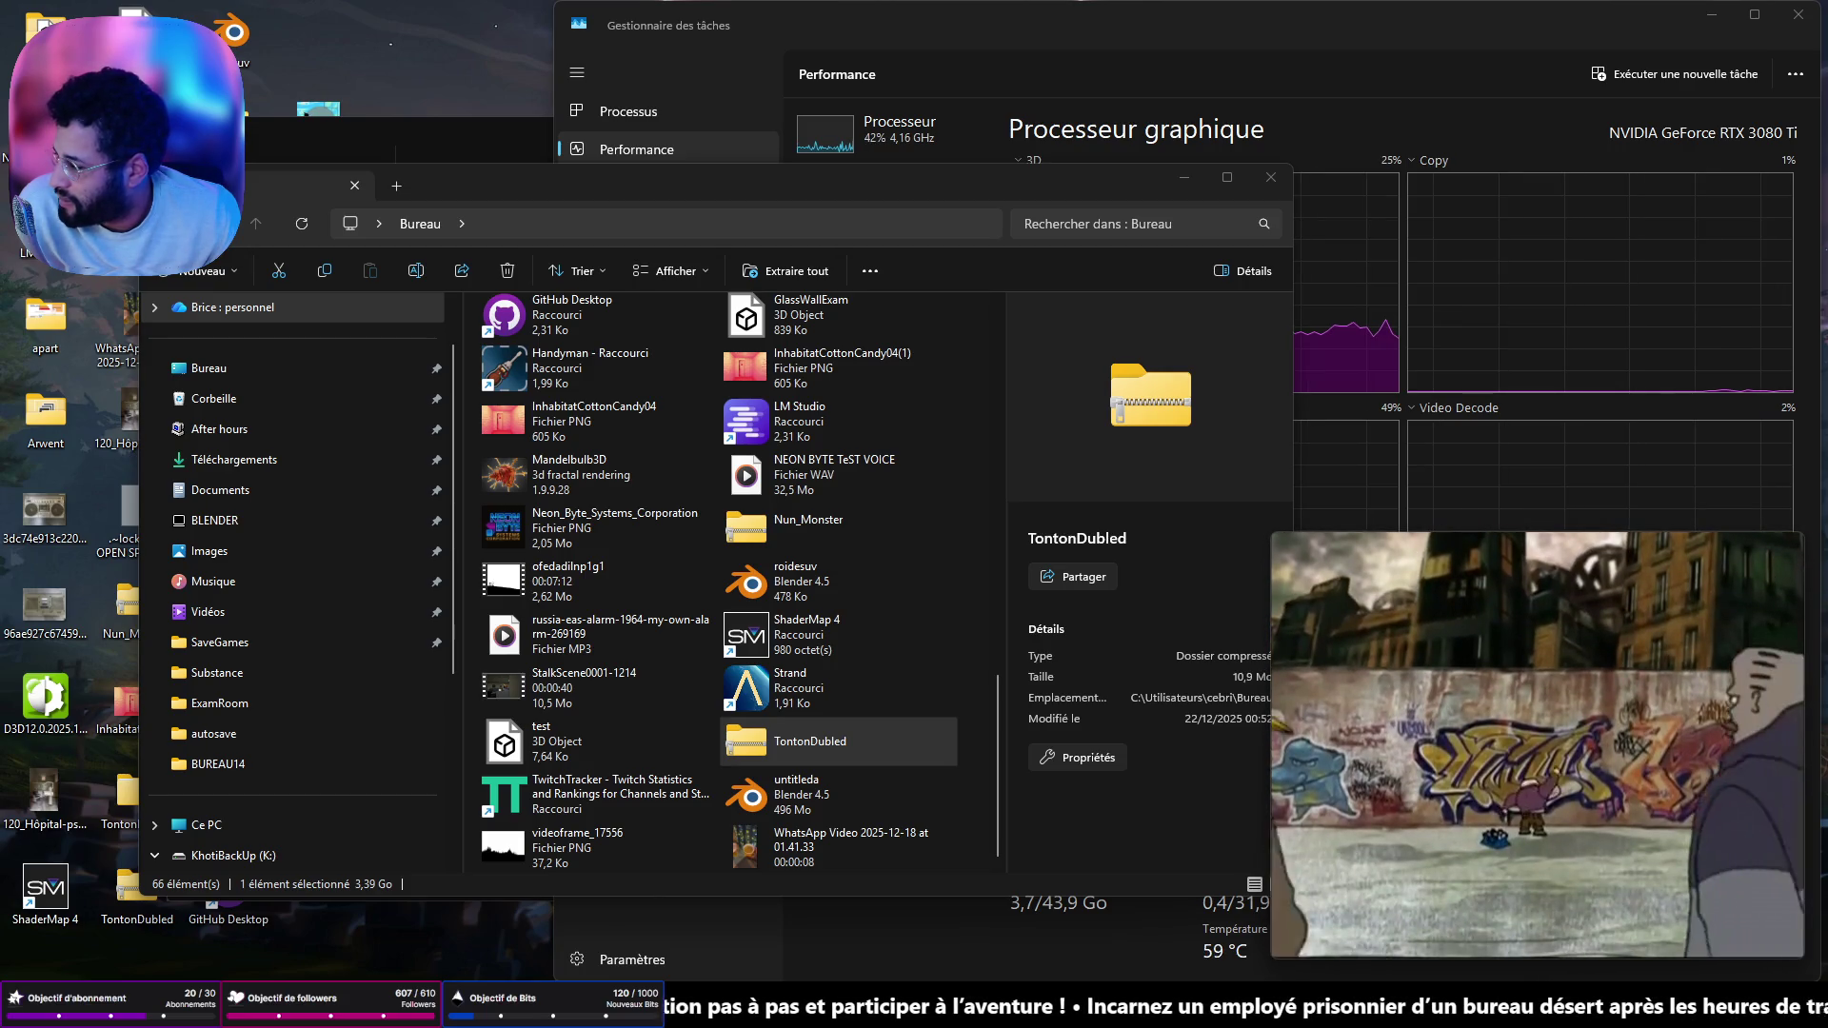
- Minimise the File Explorer window, then bring Discord forward from the taskbar
{"action": "left_click", "coordinate": [1190, 174]}
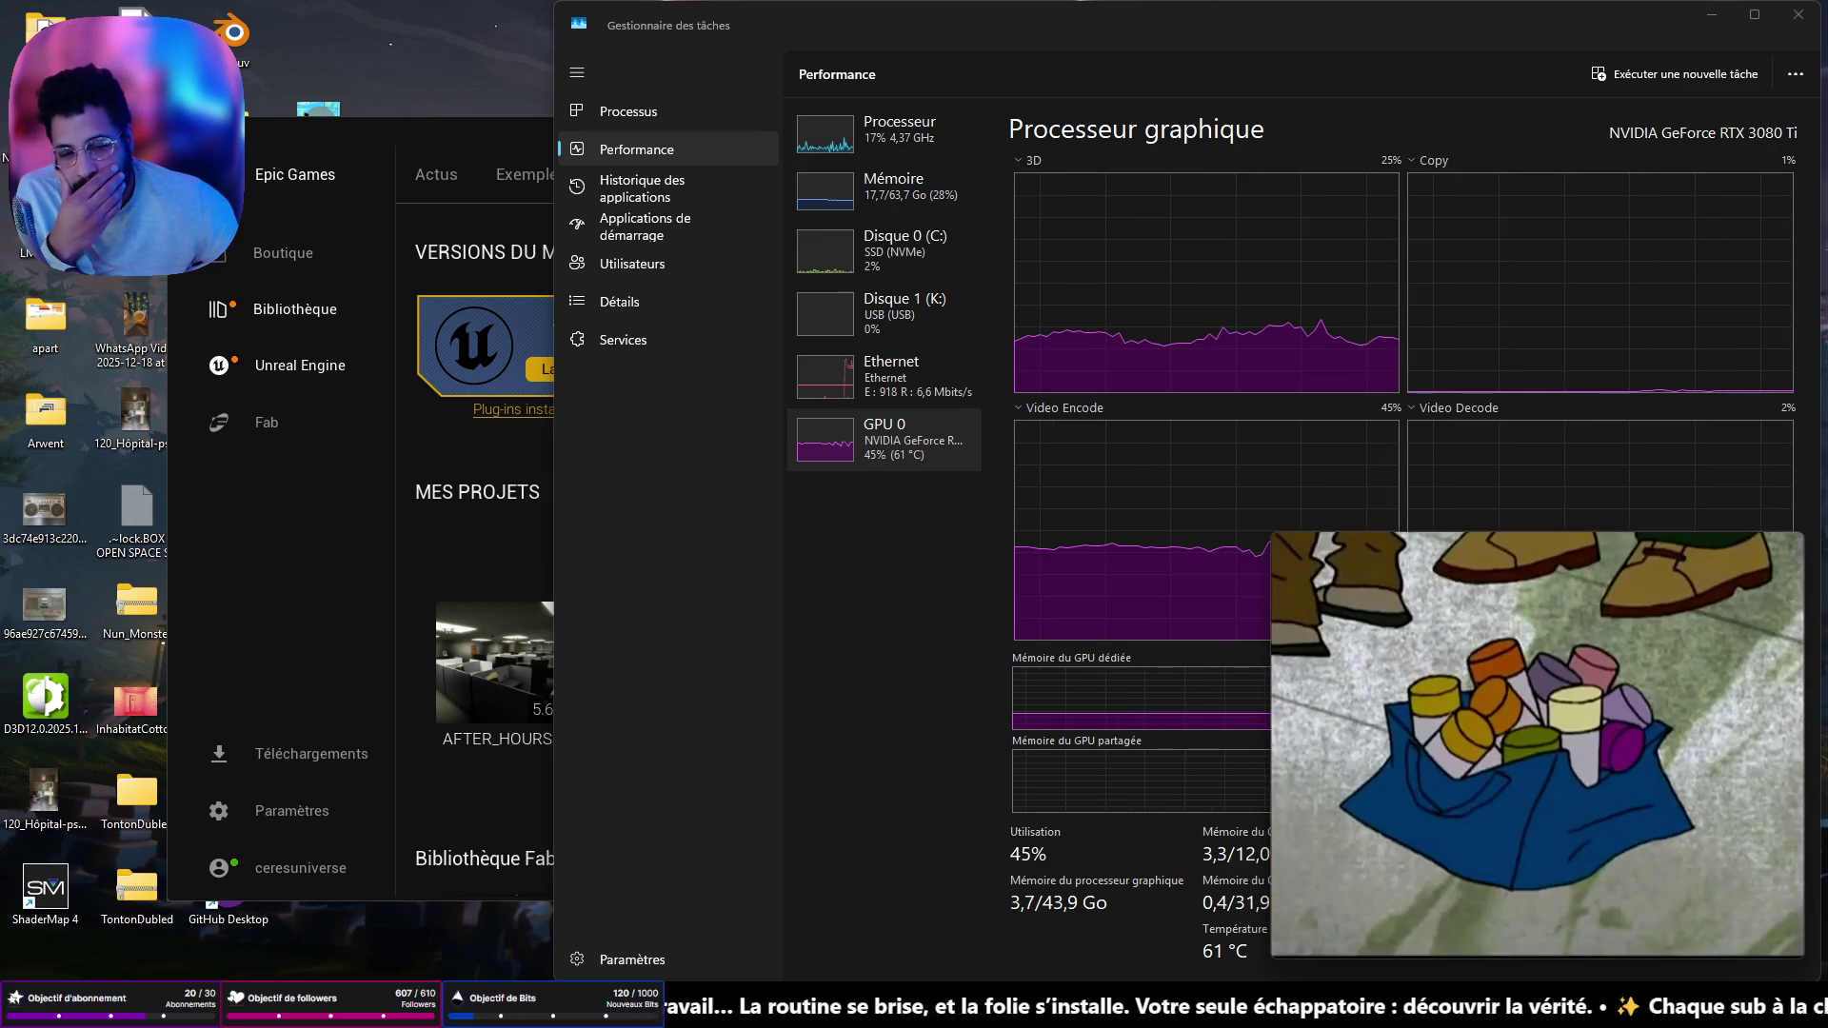
{"action": "mouse_move", "coordinate": [1322, 928]}
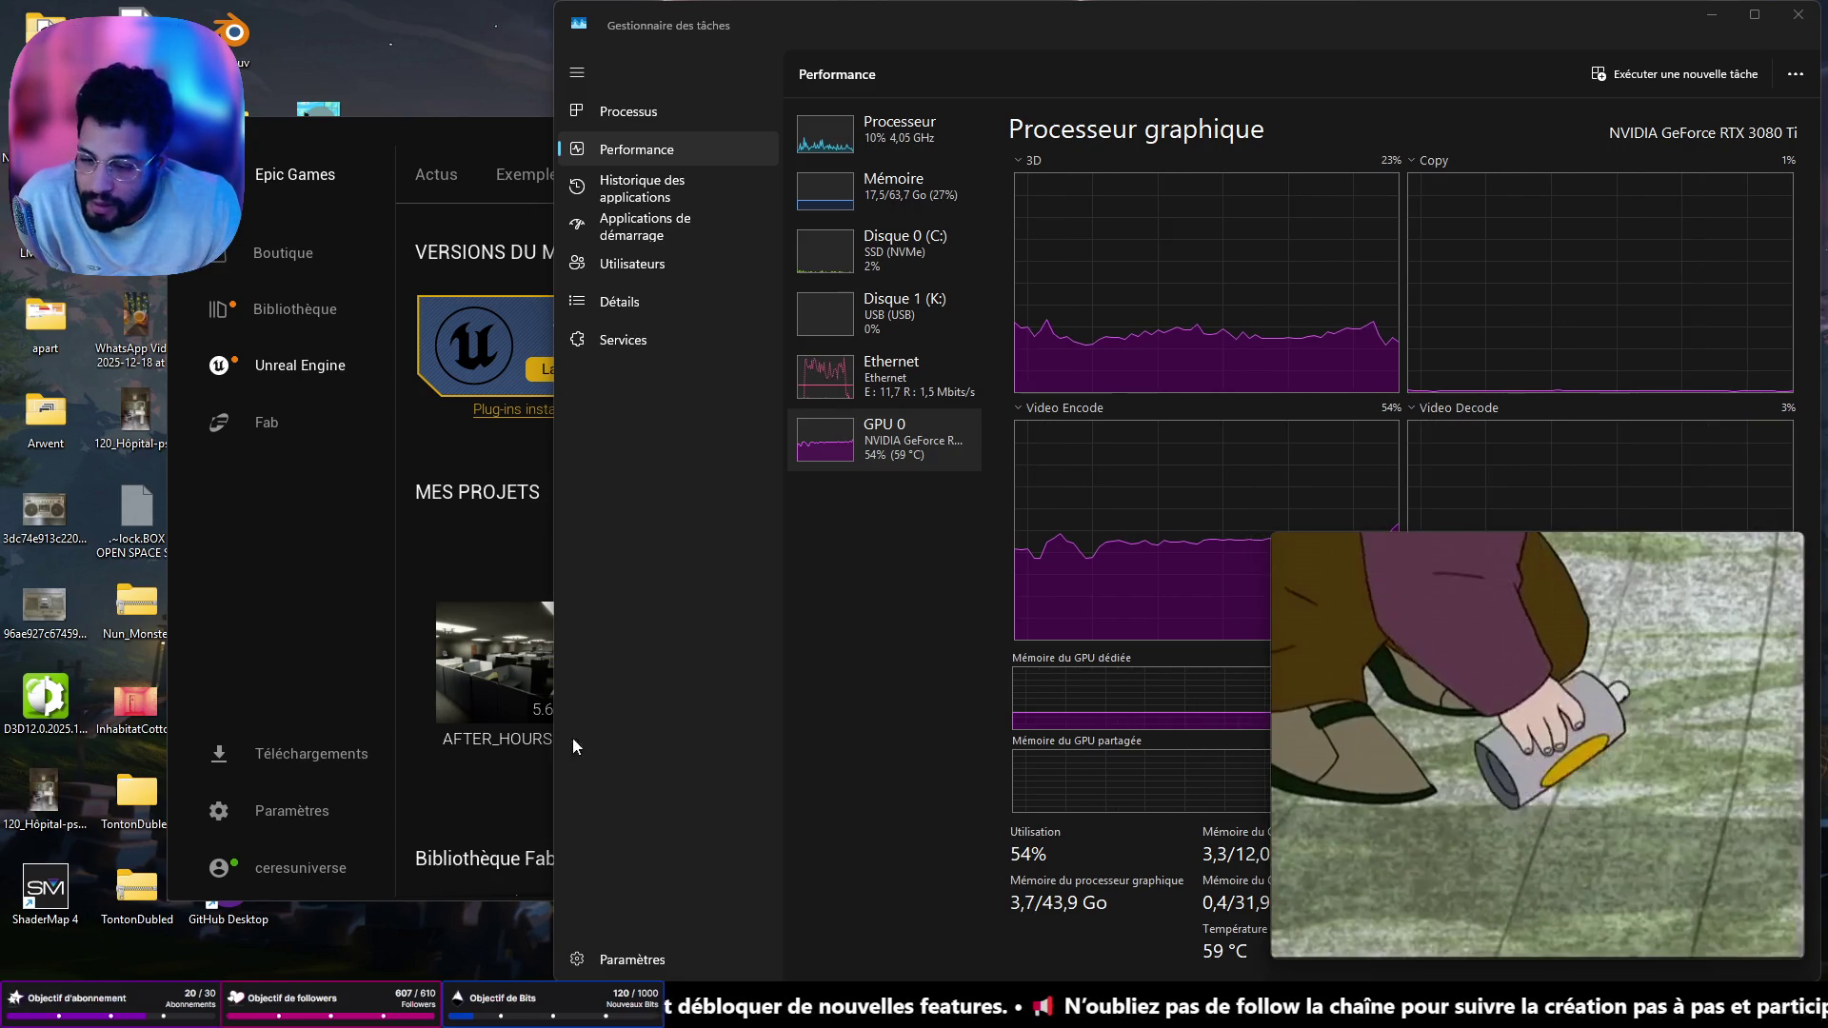
{"action": "left_click", "coordinate": [943, 977]}
- Move the Discord window off-screen and open Chrome's ⋮ menu
{"action": "left_click_drag", "start_coordinate": [836, 87], "coordinate": [0, 96]}
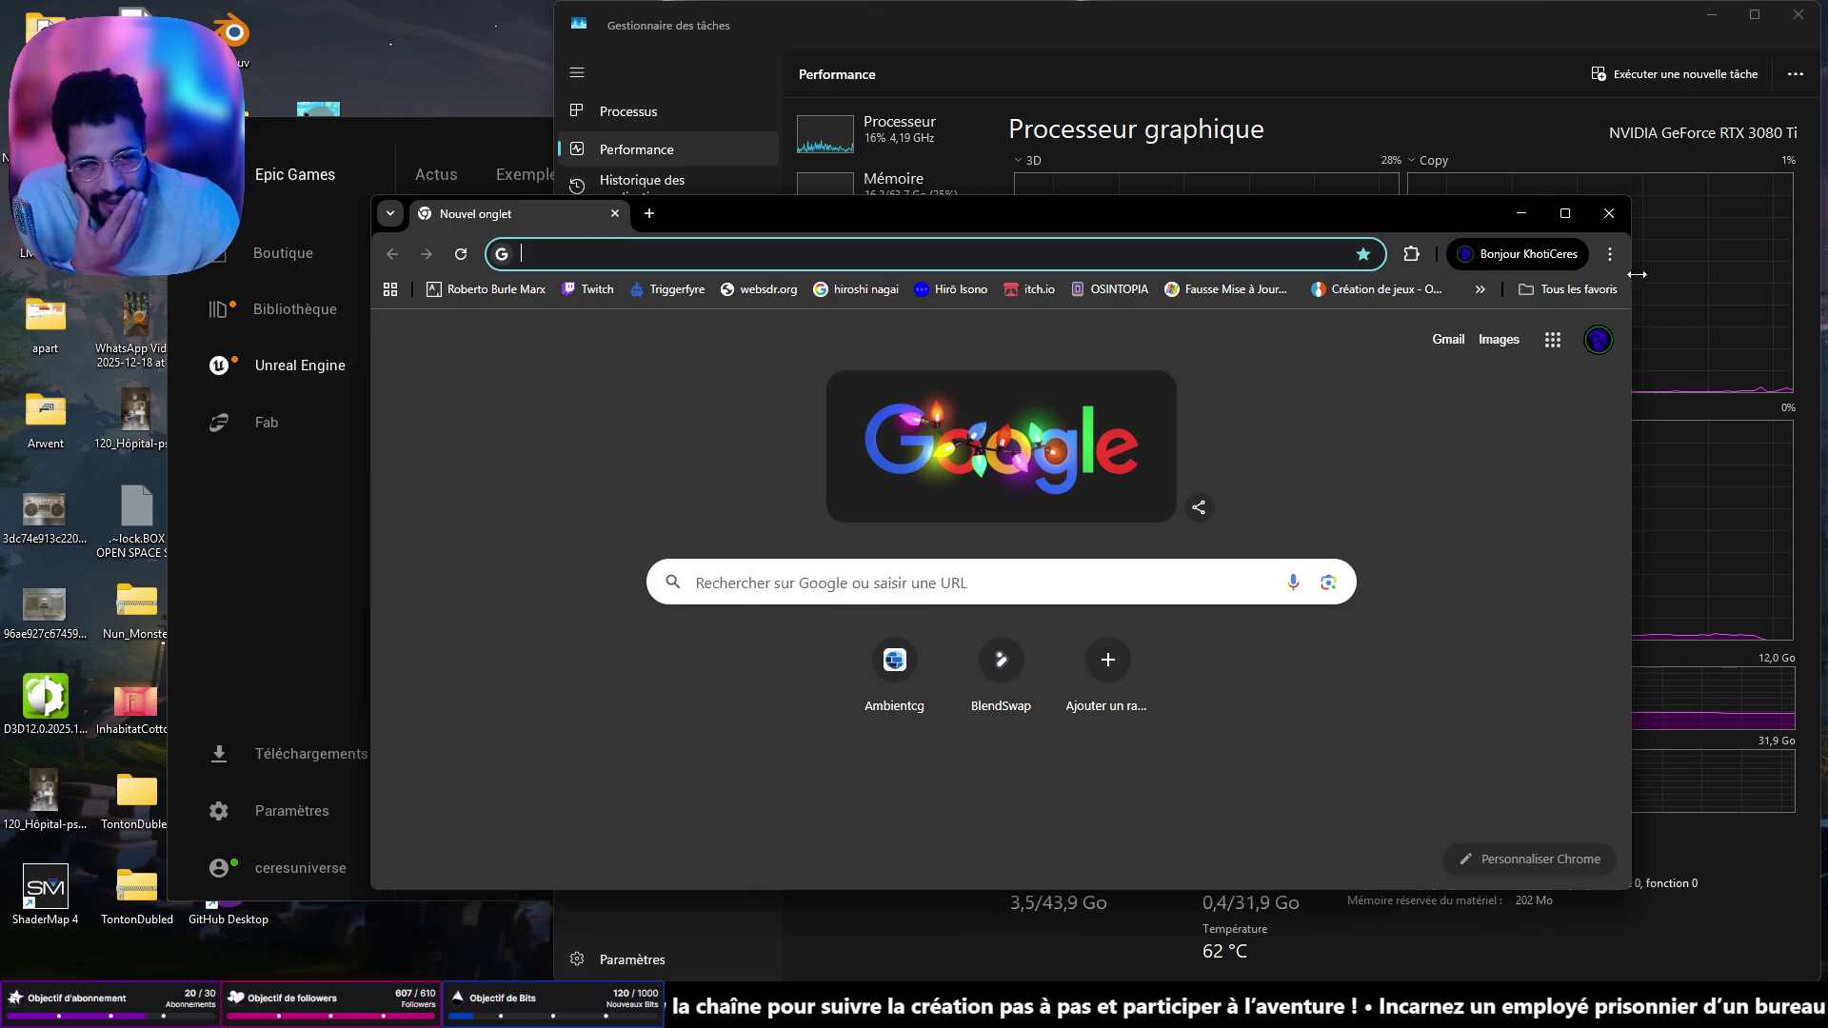
{"action": "left_click", "coordinate": [1609, 254]}
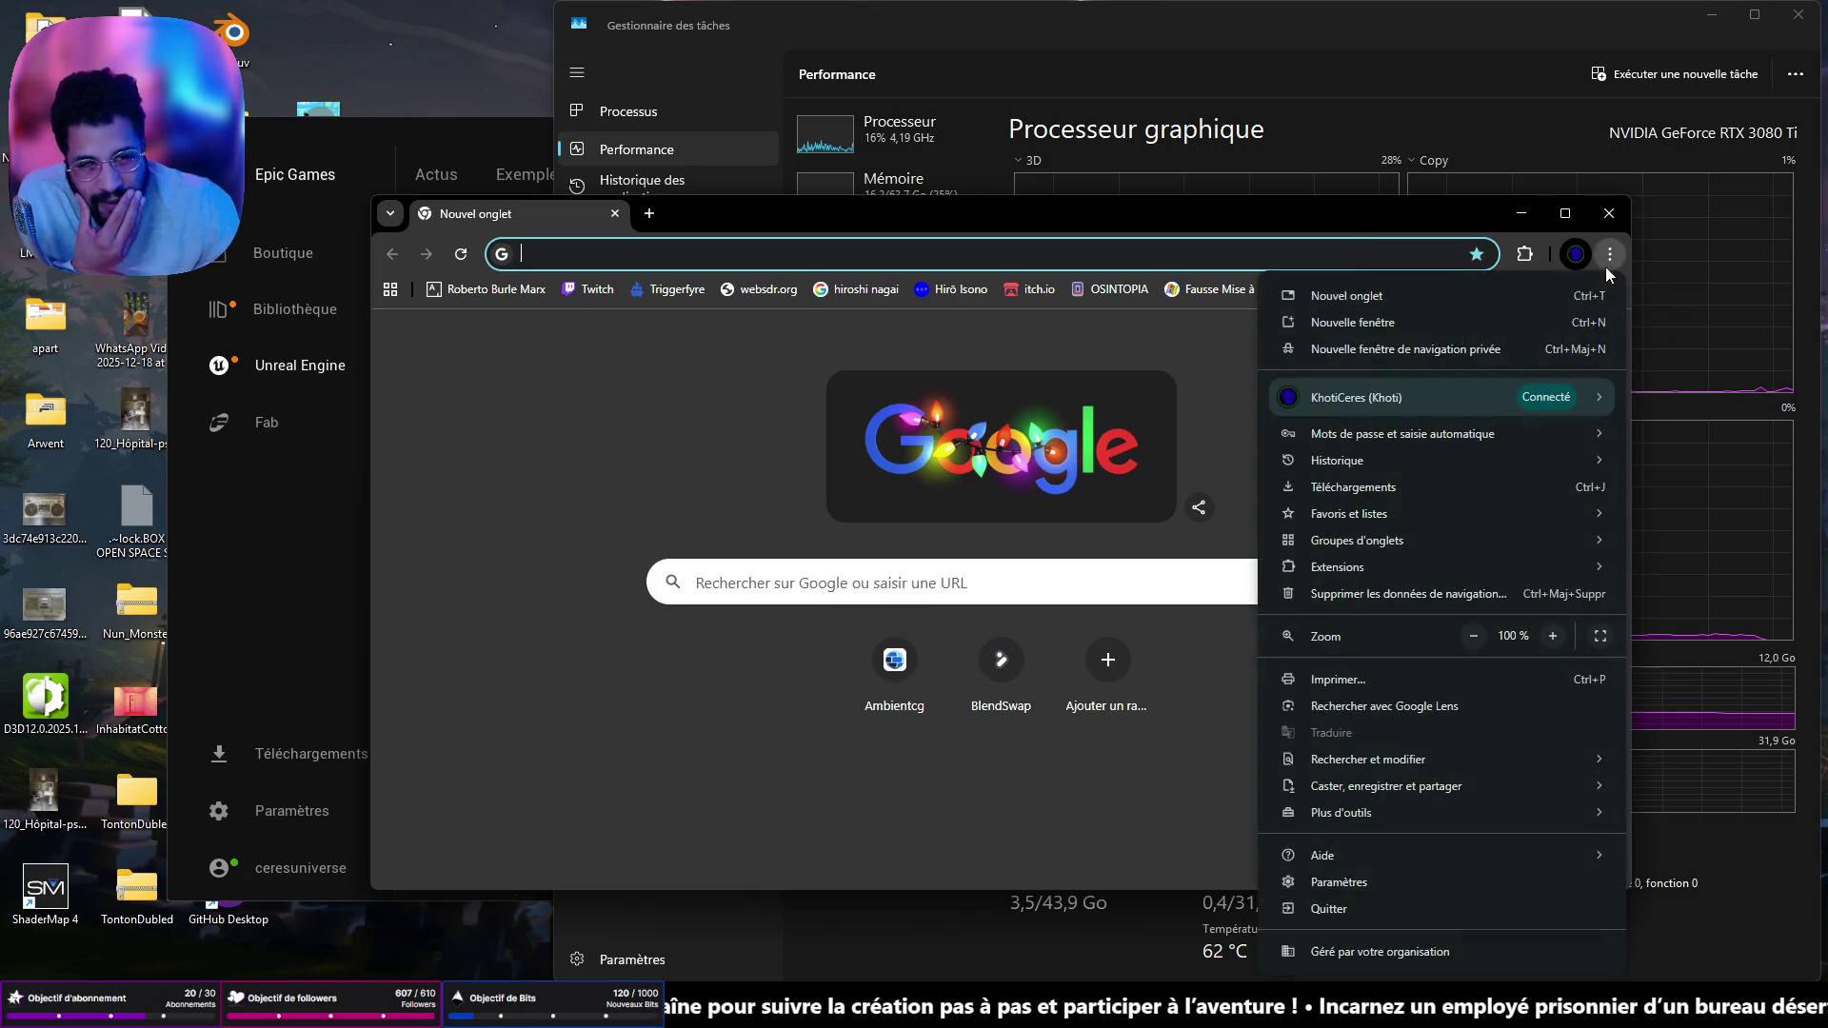
- Restore the 'TOUS LES EPISODES DES LASCARS !' YouTube tab from recent tabs, then switch to Discord
{"action": "mouse_move", "coordinate": [1332, 462]}
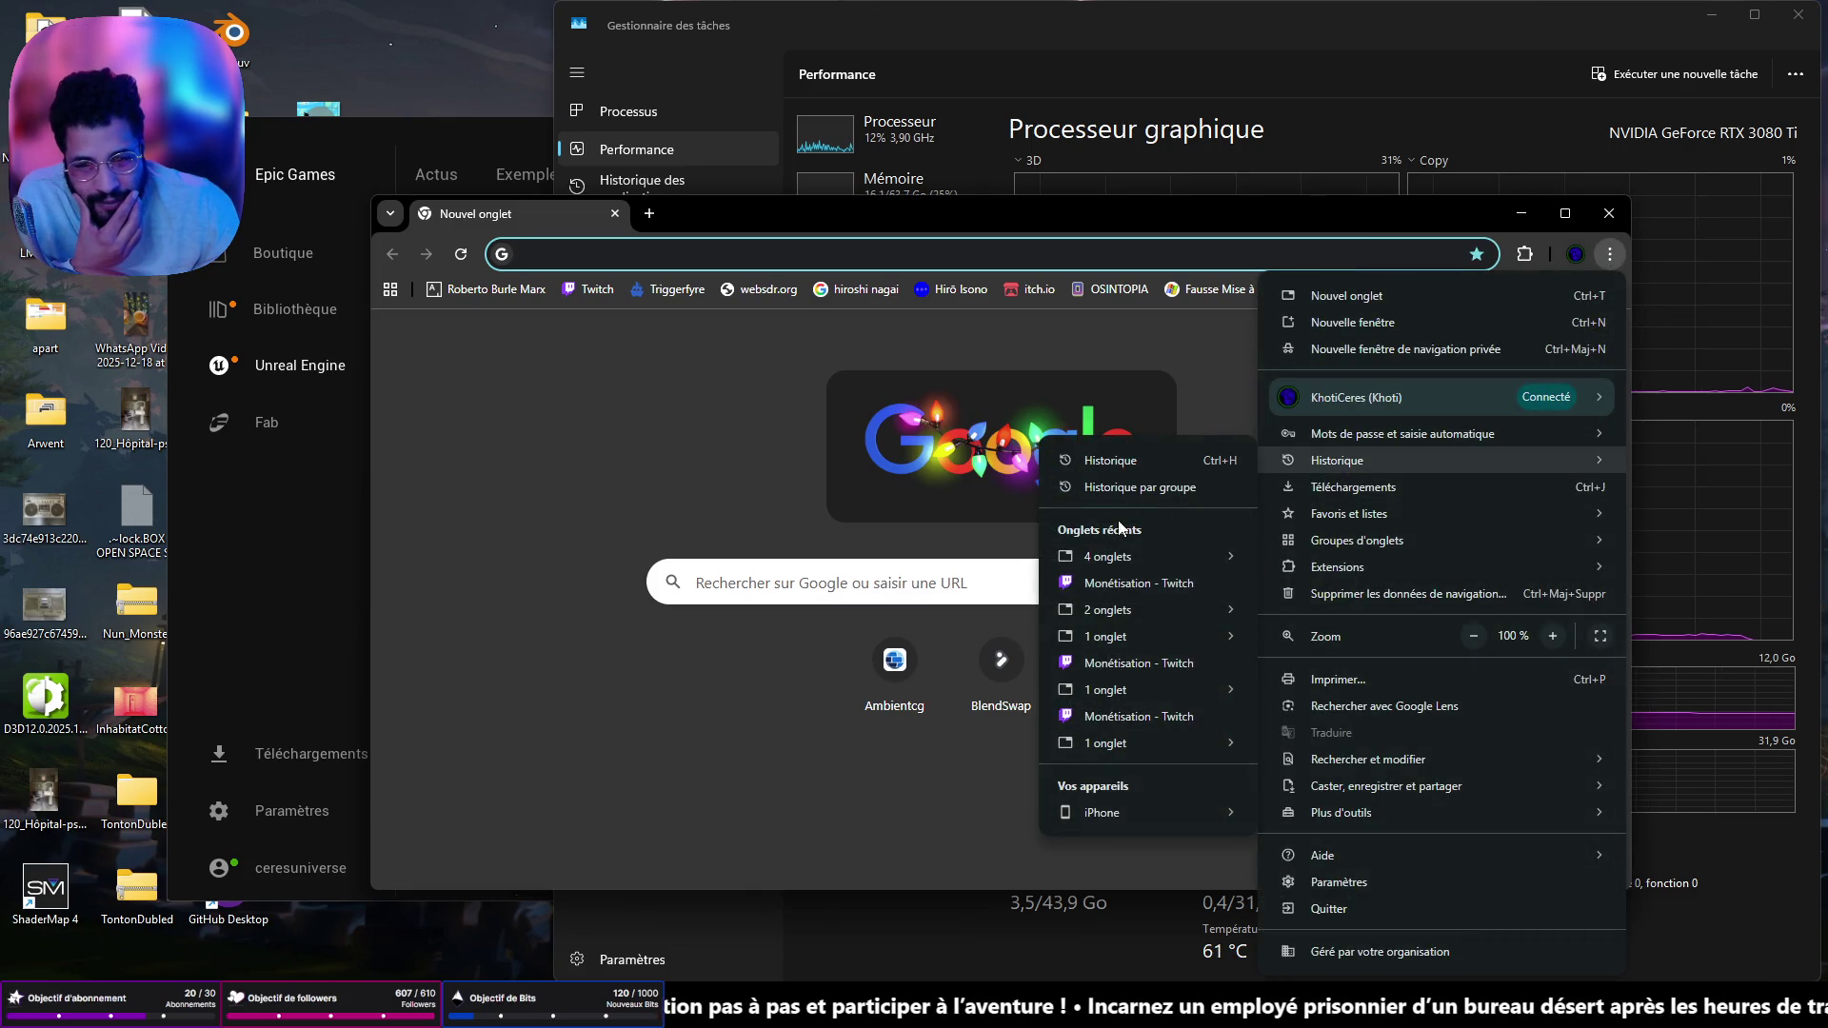
{"action": "mouse_move", "coordinate": [1115, 560]}
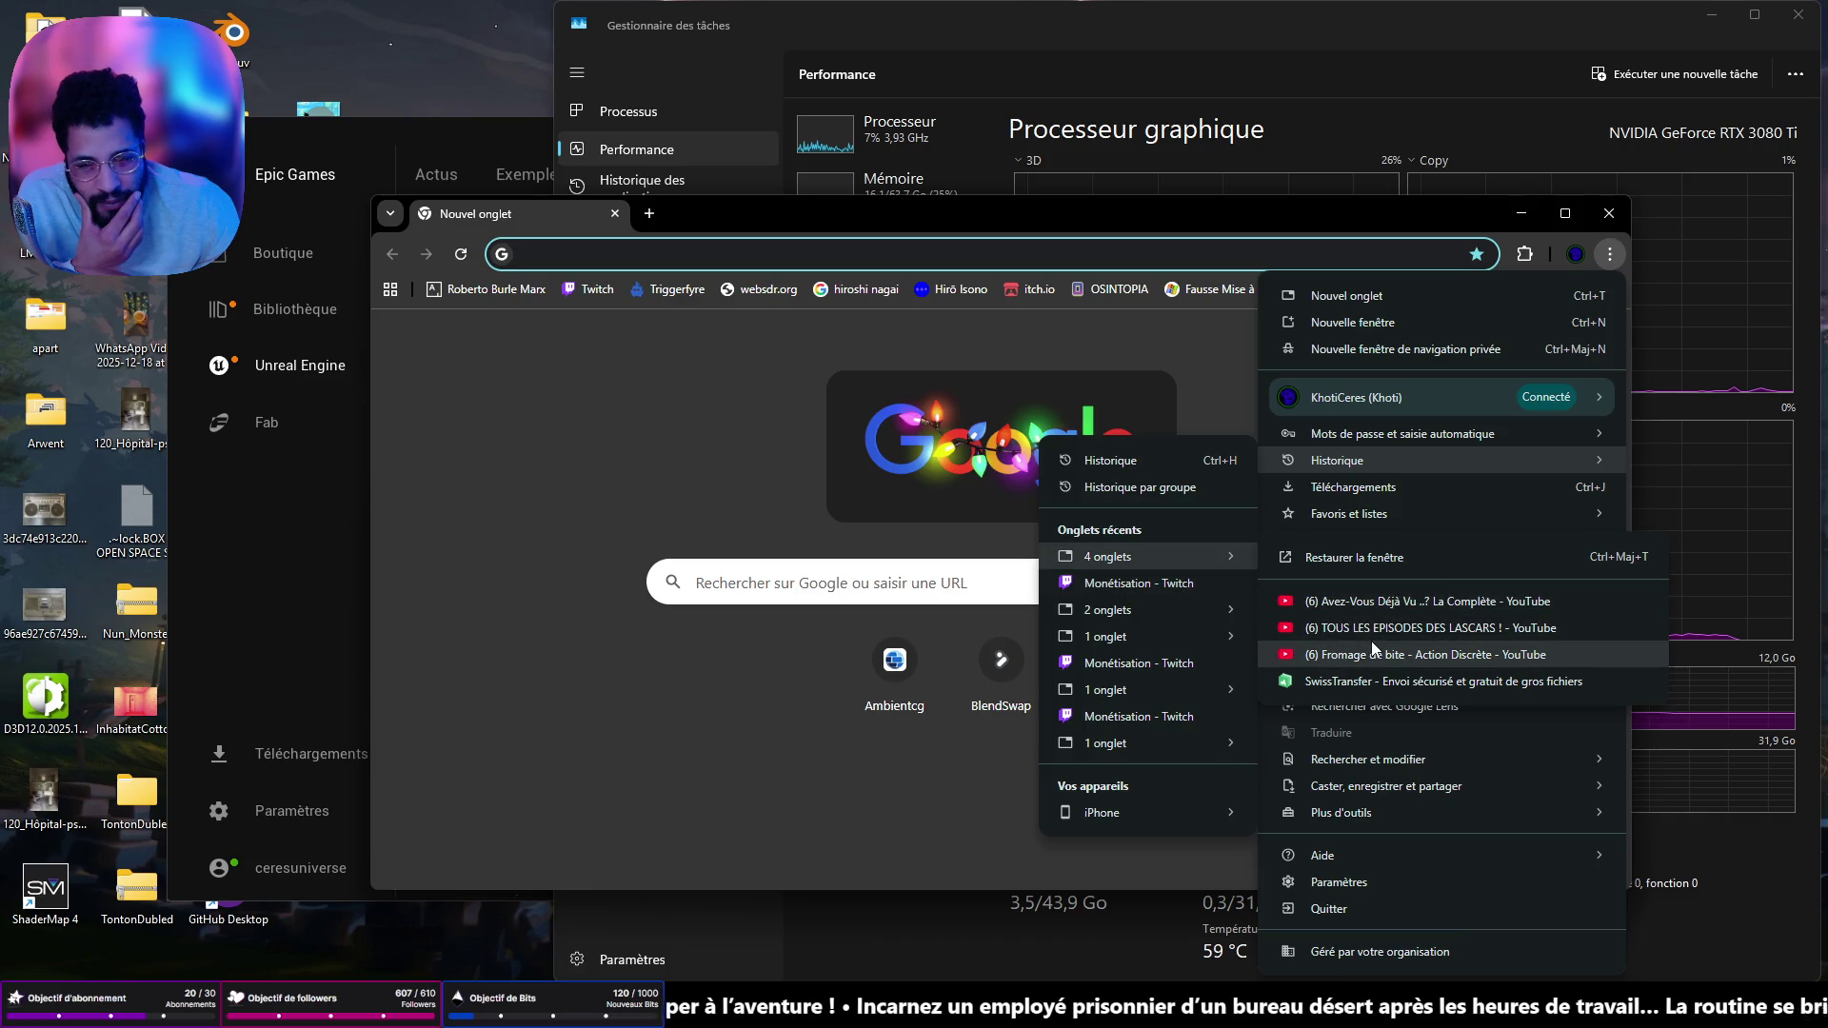
{"action": "left_click", "coordinate": [1381, 626]}
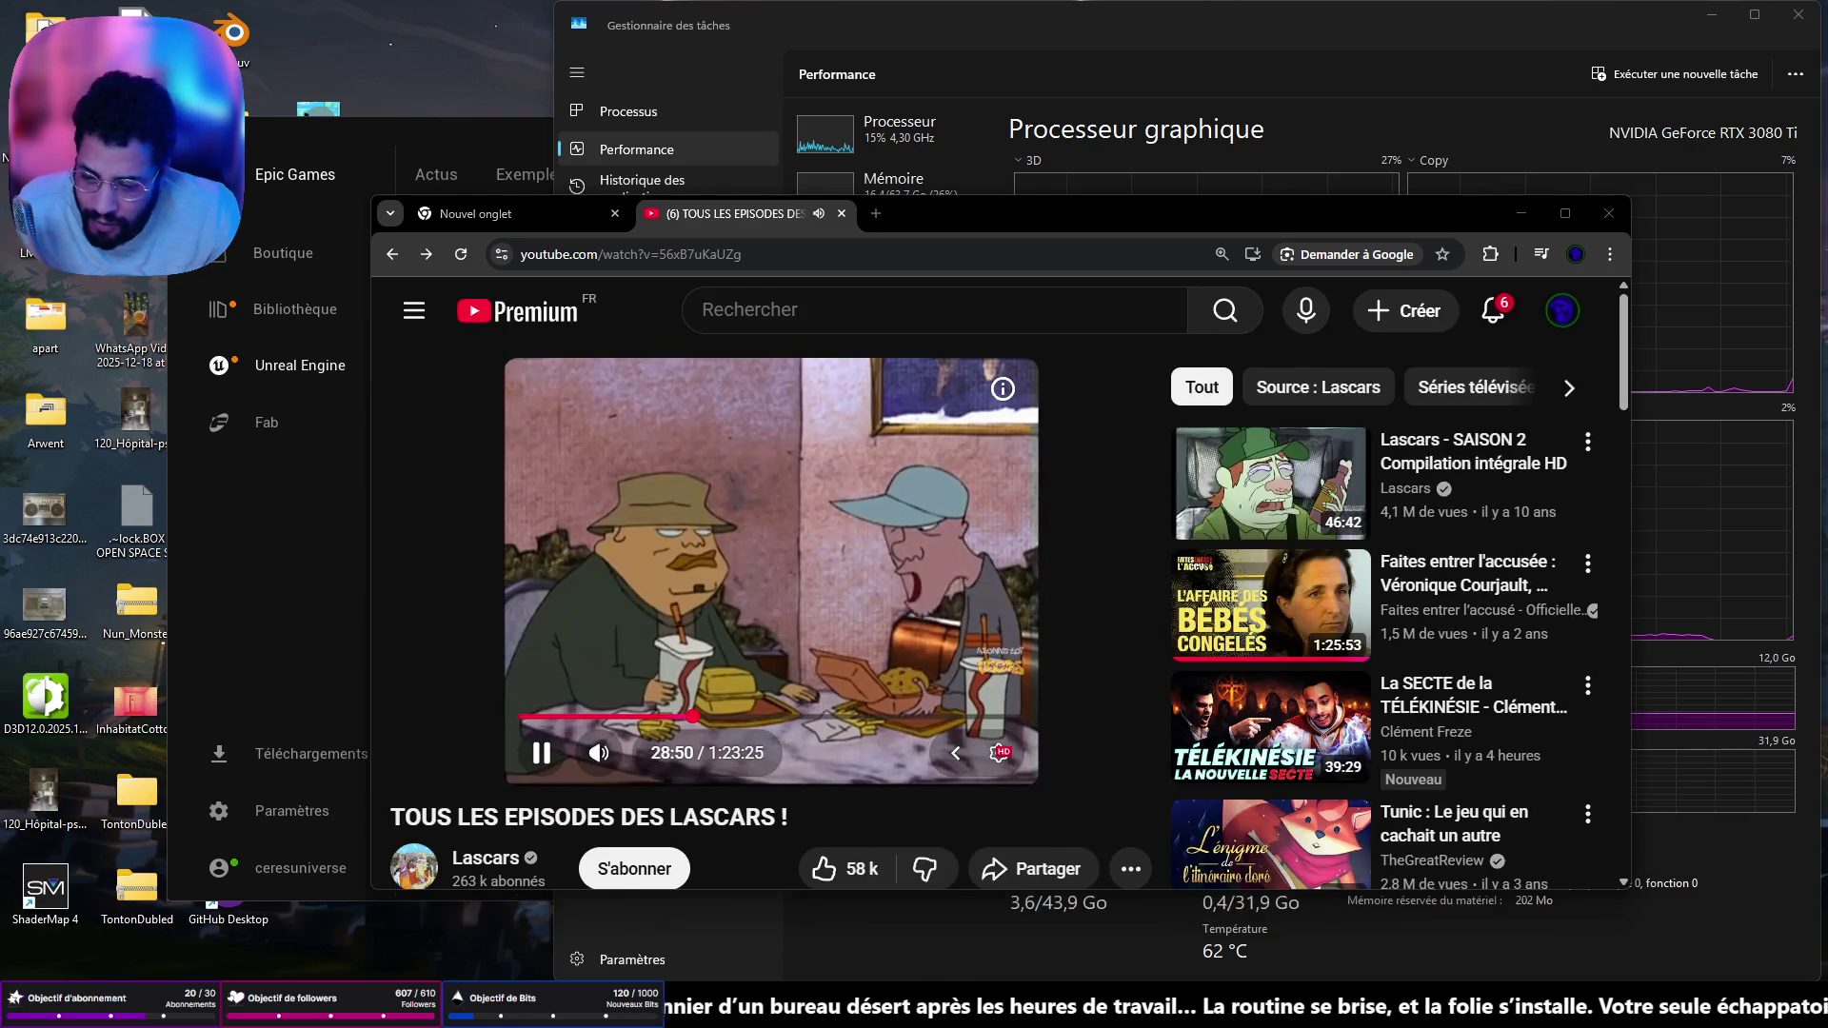
{"action": "key", "text": "alt+Tab"}
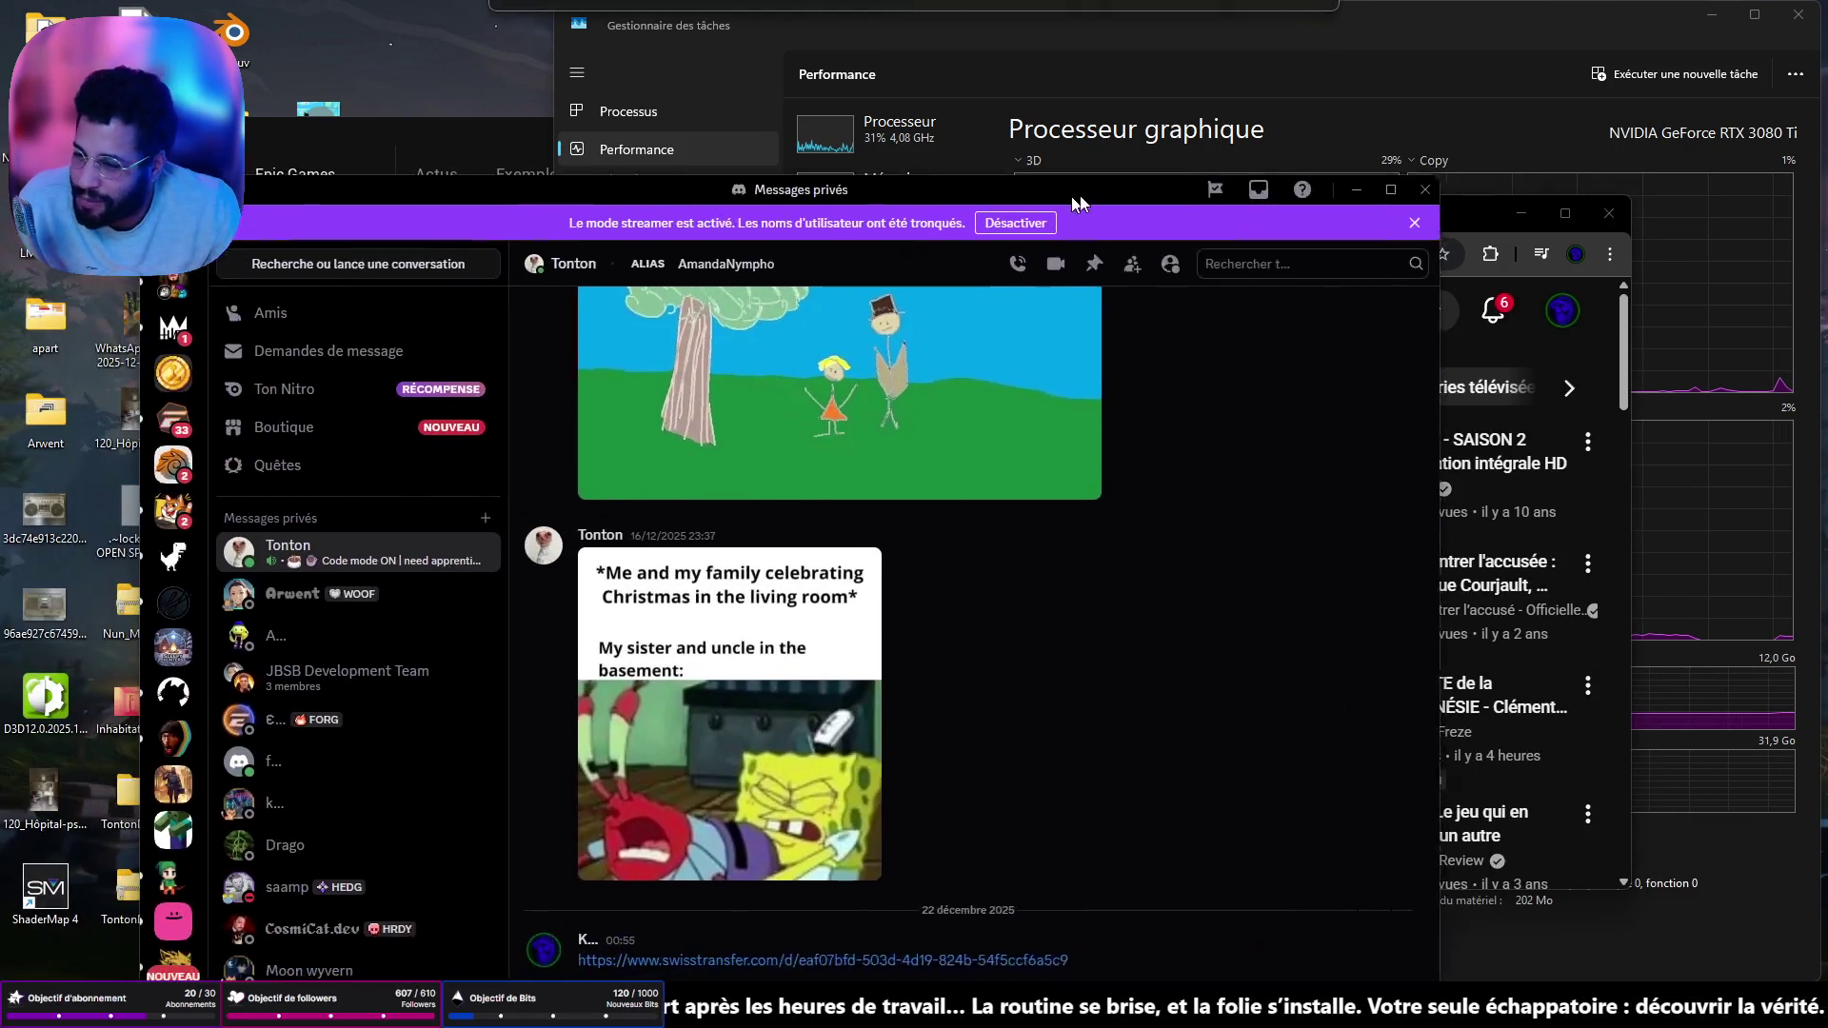
- Pop the Lascars video into an enlarged picture-in-picture window and minimise Chrome
{"action": "left_click_drag", "start_coordinate": [1053, 198], "coordinate": [864, 87]}
{"action": "left_click", "coordinate": [1321, 217]}
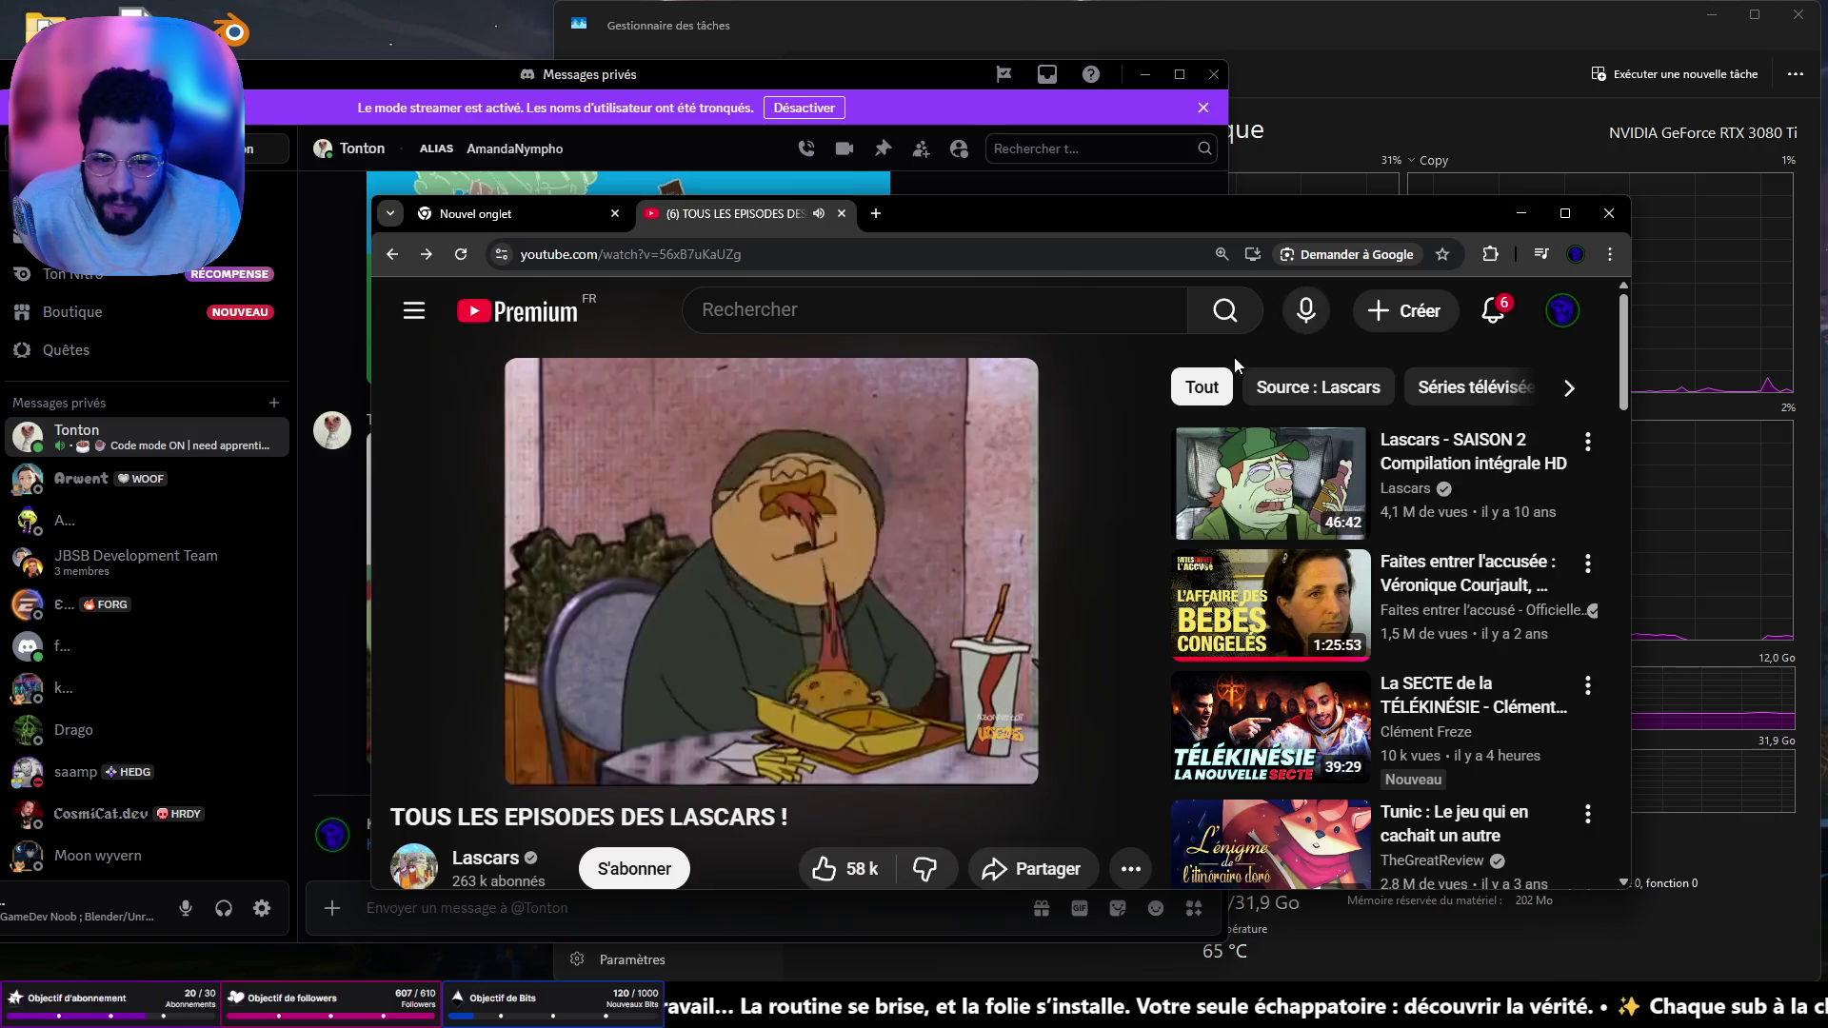
{"action": "left_click", "coordinate": [1489, 255]}
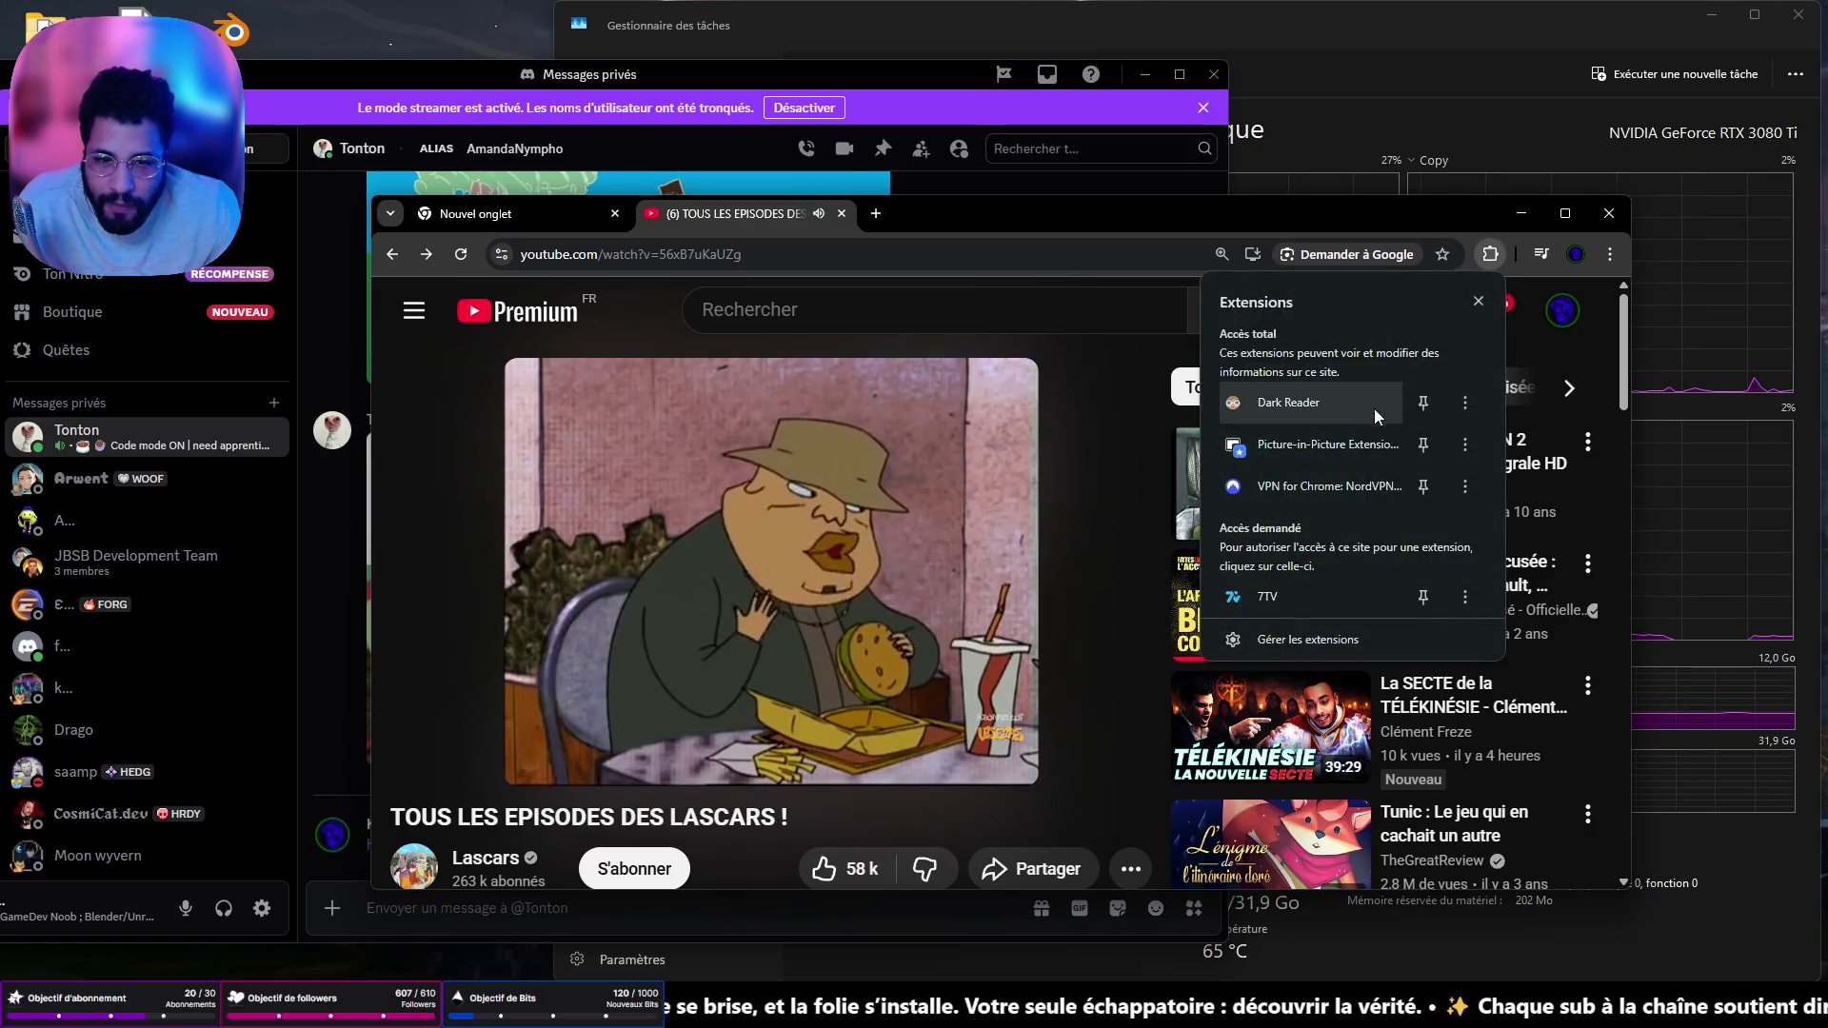
{"action": "left_click", "coordinate": [1305, 444]}
{"action": "left_click_drag", "start_coordinate": [1609, 785], "coordinate": [1232, 539]}
{"action": "left_click", "coordinate": [1520, 213]}
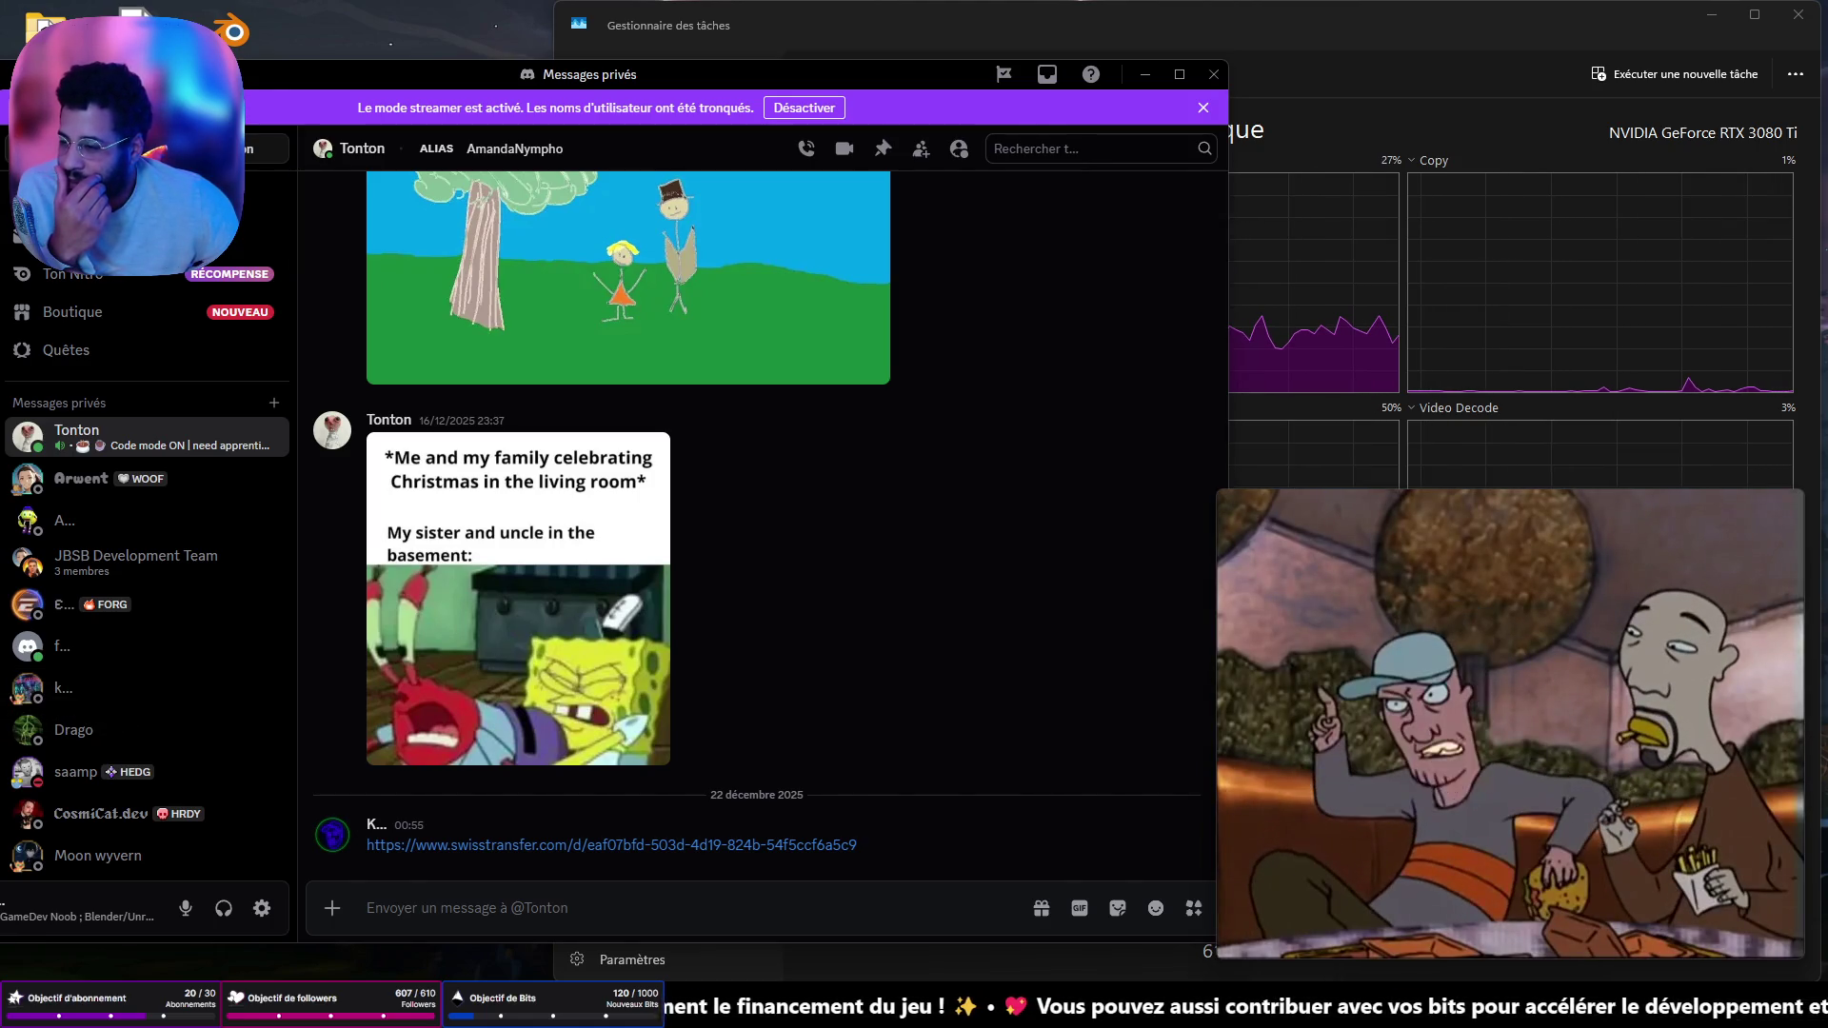
- Reposition the Discord window, then minimise it
{"action": "left_click_drag", "start_coordinate": [733, 78], "coordinate": [872, 157]}
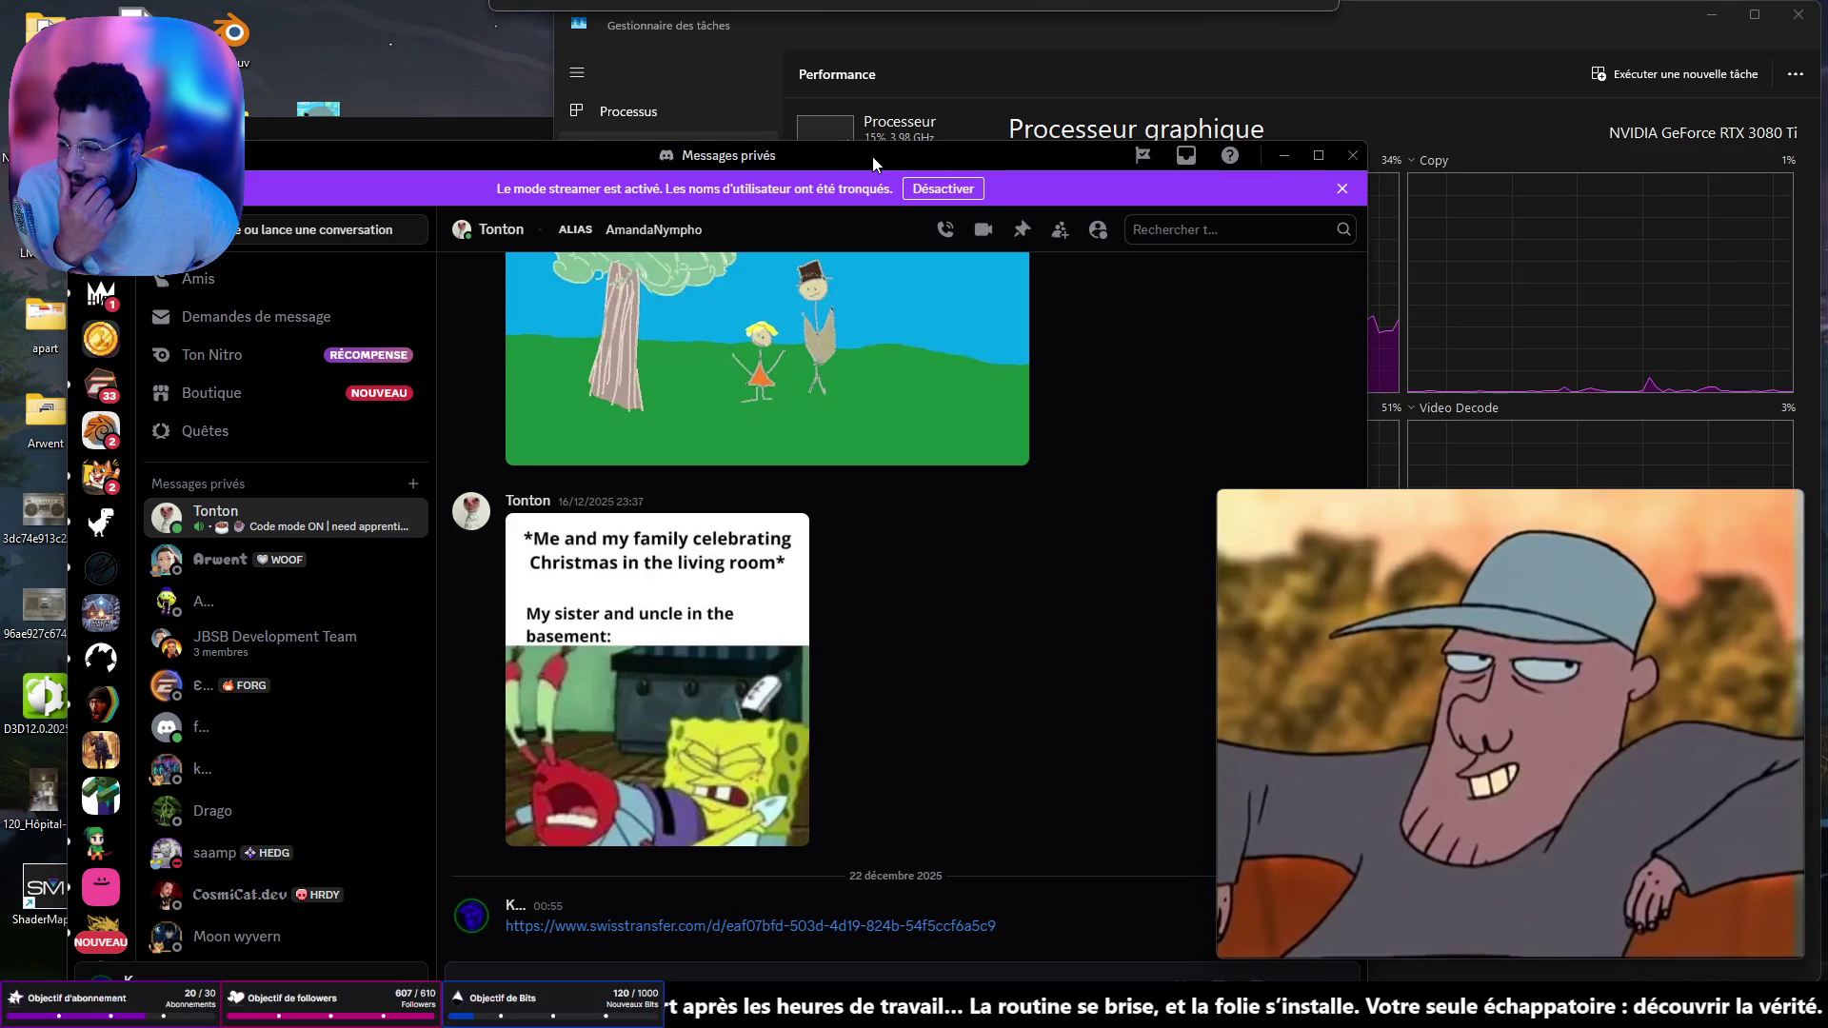
{"action": "mouse_move", "coordinate": [868, 156]}
{"action": "left_mouse_down"}
{"action": "mouse_move", "coordinate": [876, 122]}
{"action": "mouse_move", "coordinate": [913, 106]}
{"action": "left_mouse_up"}
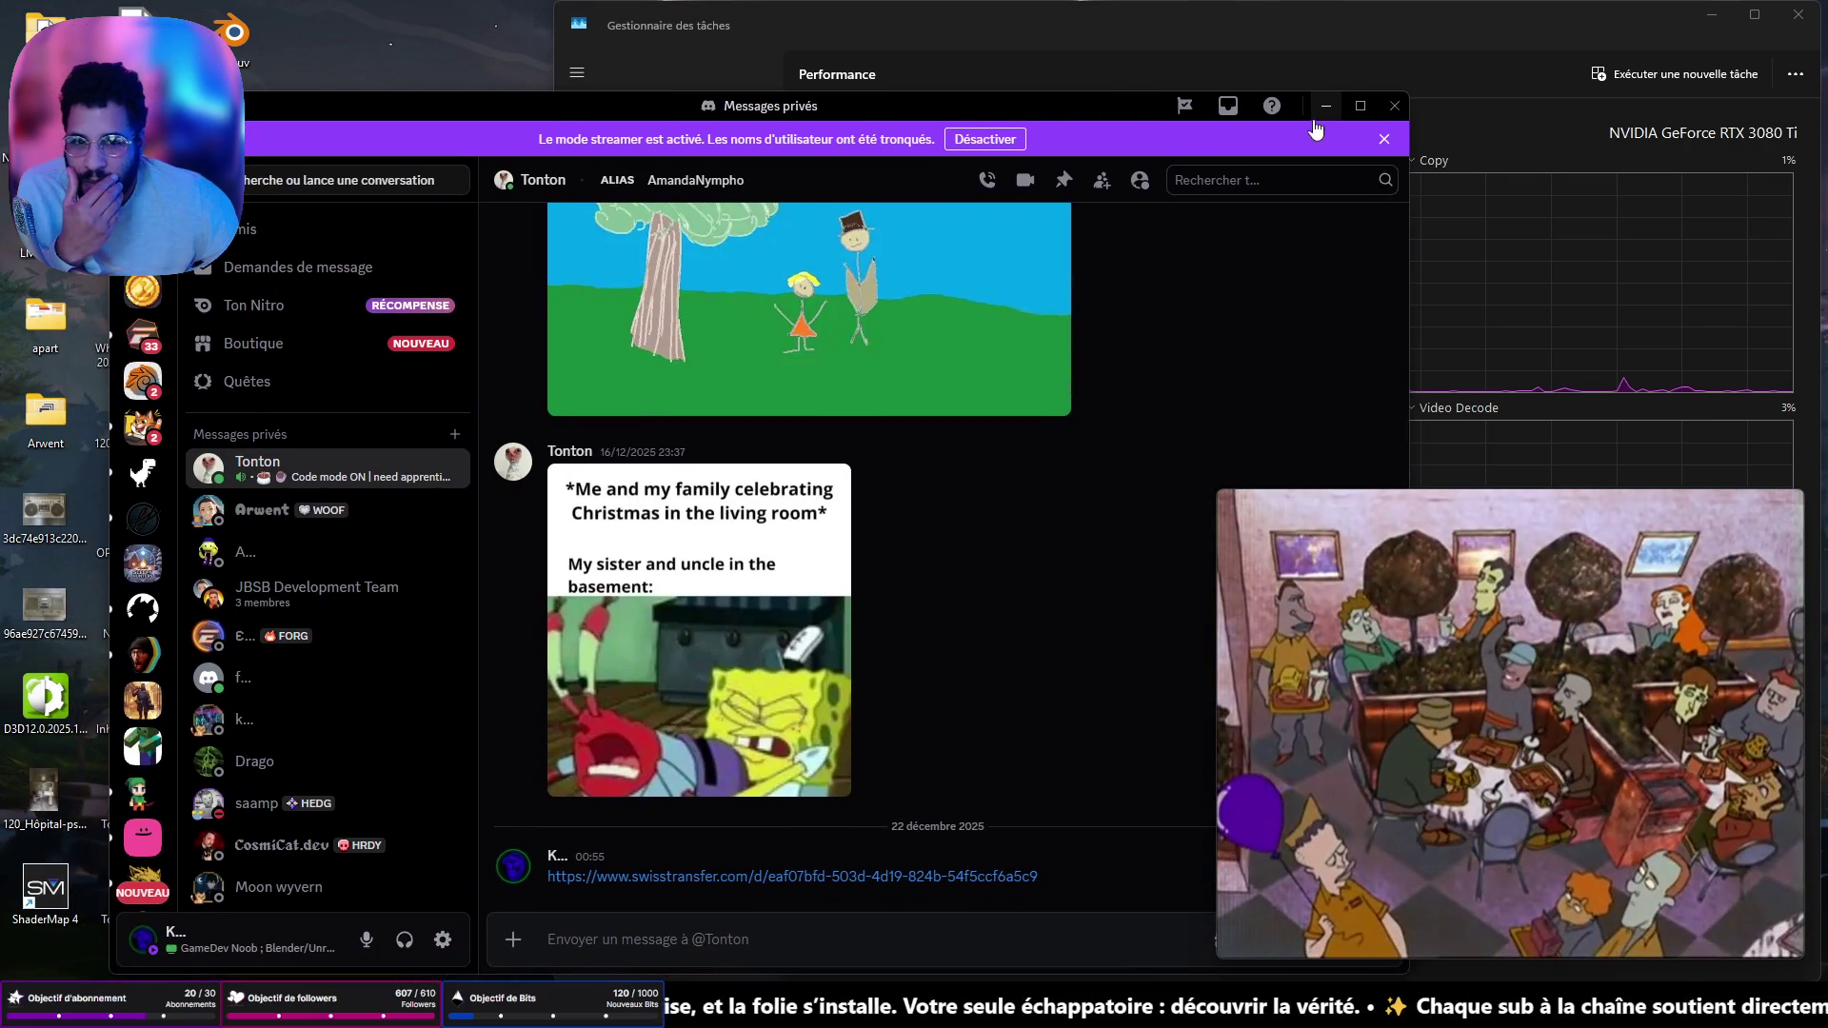
{"action": "left_click", "coordinate": [1324, 106]}
{"action": "mouse_move", "coordinate": [644, 967]}
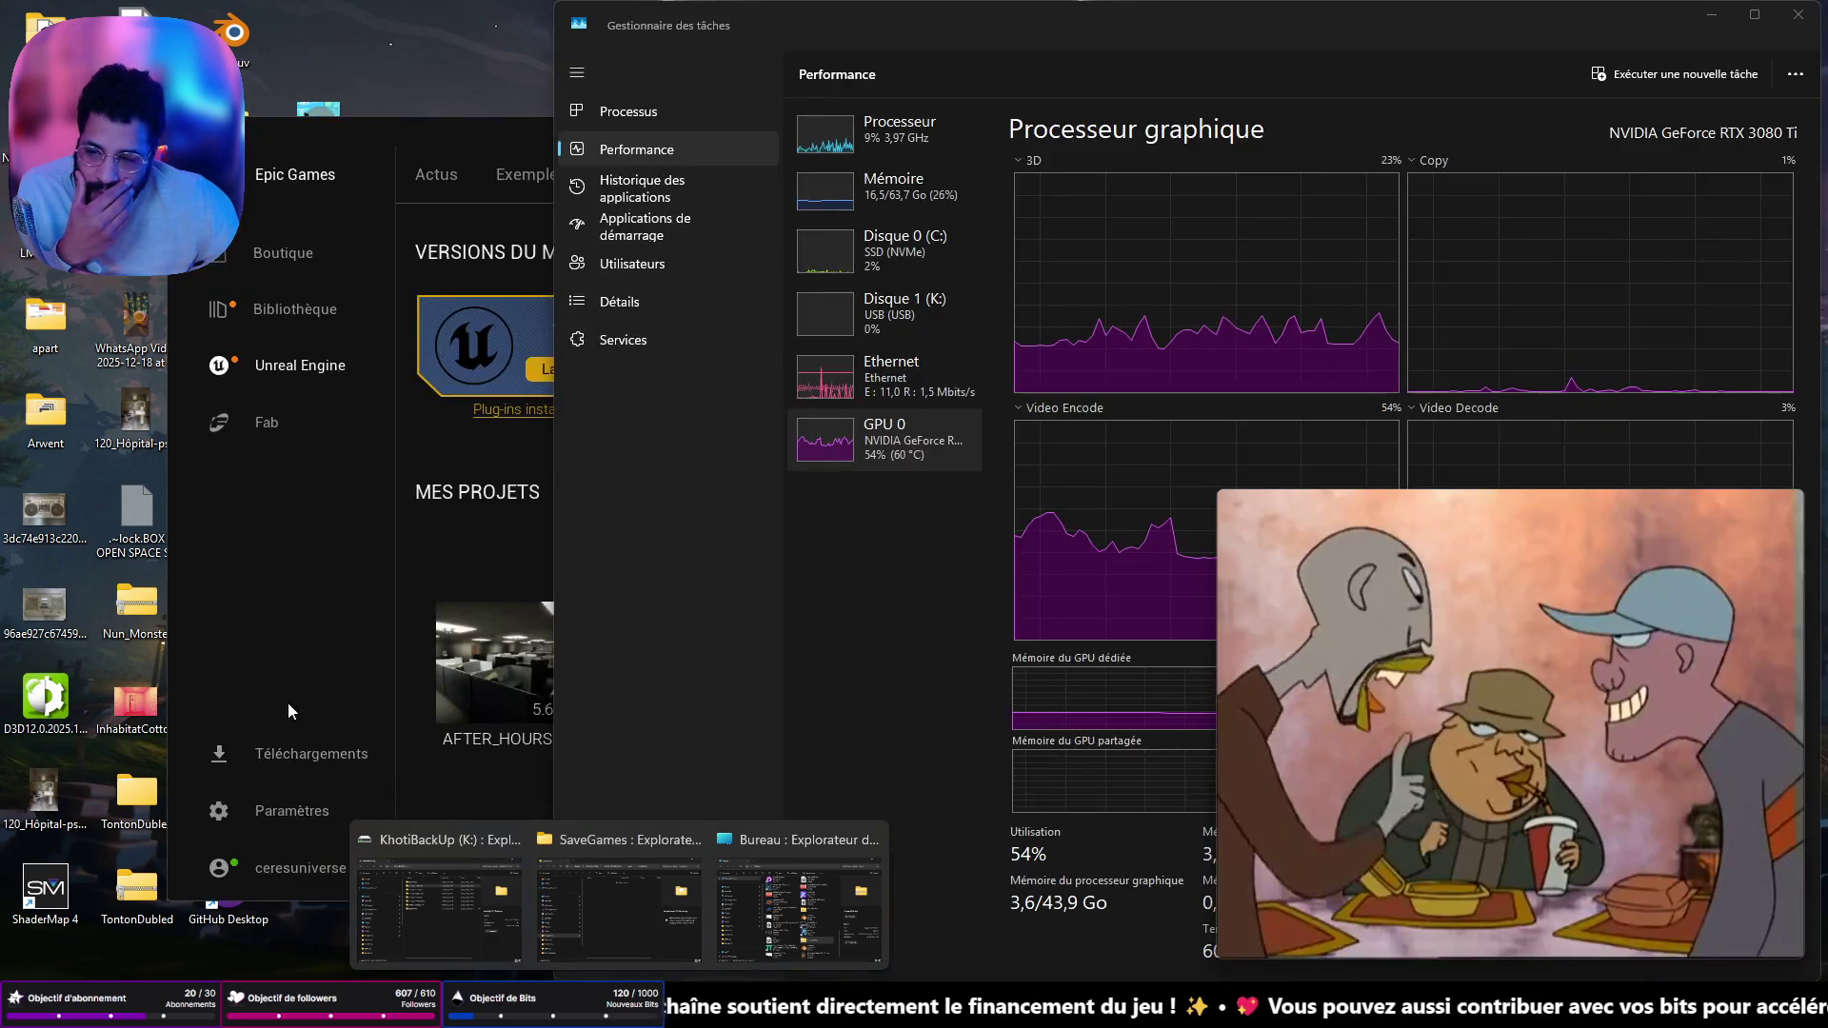
- Check the TontonDubled > Windows build folder contents, then minimise File Explorer
{"action": "double_click", "coordinate": [137, 798]}
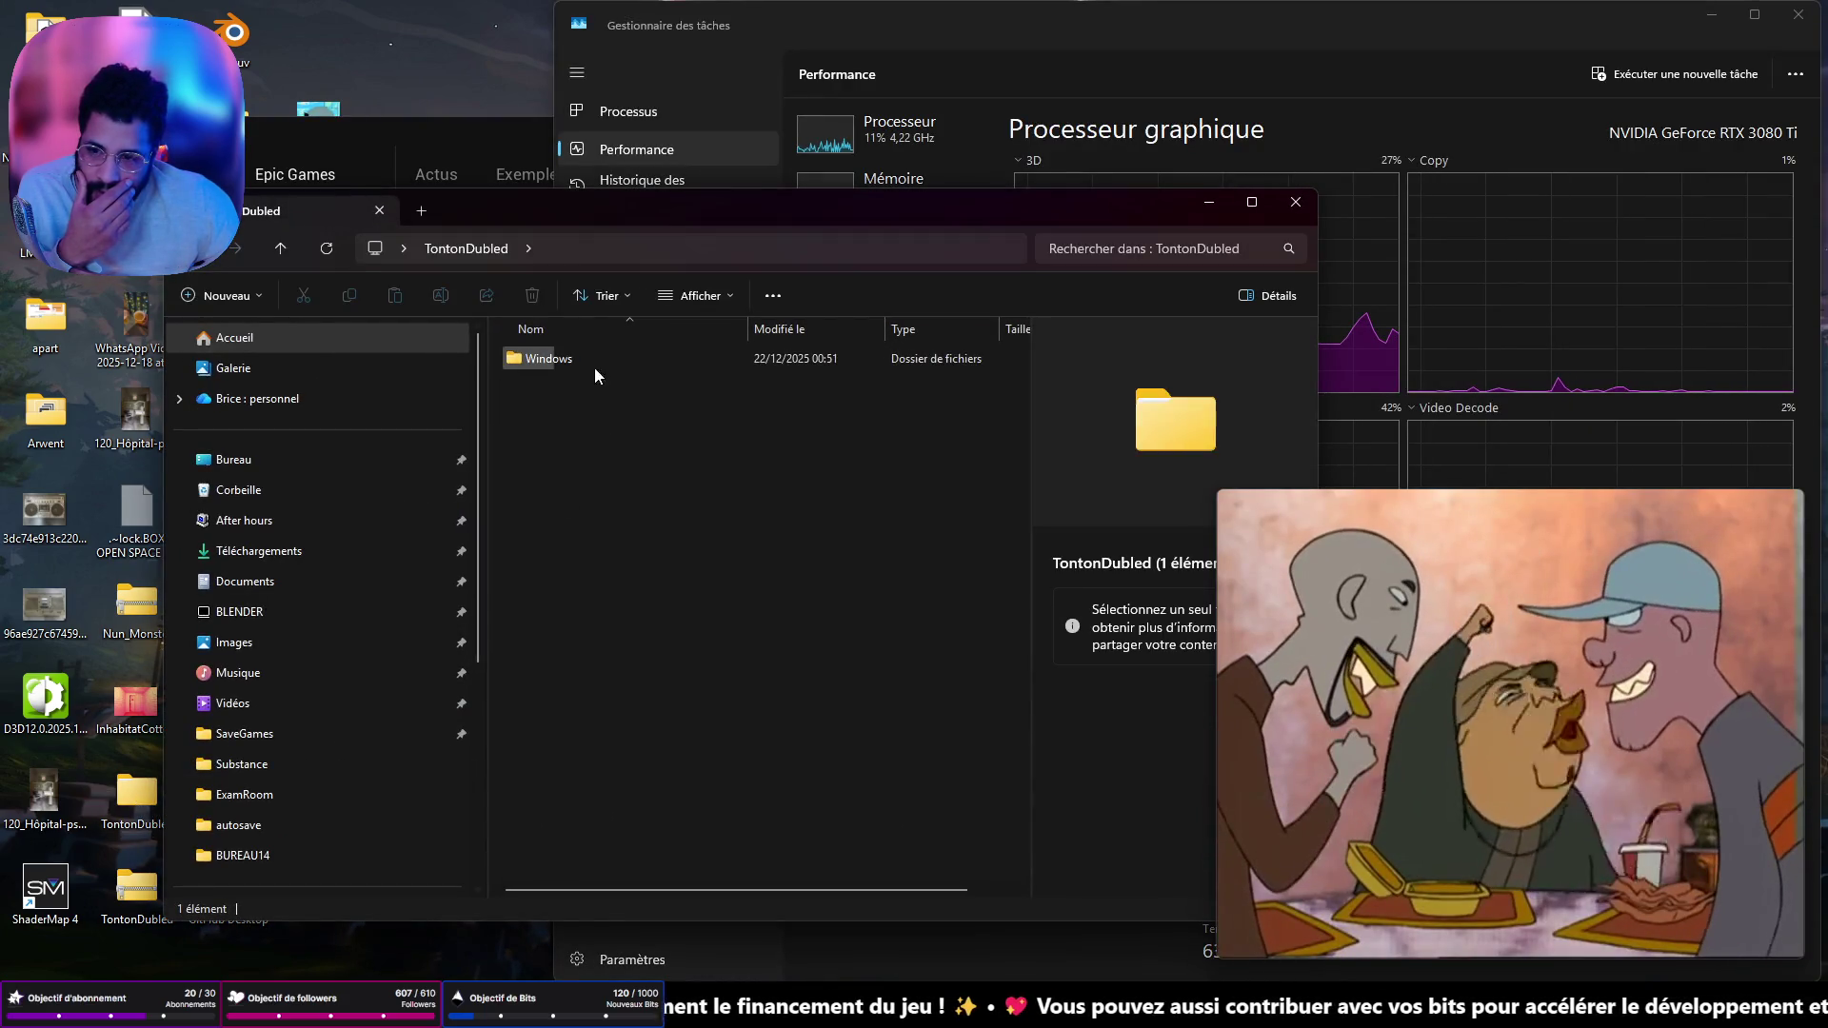
{"action": "double_click", "coordinate": [585, 358]}
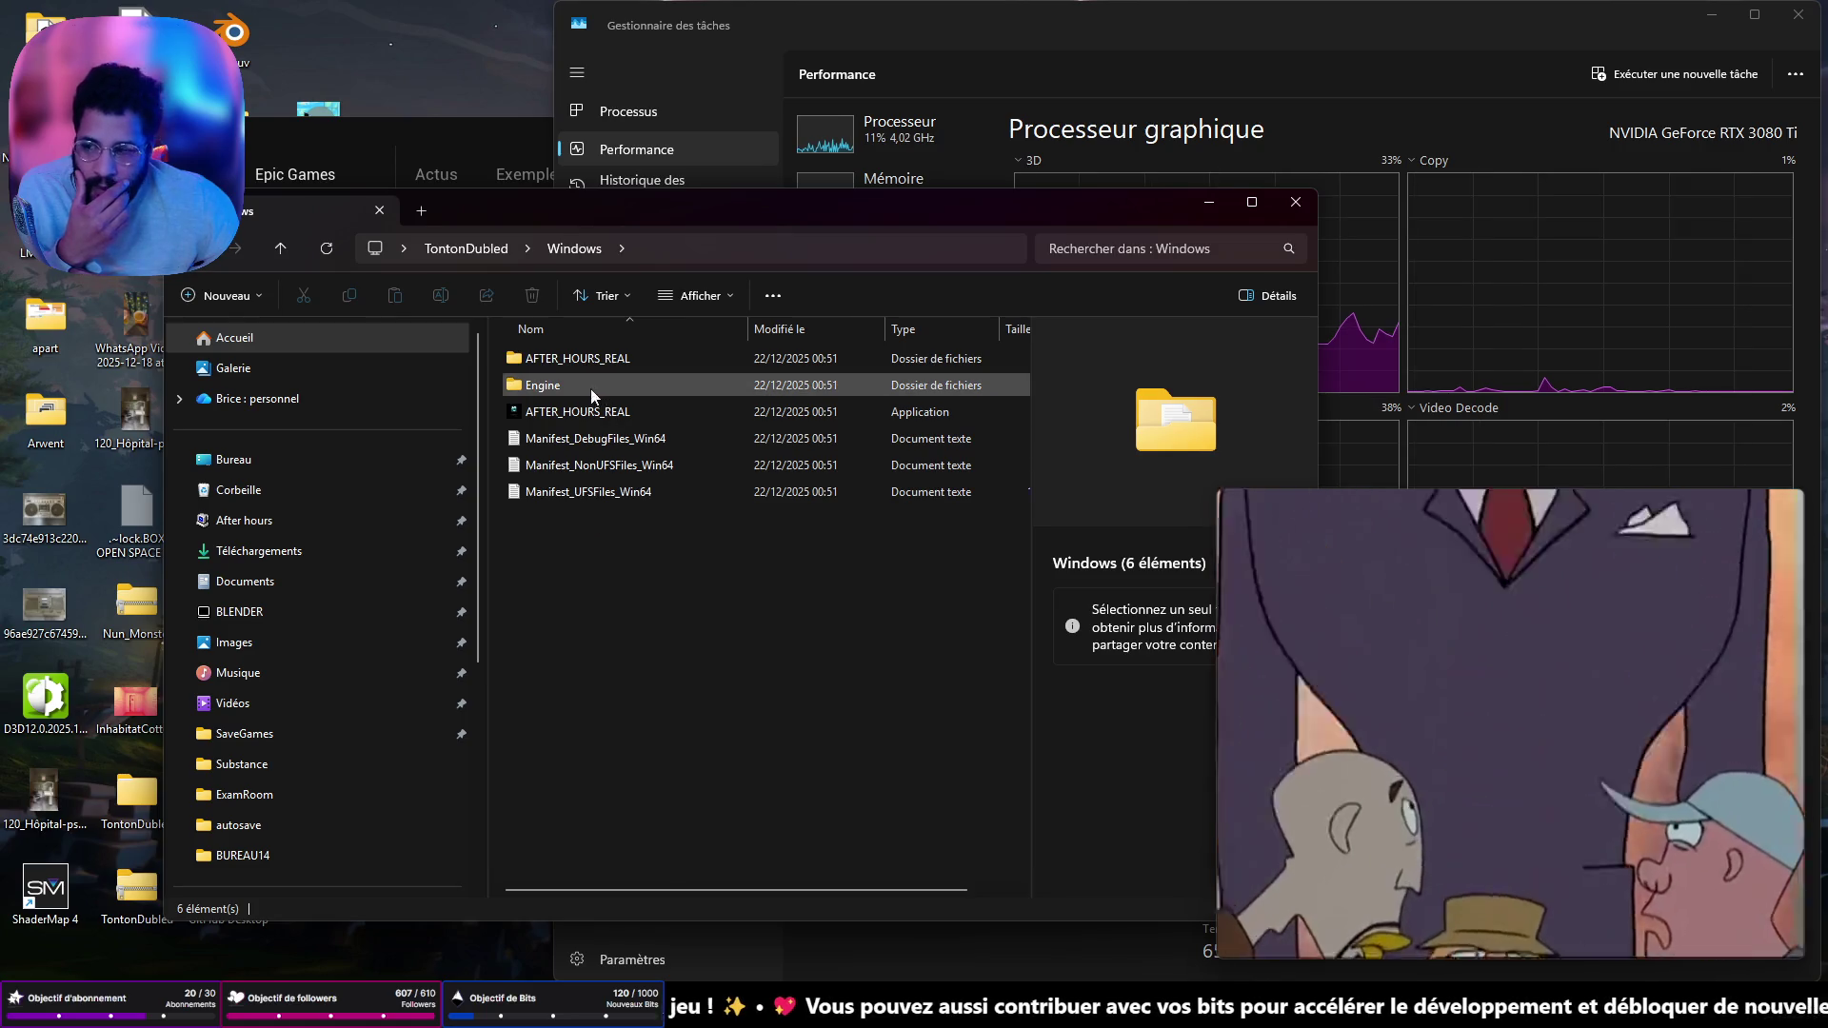
{"action": "mouse_move", "coordinate": [567, 417]}
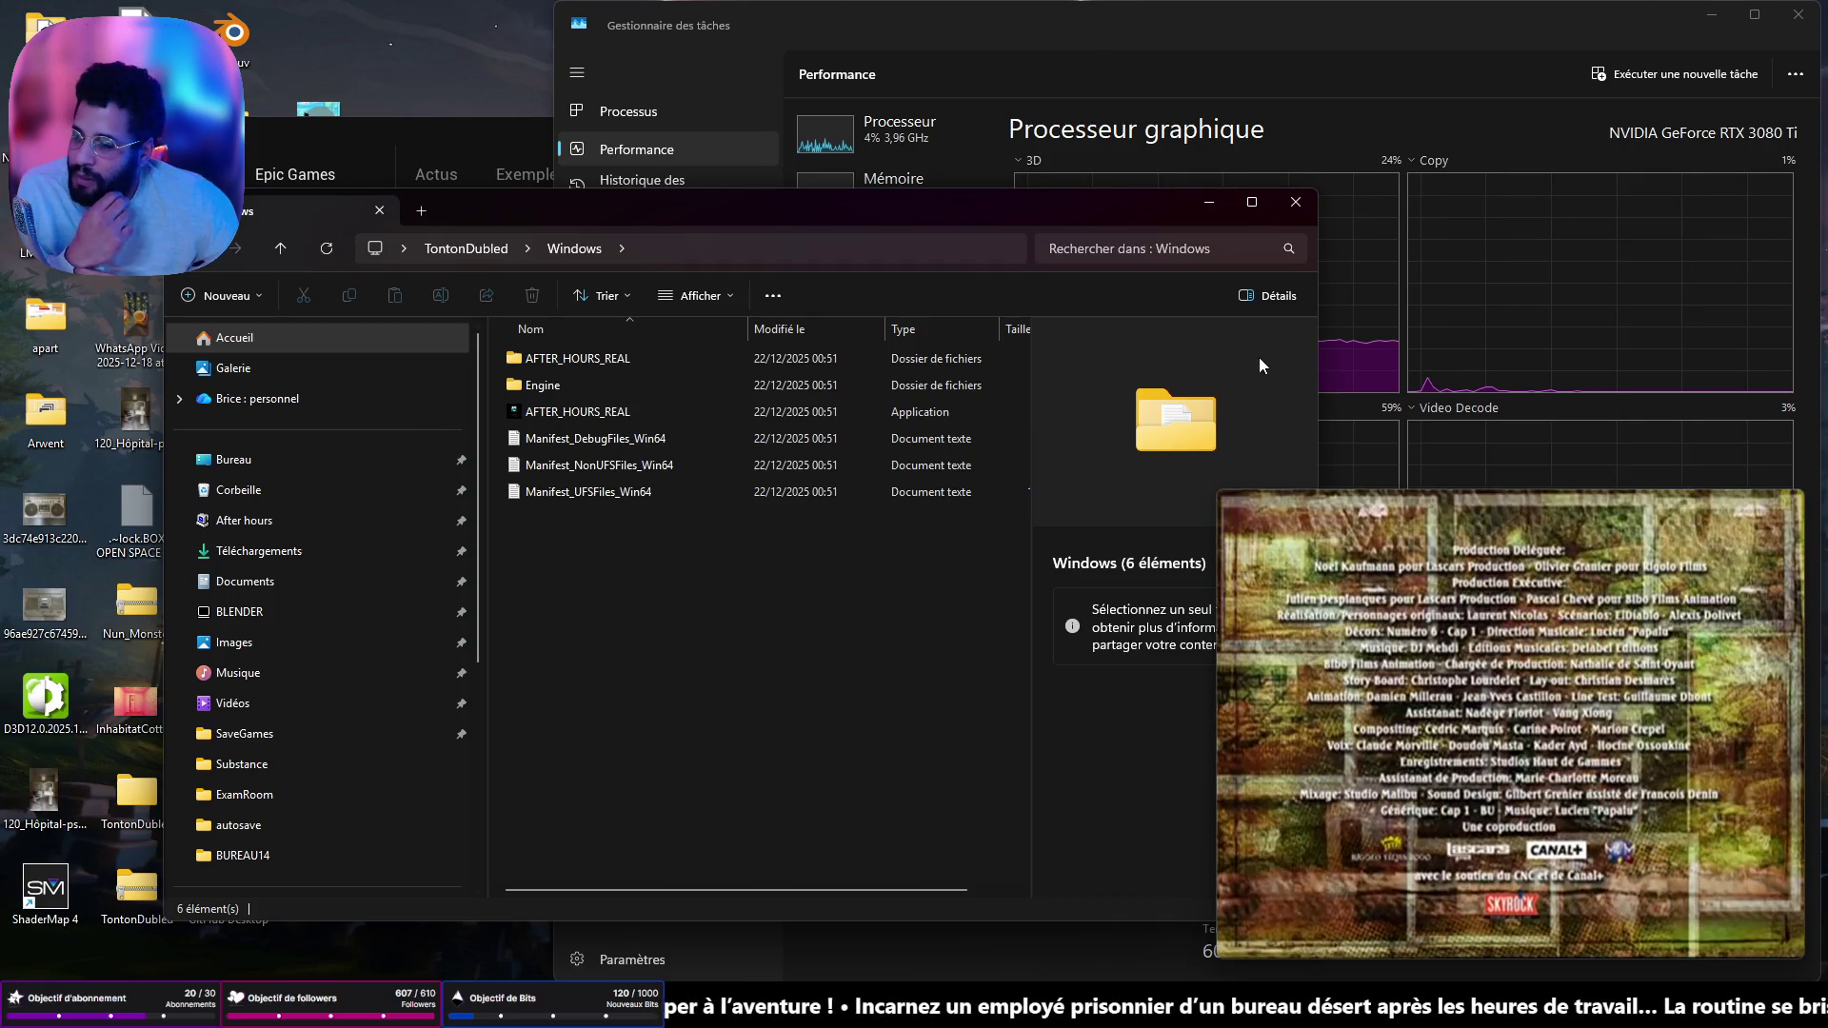
{"action": "left_click", "coordinate": [1209, 202]}
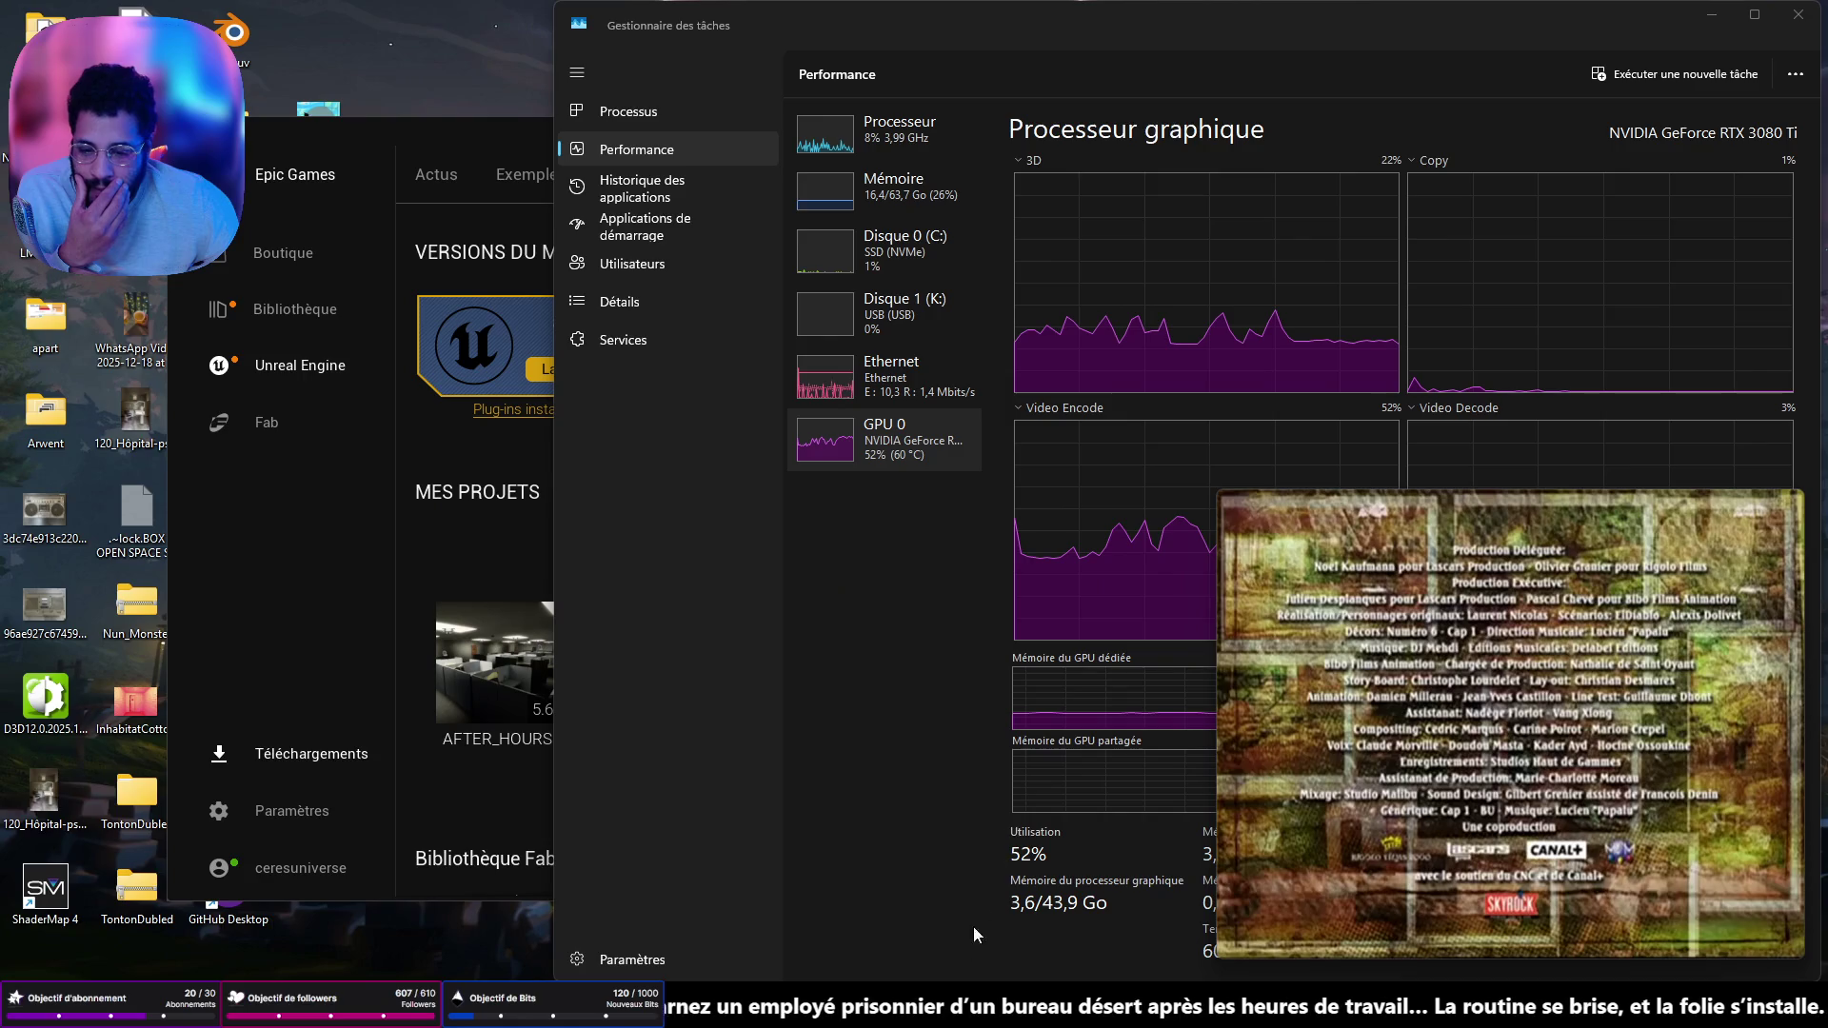
- Go to khotiLand's on-parle-ici channel and add a 😂 reaction to the latest message
{"action": "scroll", "coordinate": [143, 714], "scroll_direction": "down", "scroll_amount": 5}
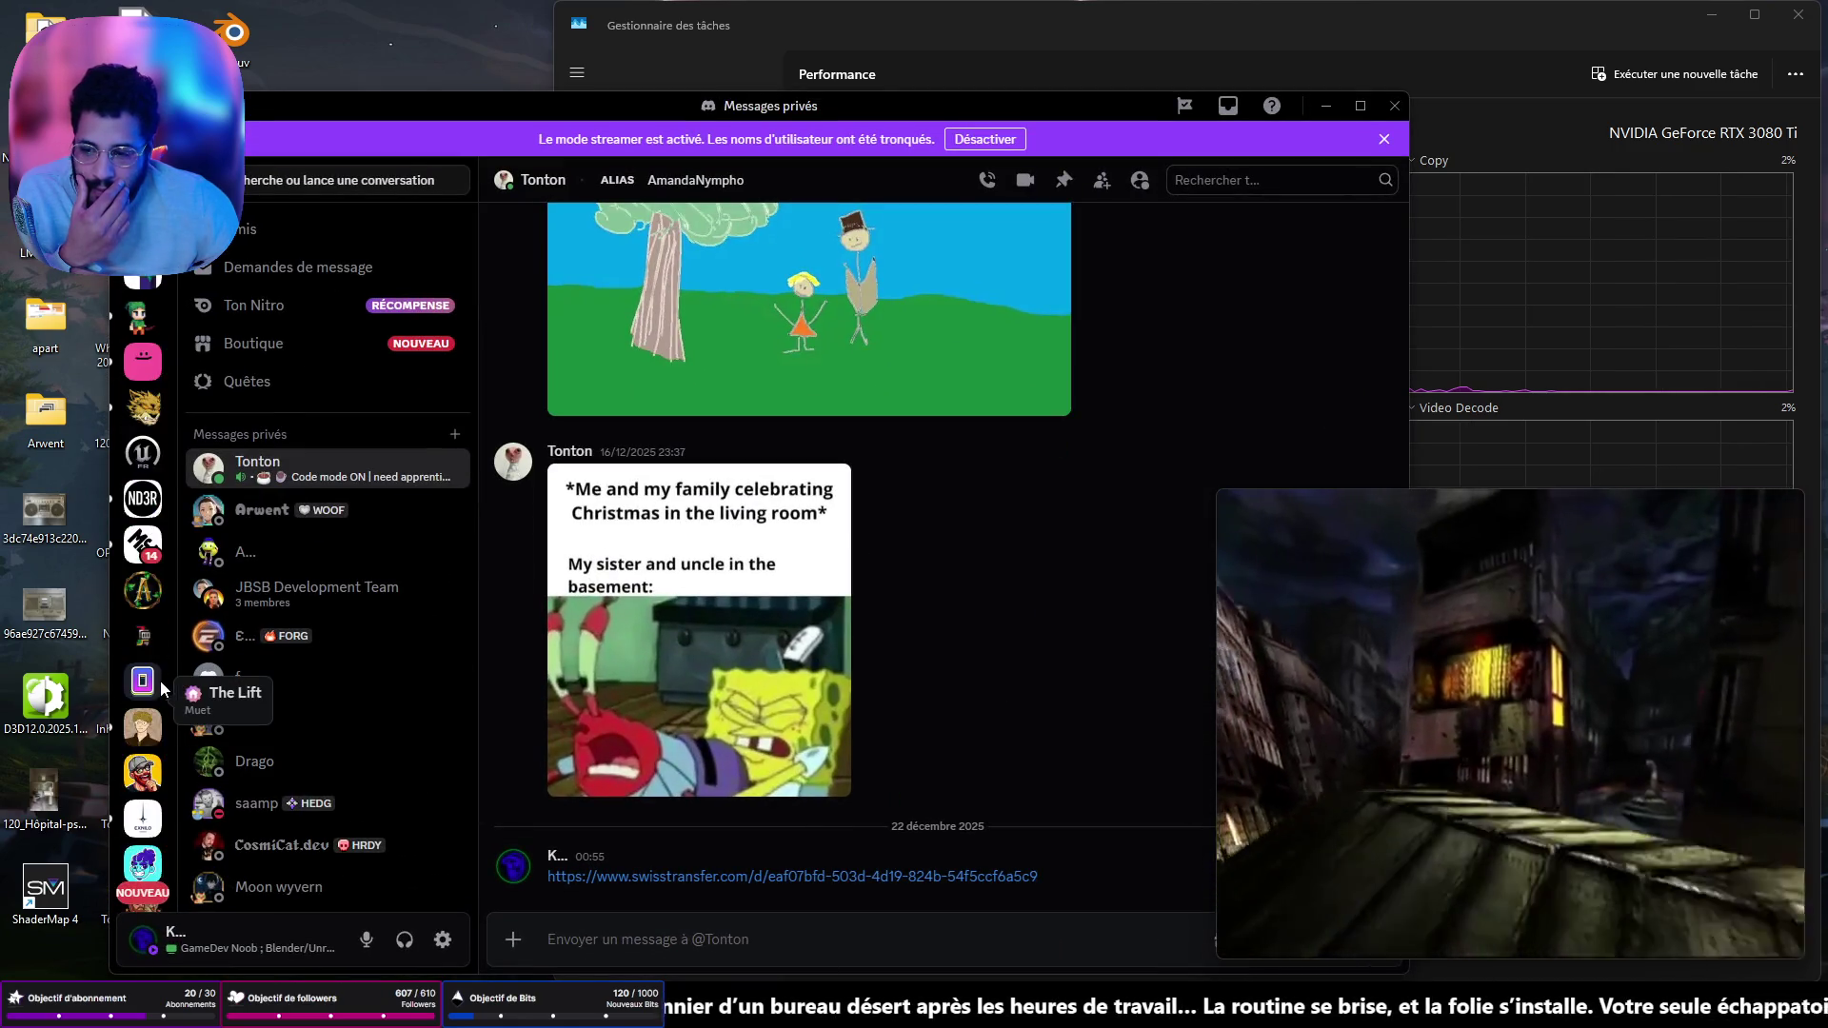
{"action": "left_click", "coordinate": [145, 722]}
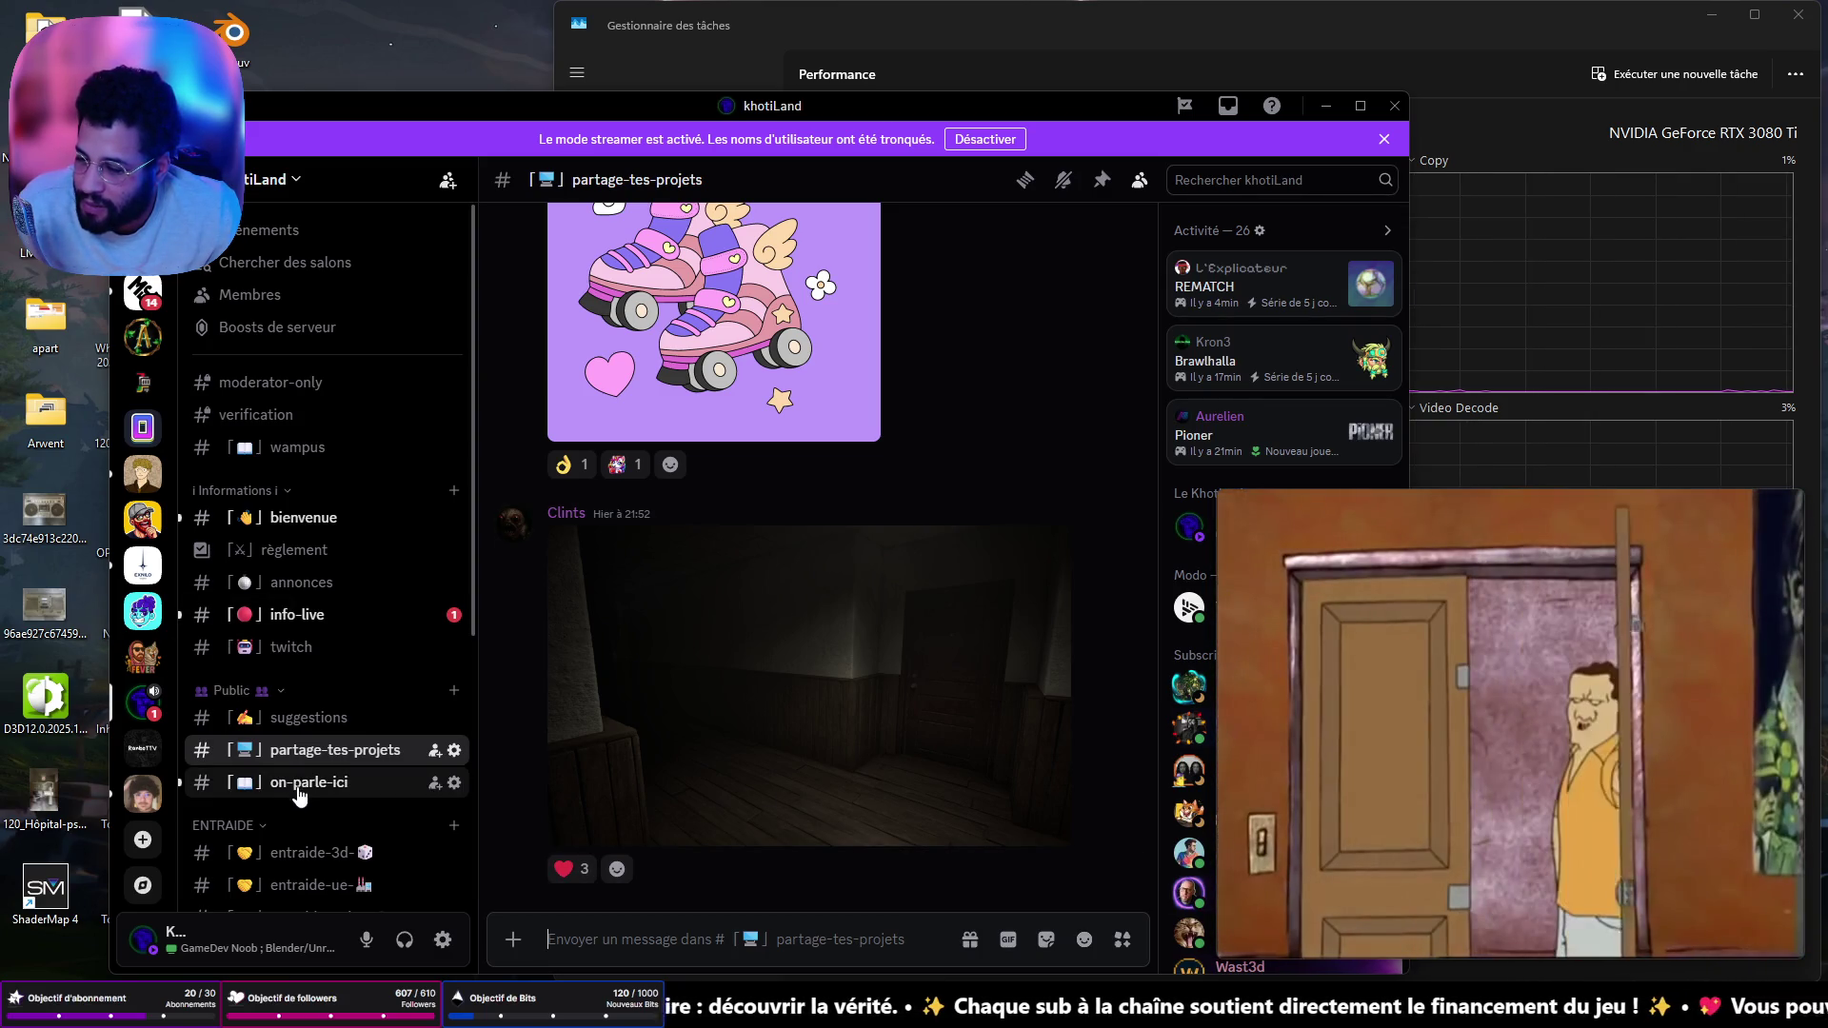
{"action": "left_click", "coordinate": [298, 789]}
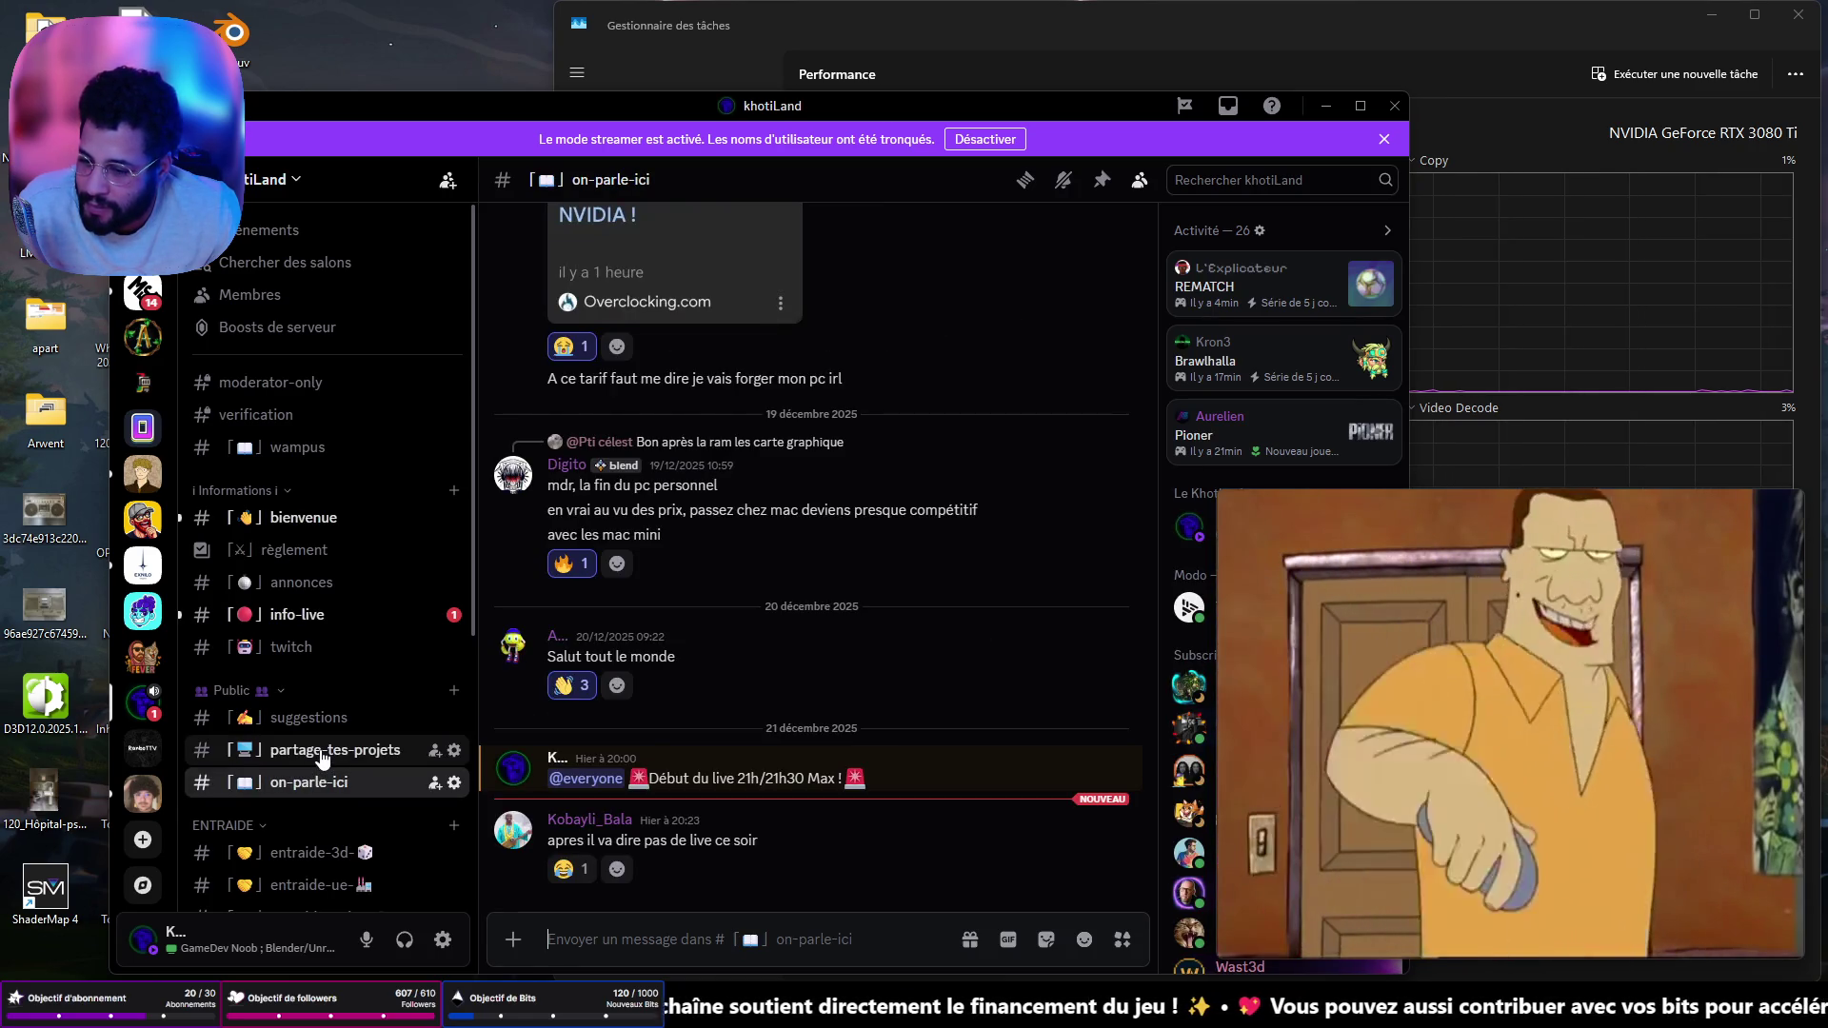
{"action": "left_click", "coordinate": [576, 870]}
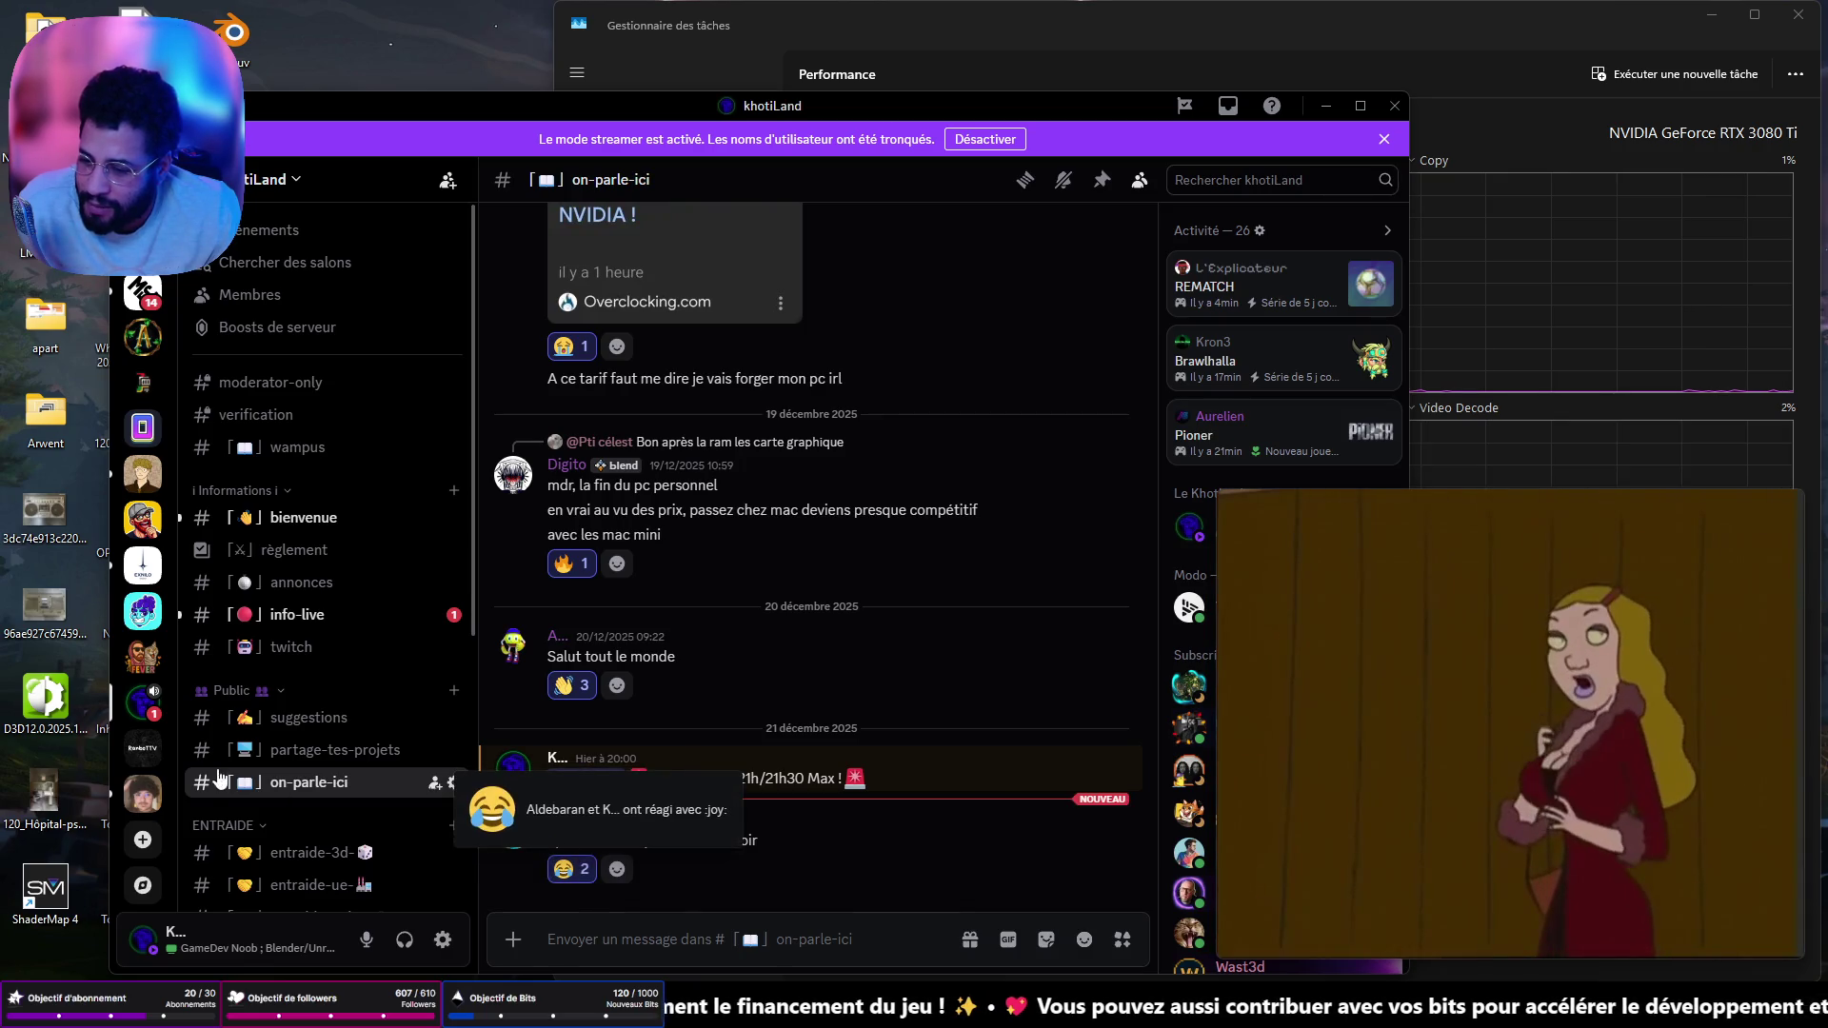
{"action": "scroll", "coordinate": [324, 724], "scroll_direction": "down", "scroll_amount": 4}
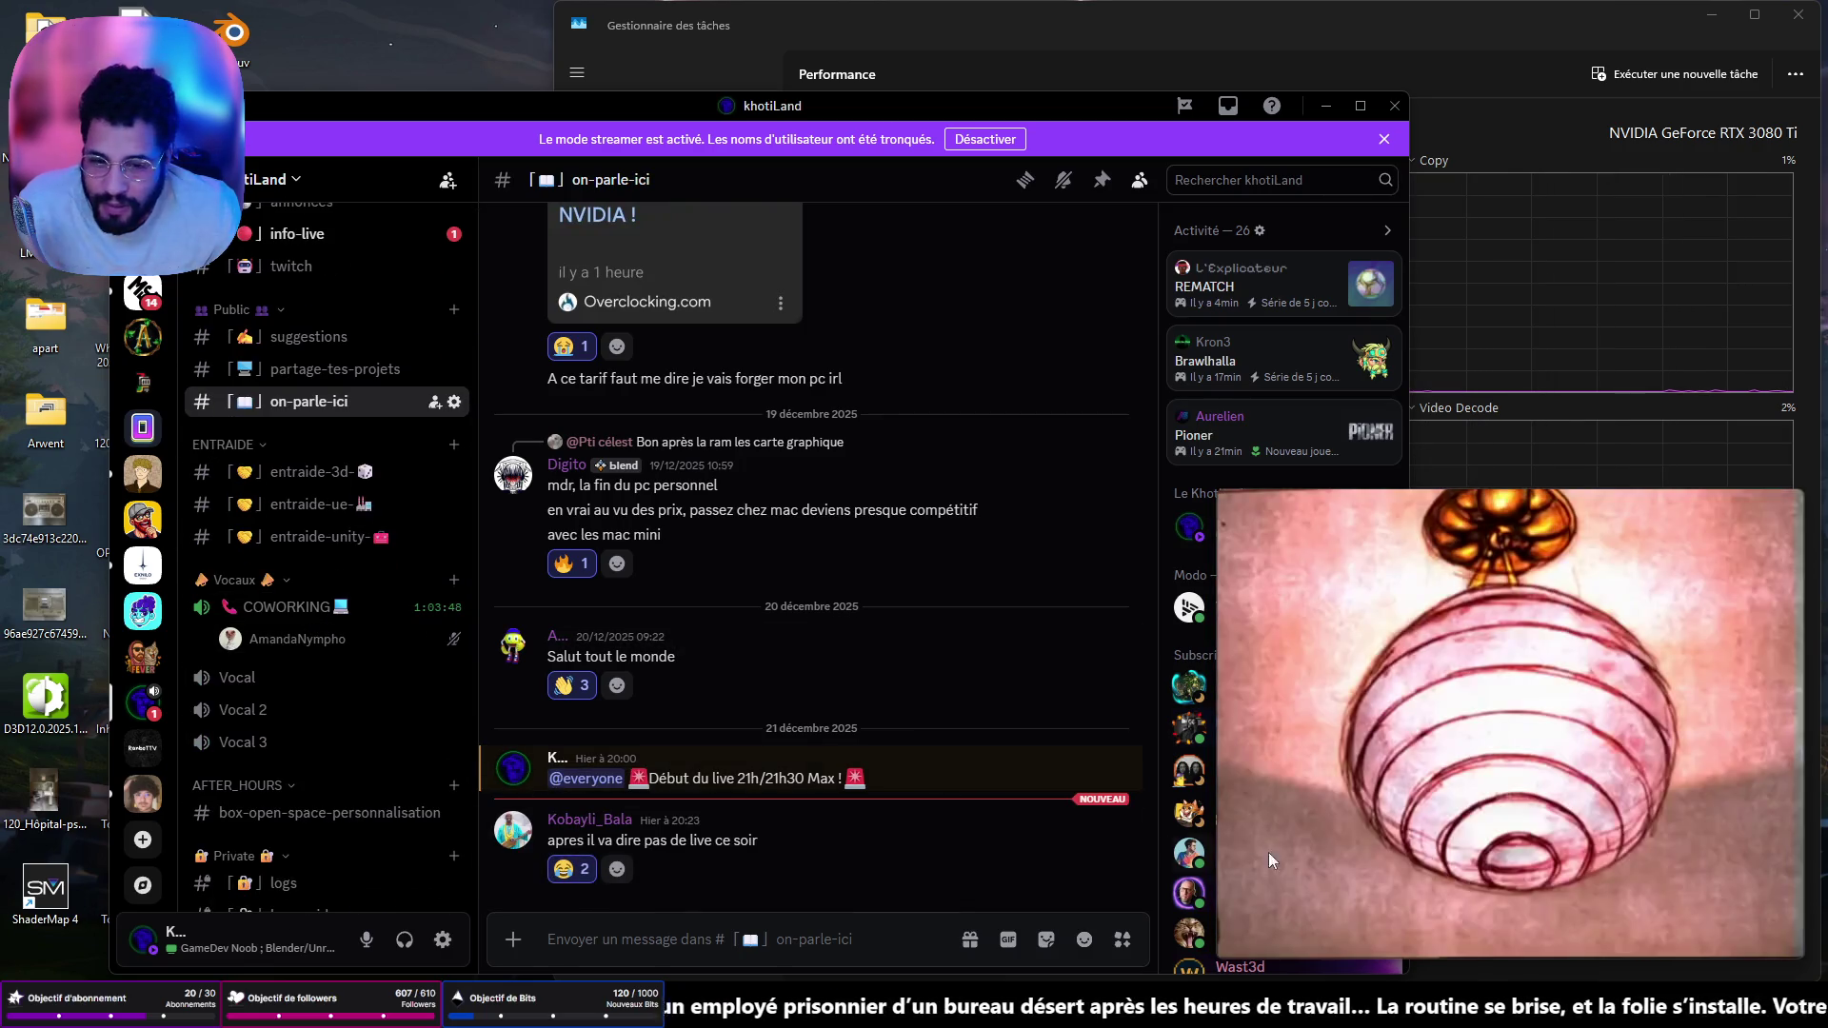
{"action": "mouse_move", "coordinate": [1357, 866]}
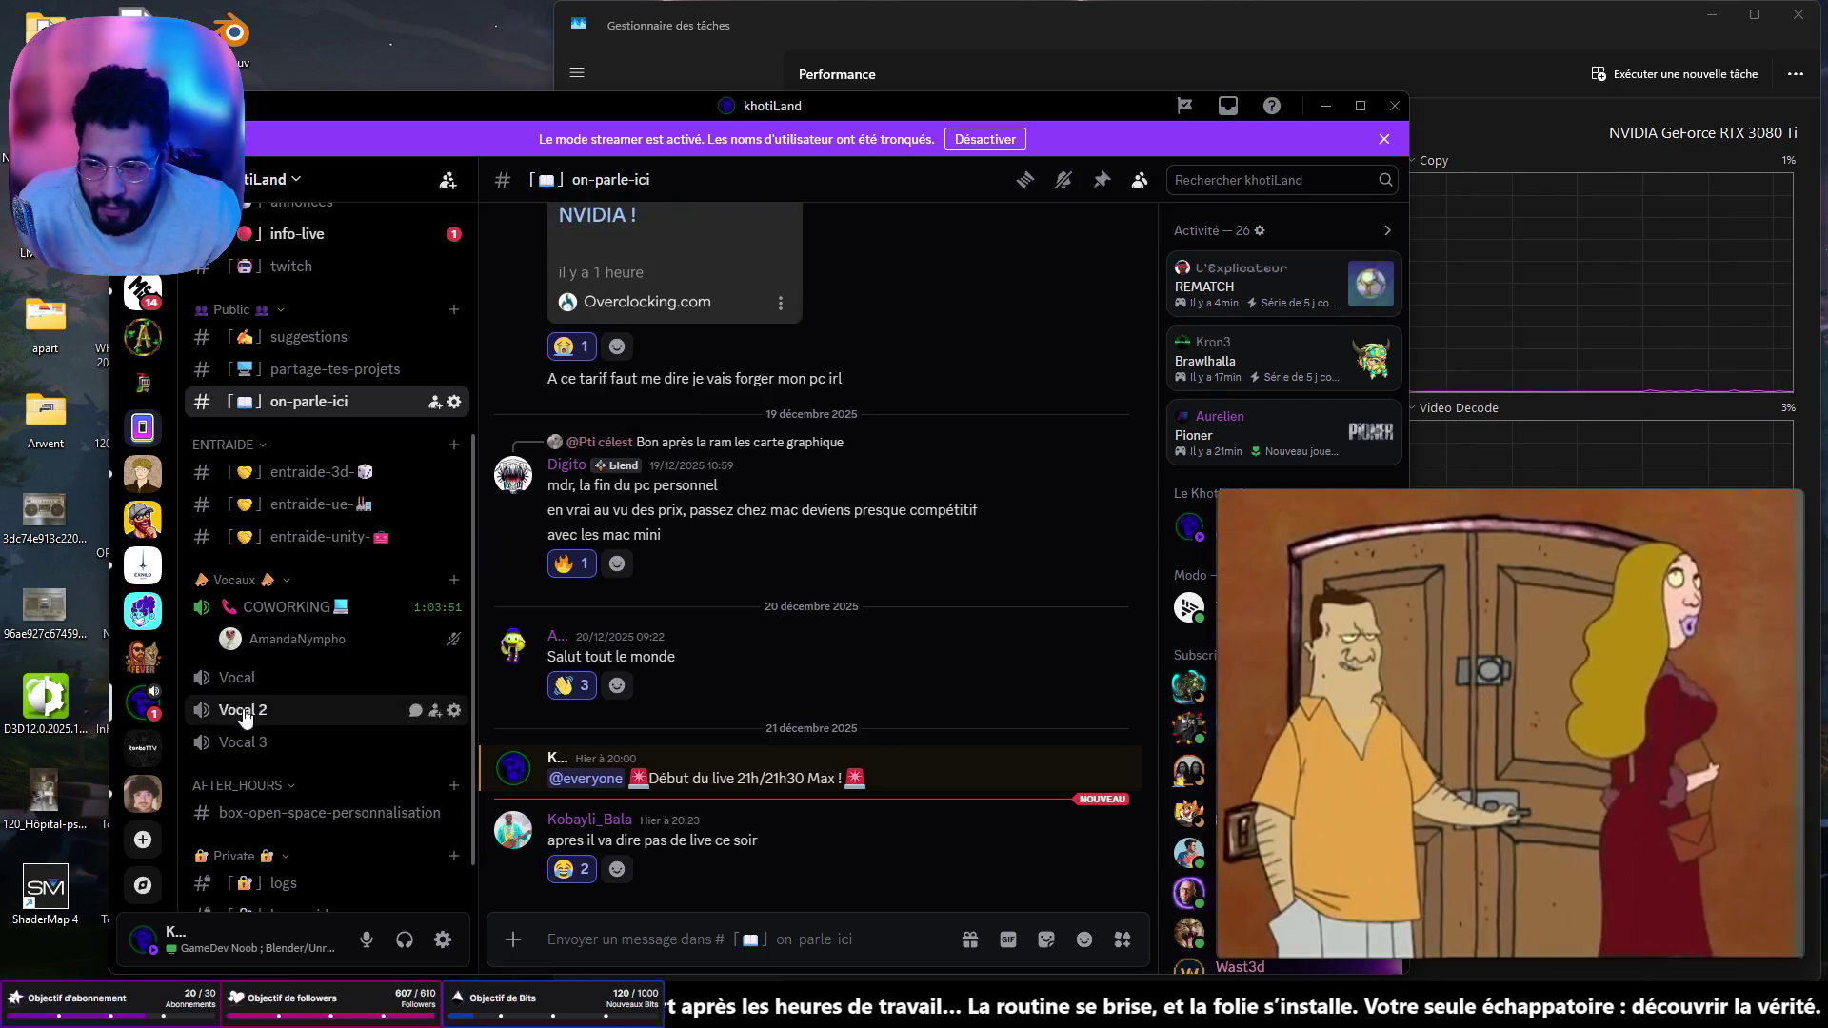
{"action": "left_click", "coordinate": [286, 643]}
- Join the COWORKING voice channel, resume the floating Lascars video, and open a streaming member's profile
{"action": "left_click", "coordinate": [285, 645]}
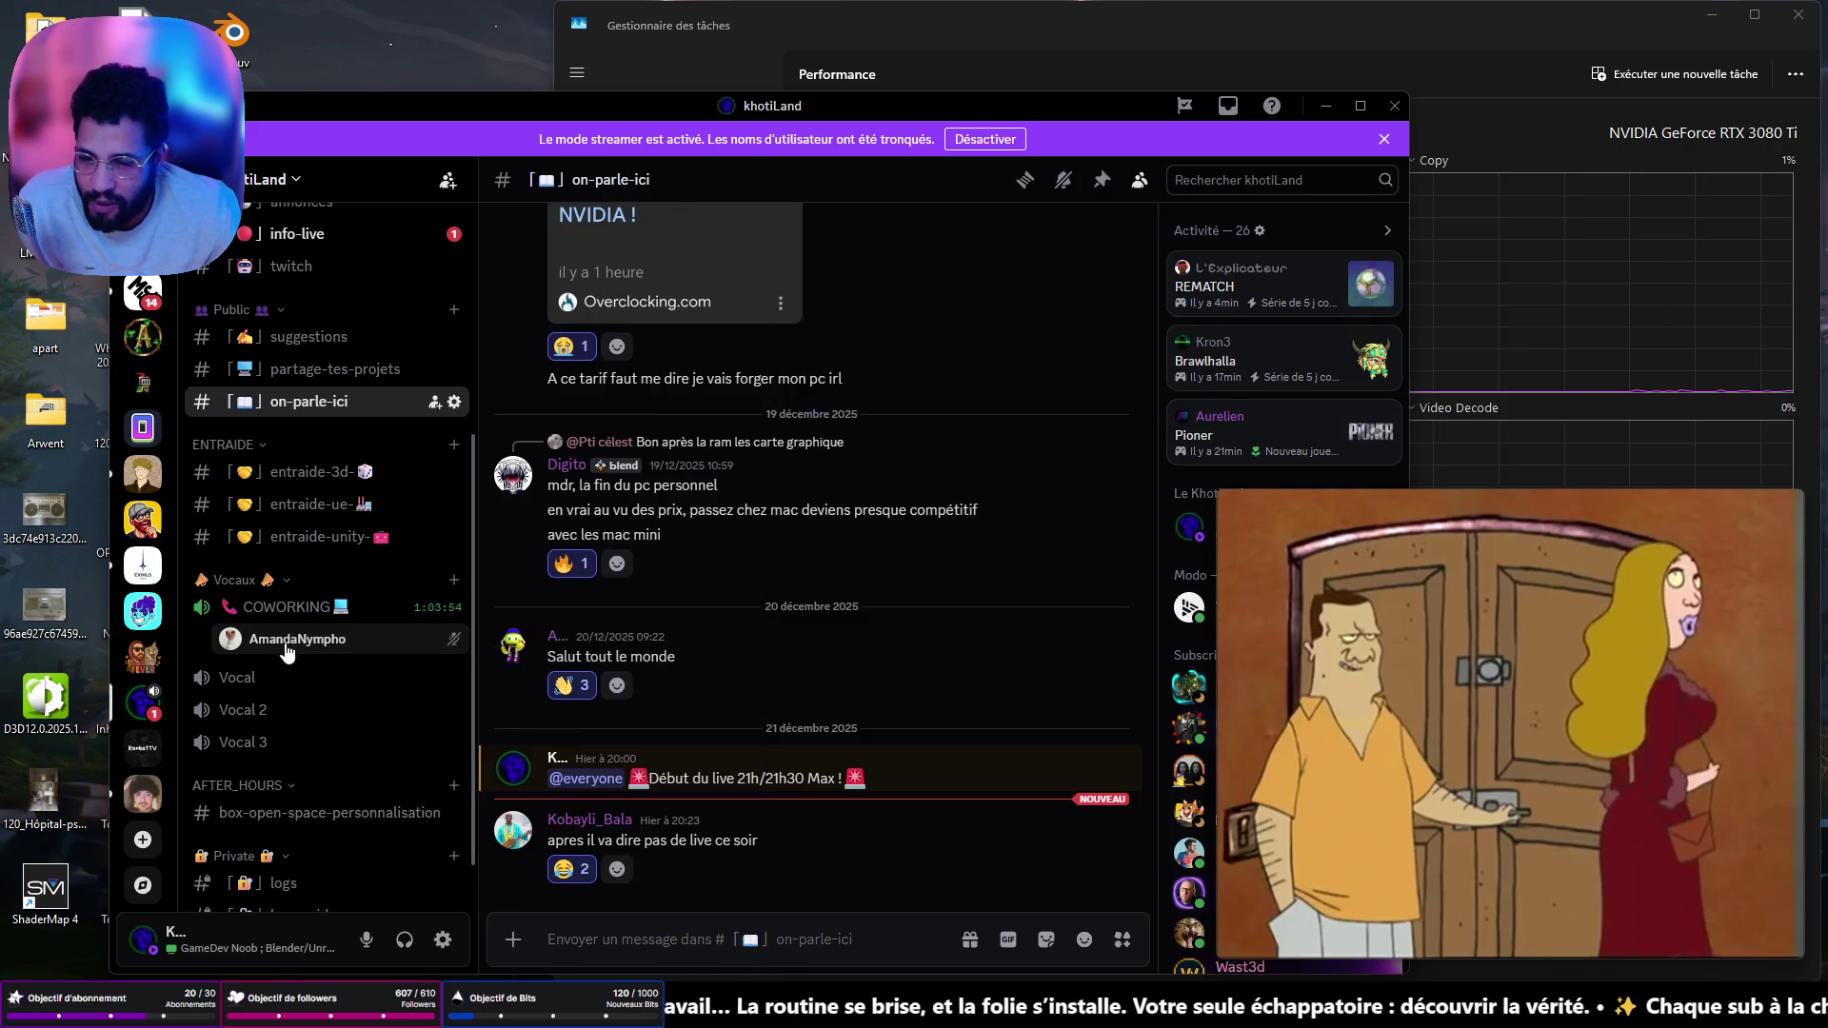
{"action": "left_click", "coordinate": [285, 606]}
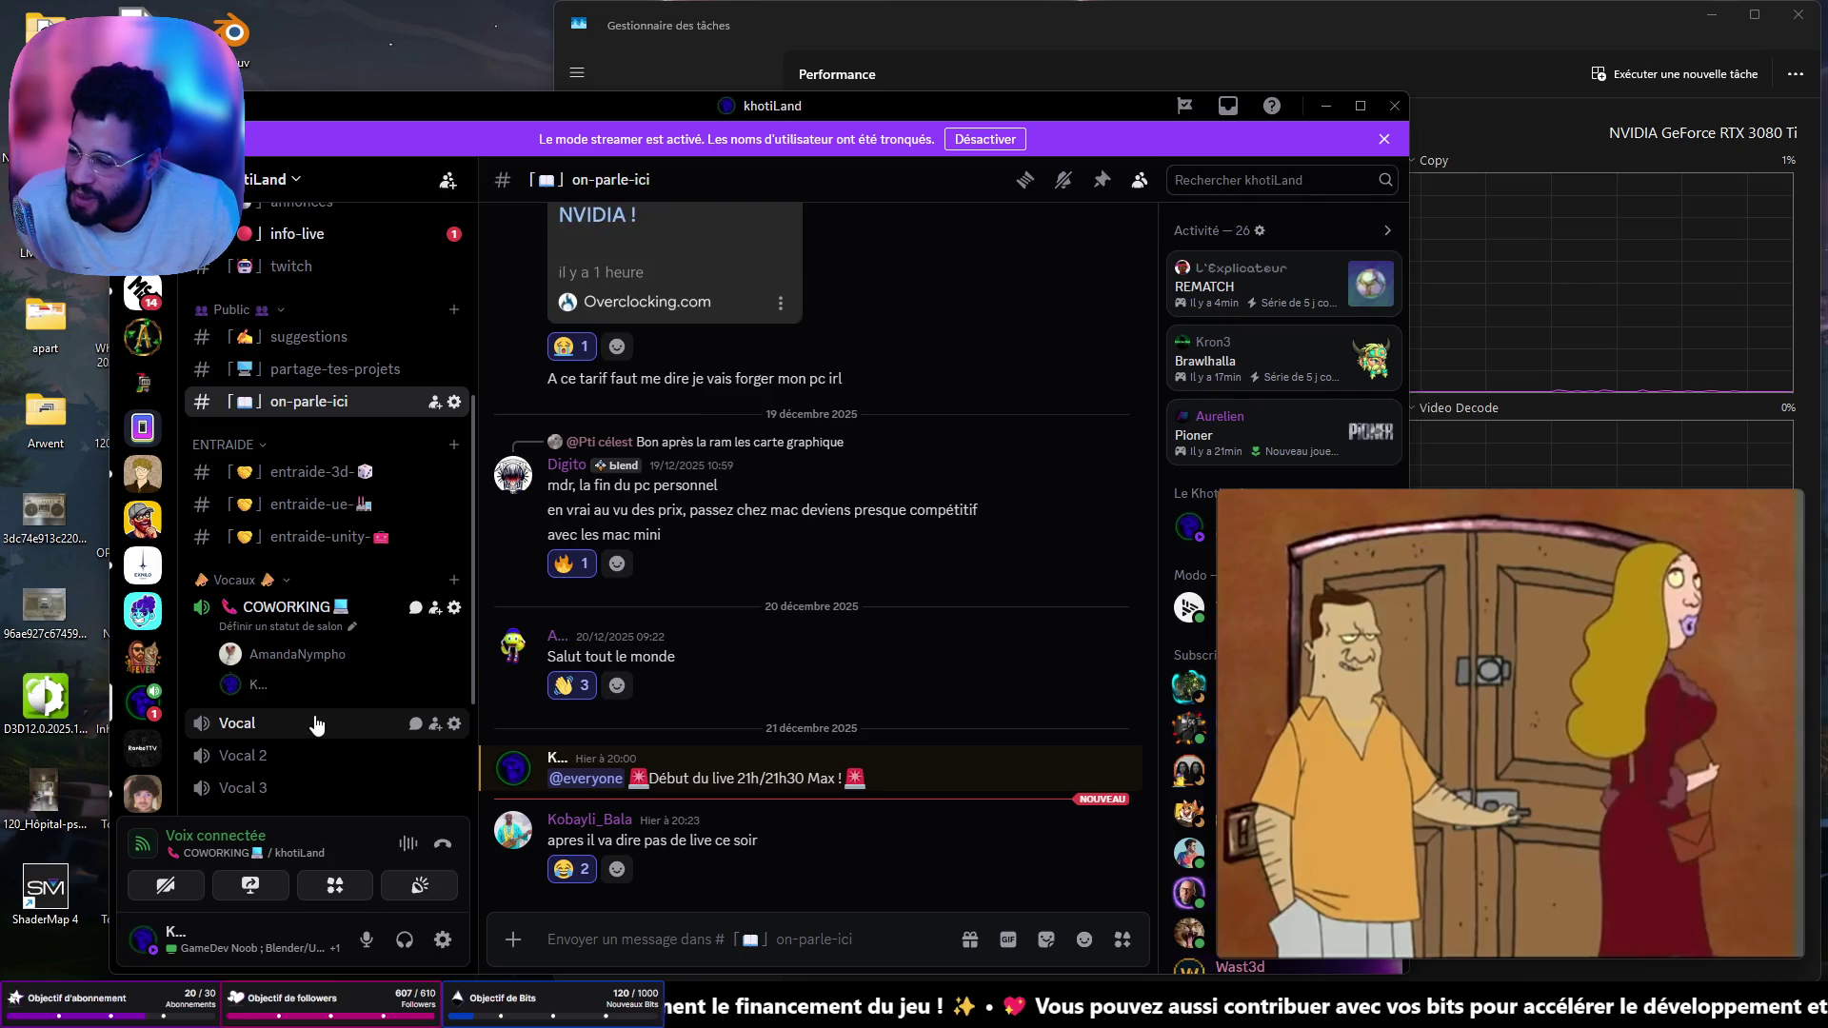
{"action": "mouse_move", "coordinate": [1415, 865]}
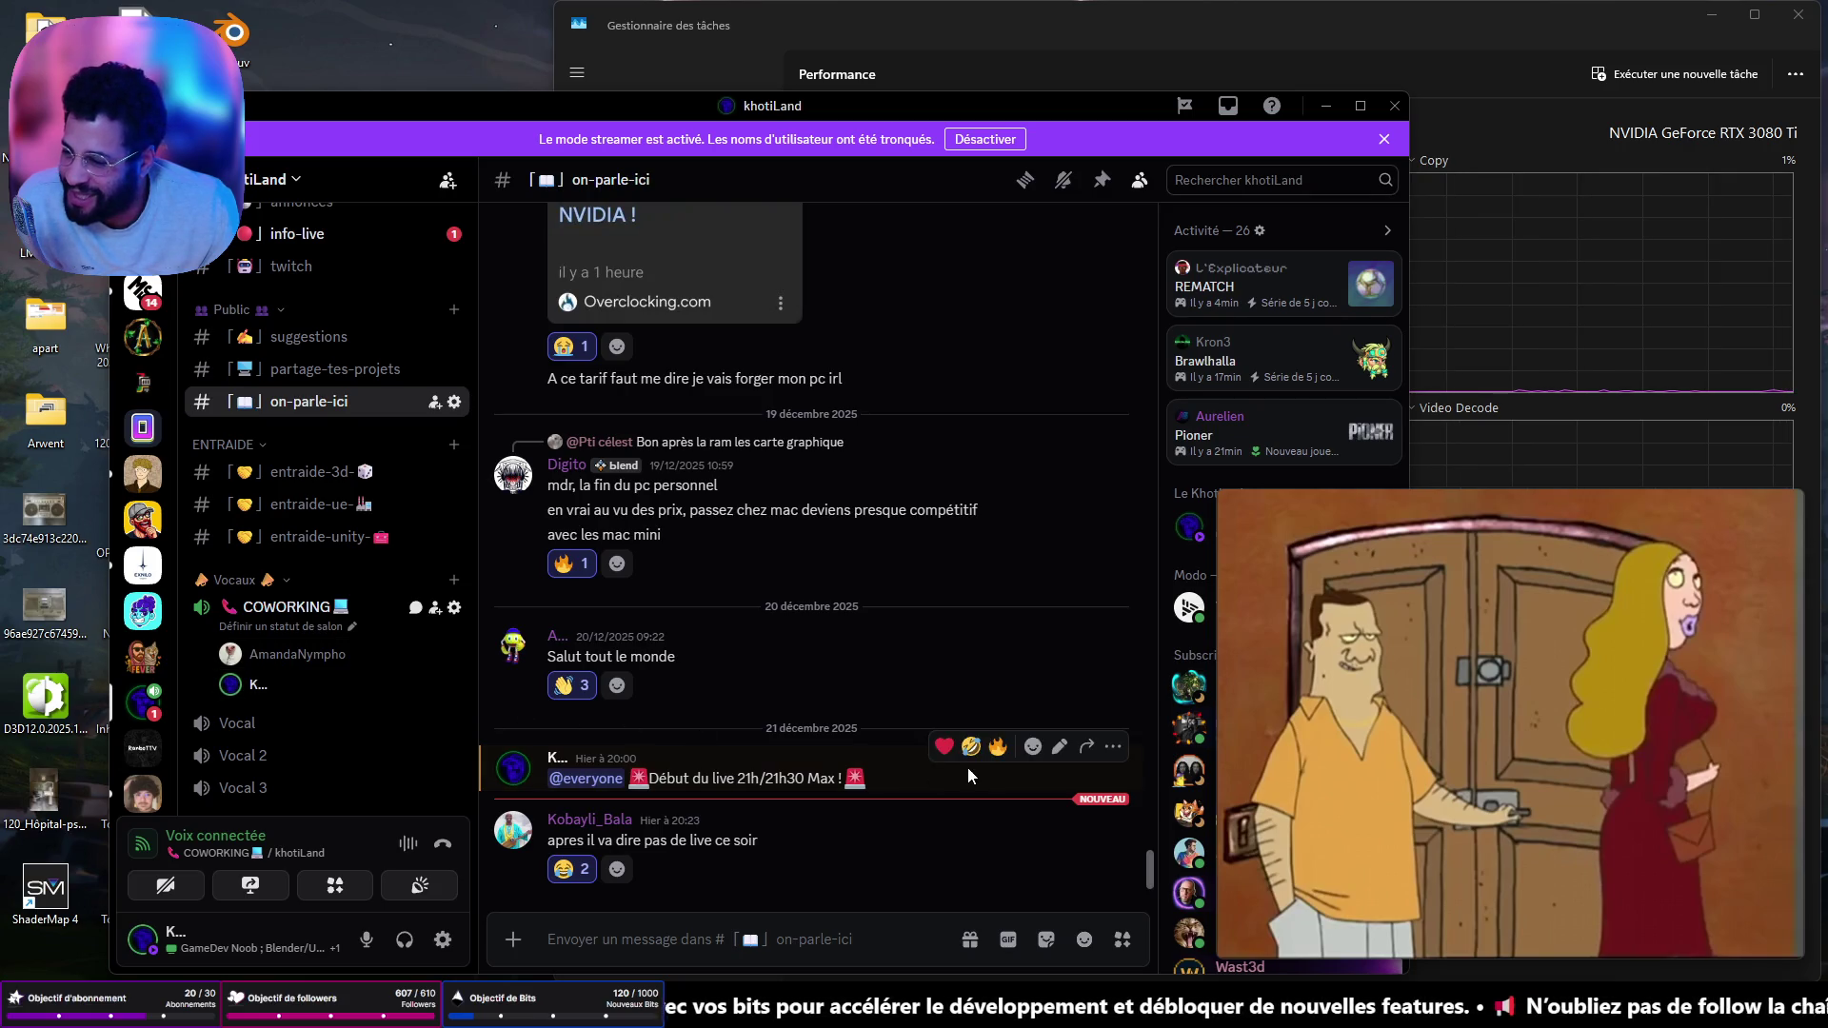
{"action": "mouse_move", "coordinate": [1267, 924]}
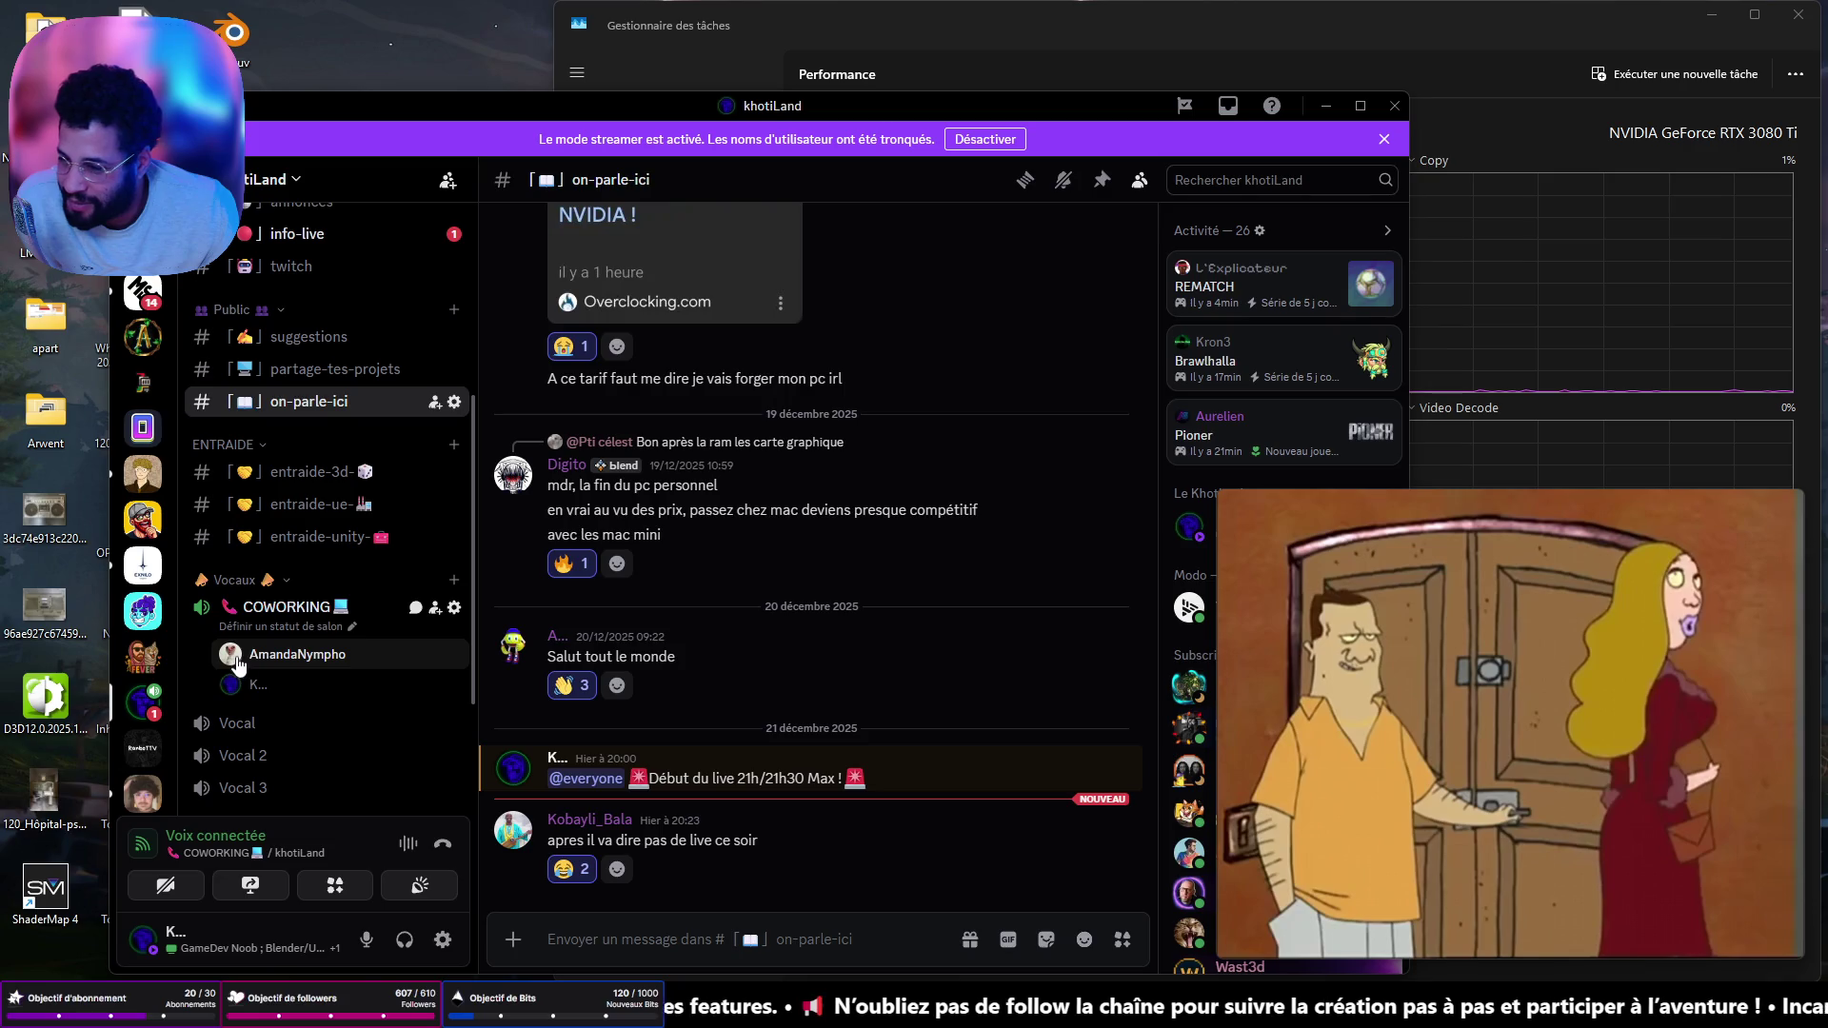
{"action": "mouse_move", "coordinate": [1632, 846]}
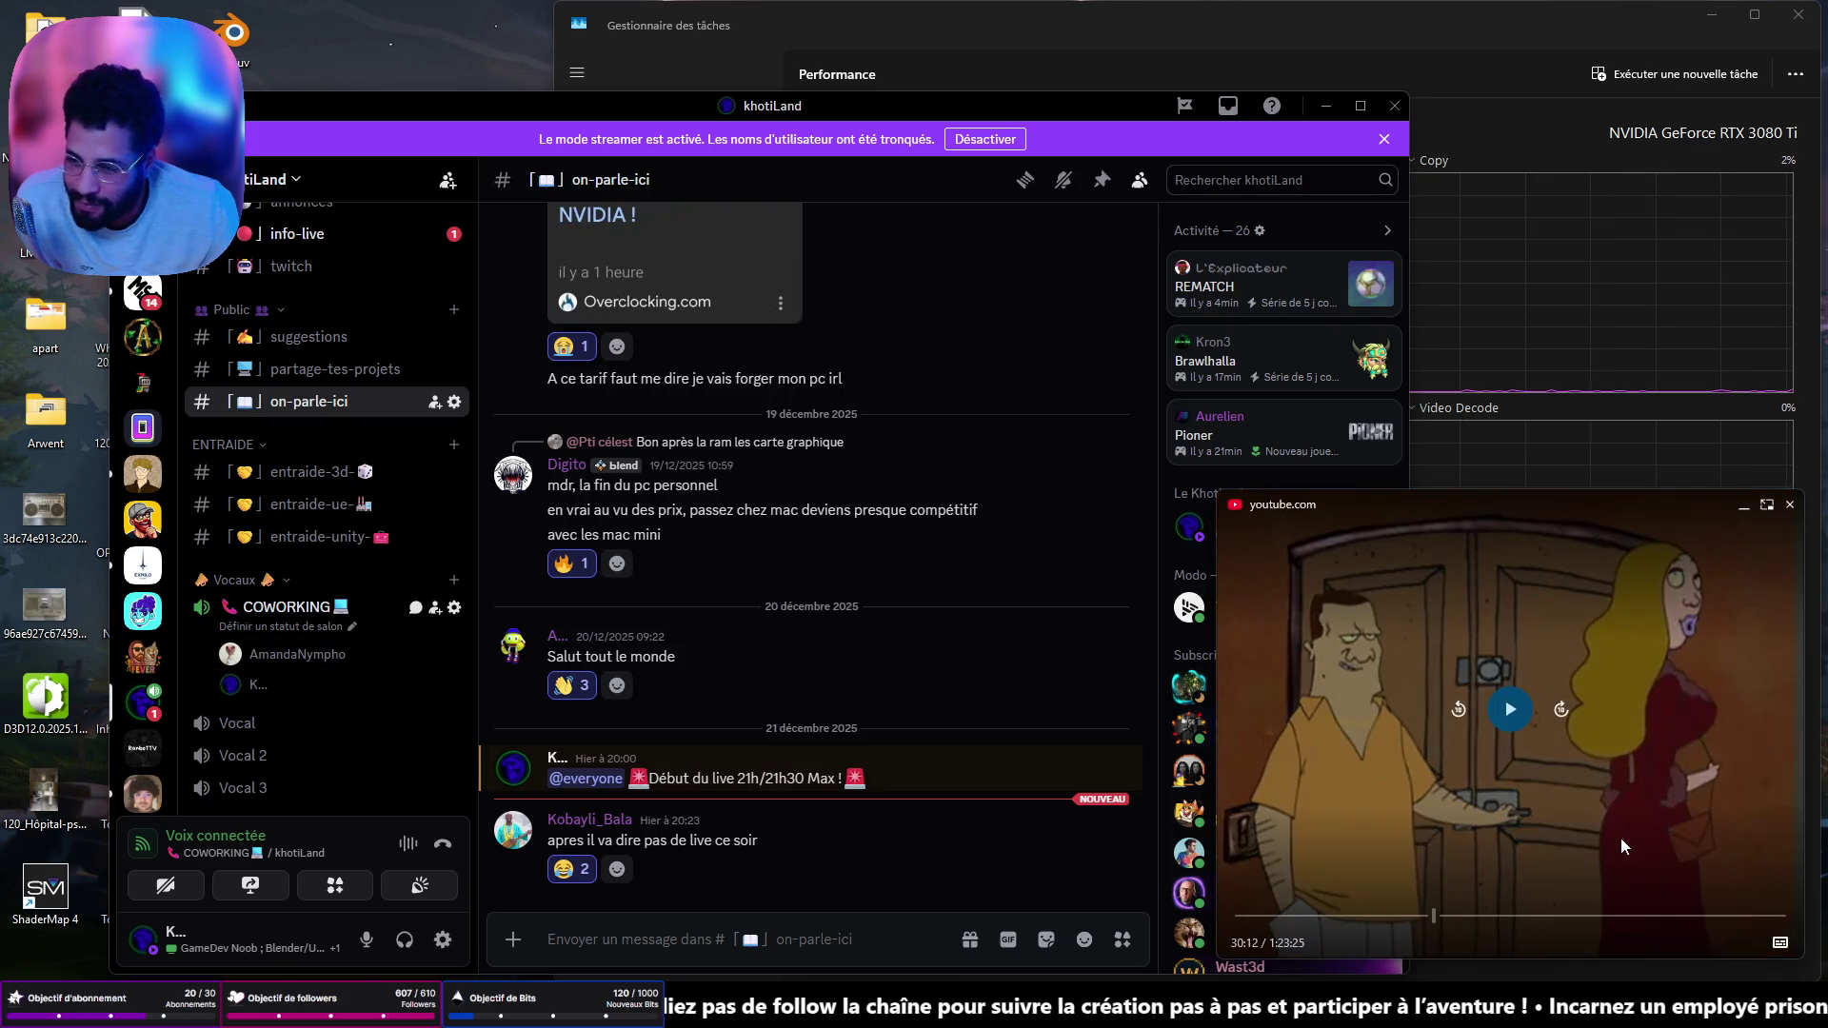
{"action": "left_click", "coordinate": [1529, 714]}
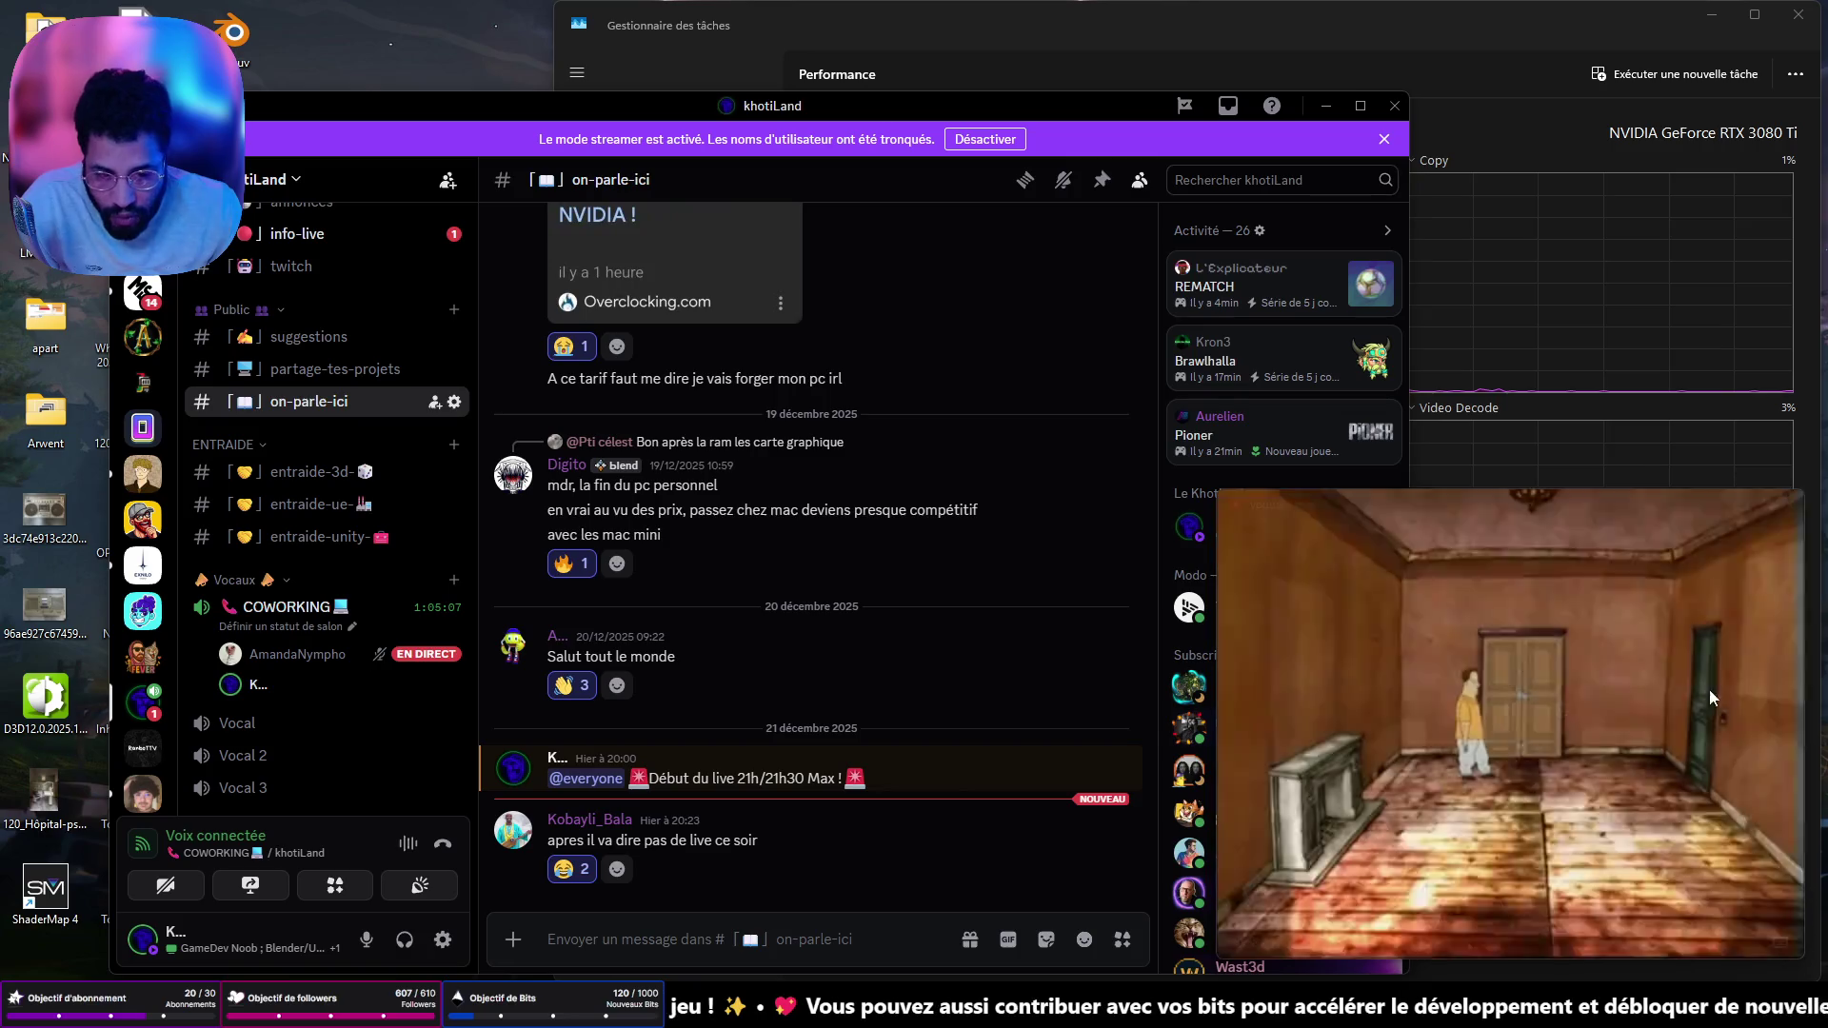
{"action": "mouse_move", "coordinate": [1575, 726]}
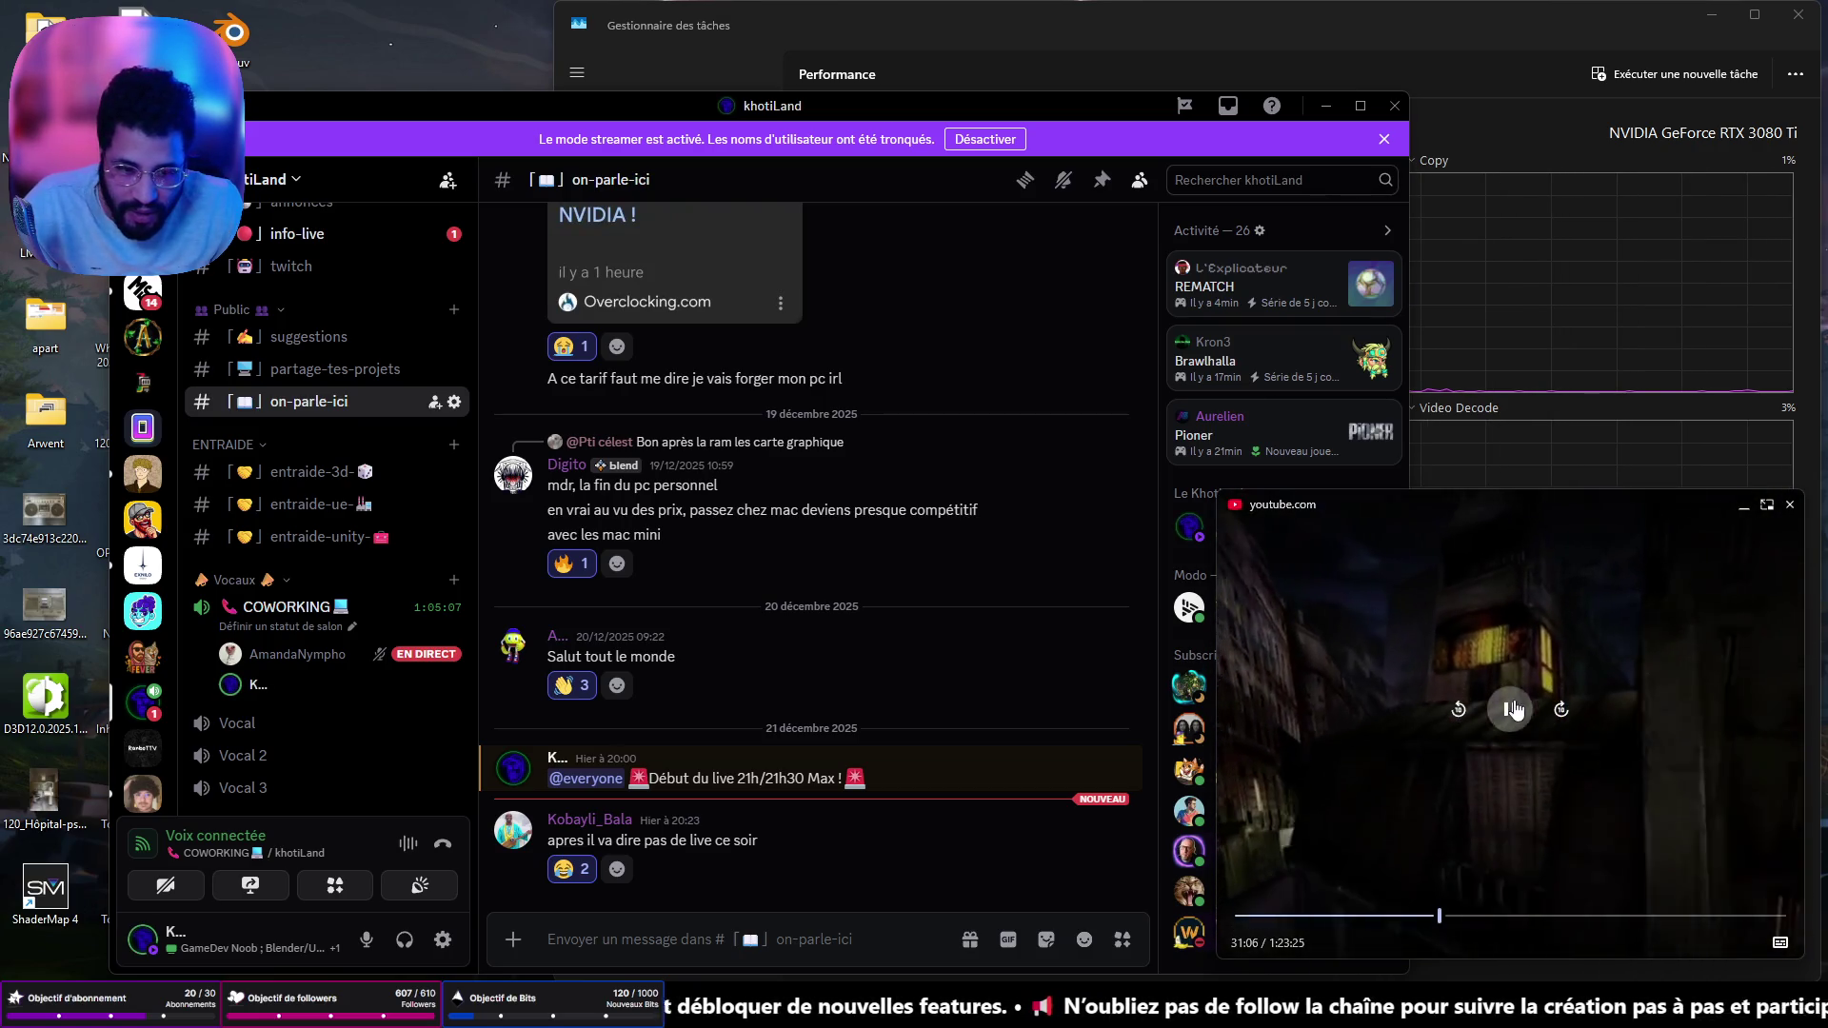
{"action": "left_click", "coordinate": [314, 655]}
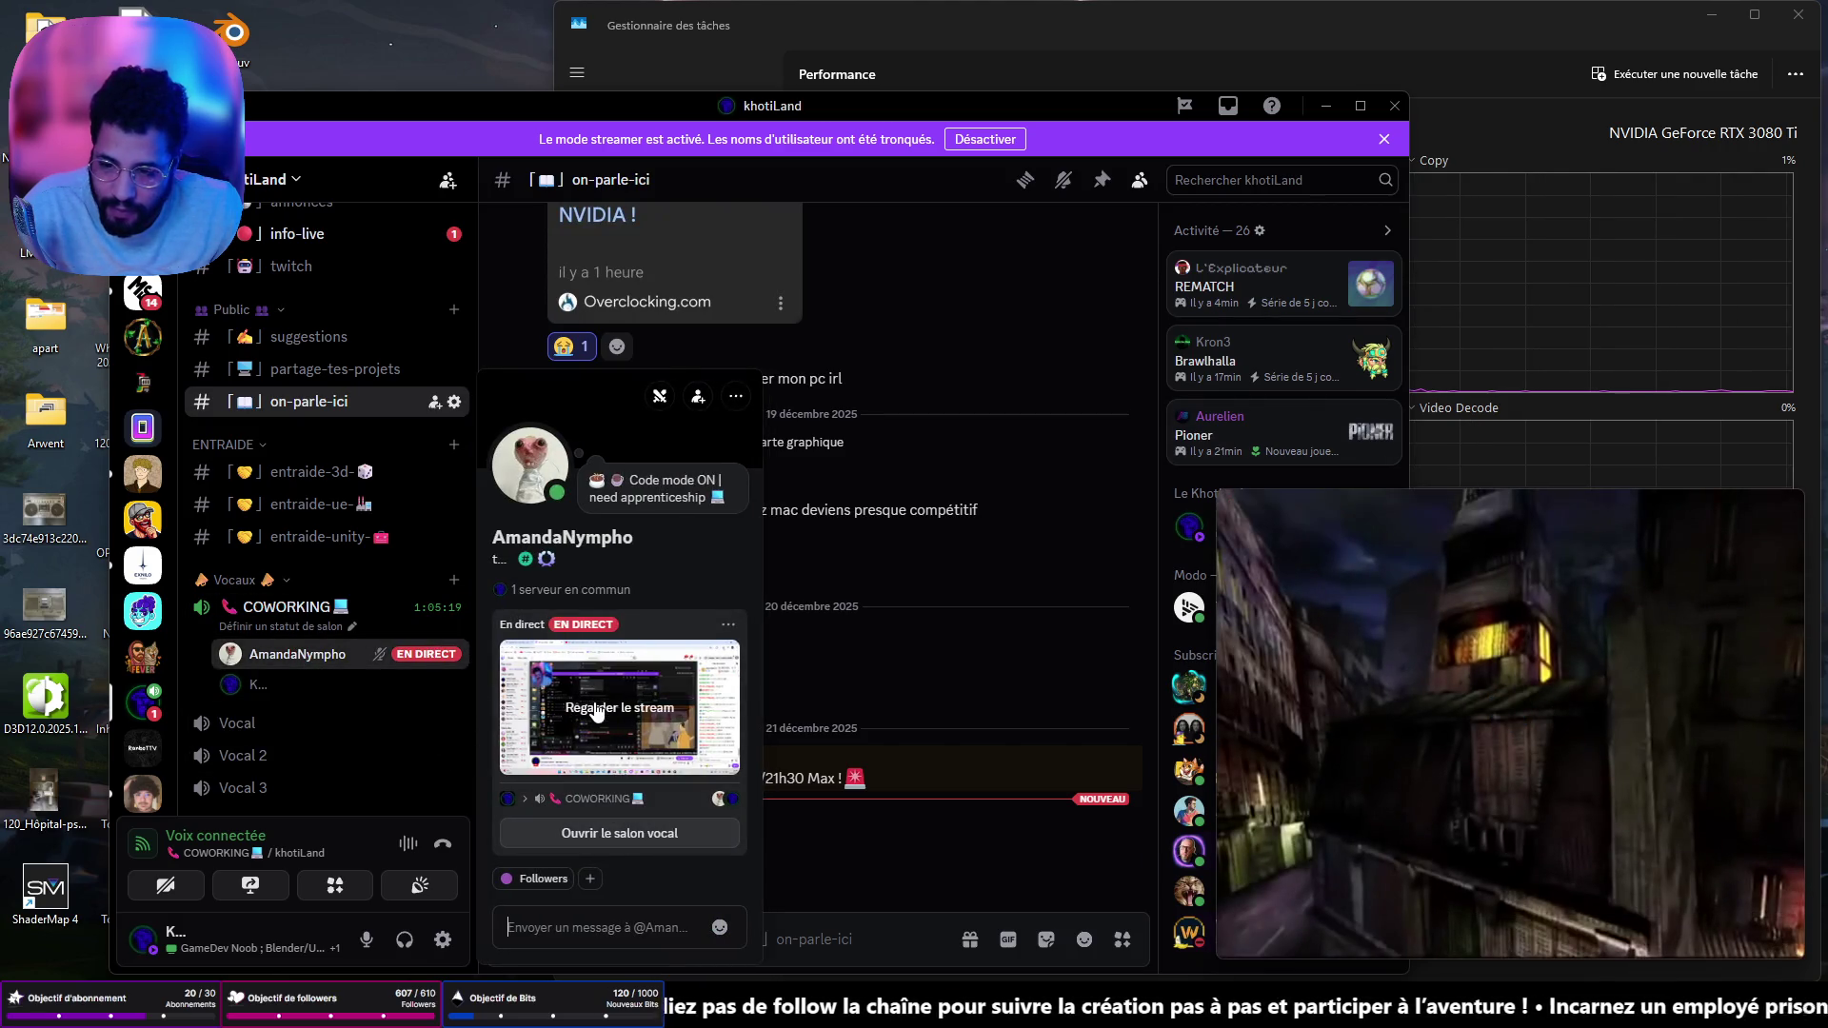
- Watch the member's live screen share in the COWORKING channel, then minimize Discord
{"action": "left_click", "coordinate": [597, 712]}
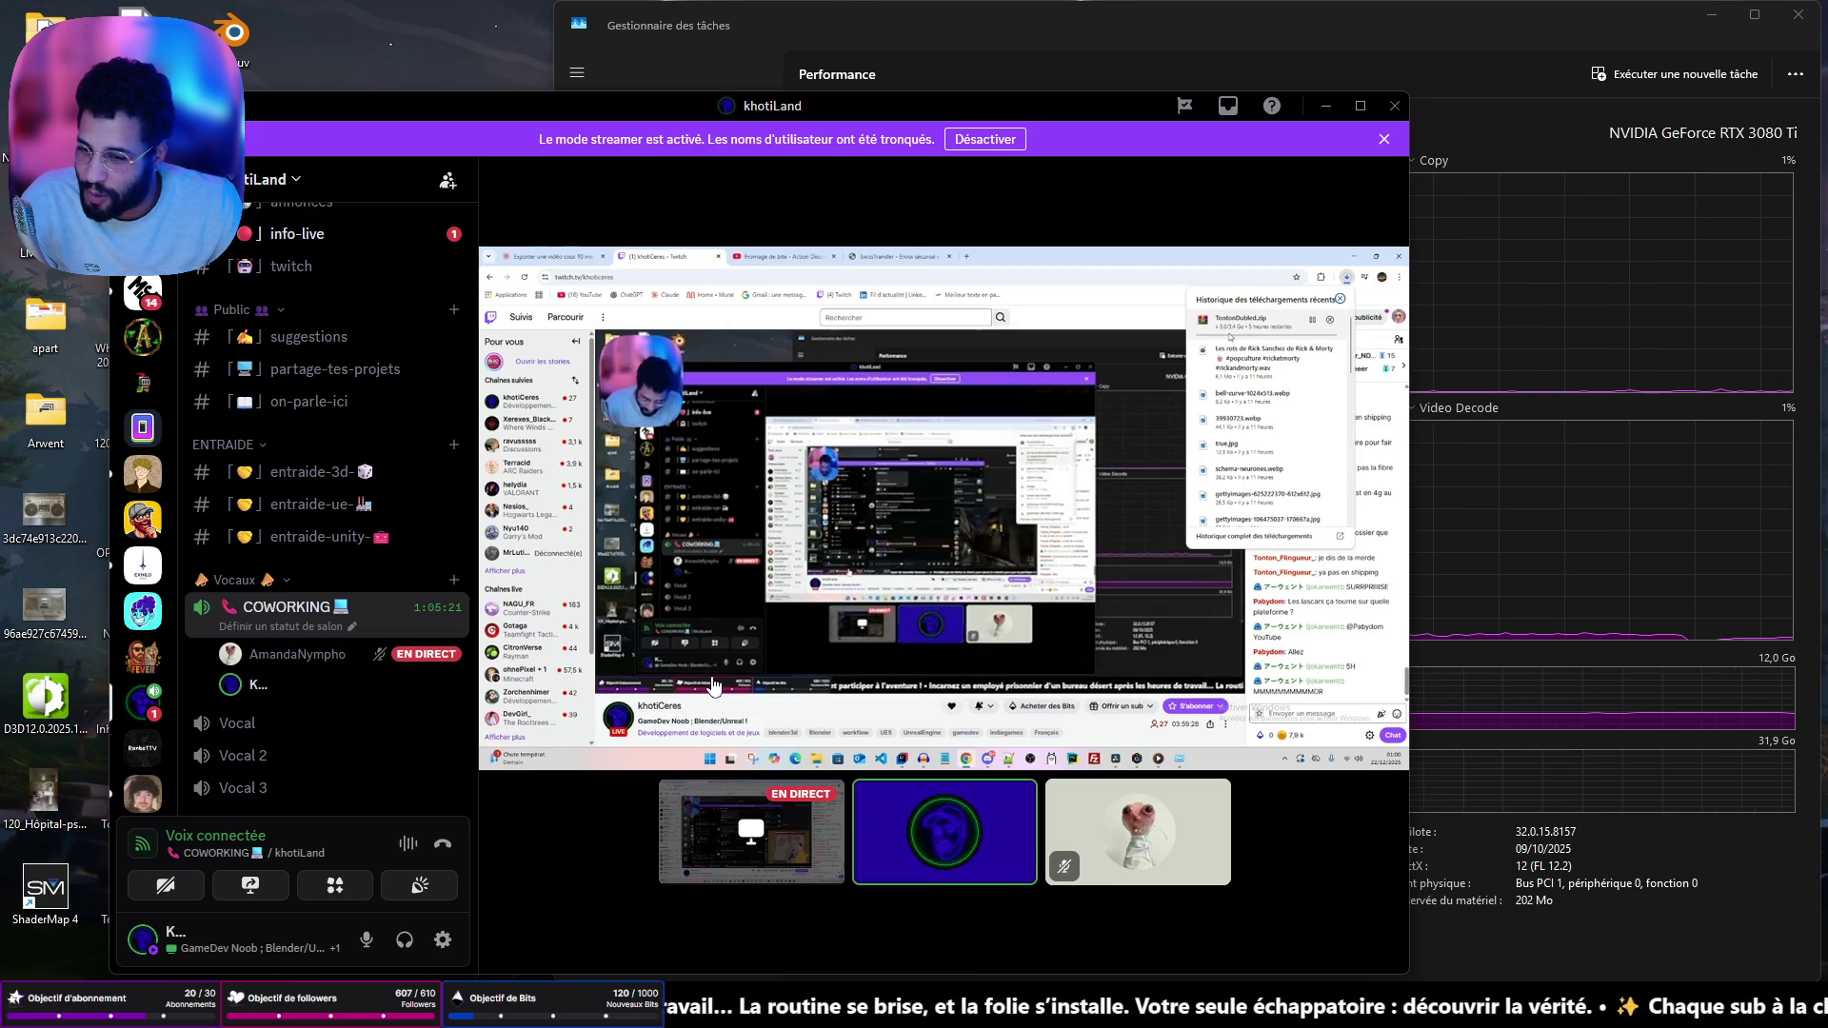
{"action": "mouse_move", "coordinate": [654, 749]}
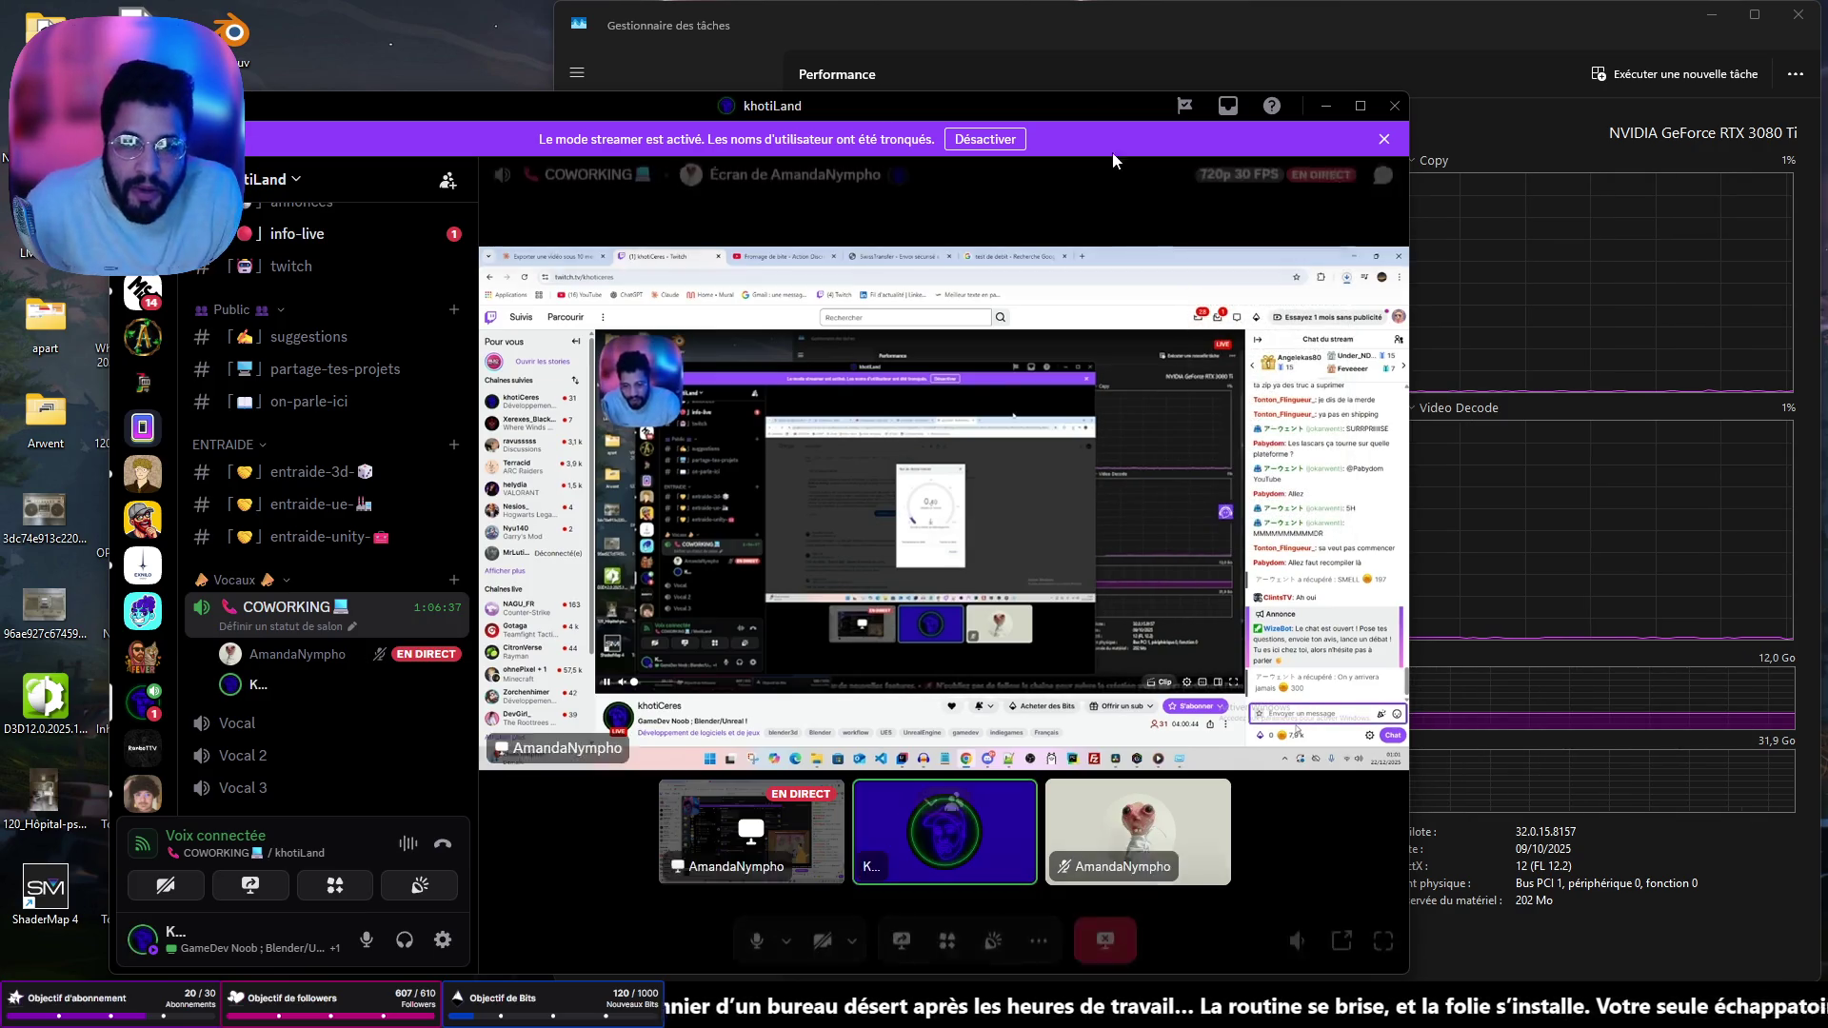
{"action": "left_click", "coordinate": [1325, 105]}
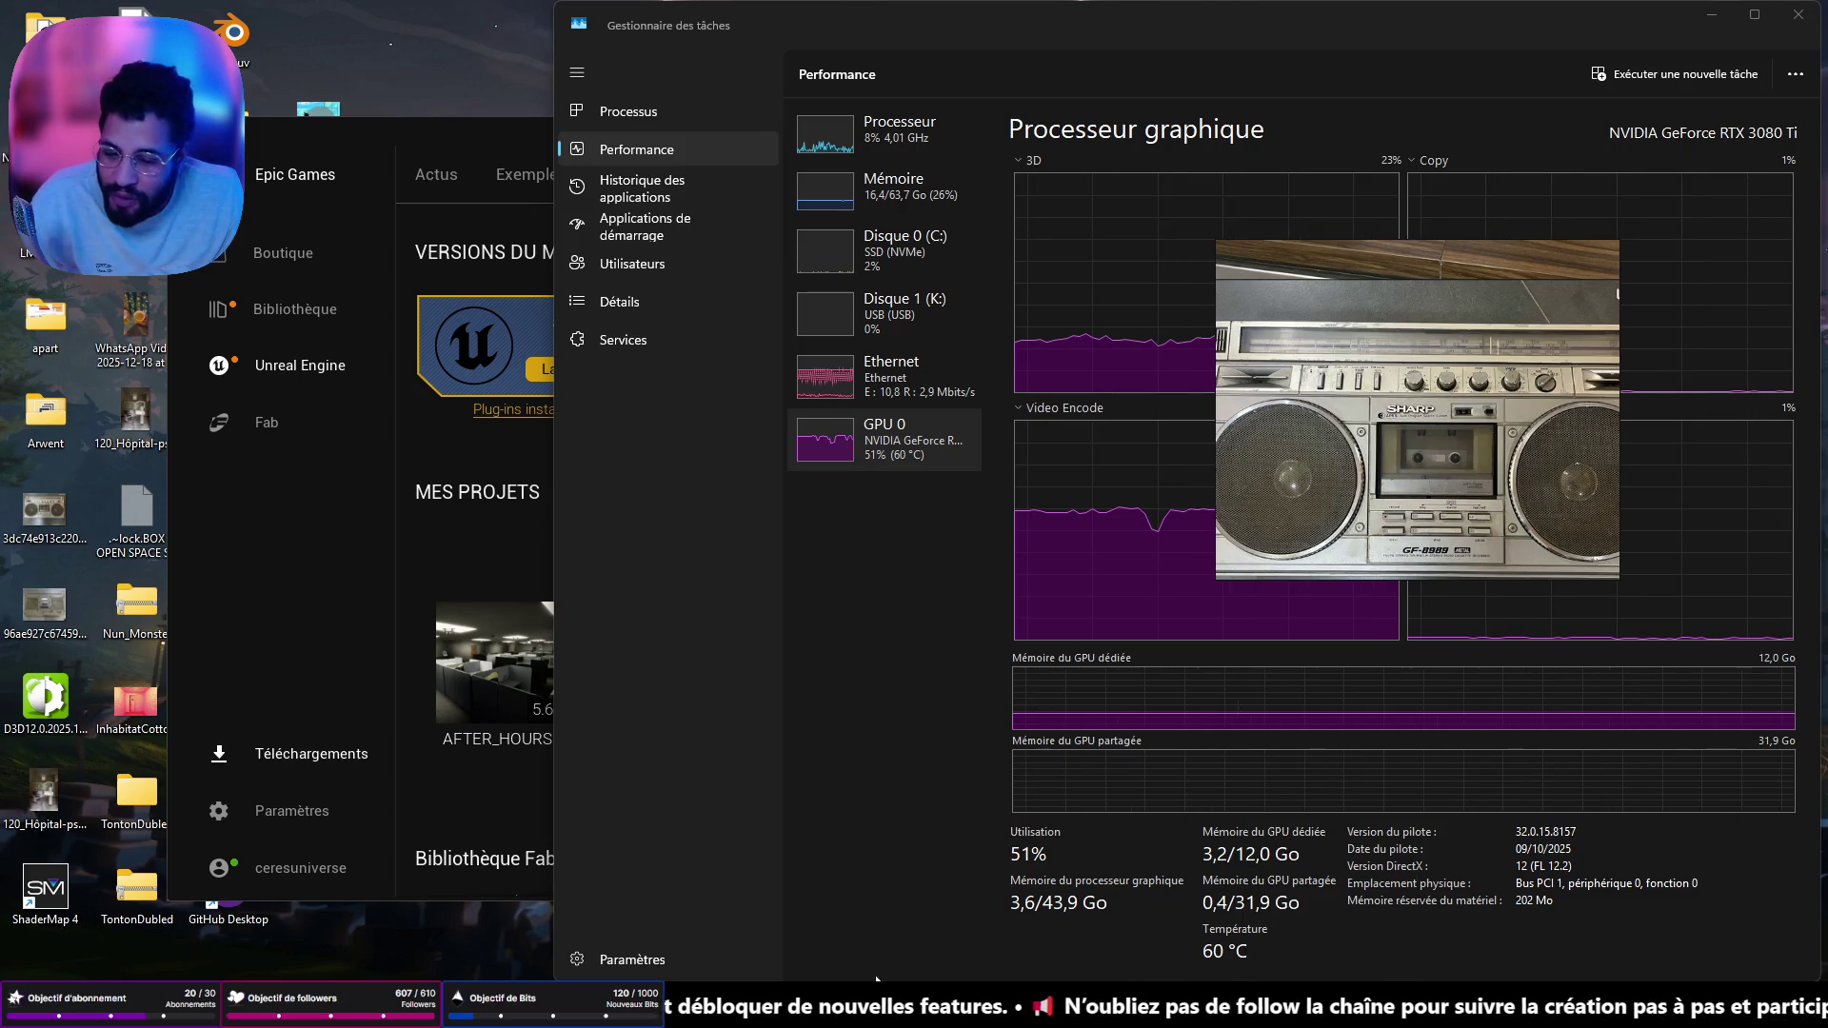
- Bring the YouTube Chrome window to the front and move the boombox image window aside
{"action": "mouse_move", "coordinate": [870, 1009]}
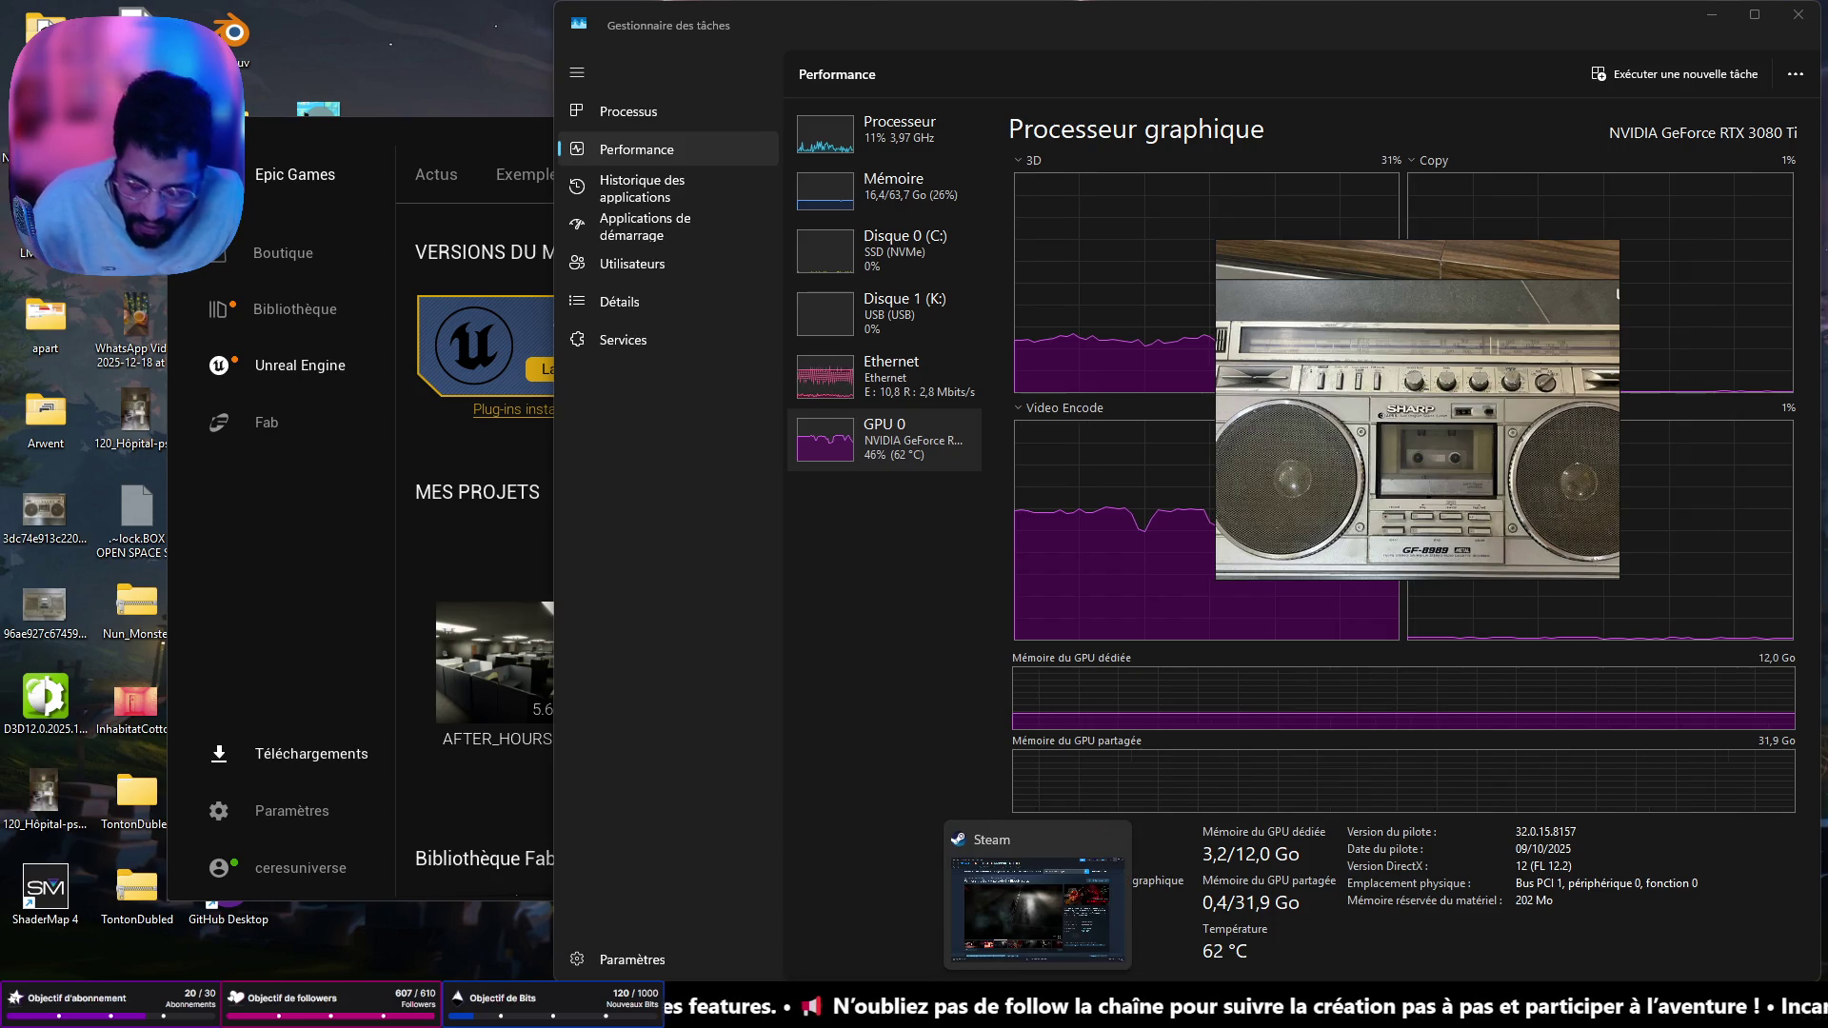
{"action": "mouse_move", "coordinate": [1038, 1009]}
{"action": "mouse_move", "coordinate": [1054, 939]}
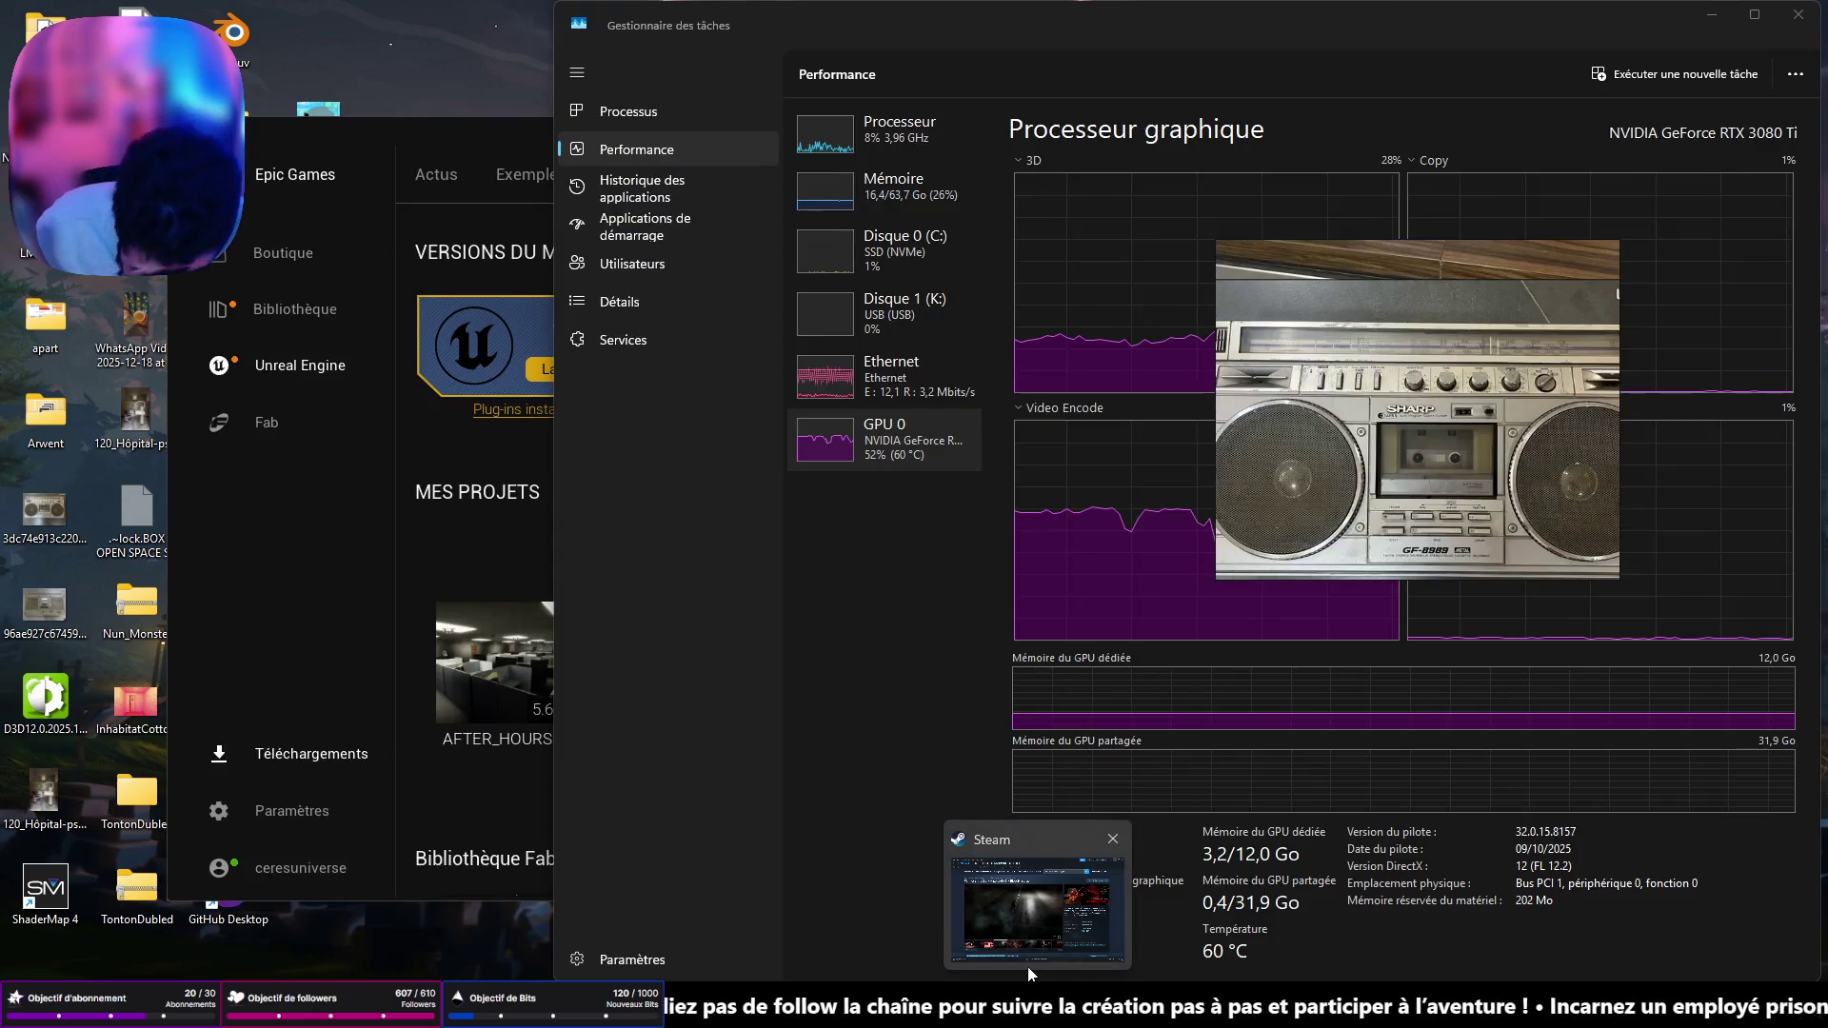
{"action": "left_click", "coordinate": [912, 904]}
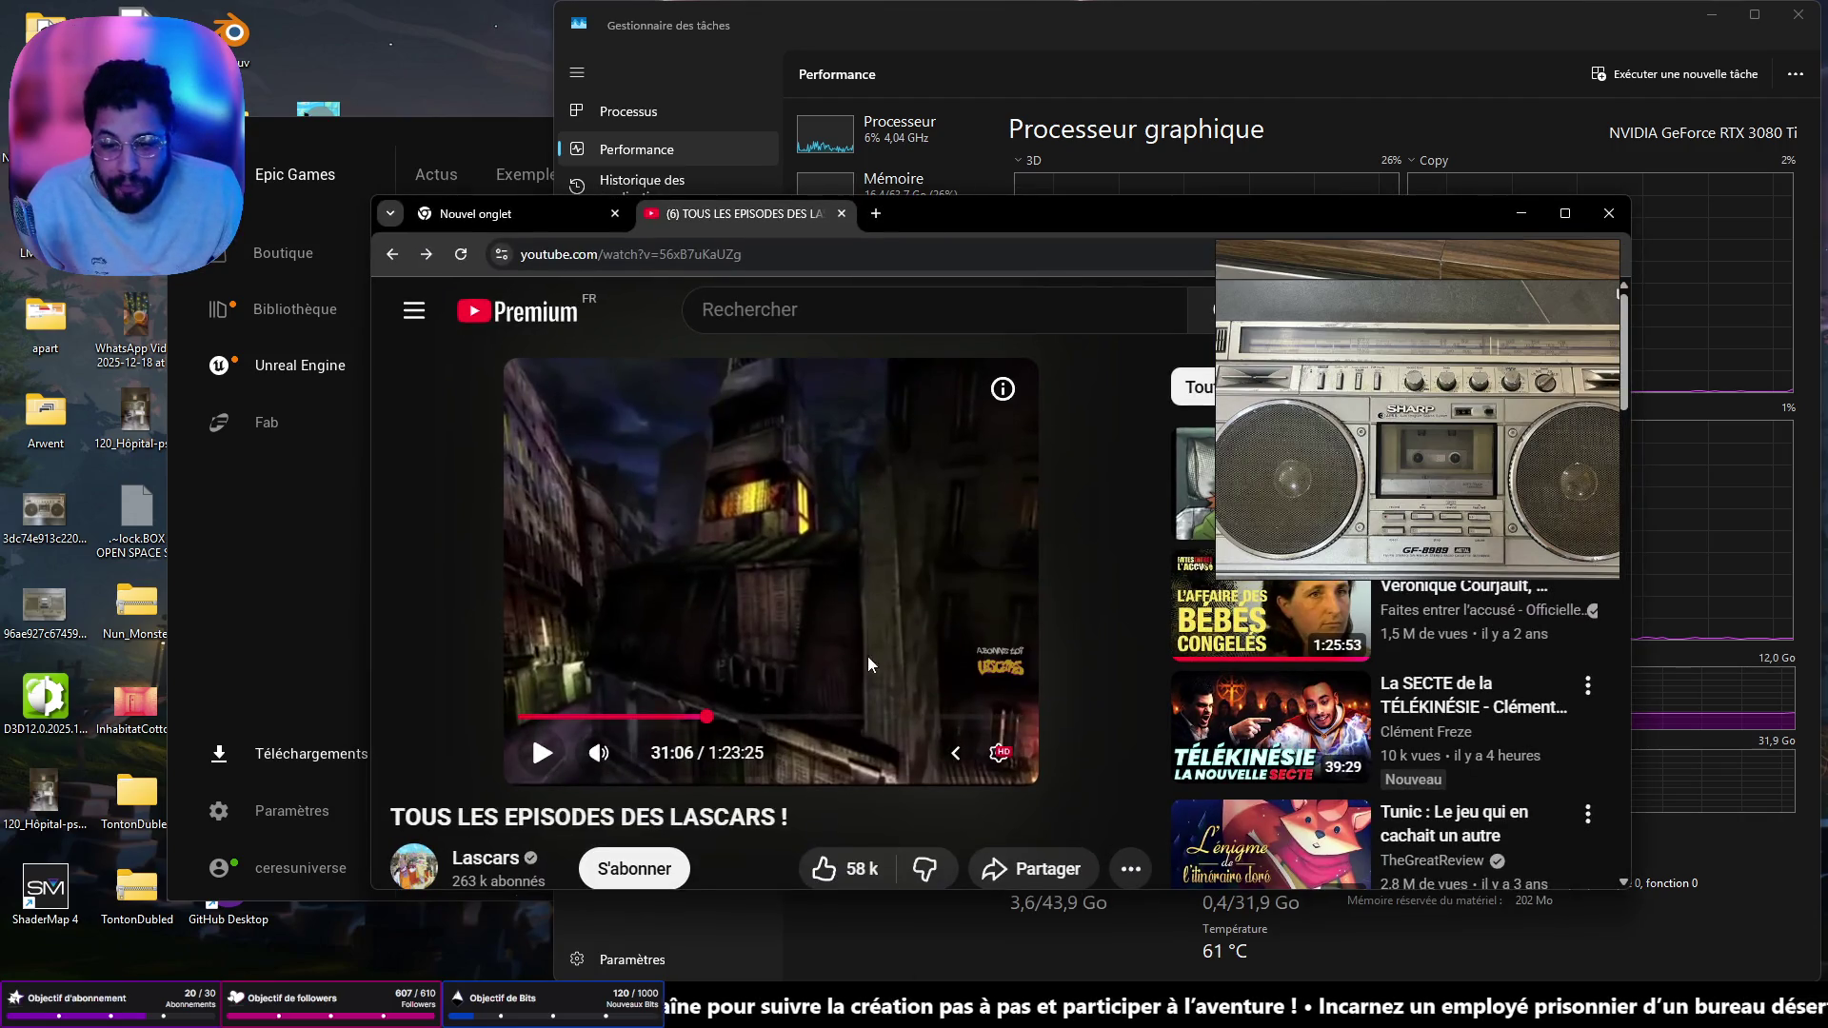
{"action": "left_click", "coordinate": [672, 643]}
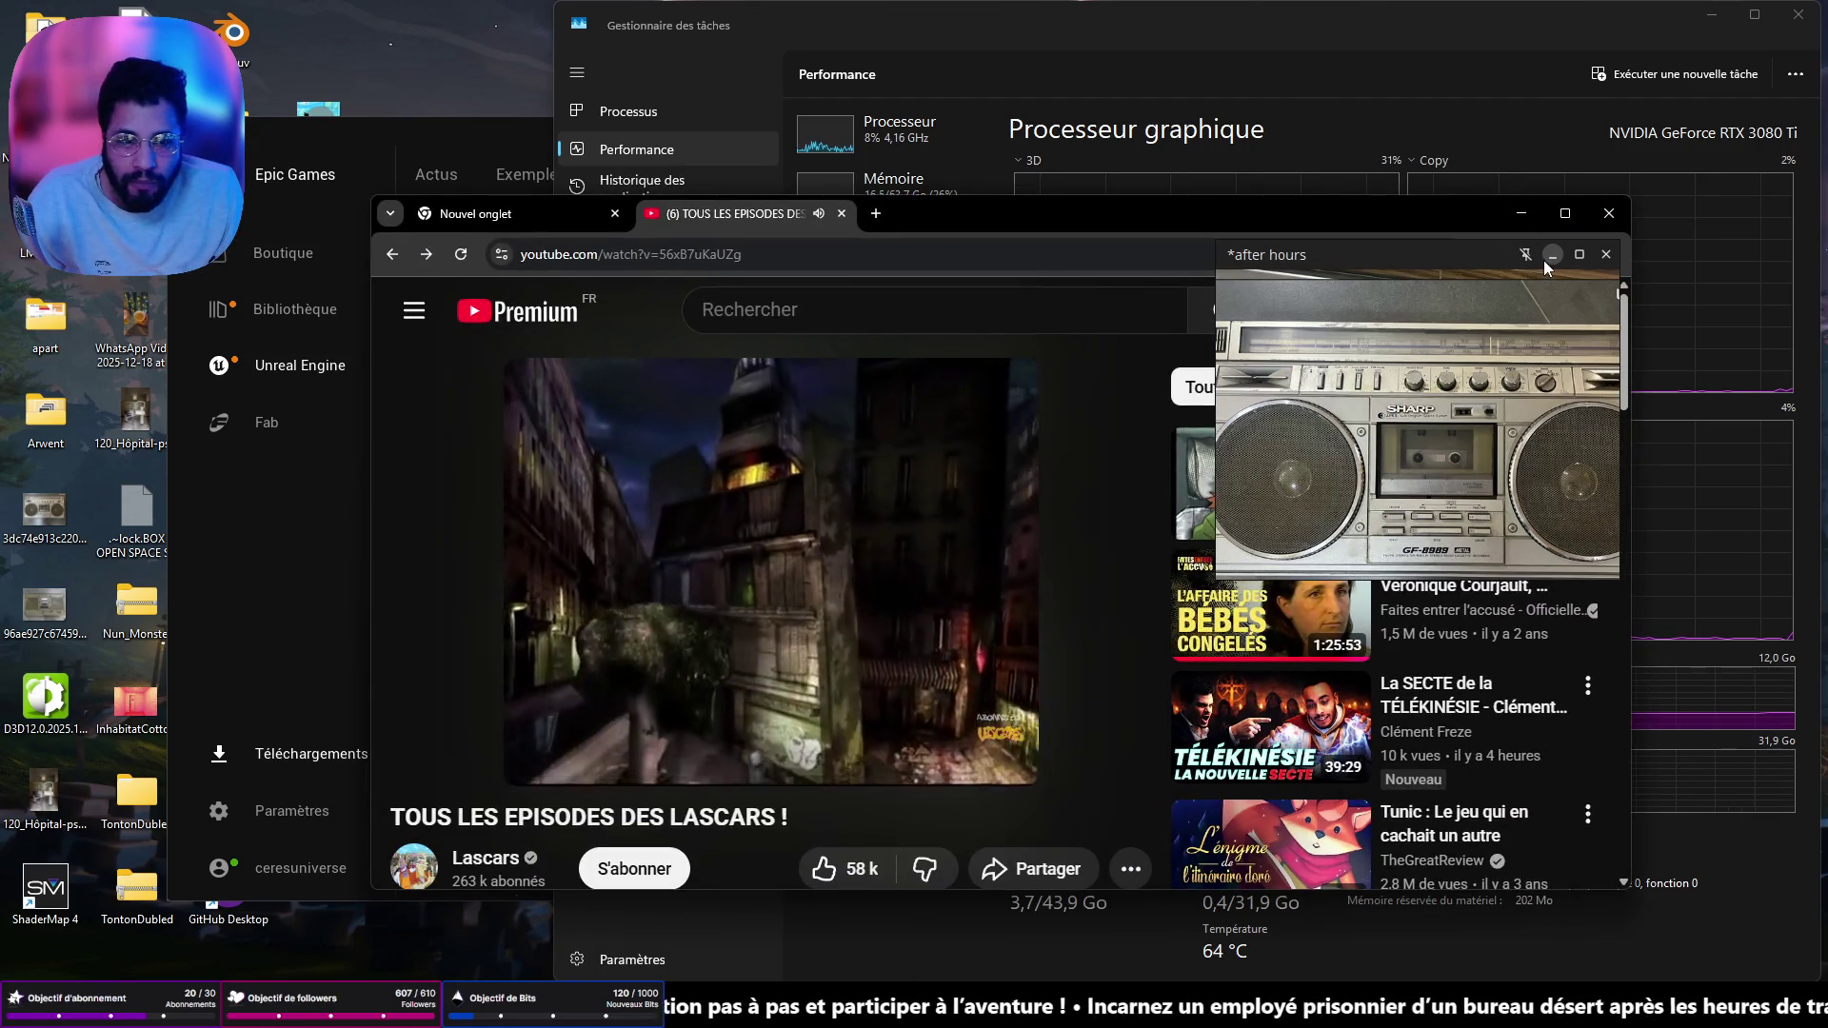
{"action": "left_click_drag", "start_coordinate": [1442, 259], "coordinate": [993, 171]}
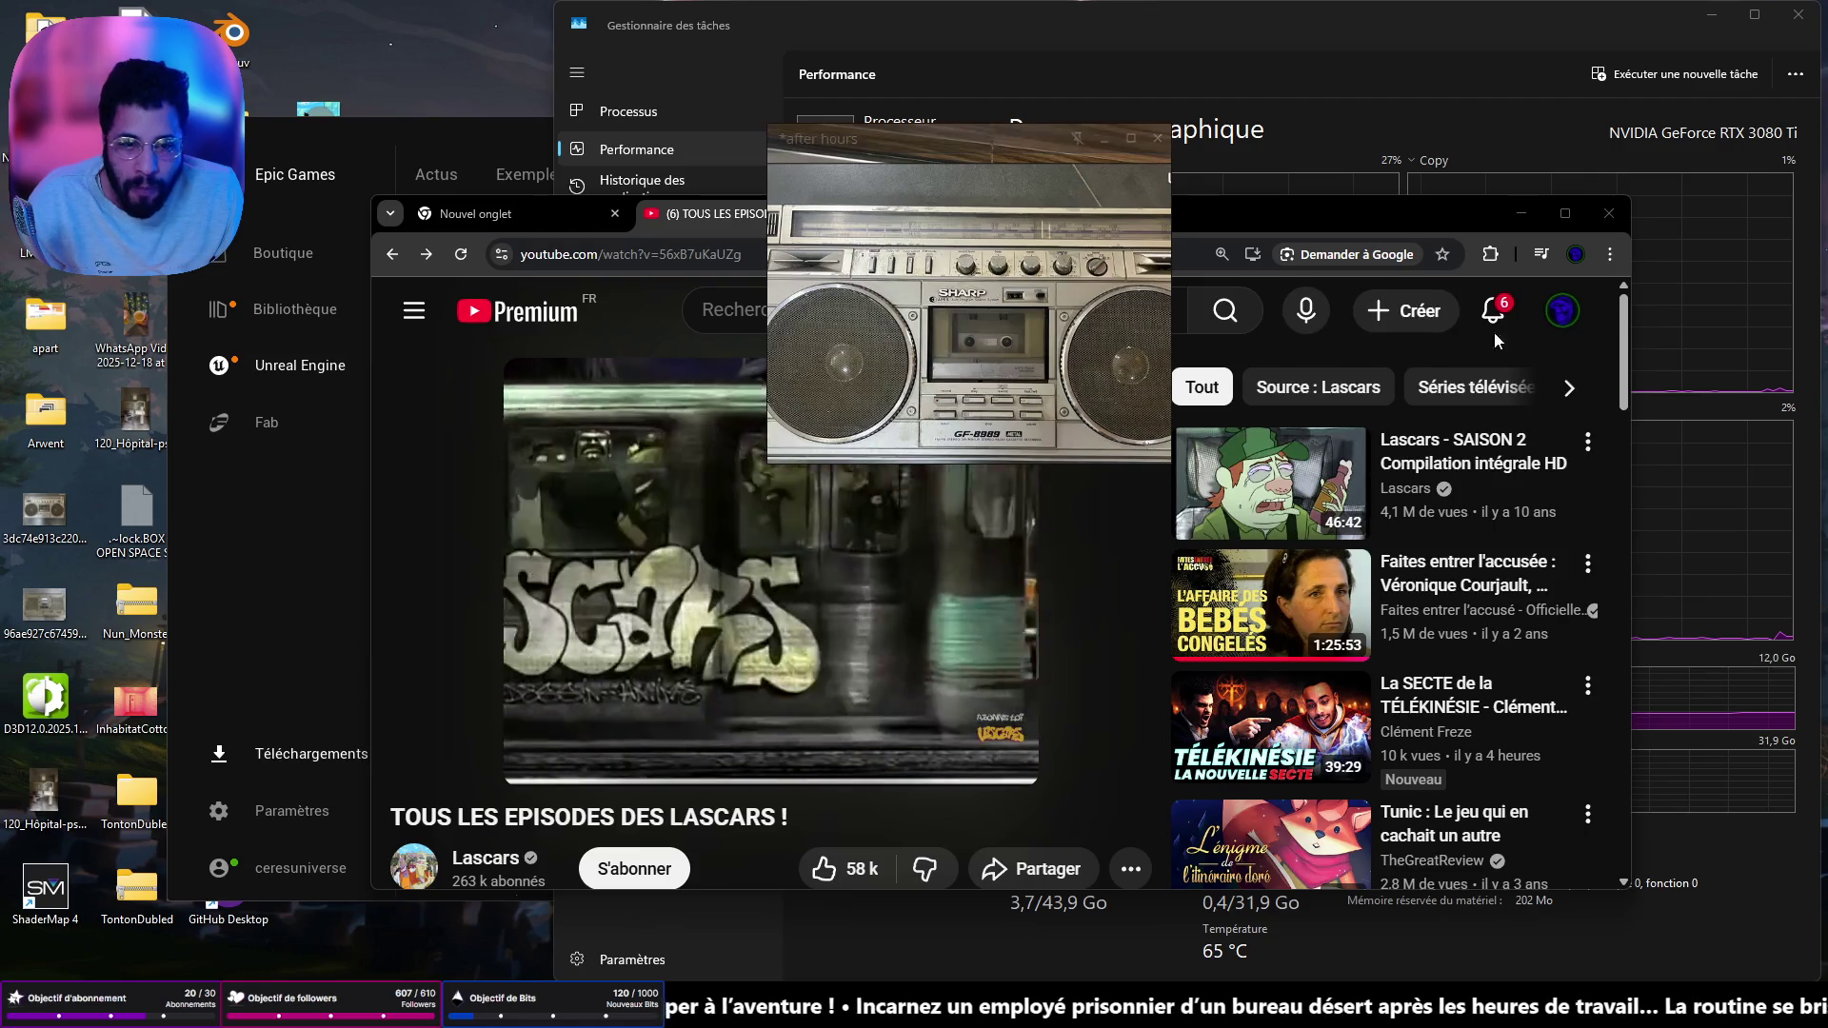
- Pop the Lascars video into picture-in-picture, close the boombox image, and minimize Chrome
{"action": "left_click", "coordinate": [1490, 255]}
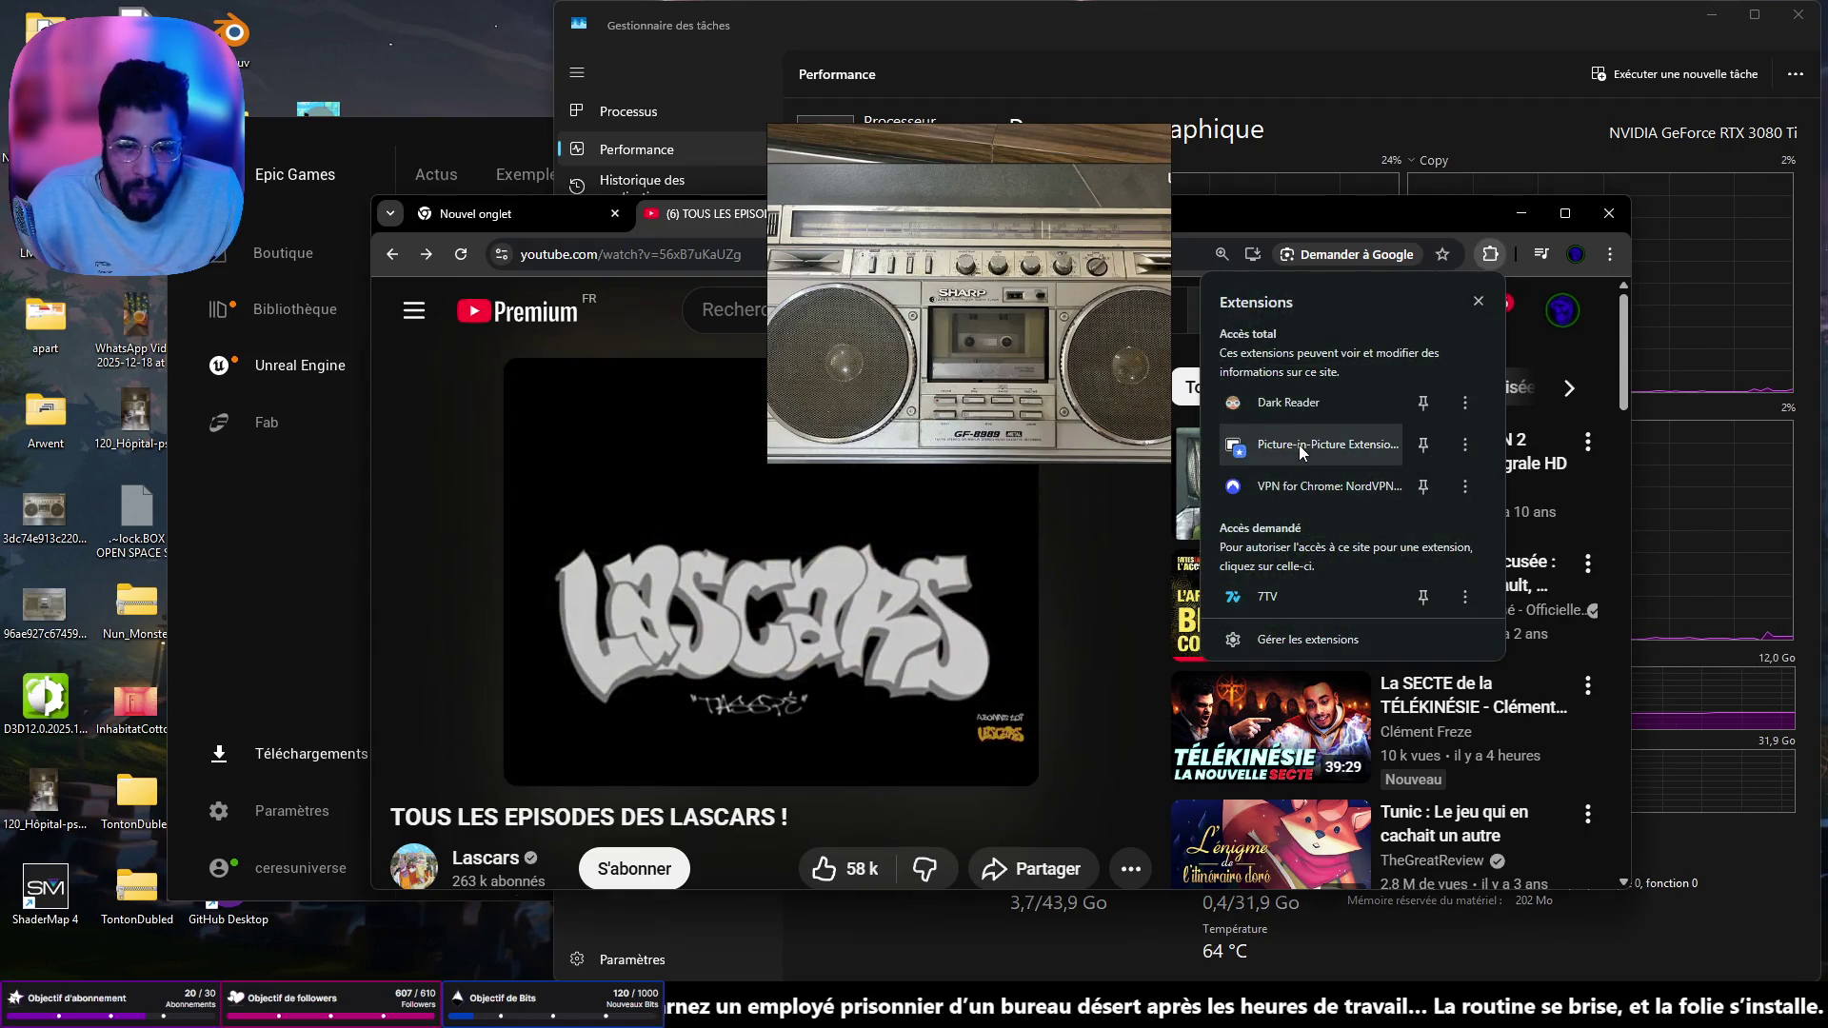
{"action": "left_click", "coordinate": [1298, 443]}
{"action": "left_click", "coordinate": [1112, 141]}
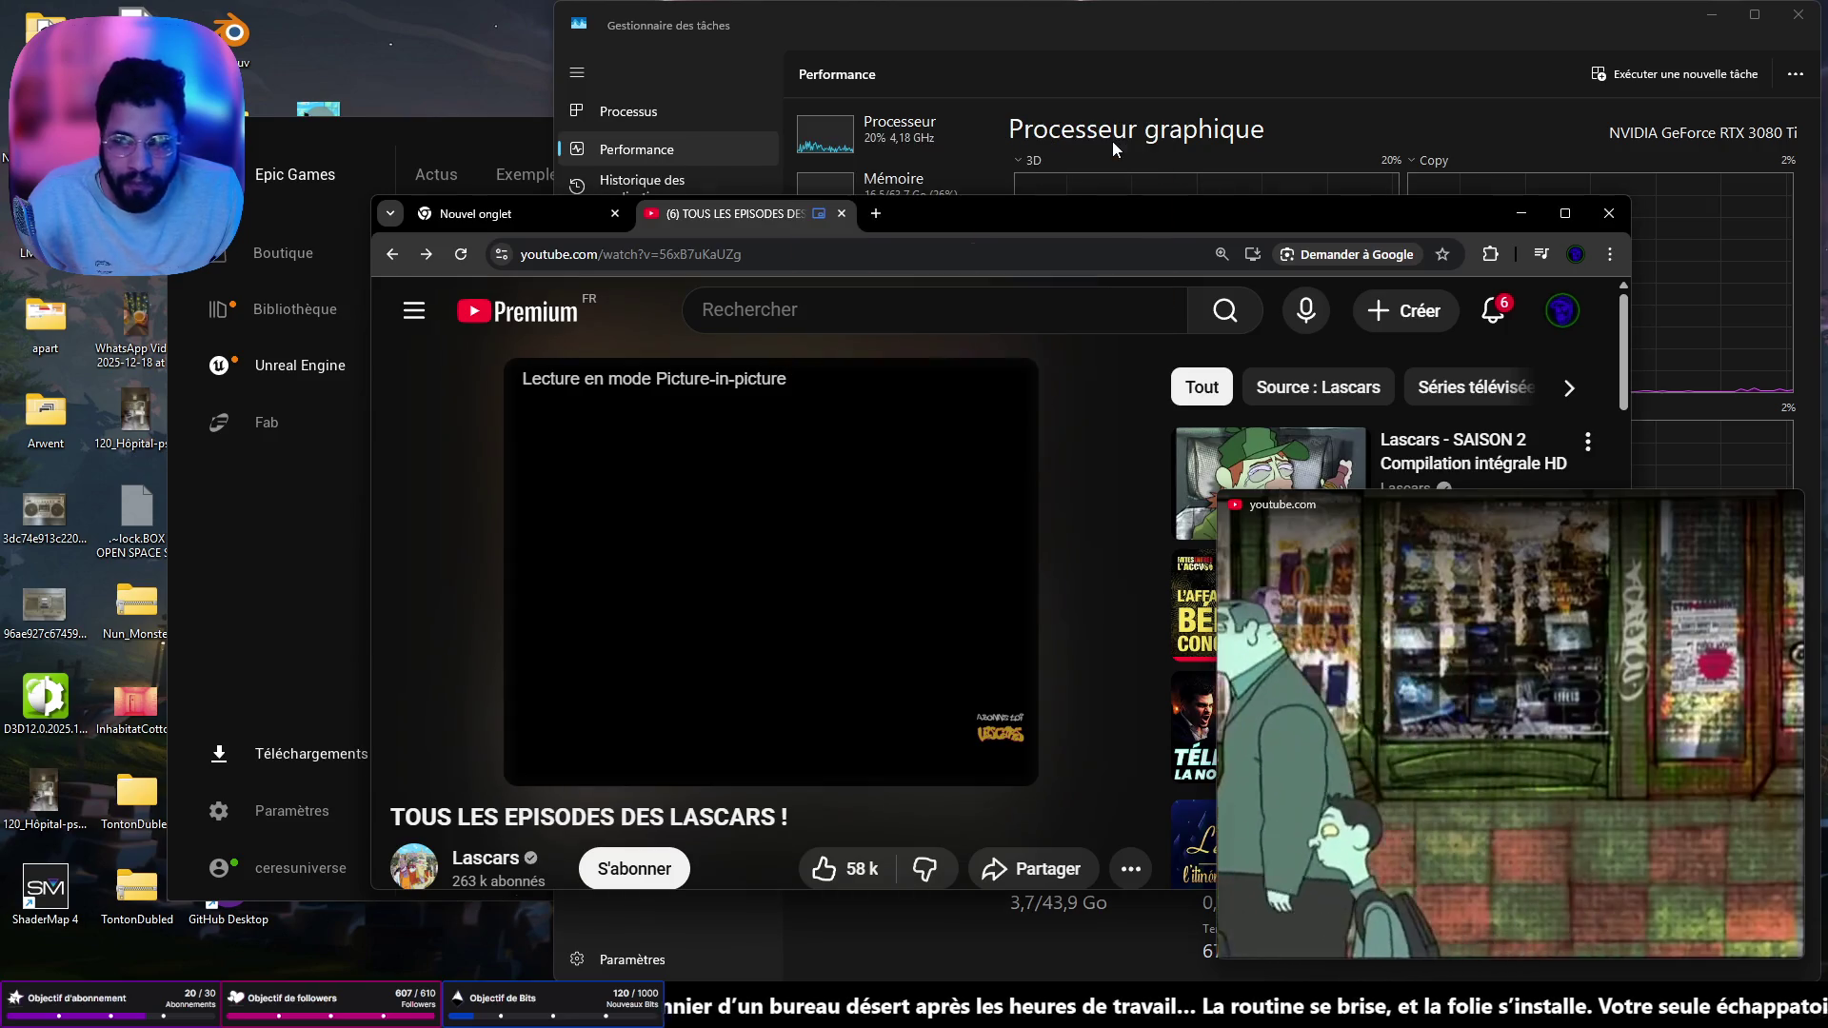
{"action": "left_click", "coordinate": [1521, 215]}
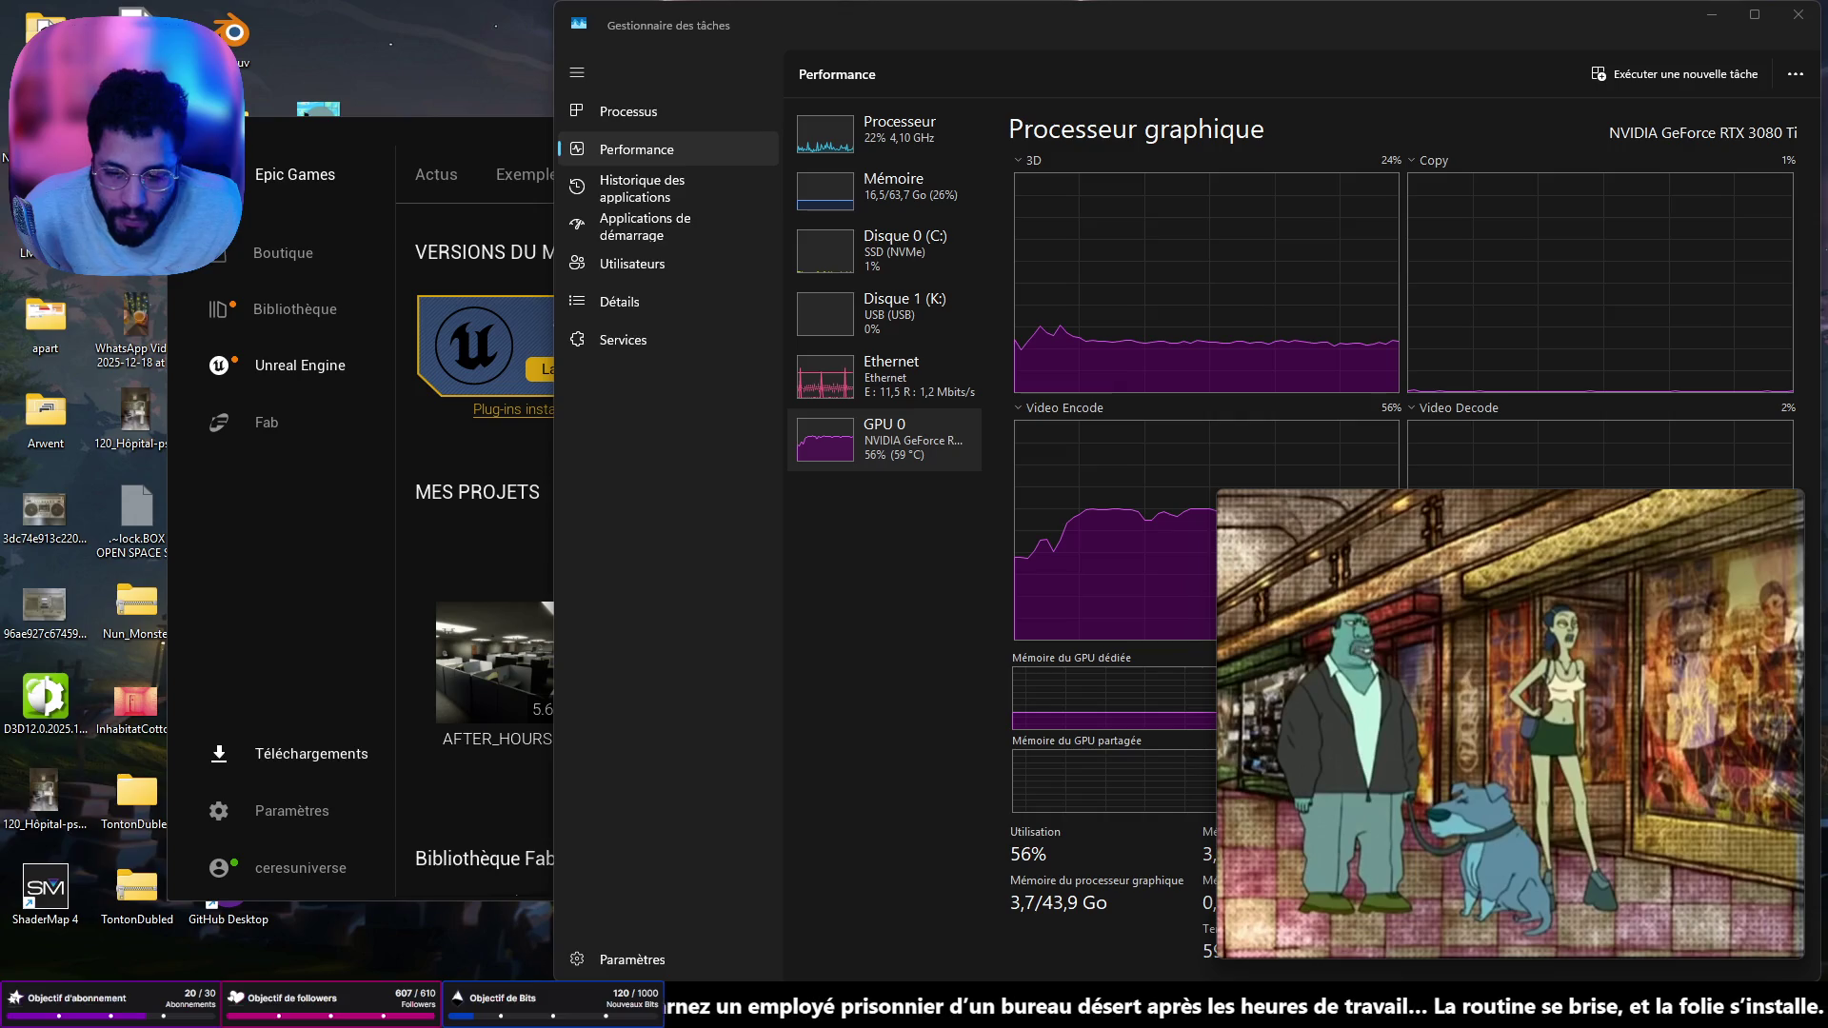
{"action": "left_click", "coordinate": [286, 704]}
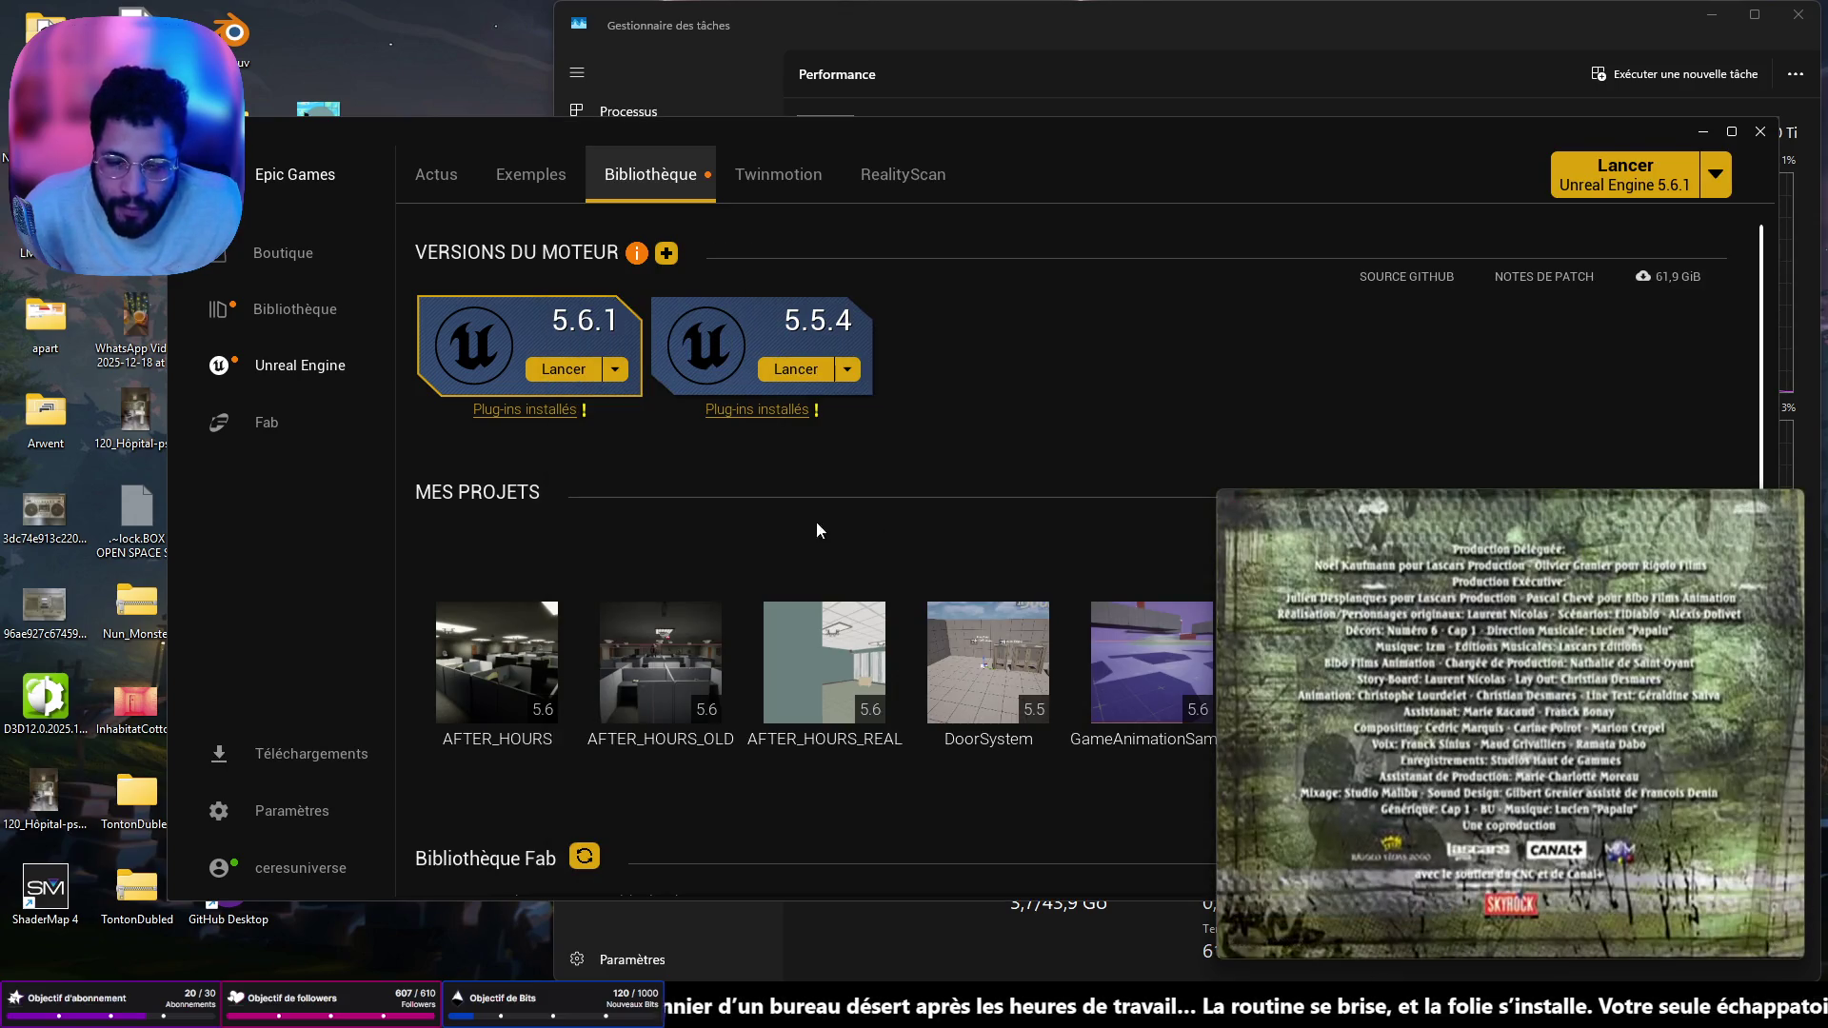
- Launch AFTER_HOURS_REAL from Mes projets and drag the launcher window aside
{"action": "double_click", "coordinate": [824, 667]}
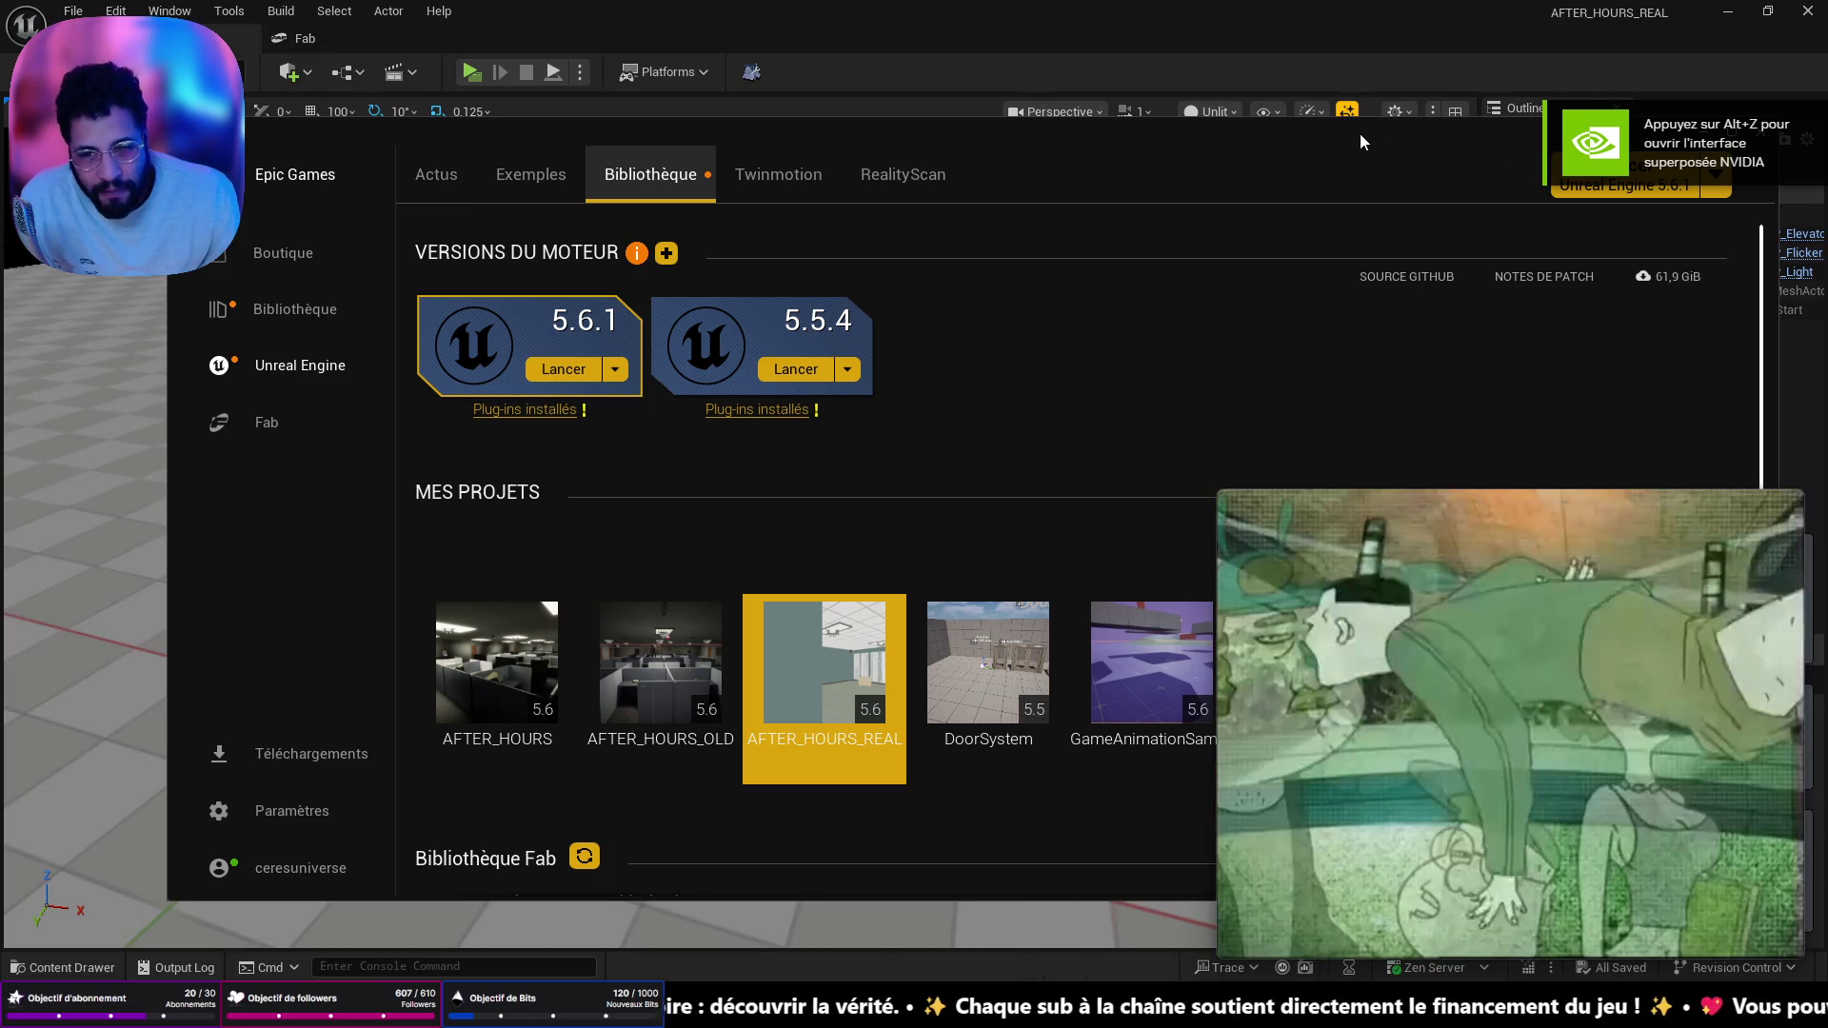
{"action": "left_click_drag", "start_coordinate": [1351, 130], "coordinate": [1196, 171]}
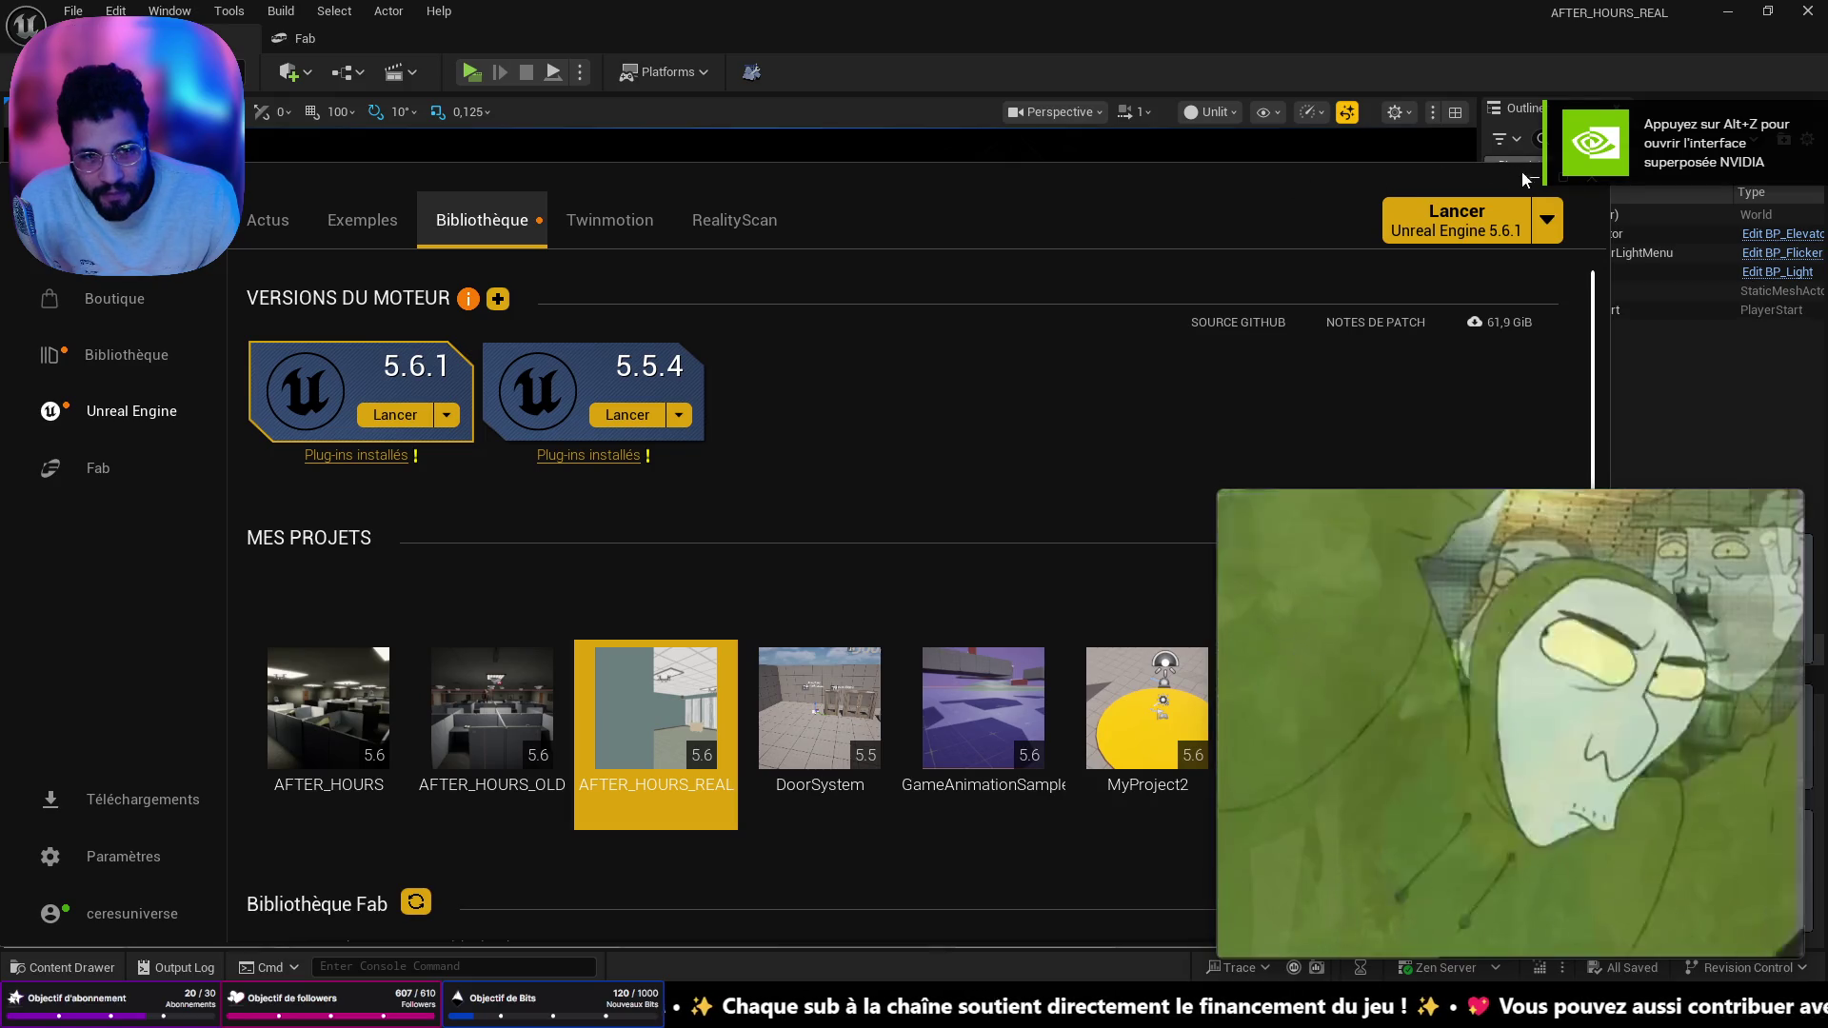
- Minimize the Epic launcher and hide the Message Log to uncover the editor viewport
{"action": "left_click", "coordinate": [1523, 172]}
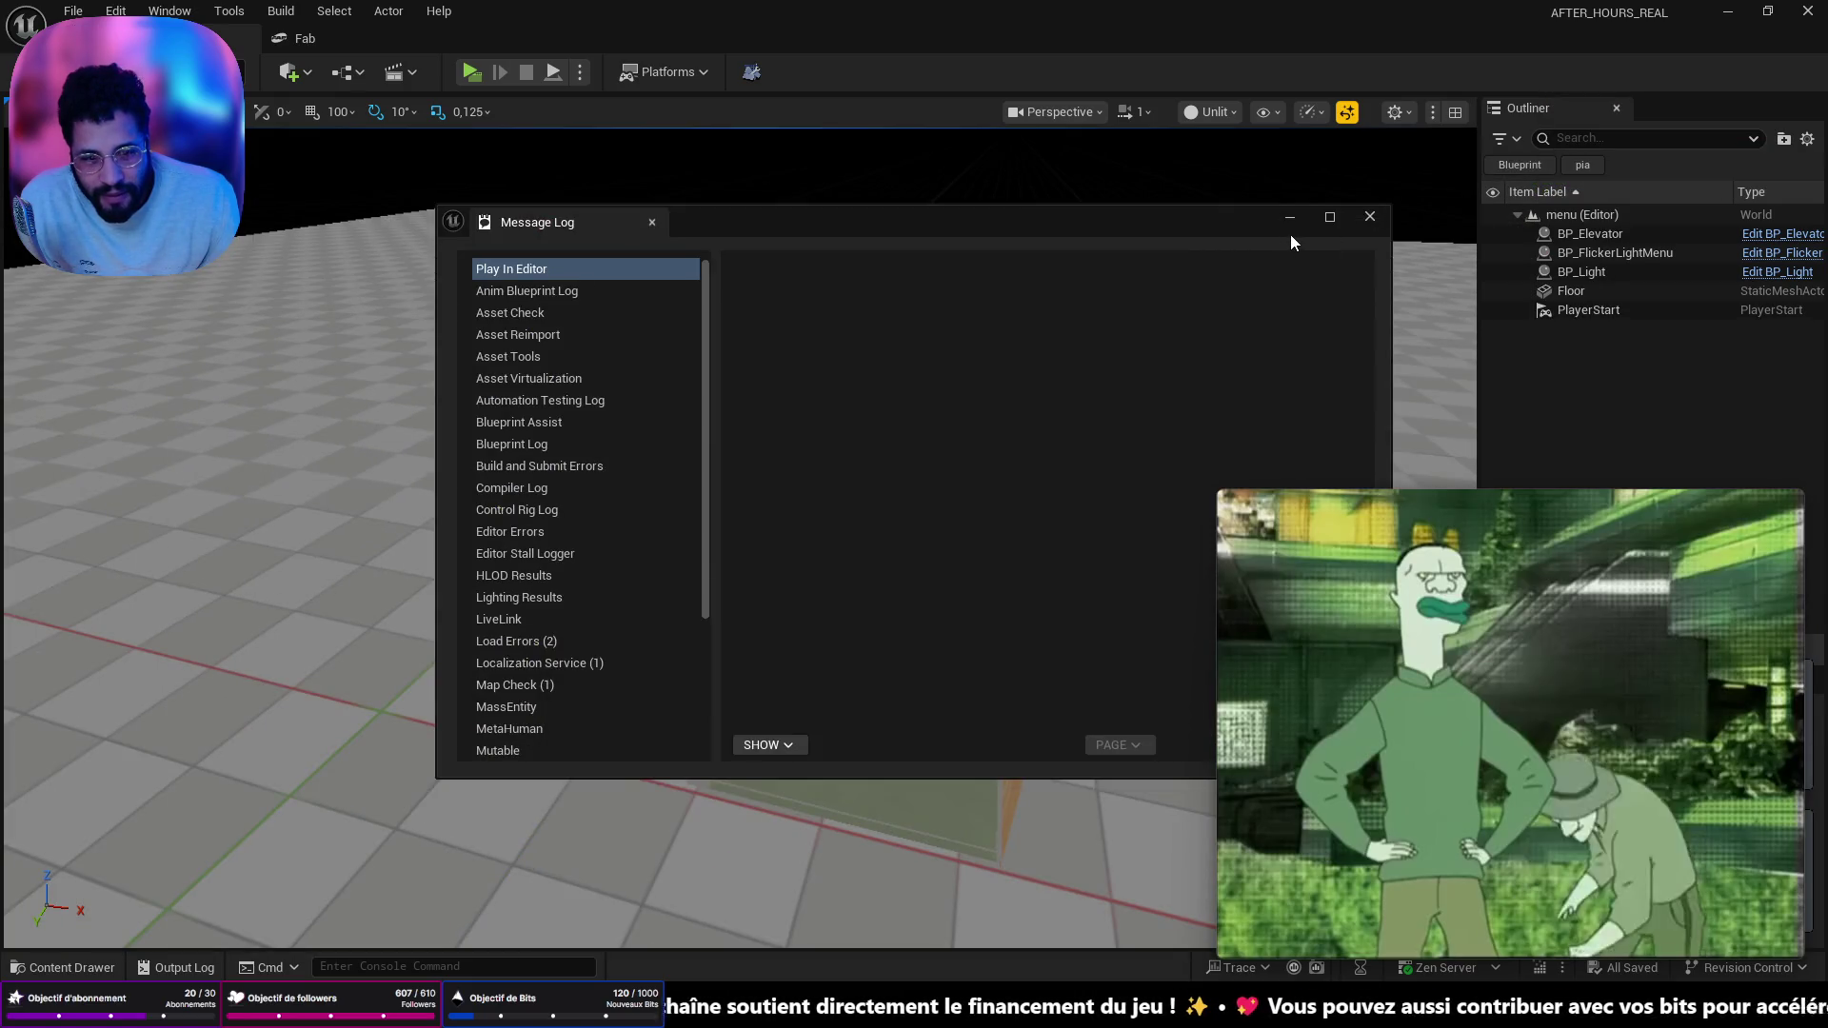
{"action": "left_click", "coordinate": [1290, 217]}
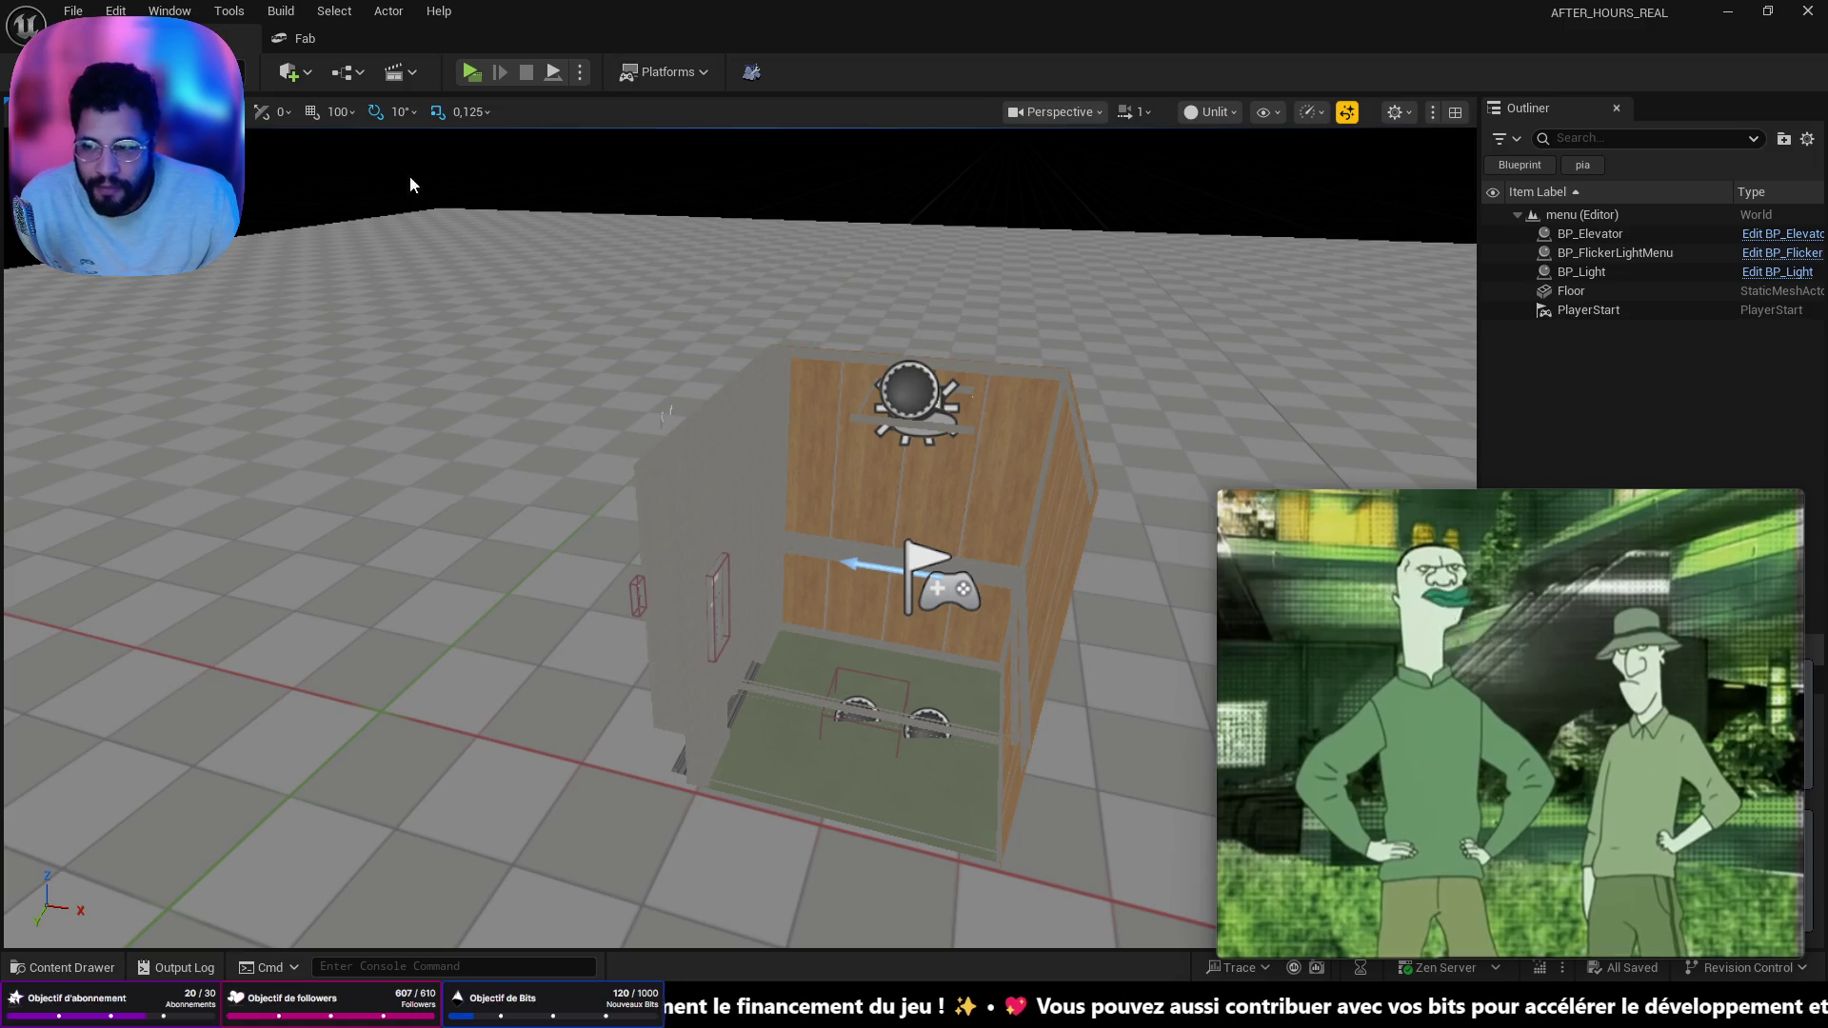
{"action": "left_click", "coordinate": [116, 10]}
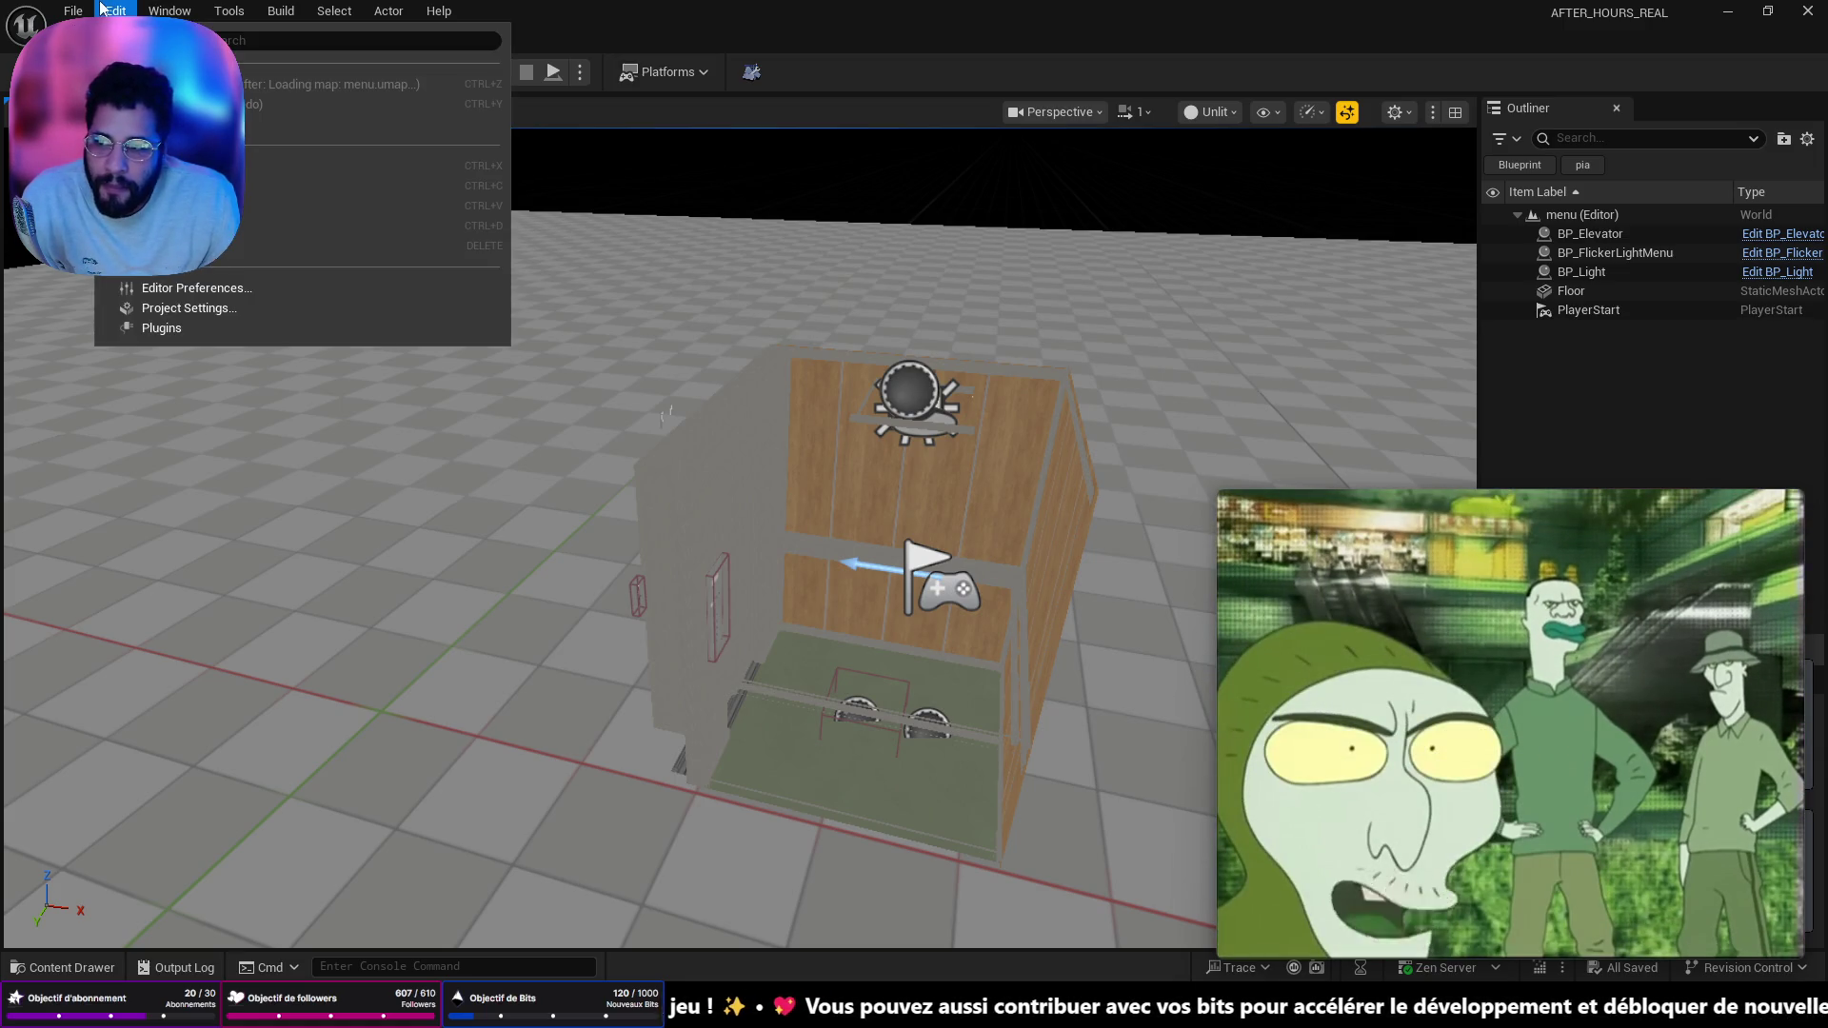
{"action": "mouse_move", "coordinate": [228, 12]}
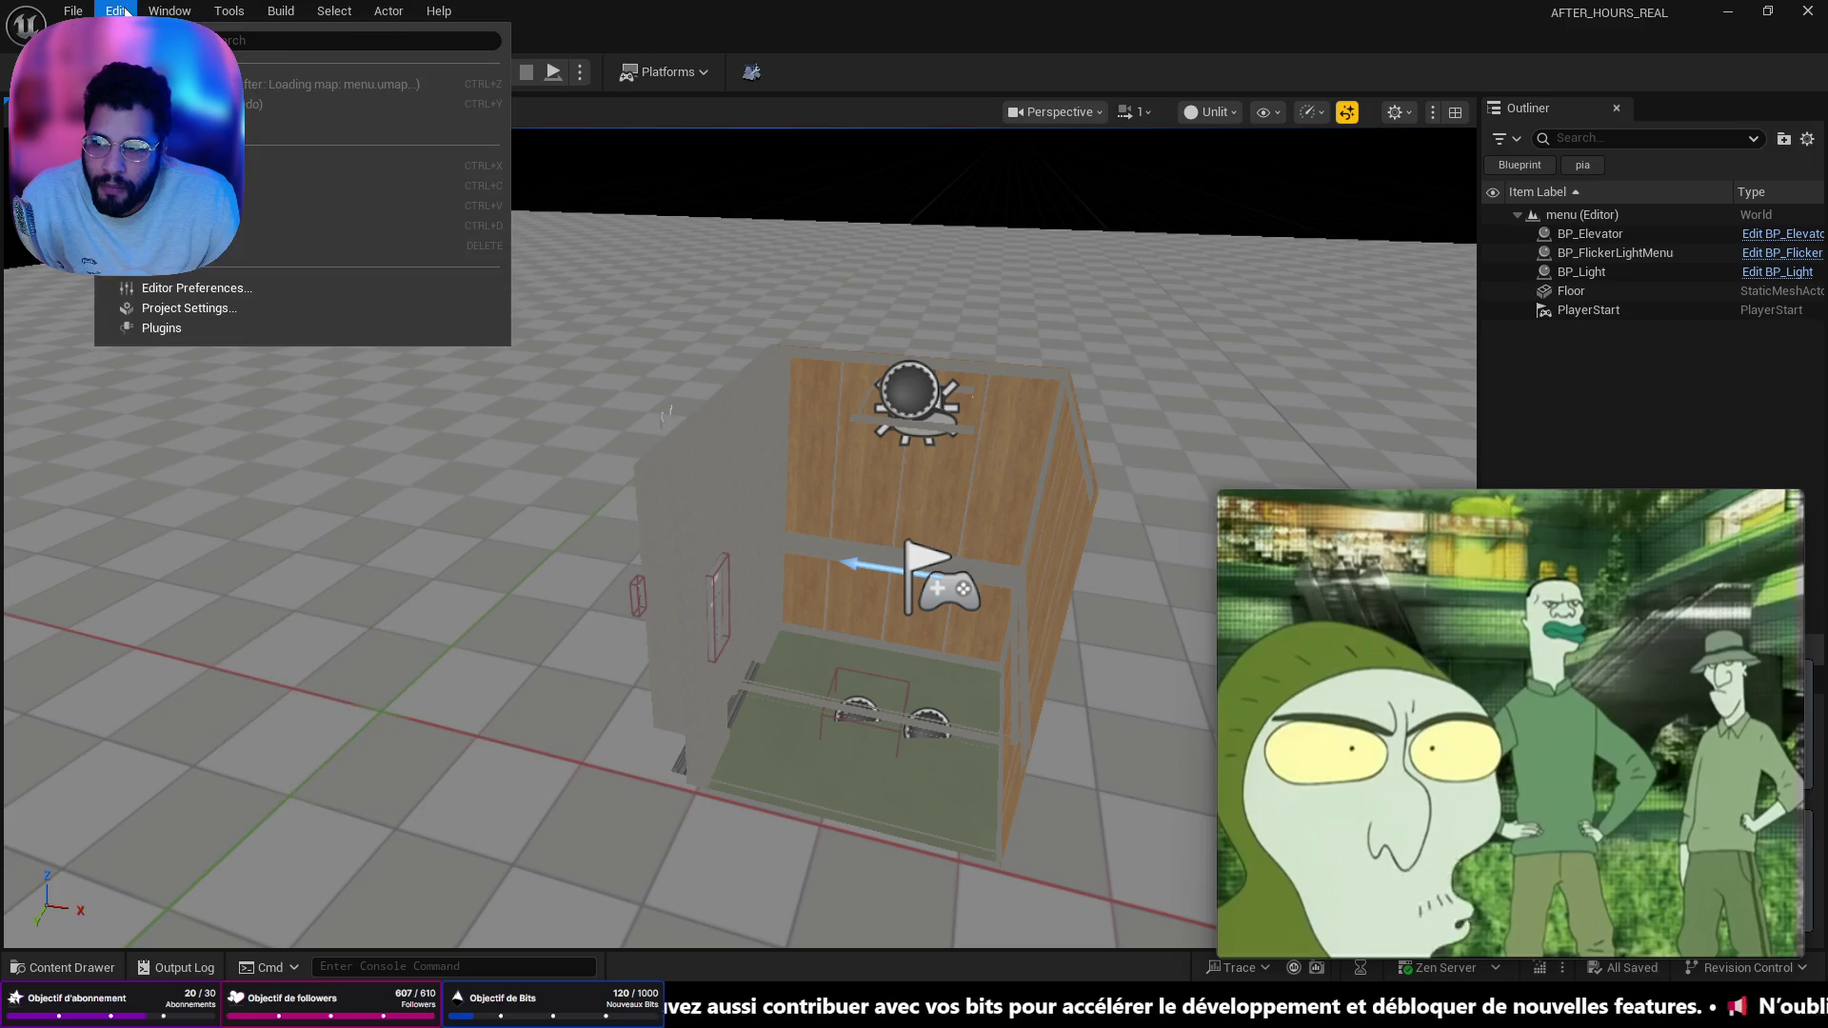
{"action": "mouse_move", "coordinate": [115, 10]}
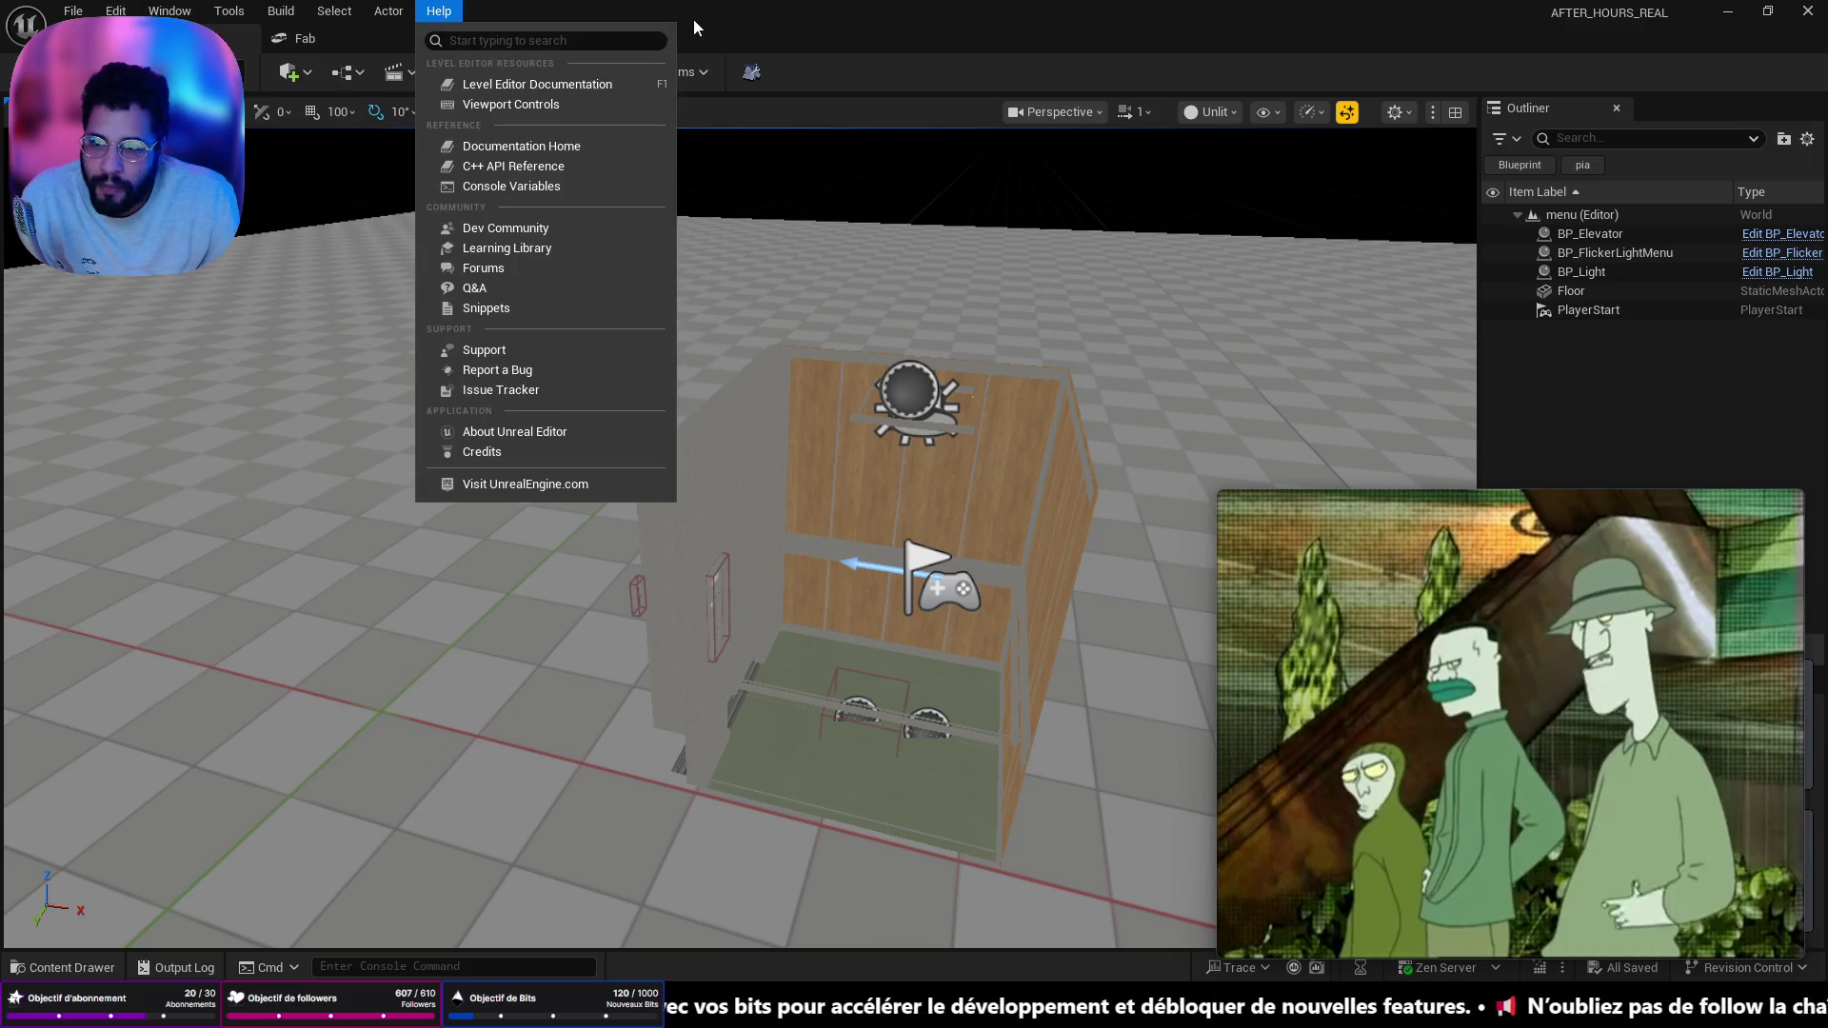
{"action": "left_click", "coordinate": [642, 24]}
- Open the Asylum level from File > Recent Levels and turn the view toward the blue double door
{"action": "left_click", "coordinate": [74, 10]}
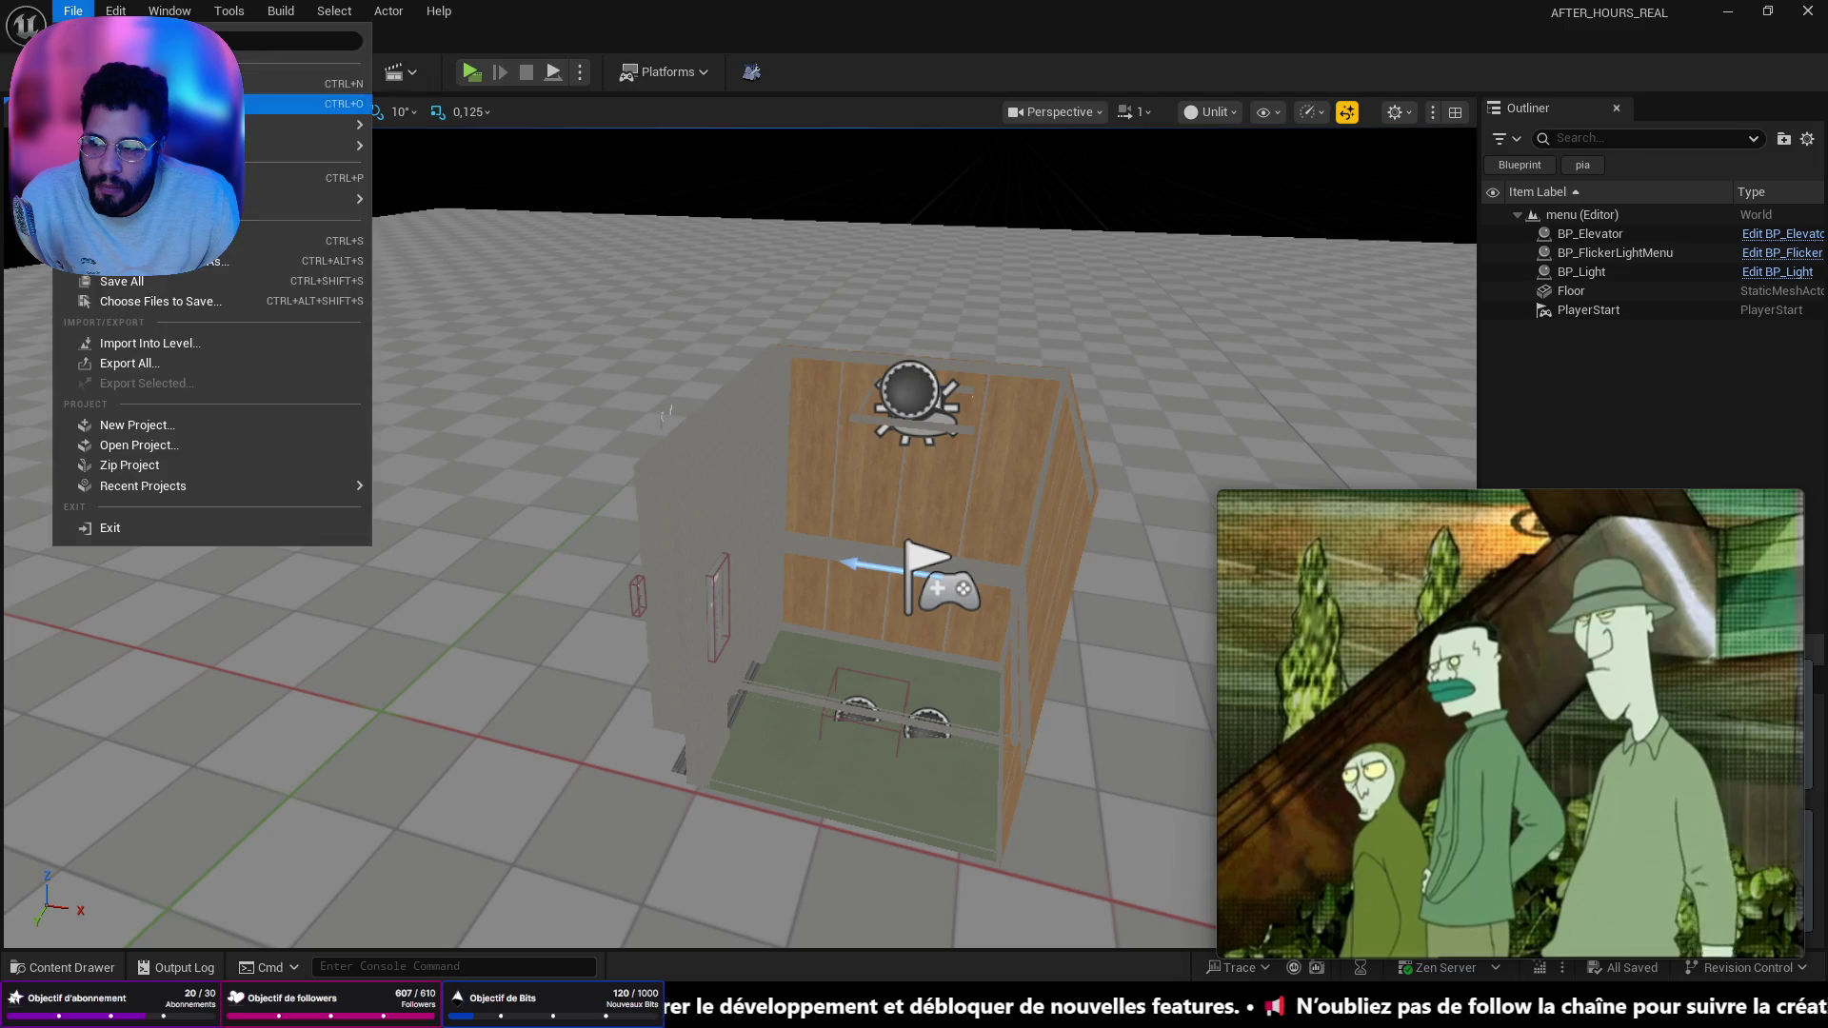
{"action": "mouse_move", "coordinate": [315, 198]}
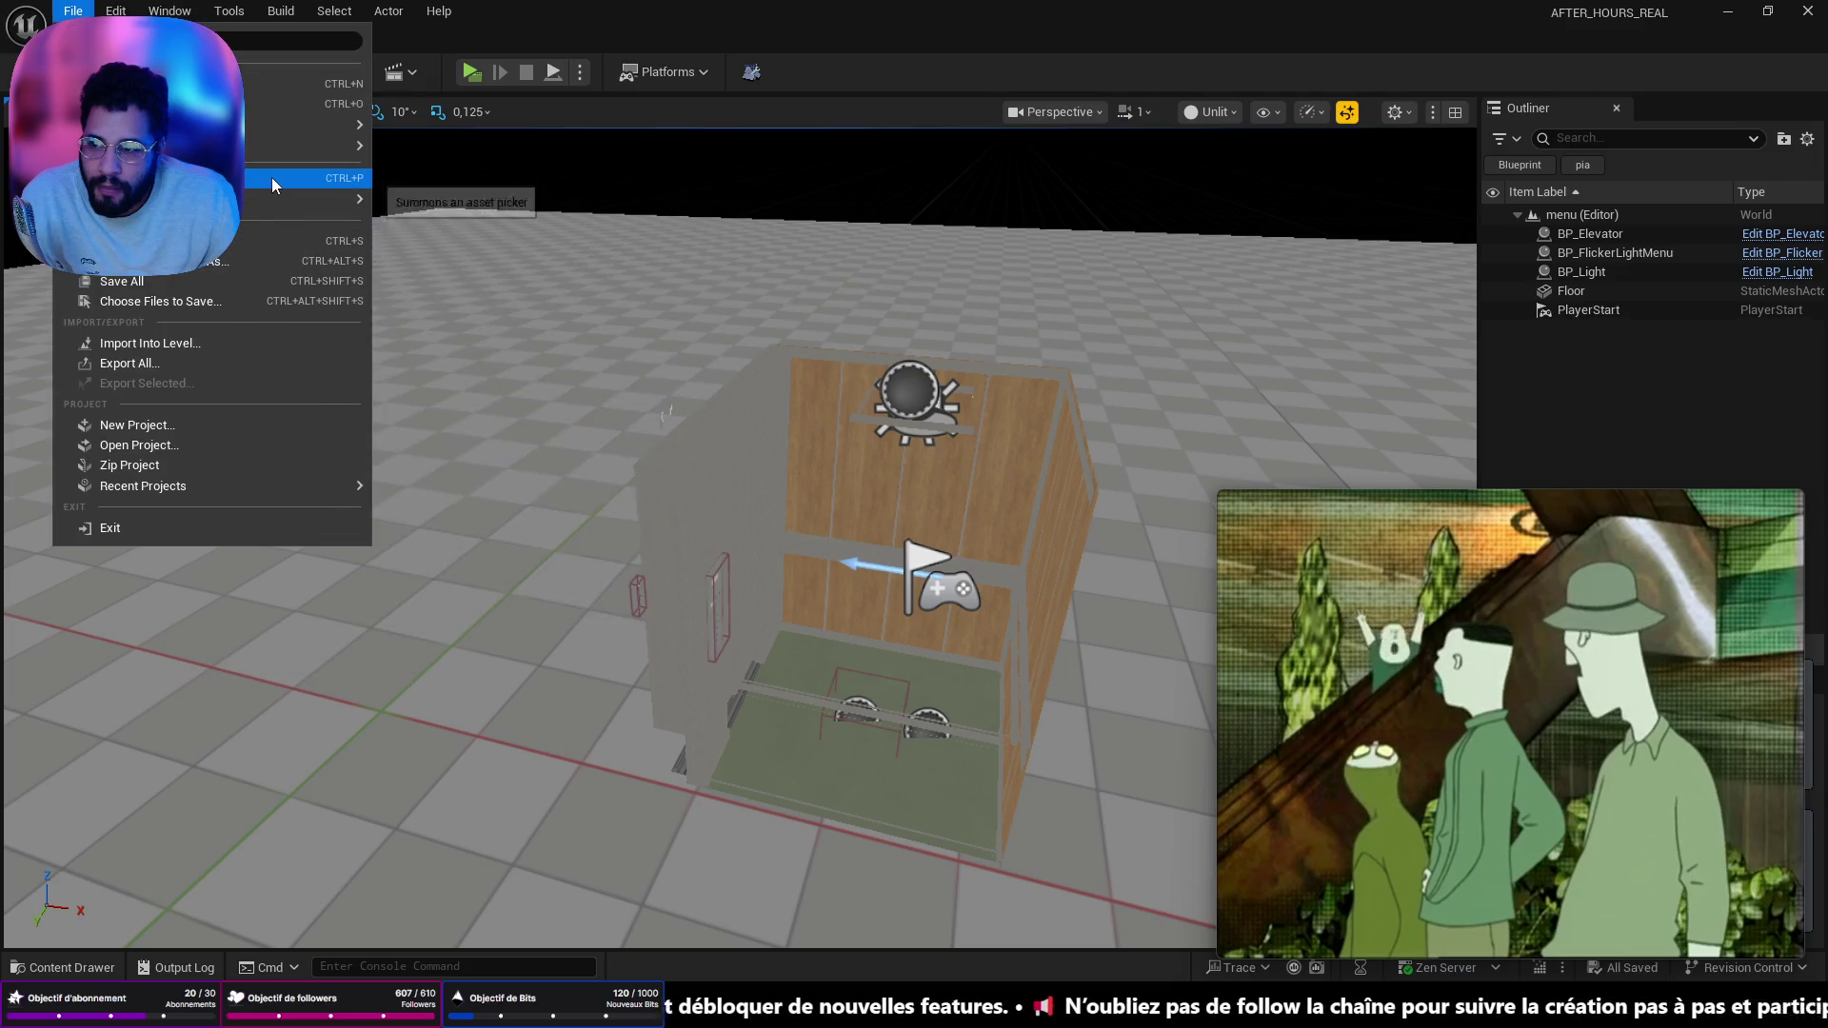
{"action": "mouse_move", "coordinate": [286, 147]}
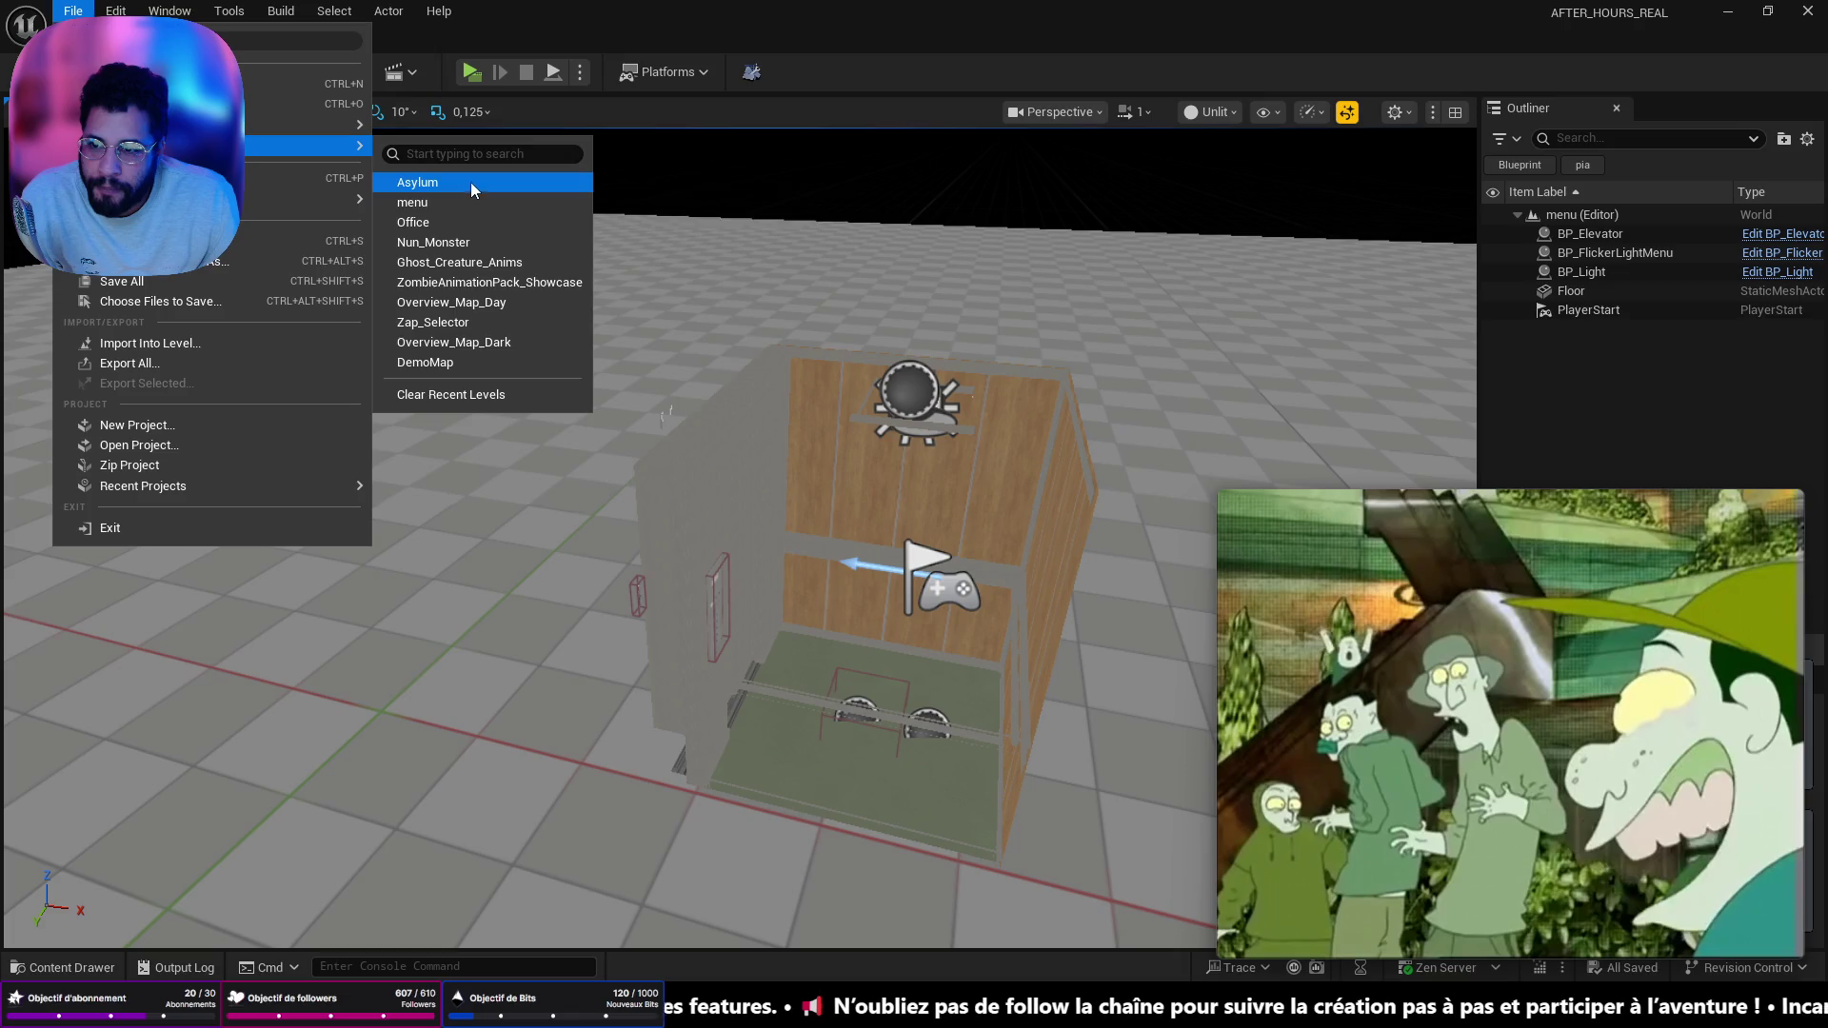
{"action": "left_click", "coordinate": [469, 180]}
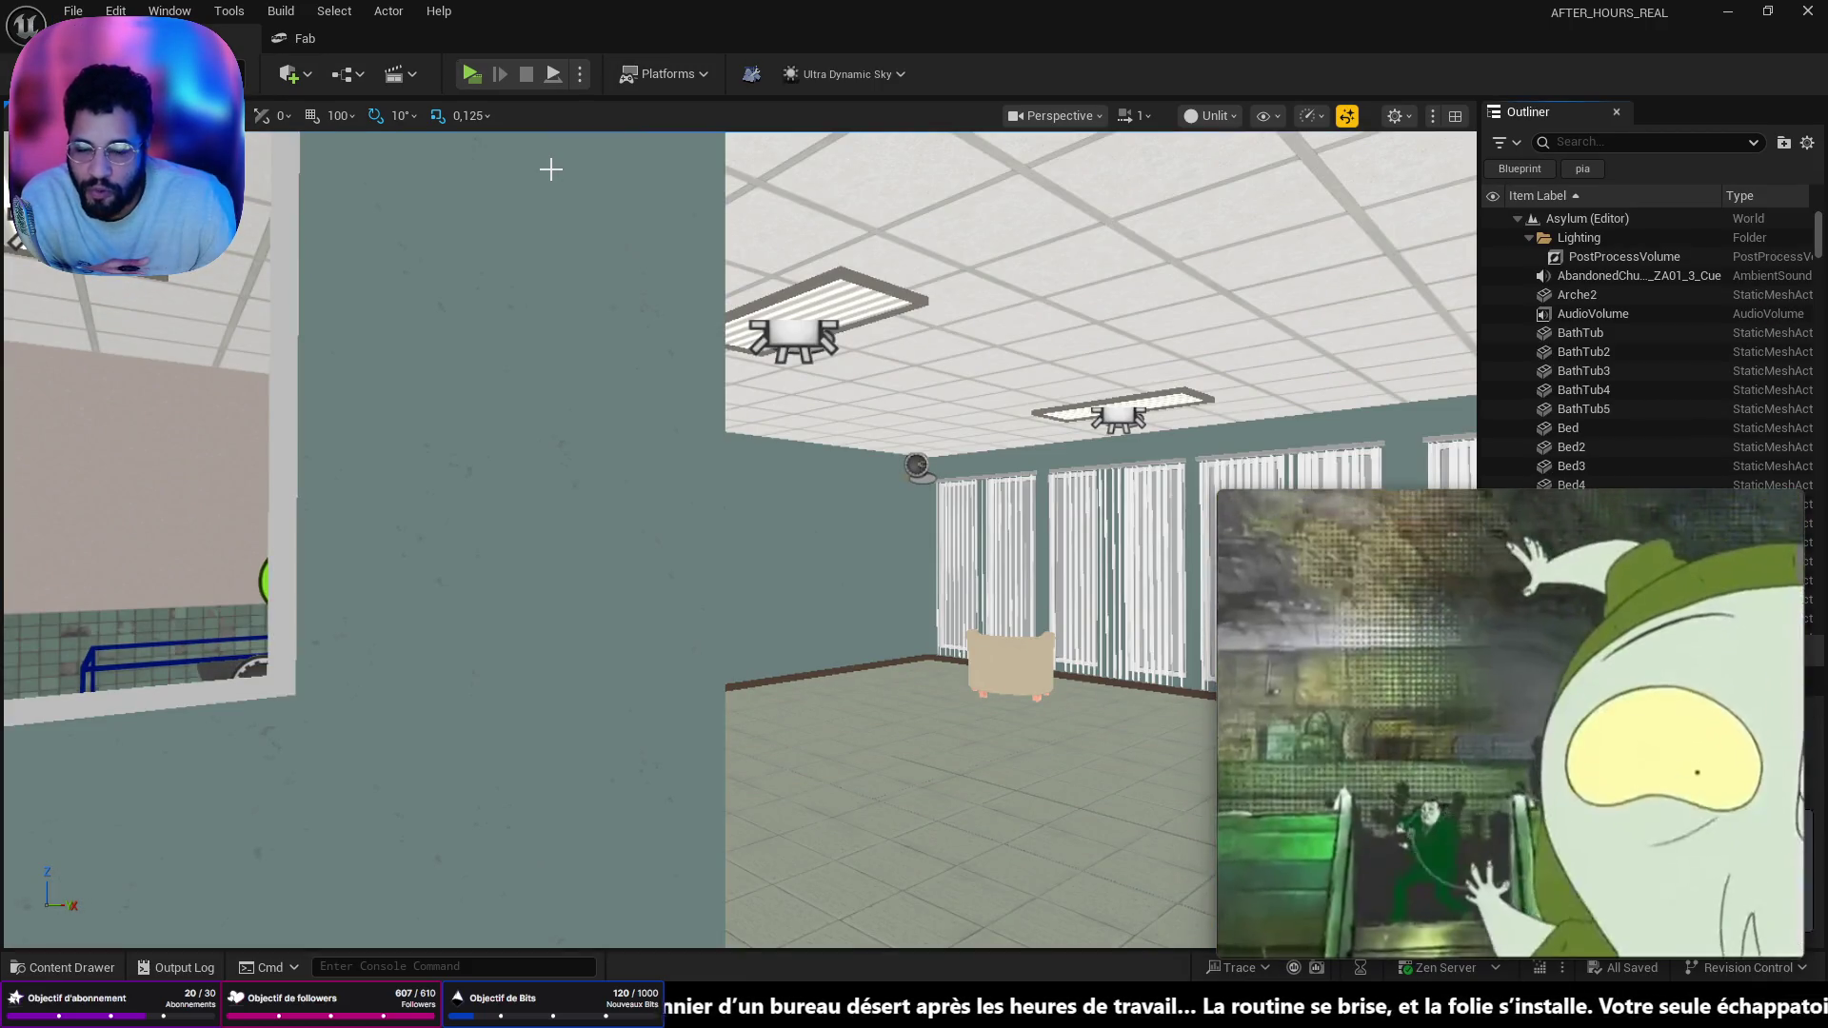
{"action": "mouse_move", "coordinate": [844, 551]}
{"action": "left_mouse_down"}
{"action": "mouse_move", "coordinate": [547, 604]}
{"action": "mouse_move", "coordinate": [46, 330]}
{"action": "left_mouse_up"}
- Switch to Chrome, maximize it over the editor, and shrink the floating video player
{"action": "key", "text": "alt+Tab"}
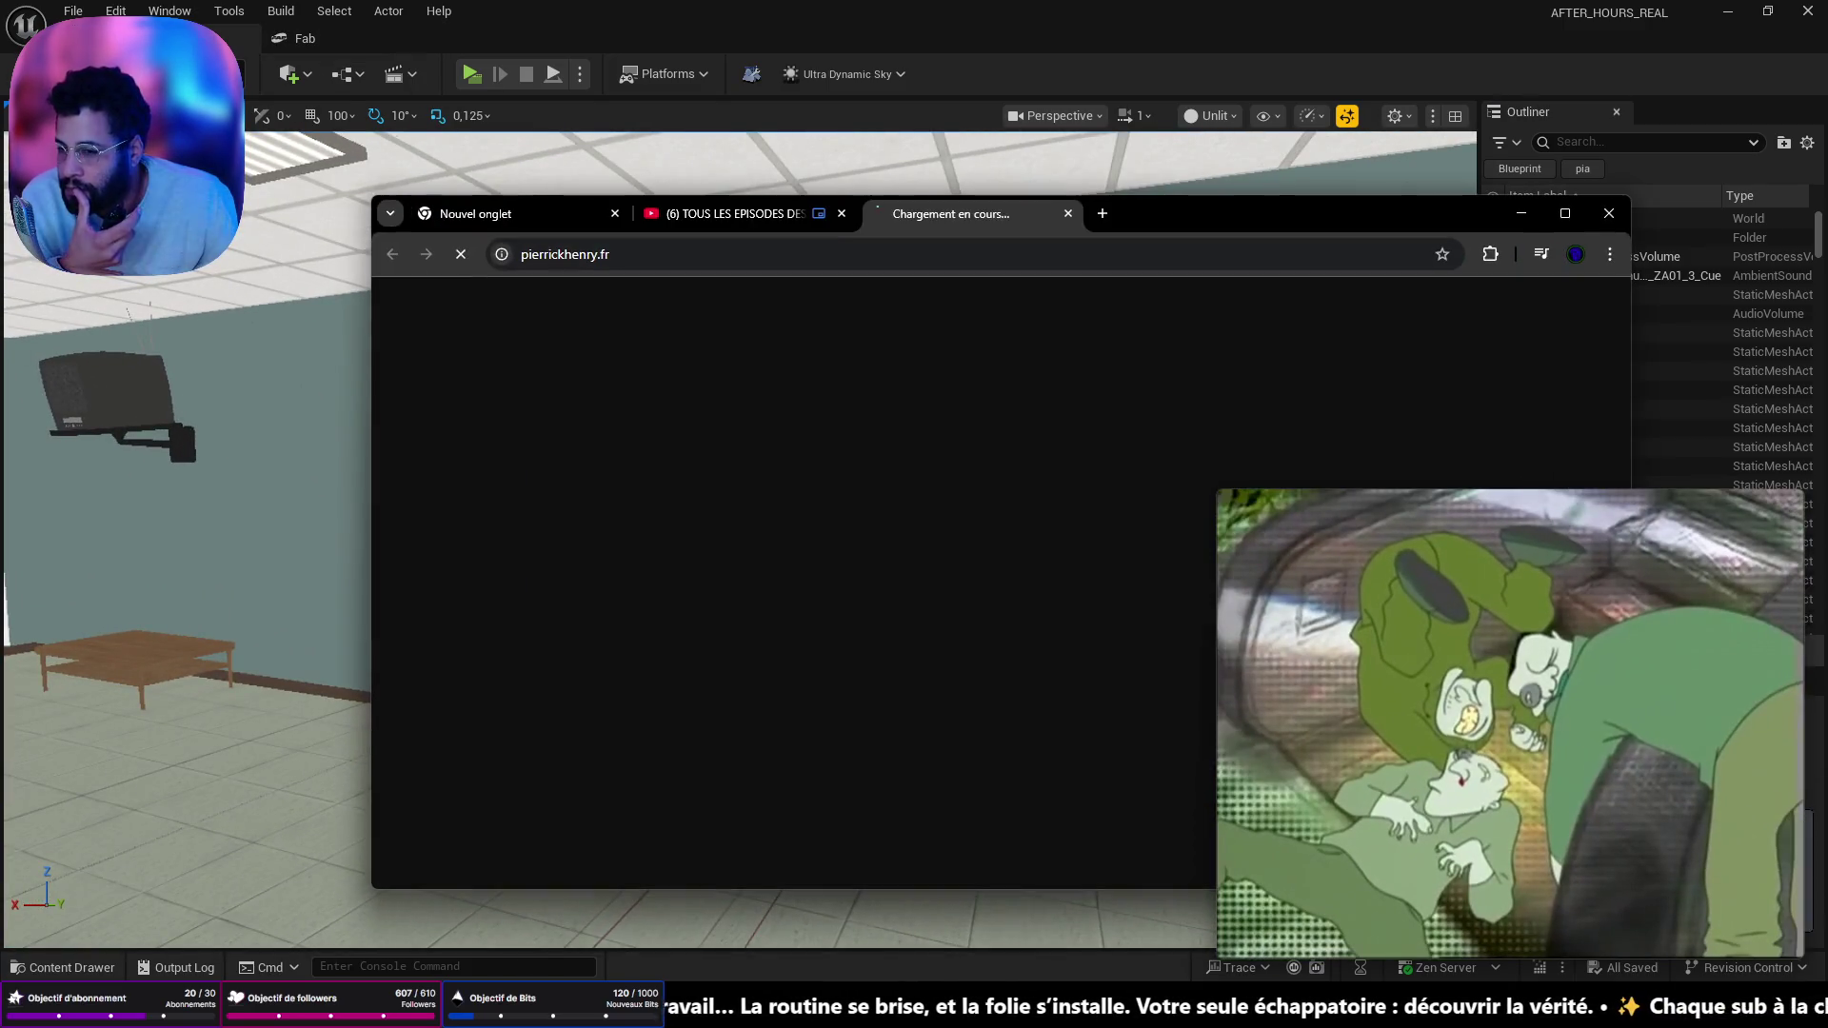
{"action": "double_click", "coordinate": [1112, 214]}
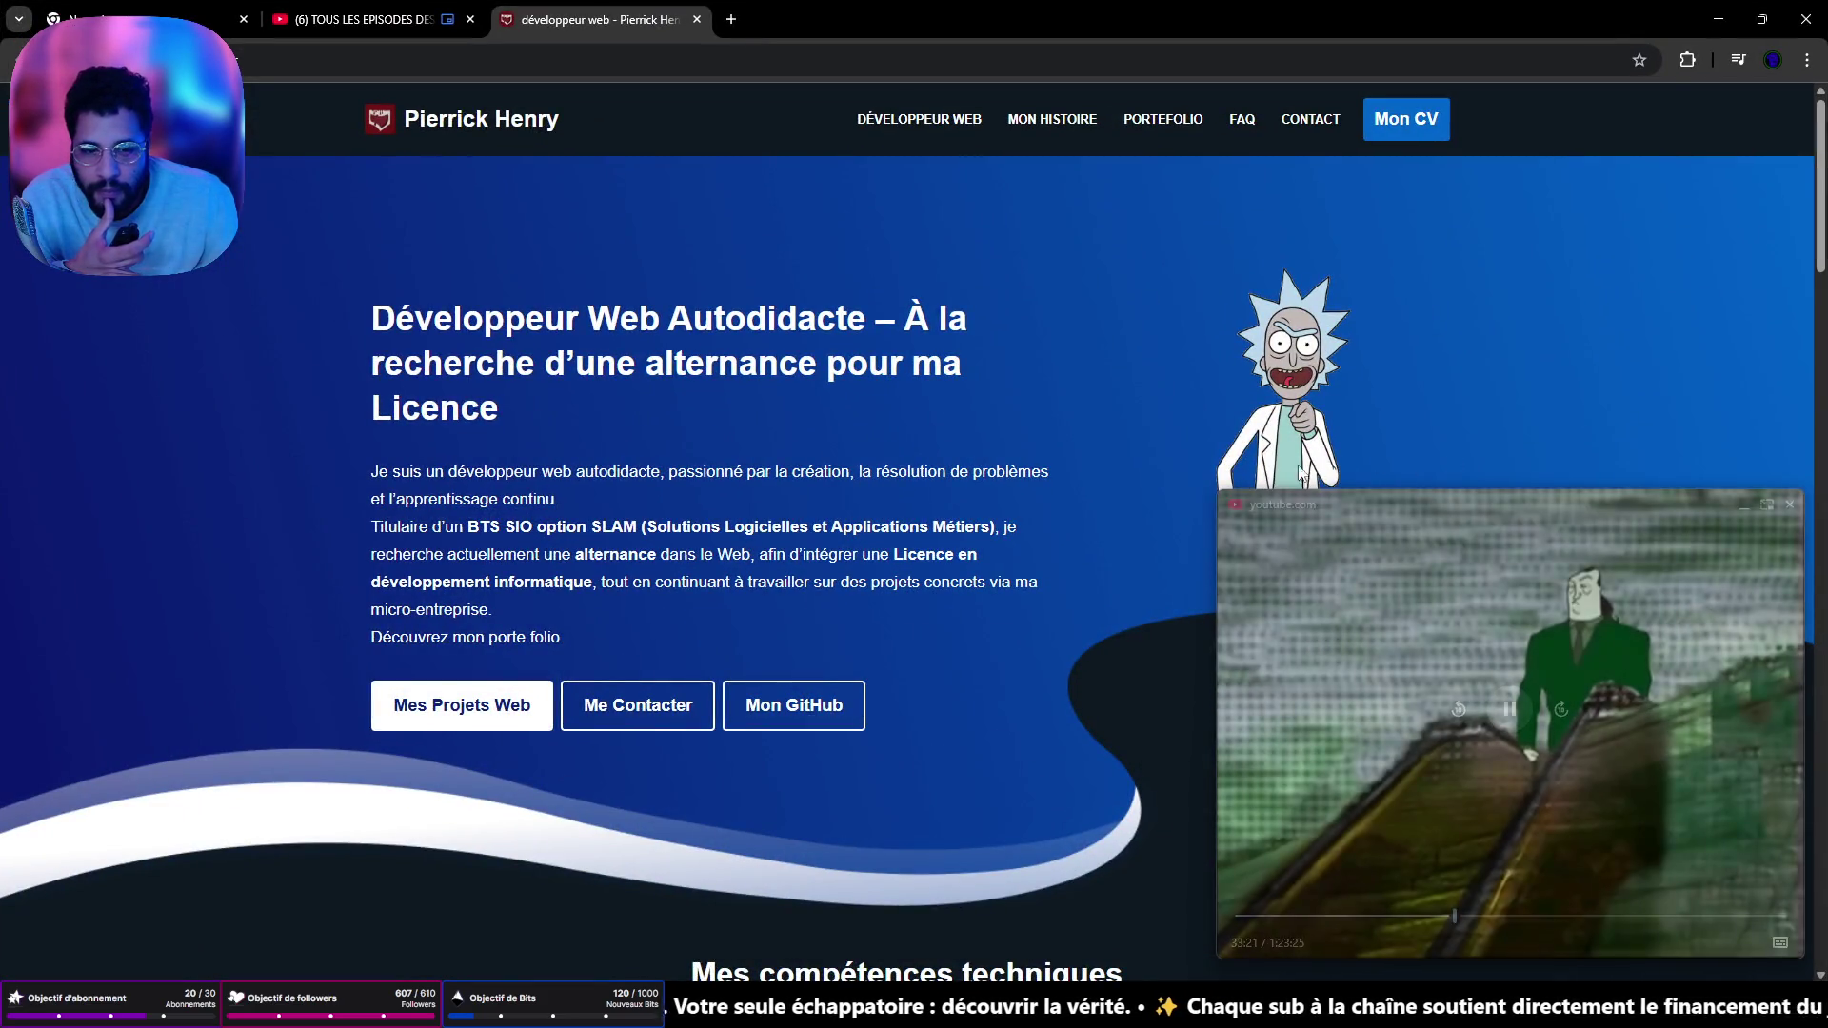
{"action": "mouse_move", "coordinate": [1220, 487]}
{"action": "left_mouse_down"}
{"action": "mouse_move", "coordinate": [1461, 581]}
{"action": "mouse_move", "coordinate": [1415, 603]}
{"action": "left_mouse_up"}
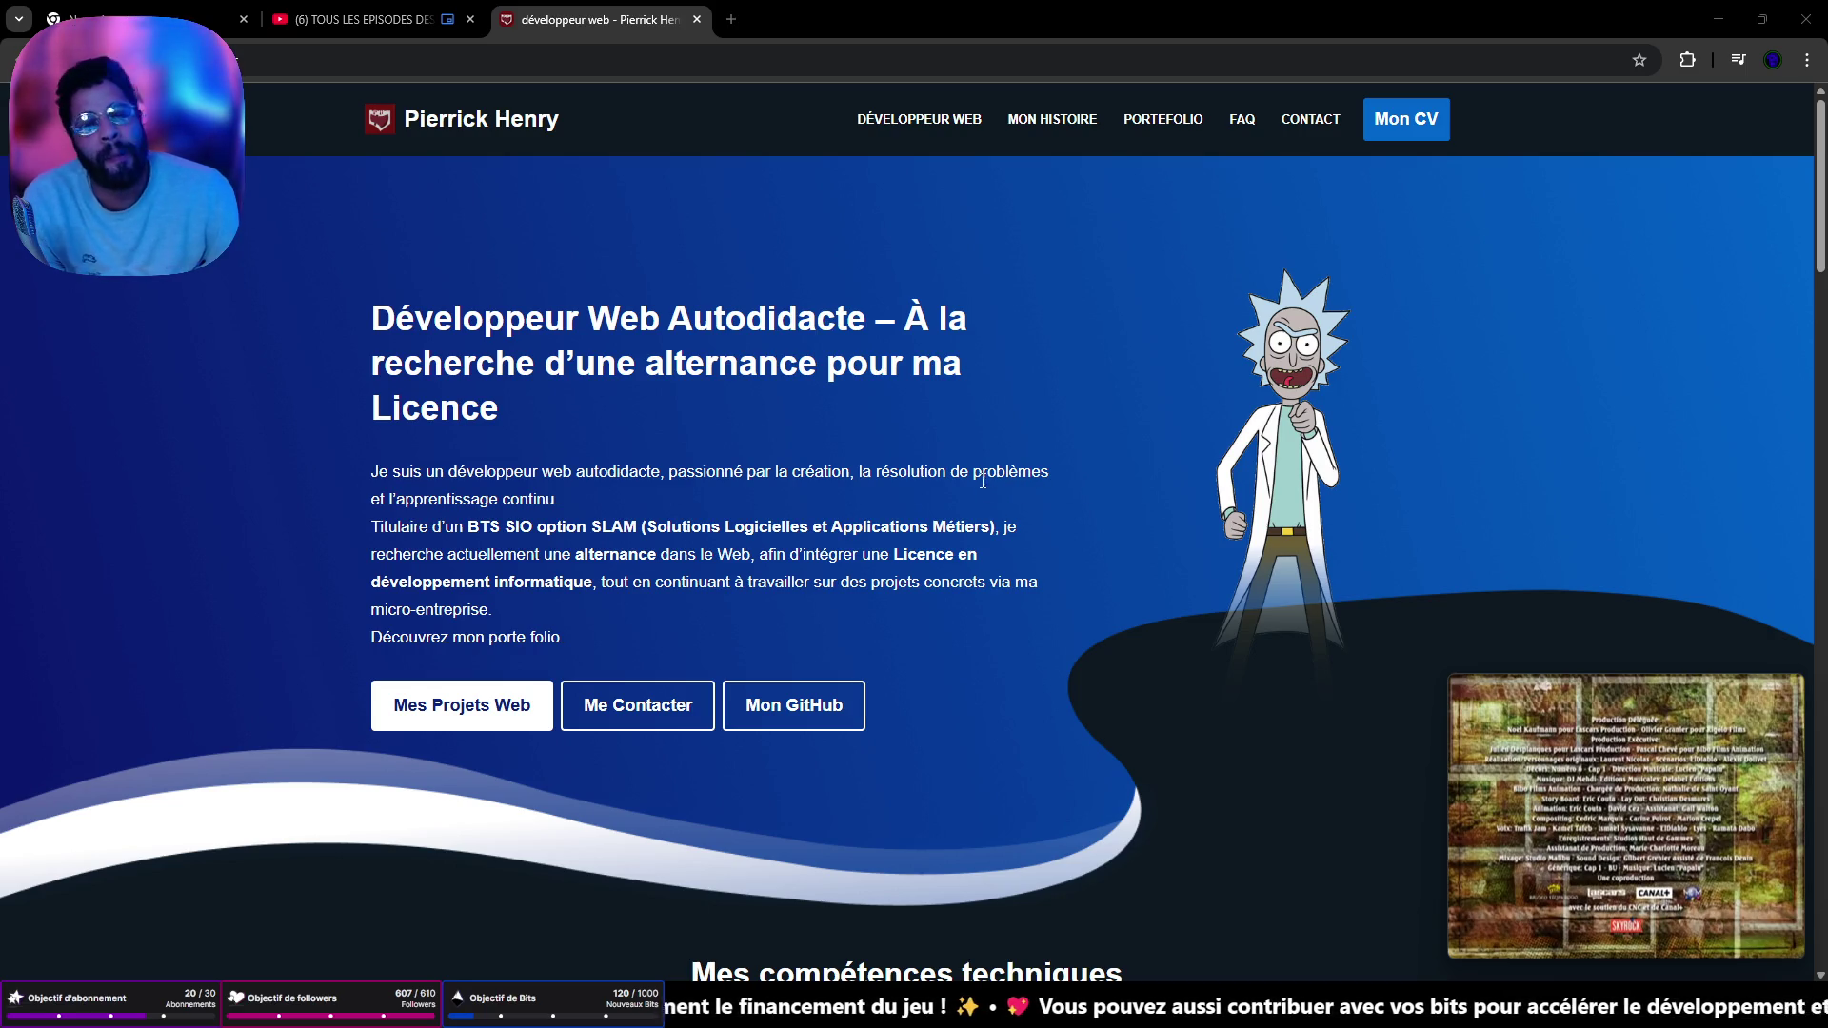
- Scroll through the pierrickhenry.fr homepage, reload it, and go to the Portefolio page
{"action": "scroll", "coordinate": [876, 382], "scroll_direction": "down", "scroll_amount": 5}
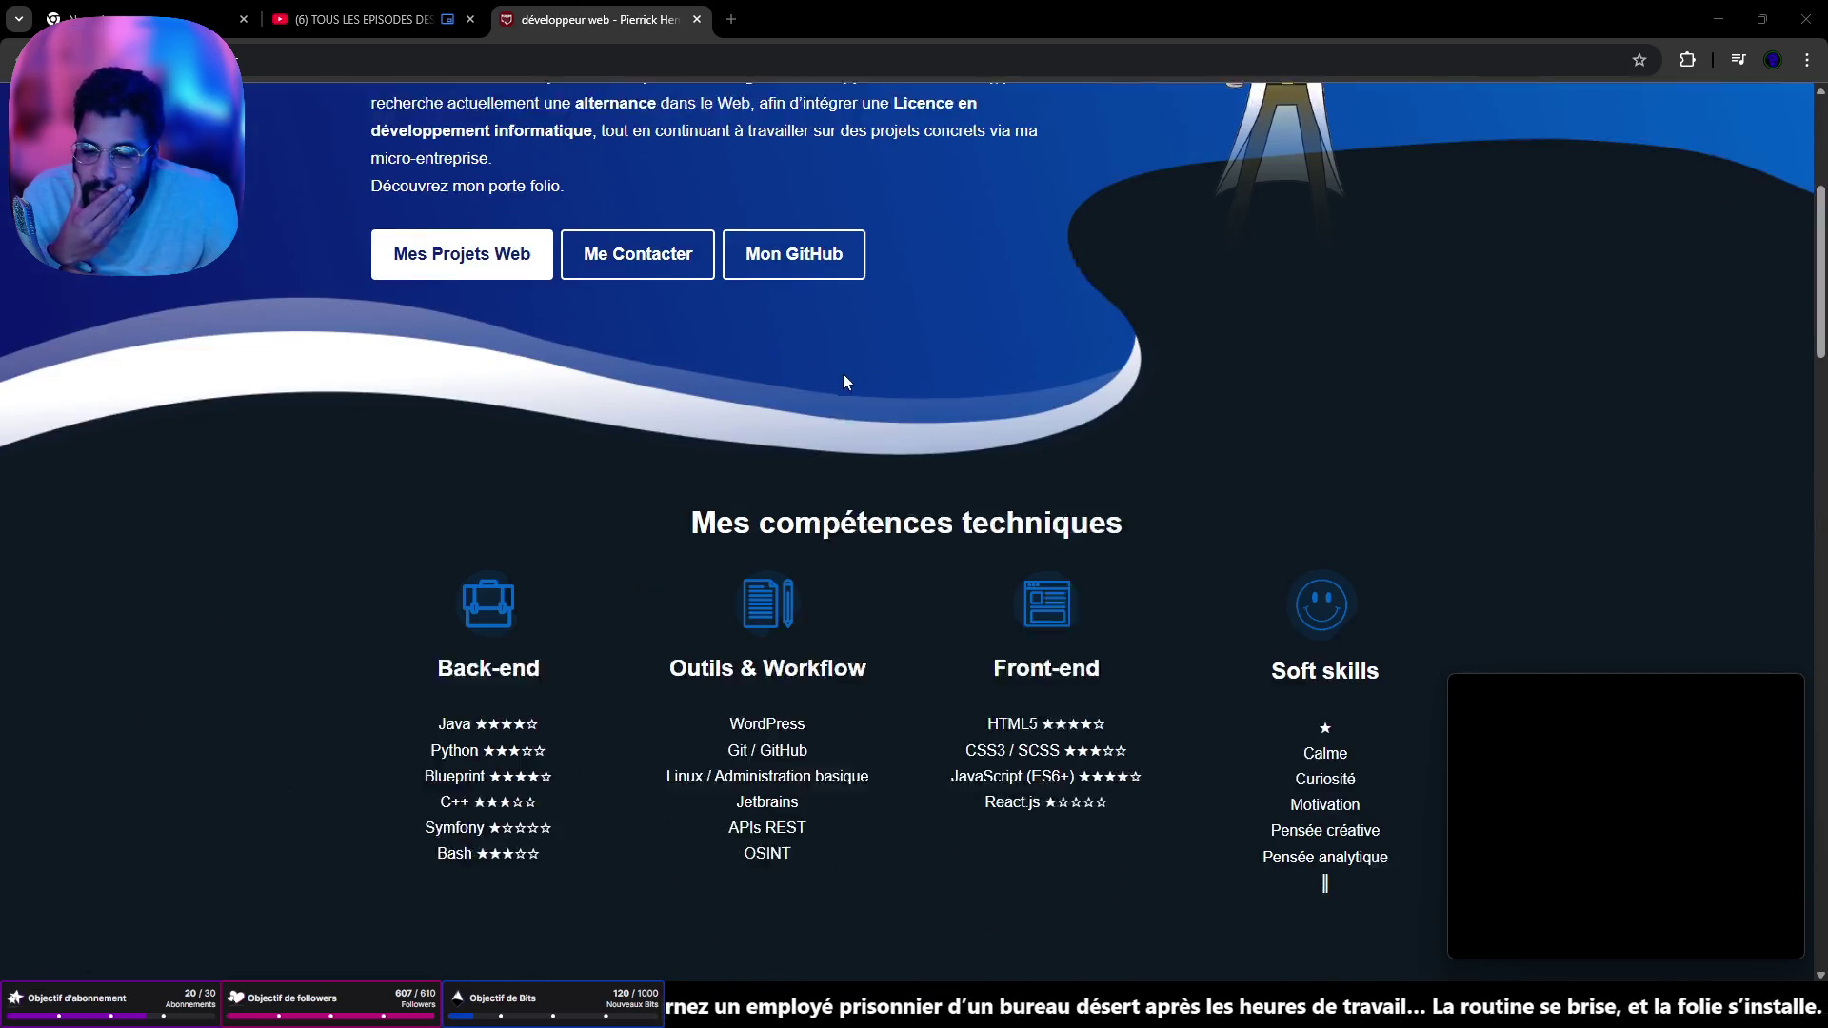
{"action": "scroll", "coordinate": [776, 366], "scroll_direction": "down", "scroll_amount": 8}
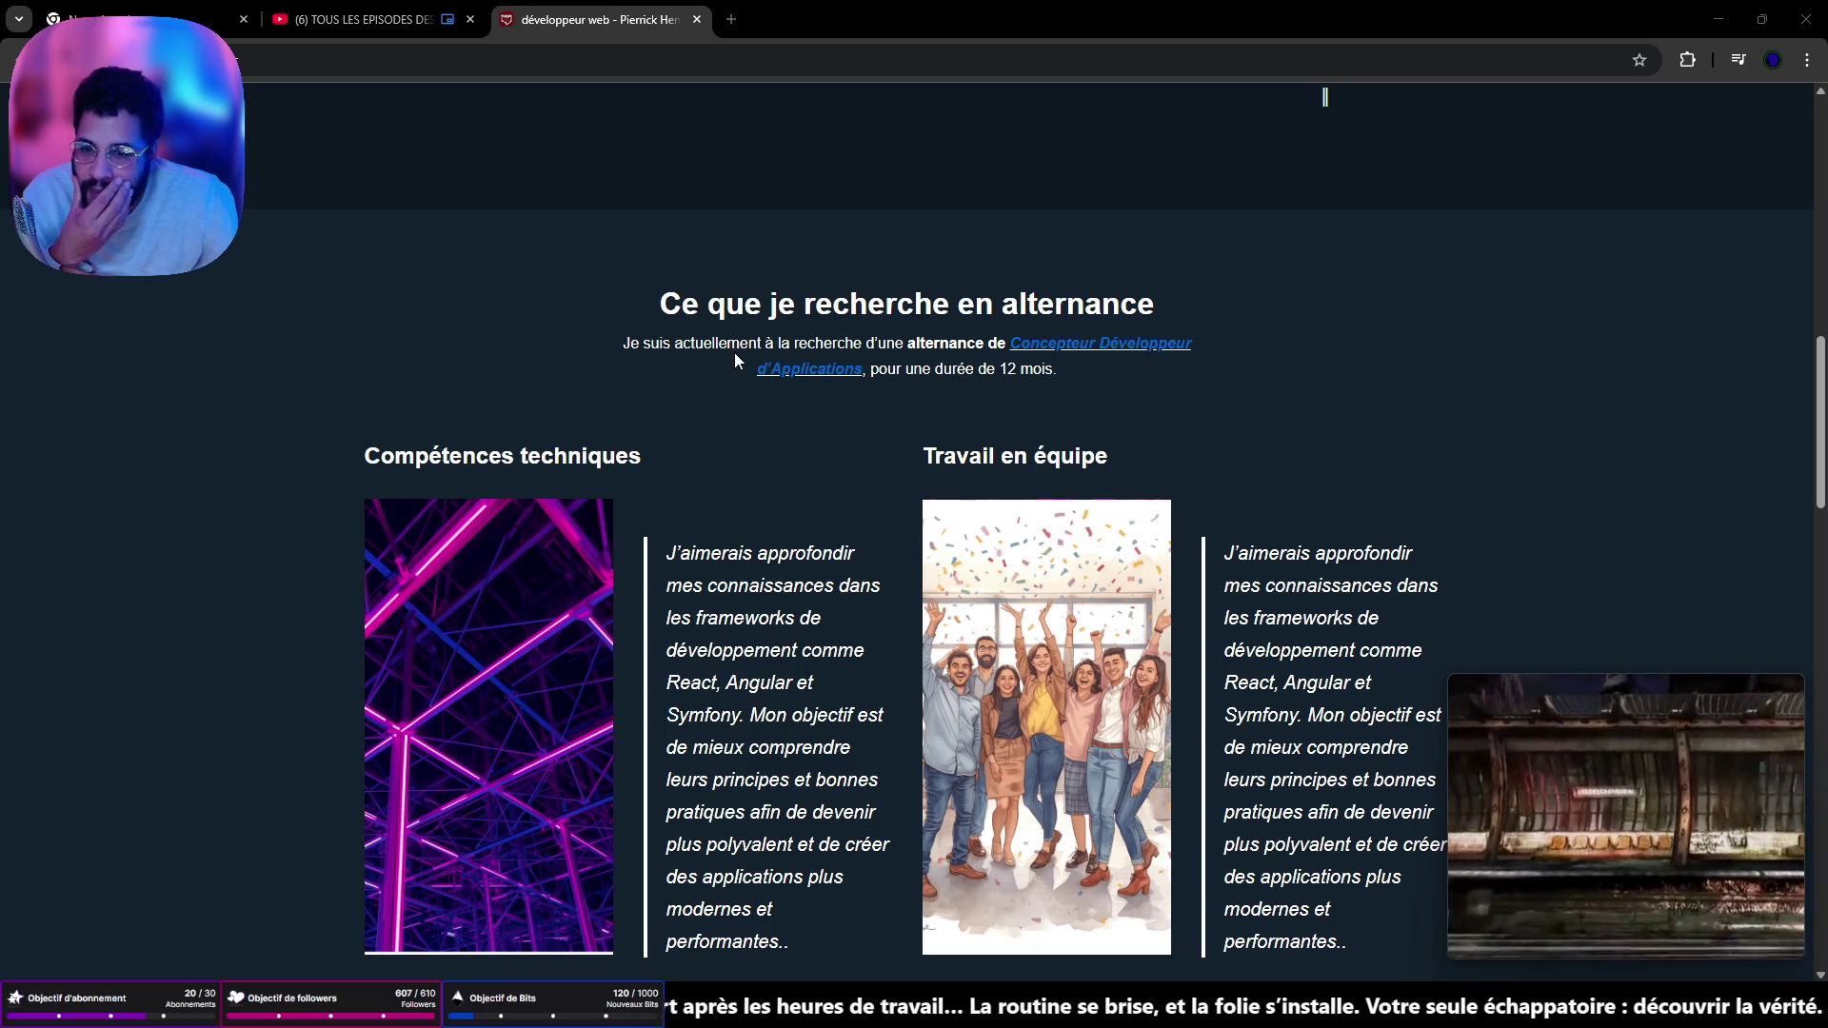
{"action": "scroll", "coordinate": [727, 354], "scroll_direction": "down", "scroll_amount": 3}
{"action": "scroll", "coordinate": [720, 359], "scroll_direction": "down", "scroll_amount": 2}
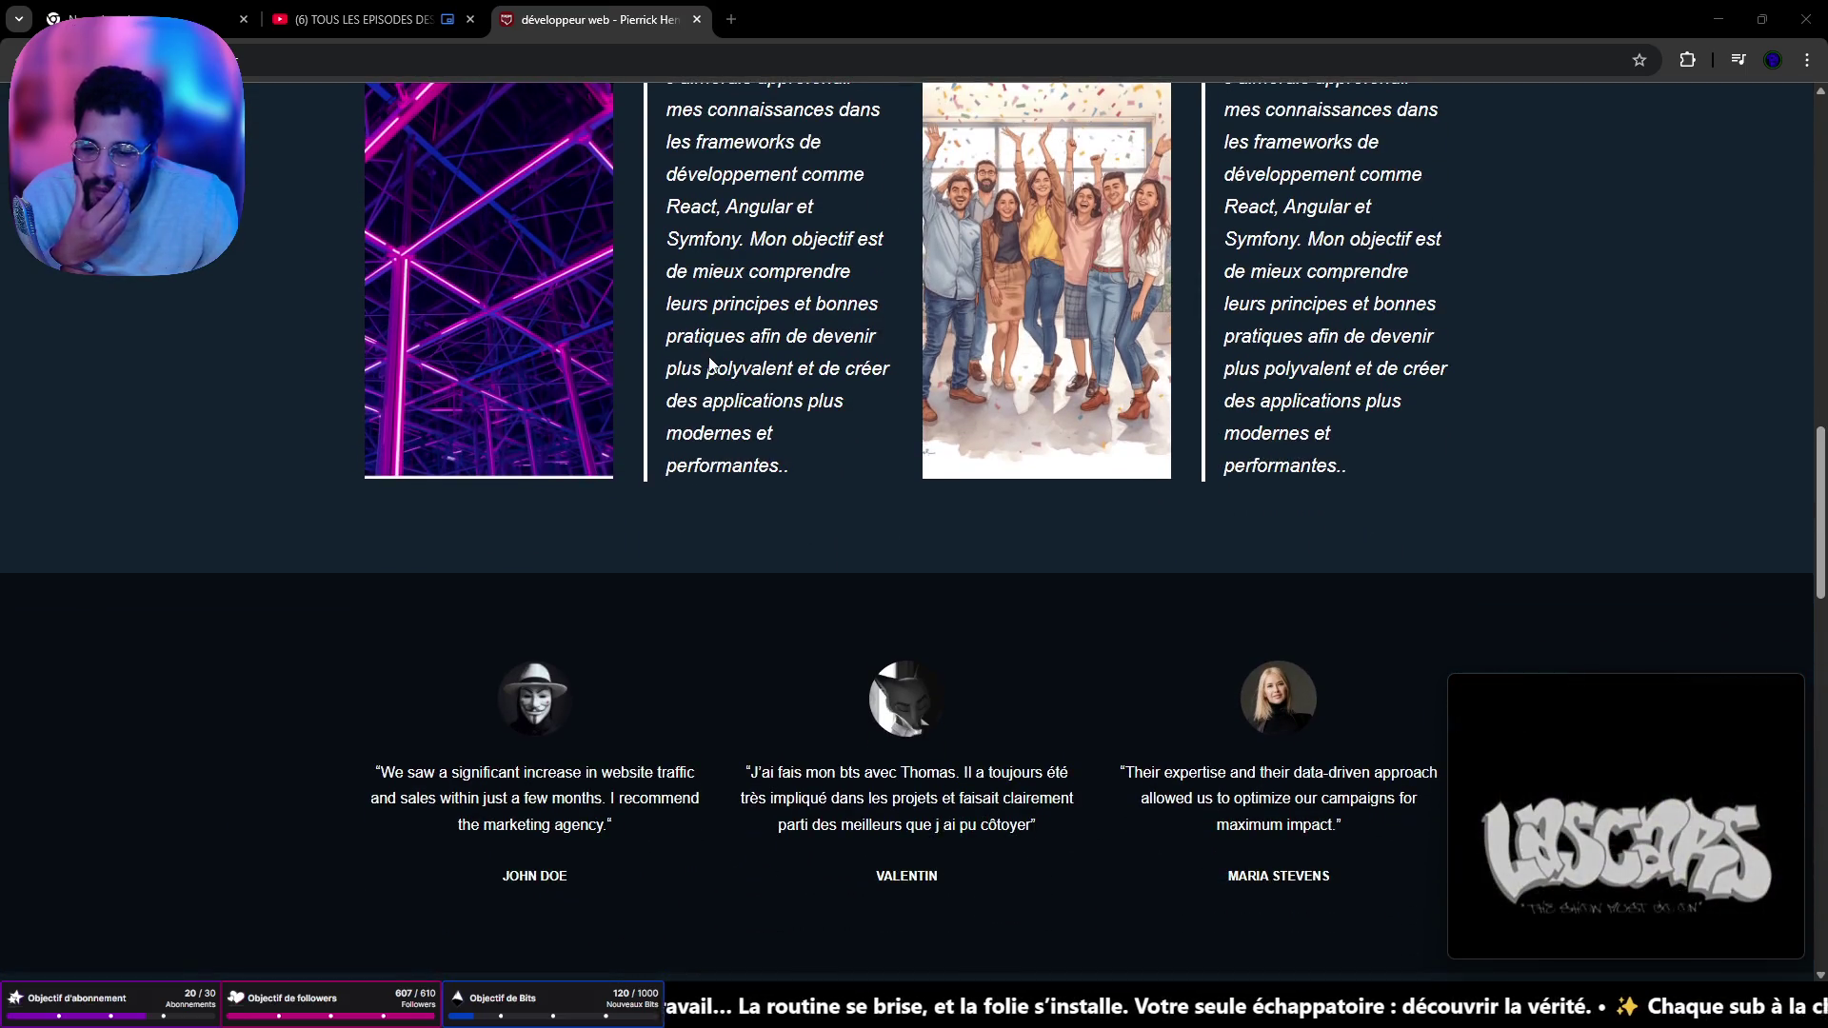
{"action": "scroll", "coordinate": [706, 367], "scroll_direction": "down", "scroll_amount": 6}
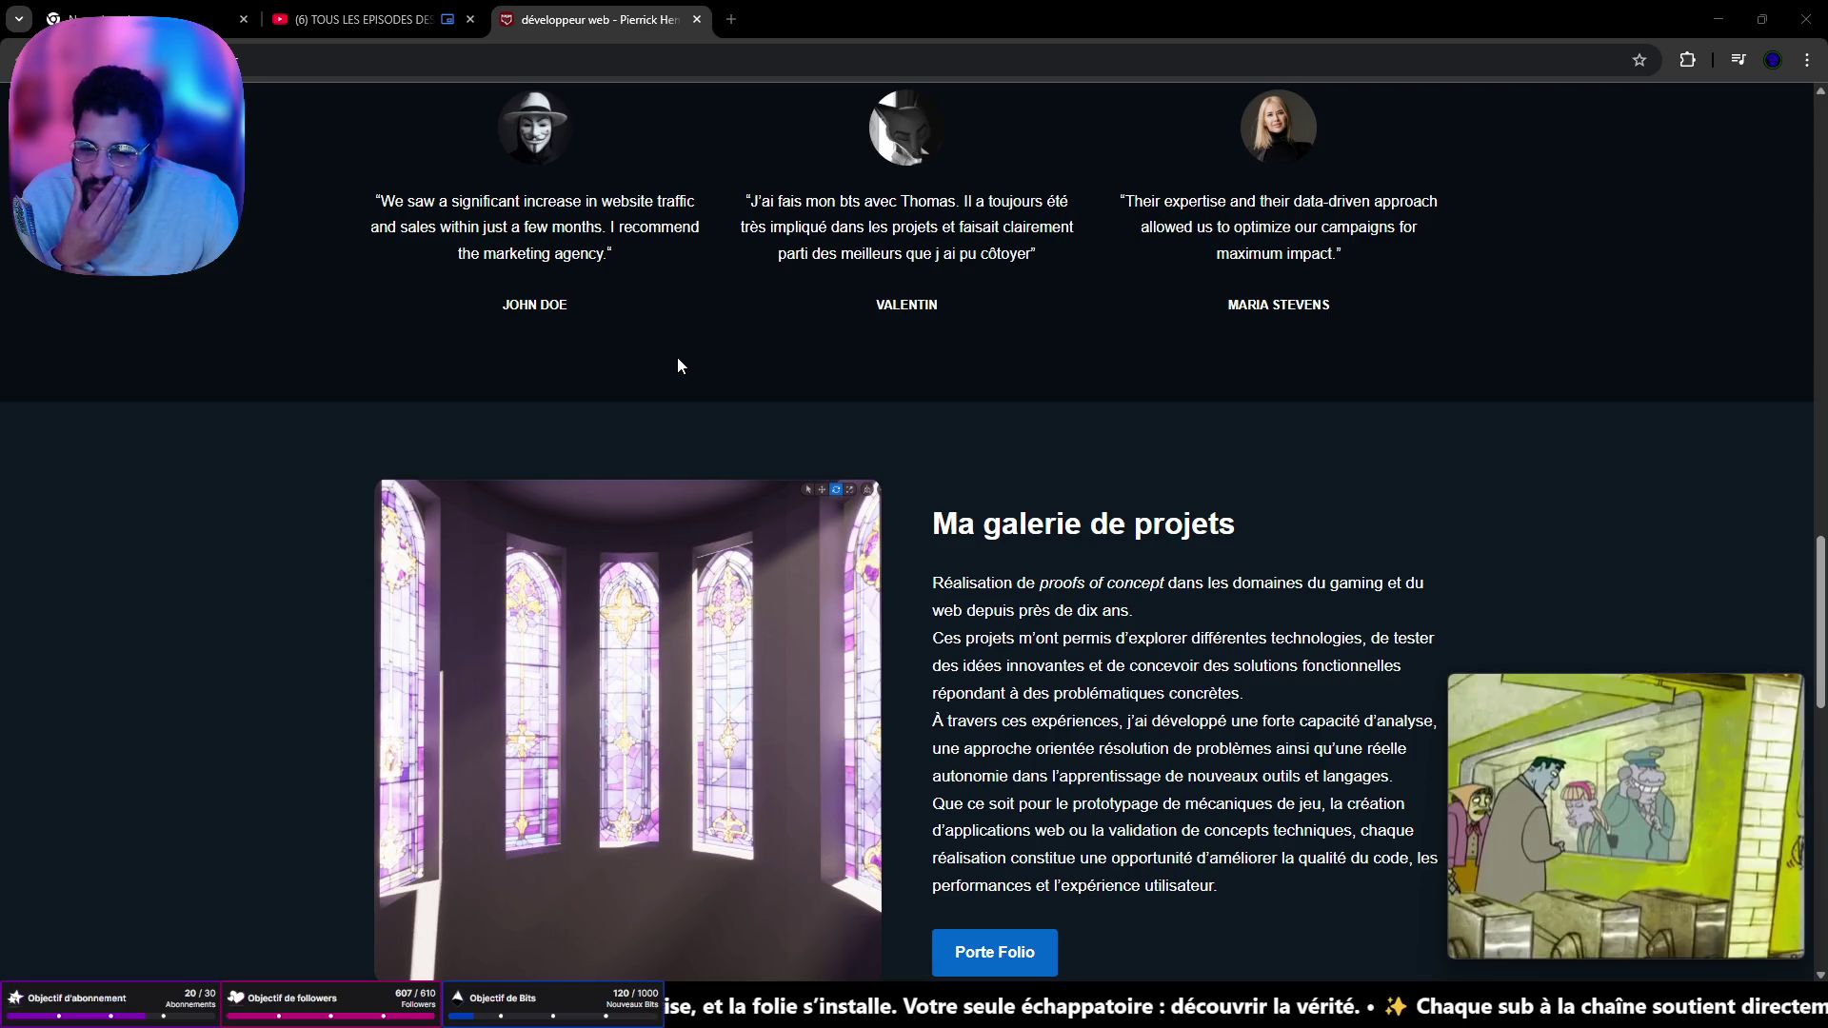
{"action": "scroll", "coordinate": [679, 365], "scroll_direction": "down", "scroll_amount": 2}
{"action": "scroll", "coordinate": [658, 362], "scroll_direction": "down", "scroll_amount": 2}
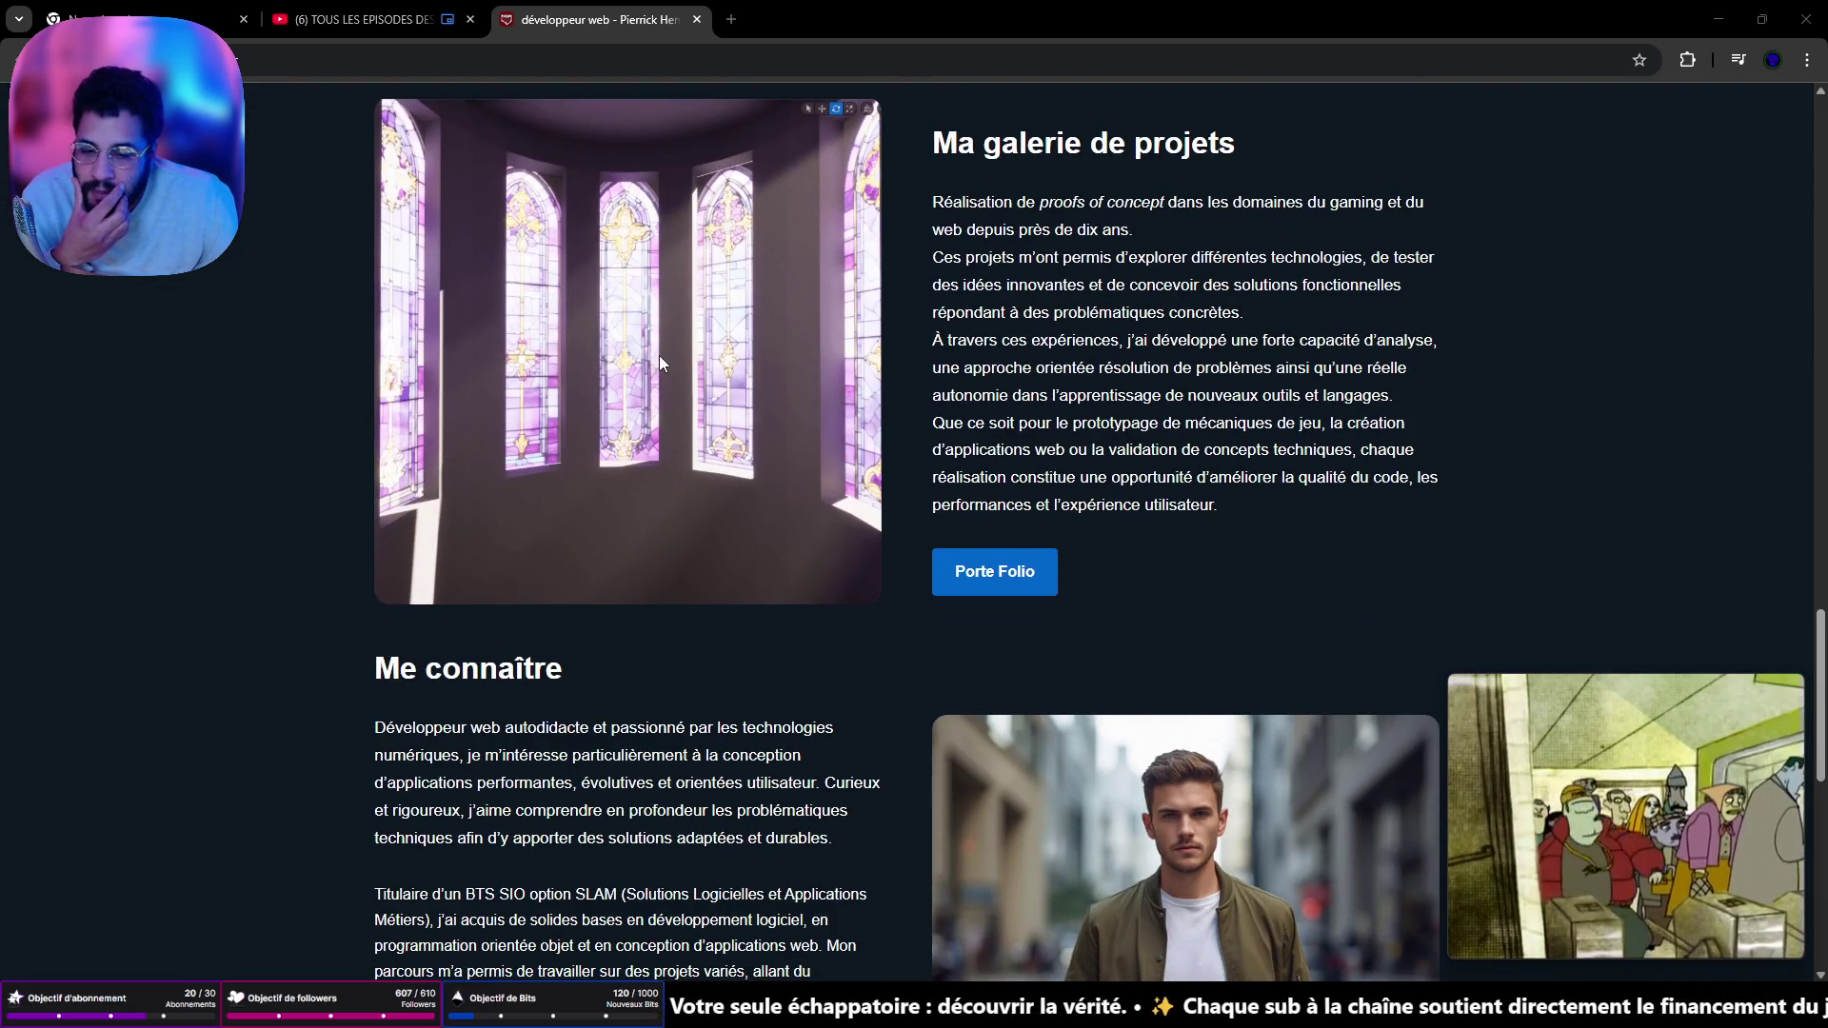
{"action": "scroll", "coordinate": [659, 360], "scroll_direction": "down", "scroll_amount": 3}
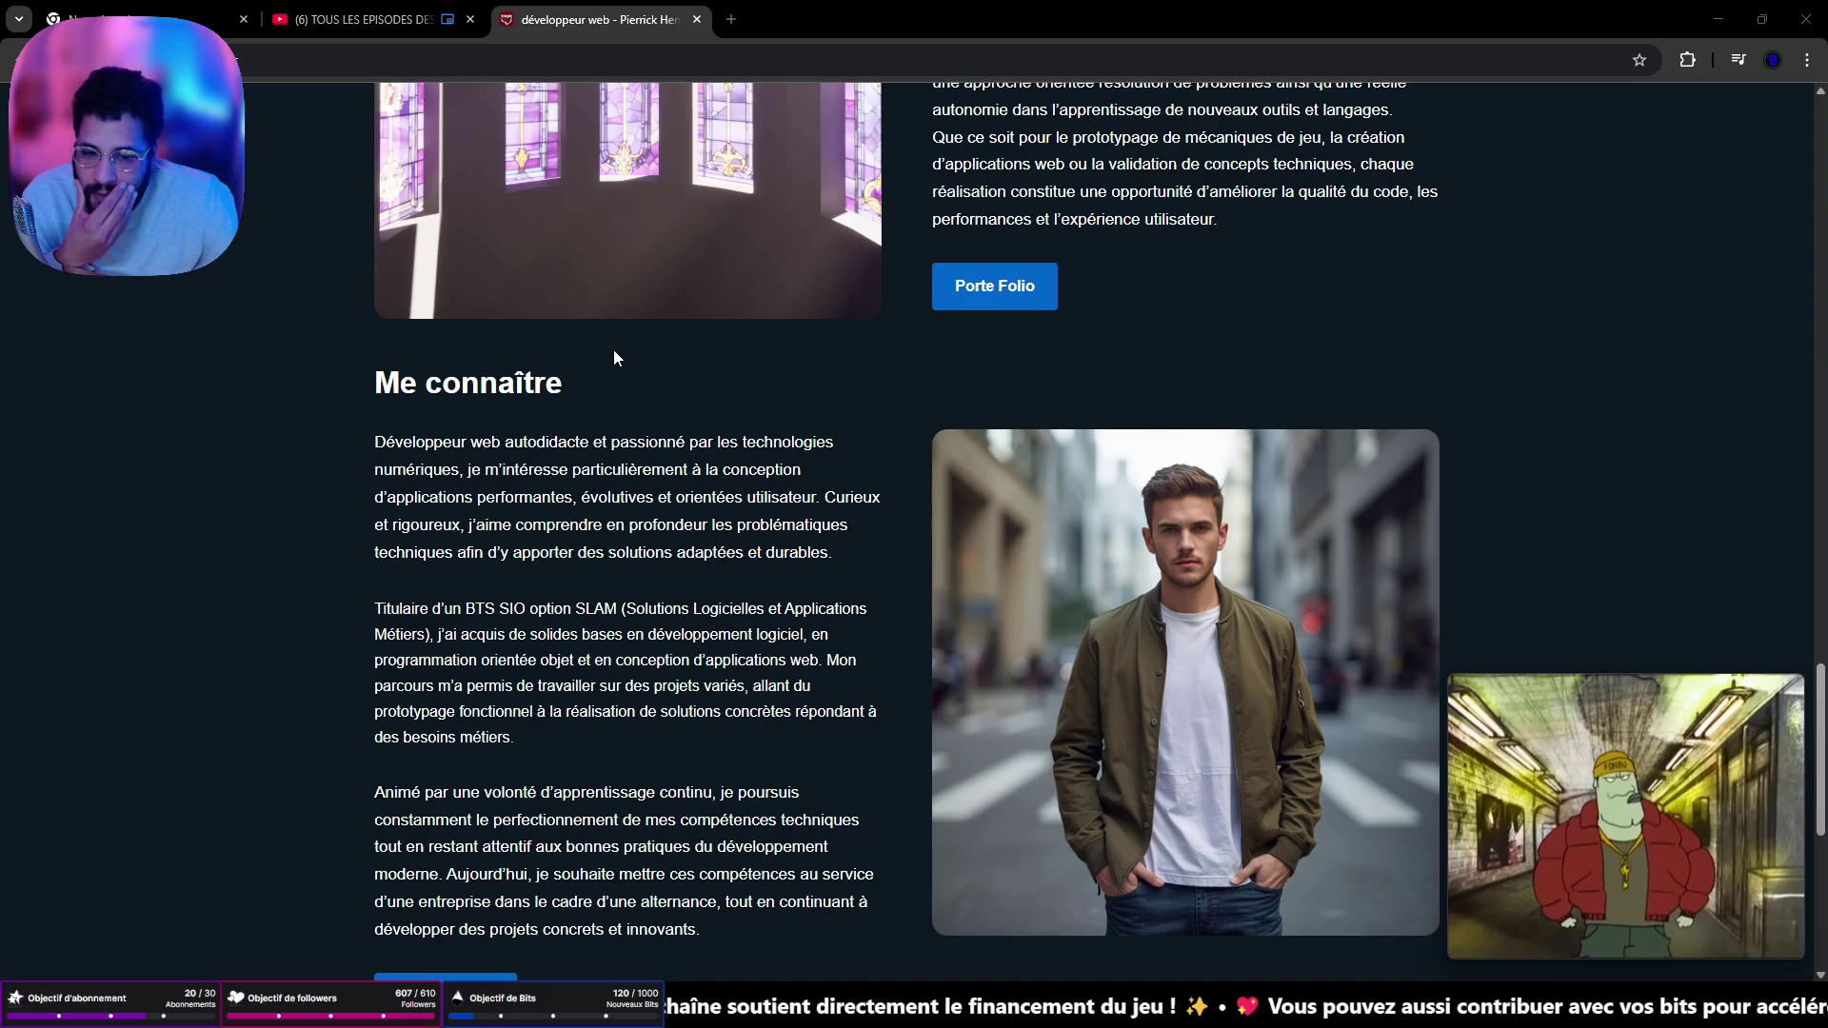
{"action": "scroll", "coordinate": [614, 358], "scroll_direction": "down", "scroll_amount": 2}
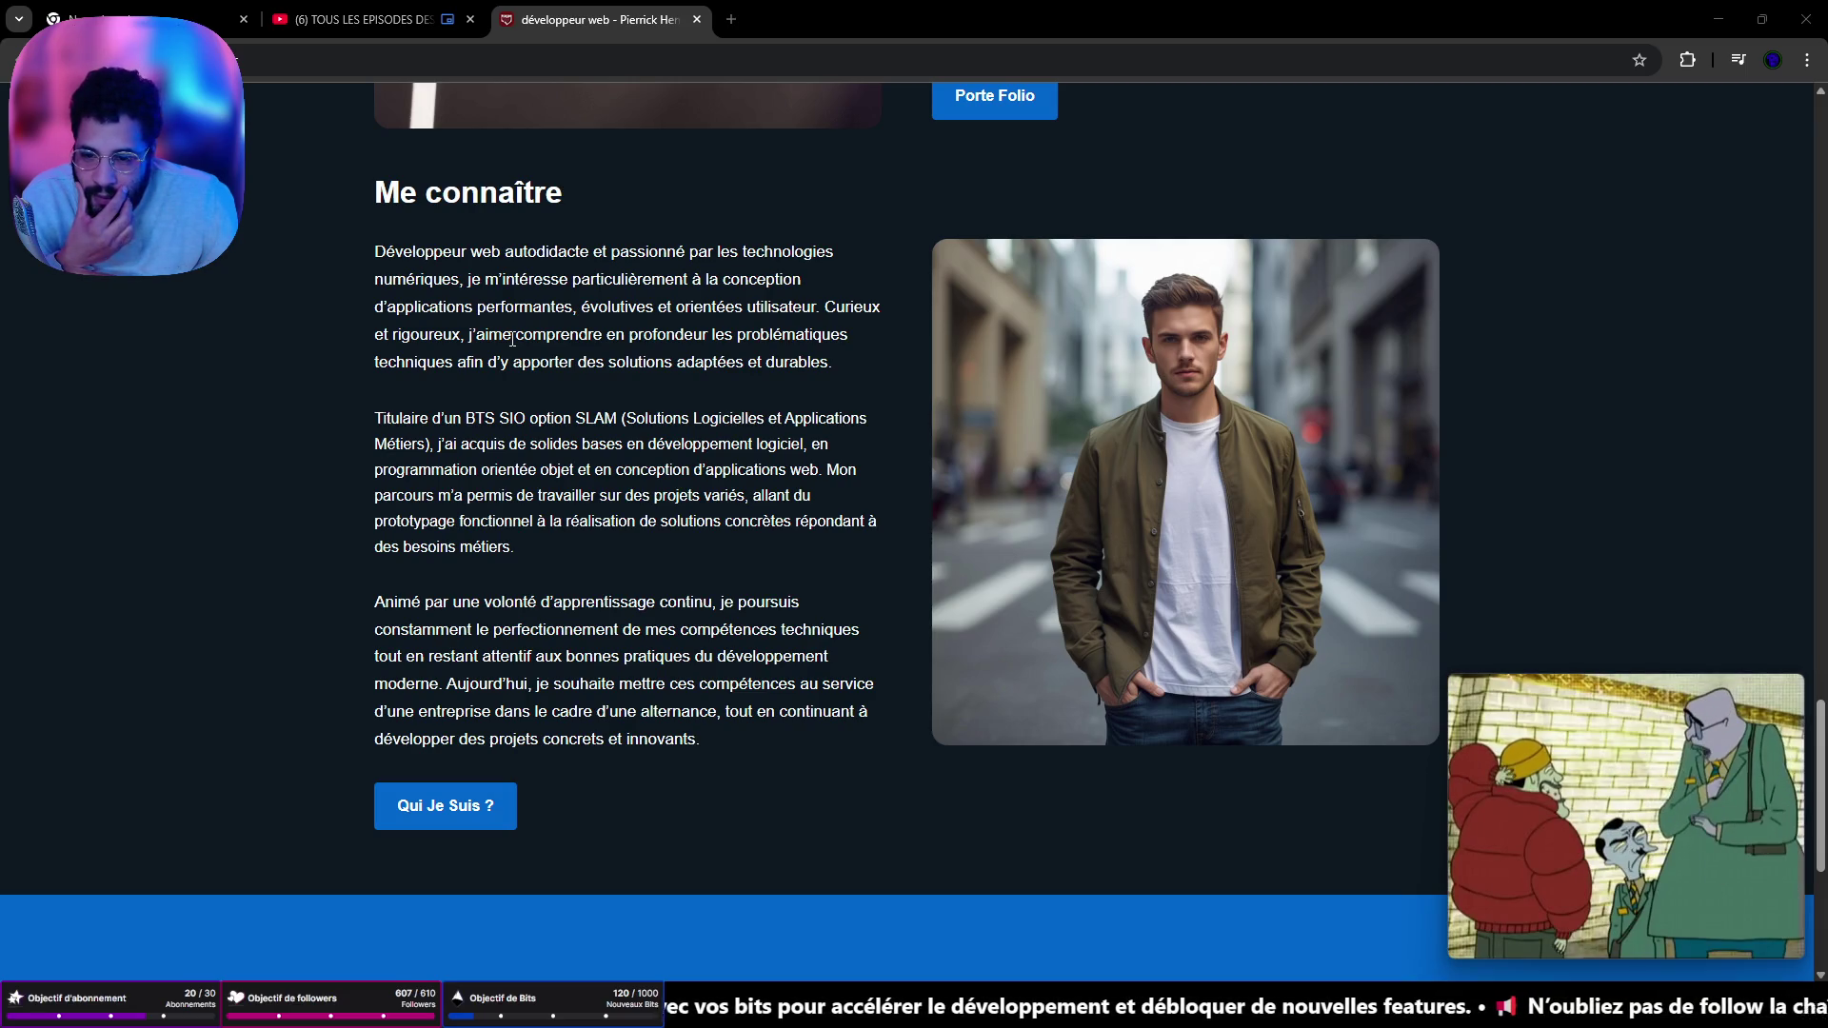
{"action": "scroll", "coordinate": [512, 339], "scroll_direction": "down", "scroll_amount": 1}
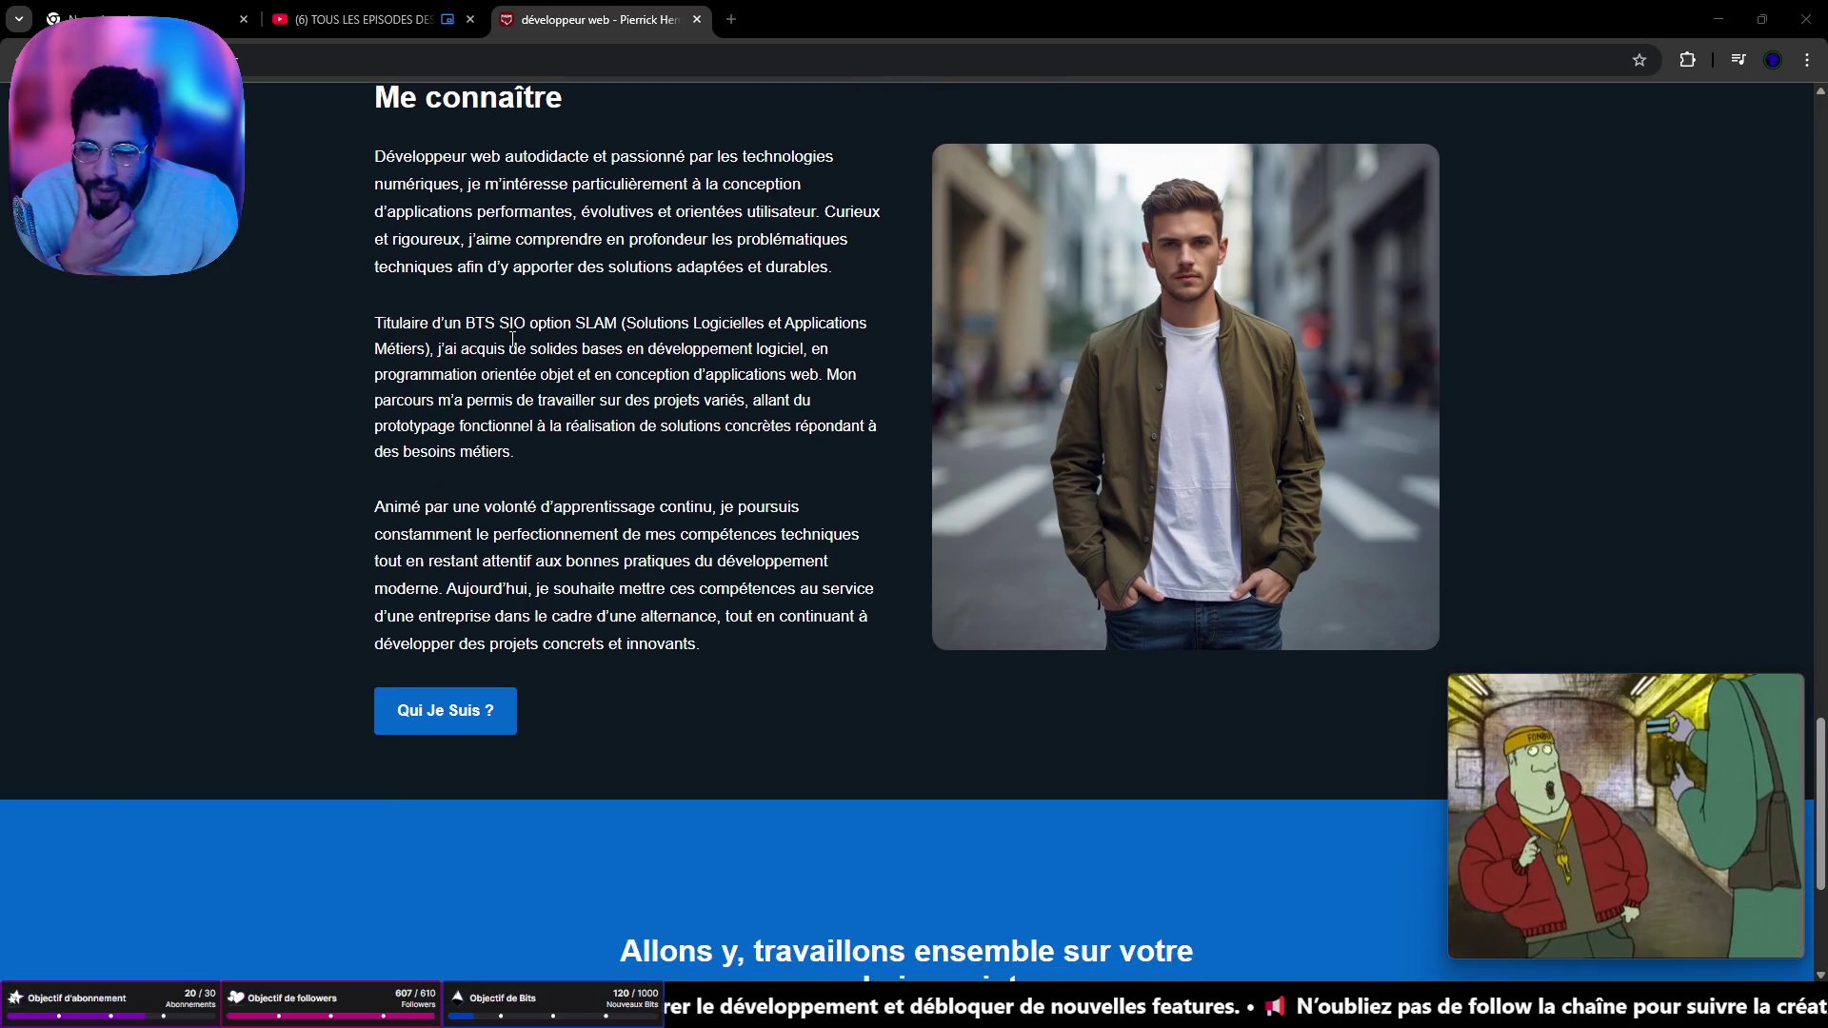
{"action": "scroll", "coordinate": [512, 339], "scroll_direction": "down", "scroll_amount": 4}
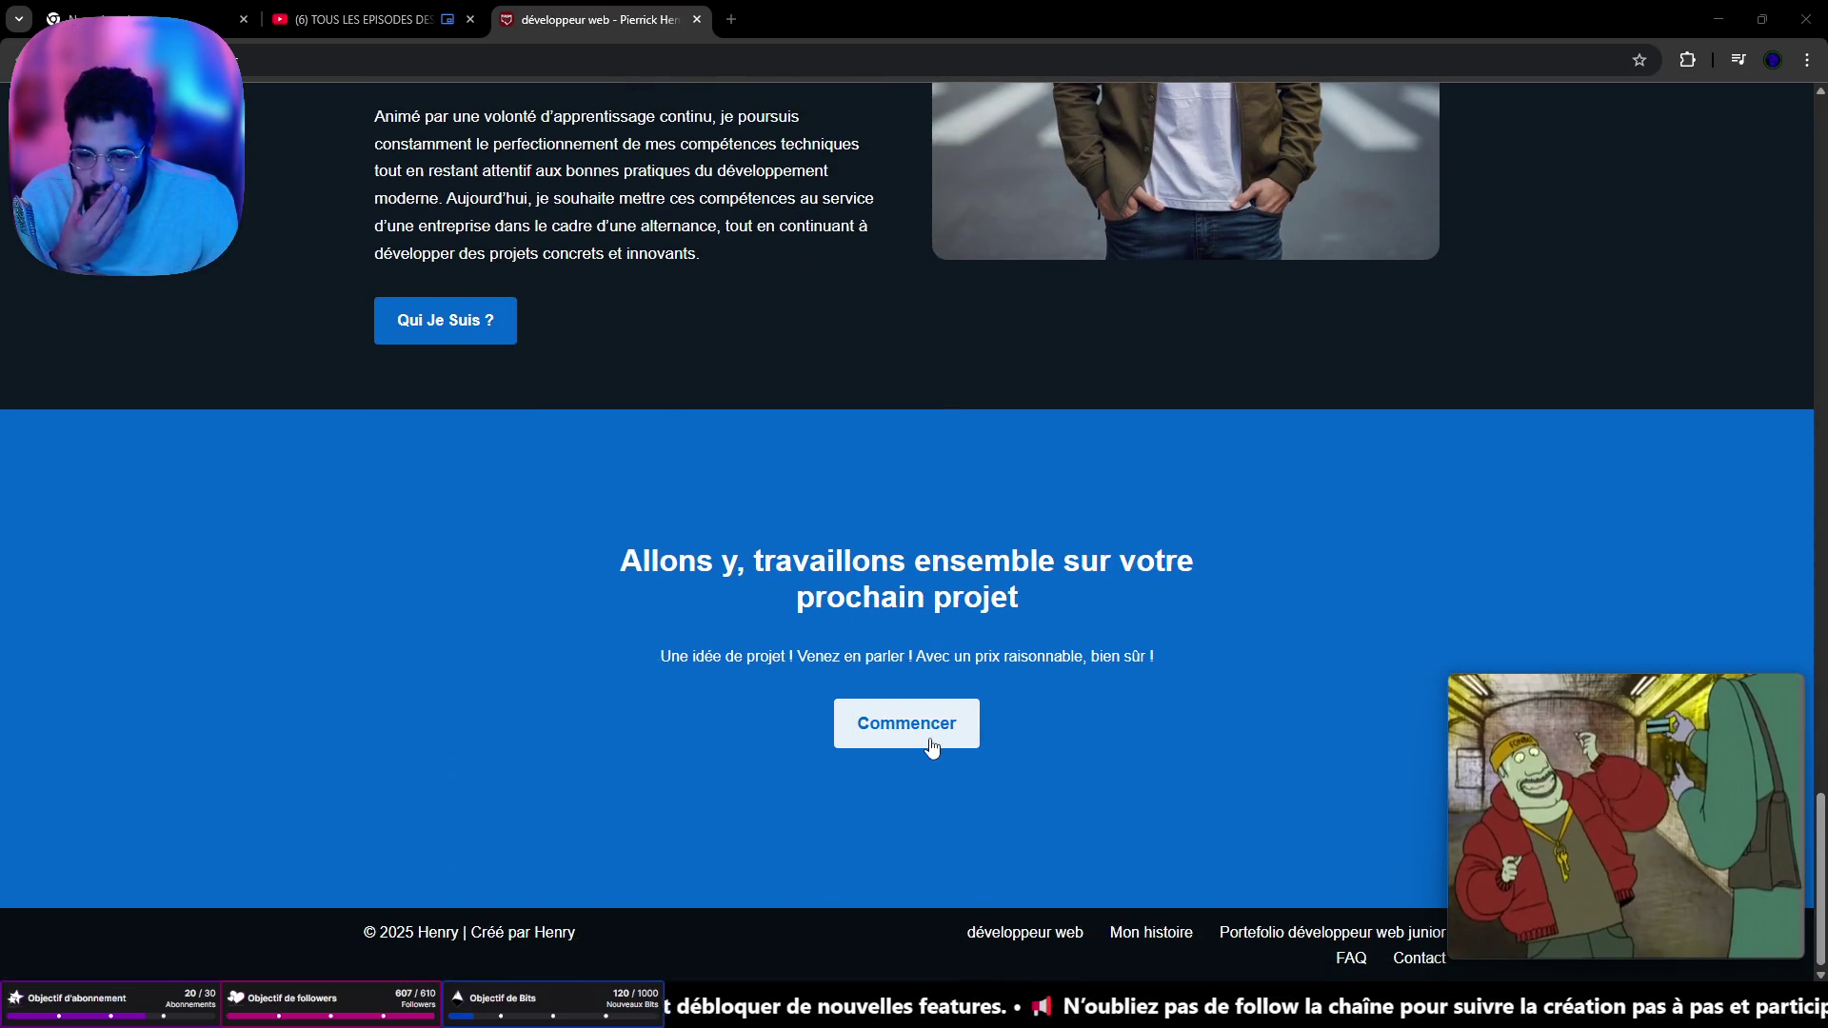
{"action": "scroll", "coordinate": [817, 566], "scroll_direction": "up", "scroll_amount": 20}
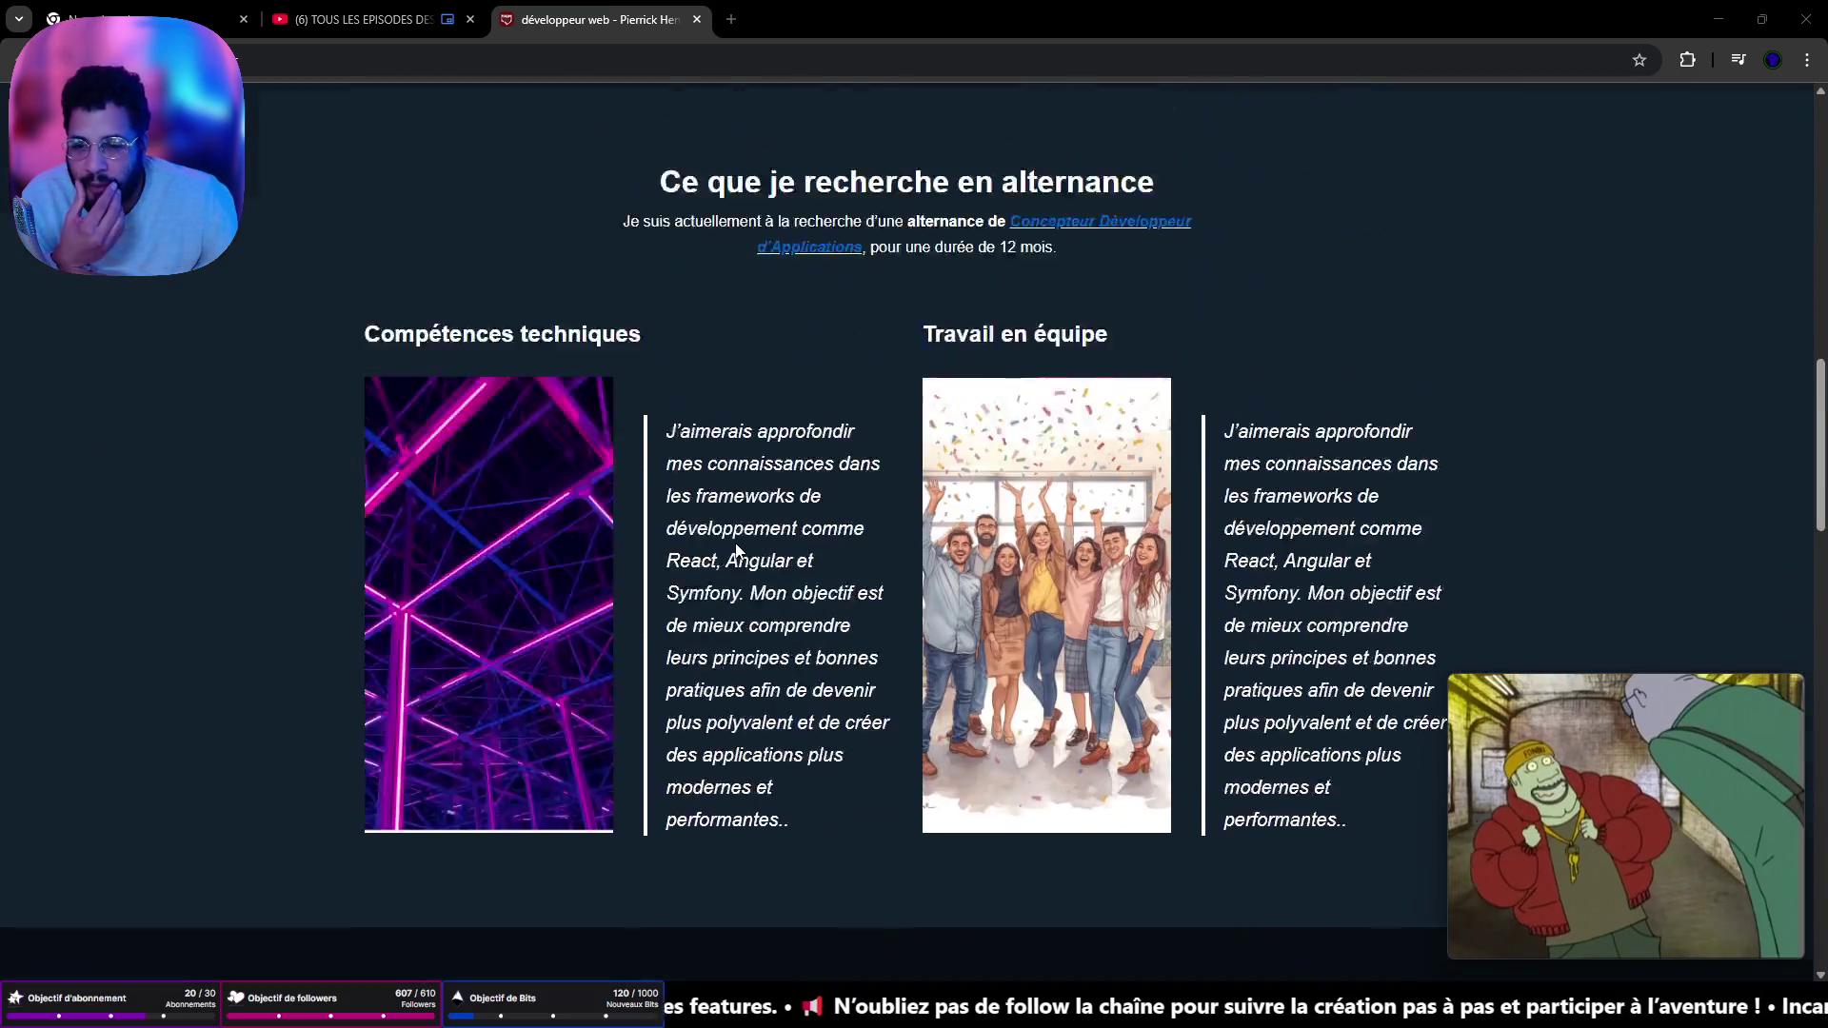
{"action": "scroll", "coordinate": [734, 550], "scroll_direction": "up", "scroll_amount": 9}
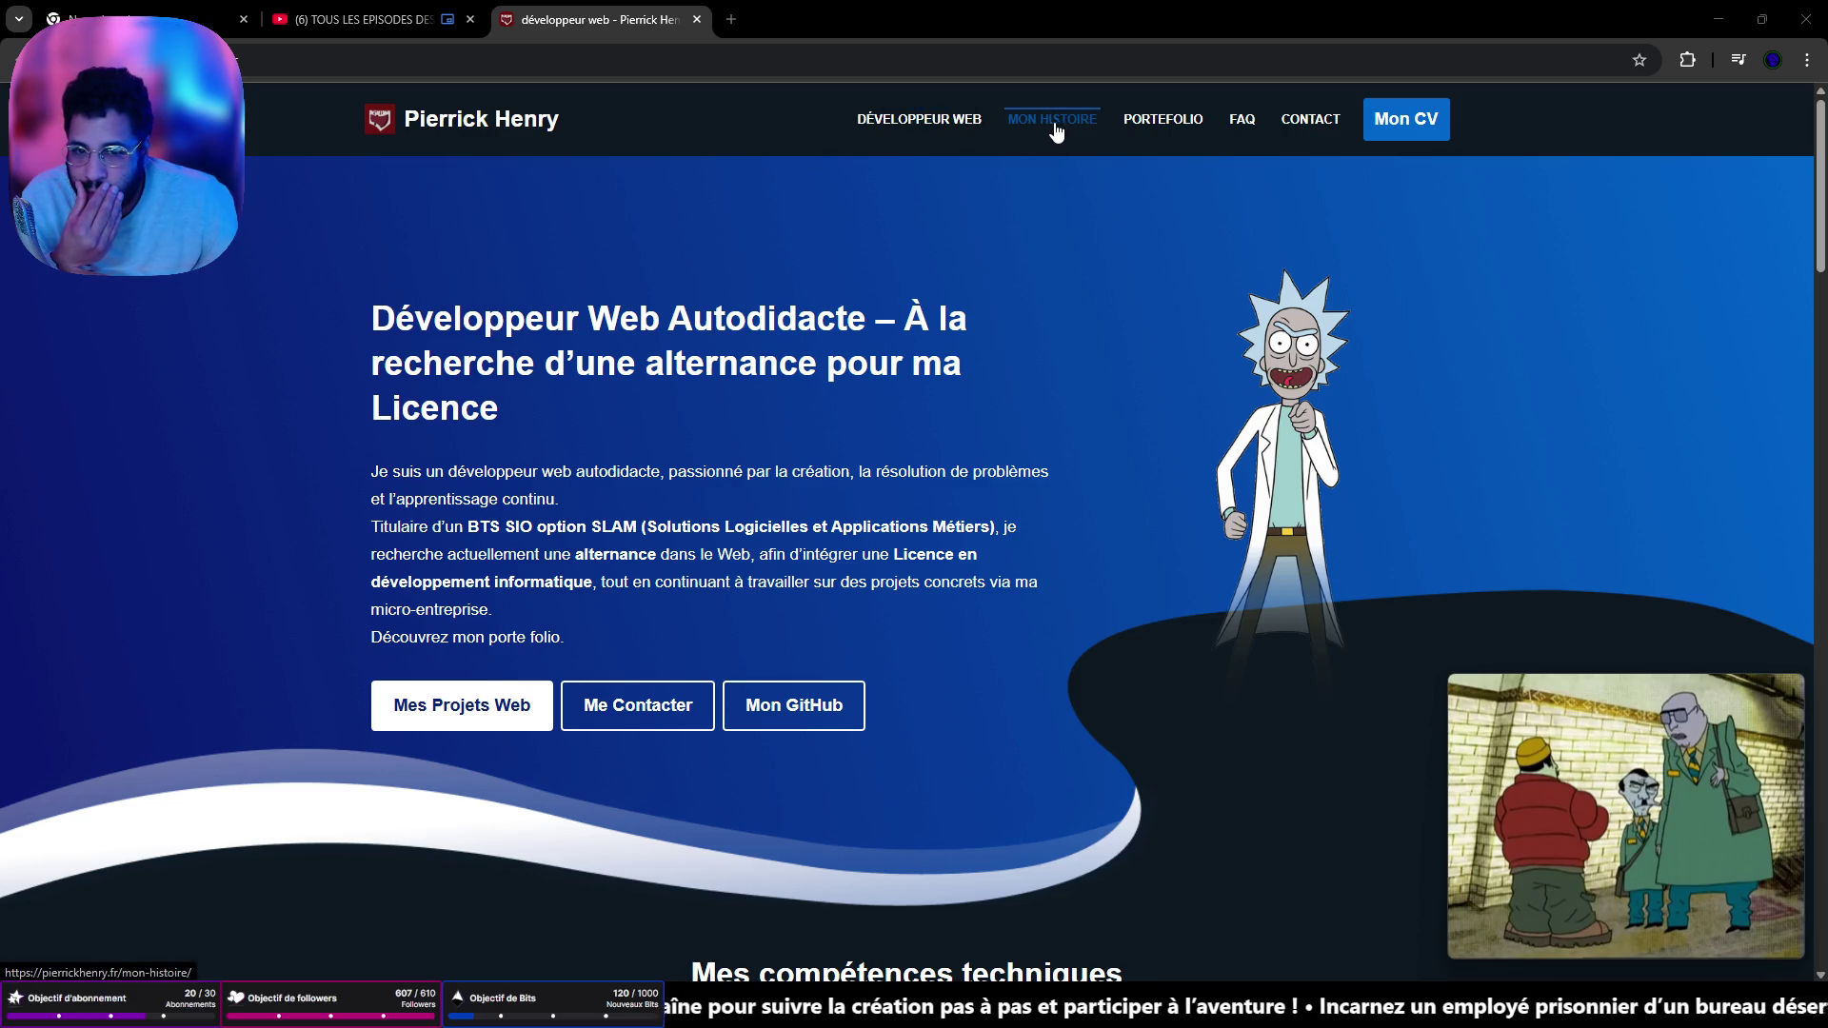
{"action": "left_click", "coordinate": [893, 128]}
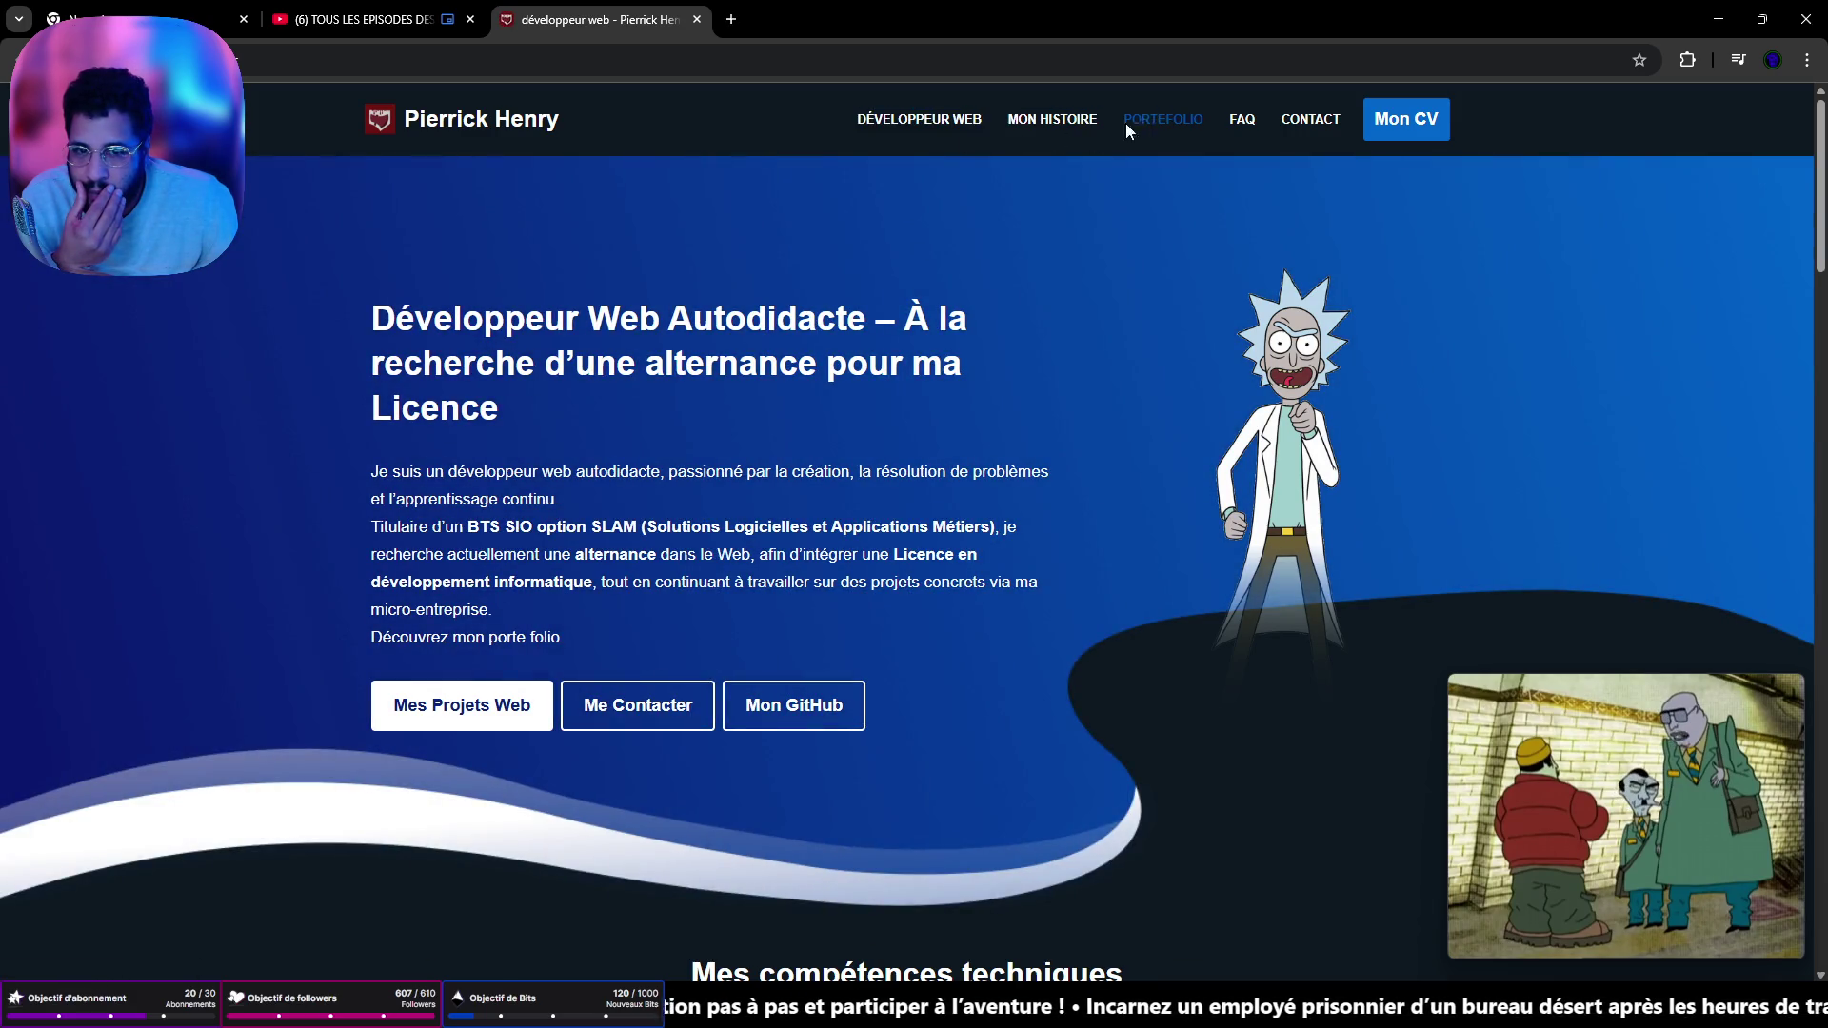
{"action": "left_click", "coordinate": [1131, 142]}
- Scroll down past the Tetris, Unreal Engine gallery and GitHub cards, then back to the top
{"action": "scroll", "coordinate": [825, 459], "scroll_direction": "down", "scroll_amount": 3}
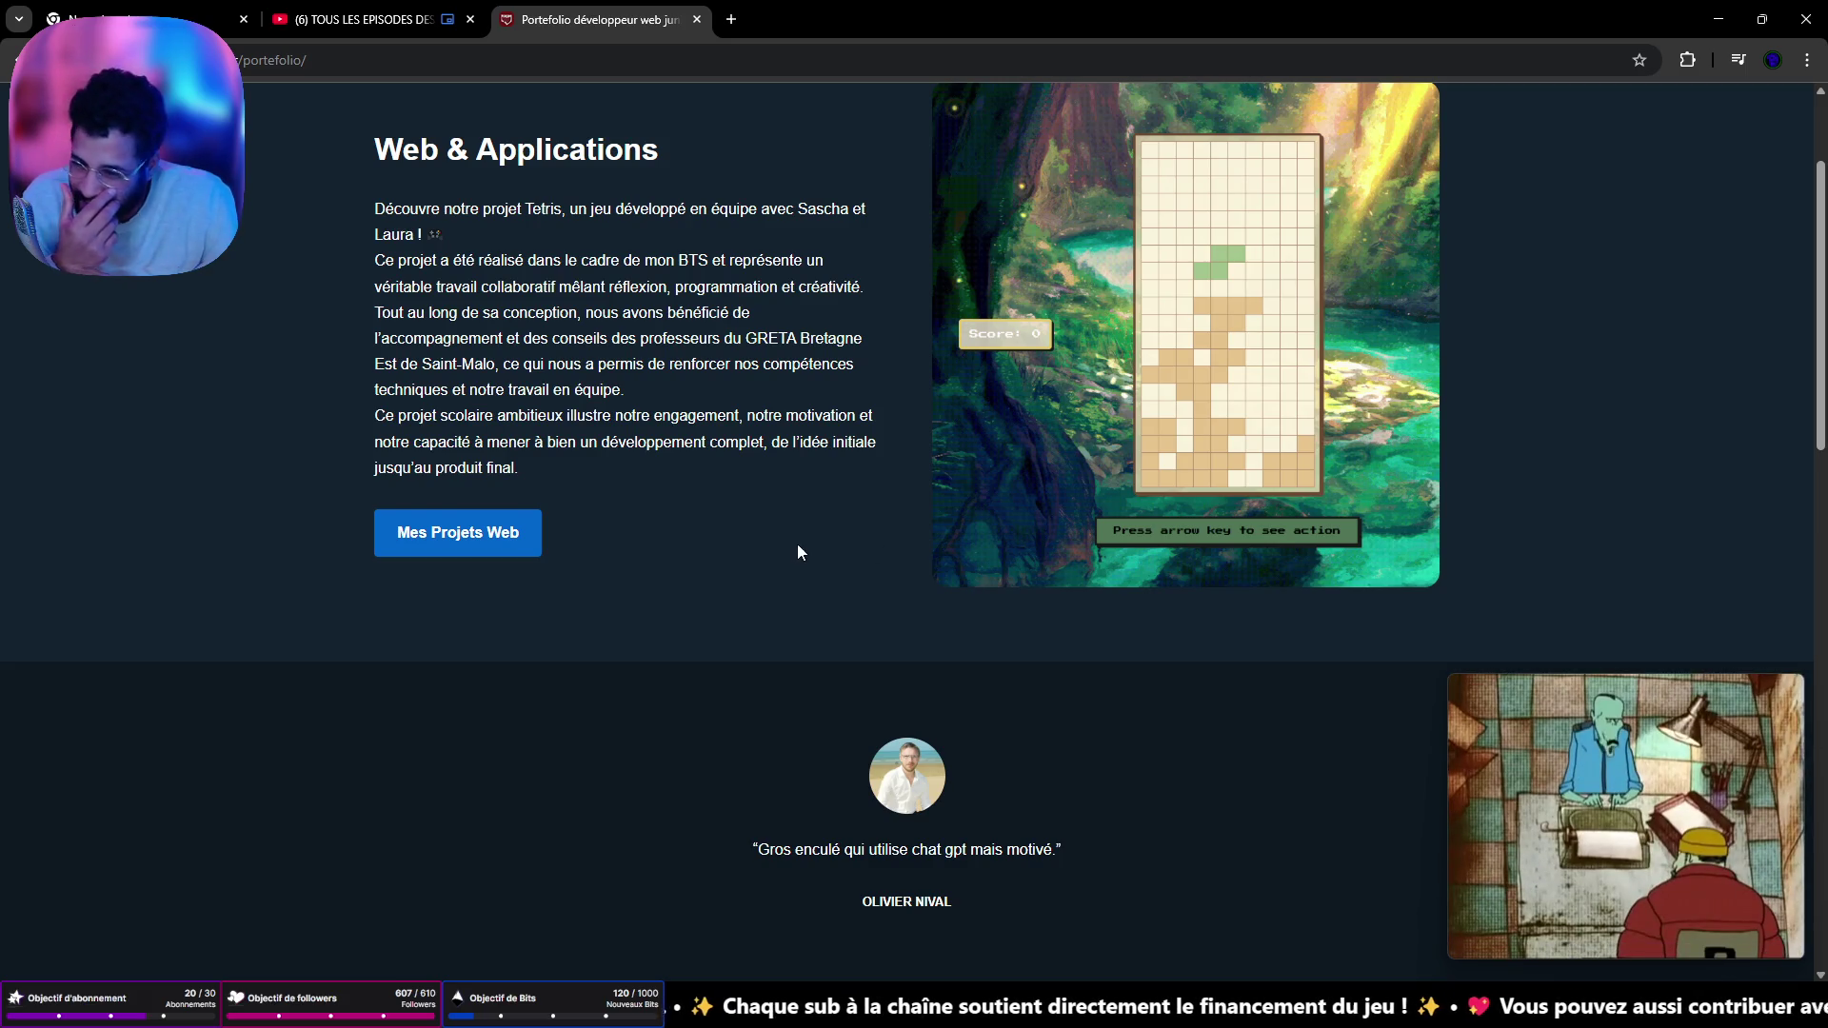
{"action": "scroll", "coordinate": [784, 535], "scroll_direction": "down", "scroll_amount": 6}
{"action": "scroll", "coordinate": [783, 535], "scroll_direction": "down", "scroll_amount": 10}
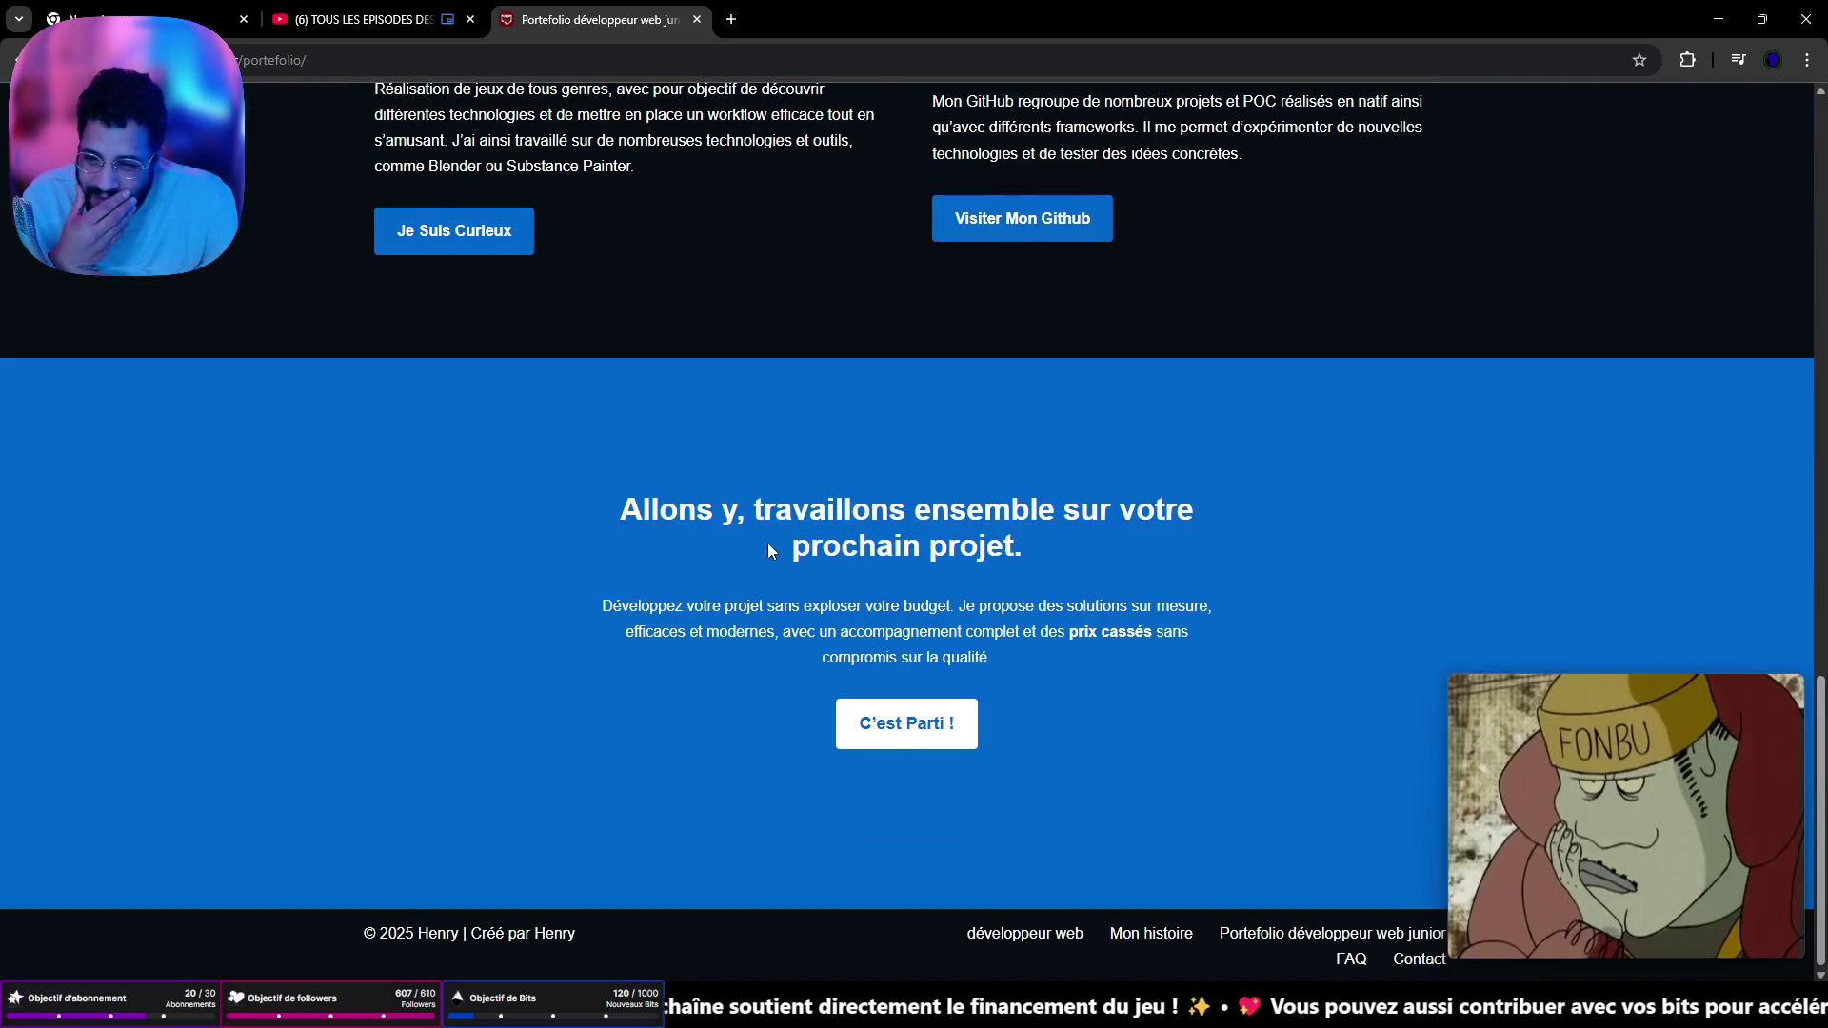
{"action": "scroll", "coordinate": [737, 517], "scroll_direction": "up", "scroll_amount": 4}
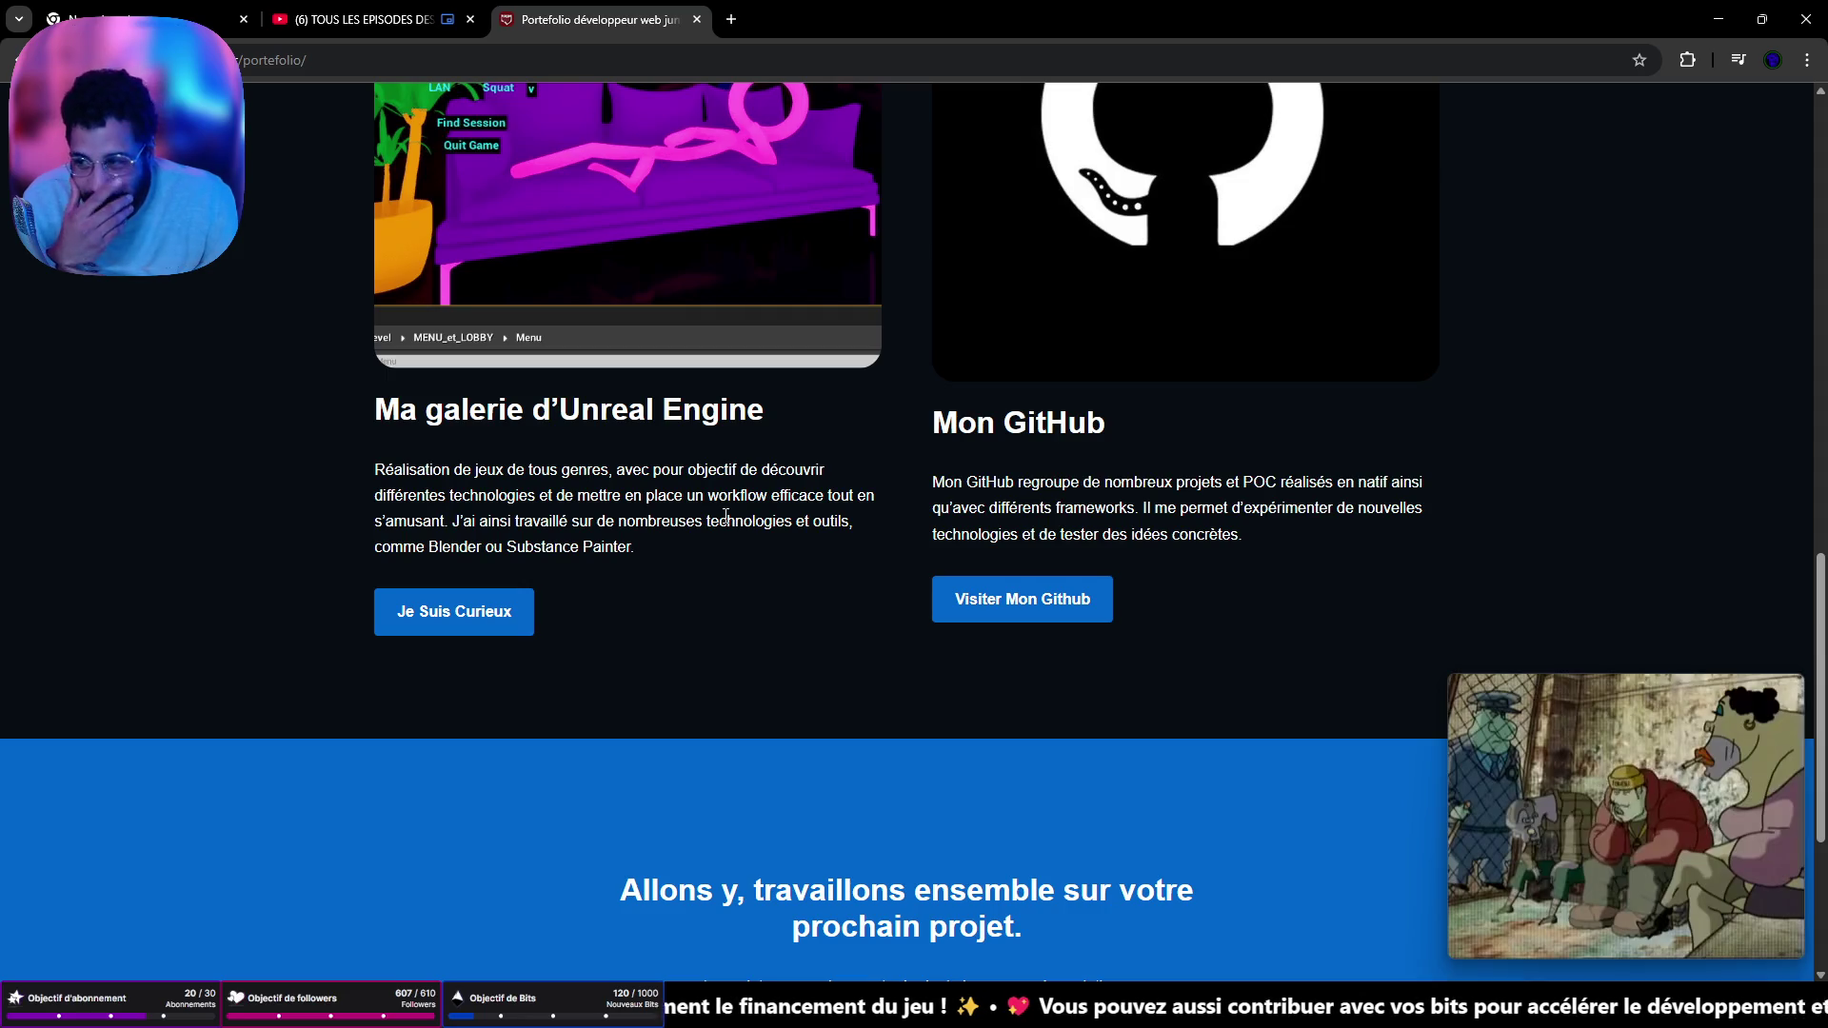
{"action": "scroll", "coordinate": [690, 536], "scroll_direction": "up", "scroll_amount": 3}
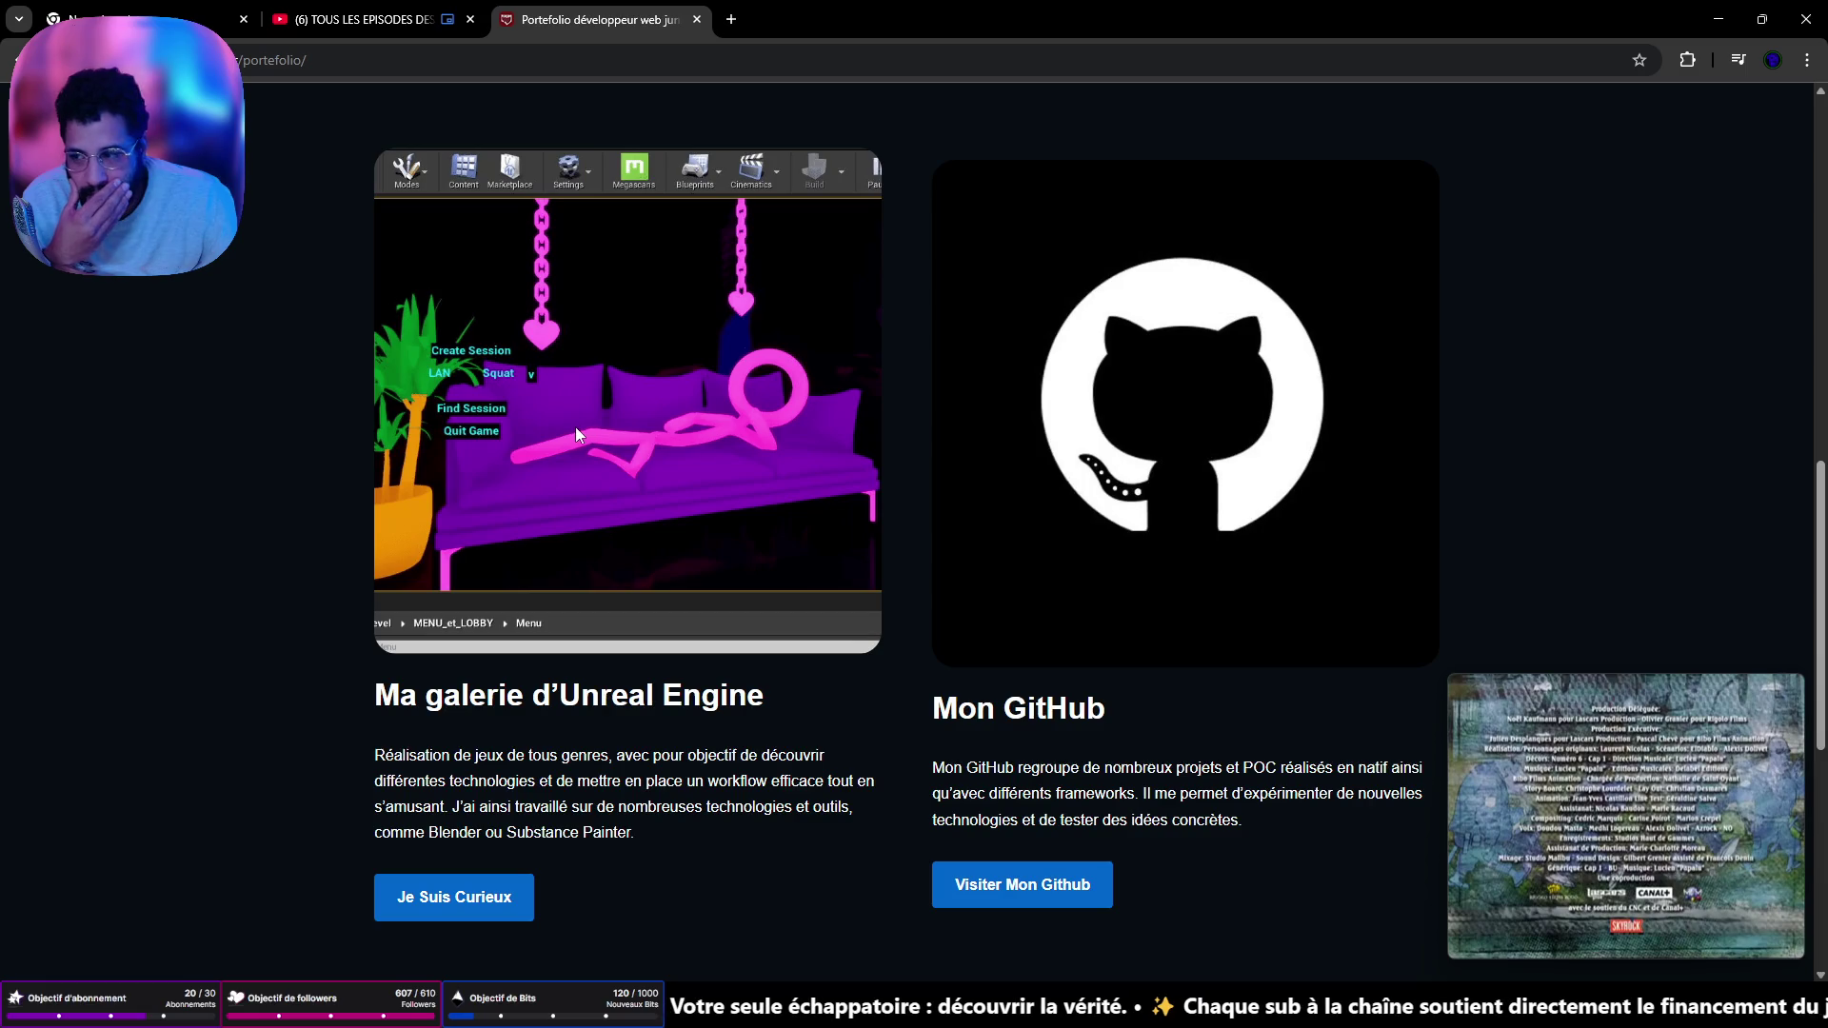
{"action": "scroll", "coordinate": [672, 407], "scroll_direction": "up", "scroll_amount": 10}
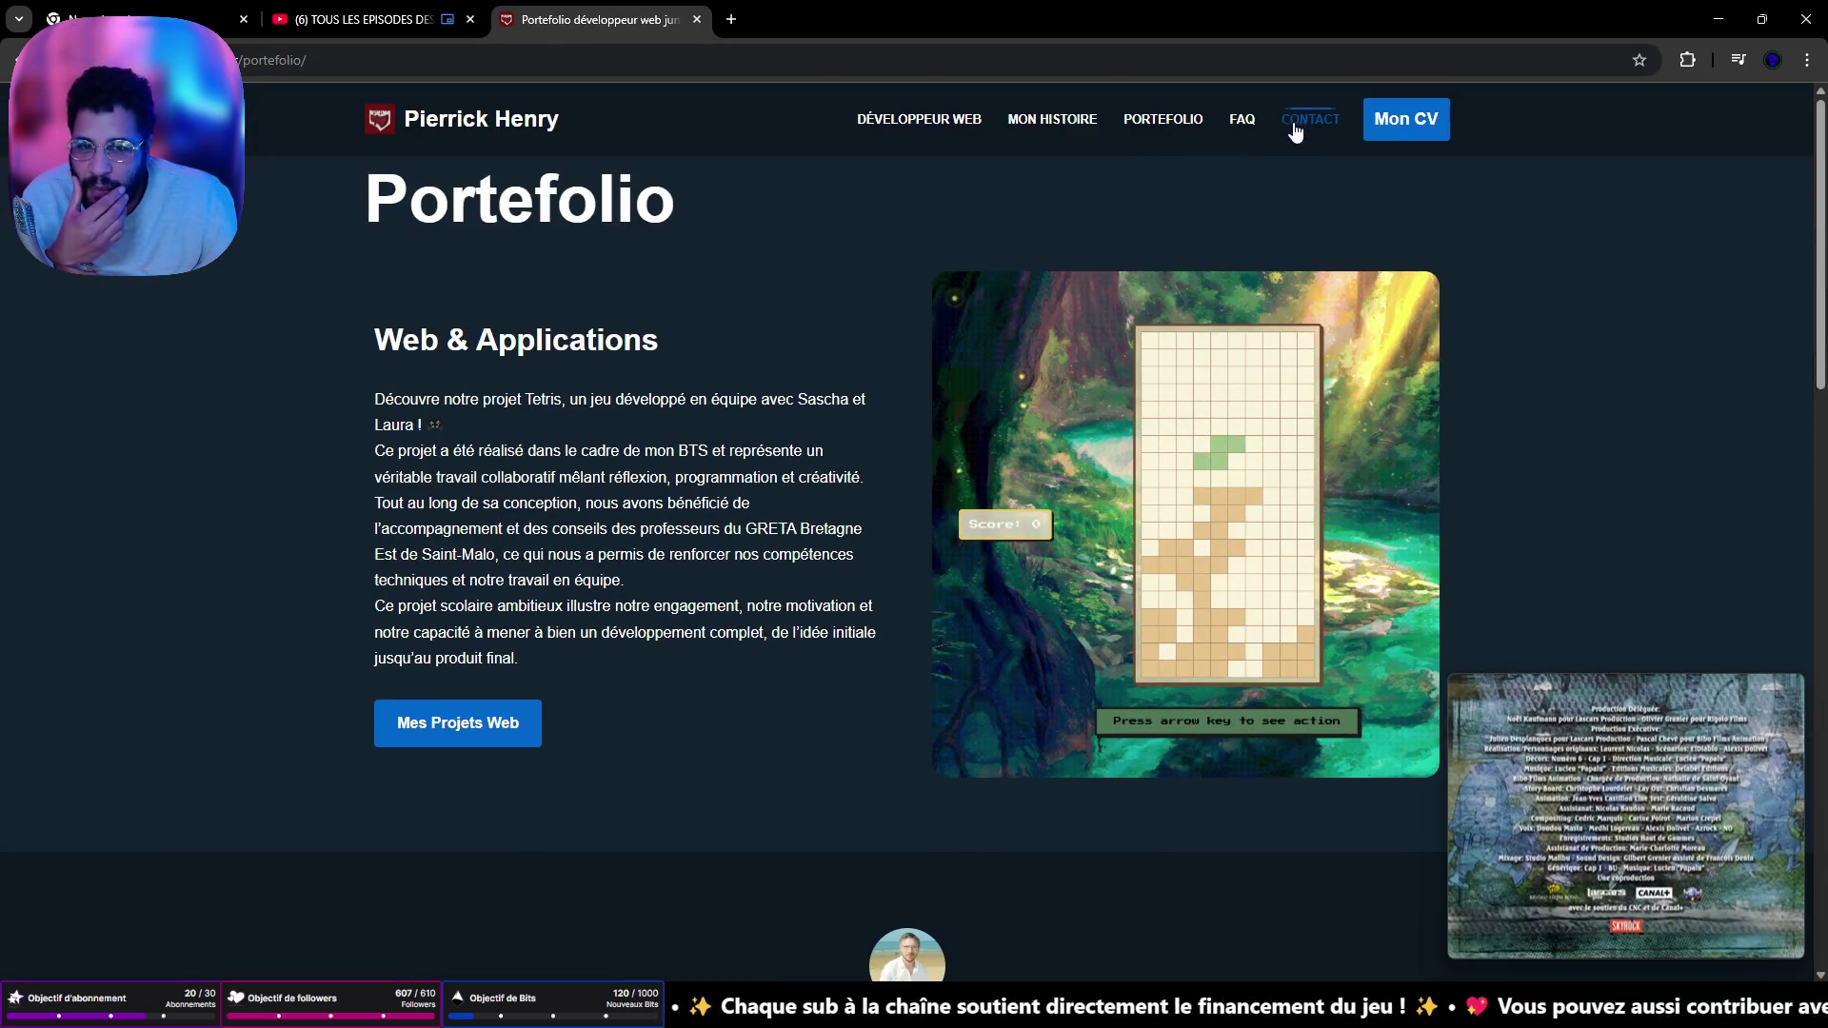
{"action": "left_click", "coordinate": [1065, 119]}
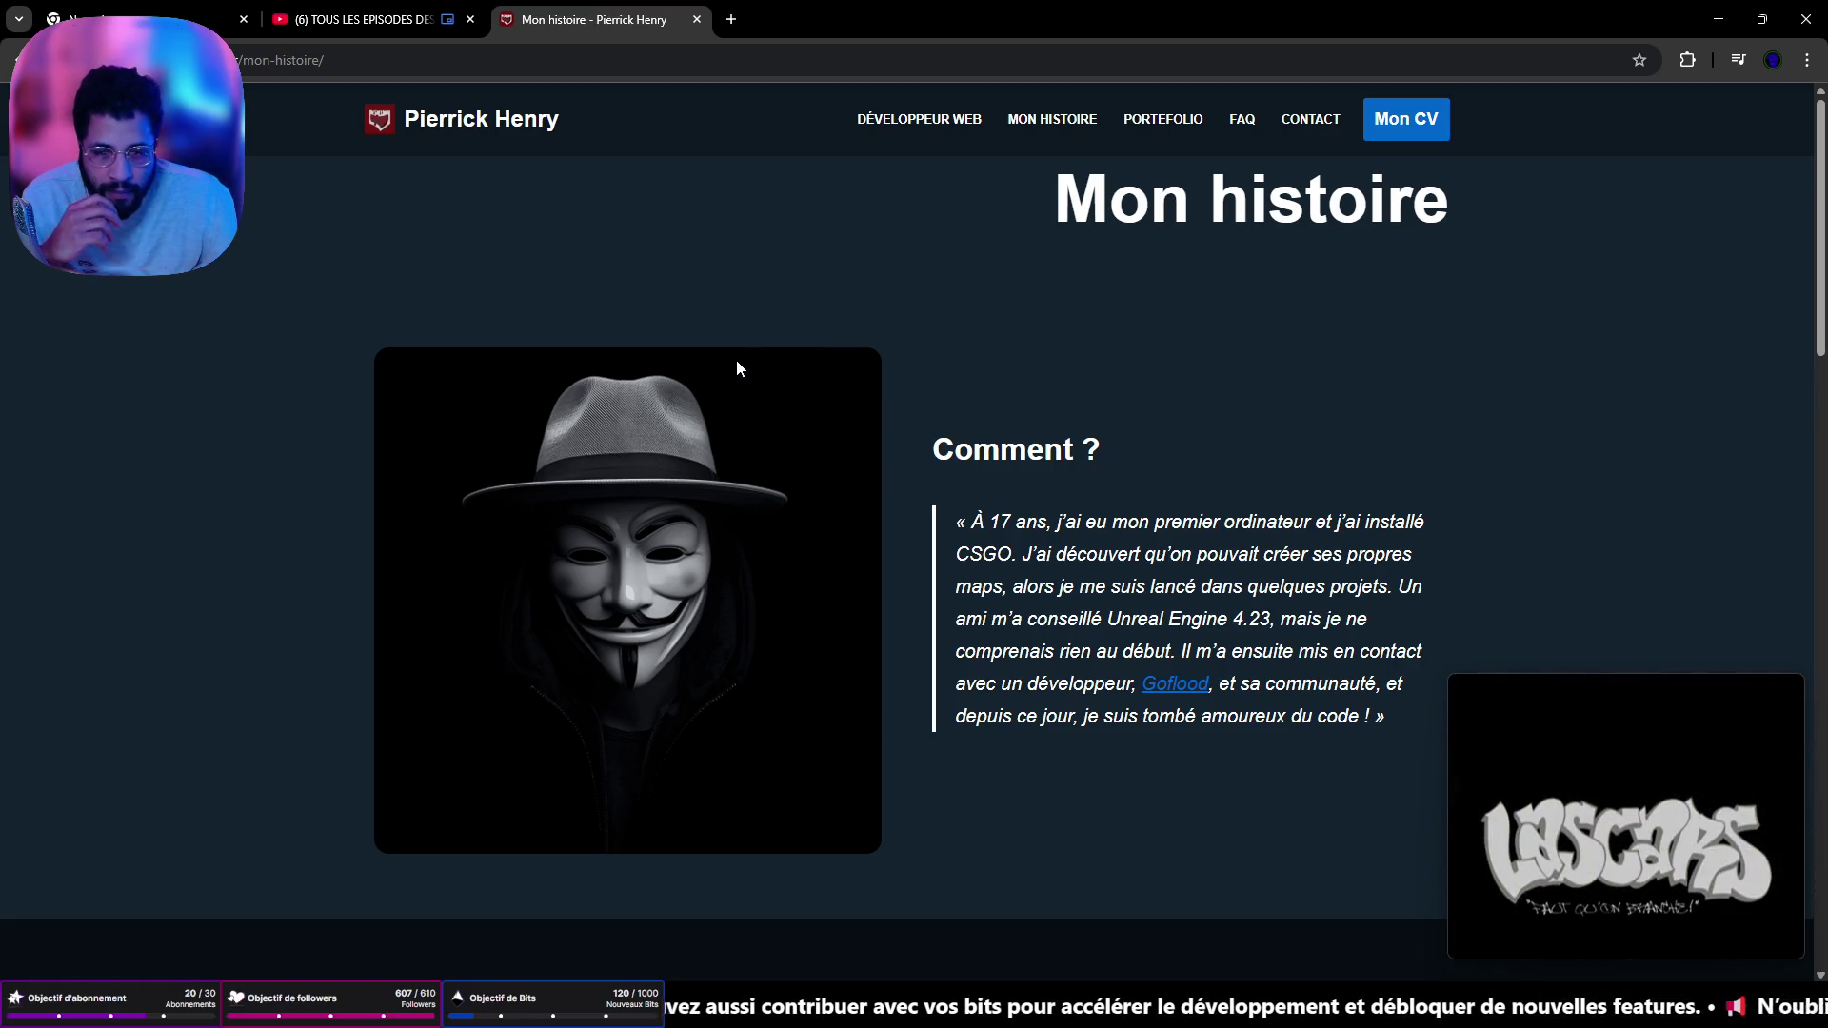
{"action": "scroll", "coordinate": [709, 366], "scroll_direction": "down", "scroll_amount": 6}
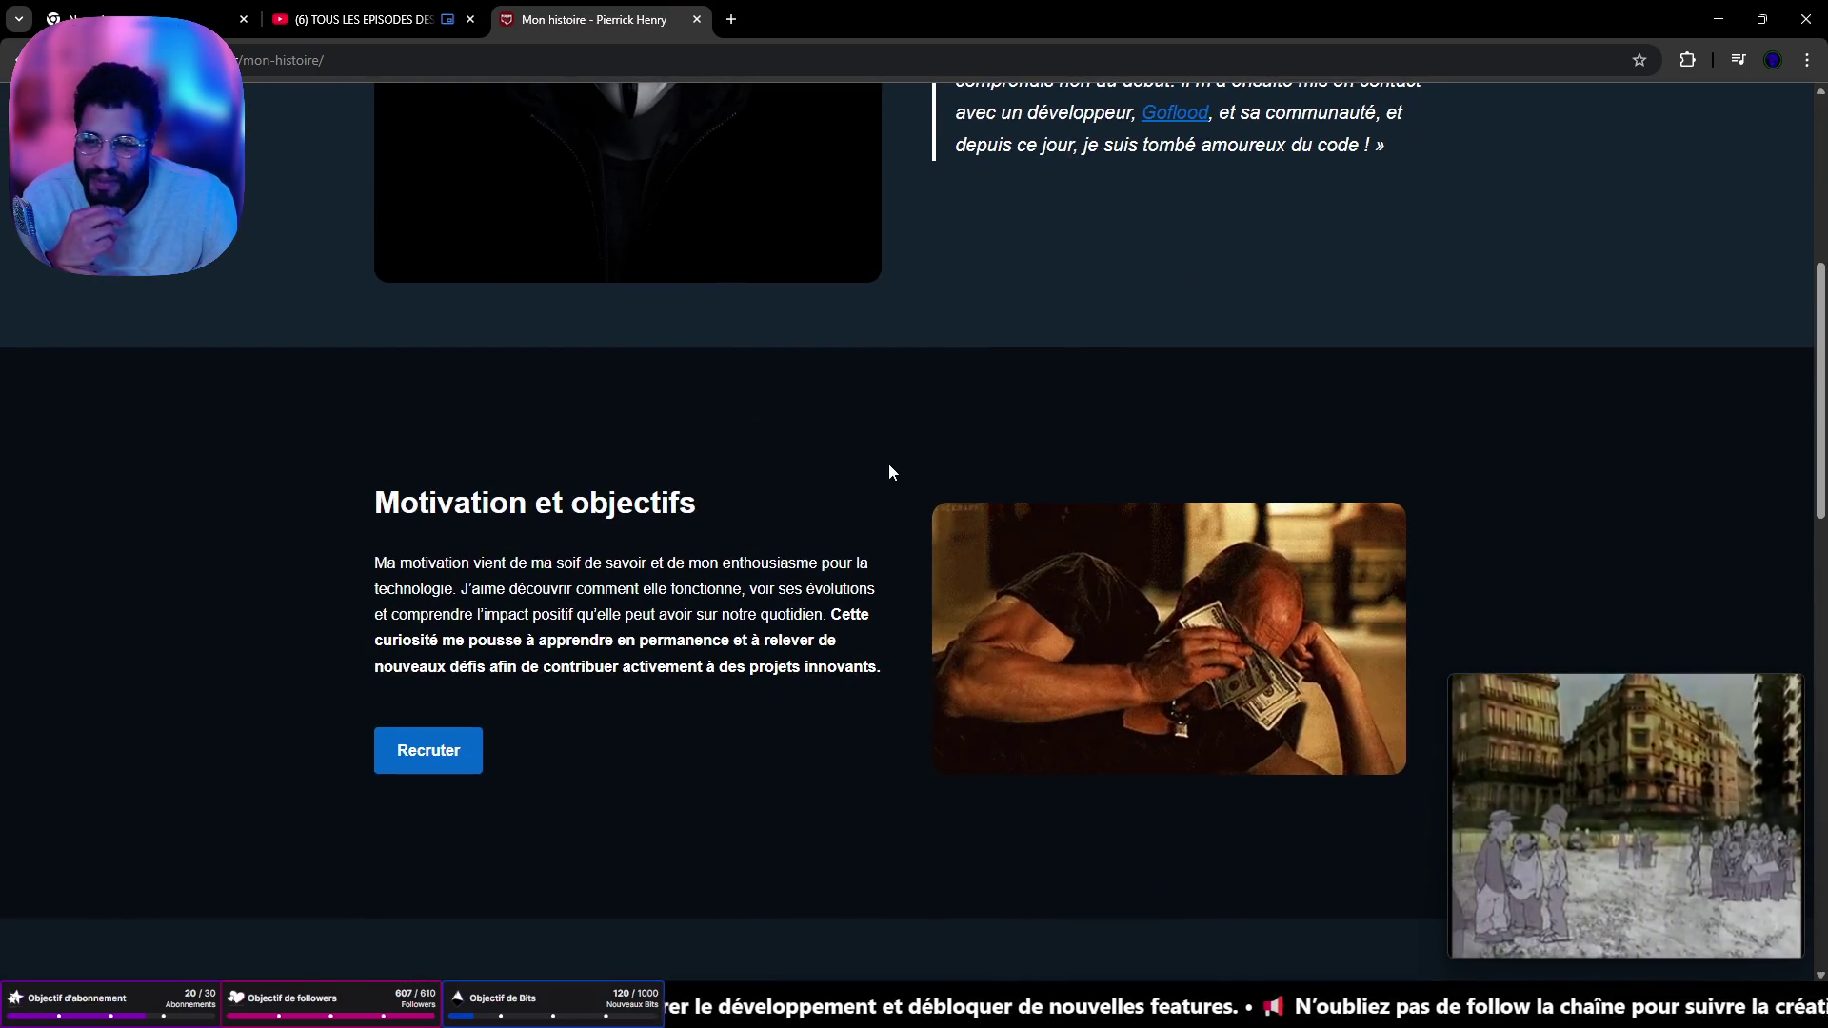
{"action": "scroll", "coordinate": [804, 433], "scroll_direction": "down", "scroll_amount": 4}
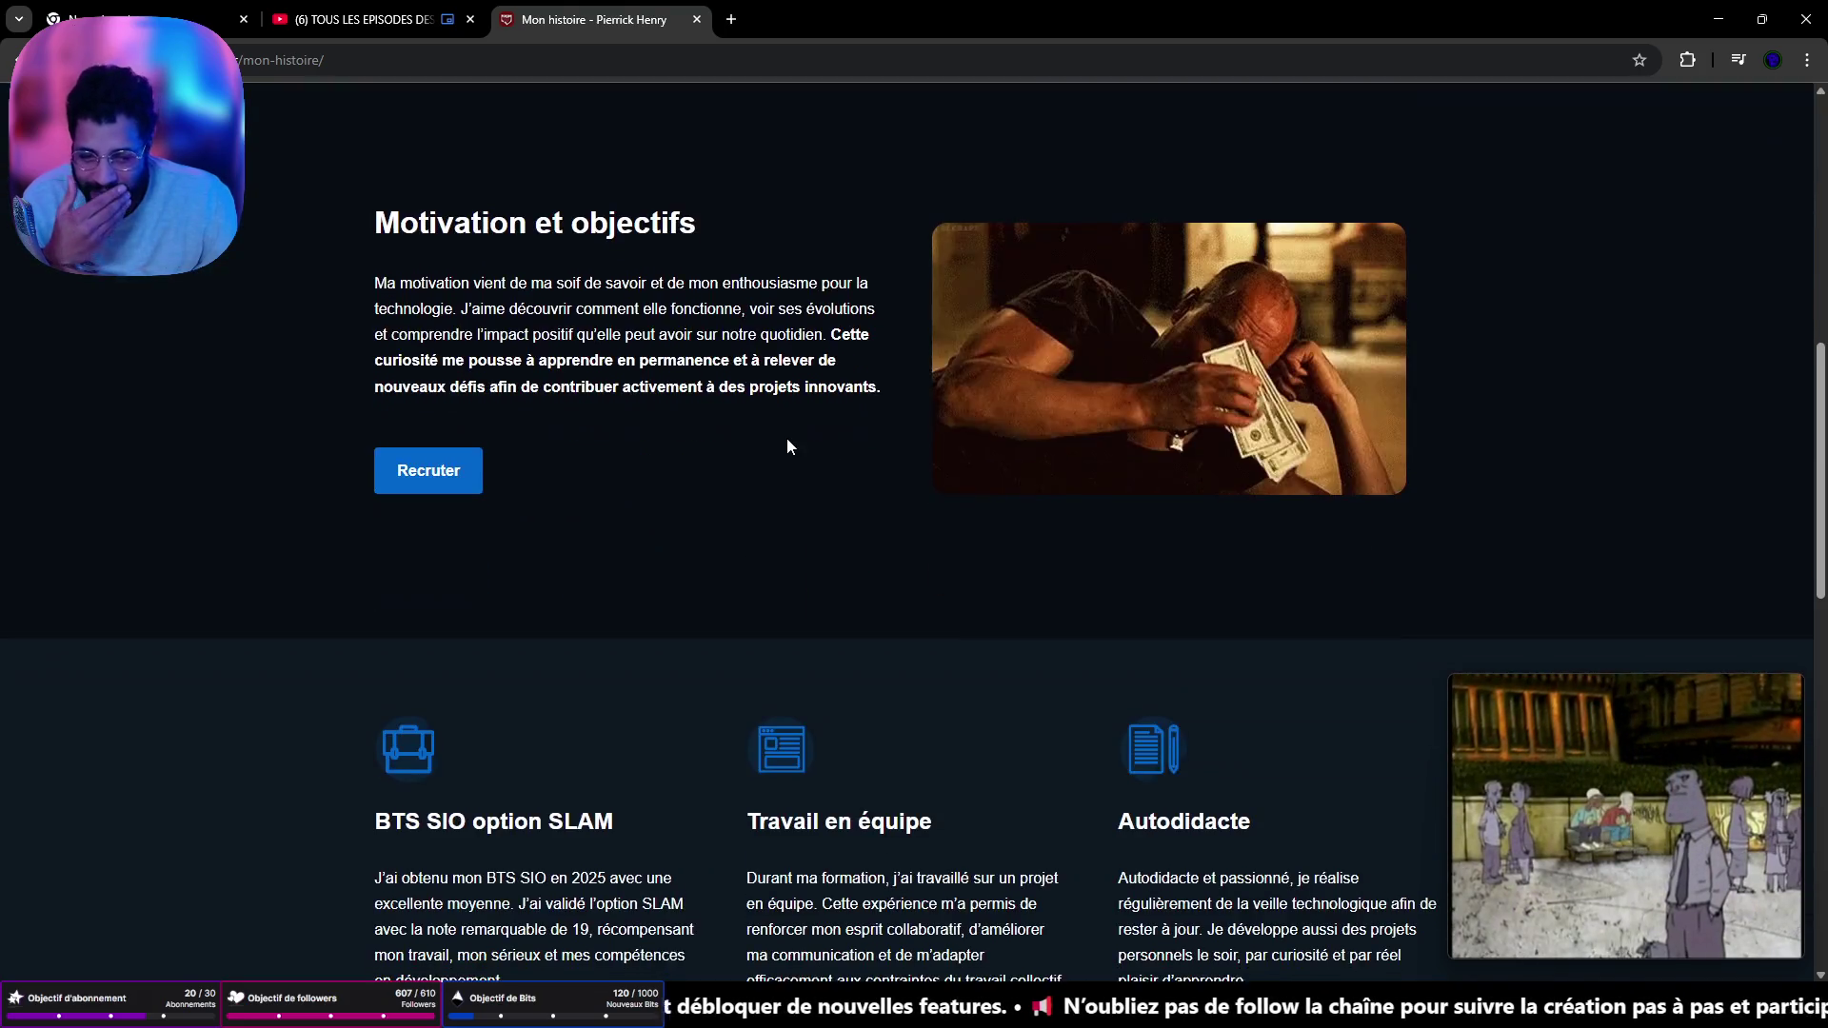
{"action": "scroll", "coordinate": [782, 445], "scroll_direction": "down", "scroll_amount": 5}
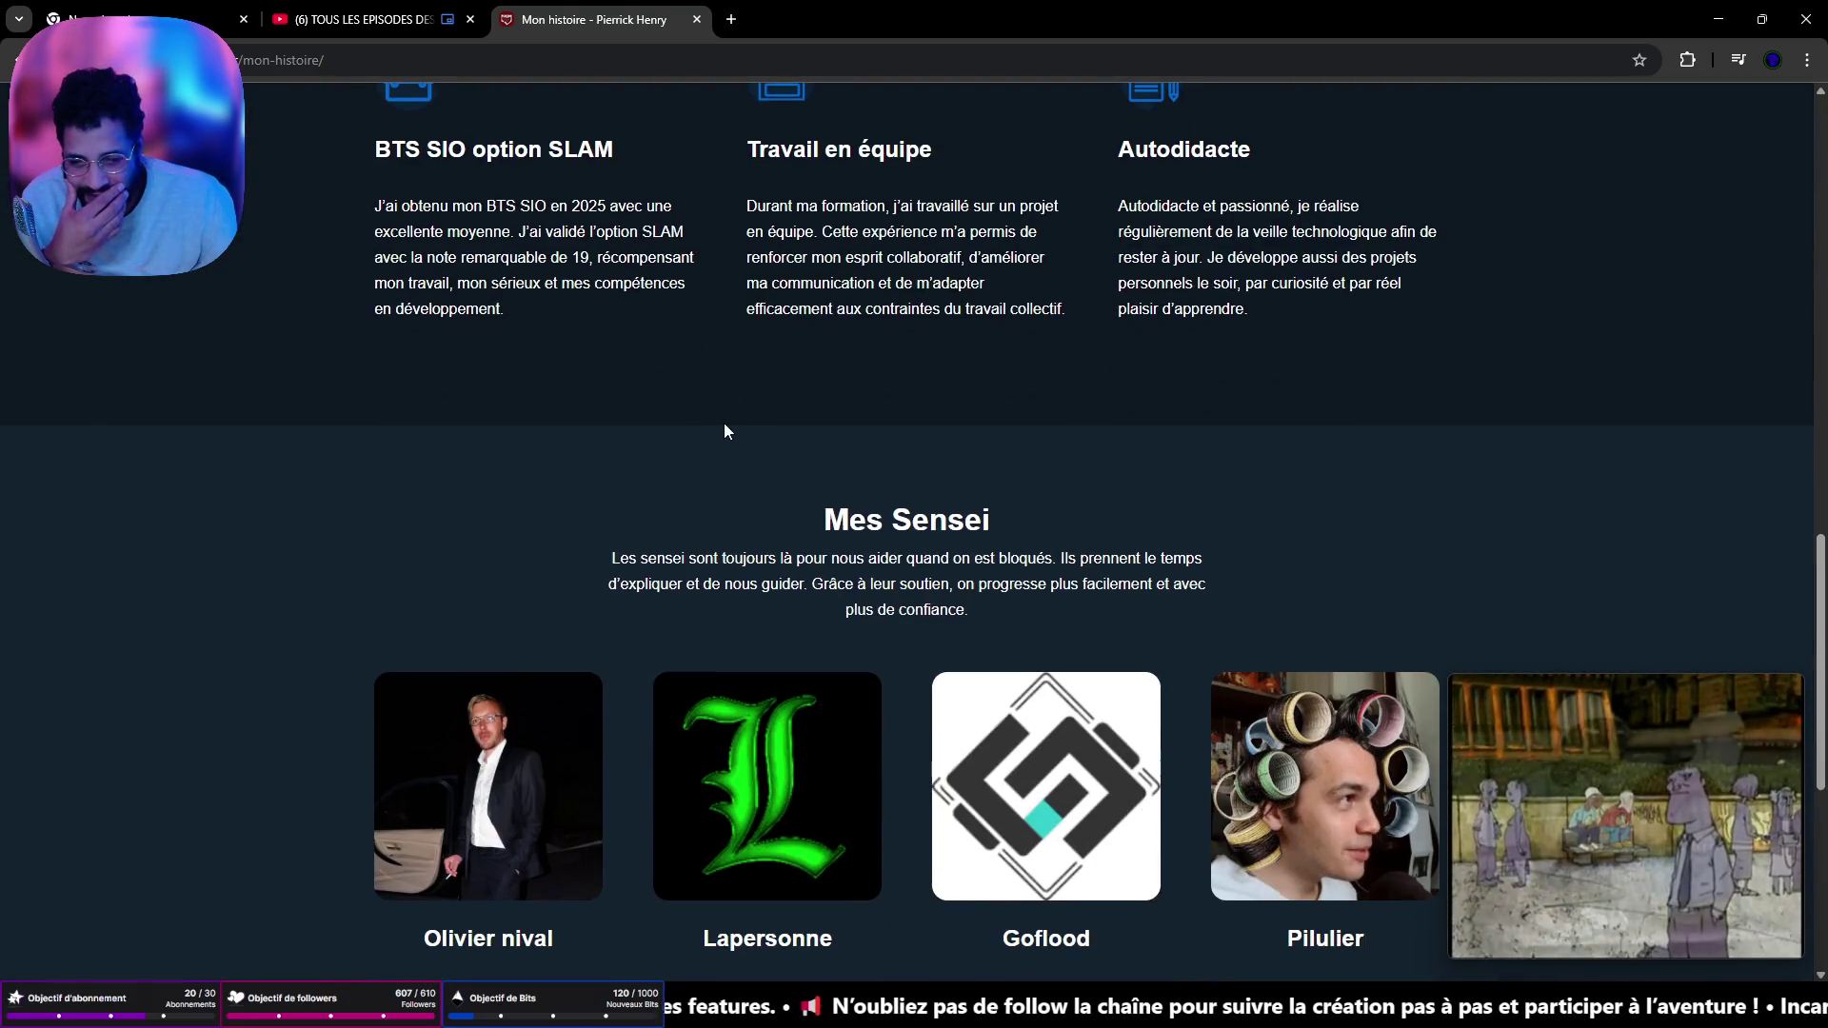
{"action": "scroll", "coordinate": [693, 419], "scroll_direction": "down", "scroll_amount": 2}
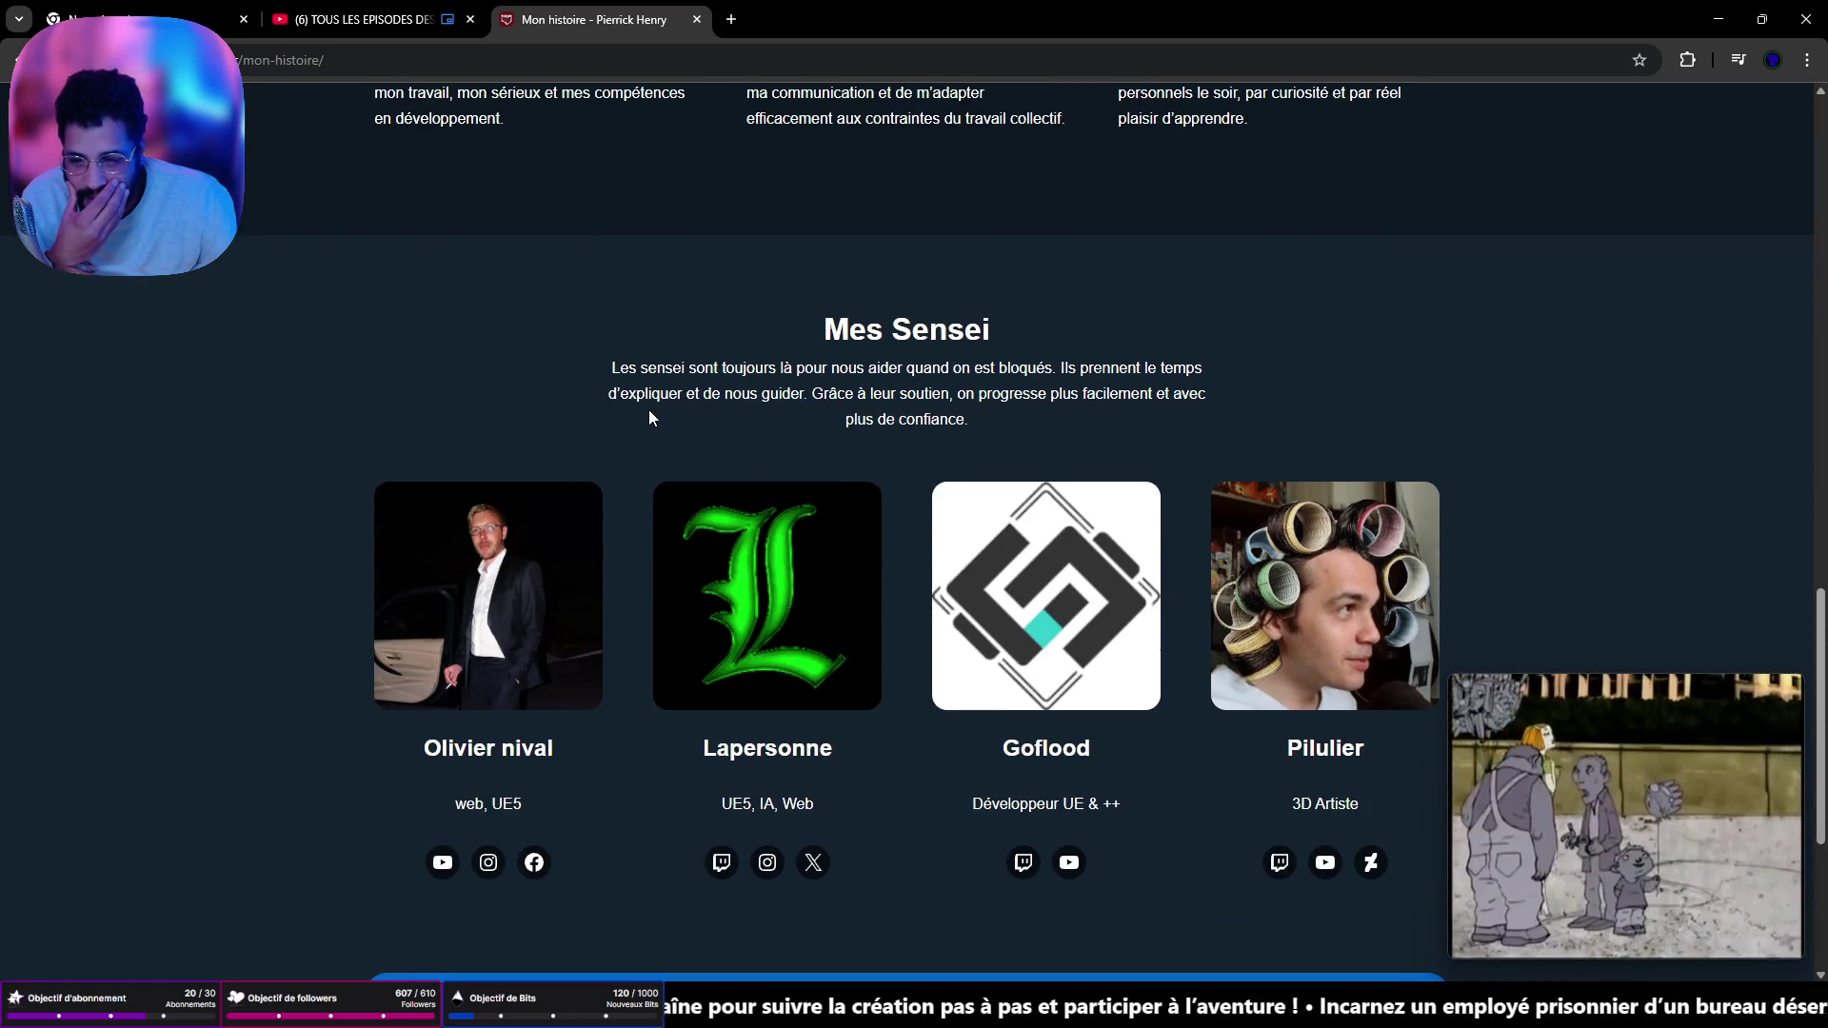
{"action": "scroll", "coordinate": [773, 605], "scroll_direction": "down", "scroll_amount": 4}
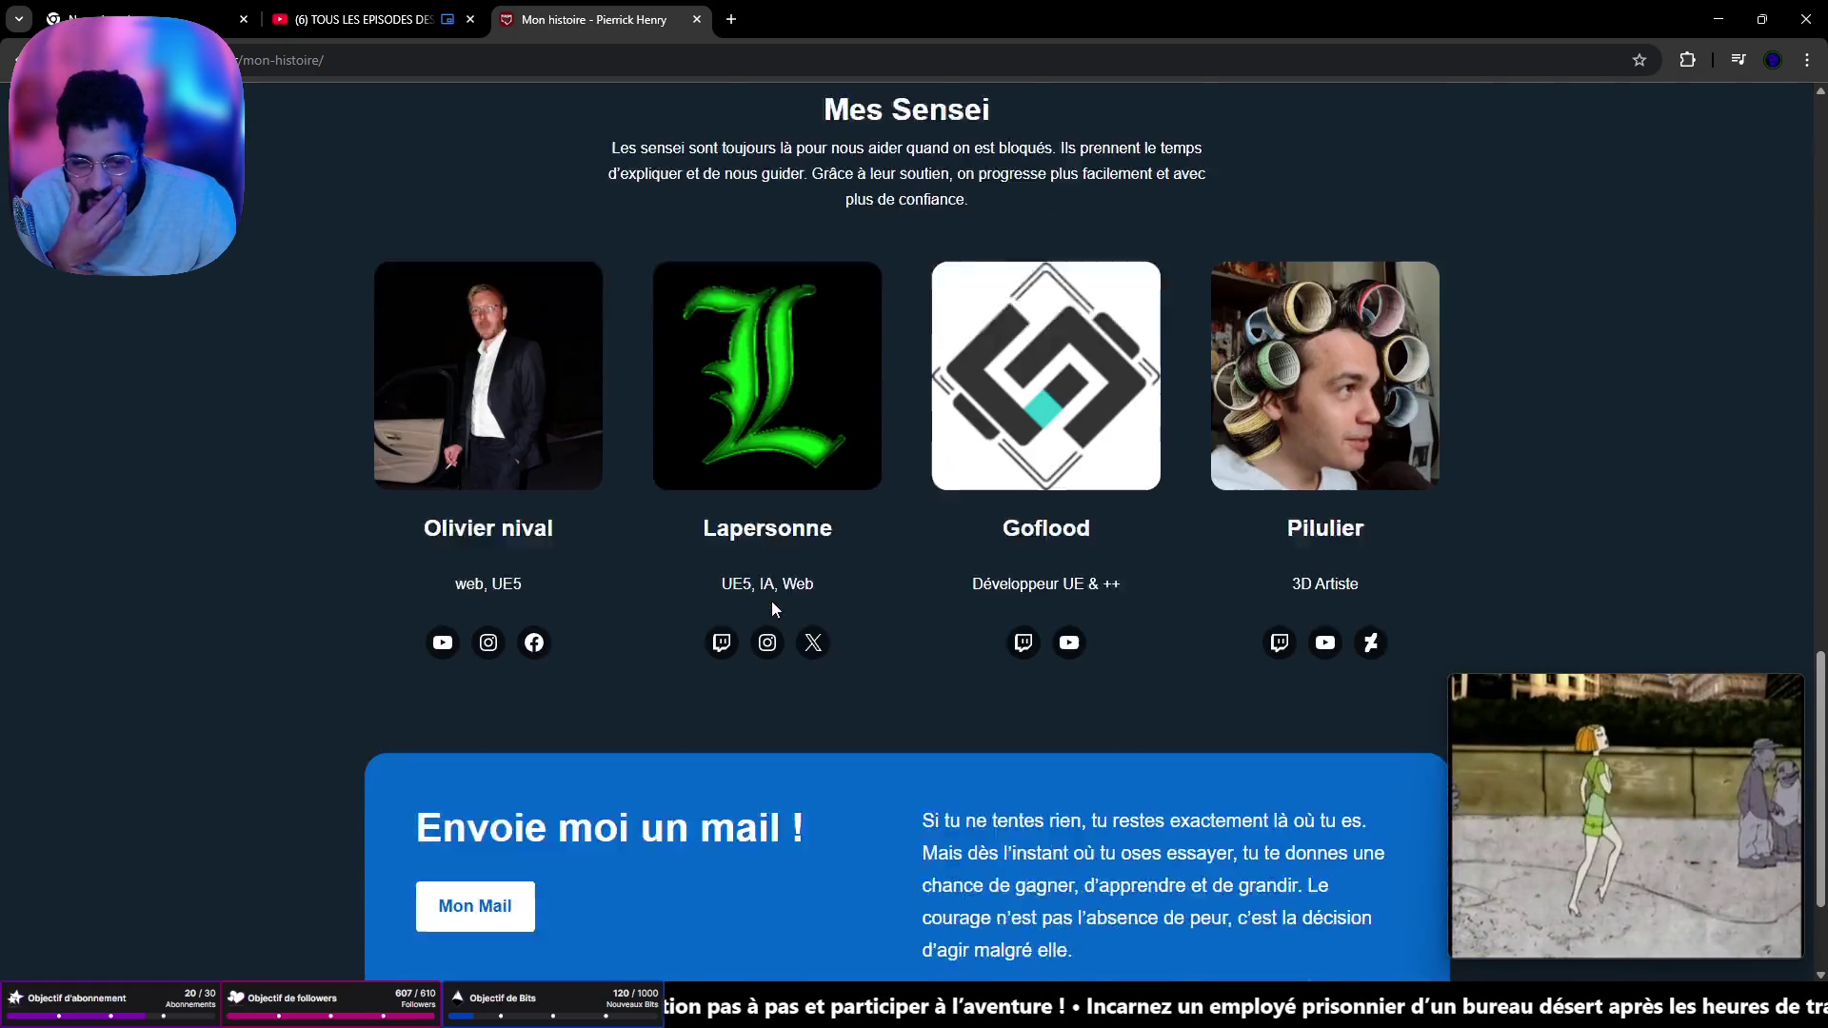
{"action": "scroll", "coordinate": [746, 586], "scroll_direction": "down", "scroll_amount": 1}
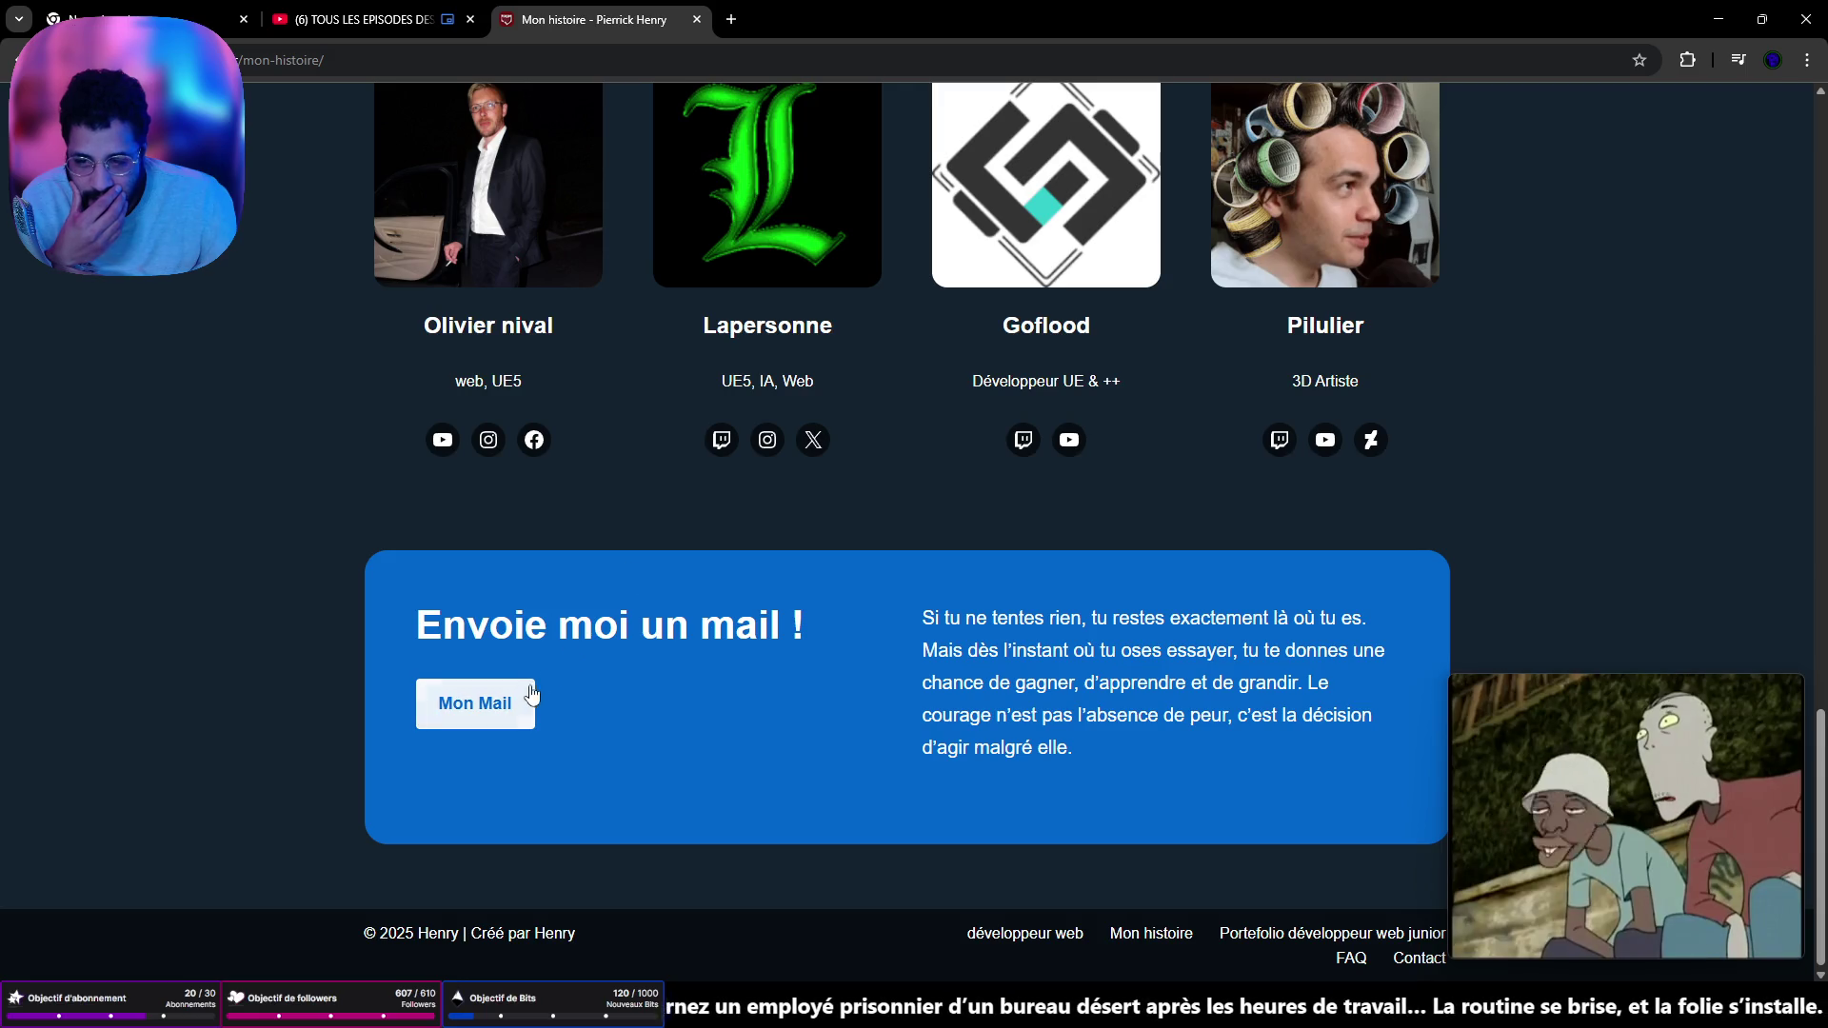
{"action": "scroll", "coordinate": [660, 653], "scroll_direction": "up", "scroll_amount": 8}
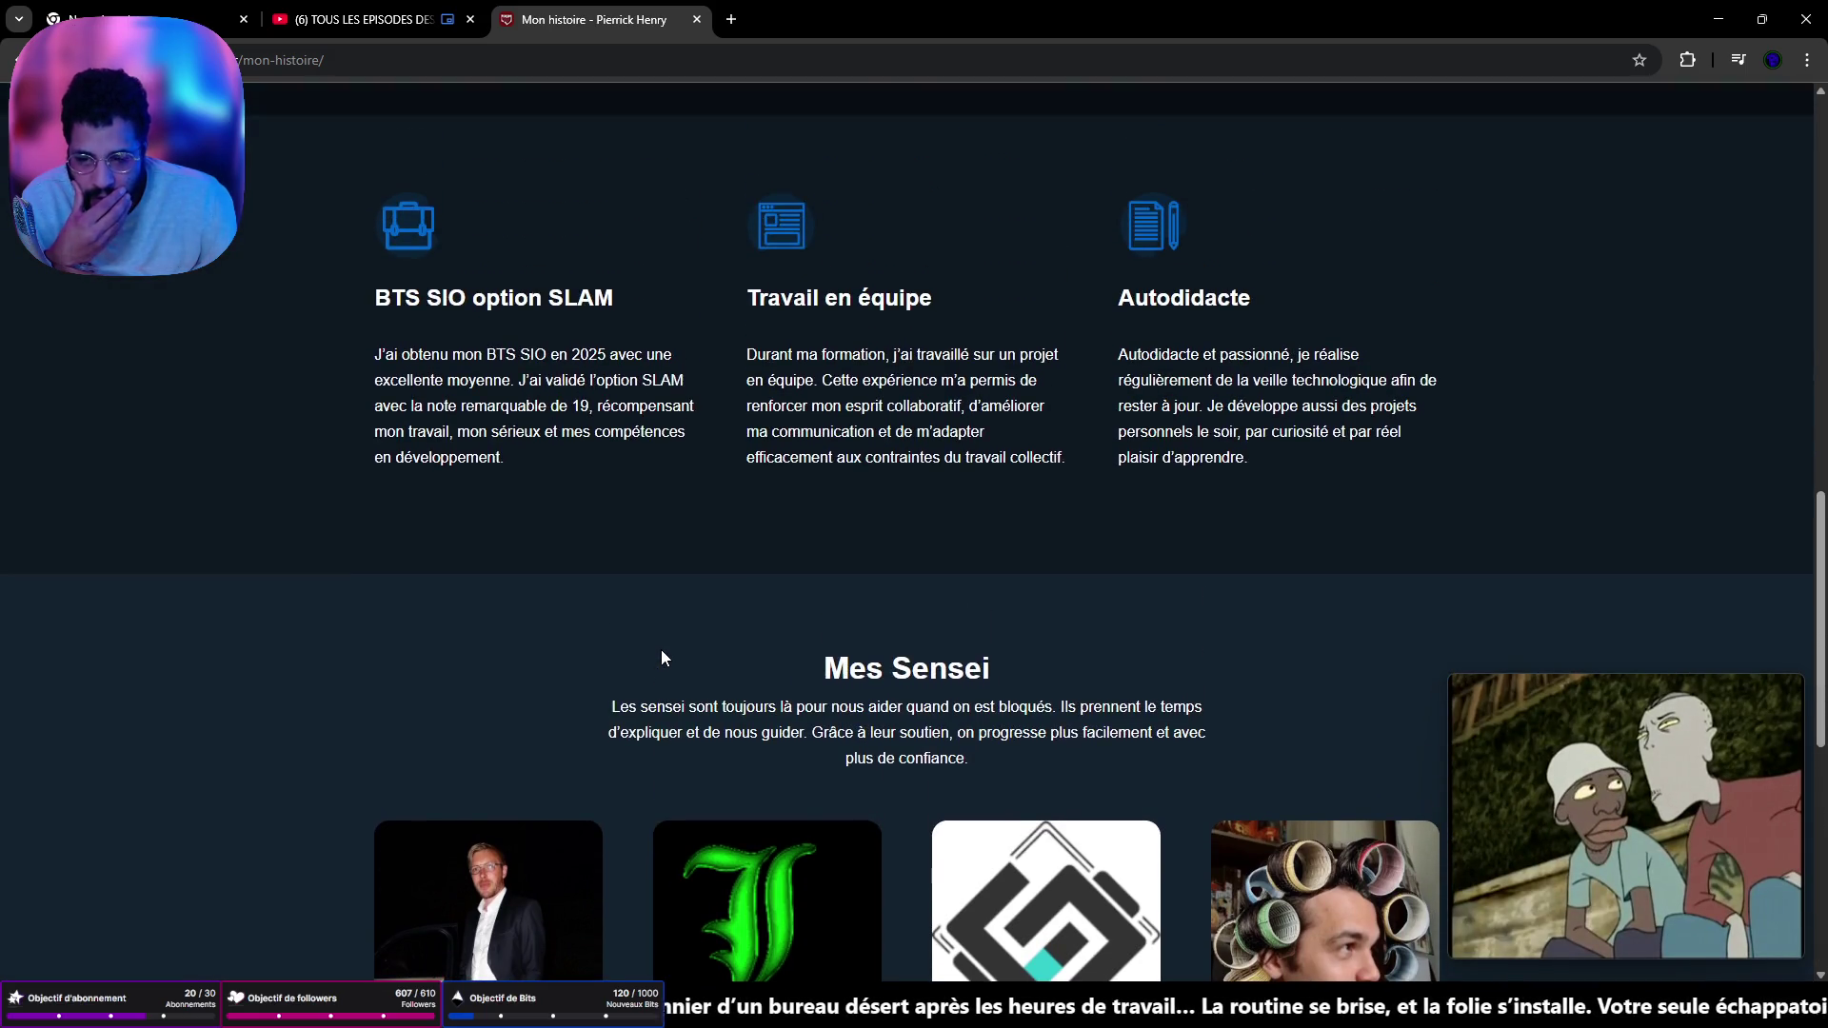
{"action": "scroll", "coordinate": [666, 655], "scroll_direction": "up", "scroll_amount": 10}
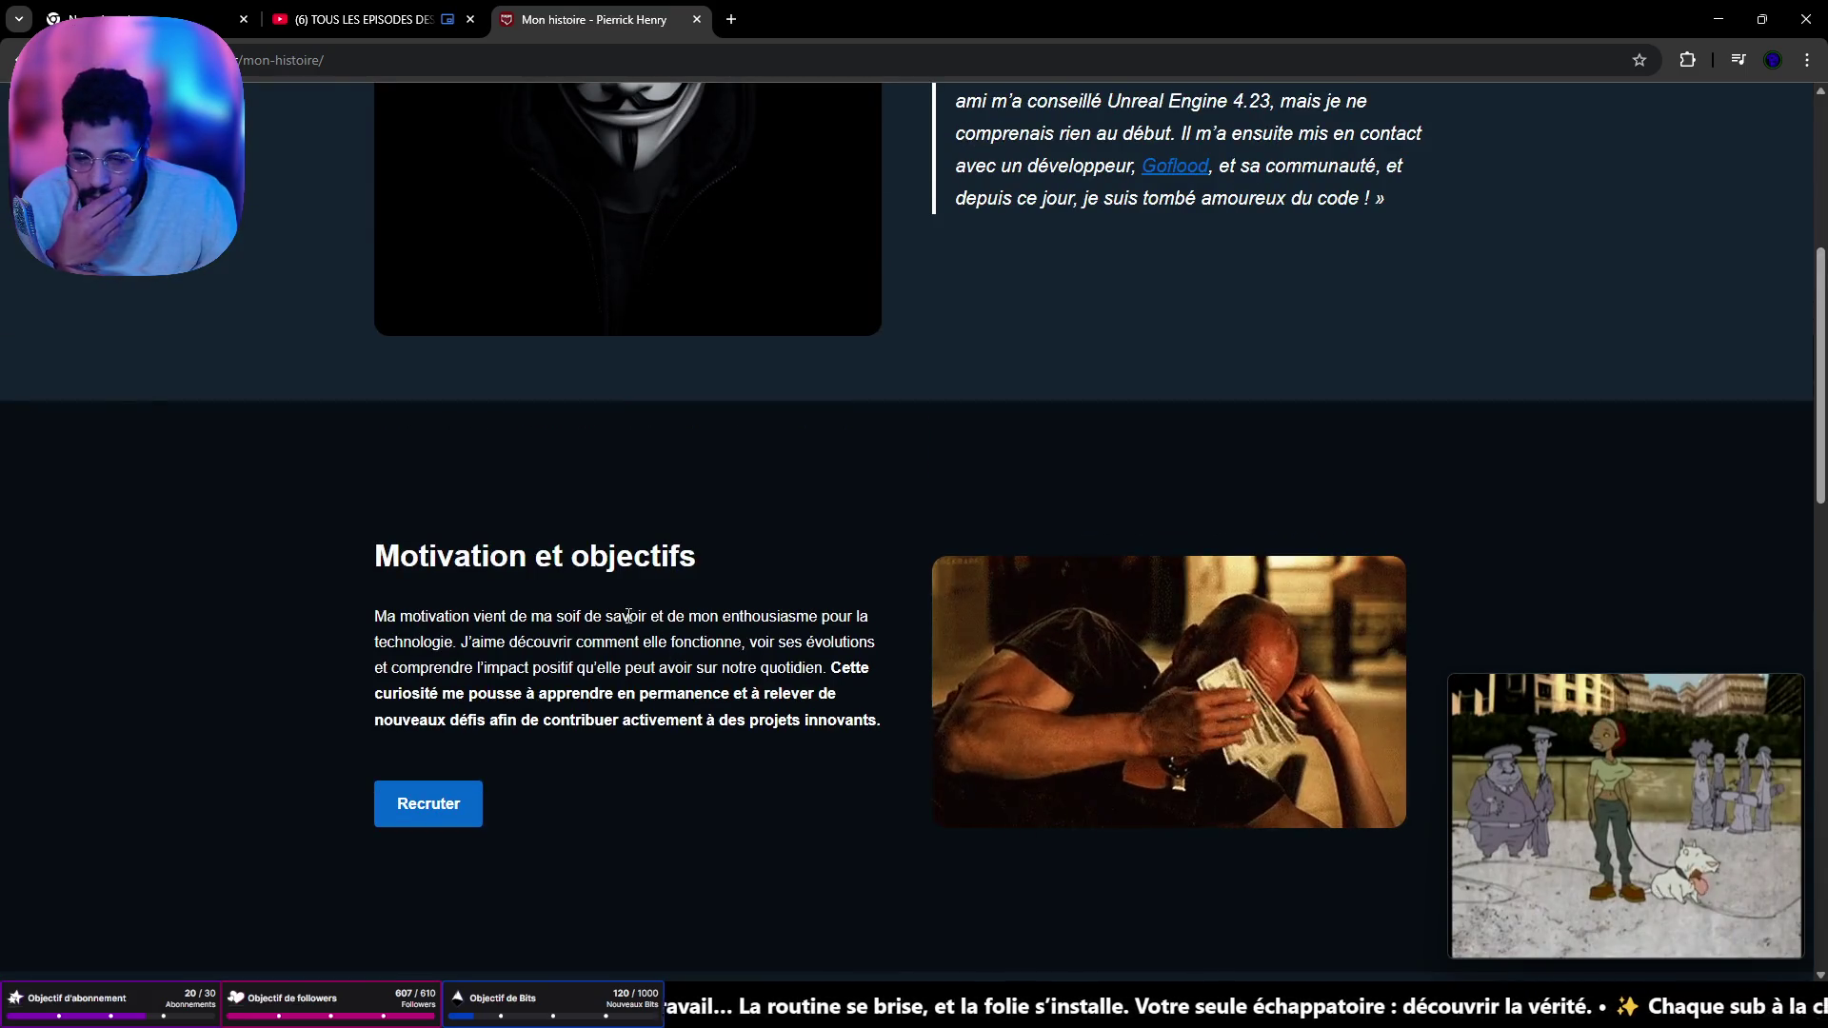
{"action": "scroll", "coordinate": [606, 610], "scroll_direction": "up", "scroll_amount": 4}
{"action": "scroll", "coordinate": [606, 610], "scroll_direction": "up", "scroll_amount": 2}
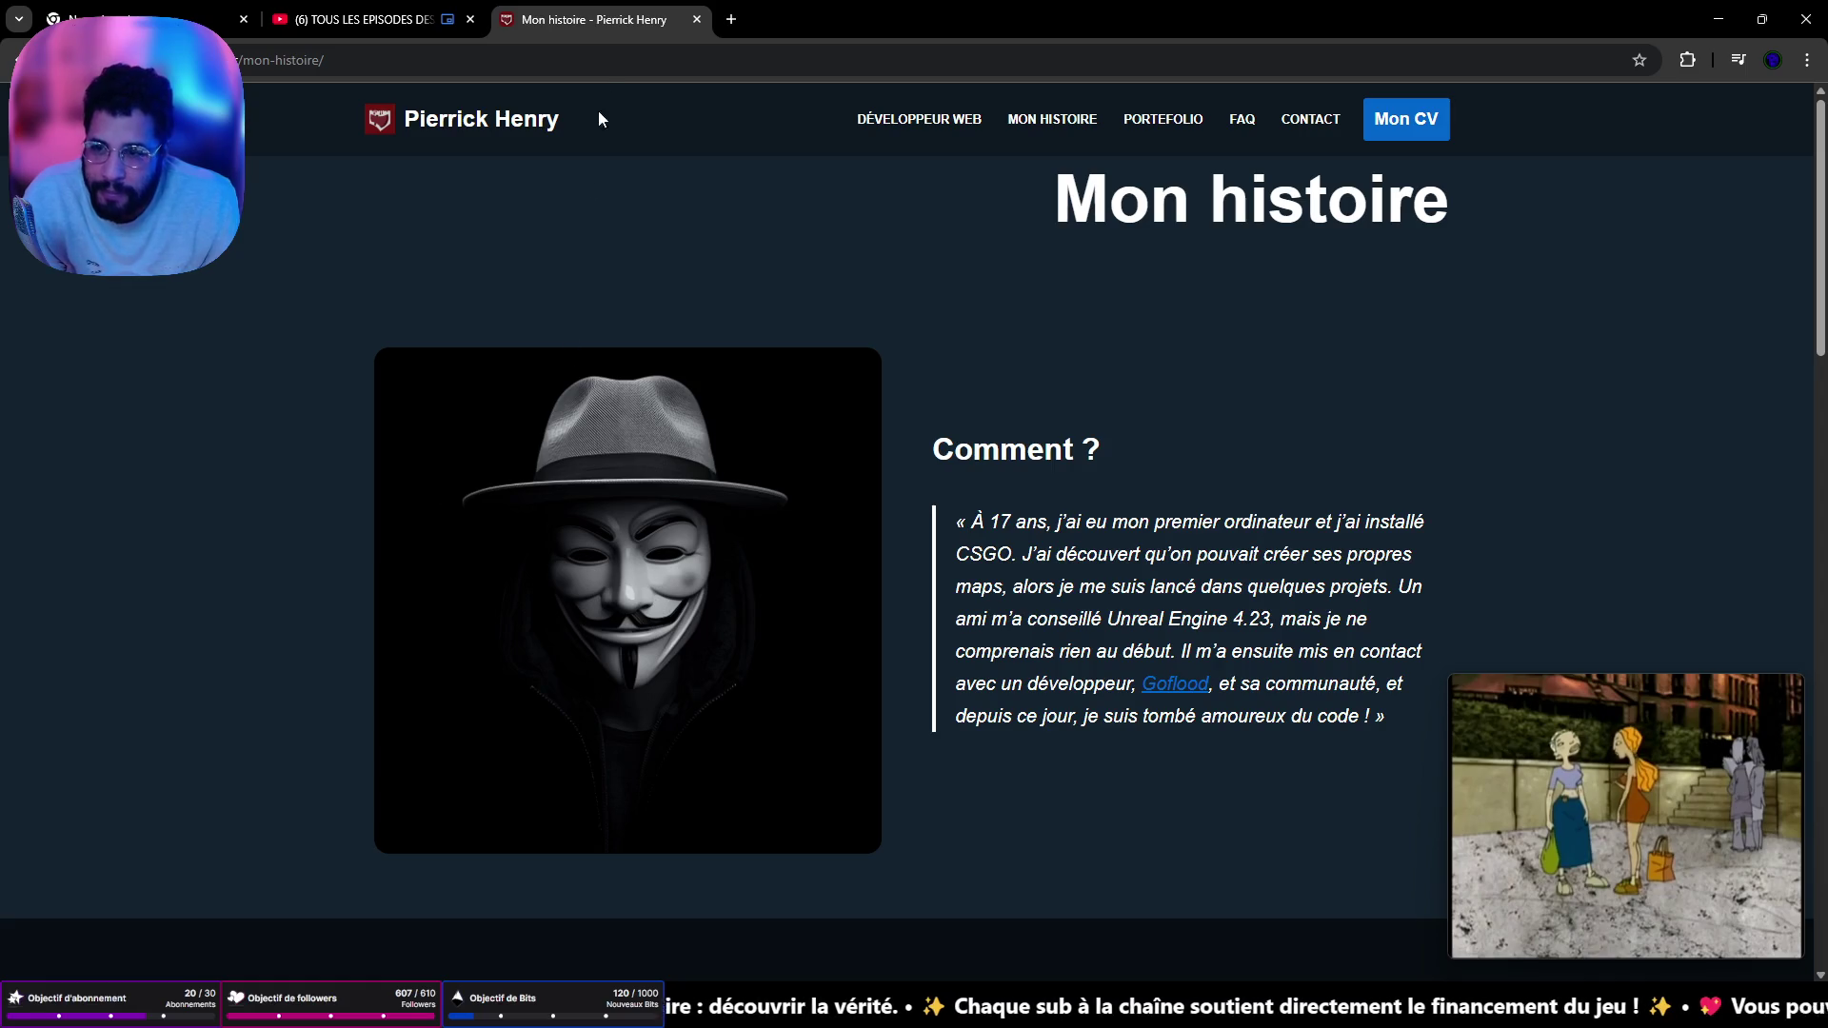
- Minimize Chrome and fly the viewport camera back to the tiled corridor with the blue doors
{"action": "left_click", "coordinate": [1719, 19]}
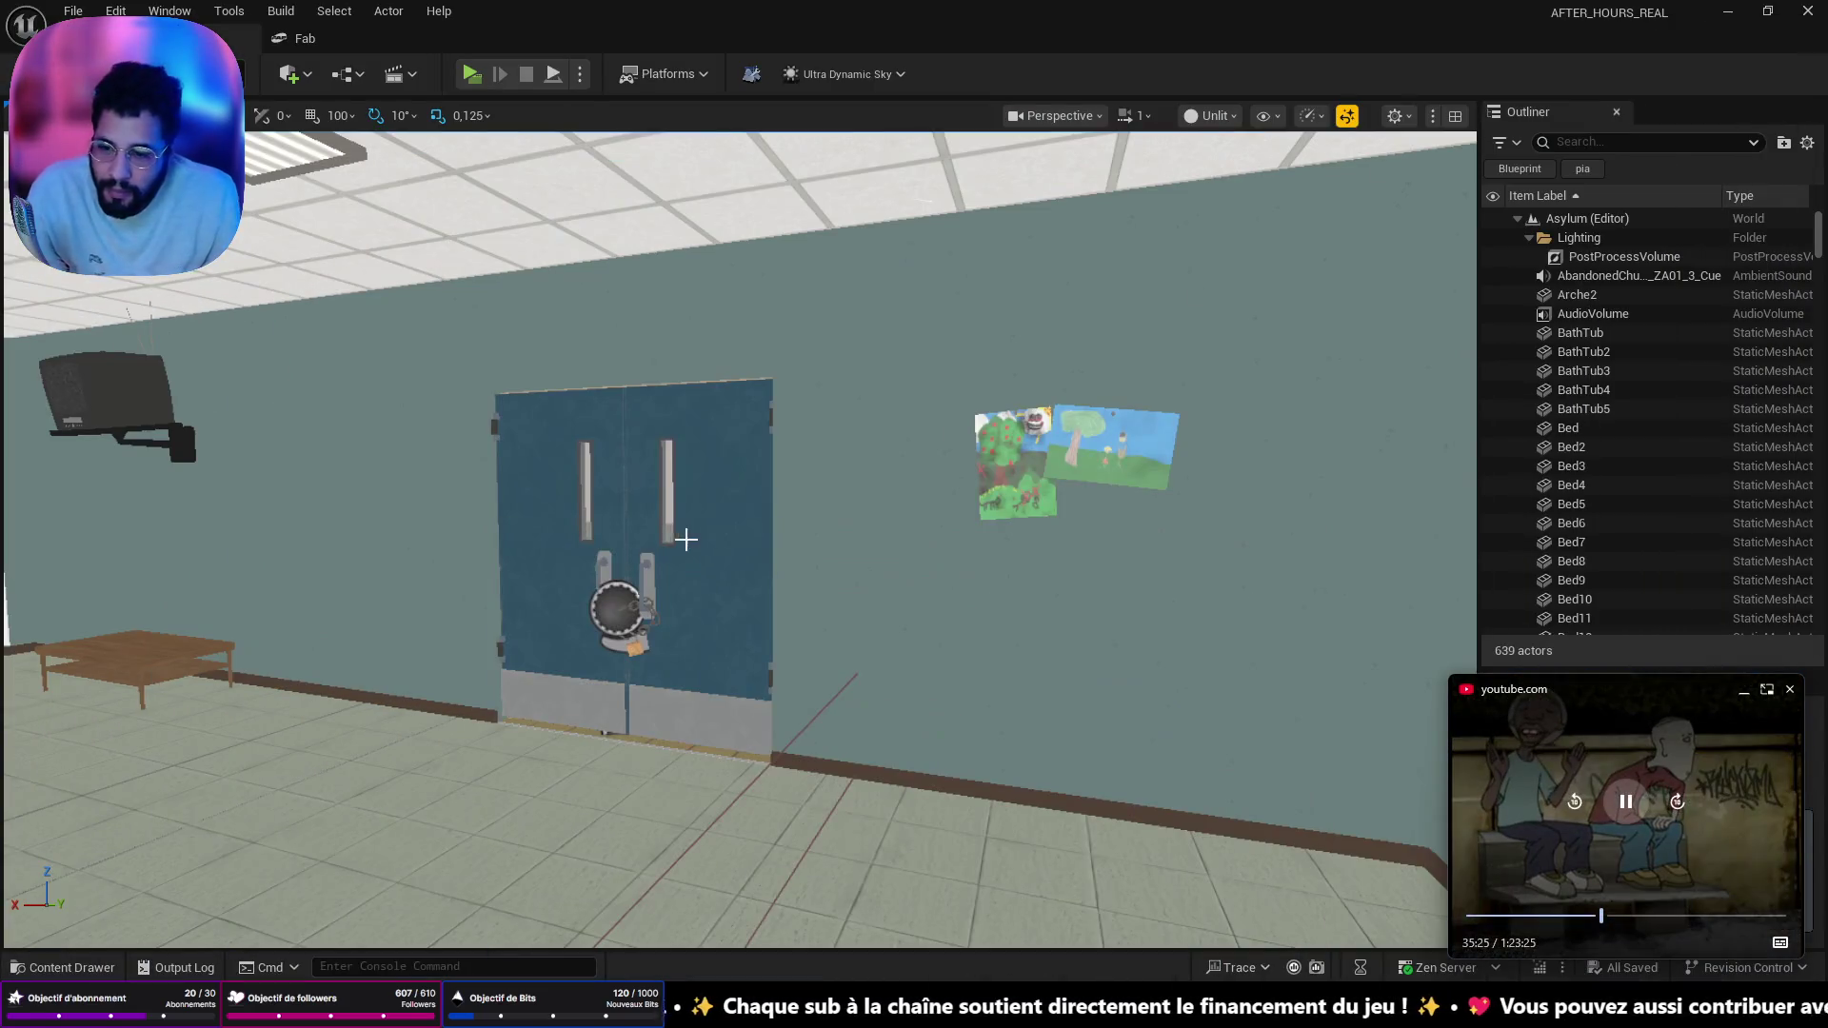
{"action": "mouse_move", "coordinate": [458, 492]}
{"action": "left_mouse_down"}
{"action": "mouse_move", "coordinate": [286, 533]}
{"action": "mouse_move", "coordinate": [458, 492]}
{"action": "left_mouse_up"}
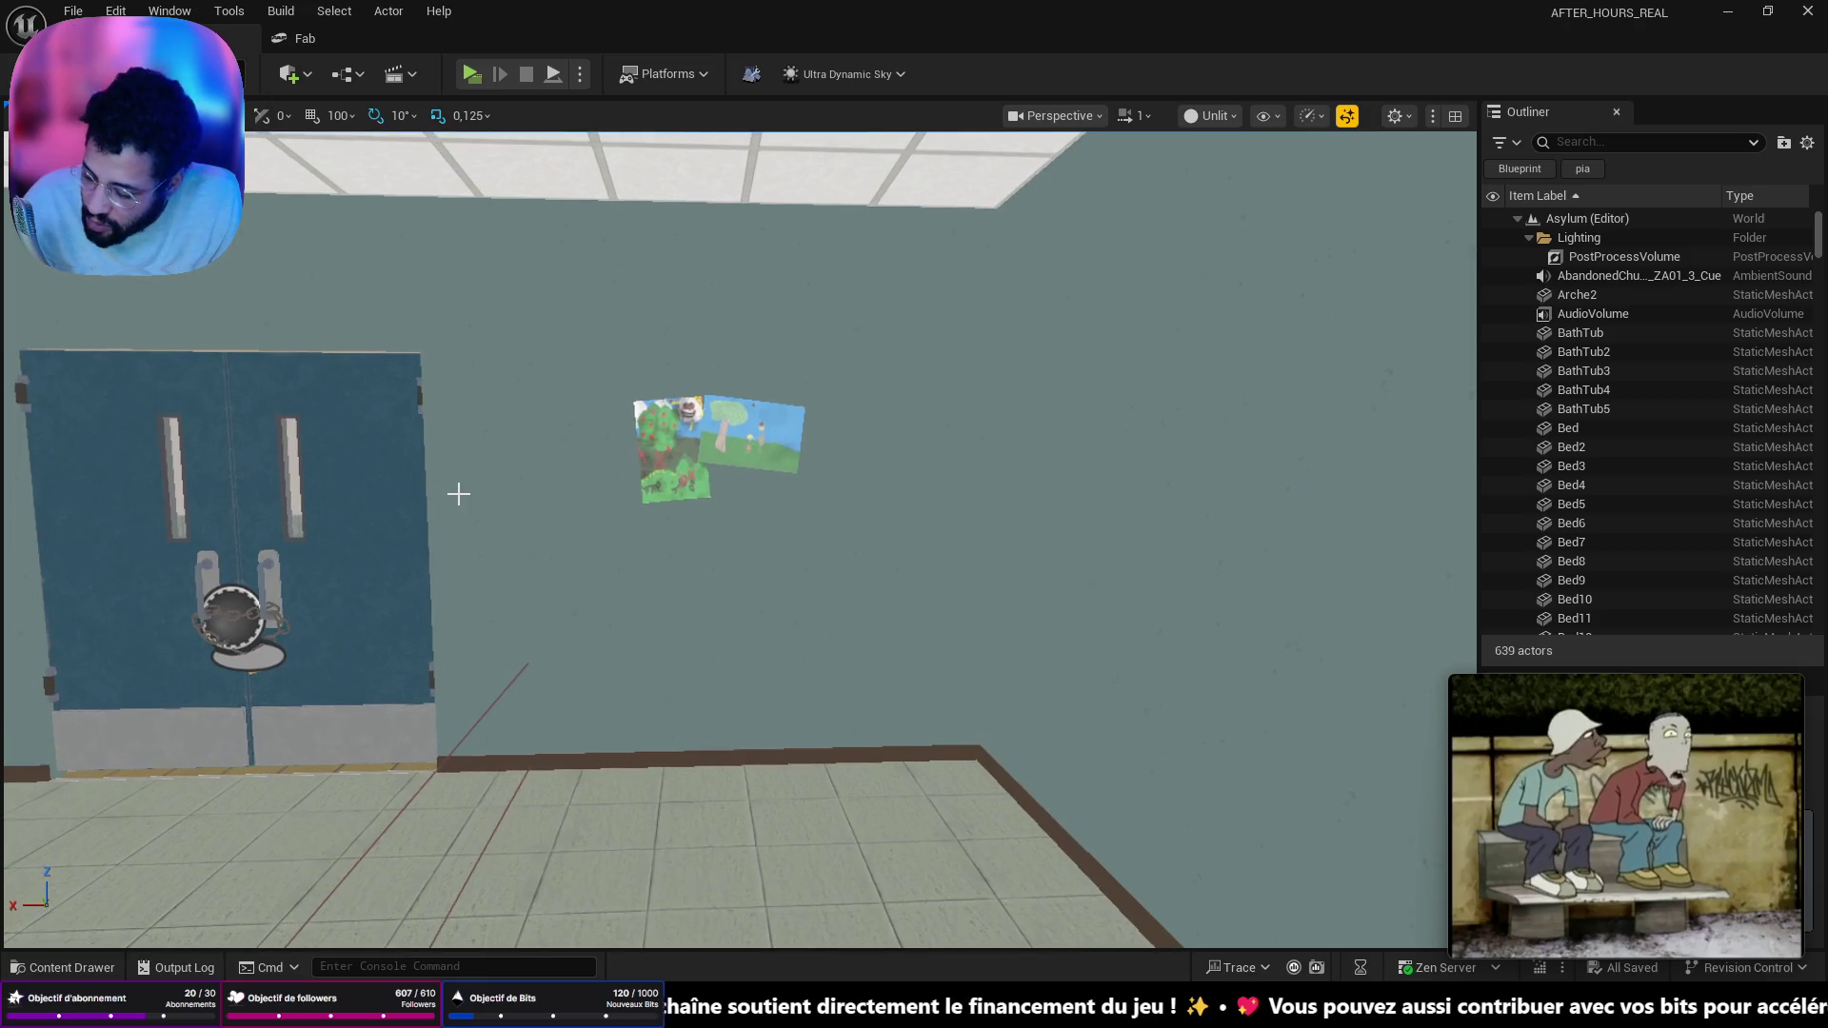
{"action": "mouse_move", "coordinate": [897, 685]}
{"action": "left_mouse_down"}
{"action": "mouse_move", "coordinate": [776, 790]}
{"action": "mouse_move", "coordinate": [1028, 780]}
{"action": "mouse_move", "coordinate": [1047, 695]}
{"action": "mouse_move", "coordinate": [971, 667]}
{"action": "mouse_move", "coordinate": [1029, 657]}
{"action": "mouse_move", "coordinate": [952, 676]}
{"action": "mouse_move", "coordinate": [895, 638]}
{"action": "mouse_move", "coordinate": [952, 648]}
{"action": "mouse_move", "coordinate": [914, 657]}
{"action": "mouse_move", "coordinate": [981, 662]}
{"action": "mouse_move", "coordinate": [1000, 691]}
{"action": "left_mouse_up"}
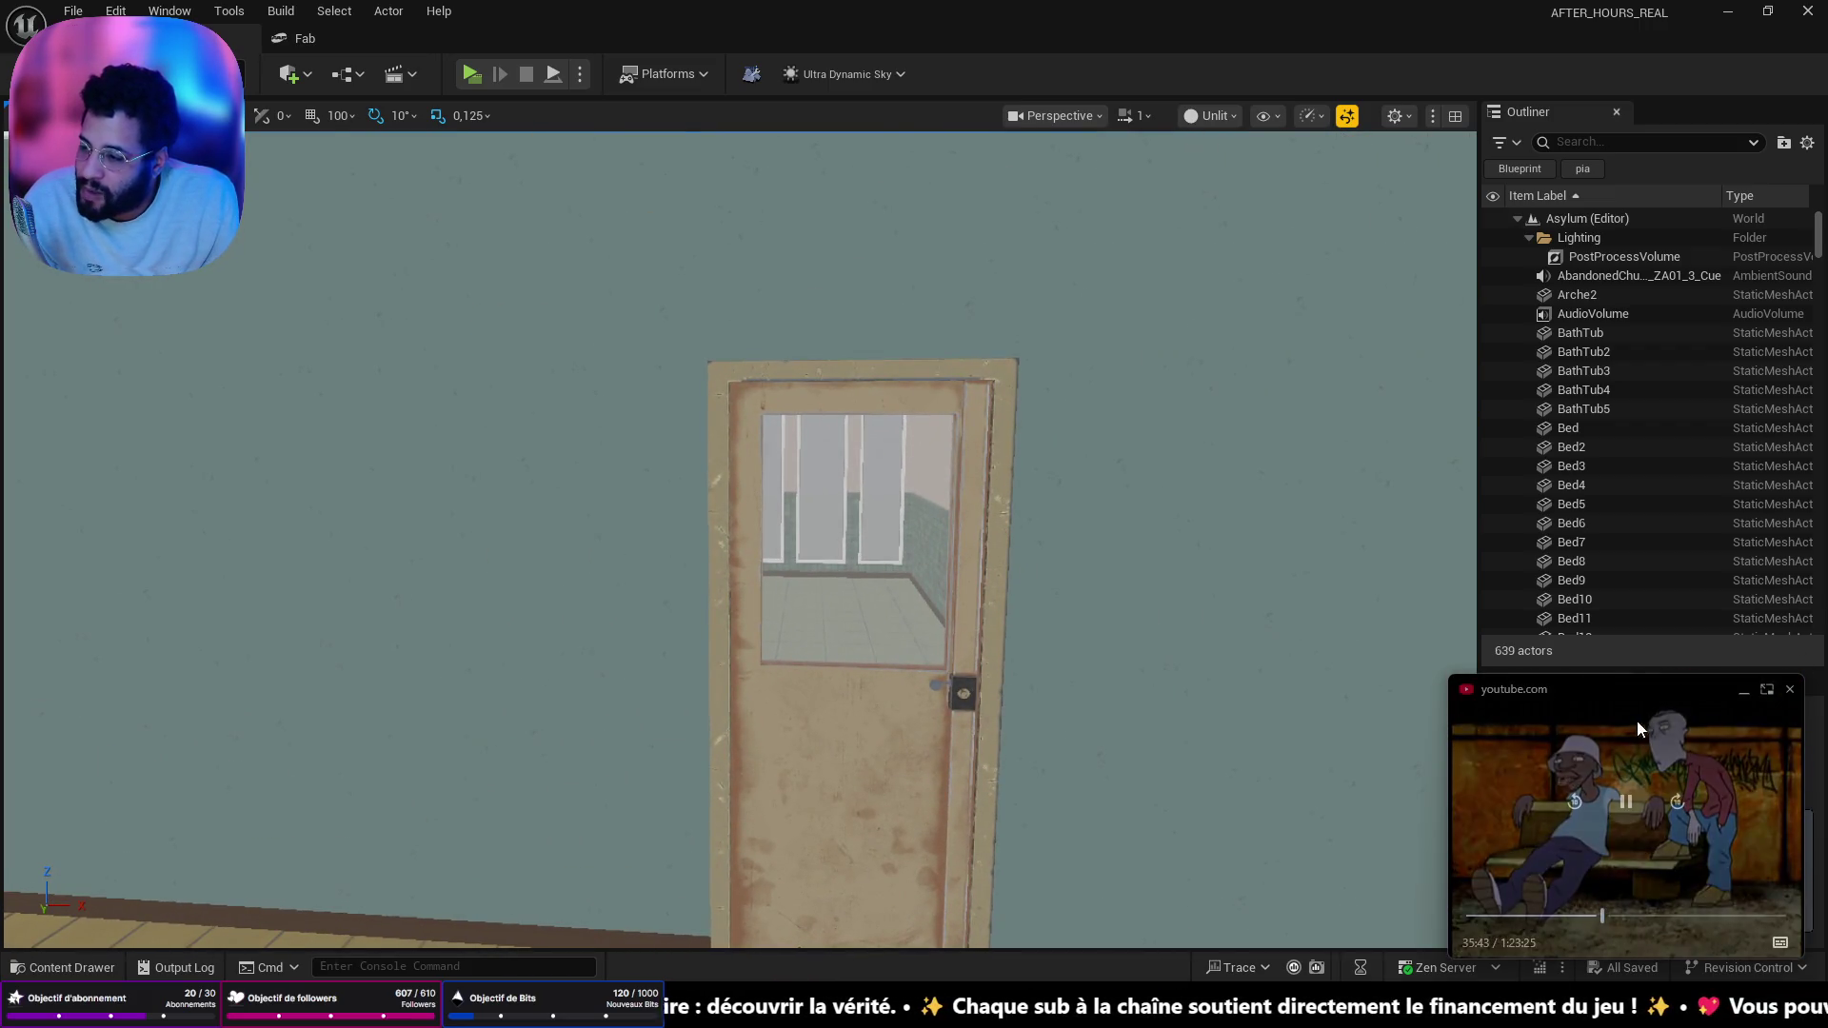
{"action": "mouse_move", "coordinate": [588, 661]}
{"action": "left_mouse_down"}
{"action": "mouse_move", "coordinate": [599, 685]}
{"action": "mouse_move", "coordinate": [628, 667]}
{"action": "mouse_move", "coordinate": [628, 610]}
{"action": "mouse_move", "coordinate": [700, 590]}
{"action": "mouse_move", "coordinate": [609, 609]}
{"action": "mouse_move", "coordinate": [600, 638]}
{"action": "mouse_move", "coordinate": [638, 628]}
{"action": "mouse_move", "coordinate": [572, 675]}
{"action": "left_mouse_up"}
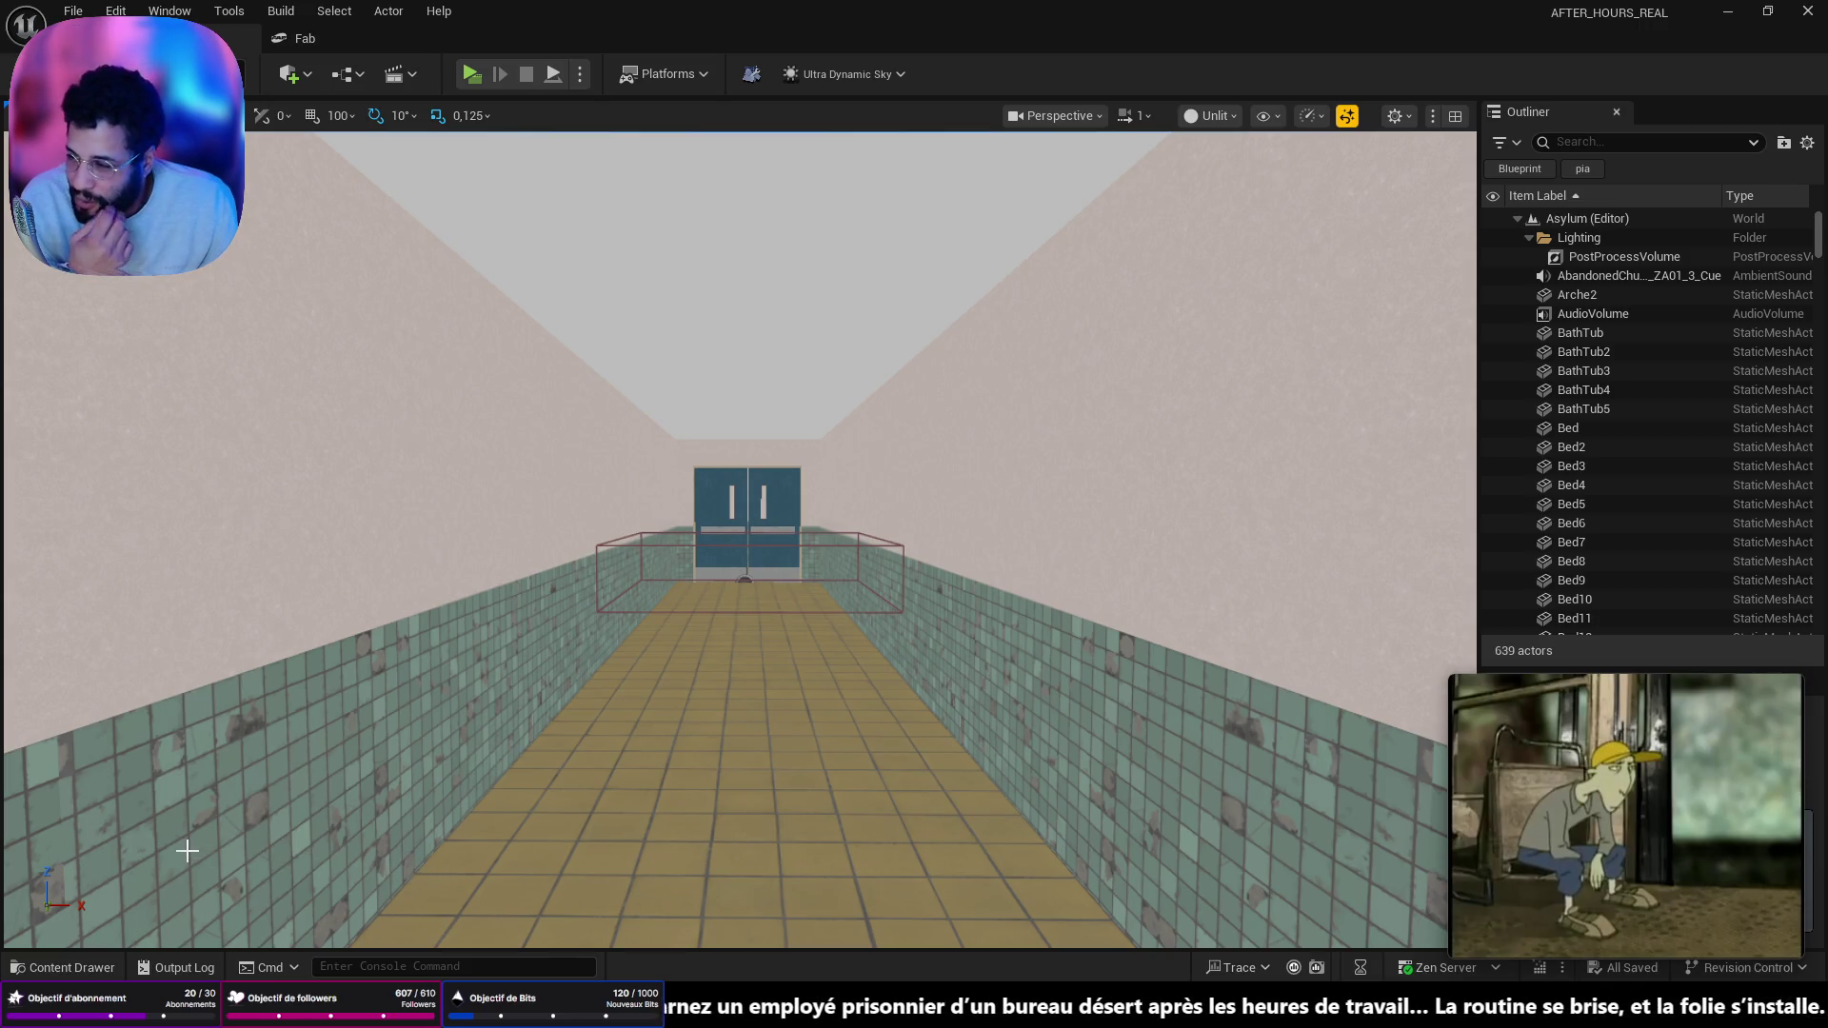
{"action": "mouse_move", "coordinate": [1451, 676]}
{"action": "left_mouse_down"}
{"action": "mouse_move", "coordinate": [1070, 419]}
{"action": "mouse_move", "coordinate": [1034, 425]}
{"action": "left_mouse_up"}
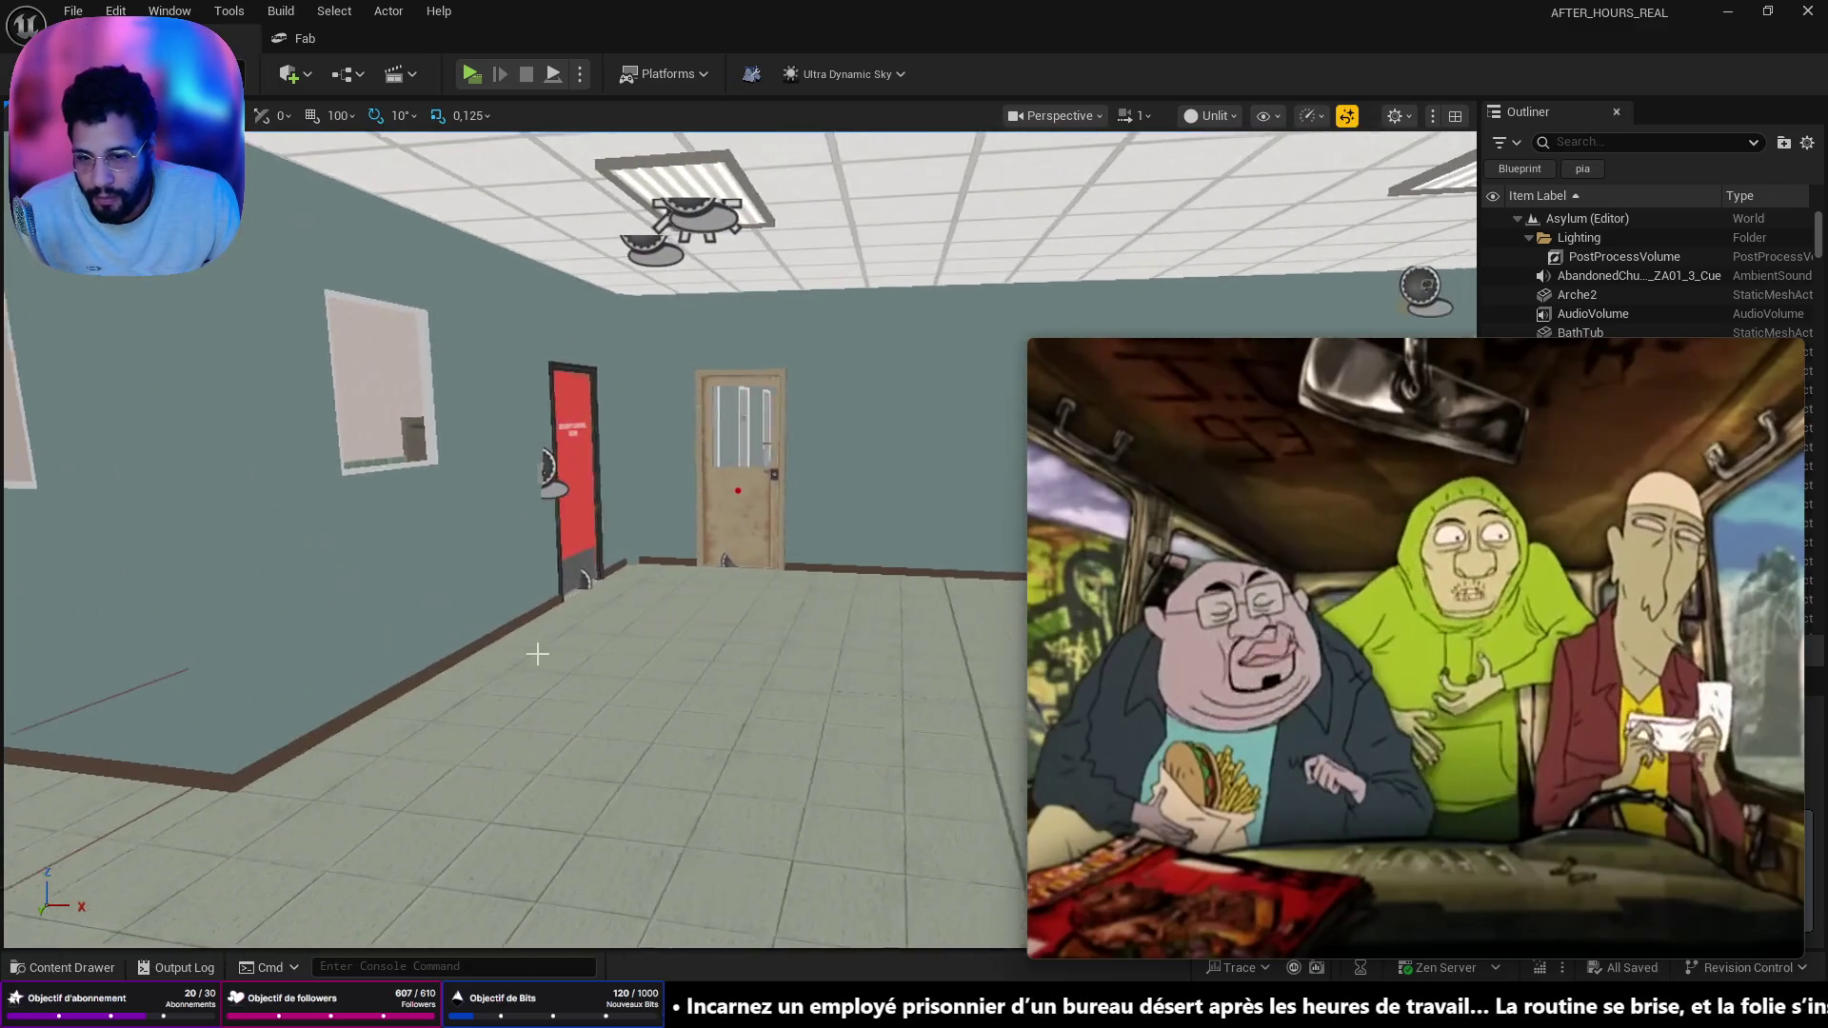
{"action": "mouse_move", "coordinate": [1028, 340]}
{"action": "left_mouse_down"}
{"action": "mouse_move", "coordinate": [1033, 452]}
{"action": "mouse_move", "coordinate": [1099, 395]}
{"action": "mouse_move", "coordinate": [1139, 446]}
{"action": "left_mouse_up"}
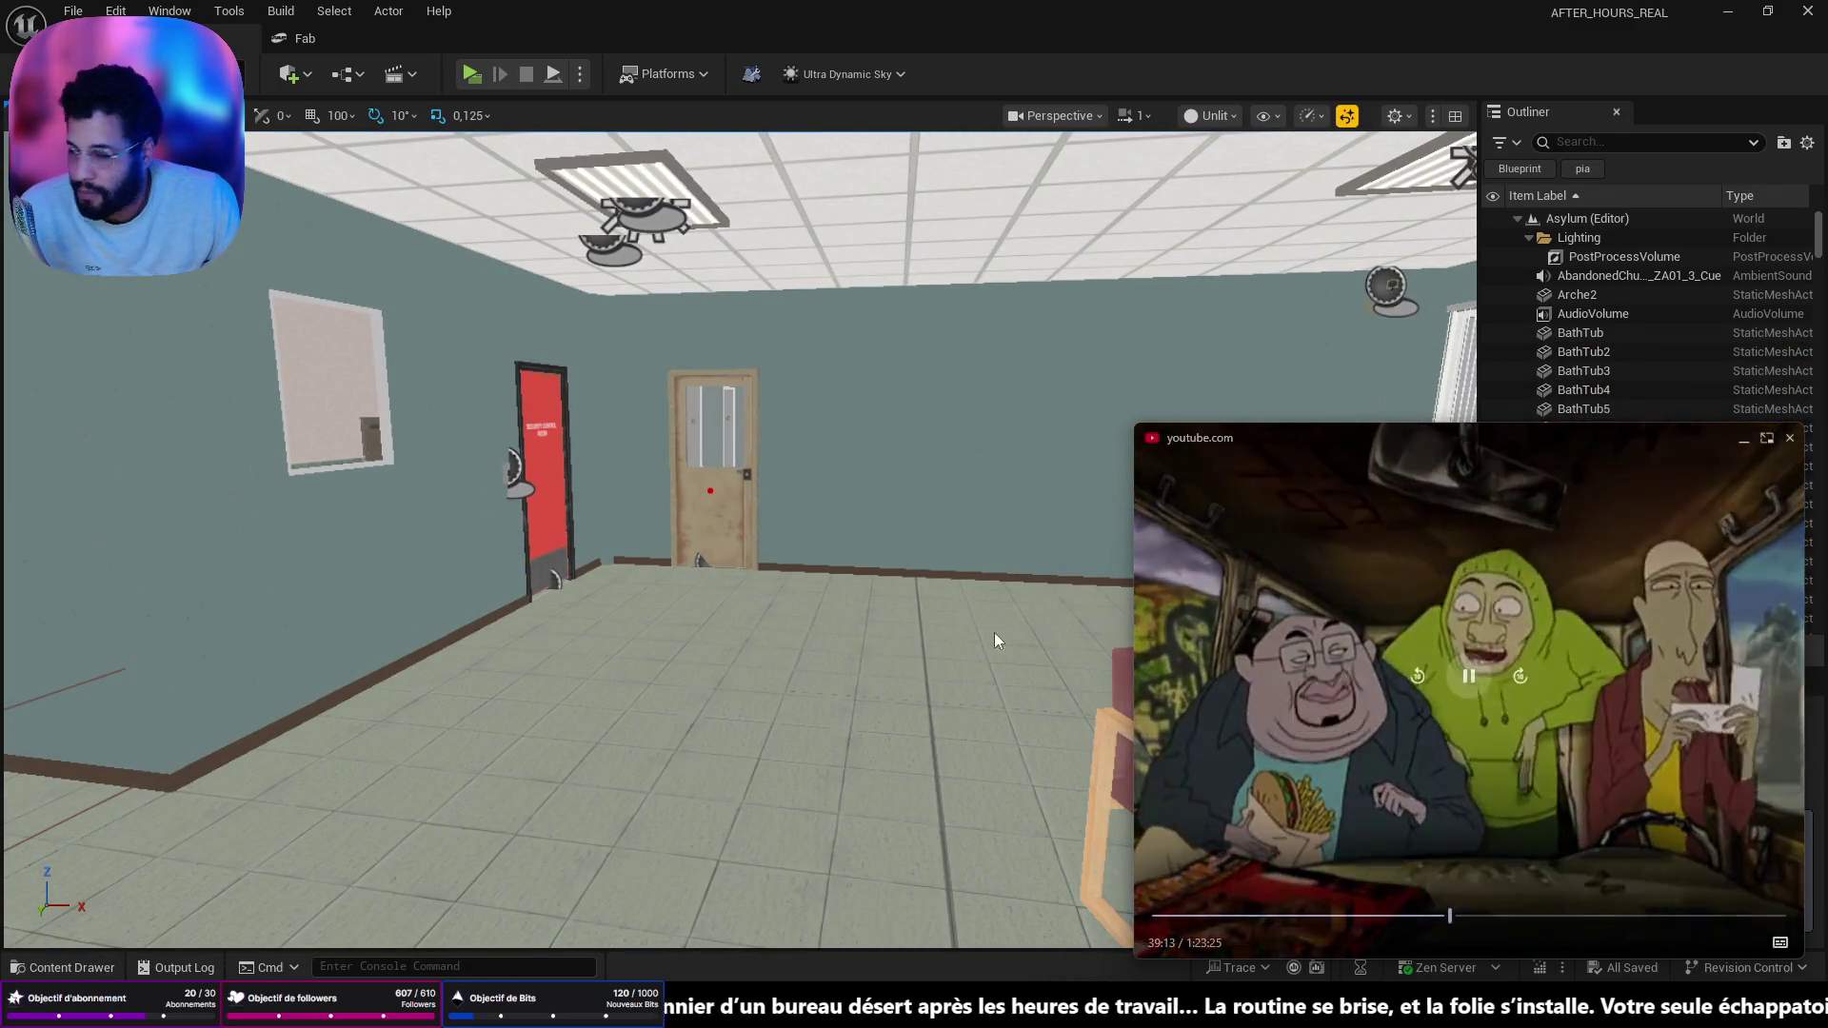
{"action": "mouse_move", "coordinate": [795, 754]}
{"action": "left_mouse_down"}
{"action": "mouse_move", "coordinate": [590, 752]}
{"action": "mouse_move", "coordinate": [723, 752]}
{"action": "mouse_move", "coordinate": [733, 667]}
{"action": "mouse_move", "coordinate": [704, 685]}
{"action": "mouse_move", "coordinate": [680, 609]}
{"action": "mouse_move", "coordinate": [765, 792]}
{"action": "left_mouse_up"}
{"action": "mouse_move", "coordinate": [751, 701]}
{"action": "left_mouse_down"}
{"action": "mouse_move", "coordinate": [667, 704]}
{"action": "mouse_move", "coordinate": [723, 705]}
{"action": "mouse_move", "coordinate": [724, 742]}
{"action": "mouse_move", "coordinate": [666, 733]}
{"action": "mouse_move", "coordinate": [699, 647]}
{"action": "mouse_move", "coordinate": [724, 705]}
{"action": "mouse_move", "coordinate": [811, 743]}
{"action": "left_mouse_up"}
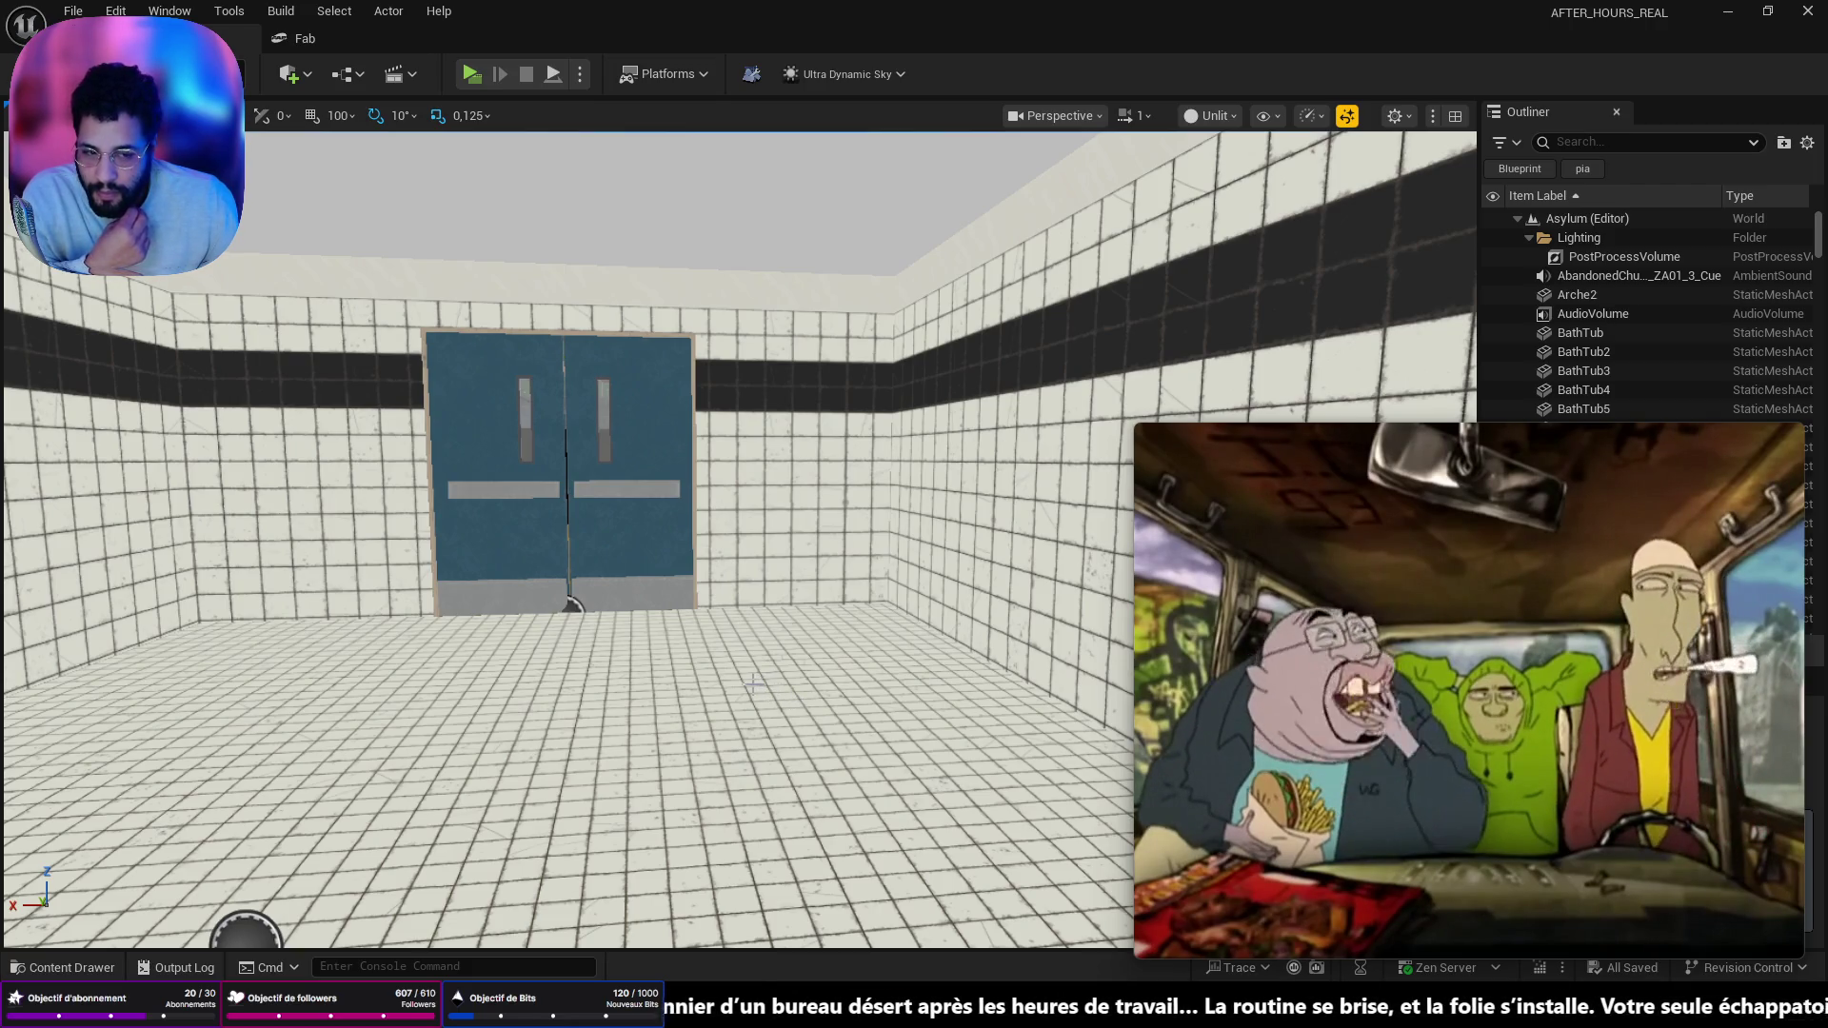
{"action": "mouse_move", "coordinate": [751, 683]}
{"action": "left_mouse_down"}
{"action": "mouse_move", "coordinate": [754, 781]}
{"action": "mouse_move", "coordinate": [771, 790]}
{"action": "mouse_move", "coordinate": [749, 684]}
{"action": "left_mouse_up"}
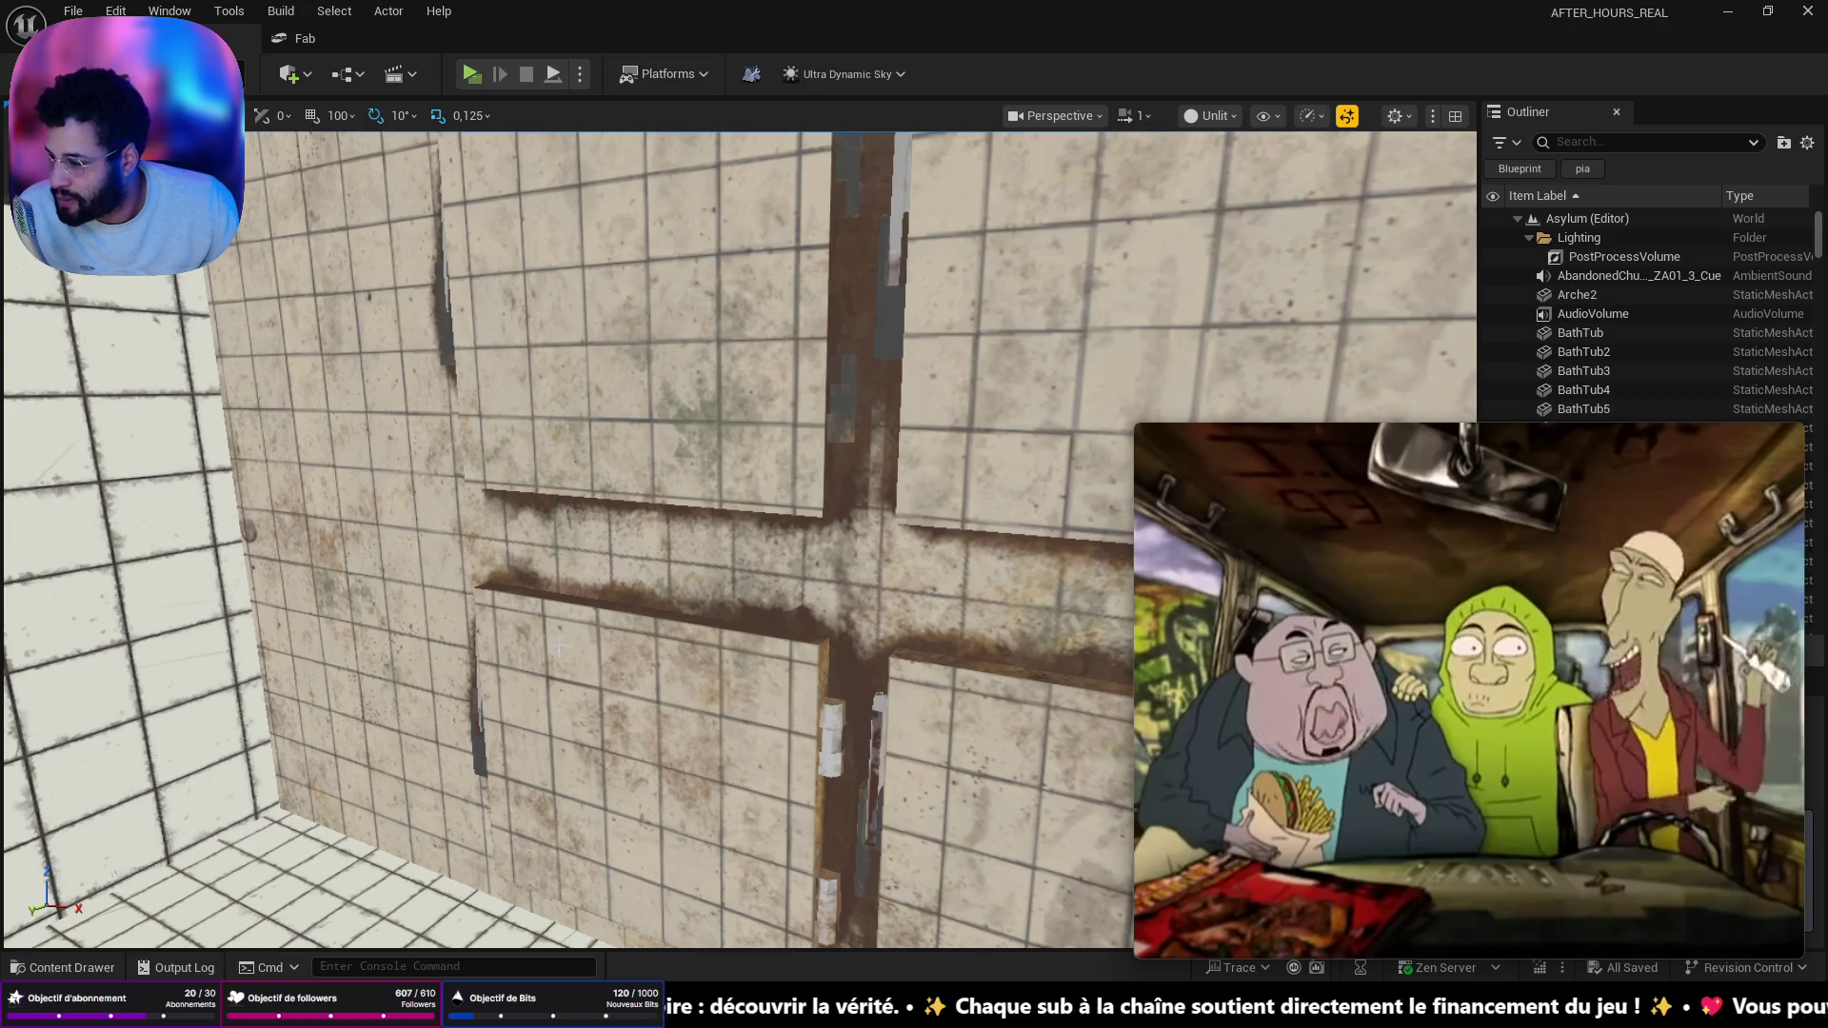
{"action": "mouse_move", "coordinate": [599, 648]}
{"action": "left_mouse_down"}
{"action": "mouse_move", "coordinate": [562, 706]}
{"action": "mouse_move", "coordinate": [543, 666]}
{"action": "mouse_move", "coordinate": [458, 646]}
{"action": "mouse_move", "coordinate": [430, 581]}
{"action": "left_mouse_up"}
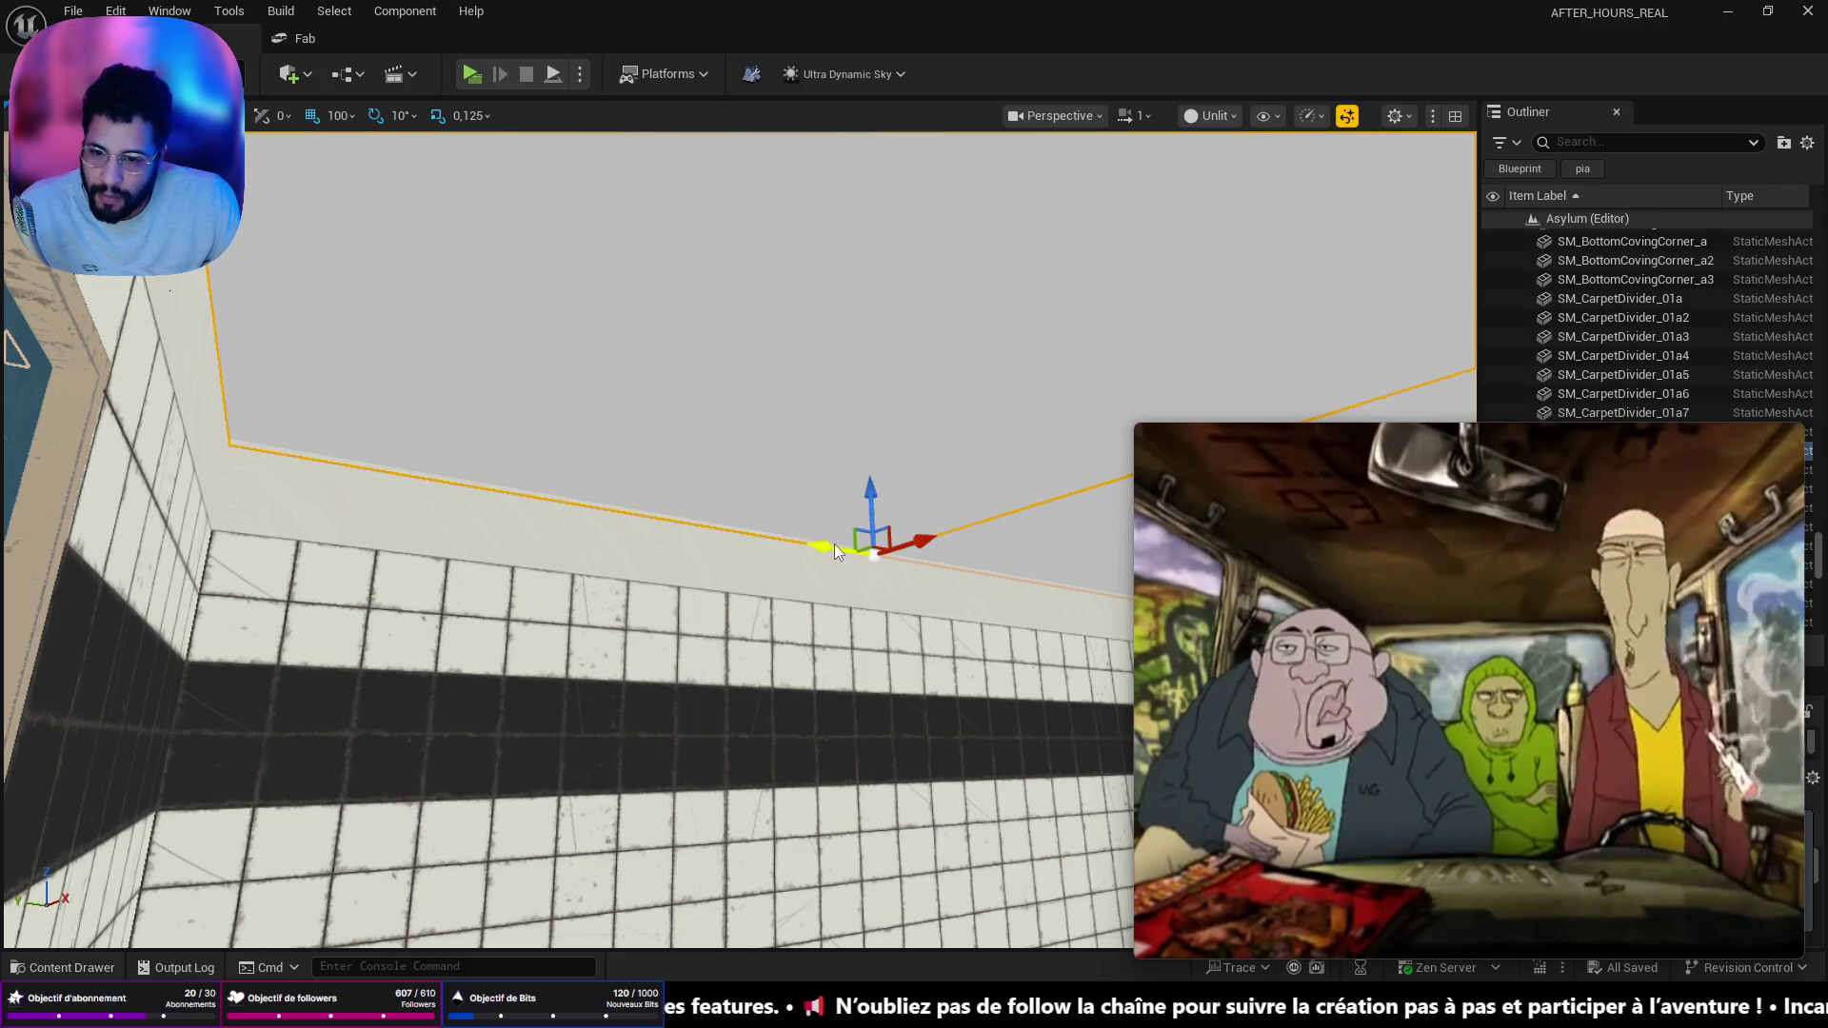
- Undo the last change and drag the white ceiling piece to a new spot in the tiled room
{"action": "key", "text": "ctrl+z"}
{"action": "mouse_move", "coordinate": [857, 533]}
{"action": "left_mouse_down"}
{"action": "mouse_move", "coordinate": [809, 476]}
{"action": "mouse_move", "coordinate": [781, 505]}
{"action": "left_mouse_up"}
{"action": "left_click_drag", "start_coordinate": [952, 621], "coordinate": [938, 620]}
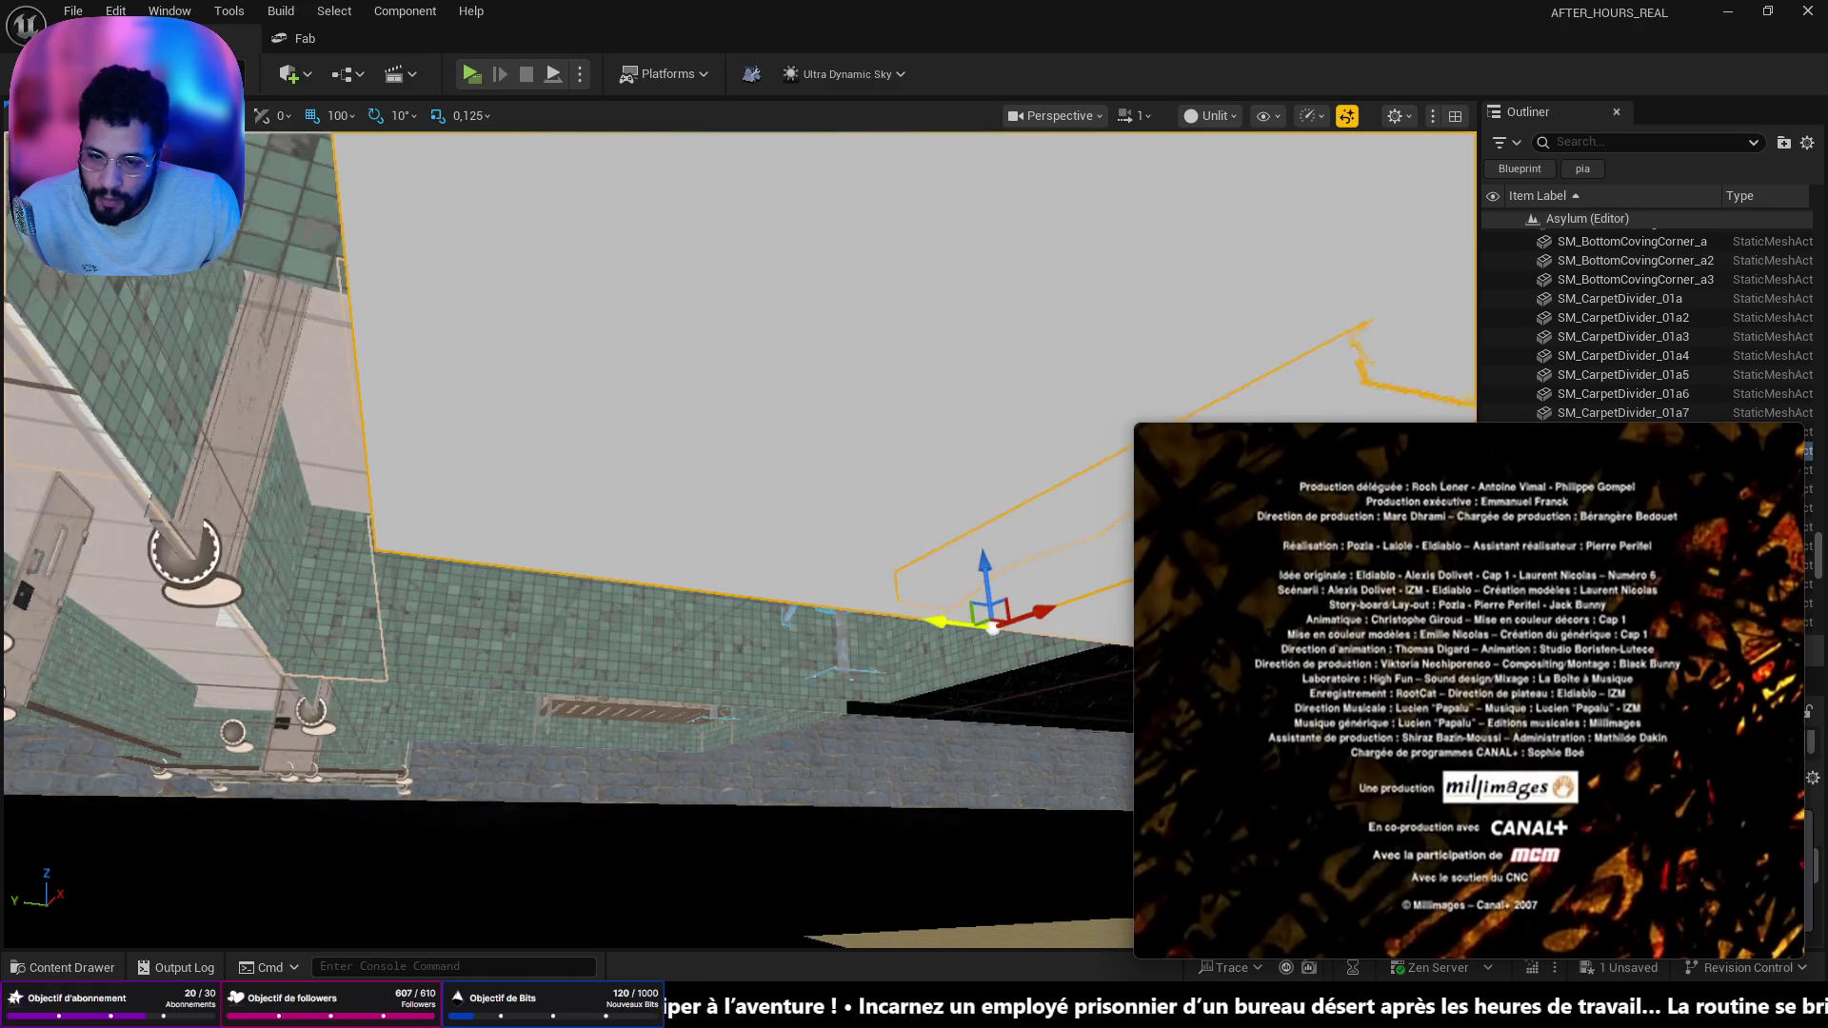
{"action": "mouse_move", "coordinate": [928, 628]}
{"action": "left_mouse_down"}
{"action": "mouse_move", "coordinate": [909, 591]}
{"action": "mouse_move", "coordinate": [923, 629]}
{"action": "mouse_move", "coordinate": [889, 677]}
{"action": "mouse_move", "coordinate": [799, 667]}
{"action": "mouse_move", "coordinate": [799, 628]}
{"action": "mouse_move", "coordinate": [781, 628]}
{"action": "mouse_move", "coordinate": [780, 657]}
{"action": "mouse_move", "coordinate": [800, 600]}
{"action": "mouse_move", "coordinate": [810, 667]}
{"action": "mouse_move", "coordinate": [842, 648]}
{"action": "left_mouse_up"}
{"action": "left_click_drag", "start_coordinate": [1139, 422], "coordinate": [1296, 555]}
{"action": "mouse_move", "coordinate": [962, 738]}
{"action": "left_mouse_down"}
{"action": "mouse_move", "coordinate": [962, 723]}
{"action": "mouse_move", "coordinate": [966, 752]}
{"action": "mouse_move", "coordinate": [742, 699]}
{"action": "mouse_move", "coordinate": [798, 727]}
{"action": "left_mouse_up"}
{"action": "left_click", "coordinate": [849, 537]}
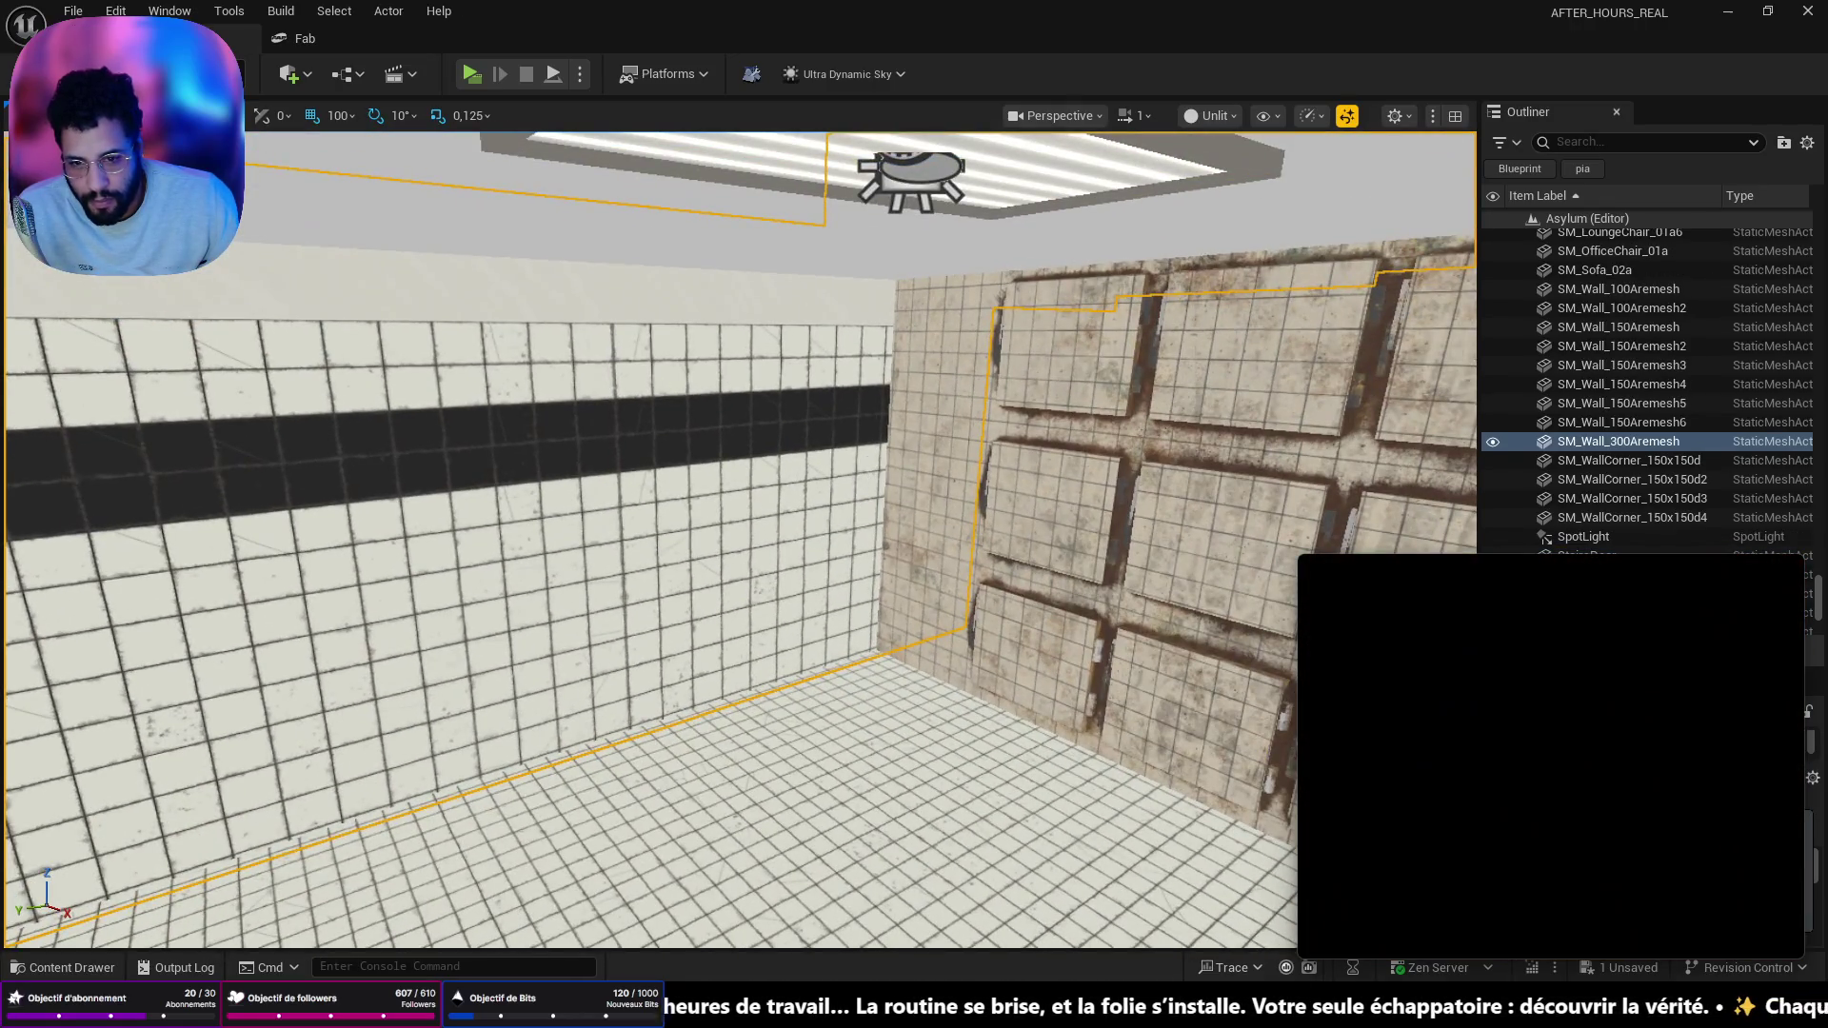
- Select the wall's mesh component, frame it with F, and drag it along Y toward the corridor
{"action": "left_click", "coordinate": [866, 466]}
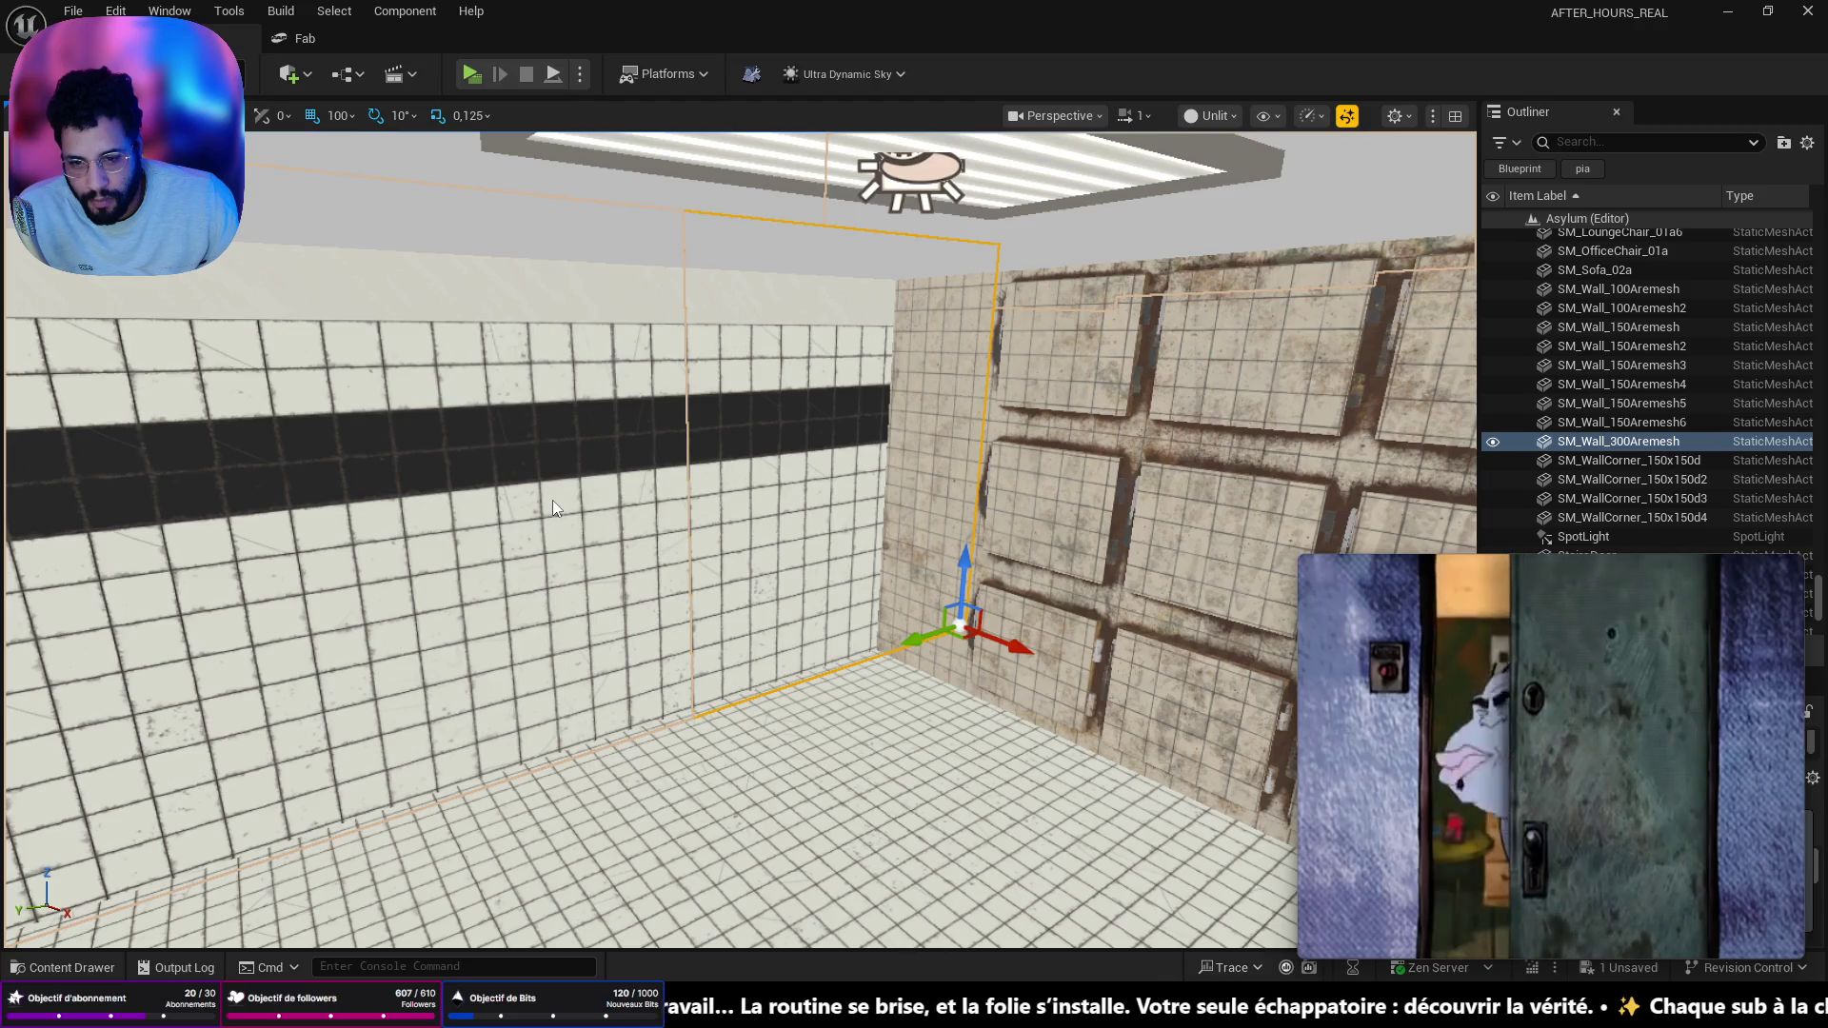
{"action": "key", "text": "f"}
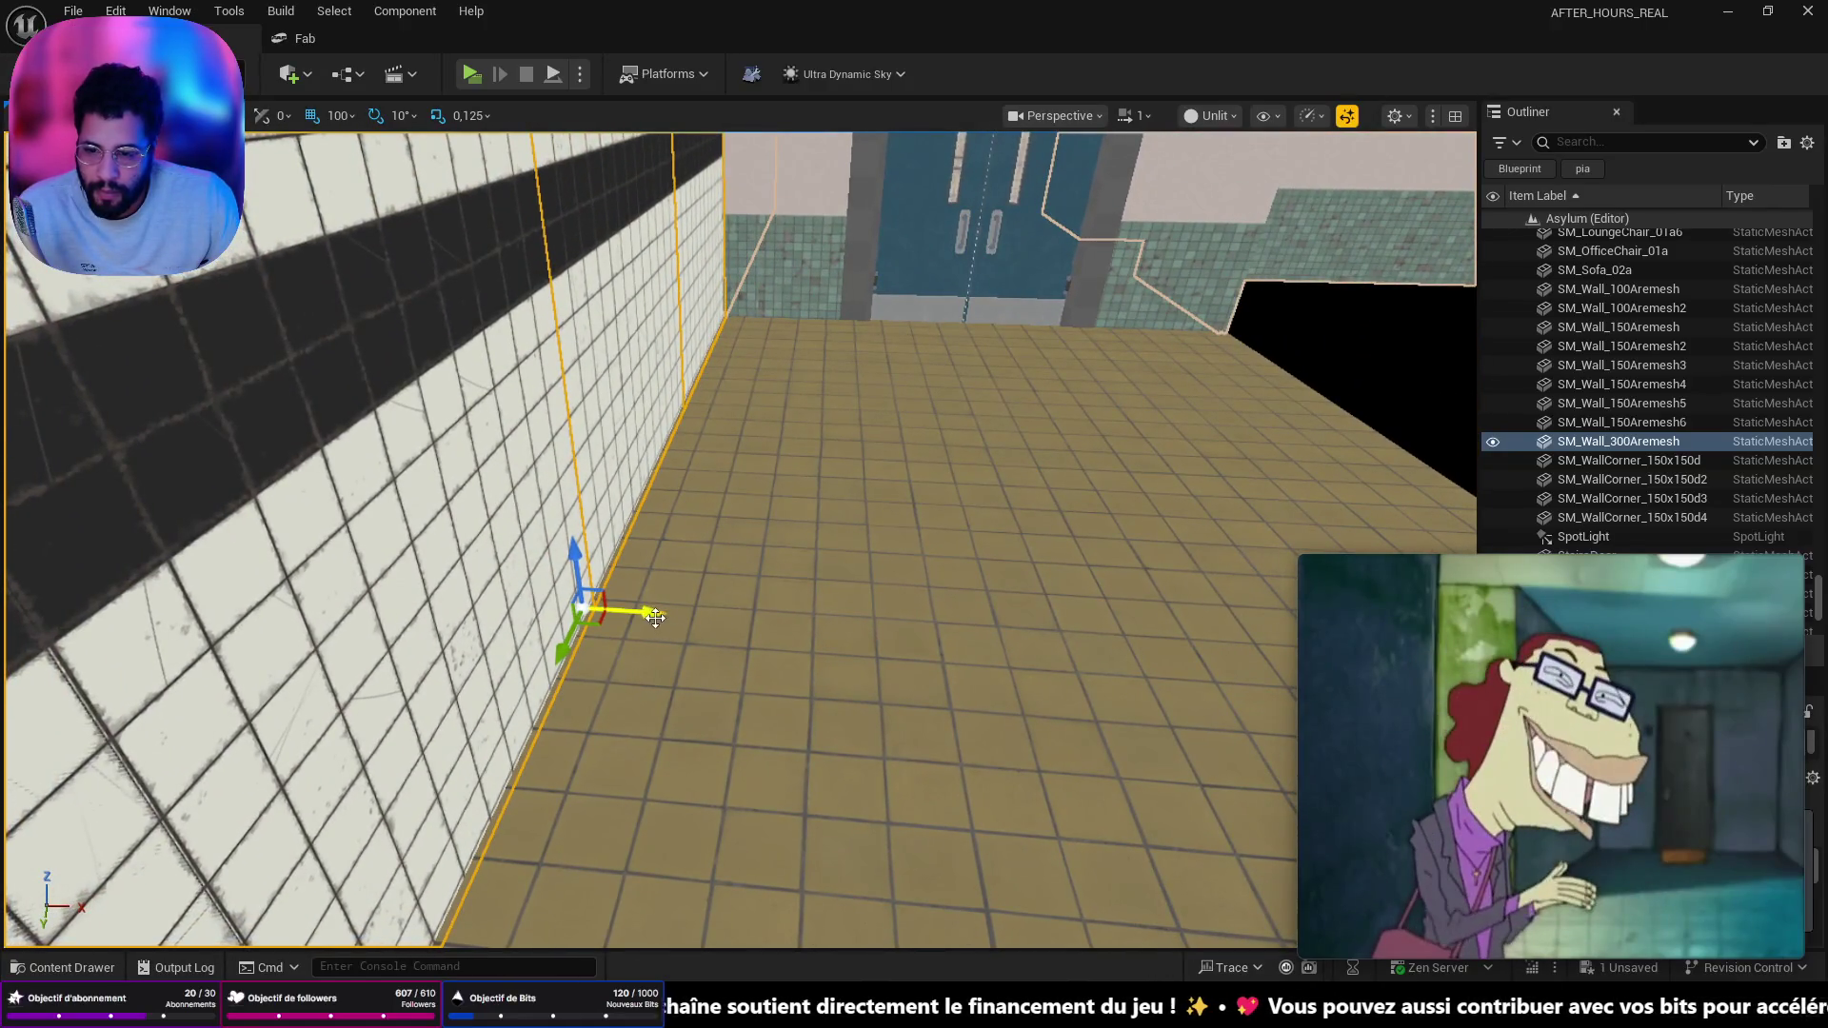
{"action": "left_click_drag", "start_coordinate": [676, 616], "coordinate": [762, 620]}
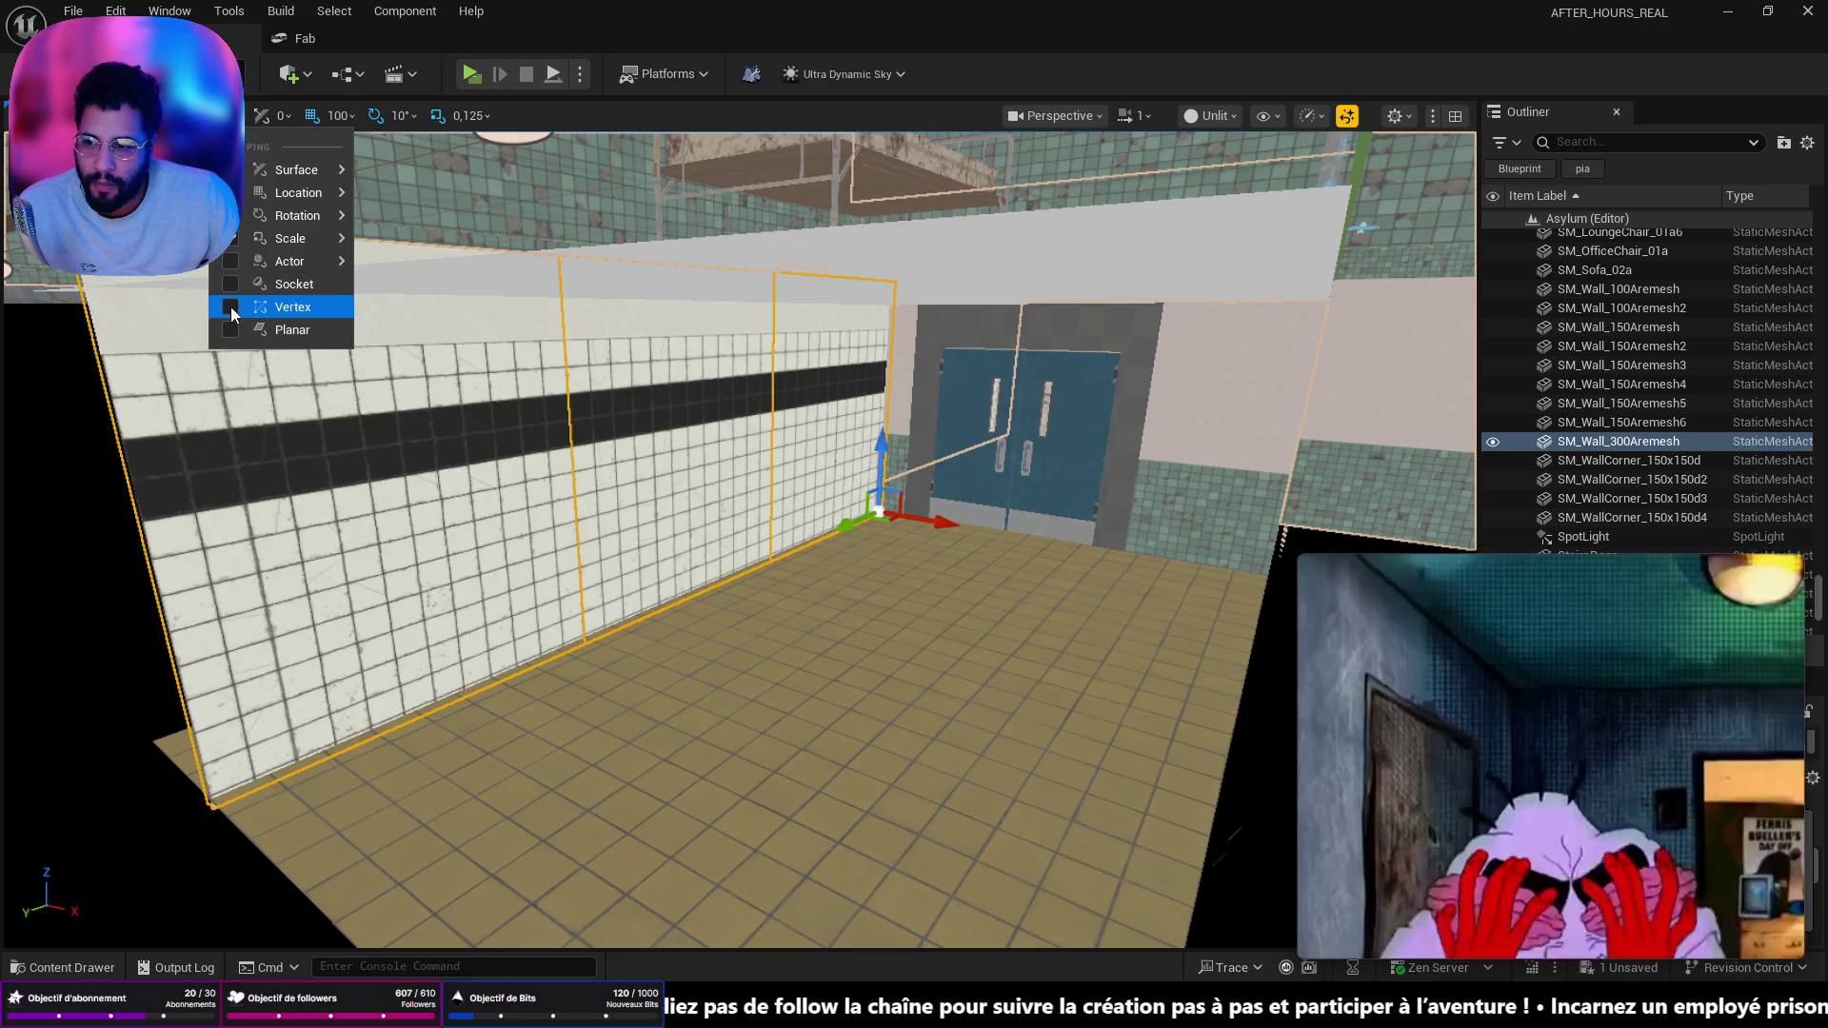
- Nudge the striped wall along the corridor so it ends just short of the blue door frame
{"action": "scroll", "coordinate": [819, 702], "scroll_direction": "up", "scroll_amount": 6}
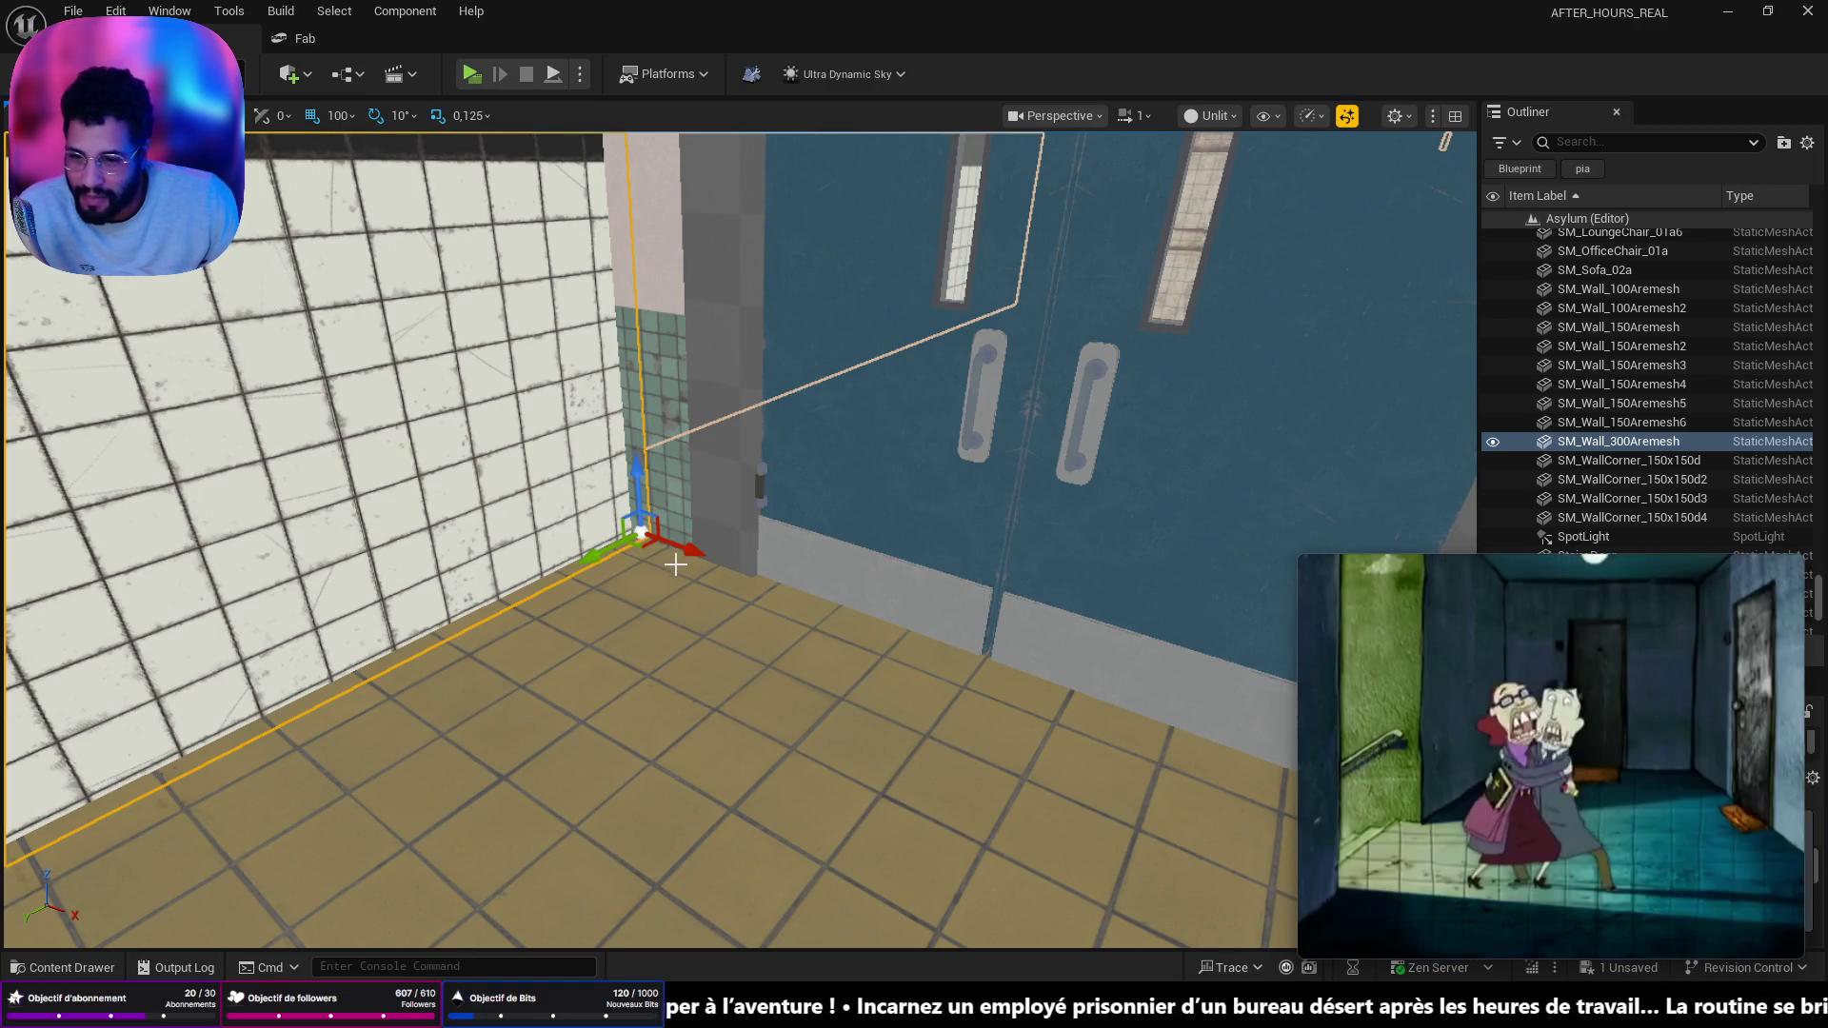
{"action": "mouse_move", "coordinate": [701, 554]}
{"action": "left_mouse_down"}
{"action": "mouse_move", "coordinate": [768, 595]}
{"action": "mouse_move", "coordinate": [762, 575]}
{"action": "left_mouse_up"}
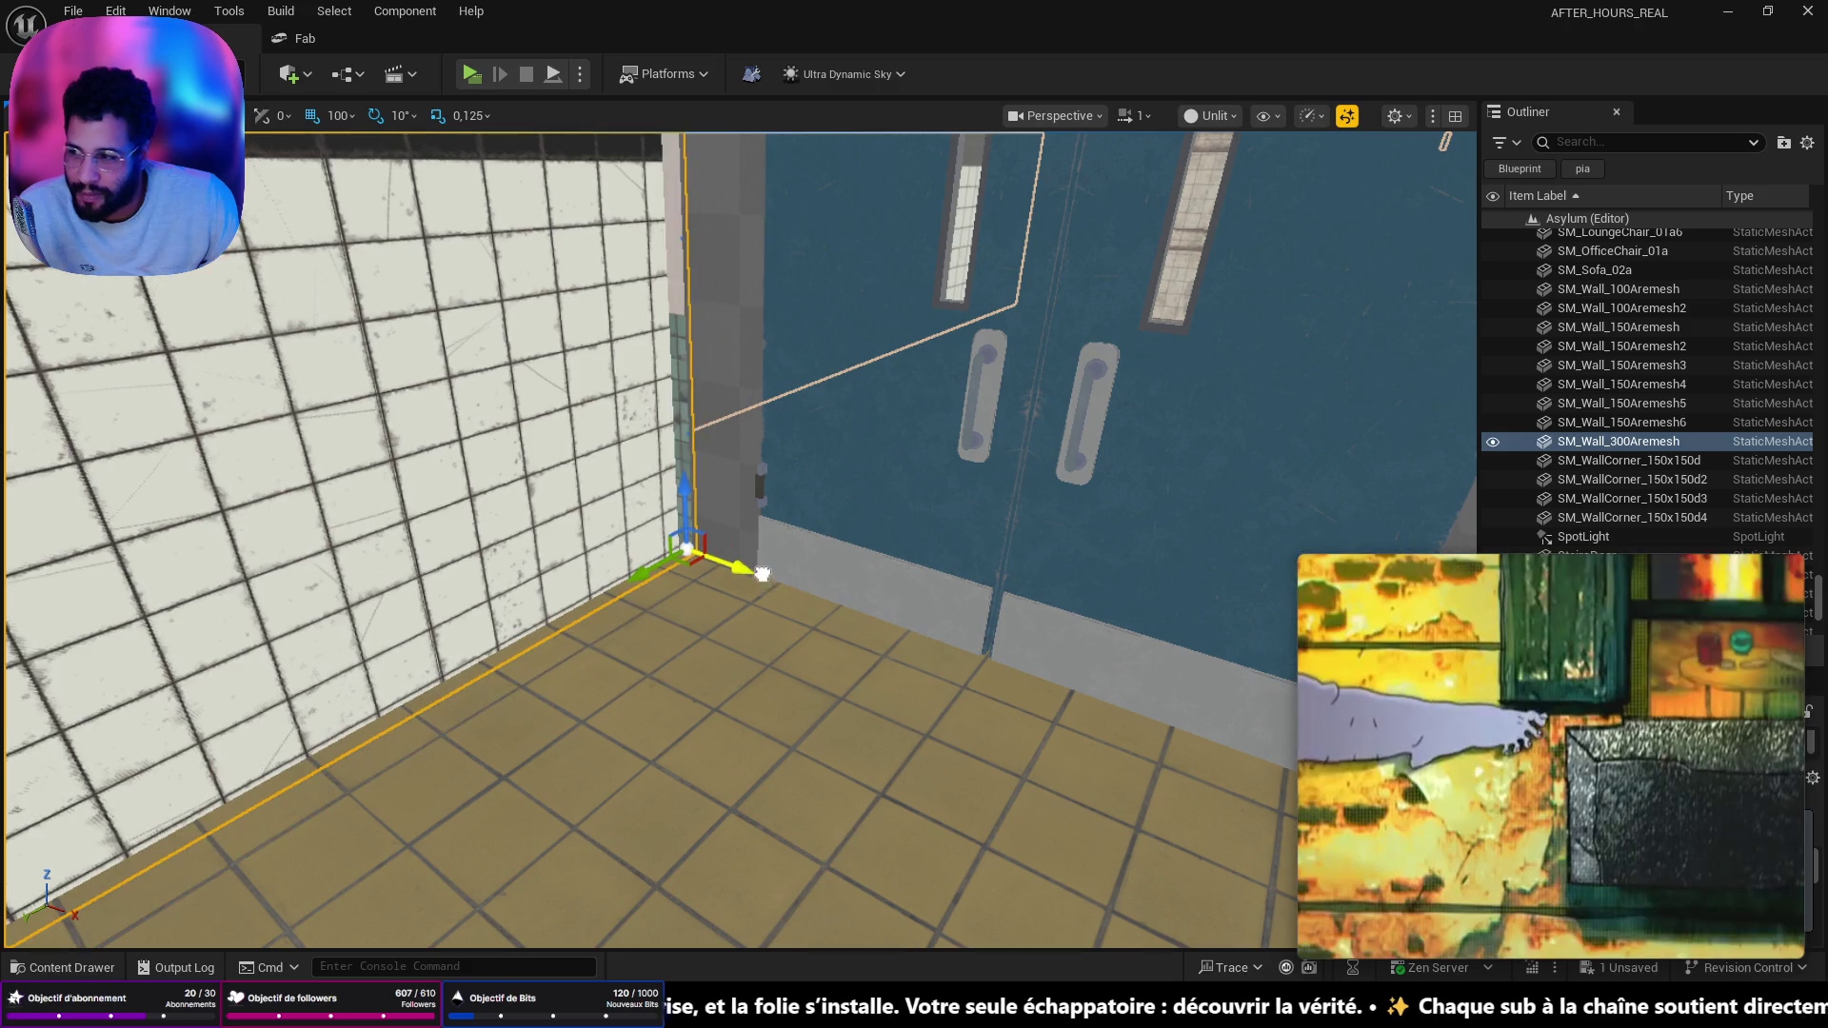
{"action": "scroll", "coordinate": [746, 569], "scroll_direction": "up", "scroll_amount": 5}
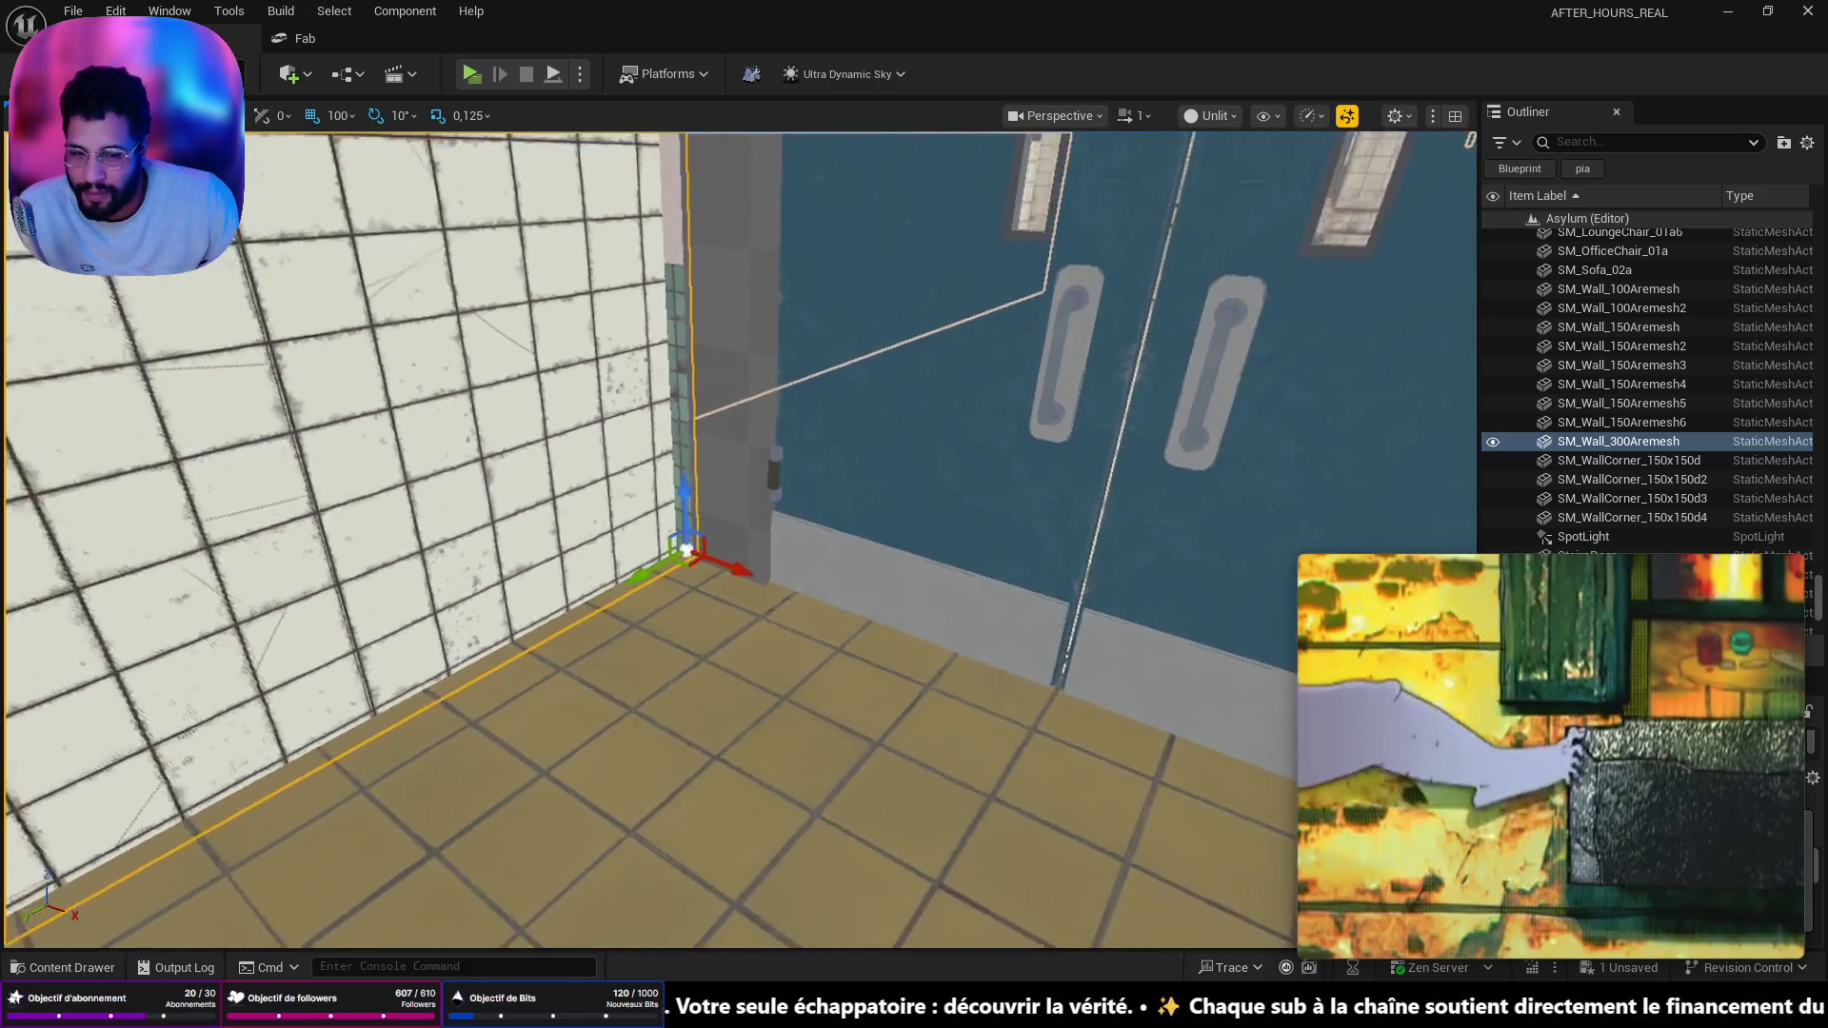
{"action": "scroll", "coordinate": [718, 576], "scroll_direction": "up", "scroll_amount": 3}
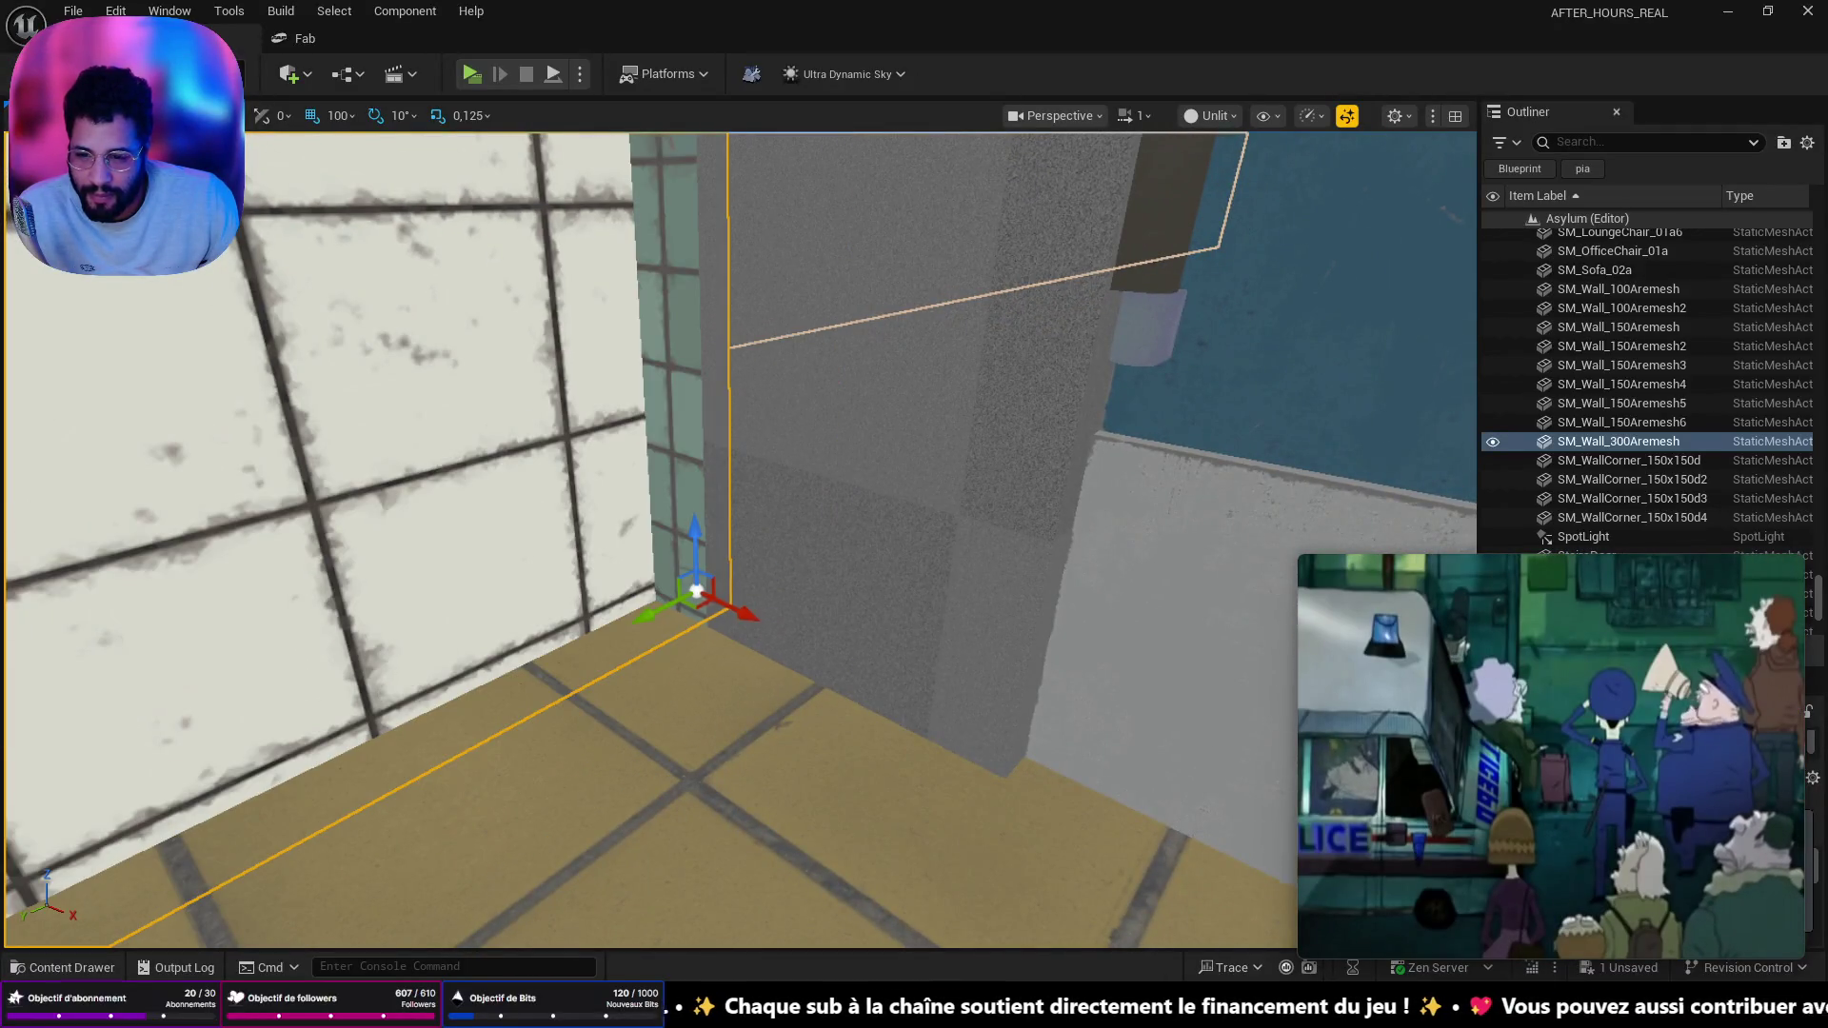
{"action": "scroll", "coordinate": [738, 644], "scroll_direction": "up", "scroll_amount": 4}
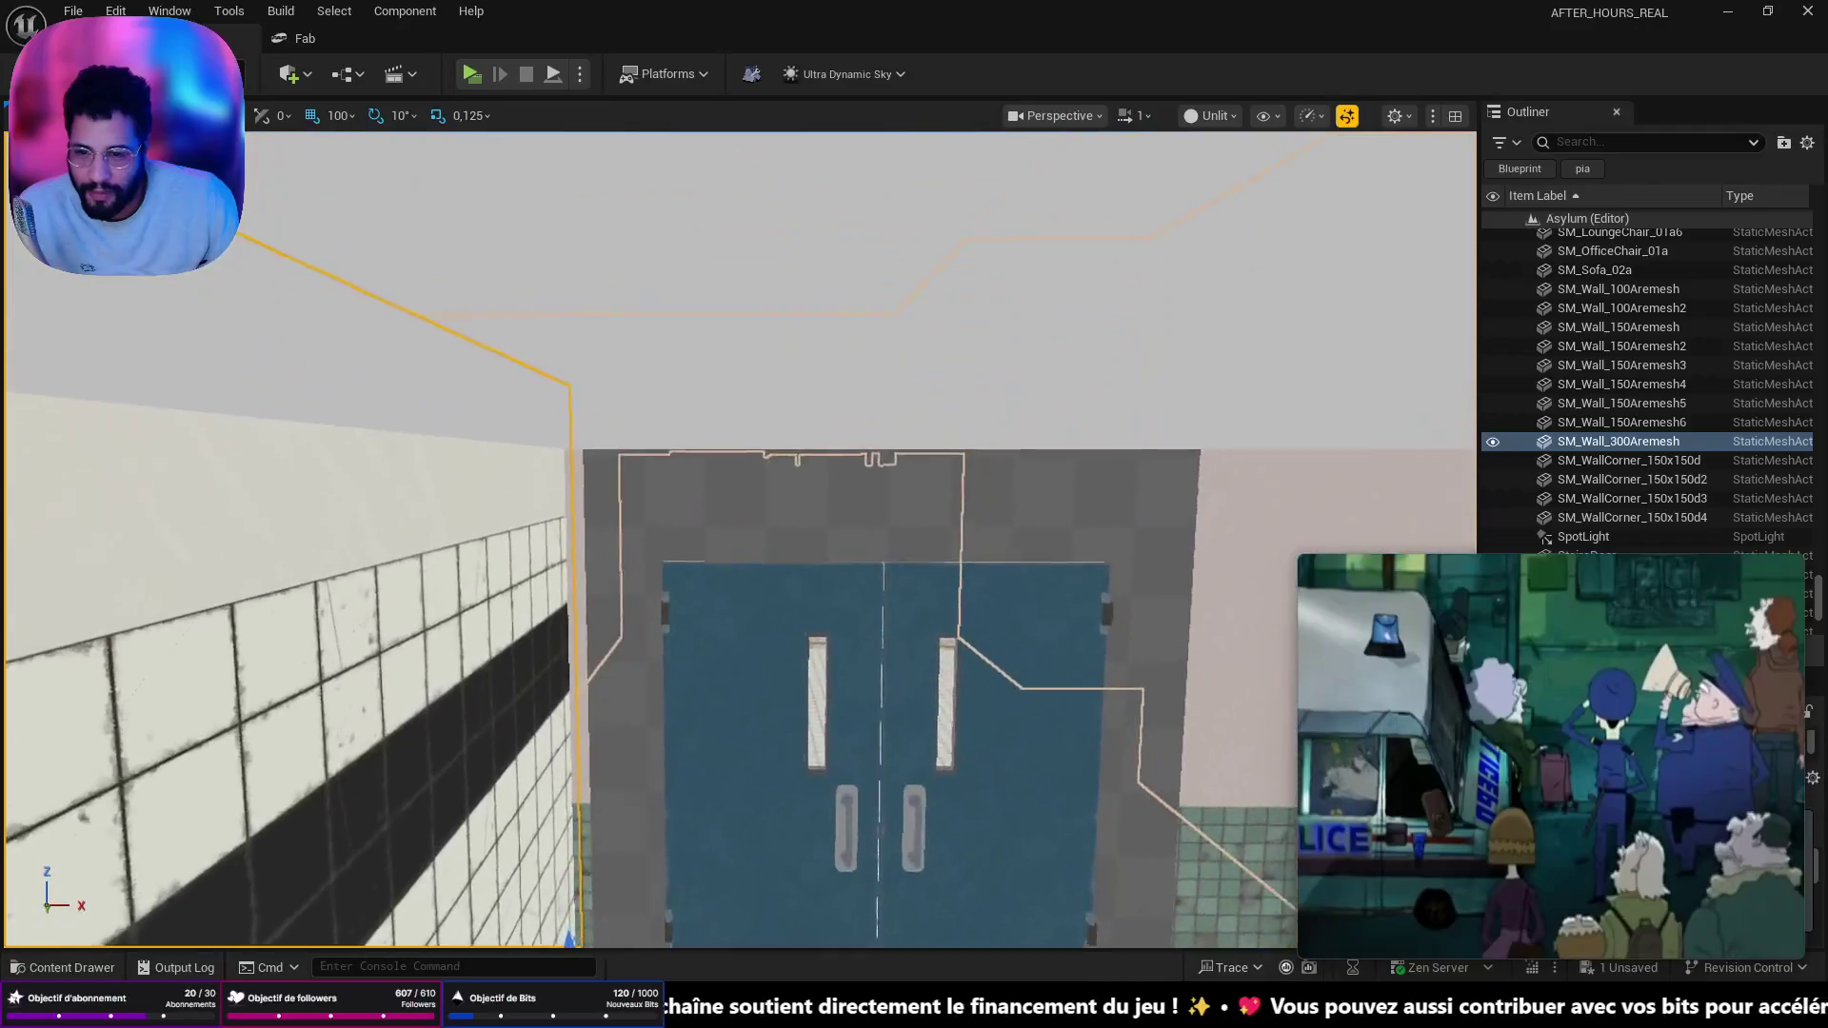
{"action": "scroll", "coordinate": [738, 644], "scroll_direction": "up", "scroll_amount": 4}
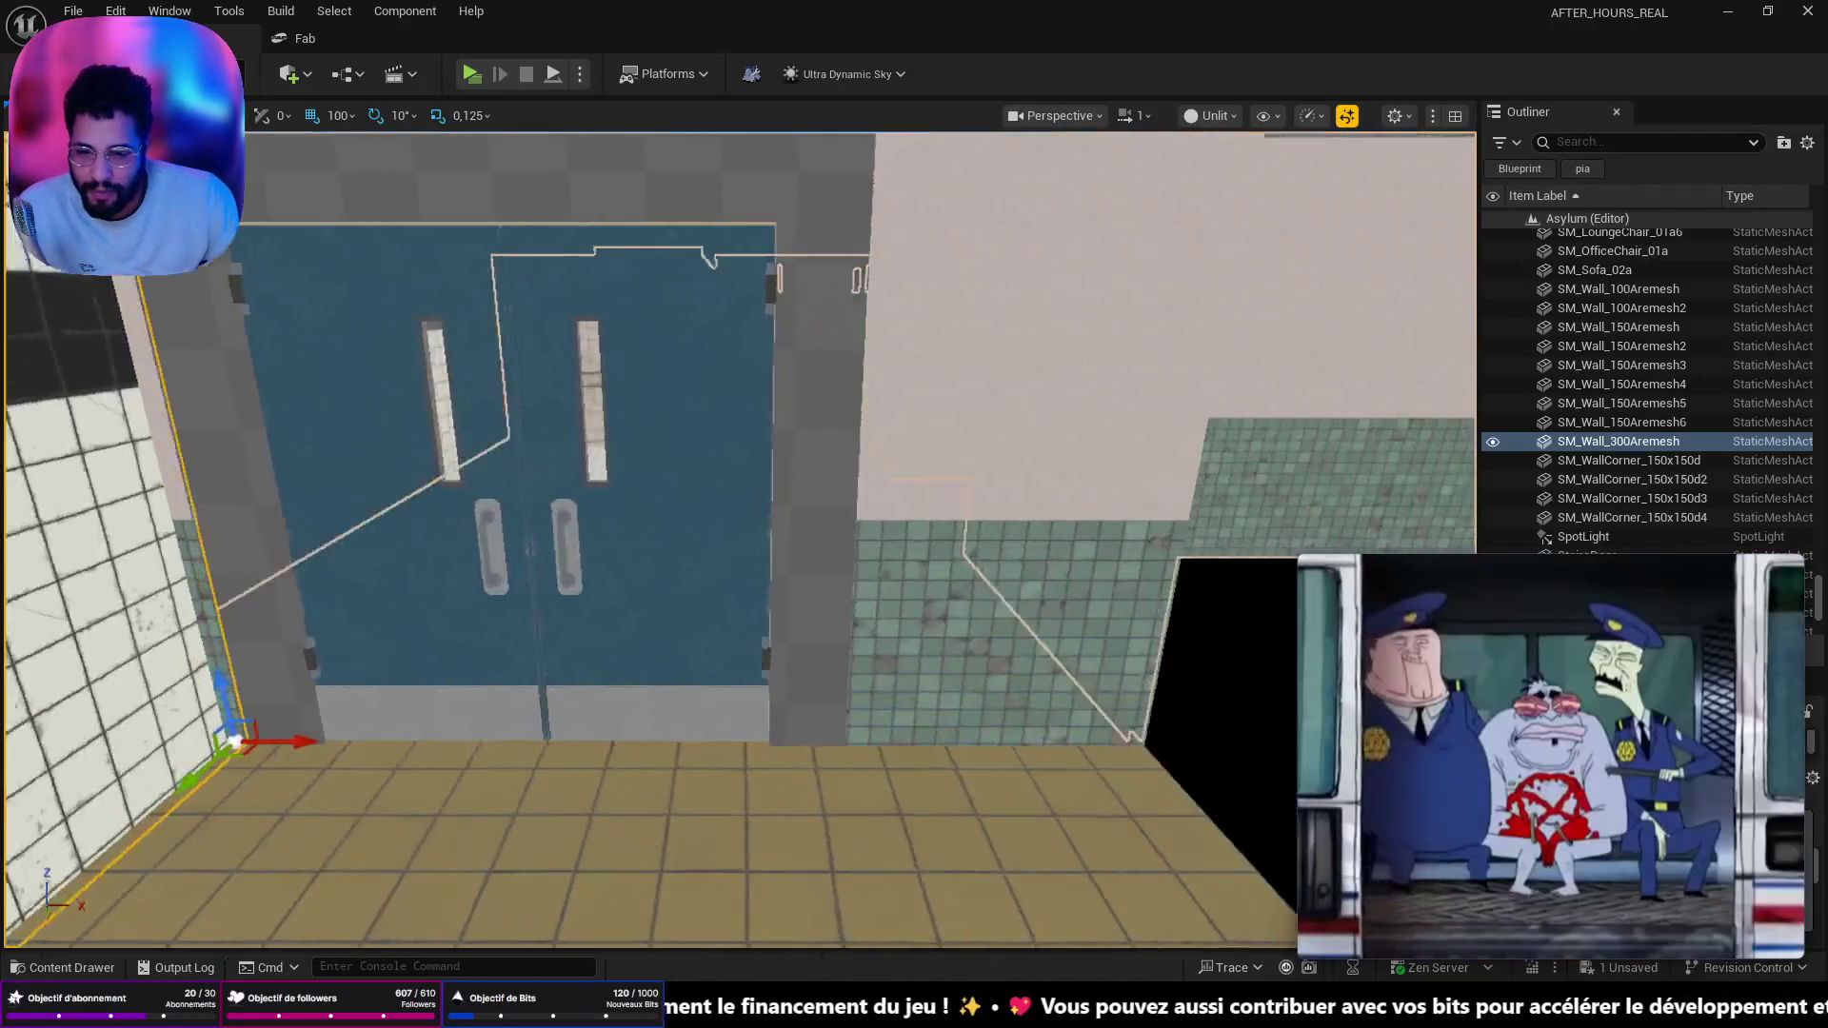
{"action": "scroll", "coordinate": [654, 663], "scroll_direction": "down", "scroll_amount": 4}
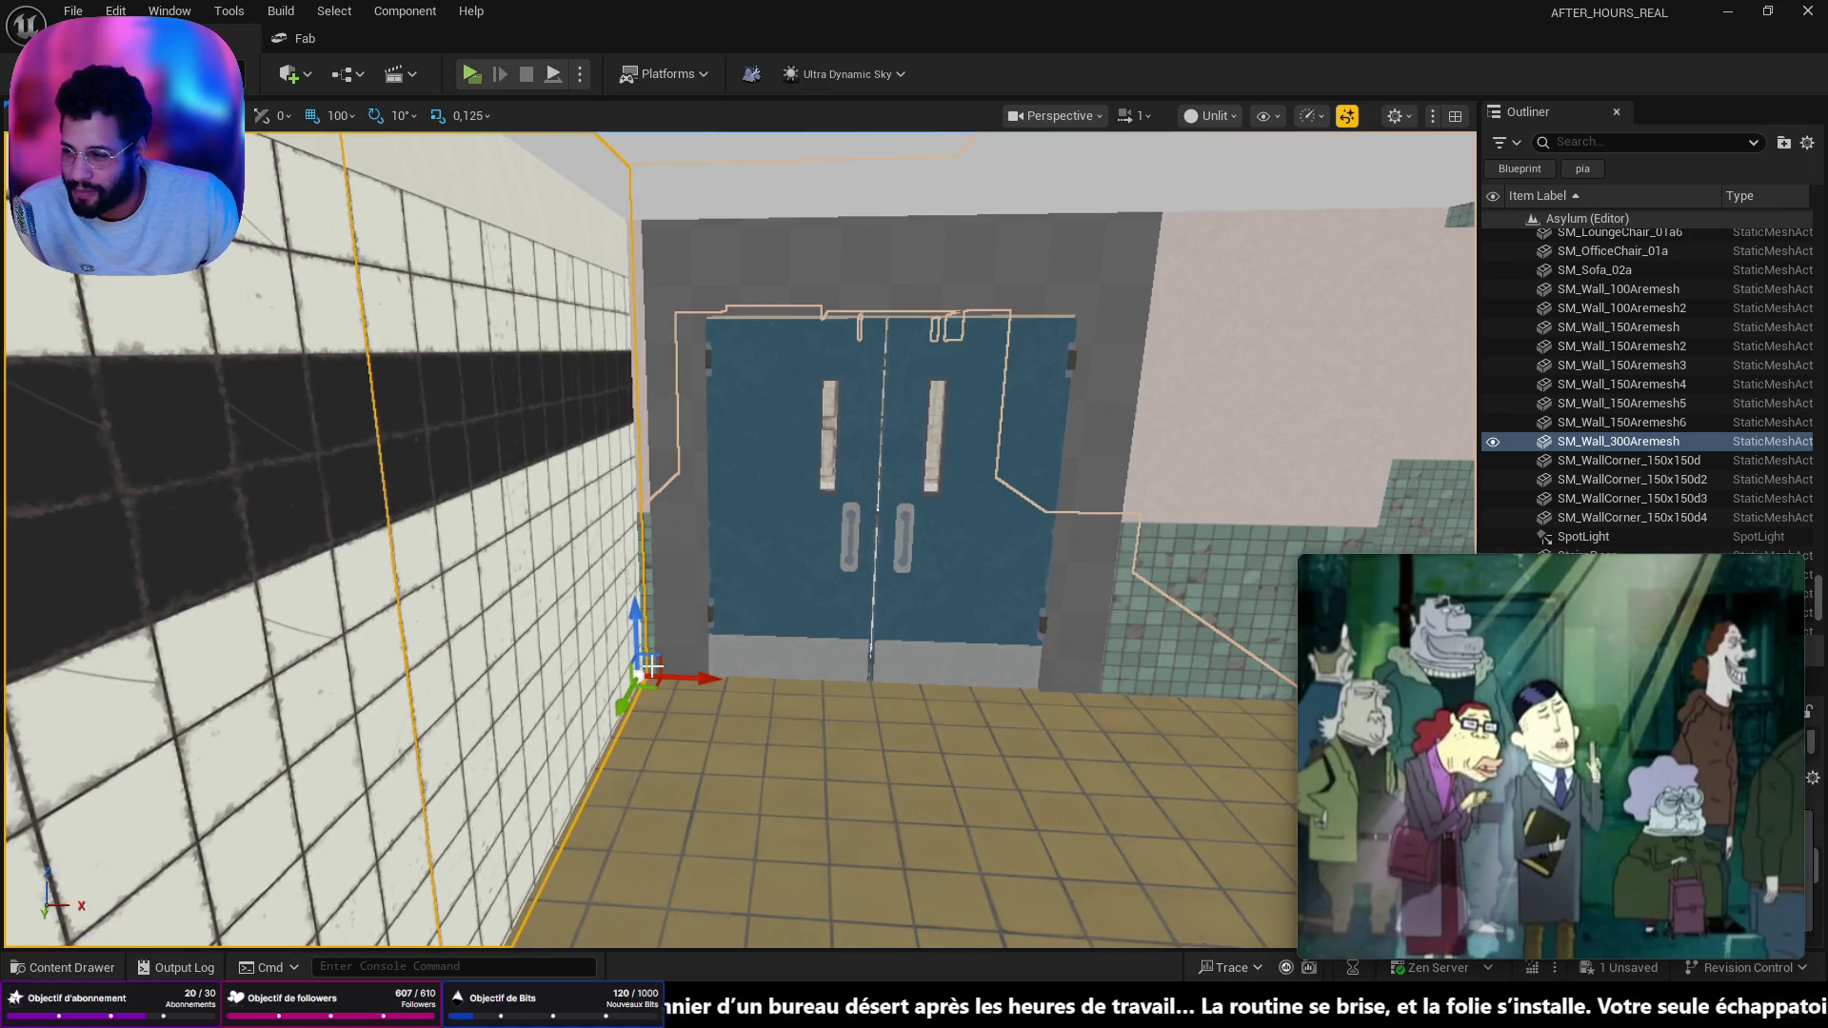
{"action": "left_click_drag", "start_coordinate": [704, 673], "coordinate": [567, 664]}
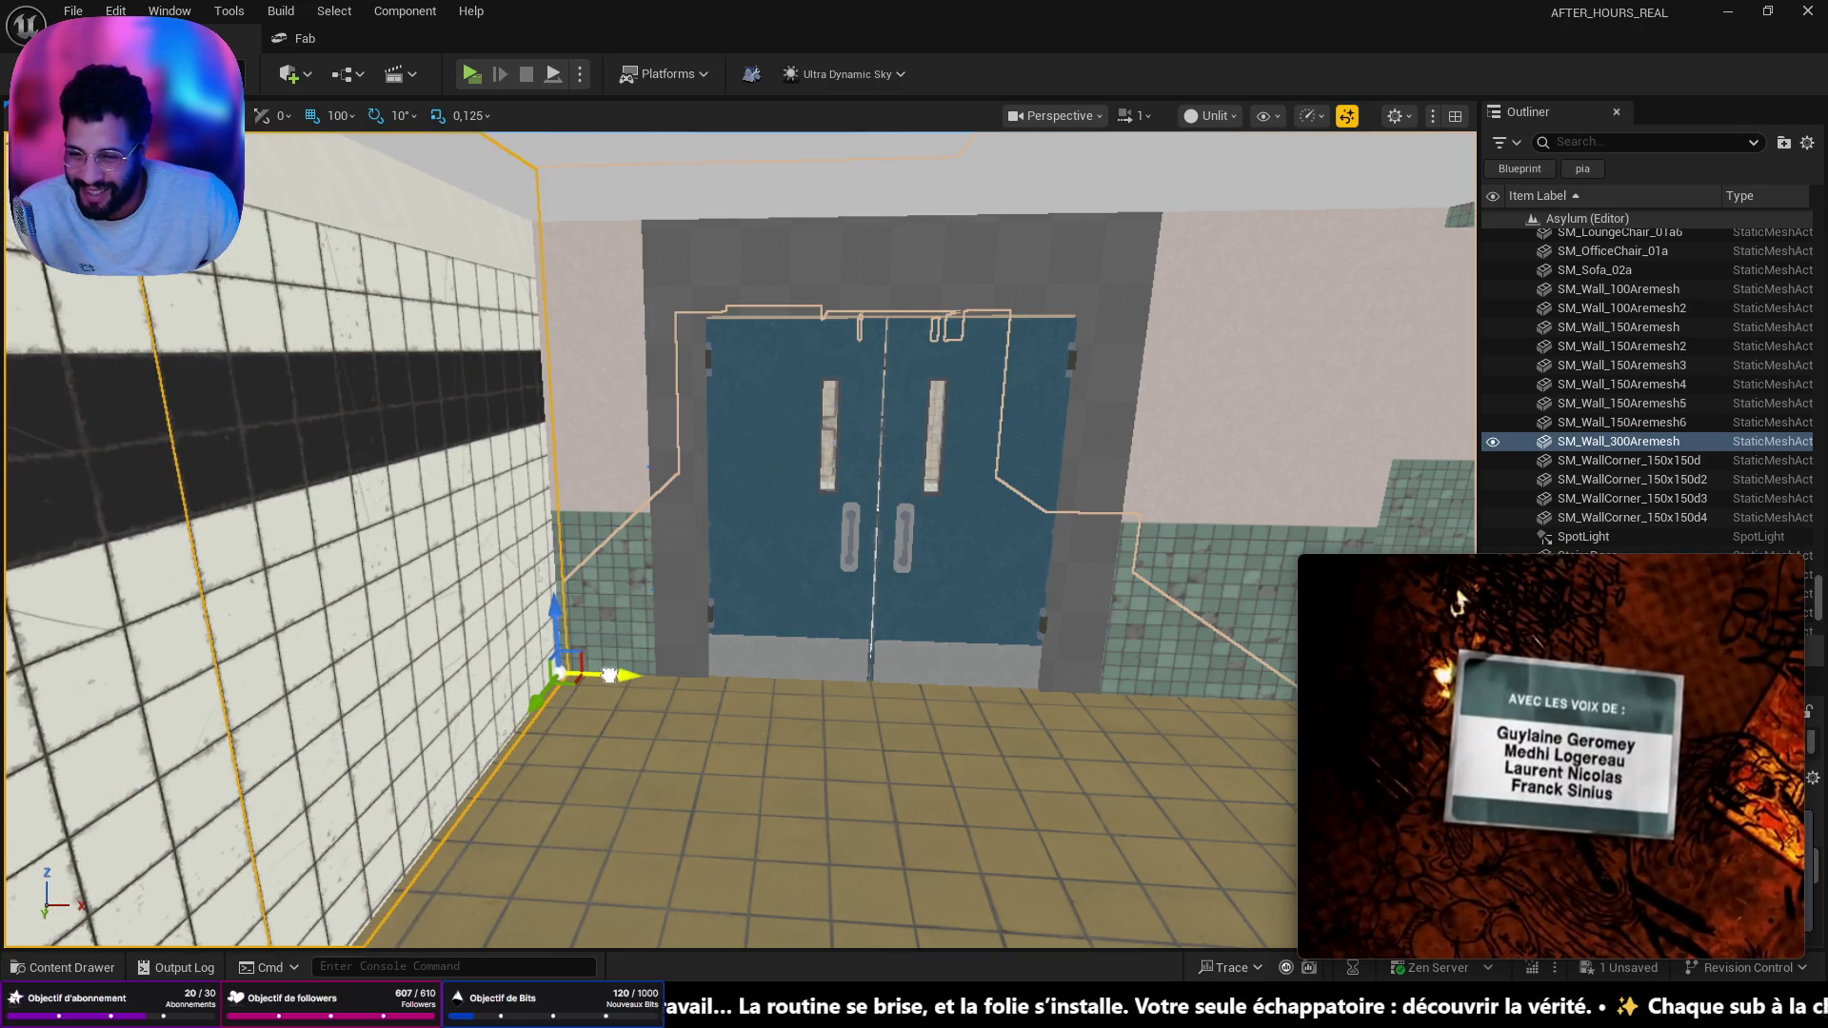
- Fly the view over the white-tiled room toward the teal tiled wall and opening
{"action": "key", "text": "a"}
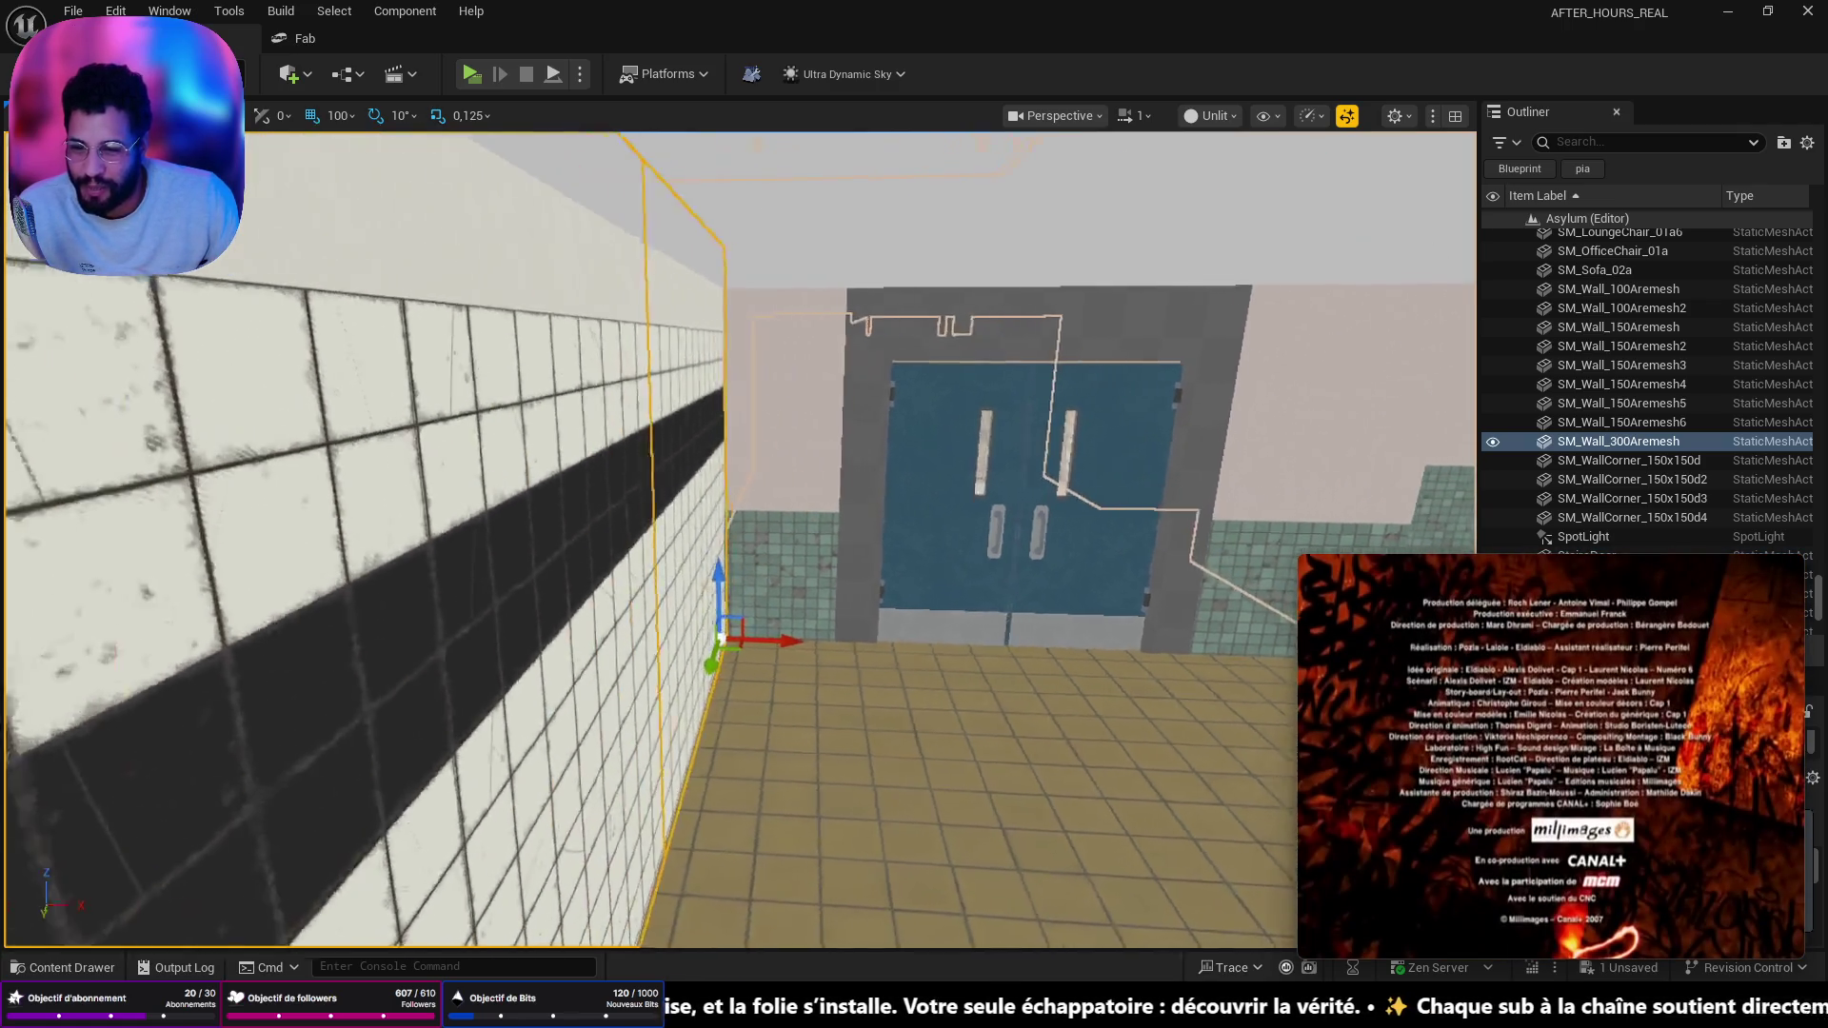
{"action": "key", "text": "d"}
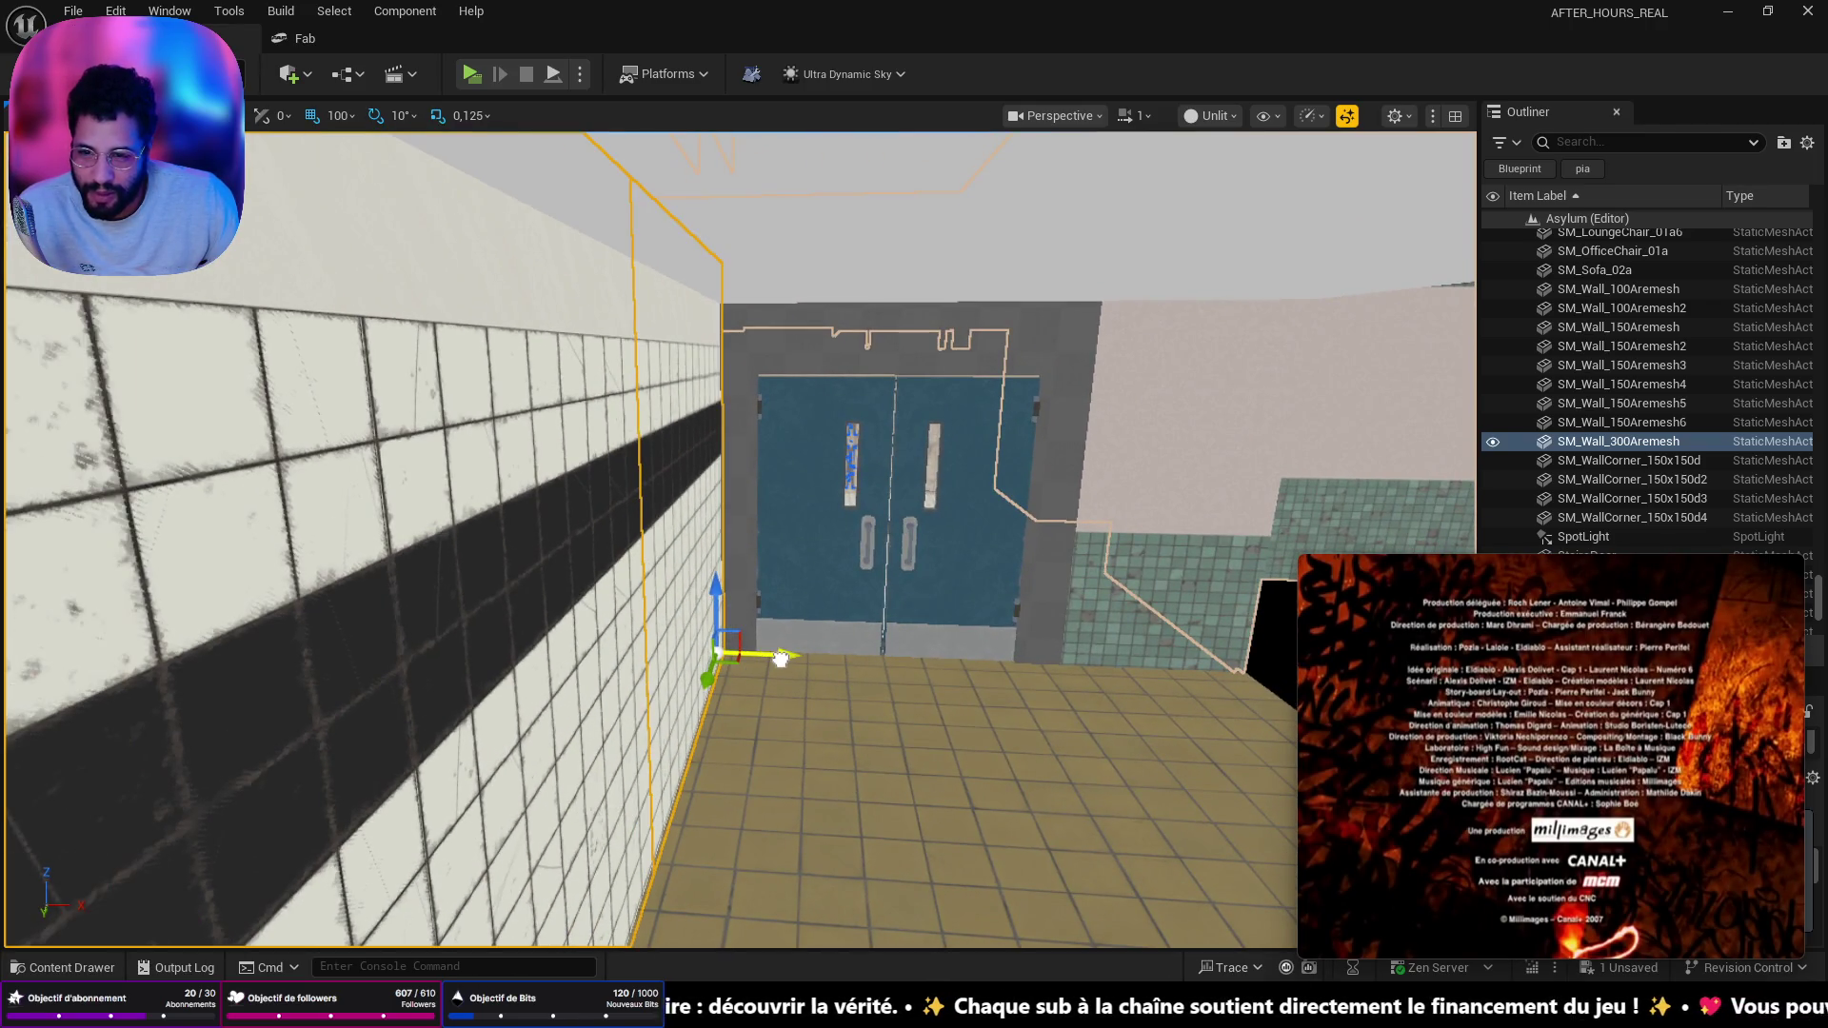
{"action": "key", "text": "d"}
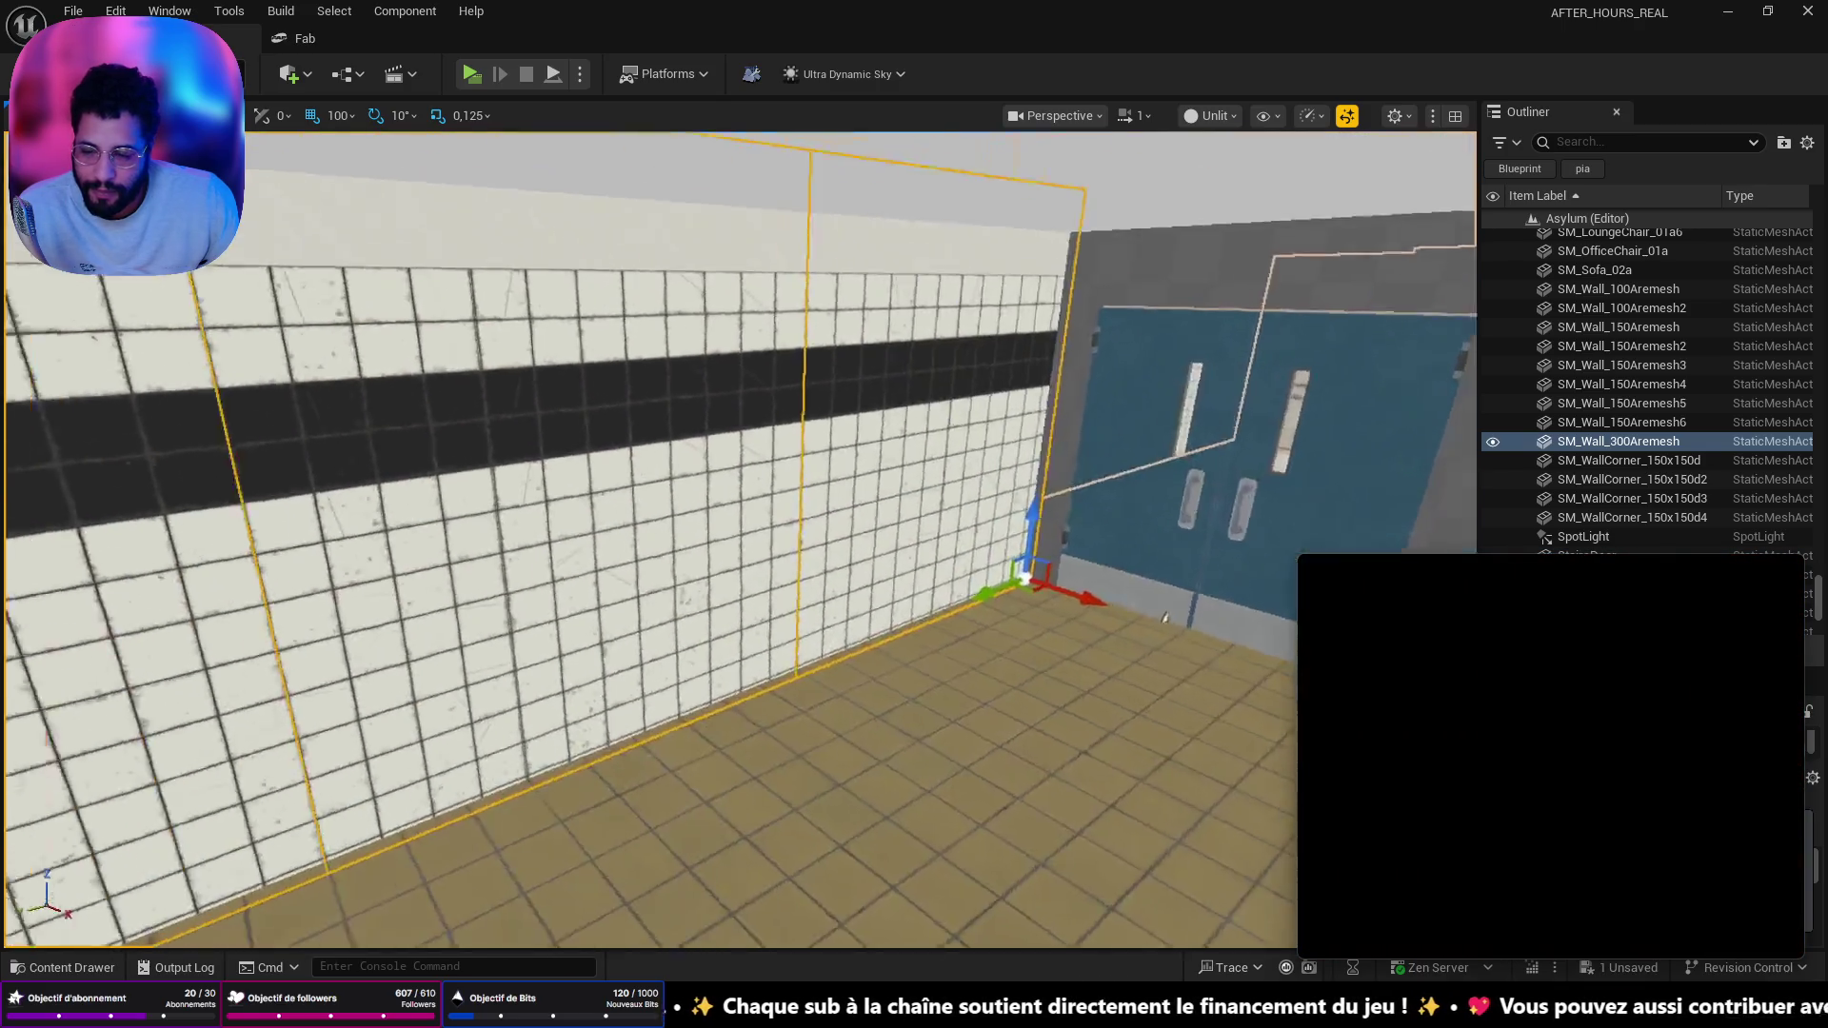
{"action": "key", "text": "s"}
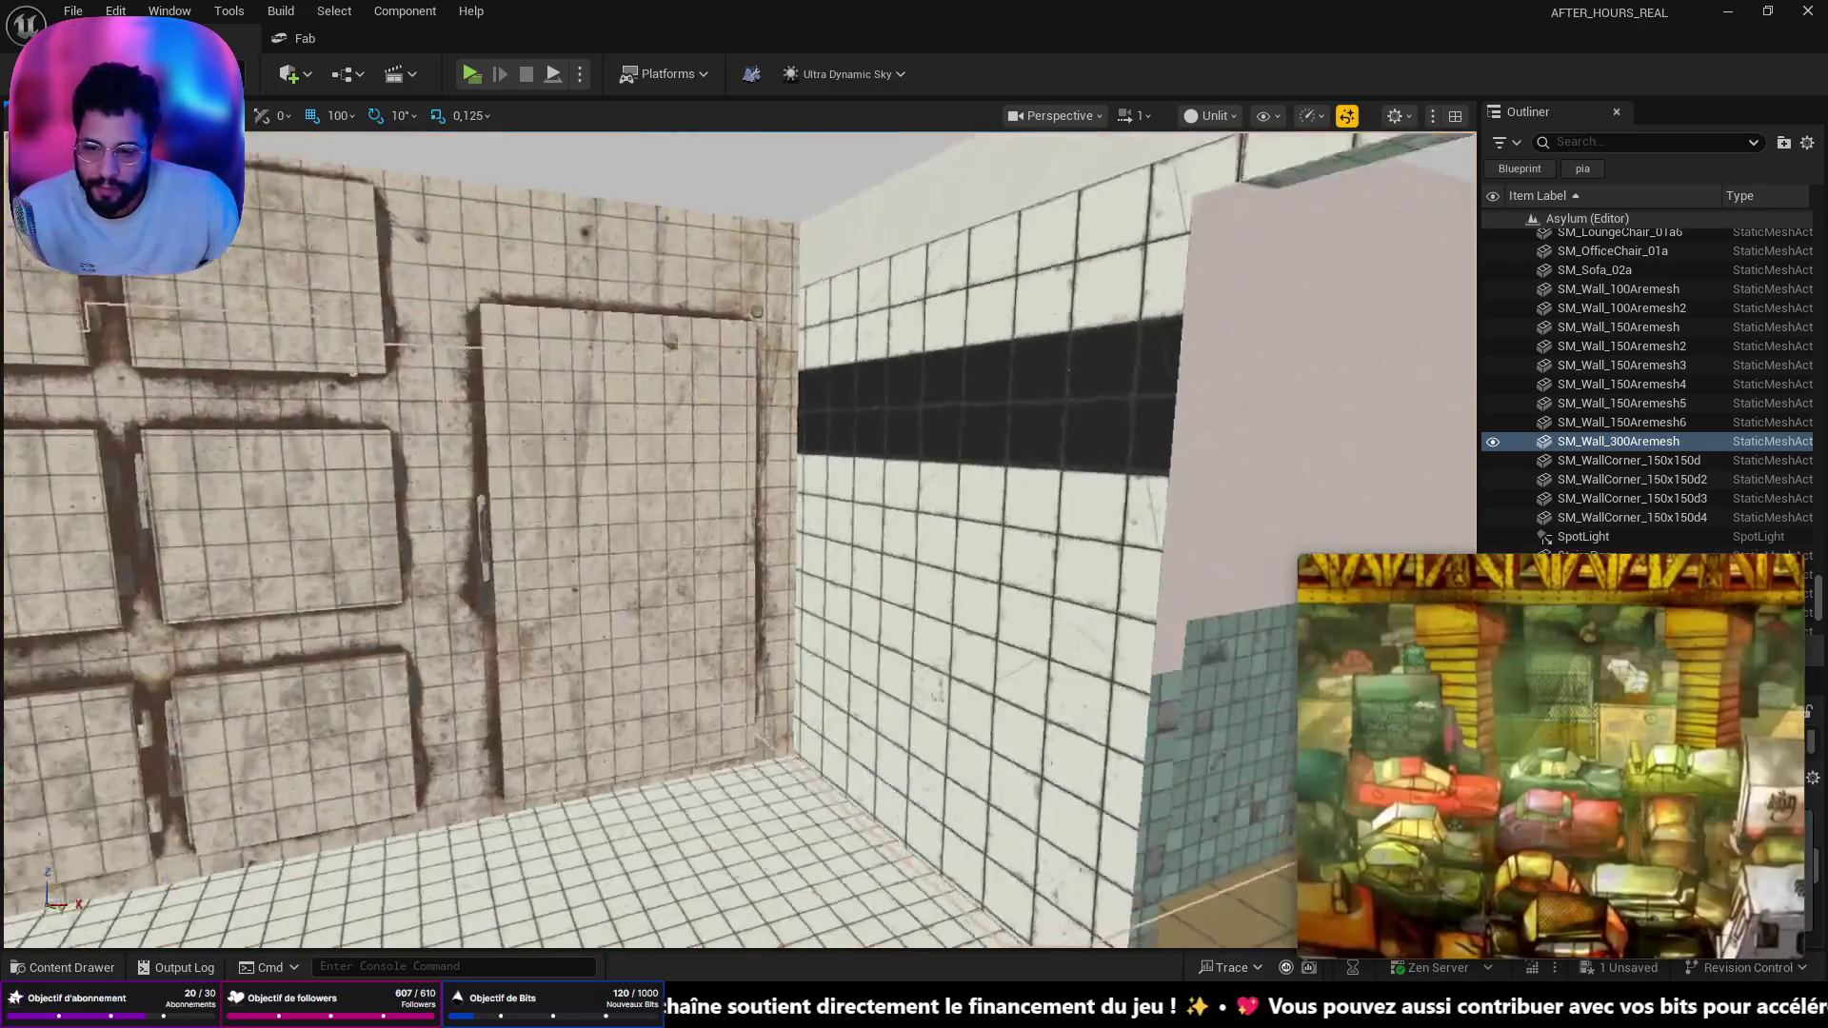
{"action": "key", "text": "w"}
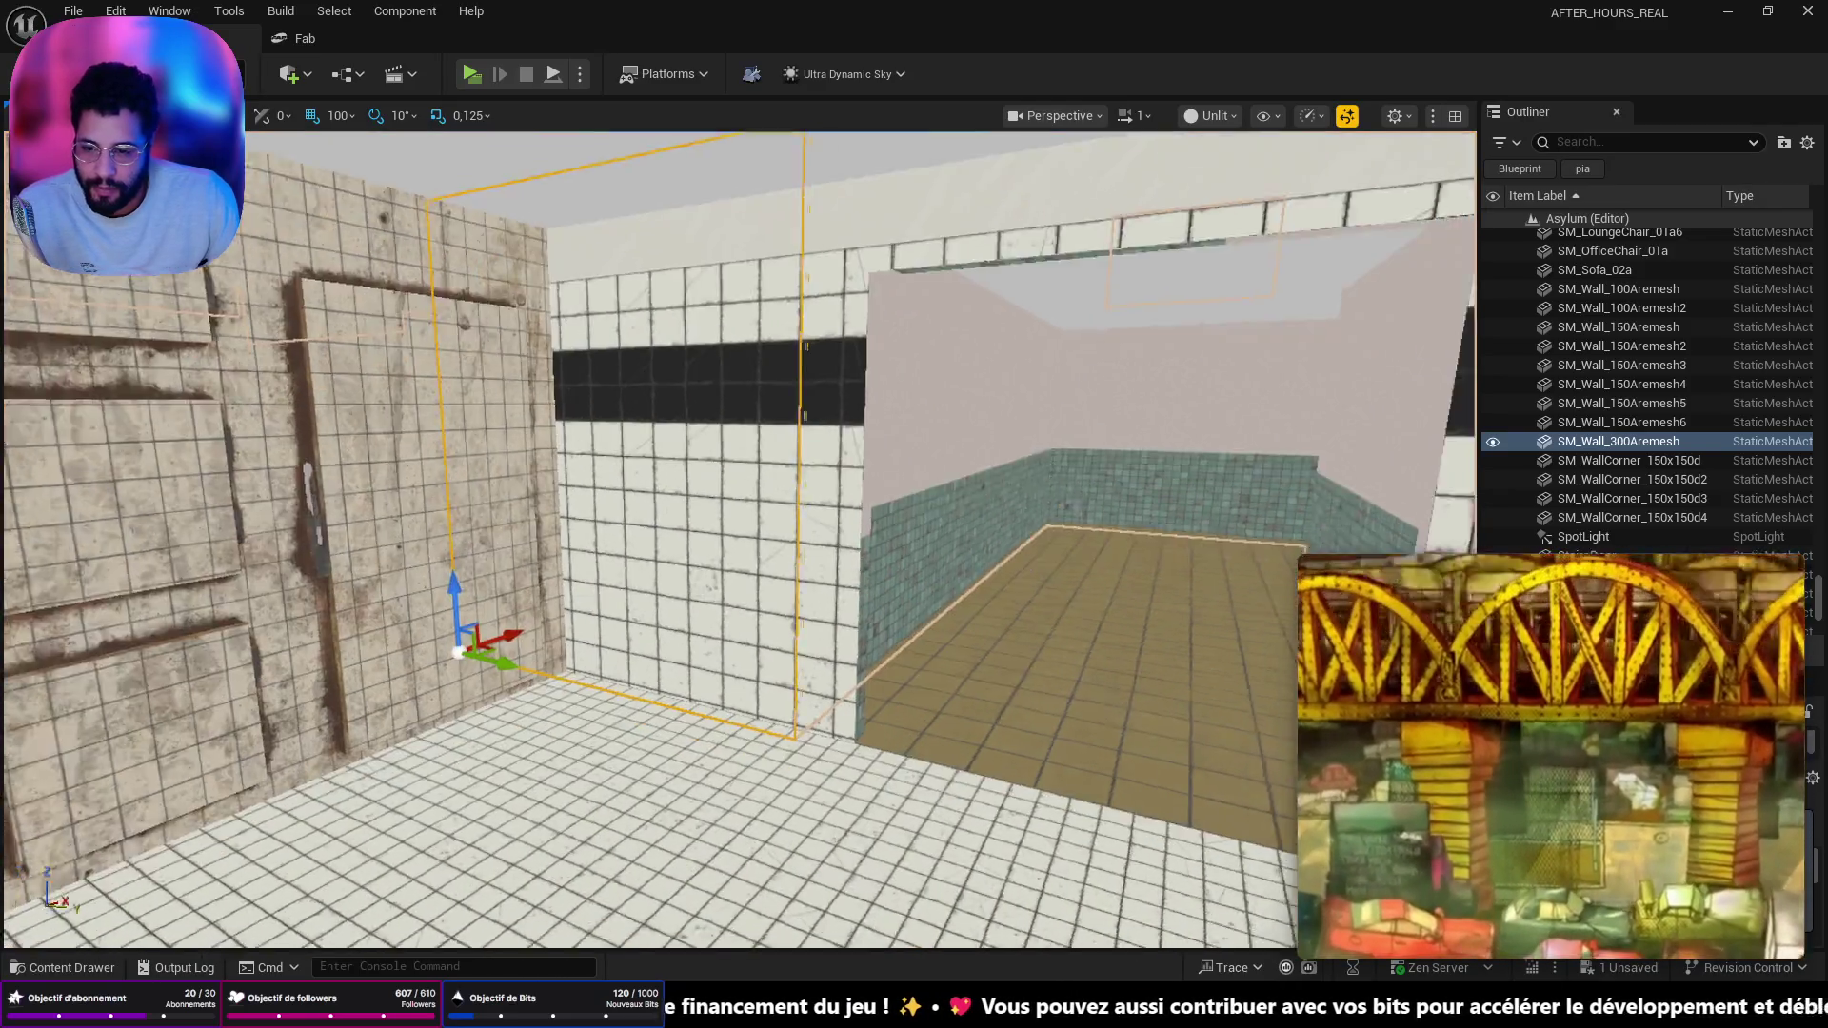
{"action": "key", "text": "w"}
- Undo an accidental Morgue wall selection and fly on to face the blue doors
{"action": "left_click", "coordinate": [337, 568]}
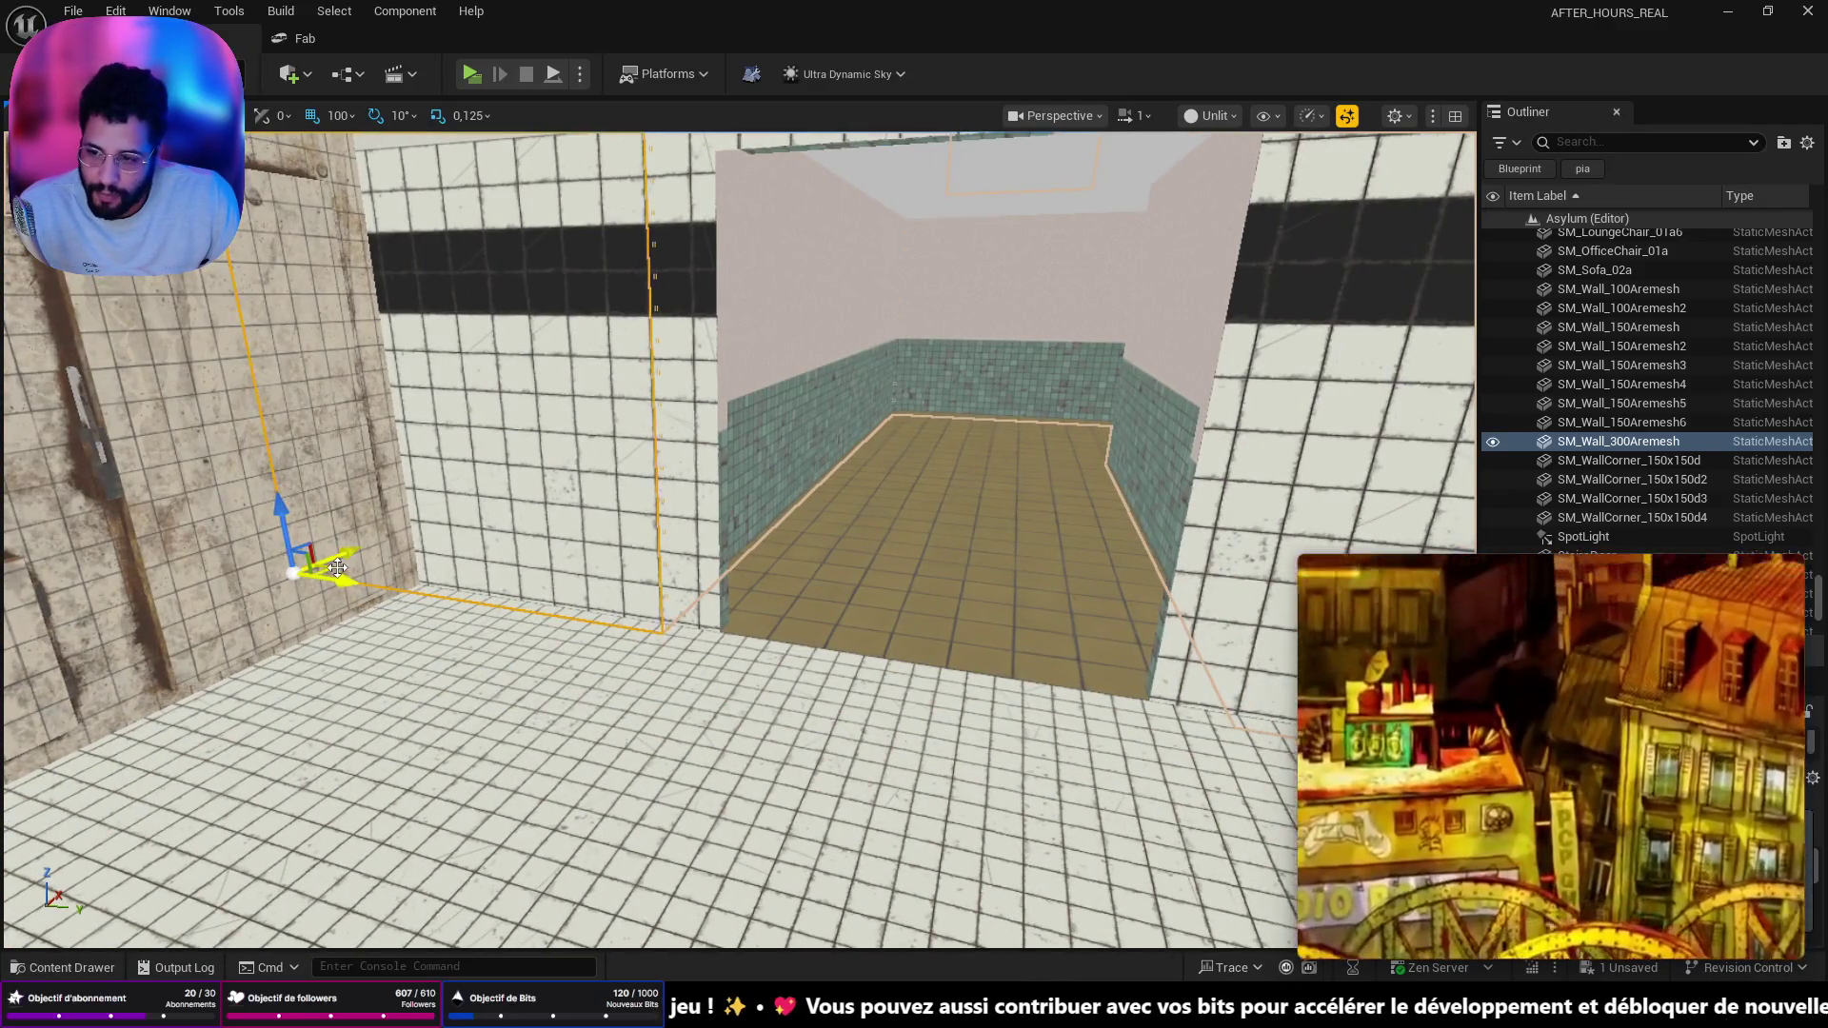
{"action": "key", "text": "ctrl+z"}
{"action": "key", "text": "w"}
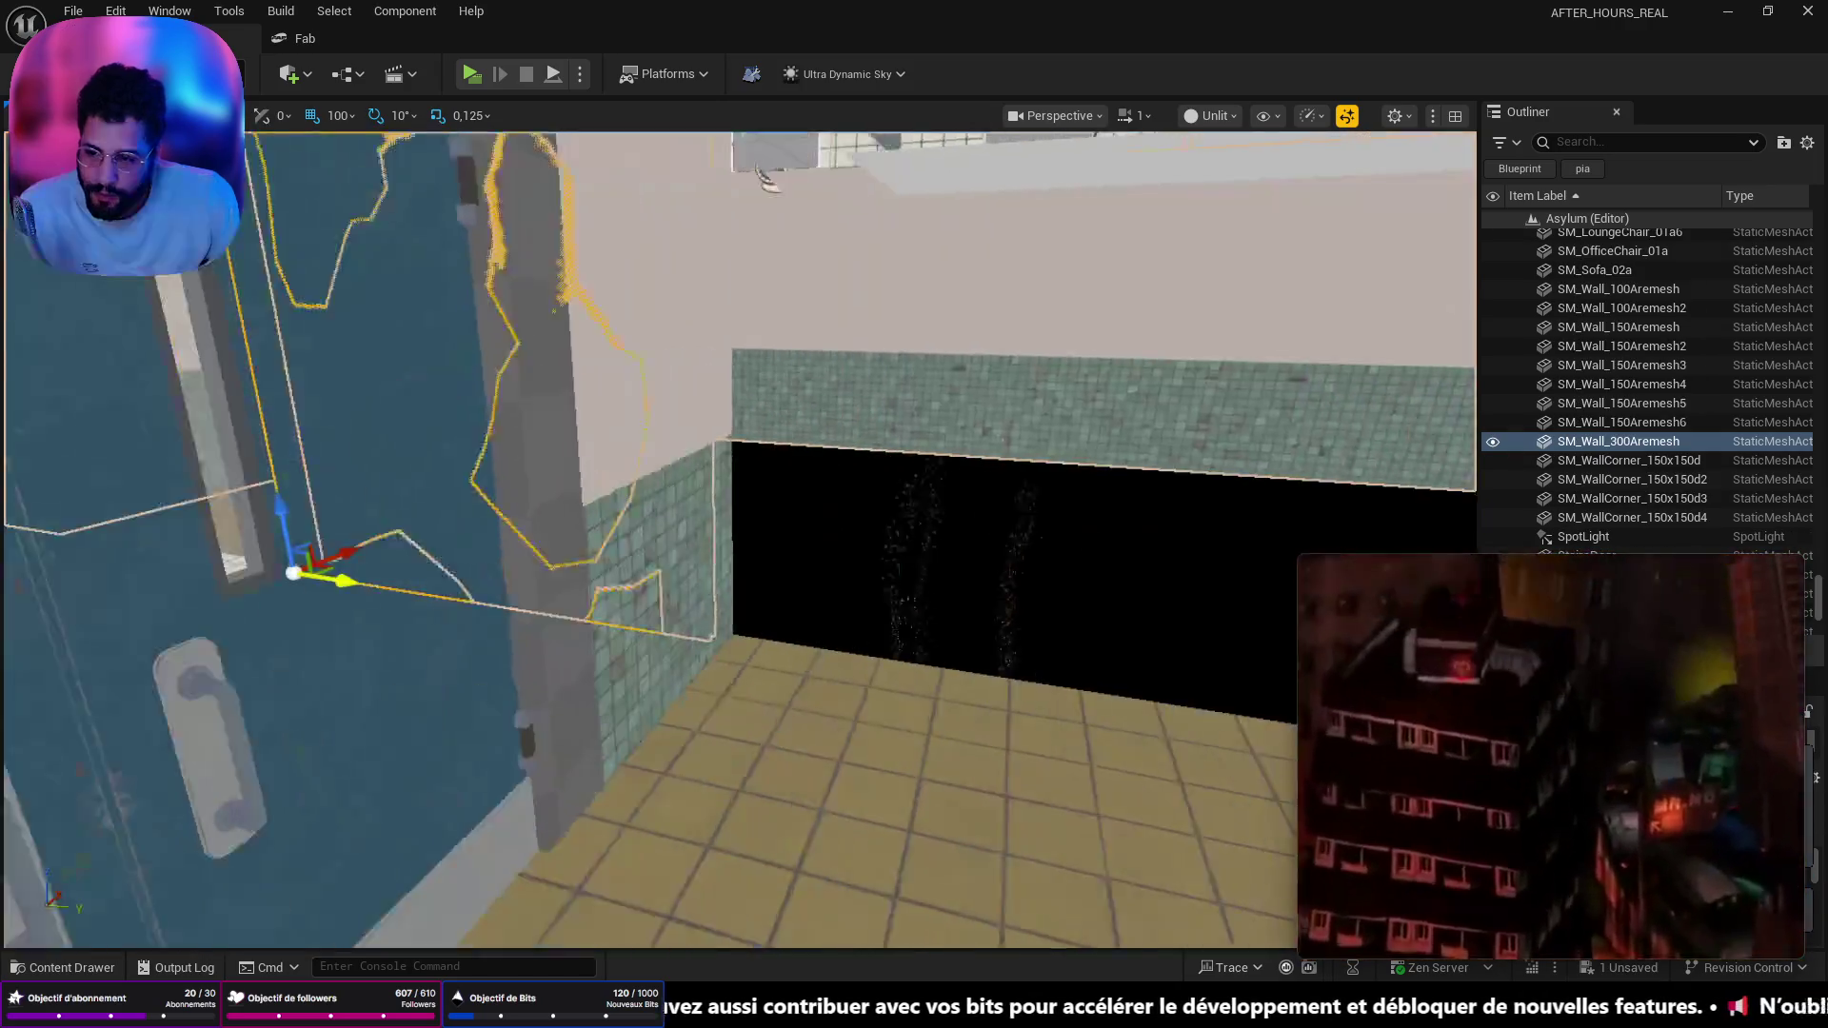
{"action": "key", "text": "d"}
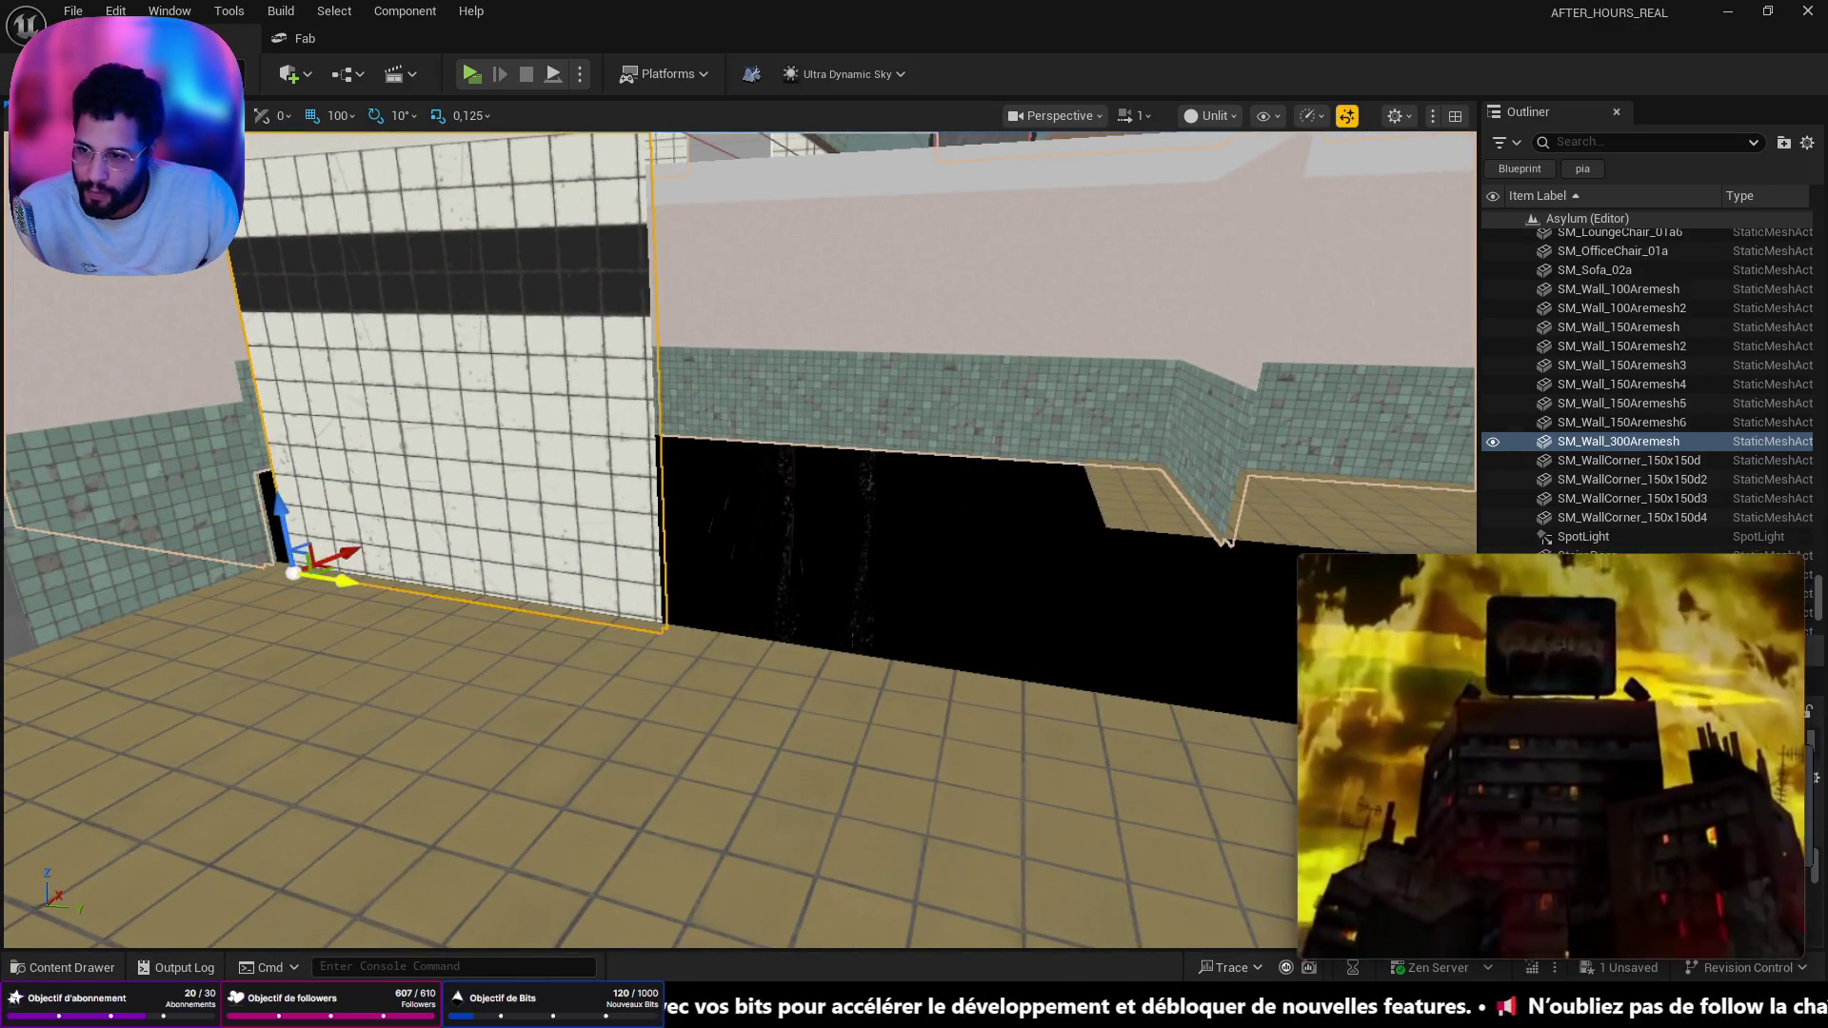
{"action": "key", "text": "w"}
{"action": "mouse_move", "coordinate": [1476, 889]}
{"action": "key", "text": "w"}
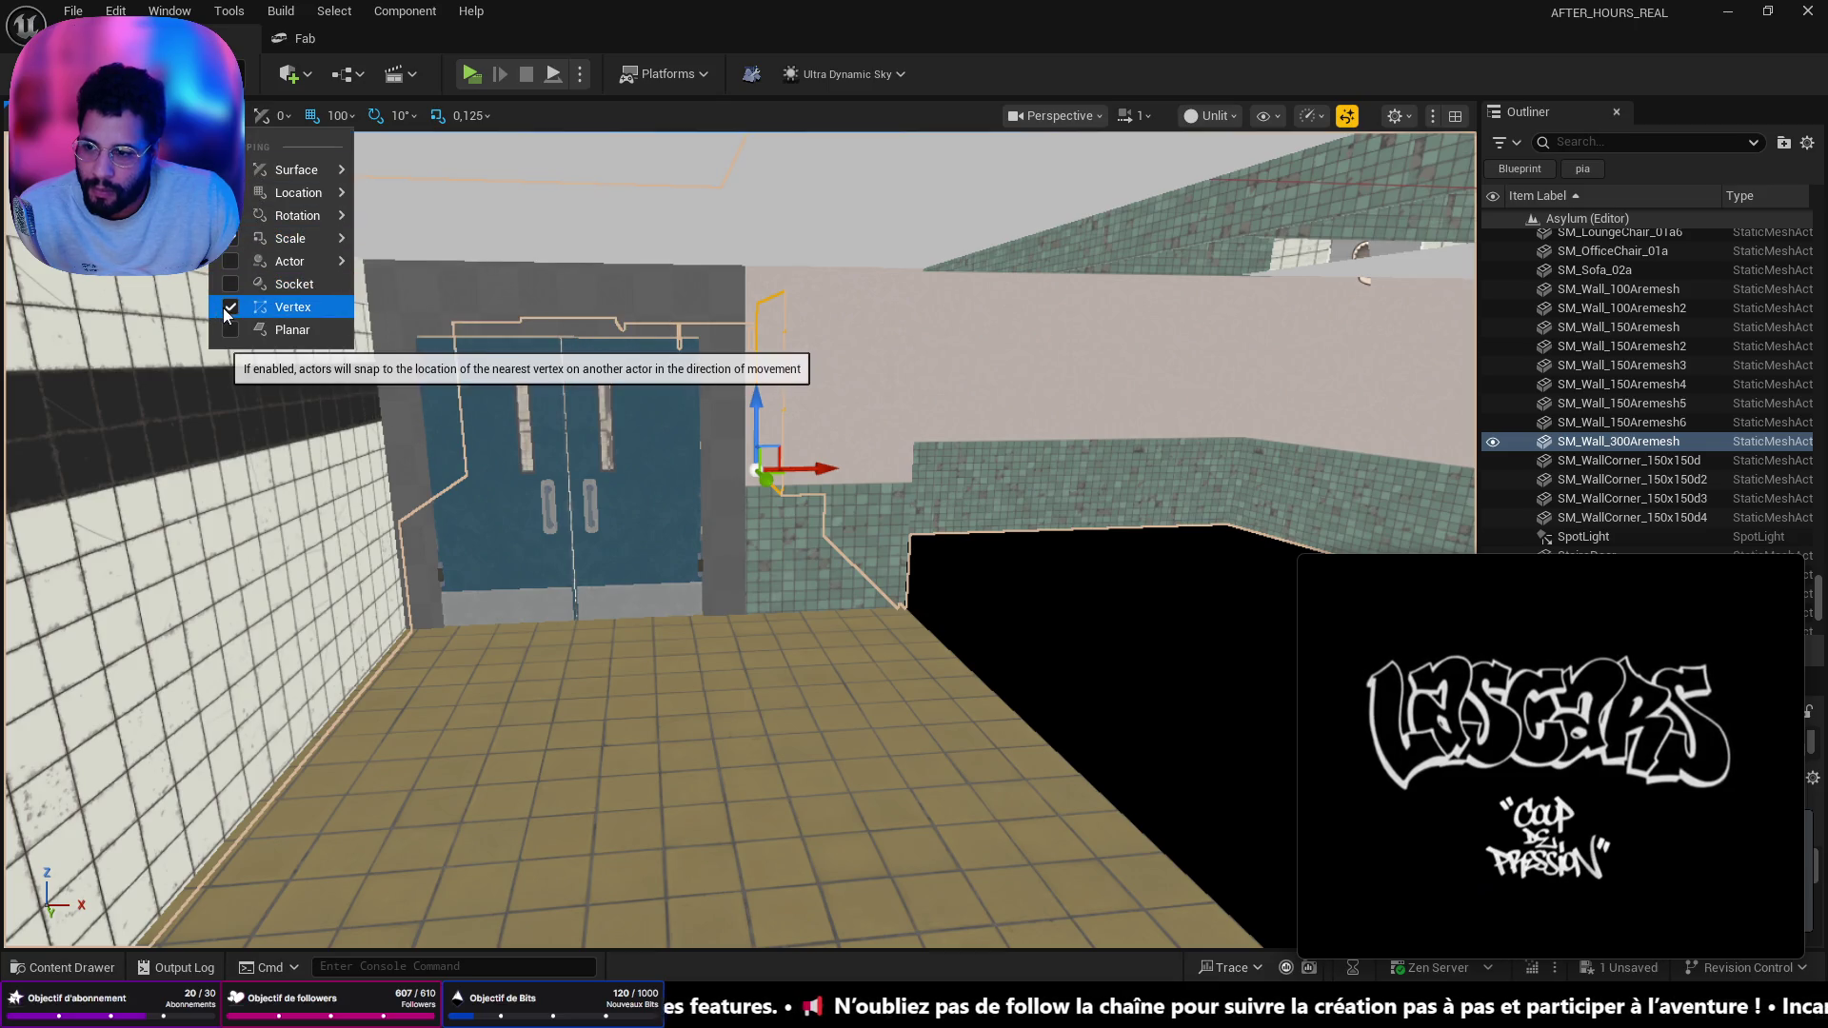
- Frame the tiled wall, slide it beside the blue double doors, and enable vertex snapping
{"action": "left_click_drag", "start_coordinate": [390, 466], "coordinate": [760, 647]}
{"action": "key", "text": "f"}
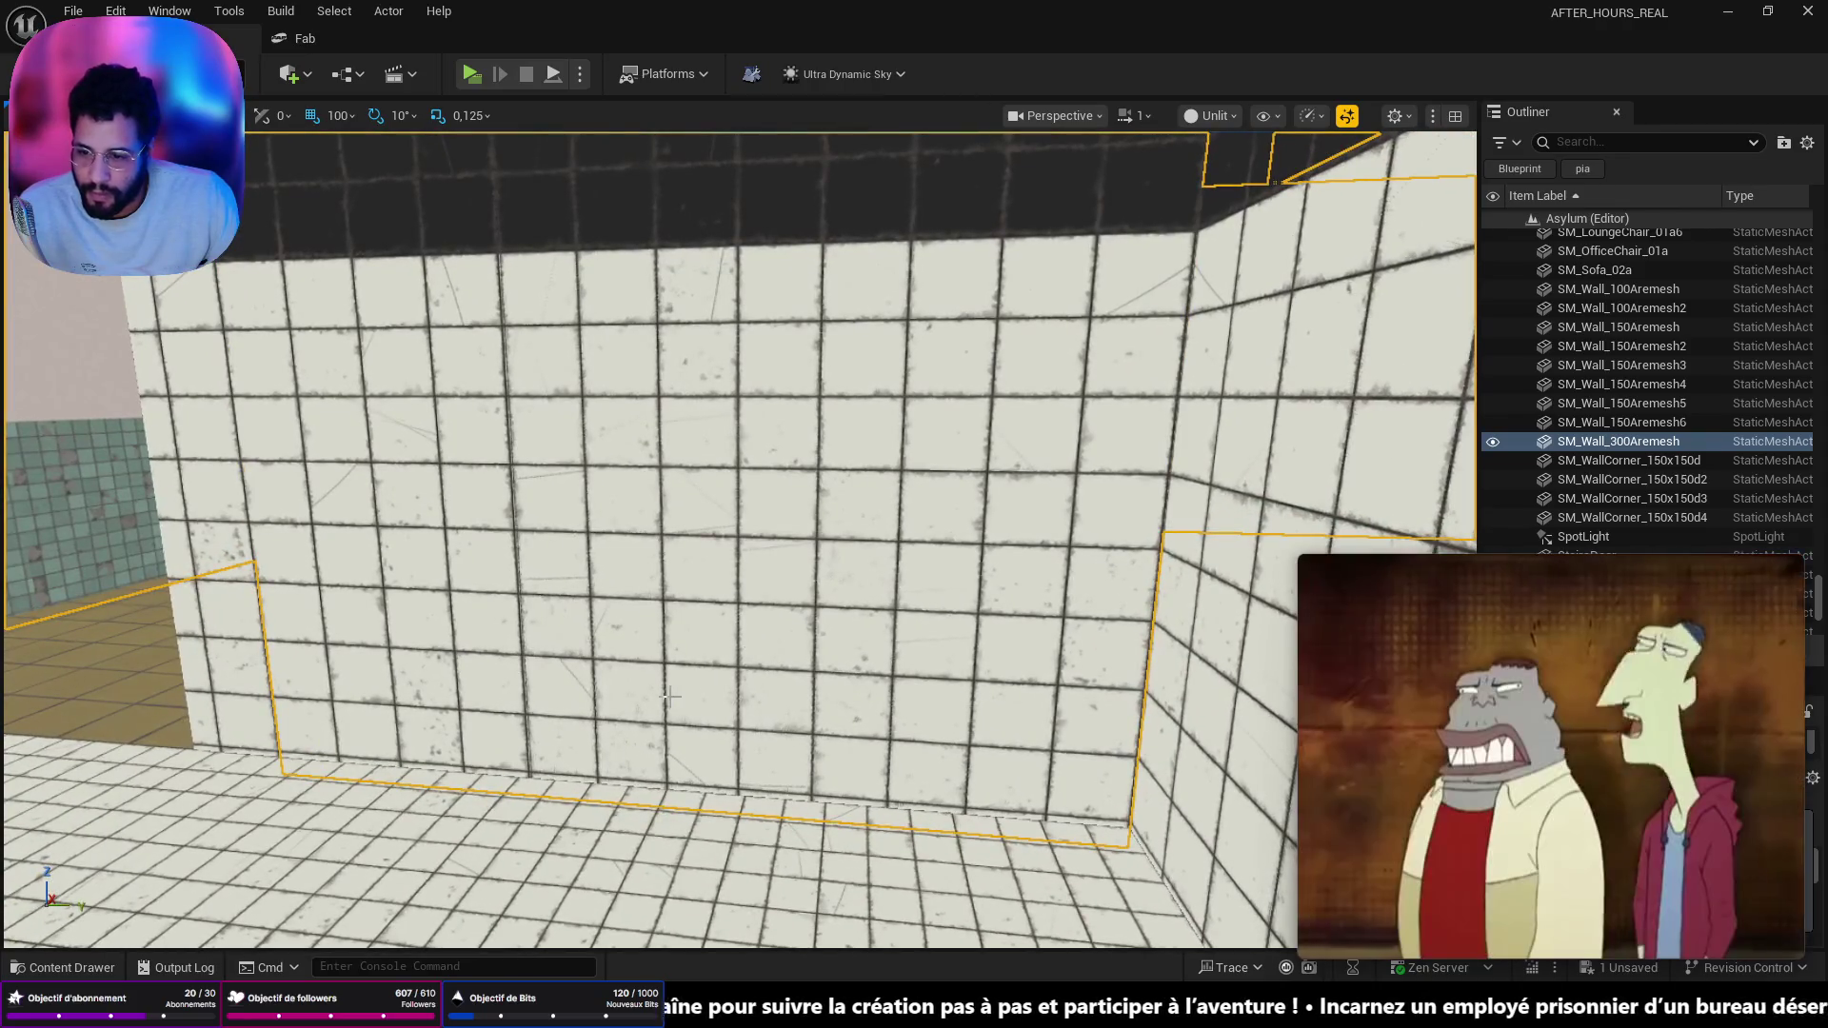
{"action": "left_click_drag", "start_coordinate": [357, 779], "coordinate": [350, 780]}
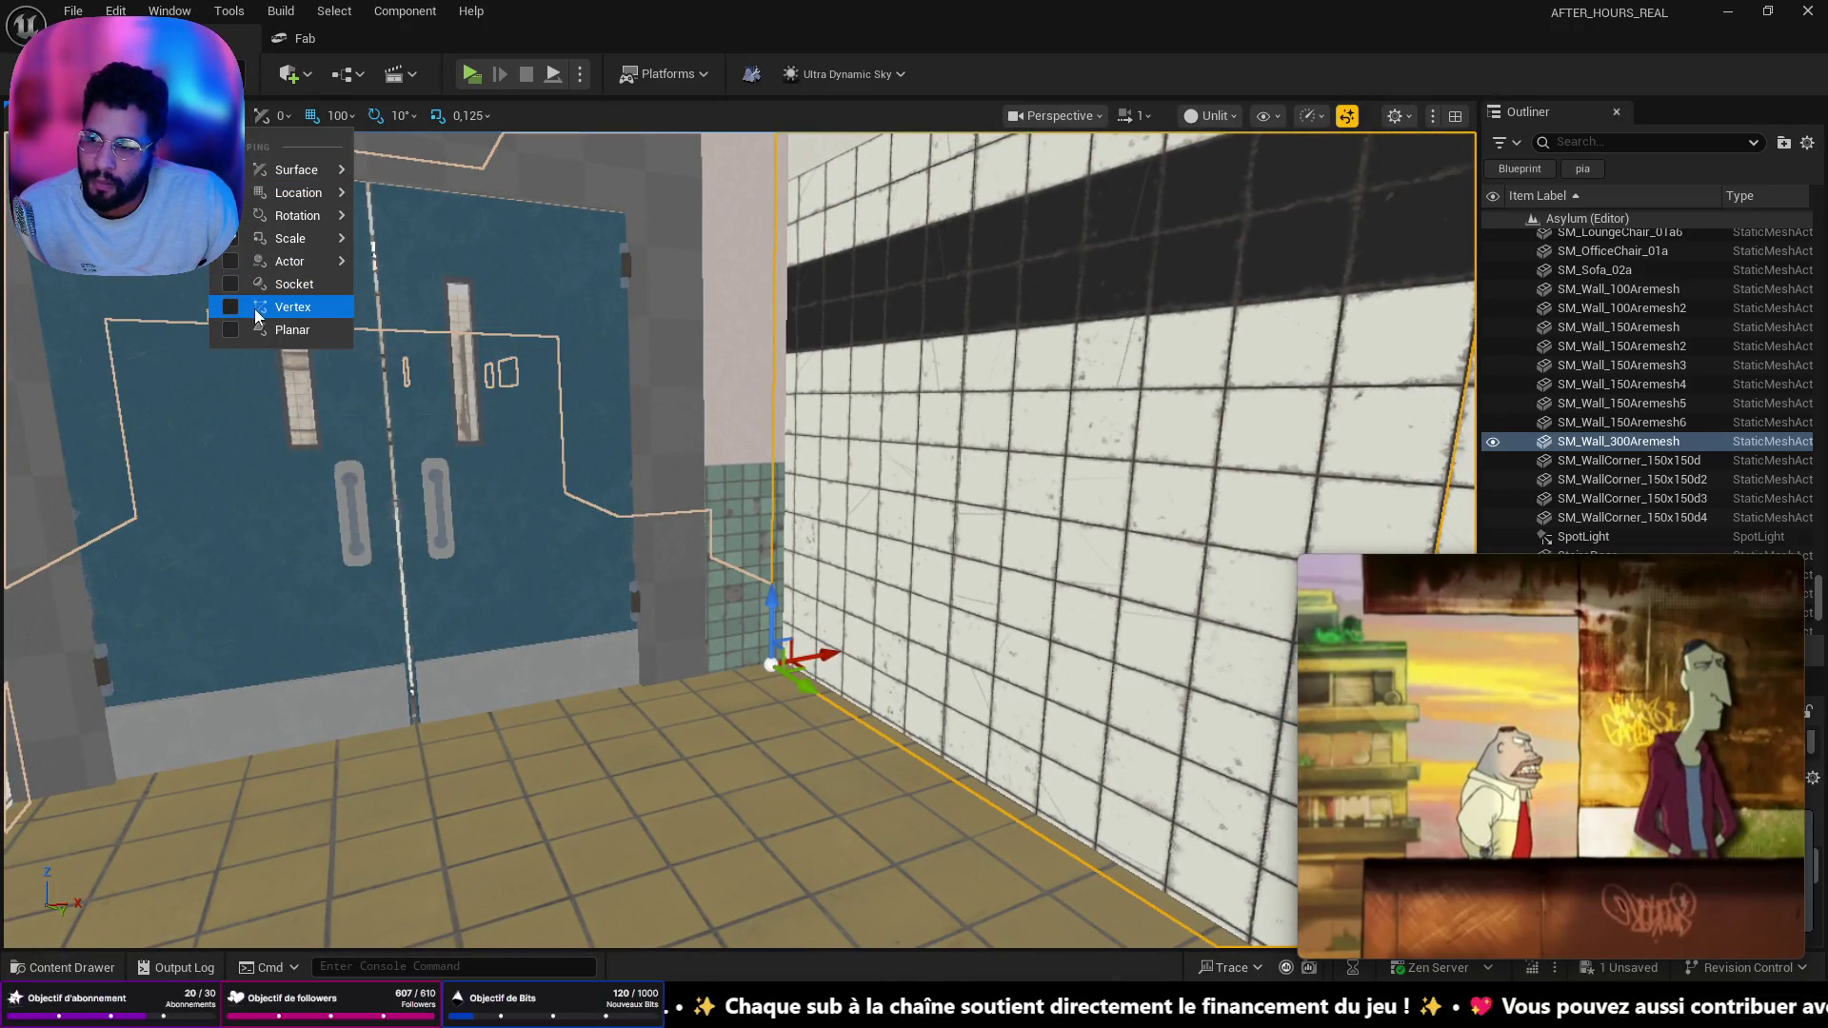
{"action": "left_click", "coordinate": [237, 303]}
- Snap the tiled wall against the door frame and orbit to inspect the corridor corner
{"action": "mouse_move", "coordinate": [838, 657]}
{"action": "left_mouse_down"}
{"action": "mouse_move", "coordinate": [692, 683]}
{"action": "mouse_move", "coordinate": [778, 668]}
{"action": "left_mouse_up"}
{"action": "left_click_drag", "start_coordinate": [527, 673], "coordinate": [526, 673]}
{"action": "left_click_drag", "start_coordinate": [666, 754], "coordinate": [665, 755]}
{"action": "left_click_drag", "start_coordinate": [744, 628], "coordinate": [743, 628]}
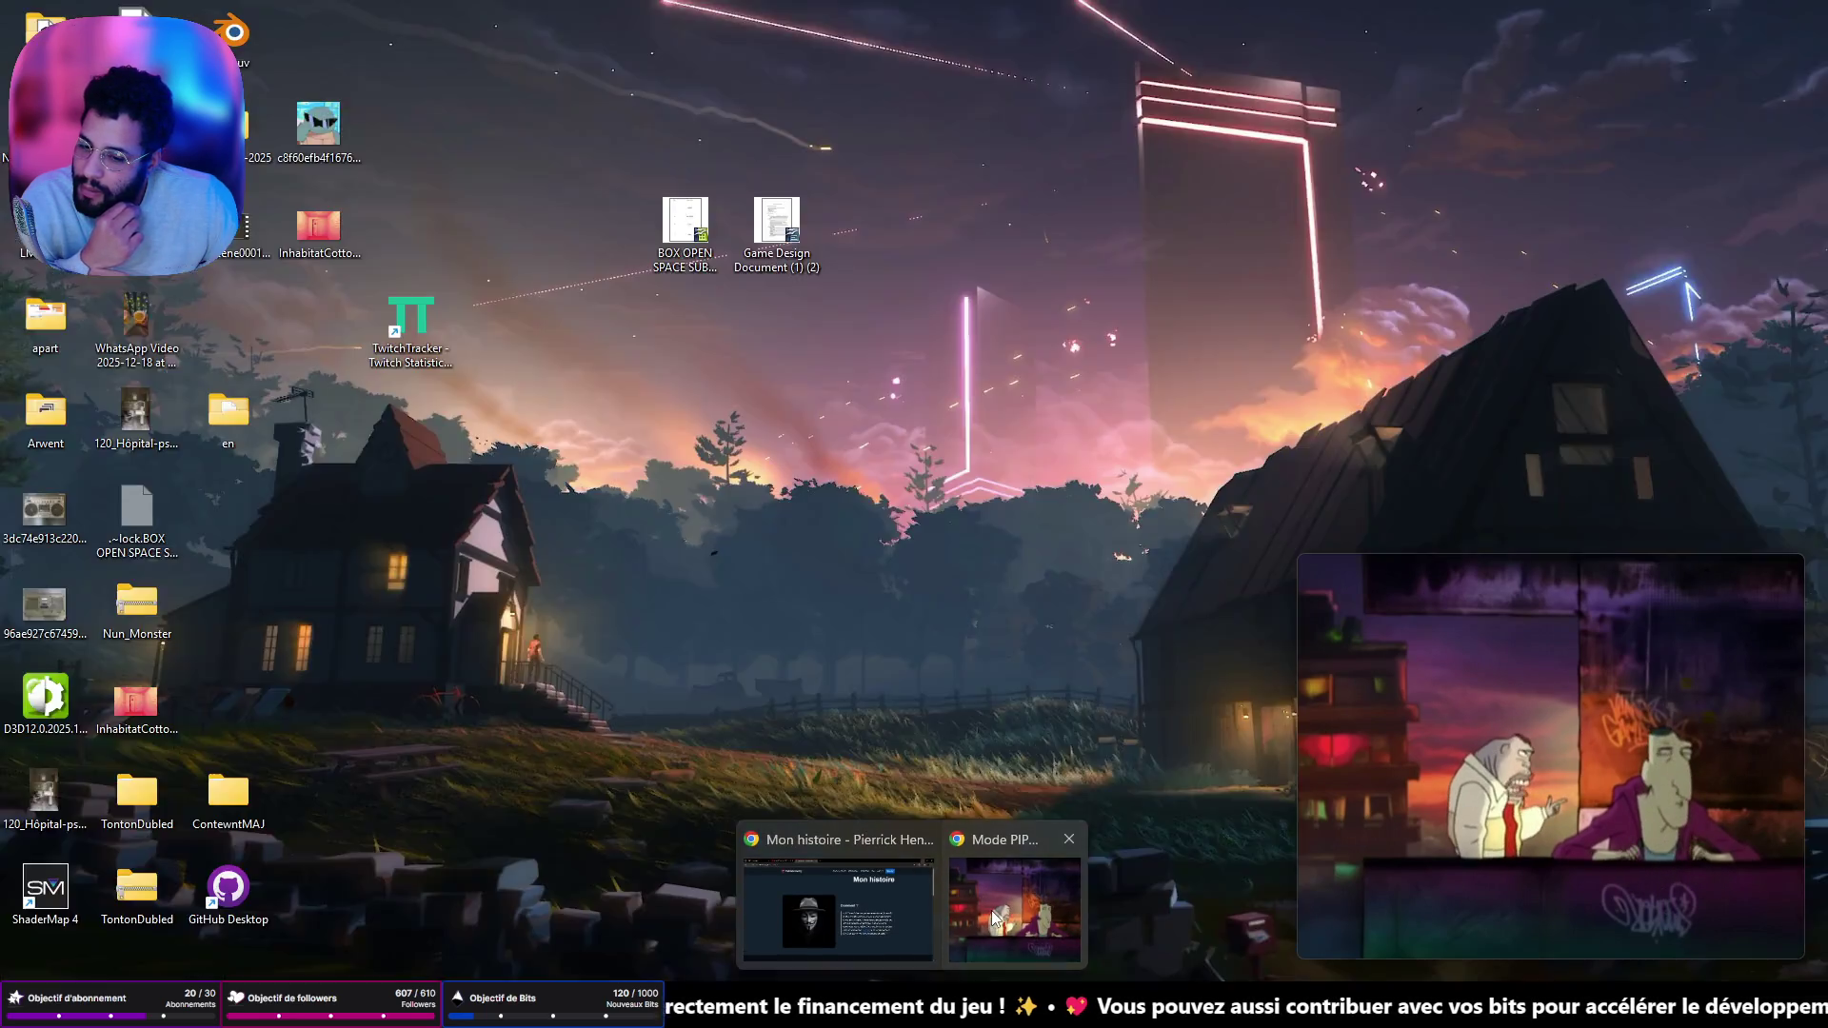
{"action": "left_click", "coordinate": [1056, 928]}
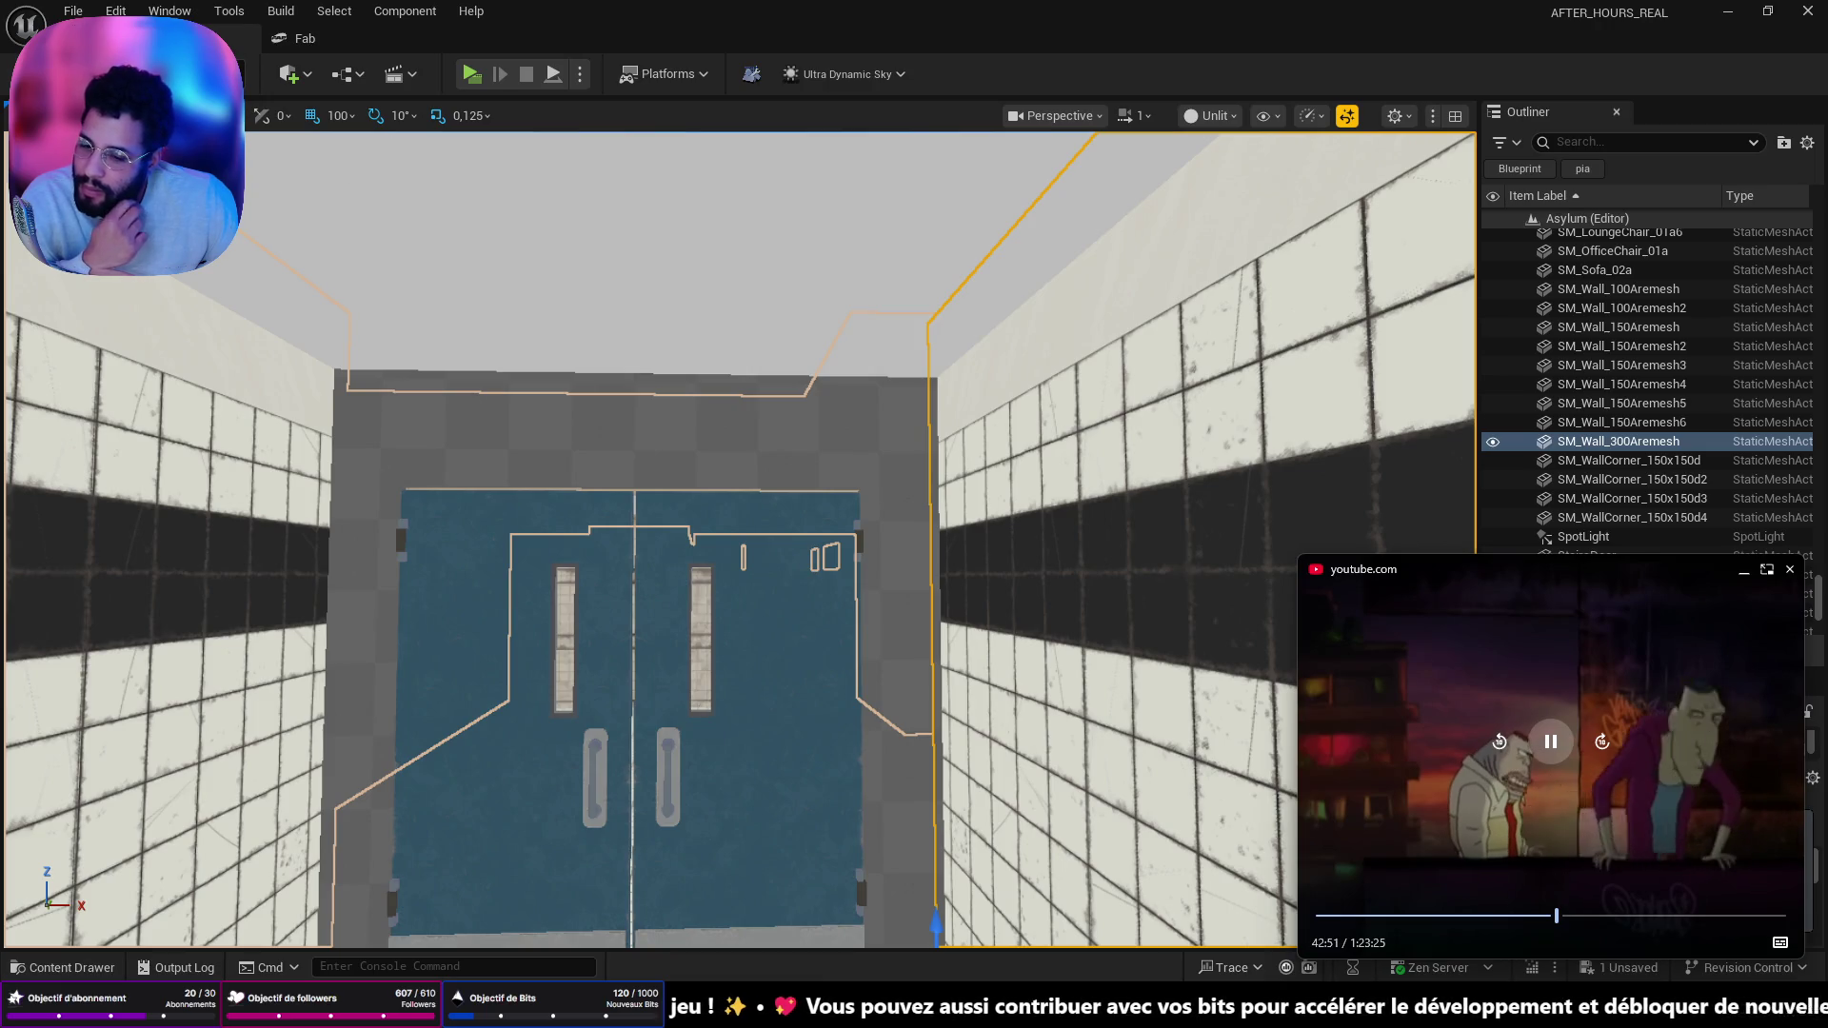
- Open a new blank Chrome tab beside Mon histoire, then return to Unreal and Discord
{"action": "mouse_move", "coordinate": [909, 1009]}
{"action": "left_click", "coordinate": [905, 921]}
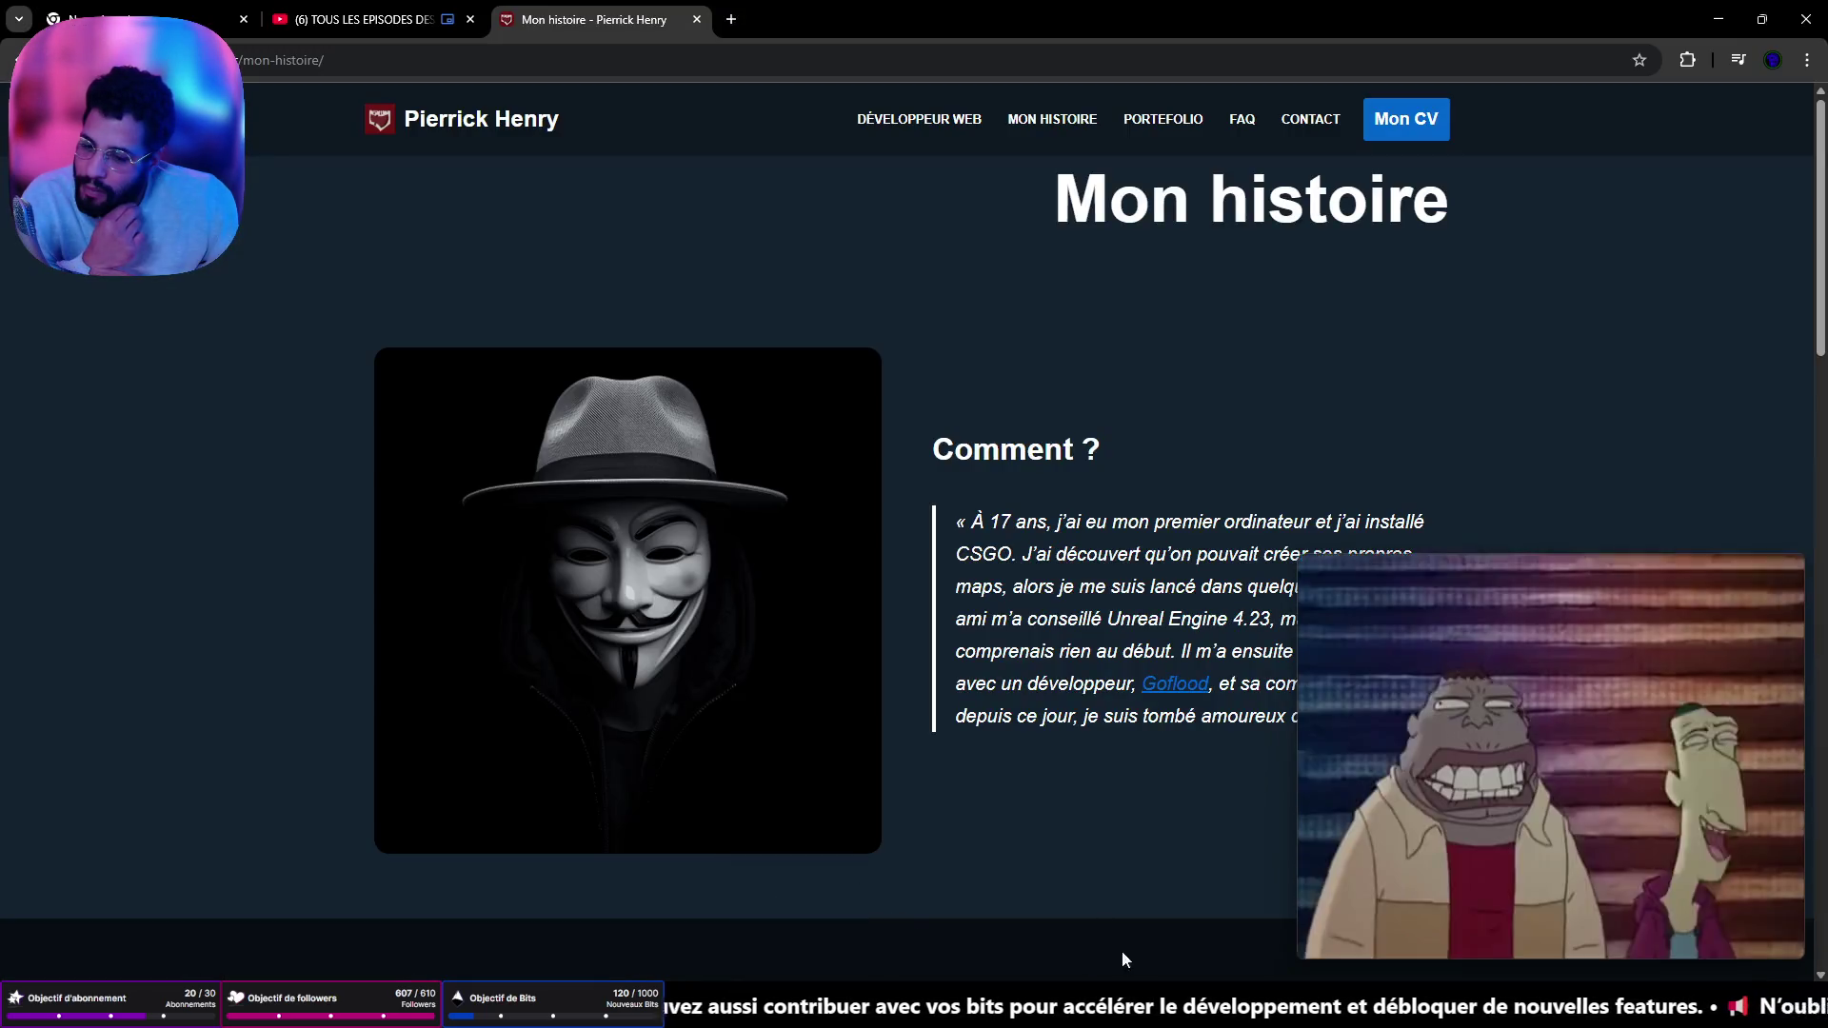
{"action": "left_click", "coordinate": [728, 20]}
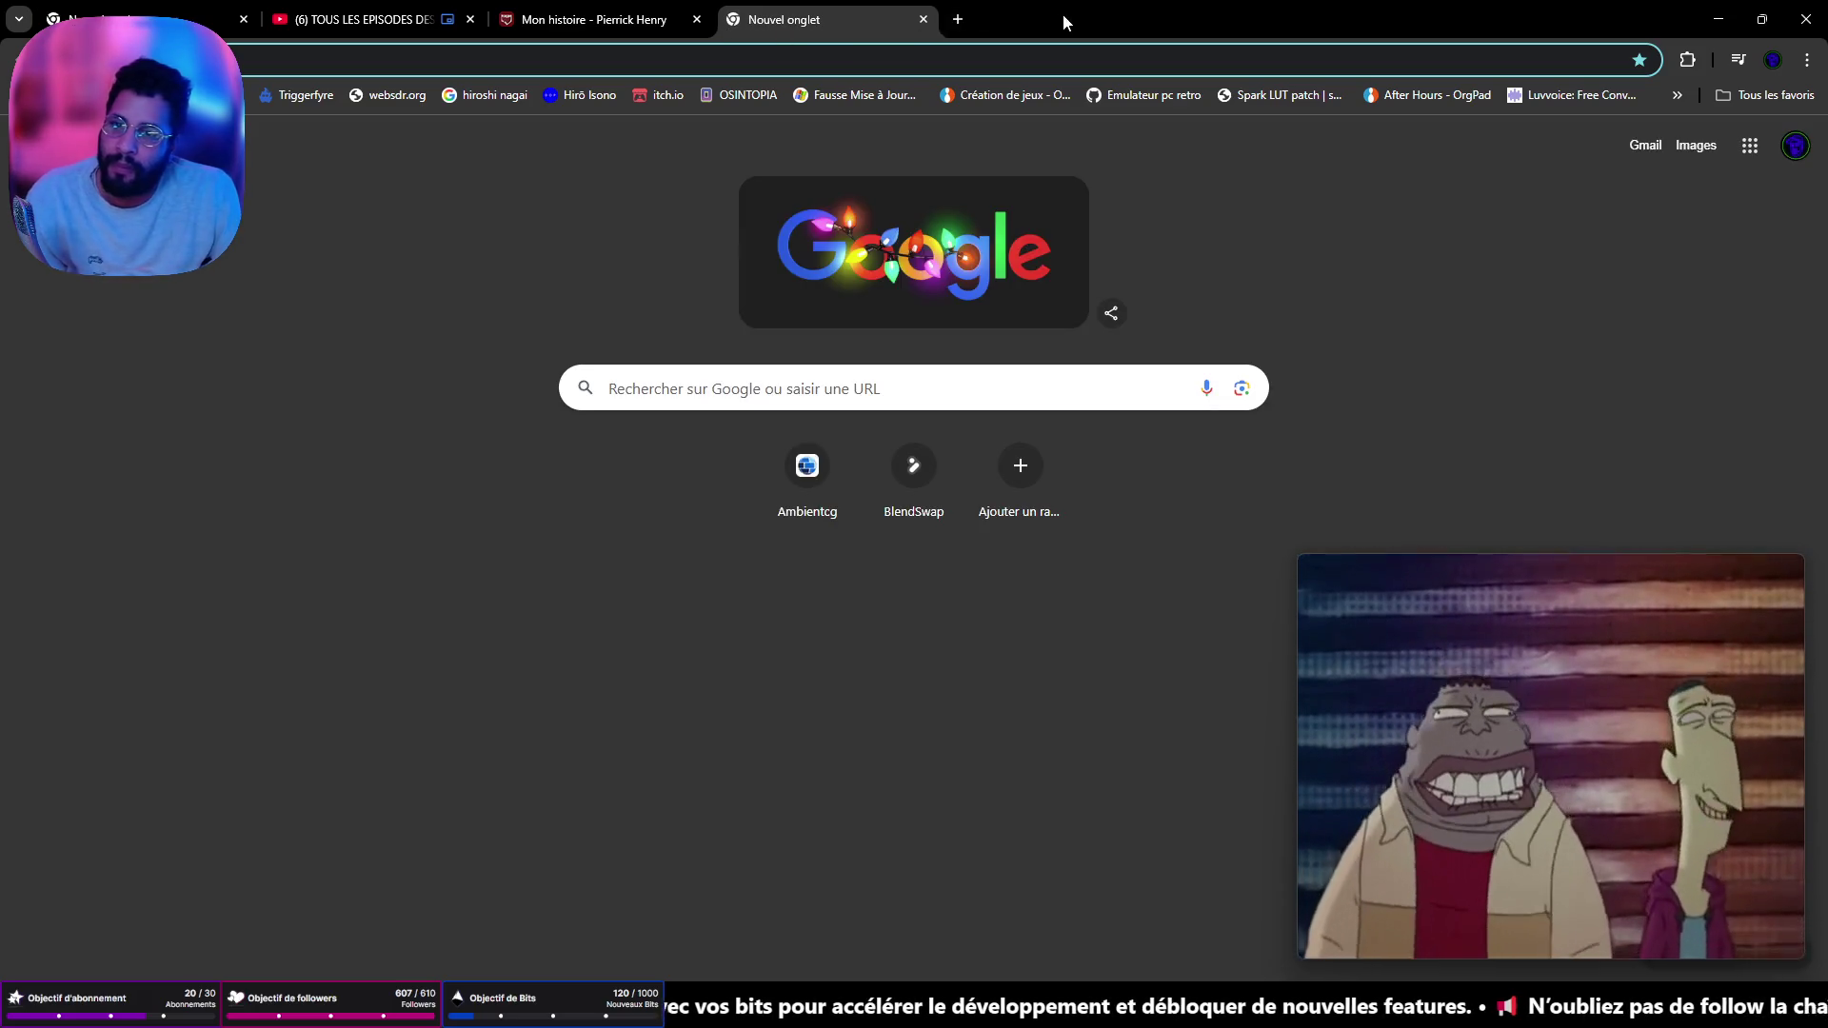
{"action": "key", "text": "alt+Tab"}
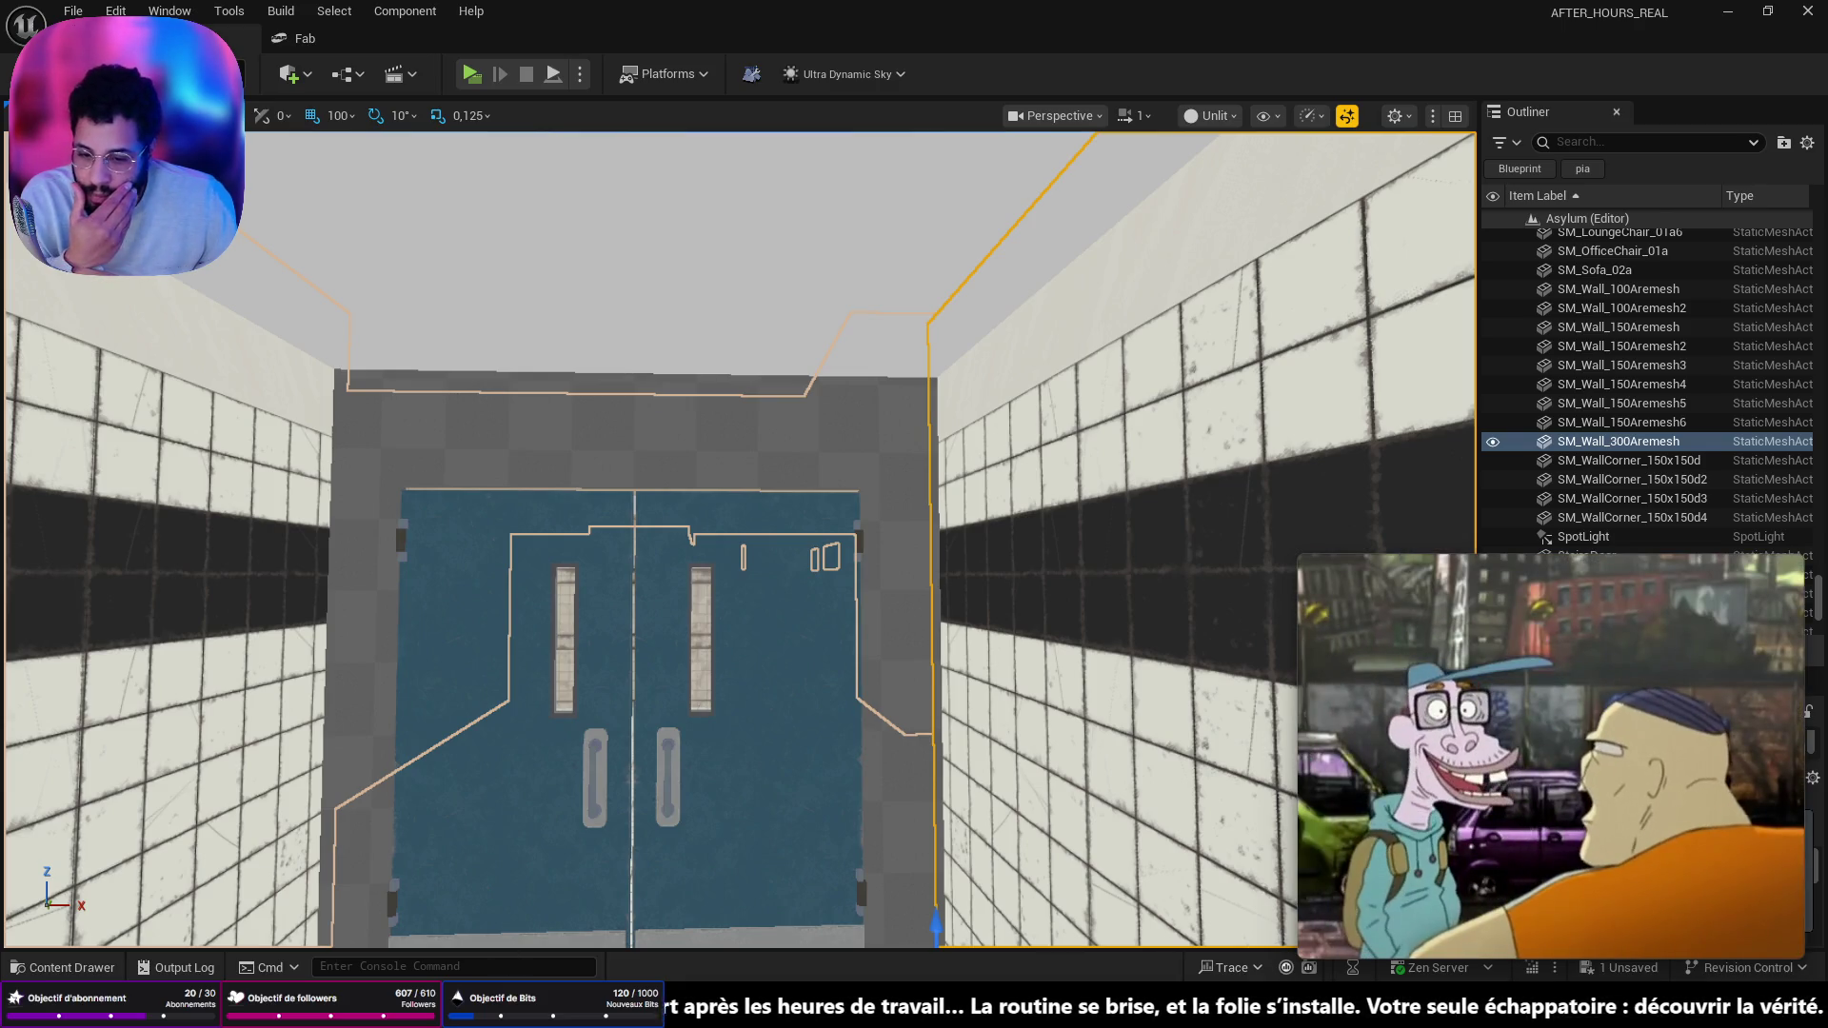
{"action": "key", "text": "alt+Tab"}
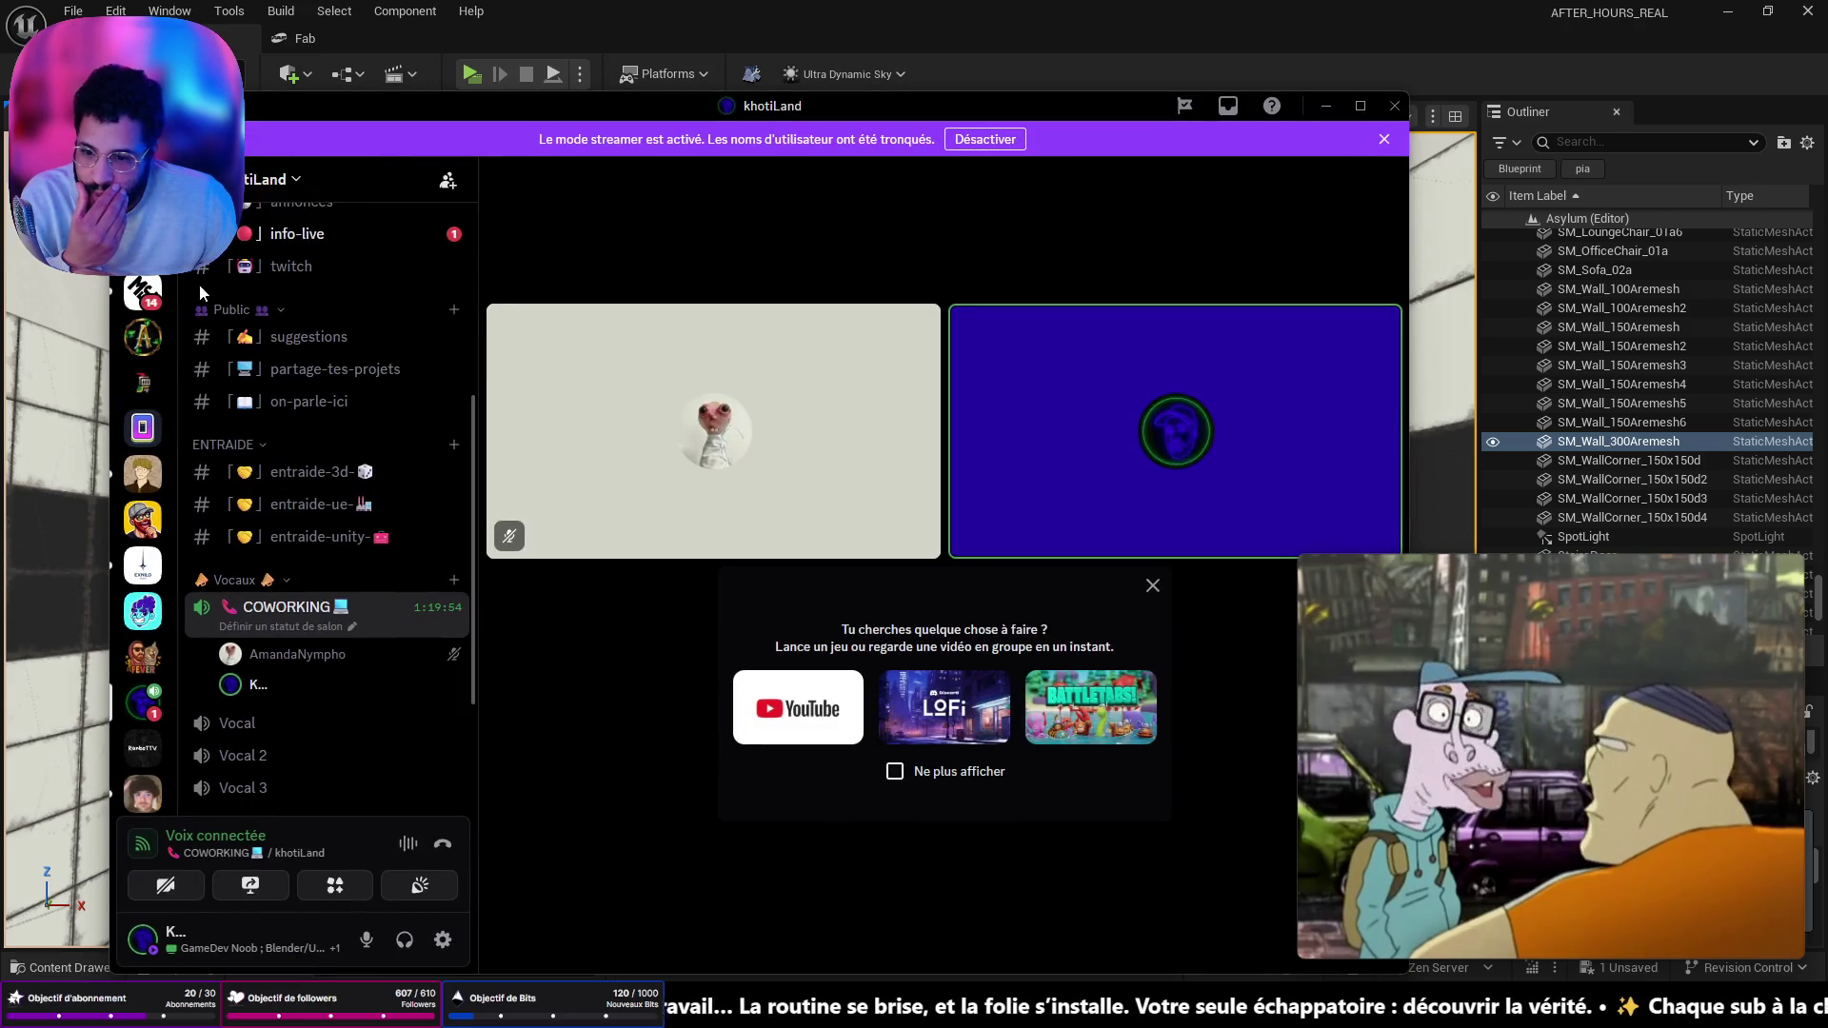
- Forward the friend's latest direct message to another contact, then minimise Discord
{"action": "scroll", "coordinate": [184, 299], "scroll_direction": "up", "scroll_amount": 4}
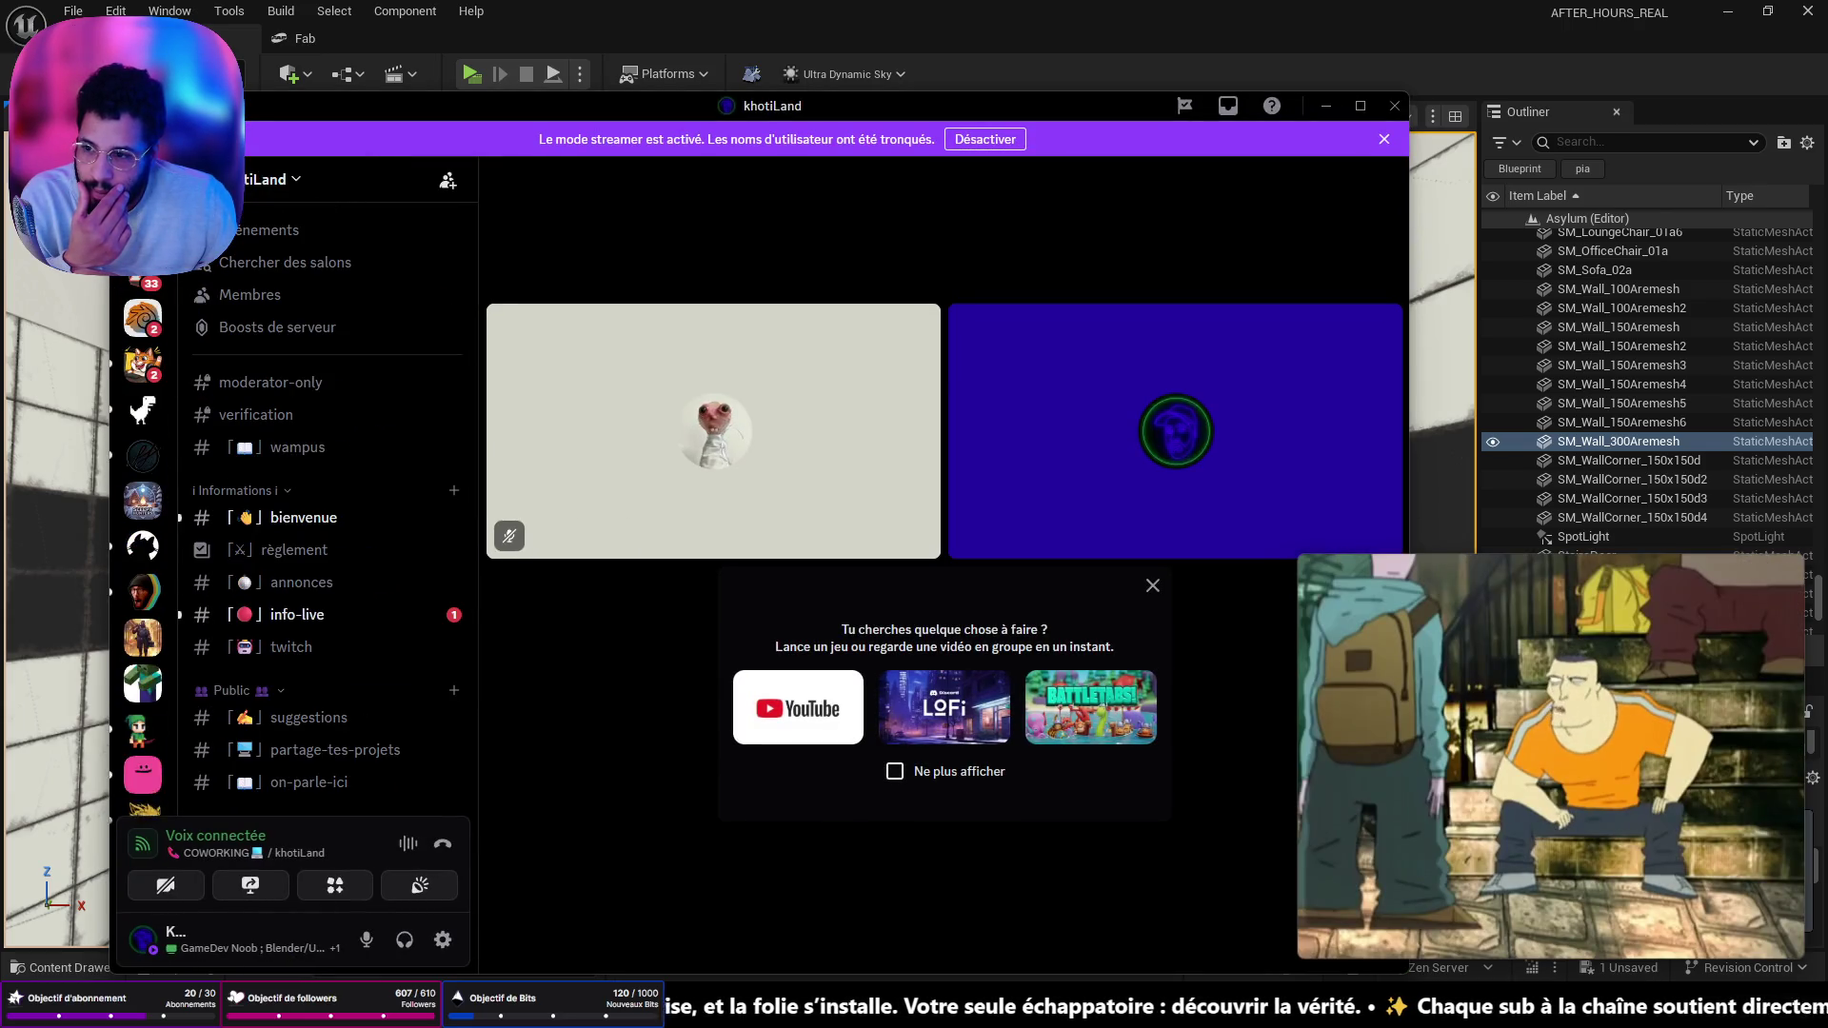
{"action": "left_click", "coordinate": [143, 152]}
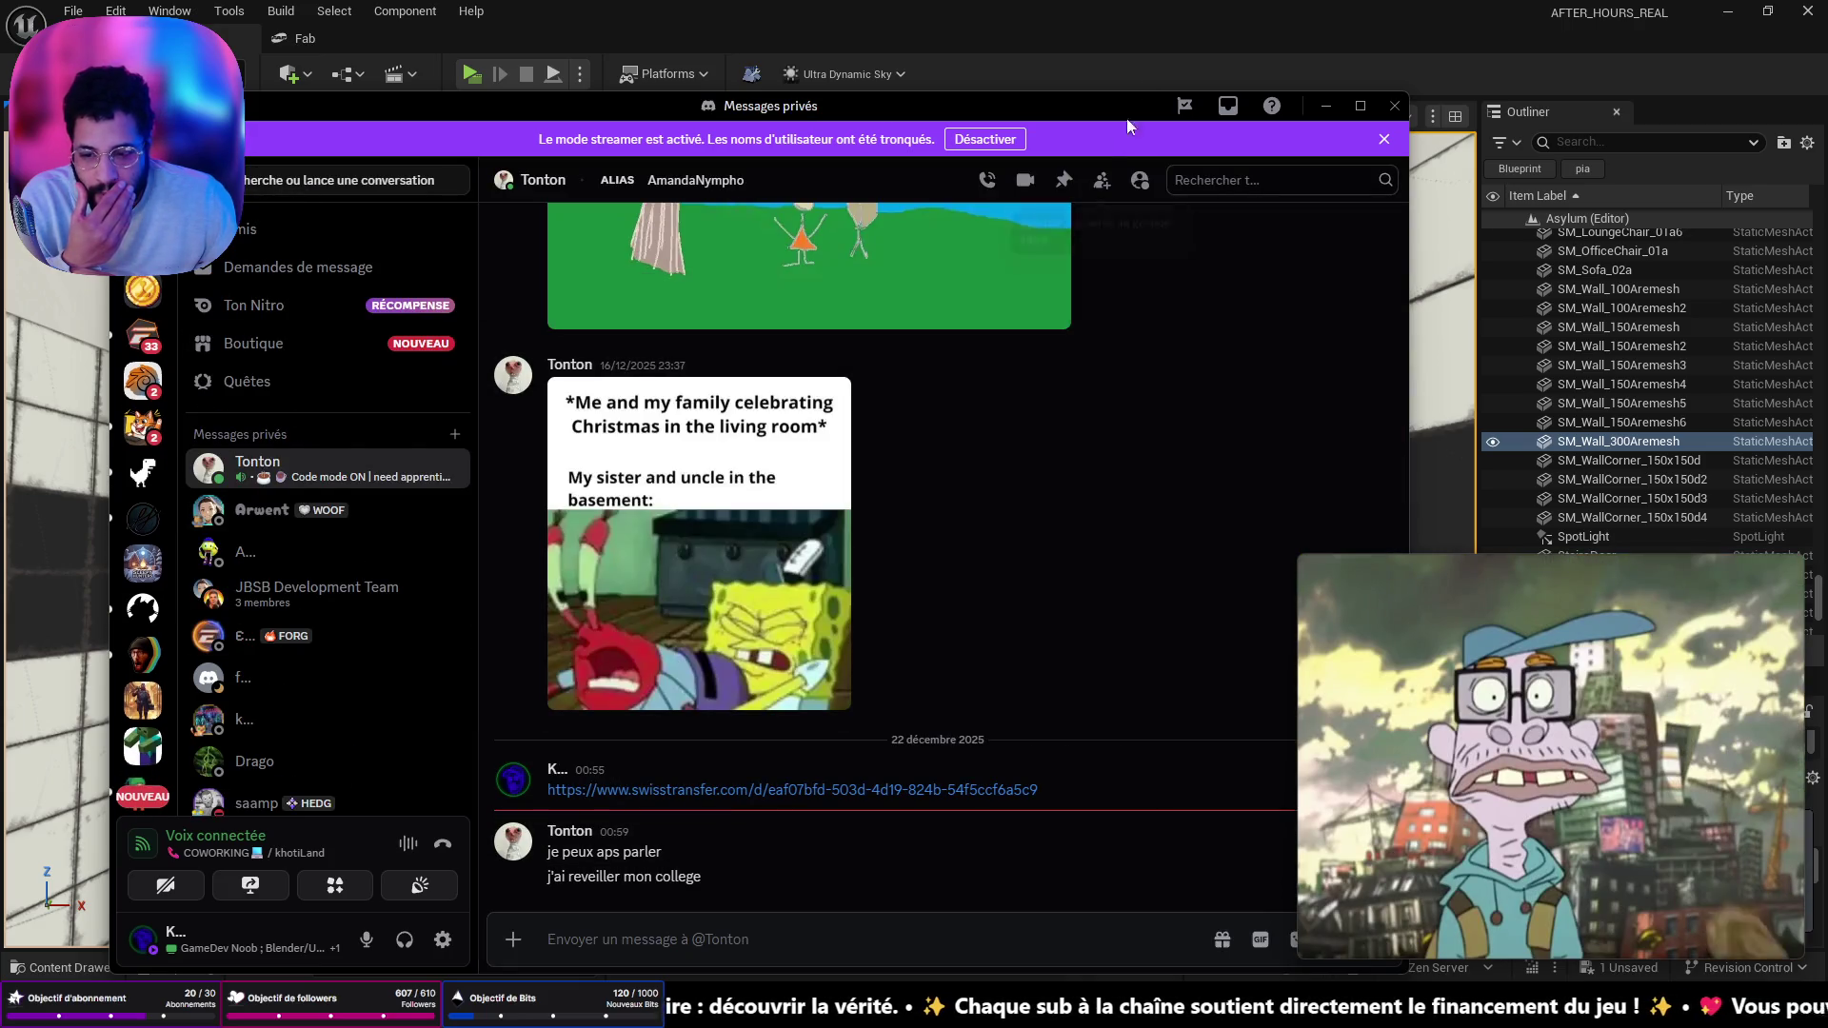
{"action": "mouse_move", "coordinate": [1126, 107]}
{"action": "left_mouse_down"}
{"action": "mouse_move", "coordinate": [1017, 55]}
{"action": "mouse_move", "coordinate": [982, 67]}
{"action": "left_mouse_up"}
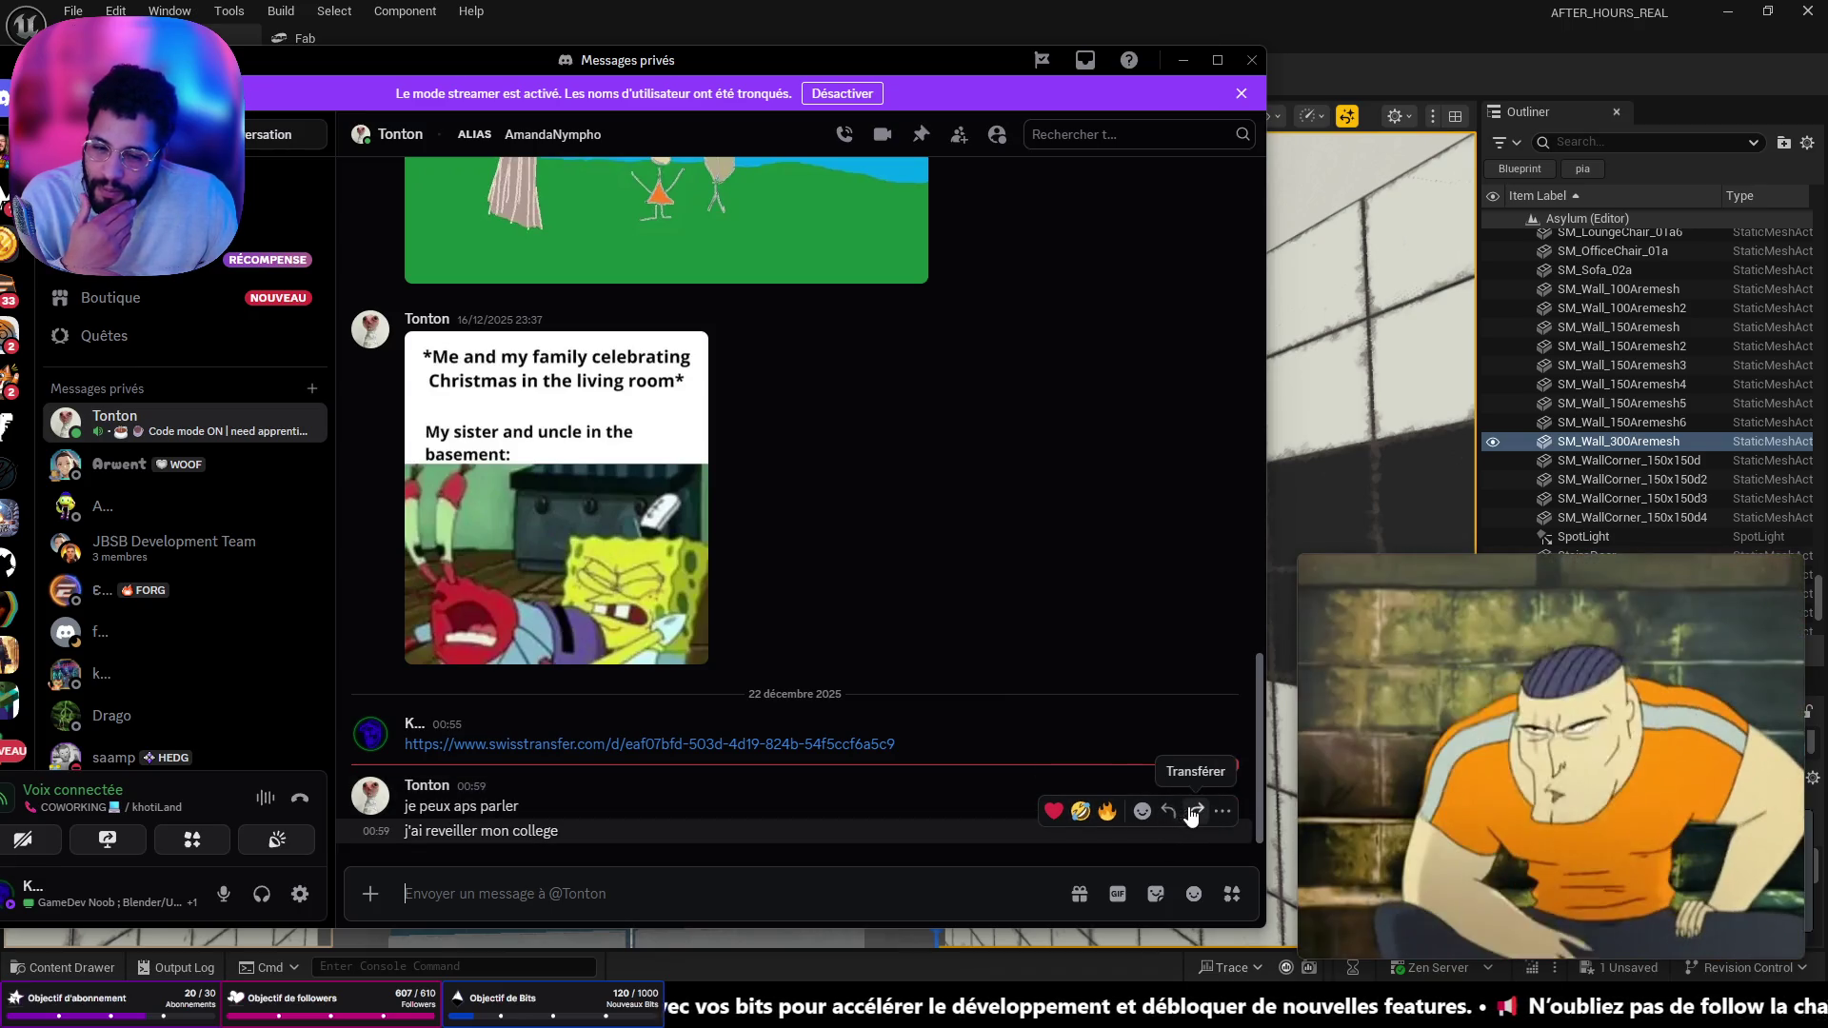
{"action": "left_click", "coordinate": [1194, 812]}
{"action": "left_click", "coordinate": [534, 455]}
{"action": "left_click", "coordinate": [755, 790]}
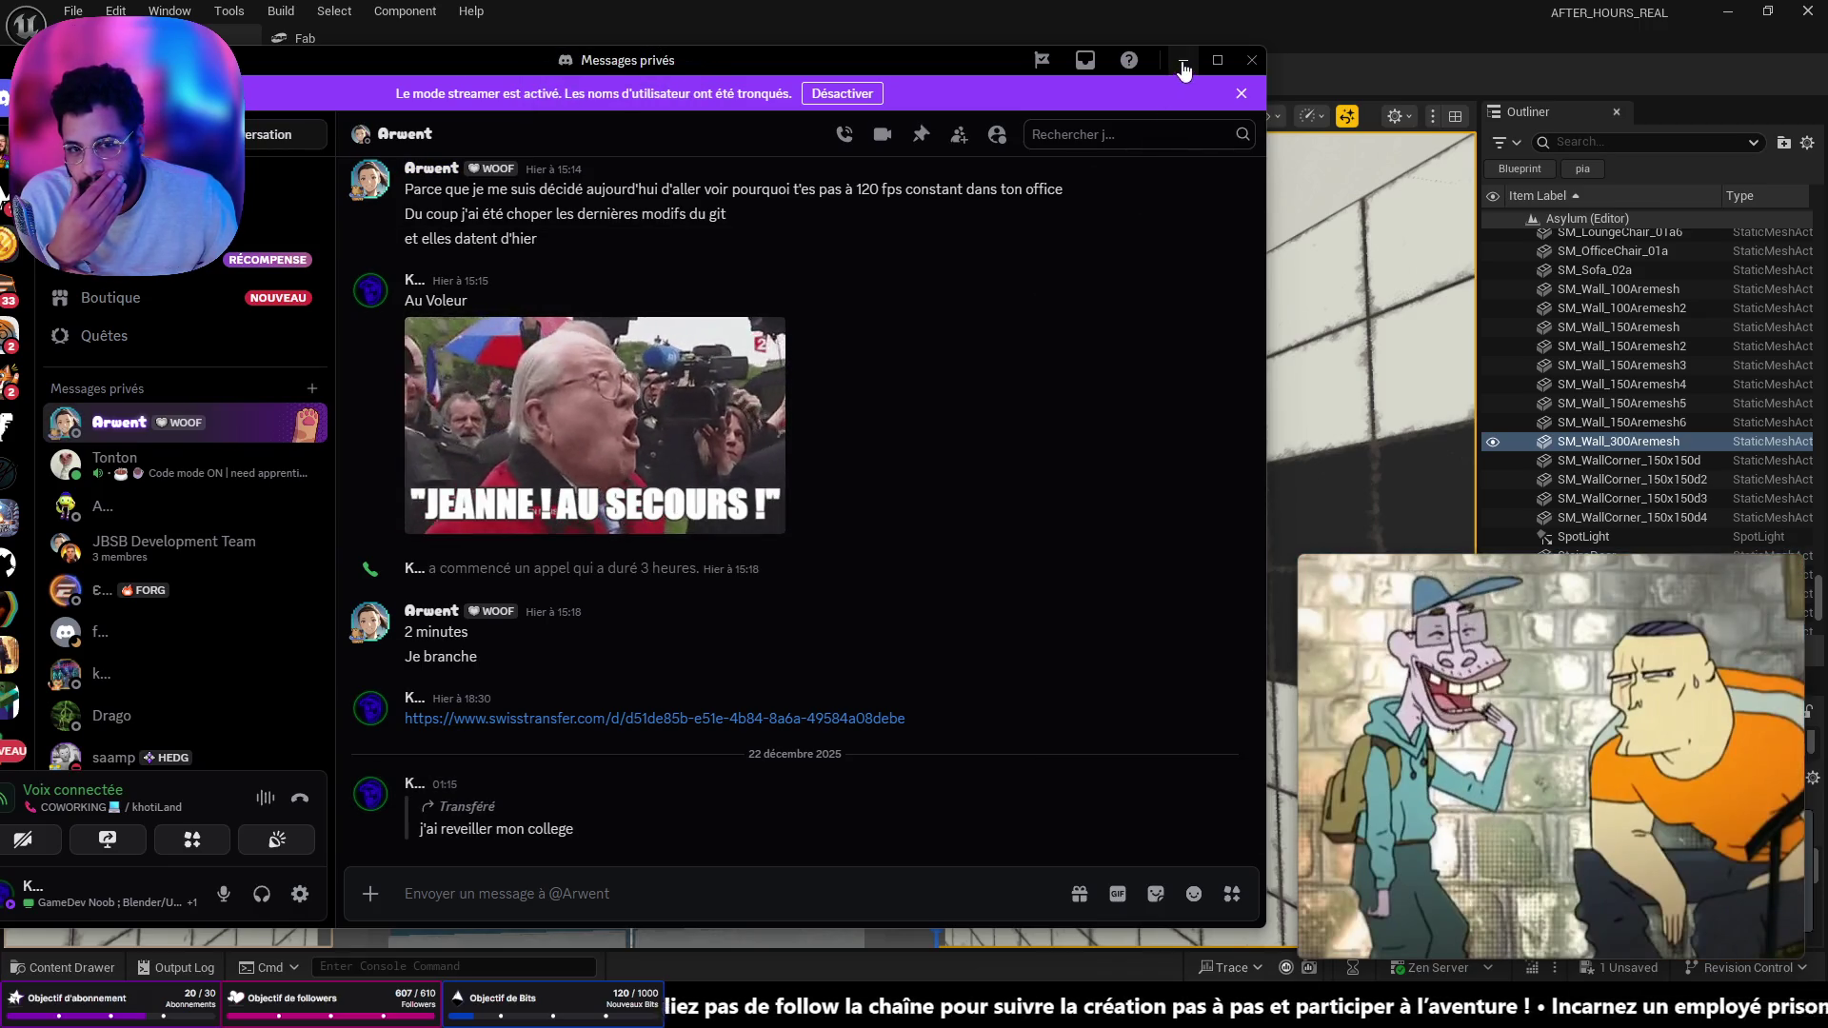
{"action": "left_click", "coordinate": [1183, 59]}
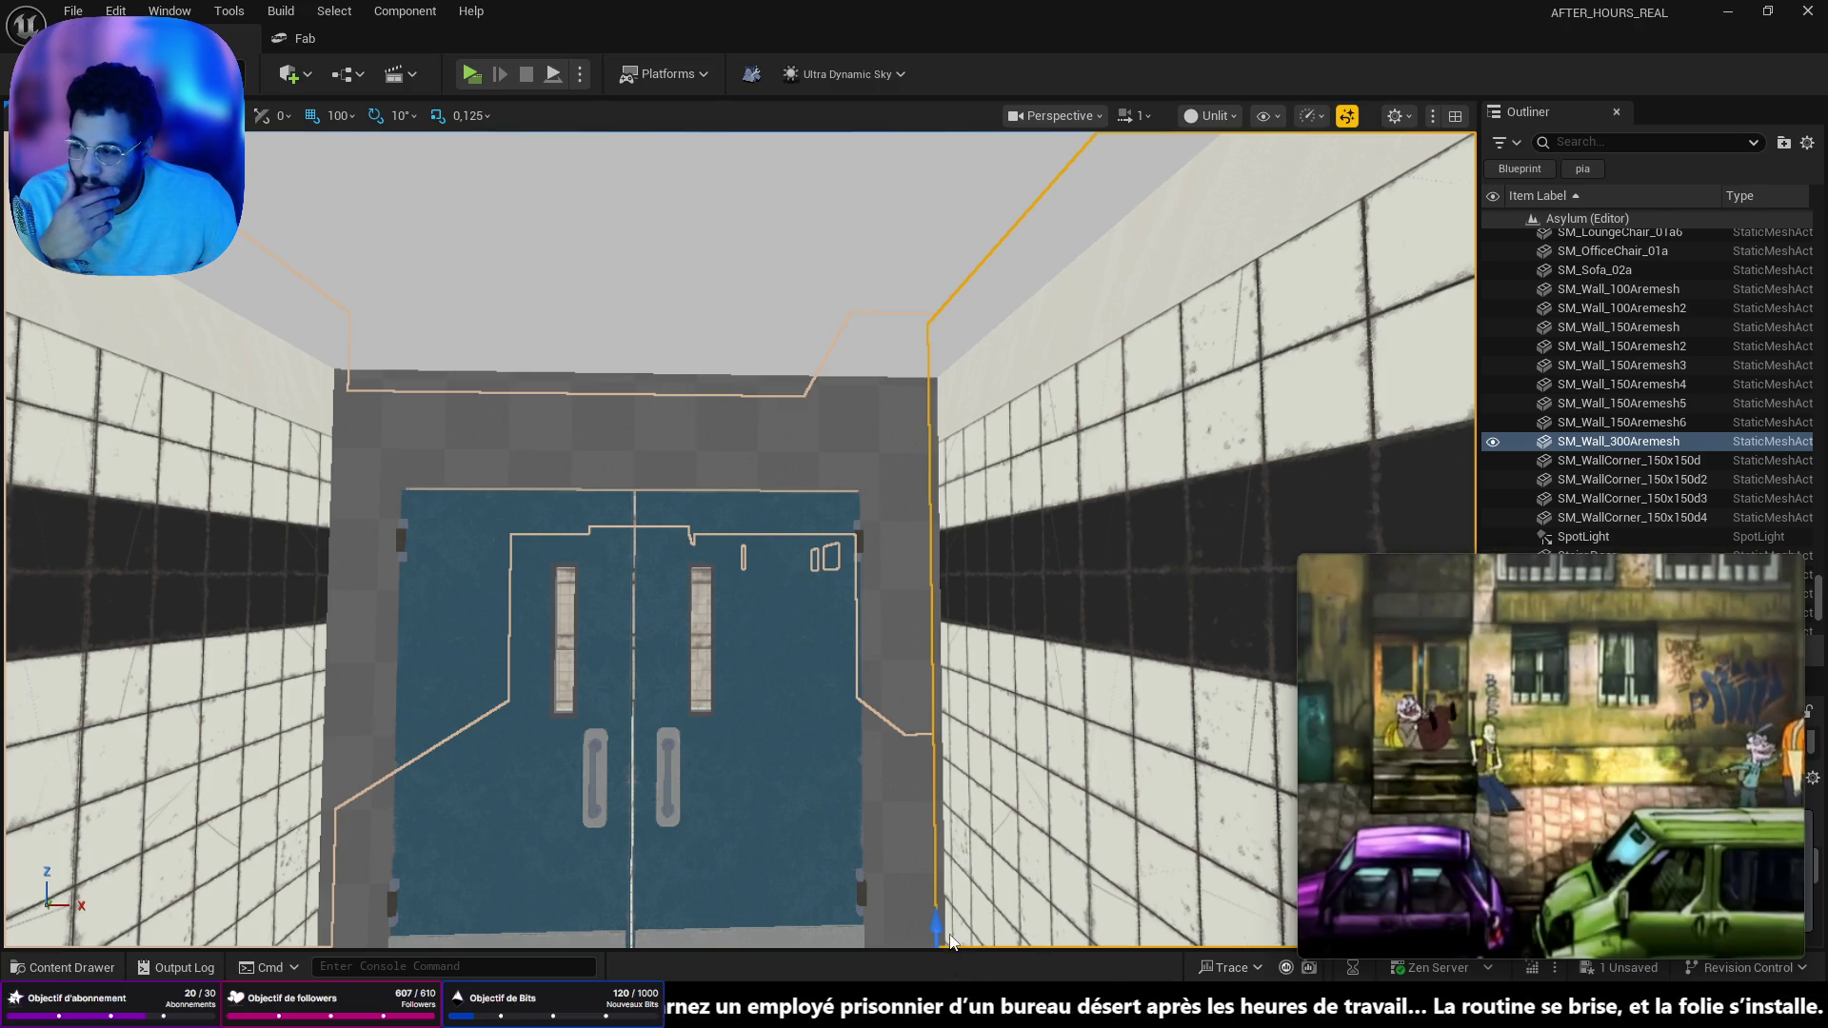
- Bring the Discord private messages window back in front with Alt+Tab
{"action": "key", "text": "alt+Tab"}
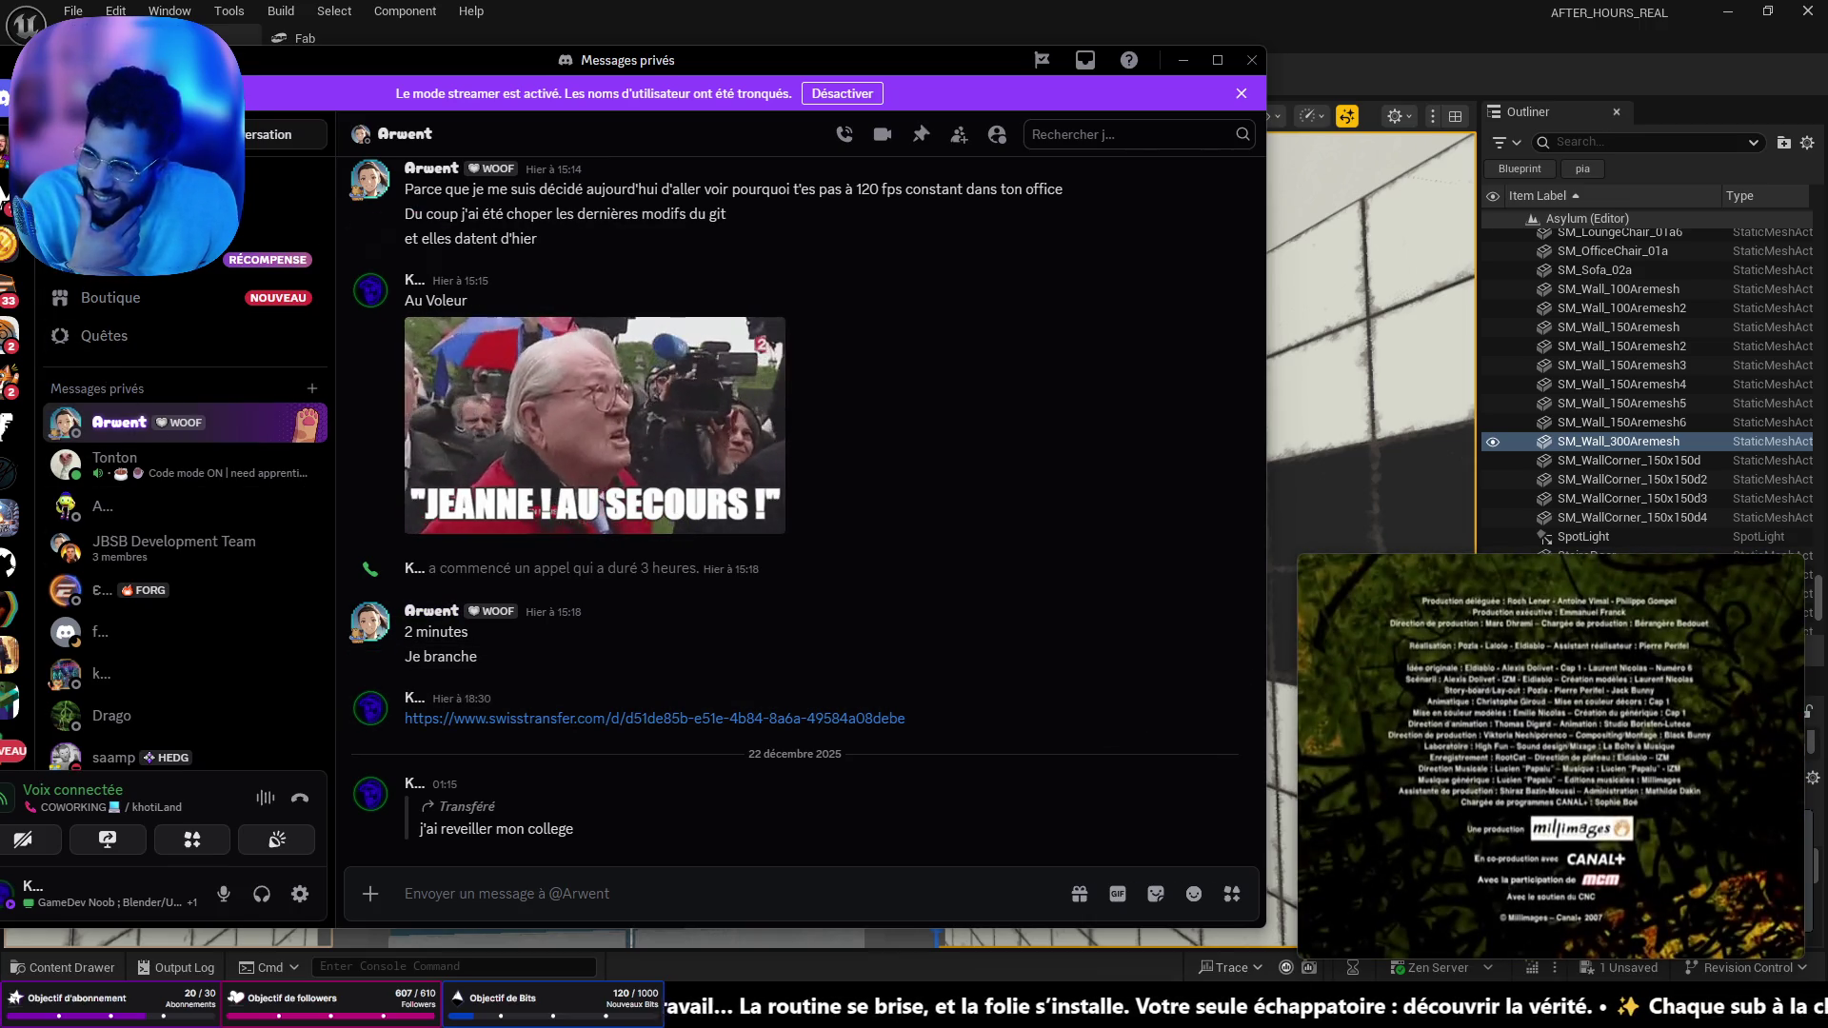
- Forward the SwissTransfer link message to another contact and minimise Discord
{"action": "left_click_drag", "start_coordinate": [762, 59], "coordinate": [909, 79]}
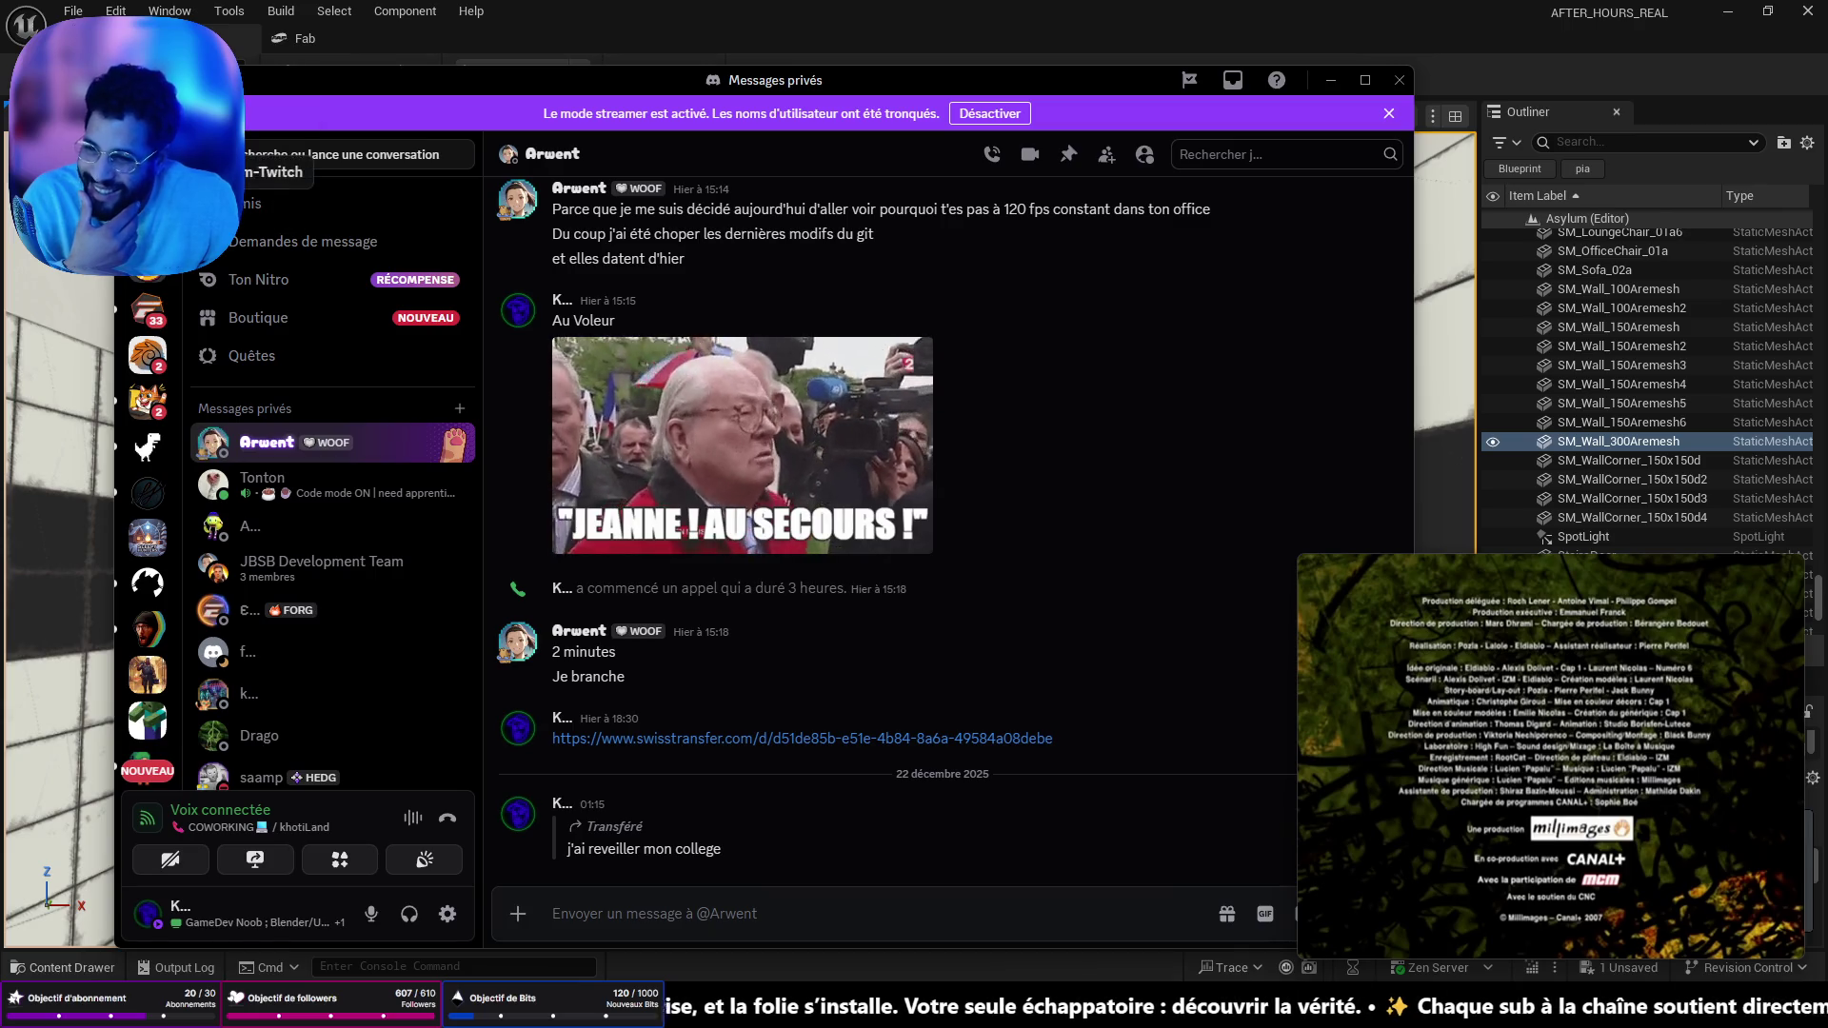
{"action": "left_click", "coordinate": [300, 484]}
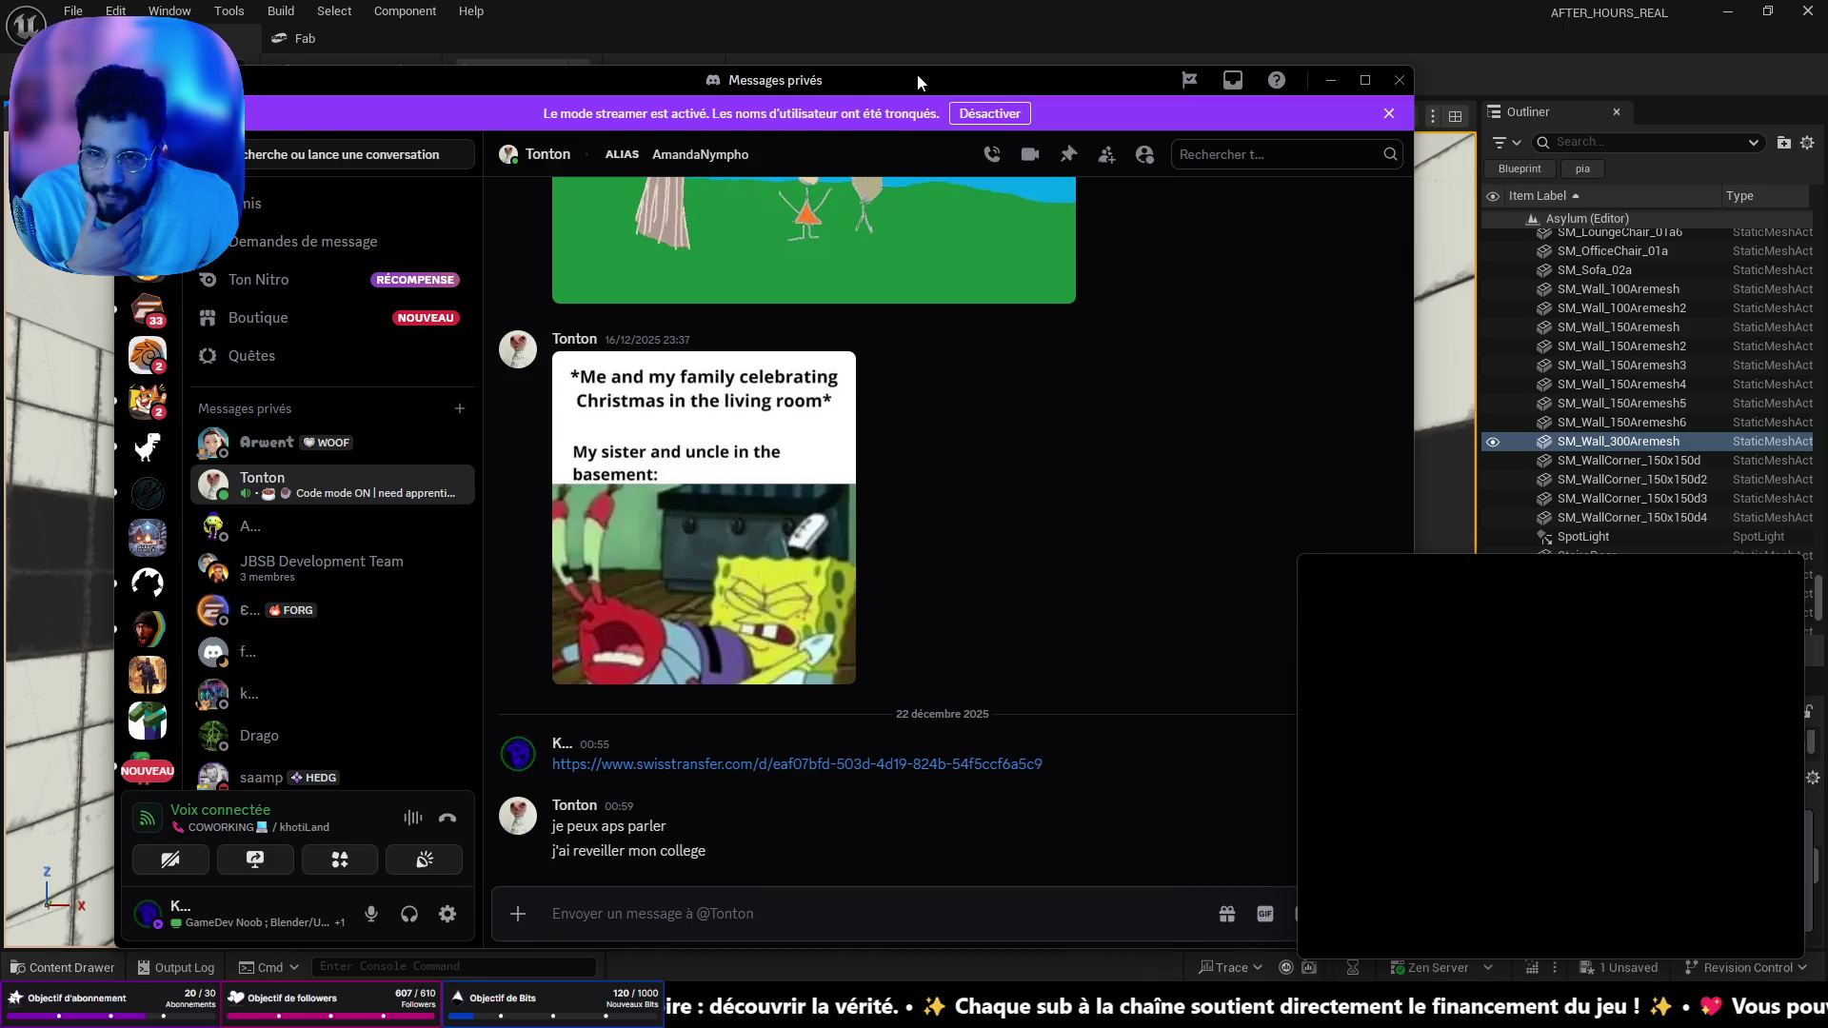
{"action": "left_click_drag", "start_coordinate": [919, 81], "coordinate": [780, 64]}
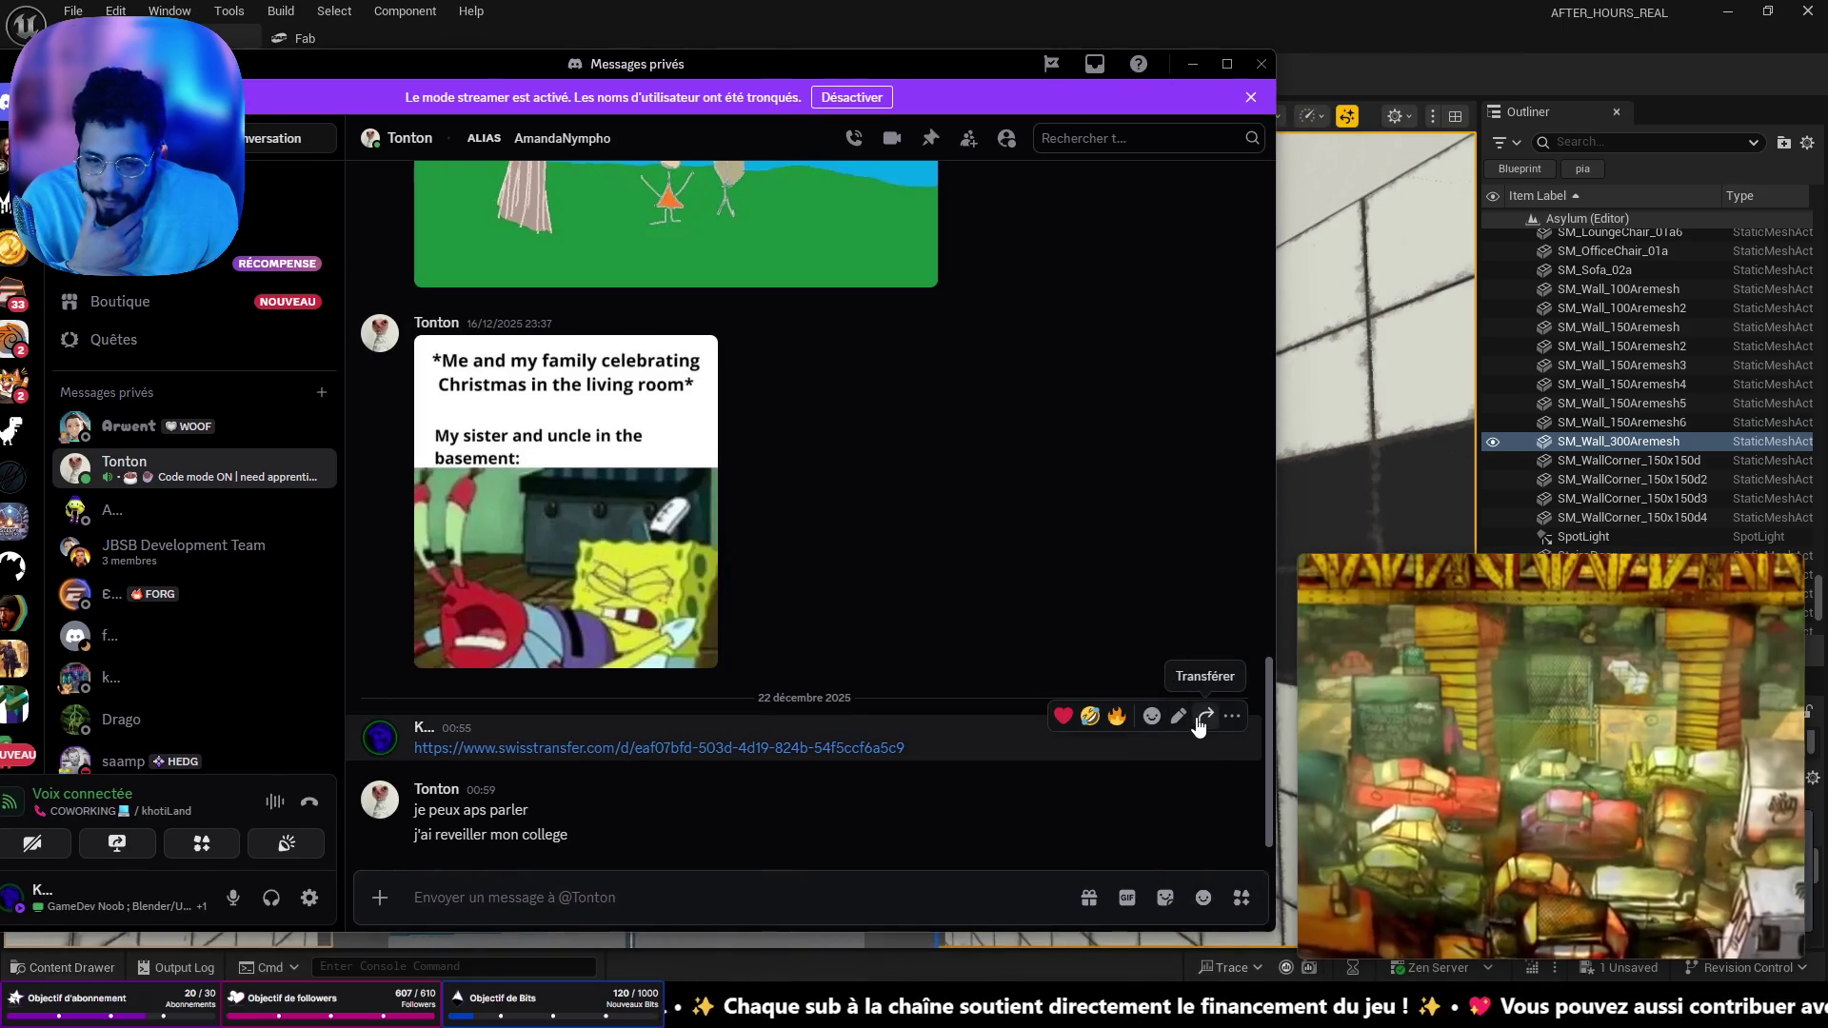
{"action": "left_click", "coordinate": [1200, 716]}
{"action": "left_click", "coordinate": [476, 319]}
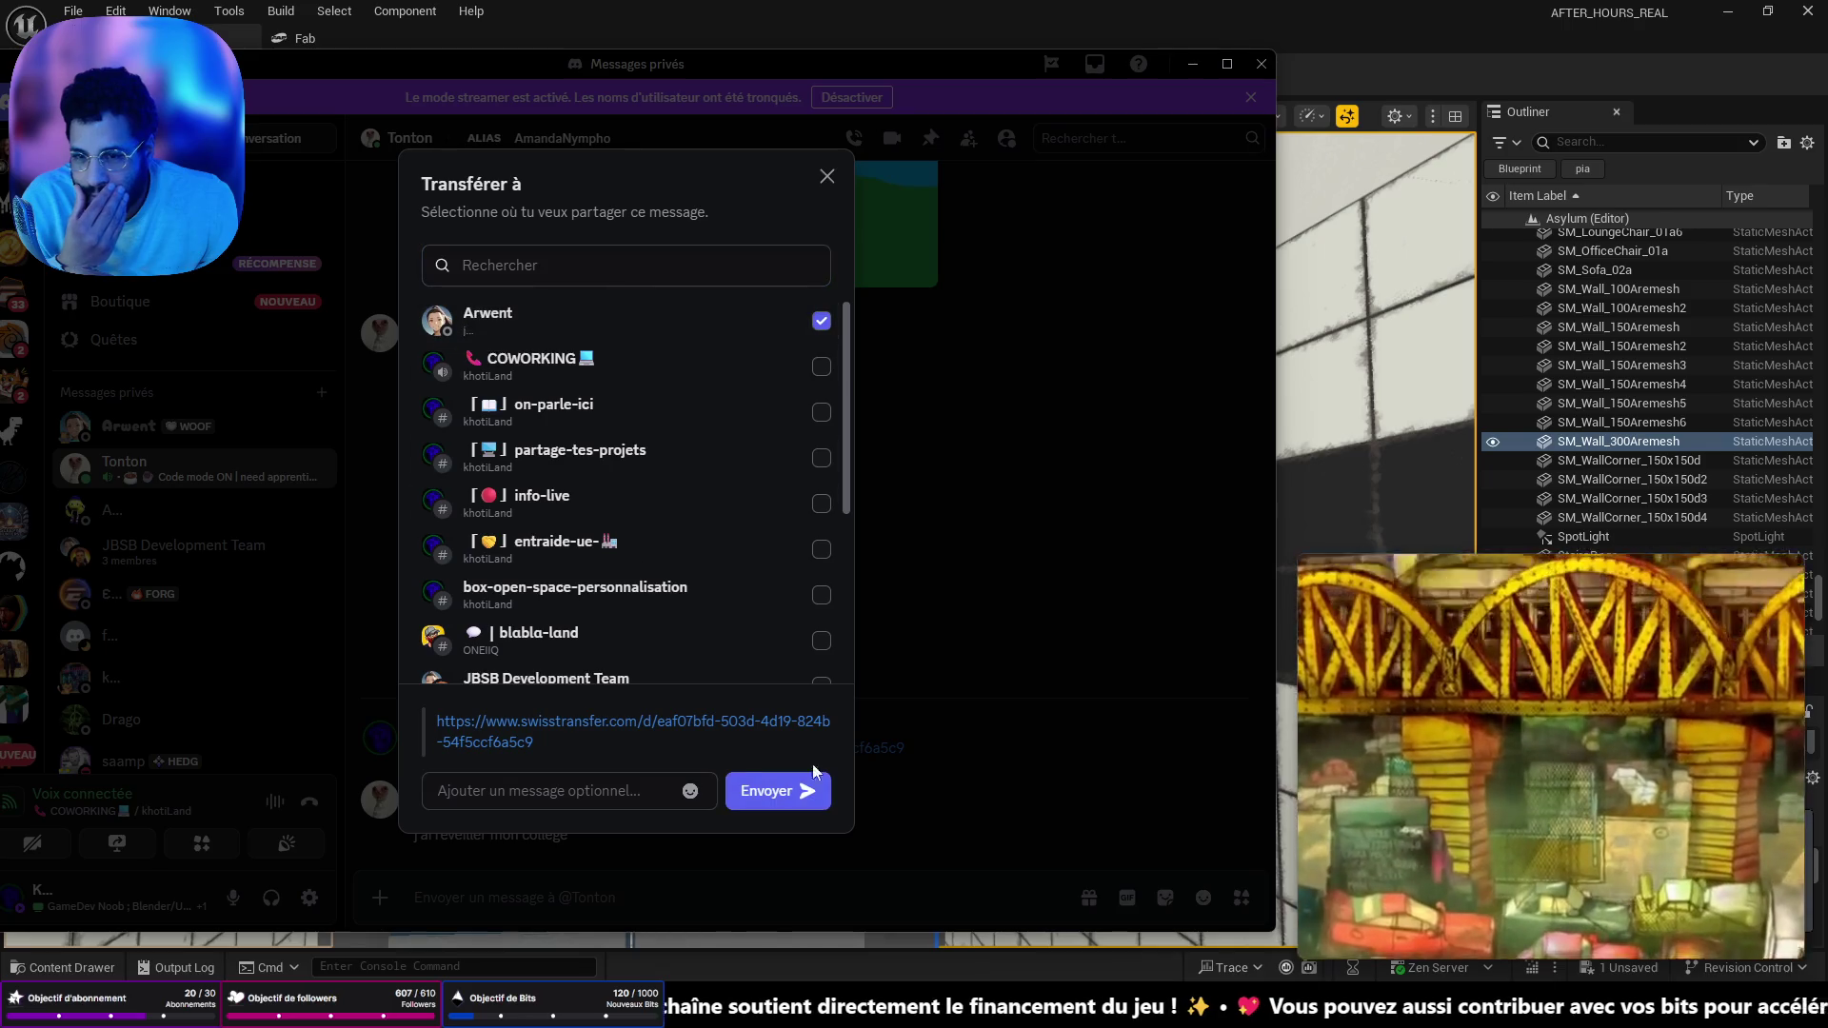
{"action": "left_click", "coordinate": [775, 791]}
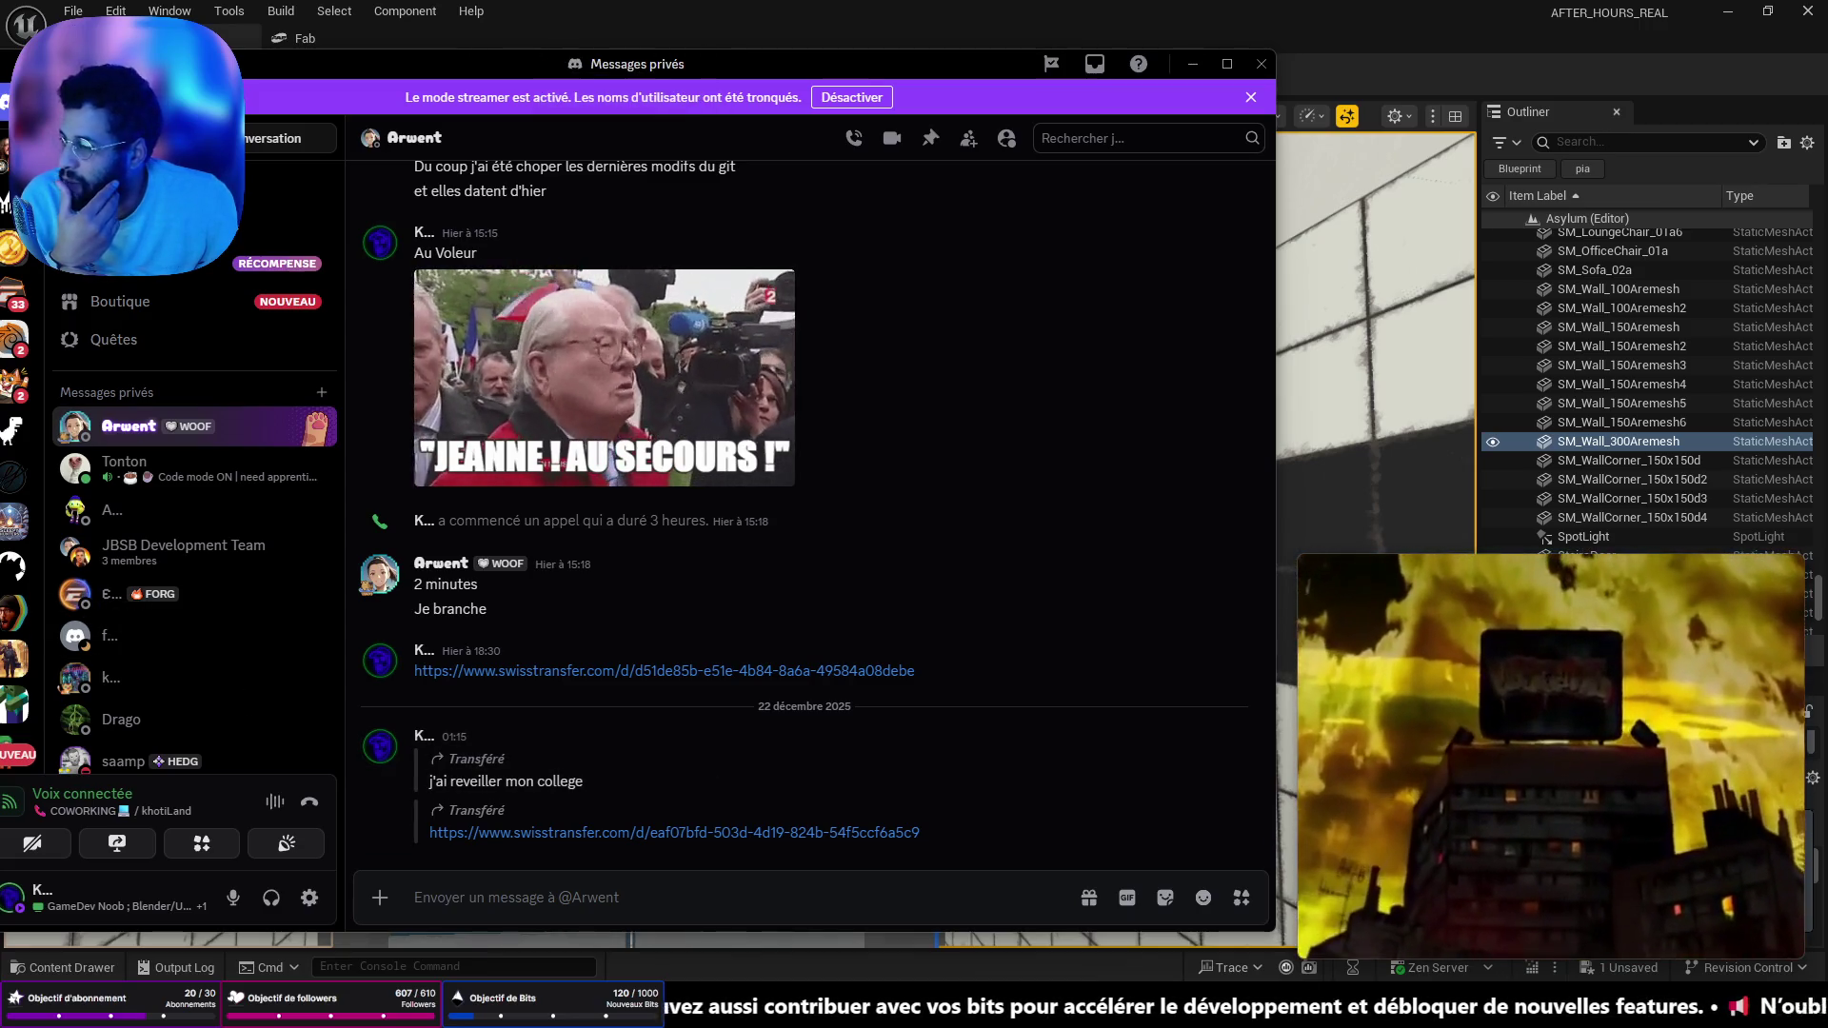
{"action": "left_click", "coordinate": [1192, 64]}
{"action": "left_click_drag", "start_coordinate": [838, 583], "coordinate": [738, 671]}
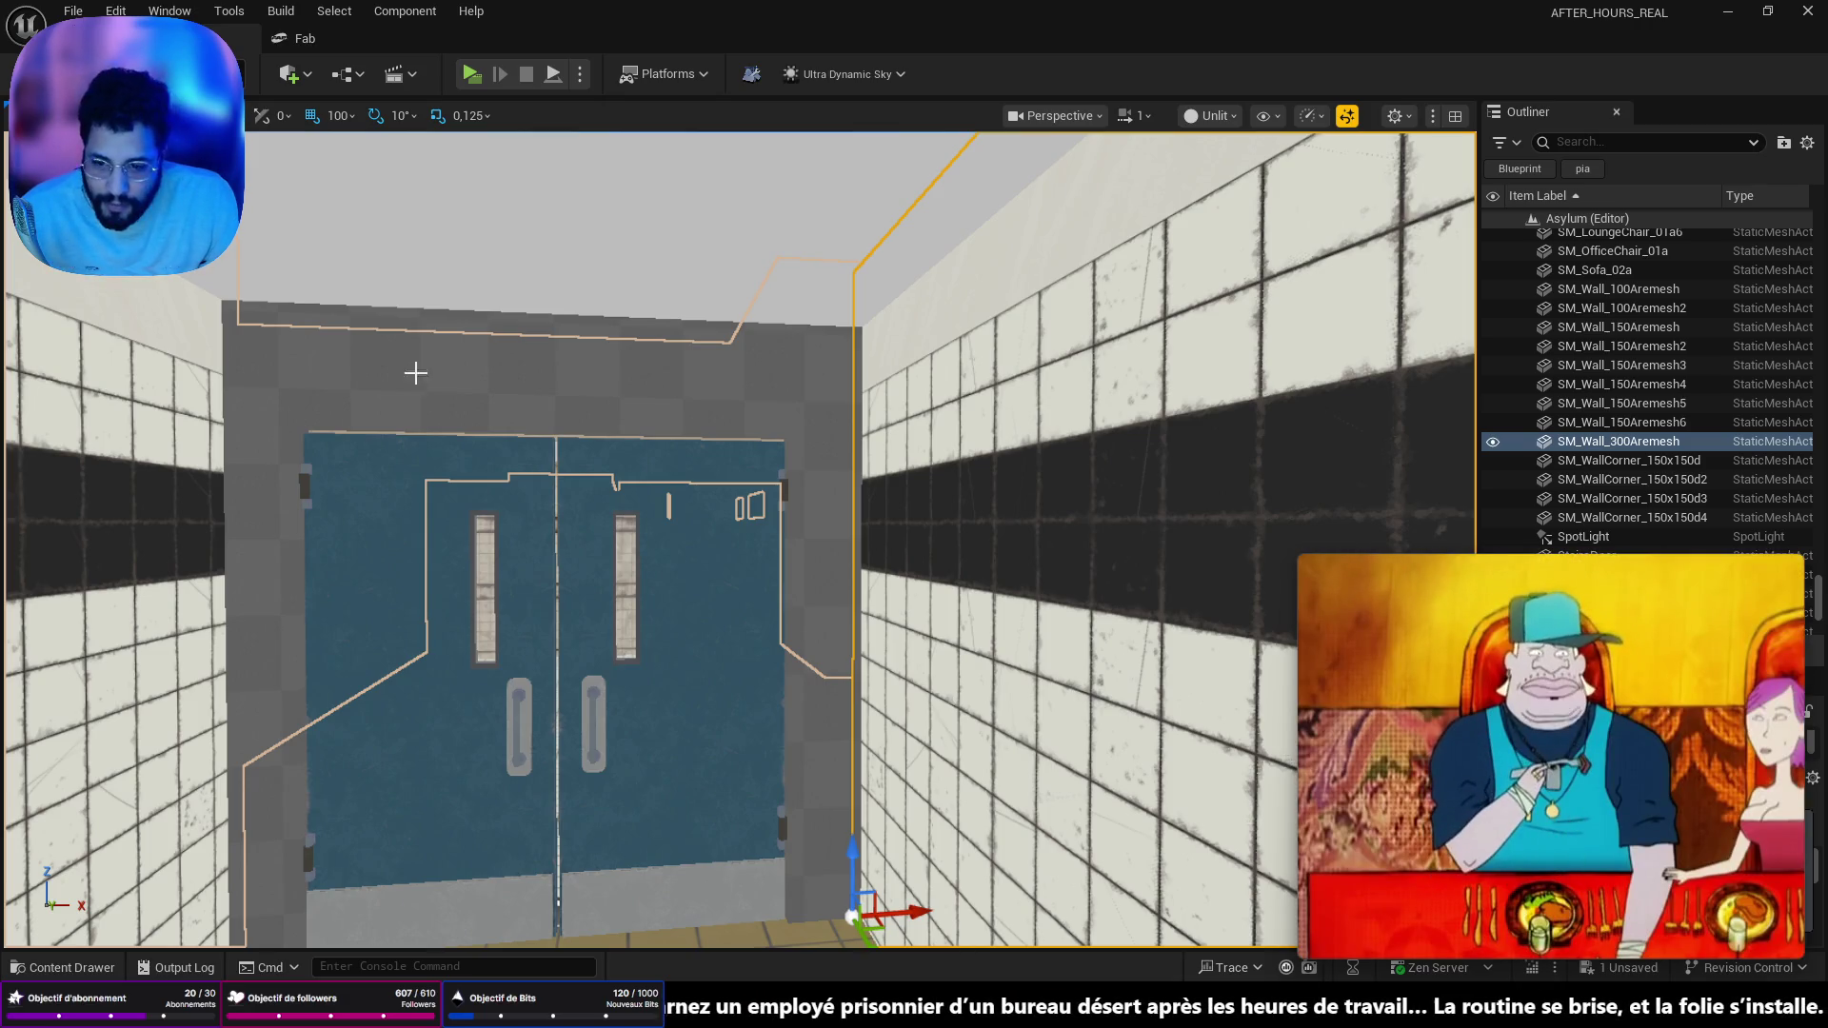
- Fly through the doors and rooms, then open the Content Drawer at Nun_Monster/map
{"action": "key", "text": "w"}
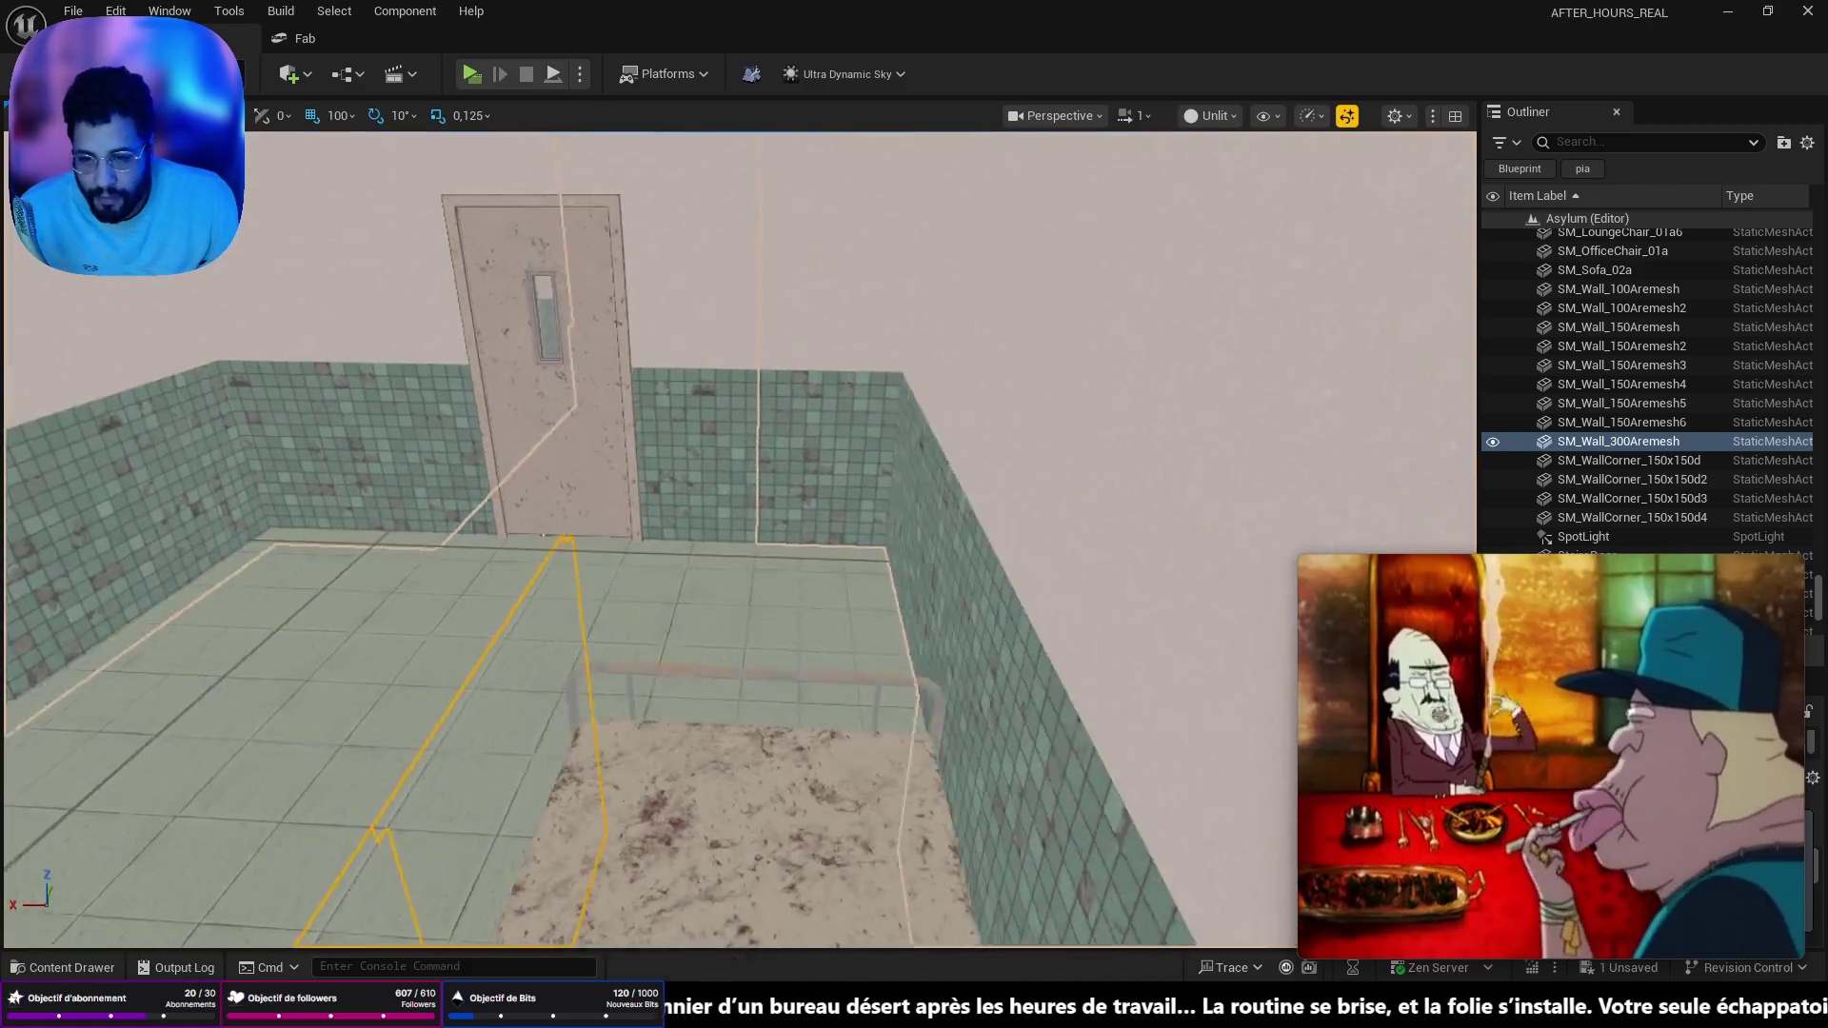
{"action": "key", "text": "e"}
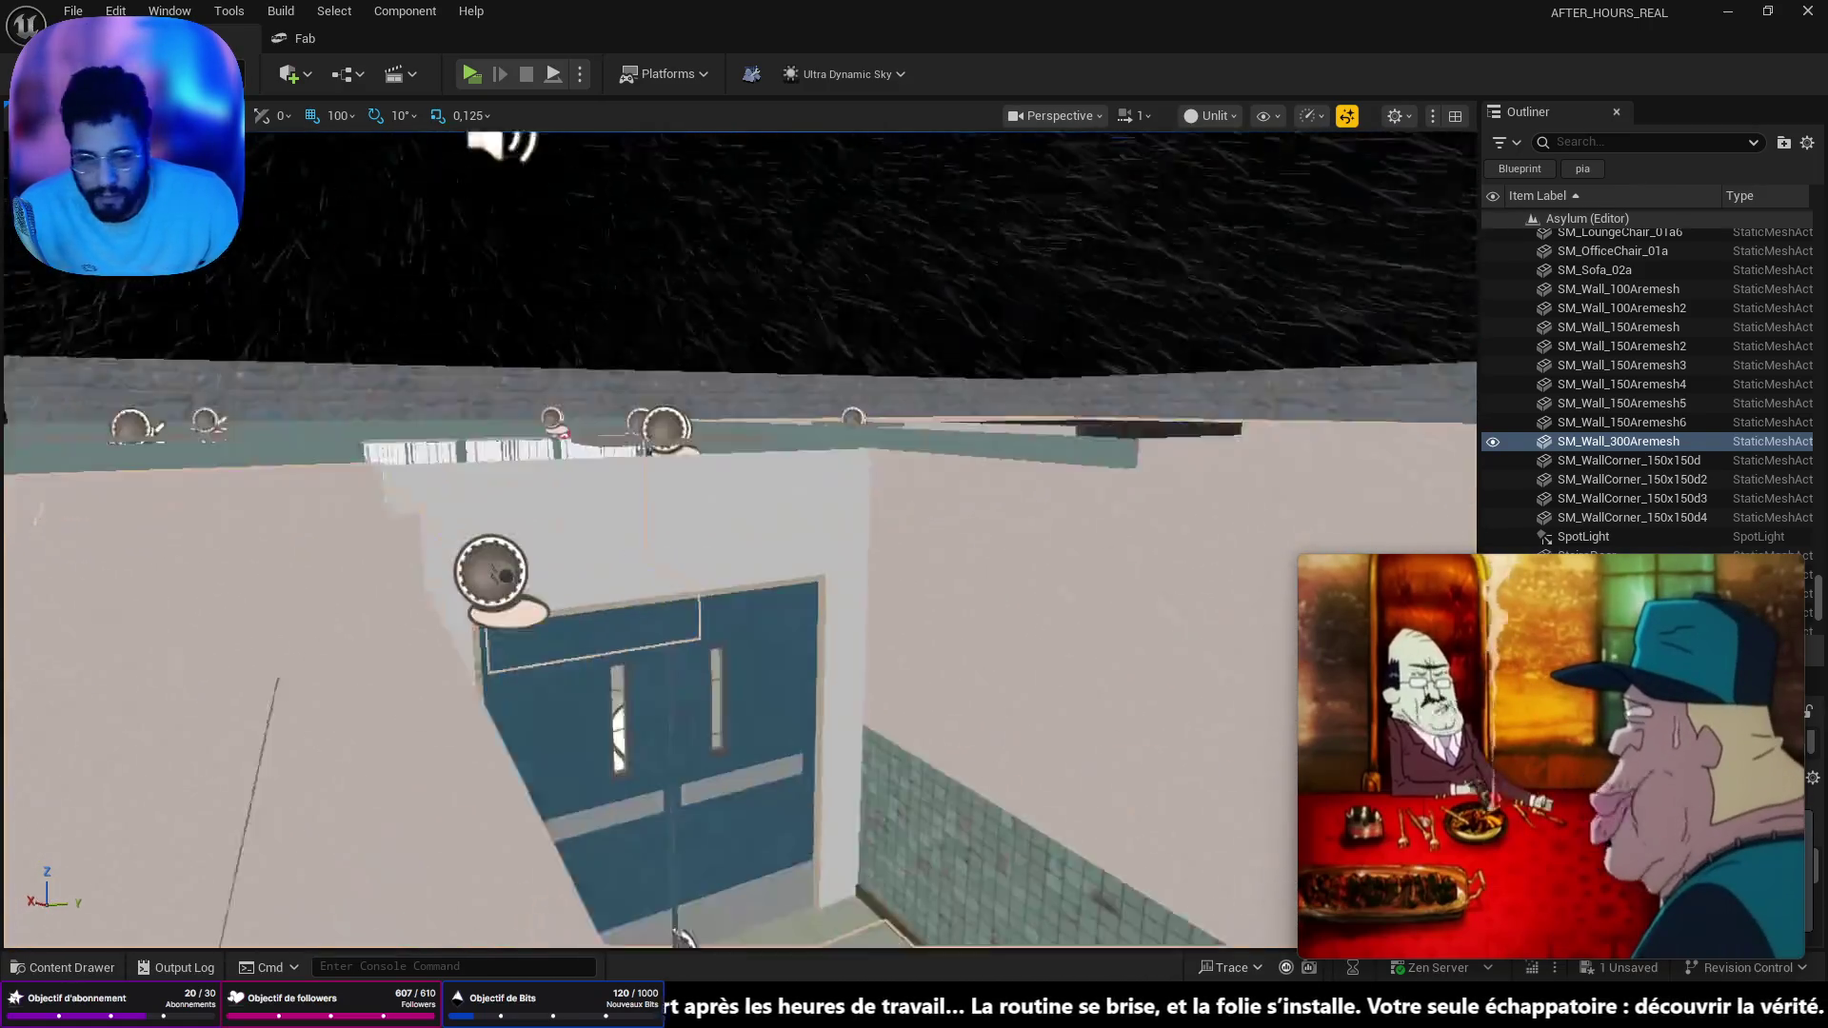
{"action": "key", "text": "q"}
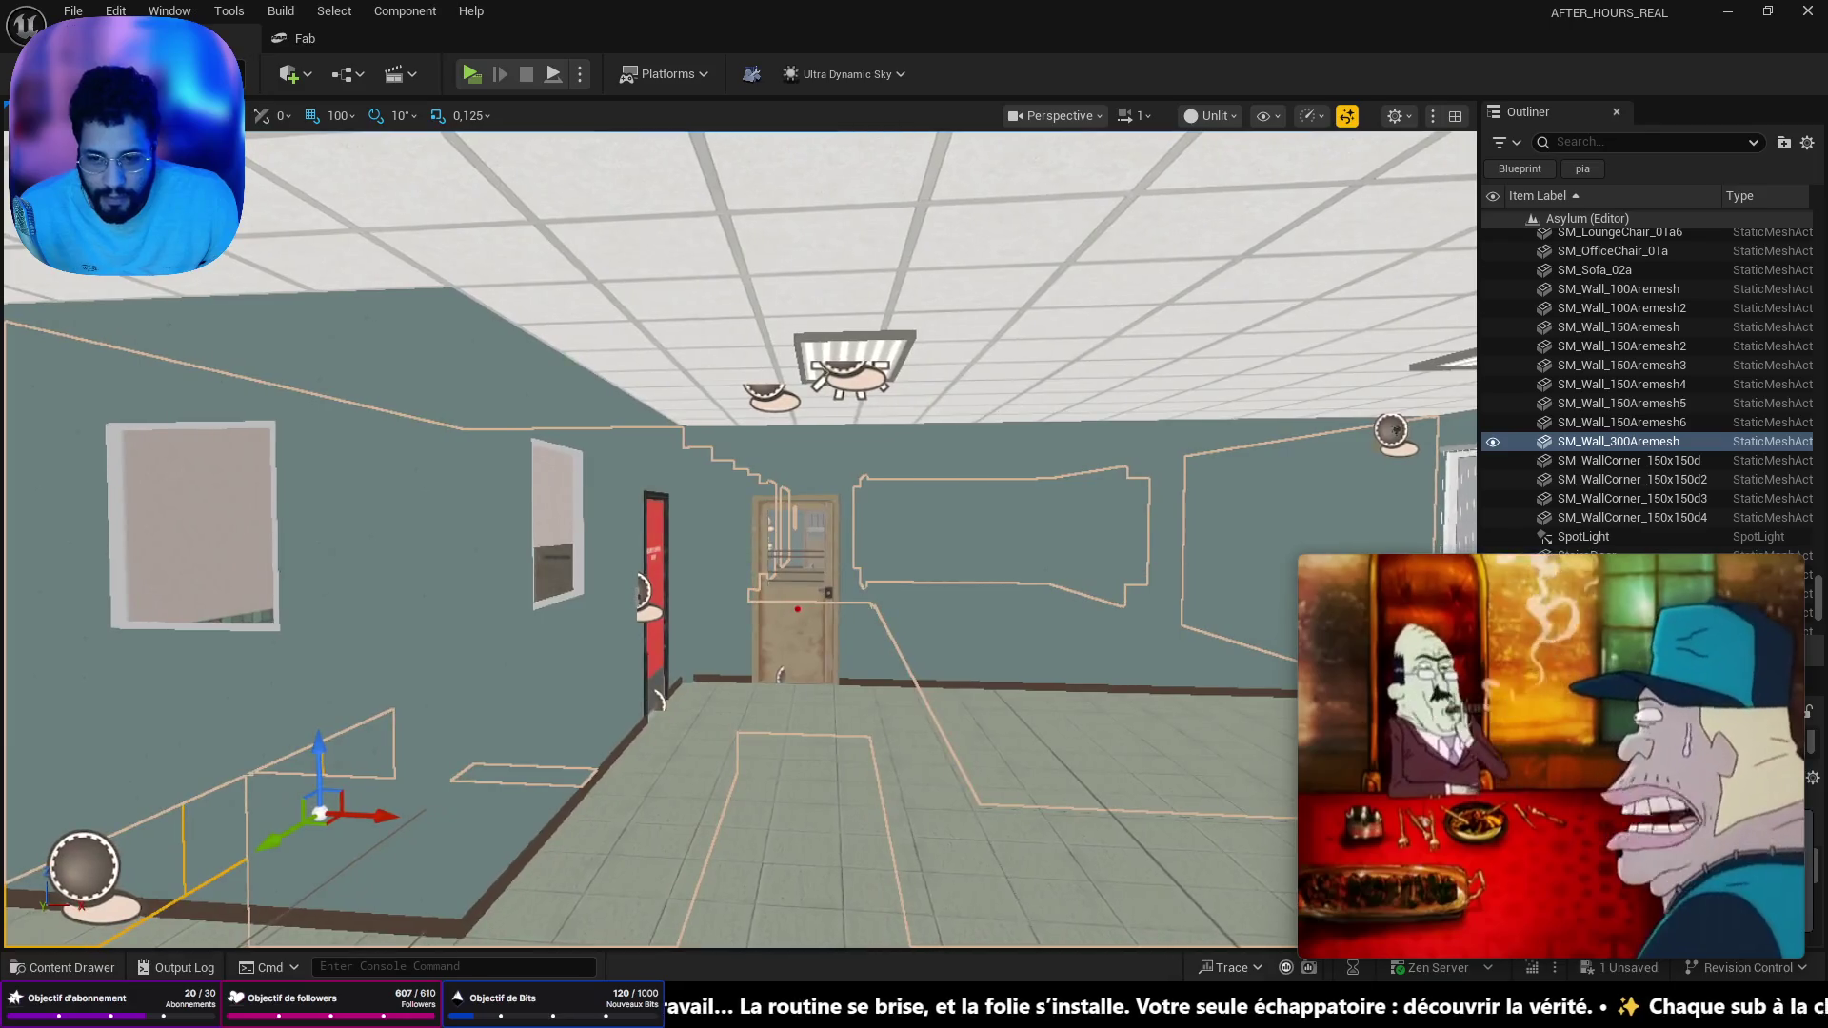
{"action": "key", "text": "w"}
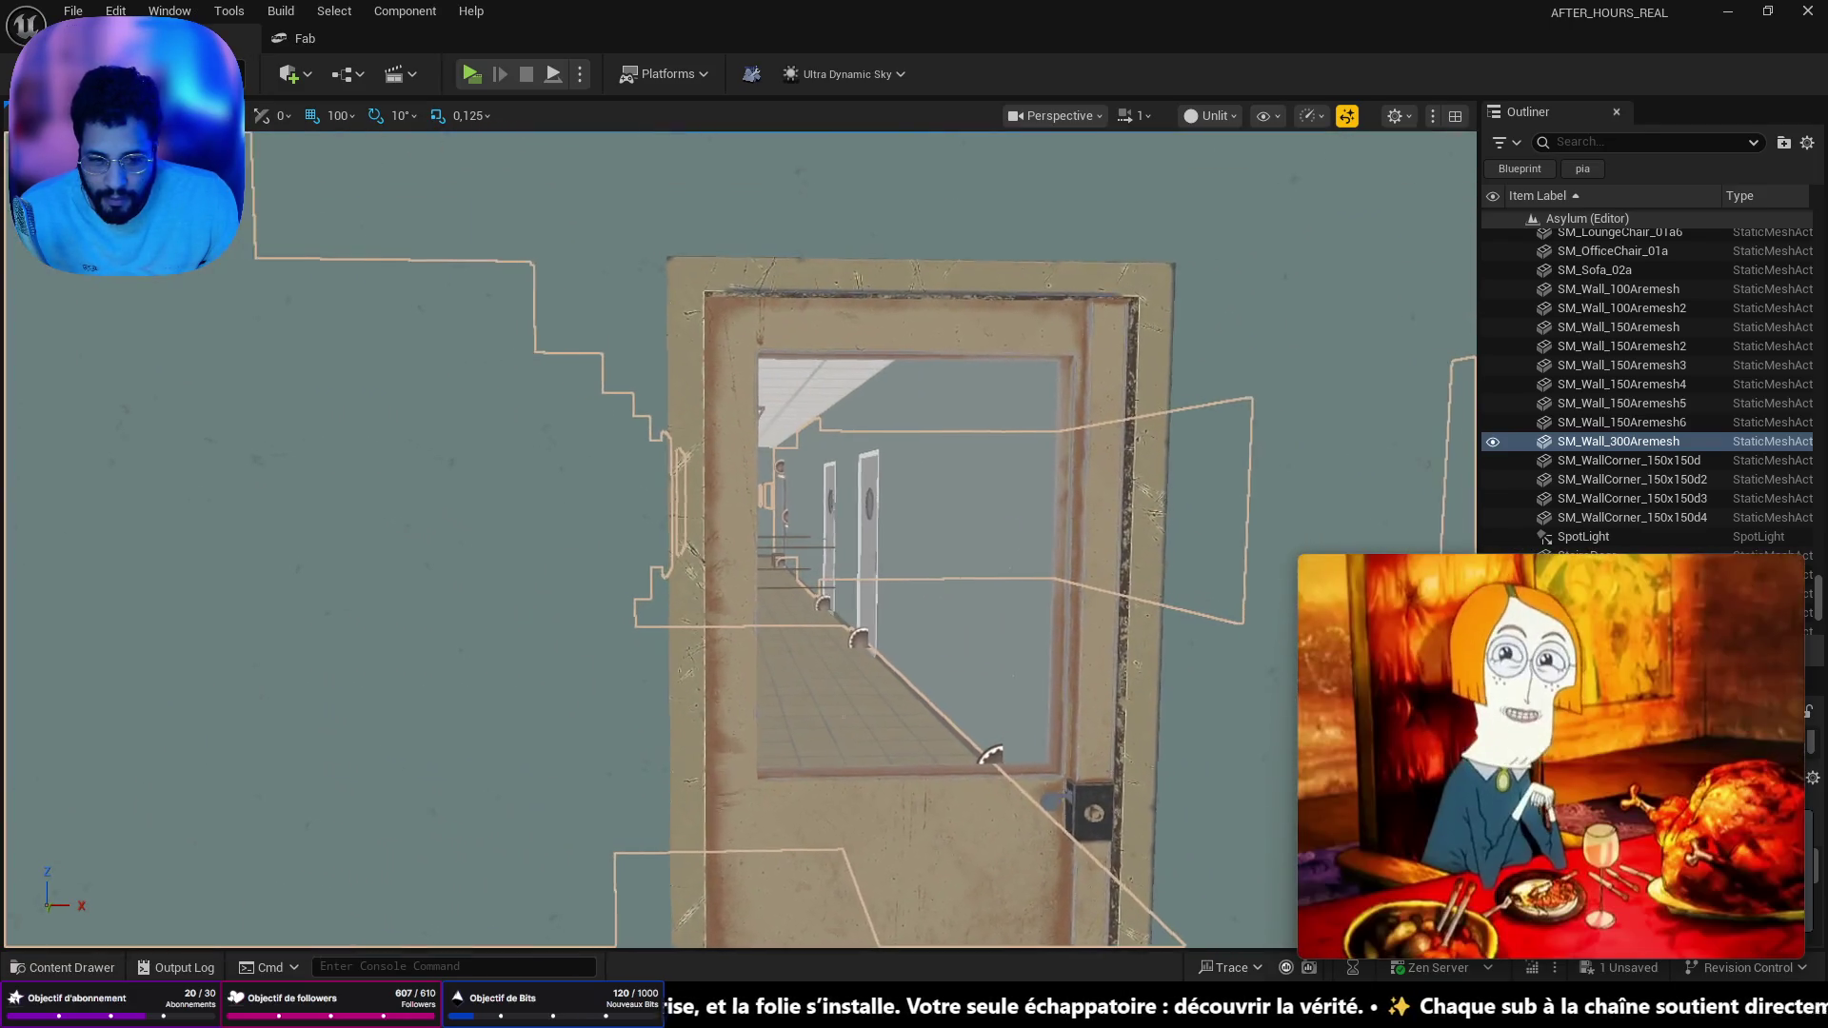
{"action": "key", "text": "w"}
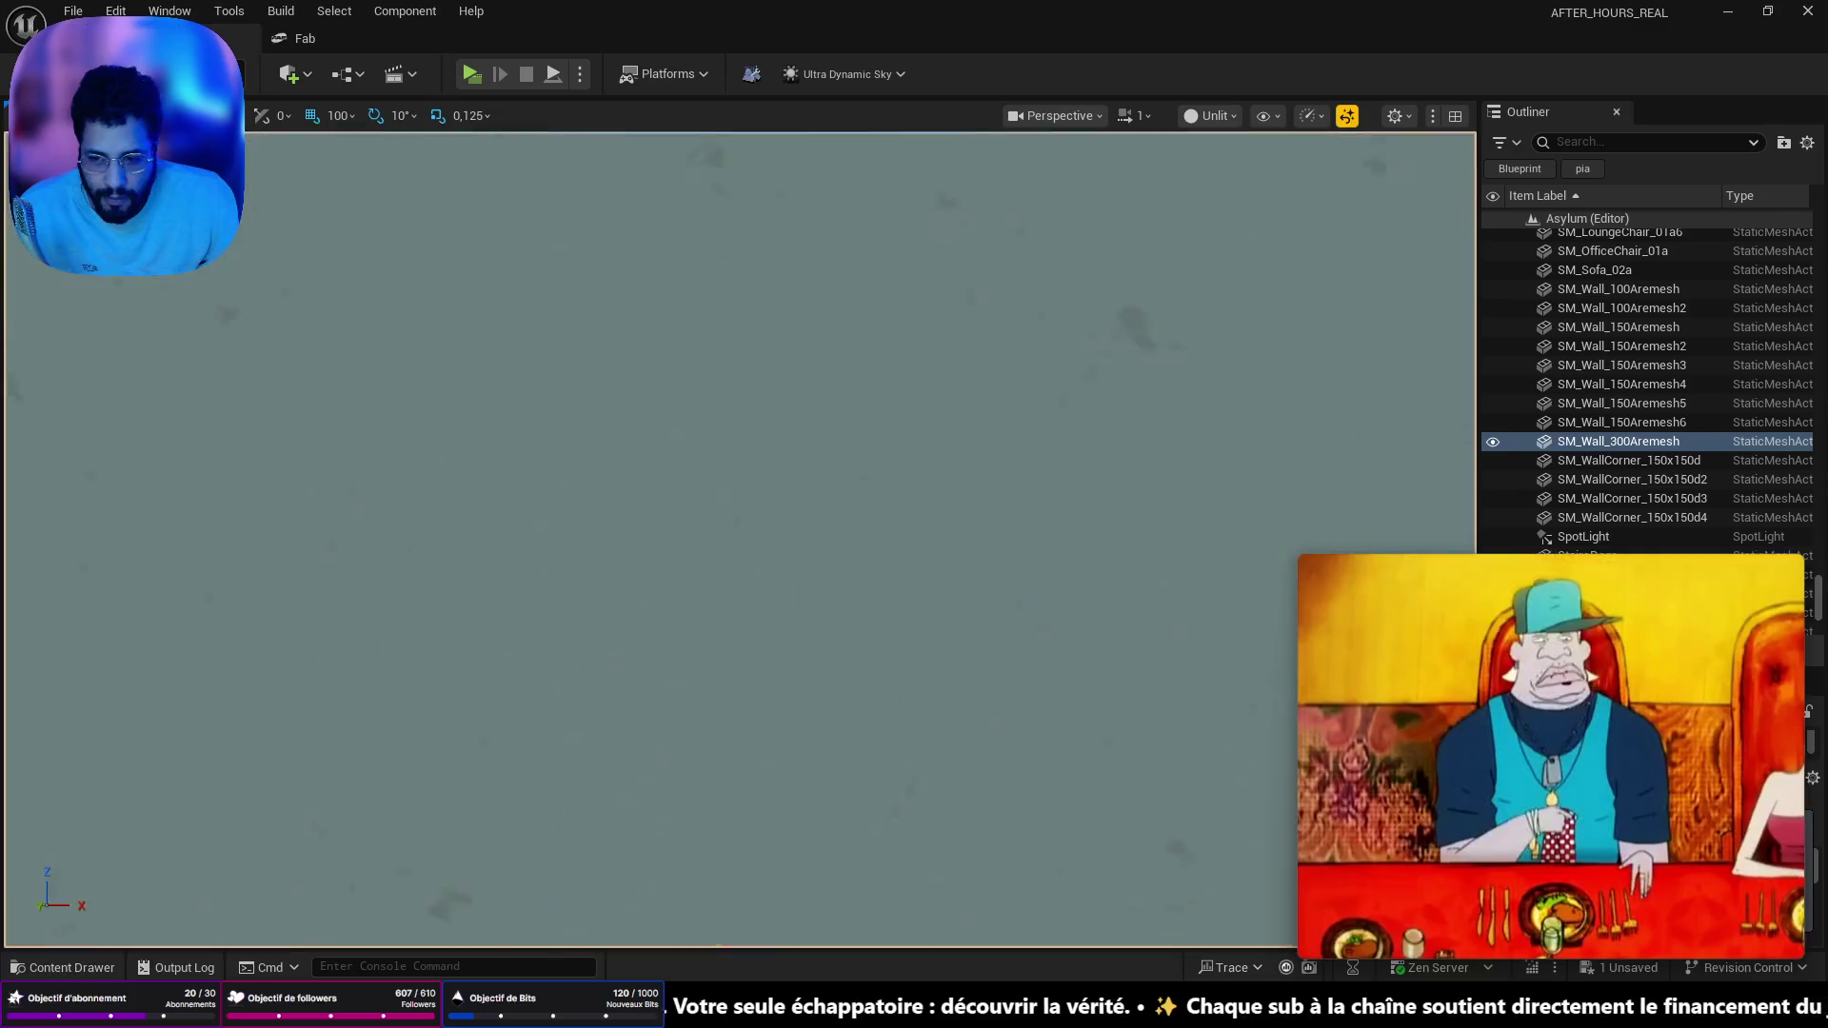
{"action": "key", "text": "s"}
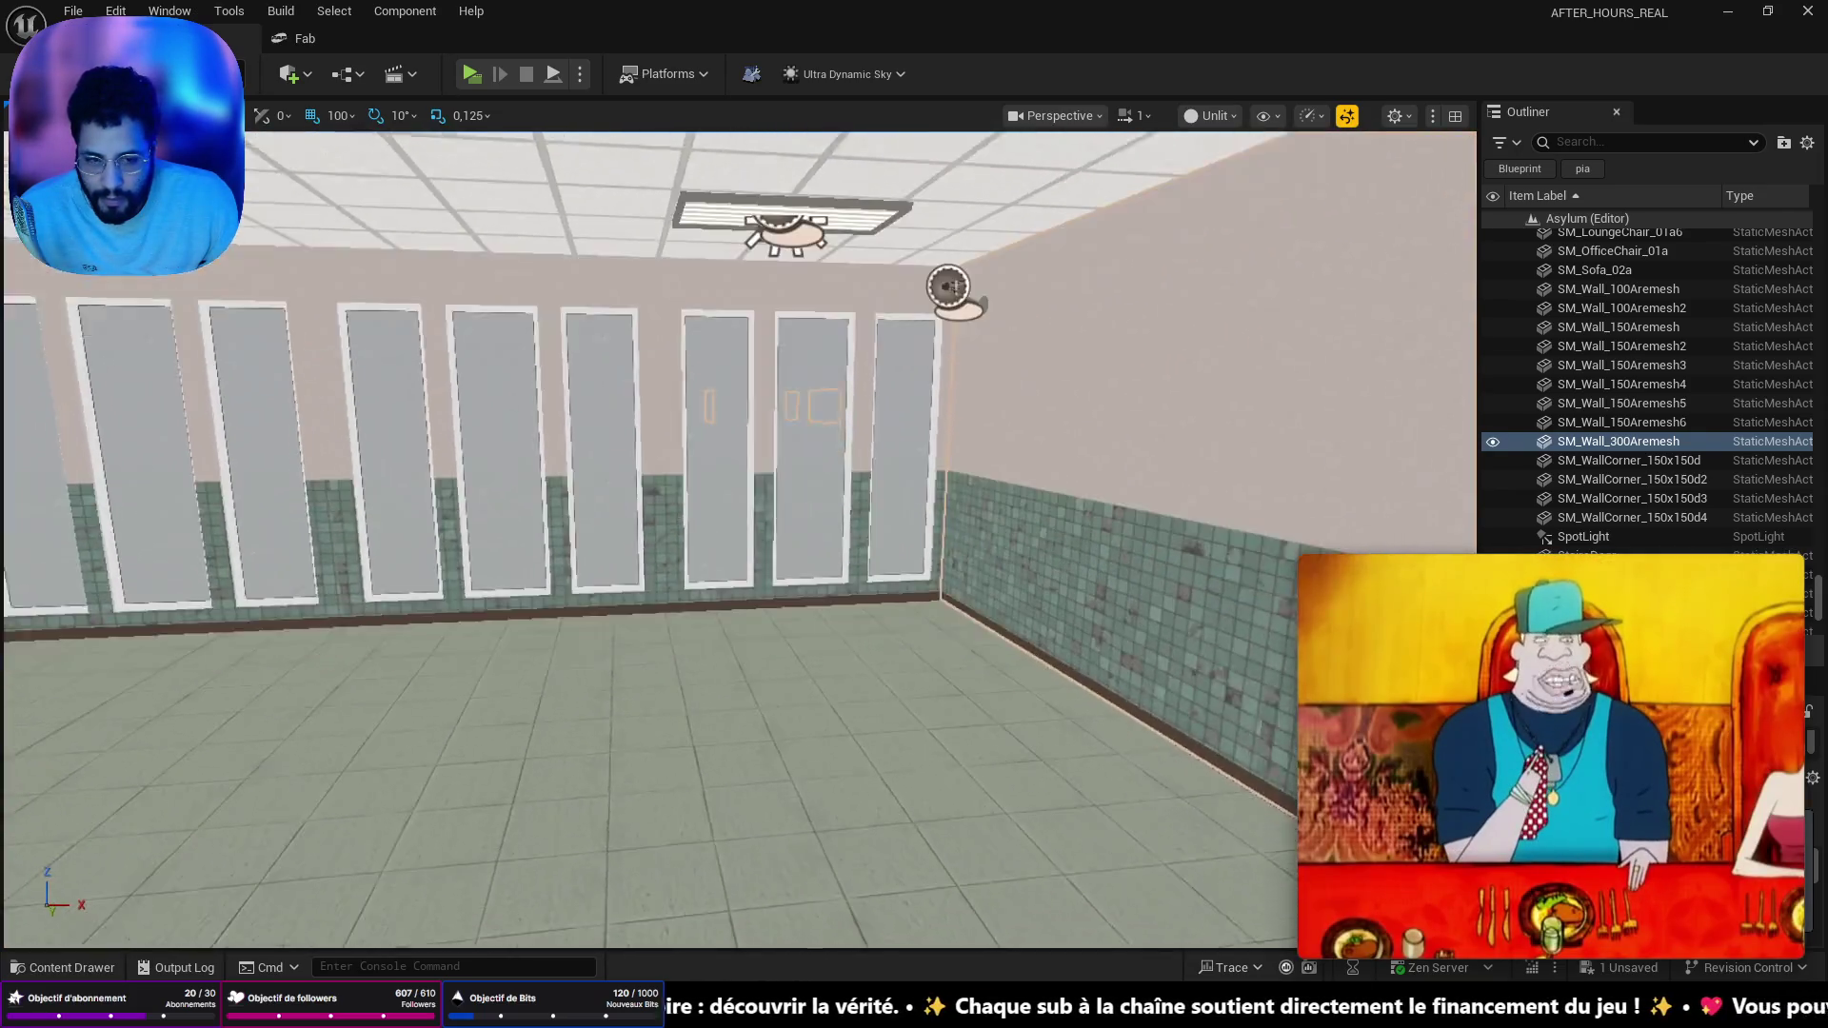
{"action": "key", "text": "ctrl+space"}
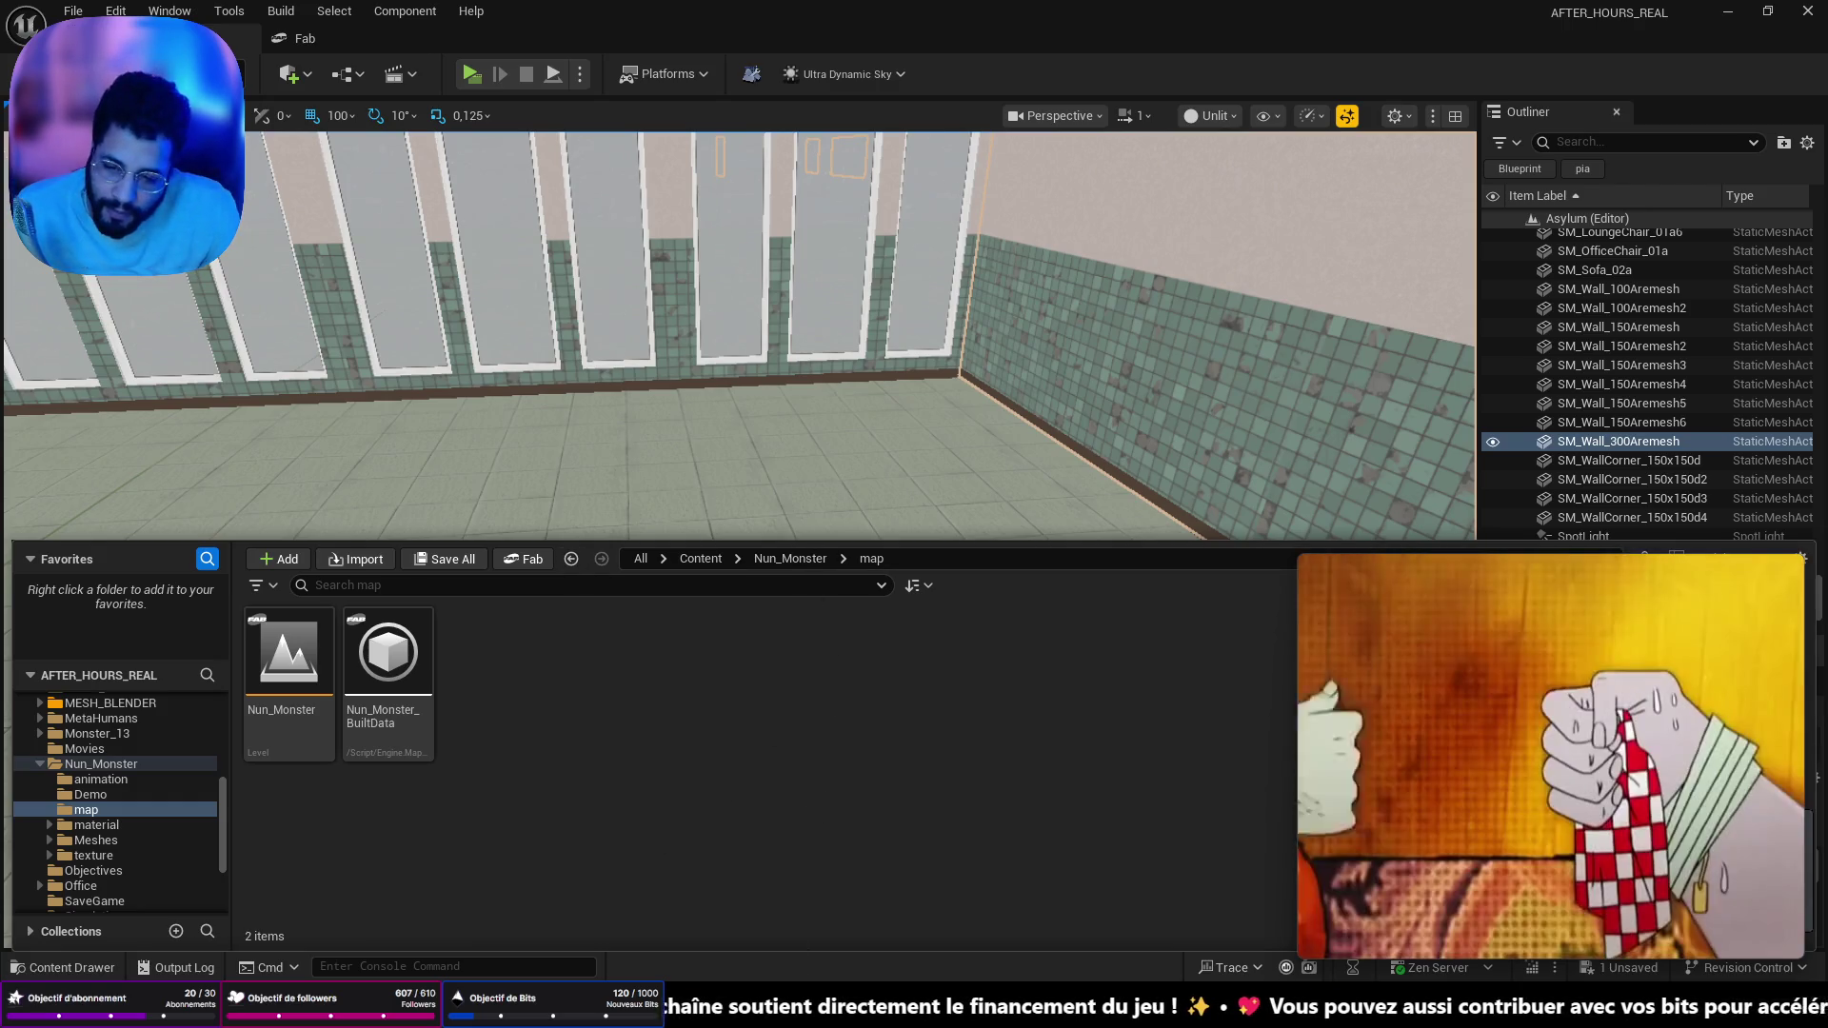
- Fly down the hallway and toggle the Content Drawer open and closed again
{"action": "mouse_move", "coordinate": [784, 428]}
{"action": "left_mouse_down"}
{"action": "mouse_move", "coordinate": [581, 428]}
{"action": "mouse_move", "coordinate": [604, 439]}
{"action": "mouse_move", "coordinate": [614, 400]}
{"action": "mouse_move", "coordinate": [623, 448]}
{"action": "mouse_move", "coordinate": [610, 410]}
{"action": "mouse_move", "coordinate": [600, 429]}
{"action": "mouse_move", "coordinate": [638, 447]}
{"action": "mouse_move", "coordinate": [623, 433]}
{"action": "left_mouse_up"}
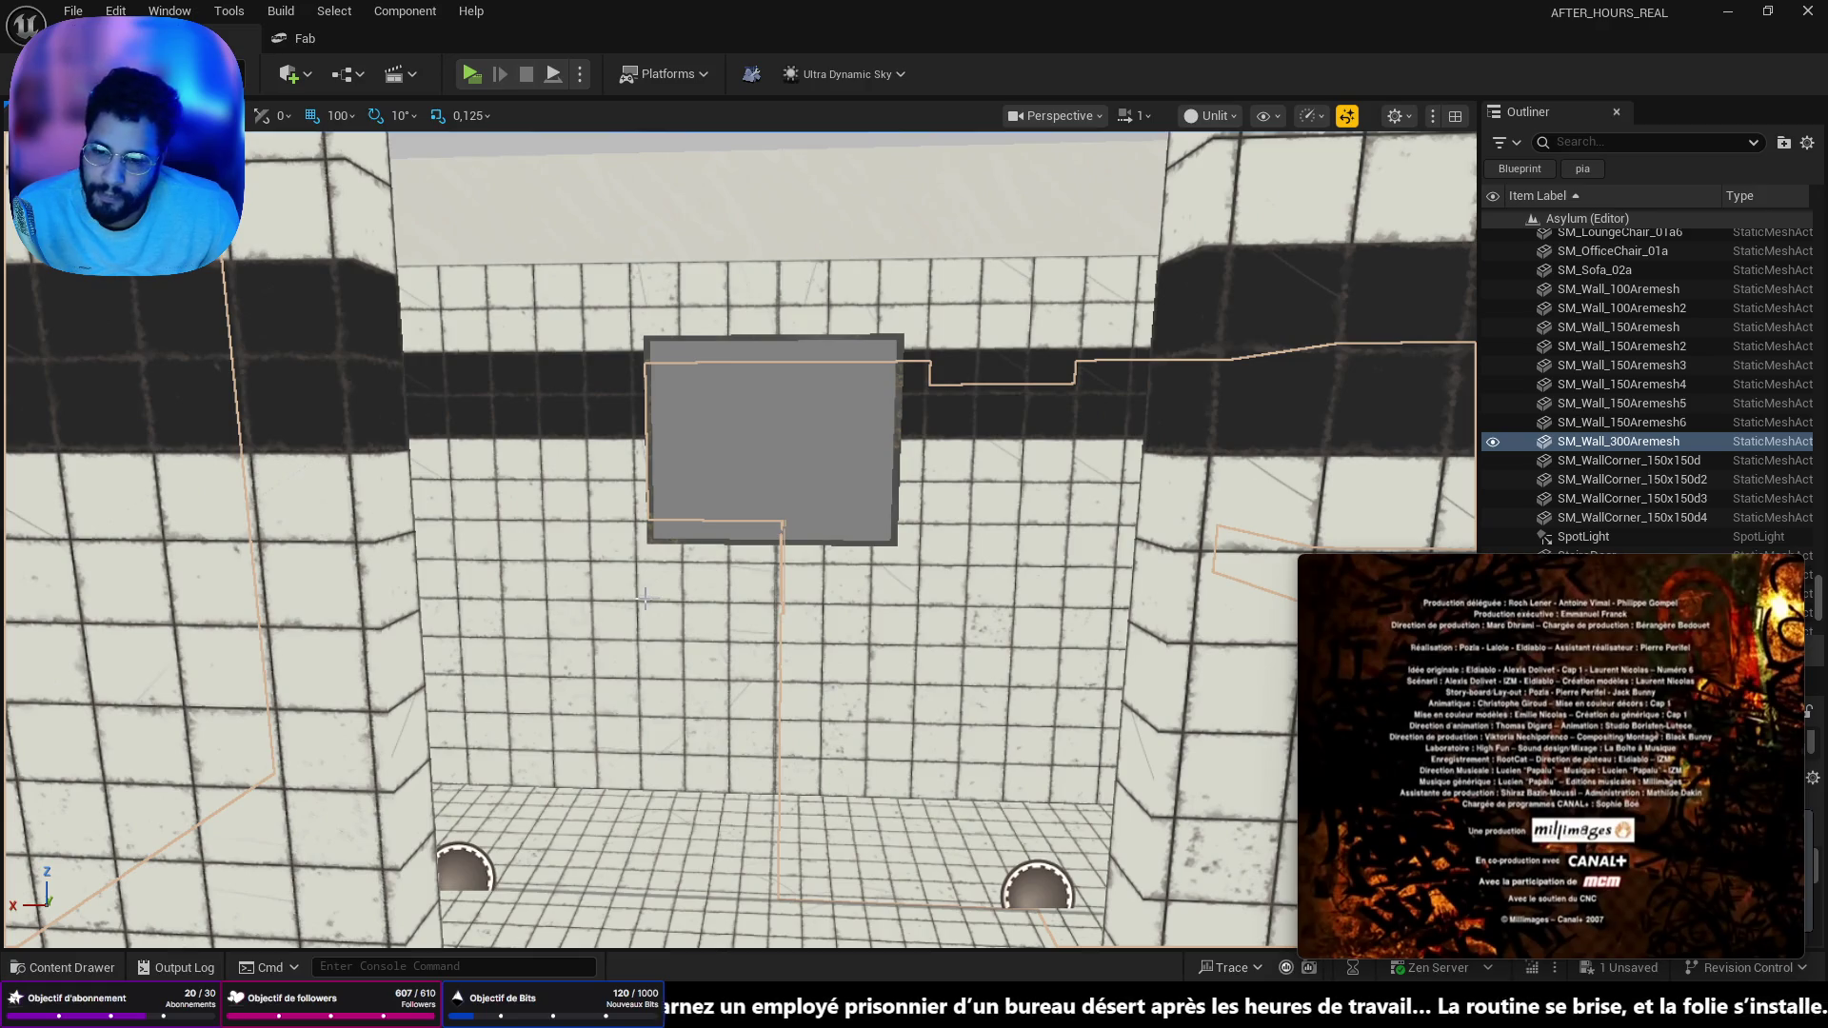
{"action": "key", "text": "ctrl+space"}
{"action": "scroll", "coordinate": [110, 795], "scroll_direction": "up", "scroll_amount": 3}
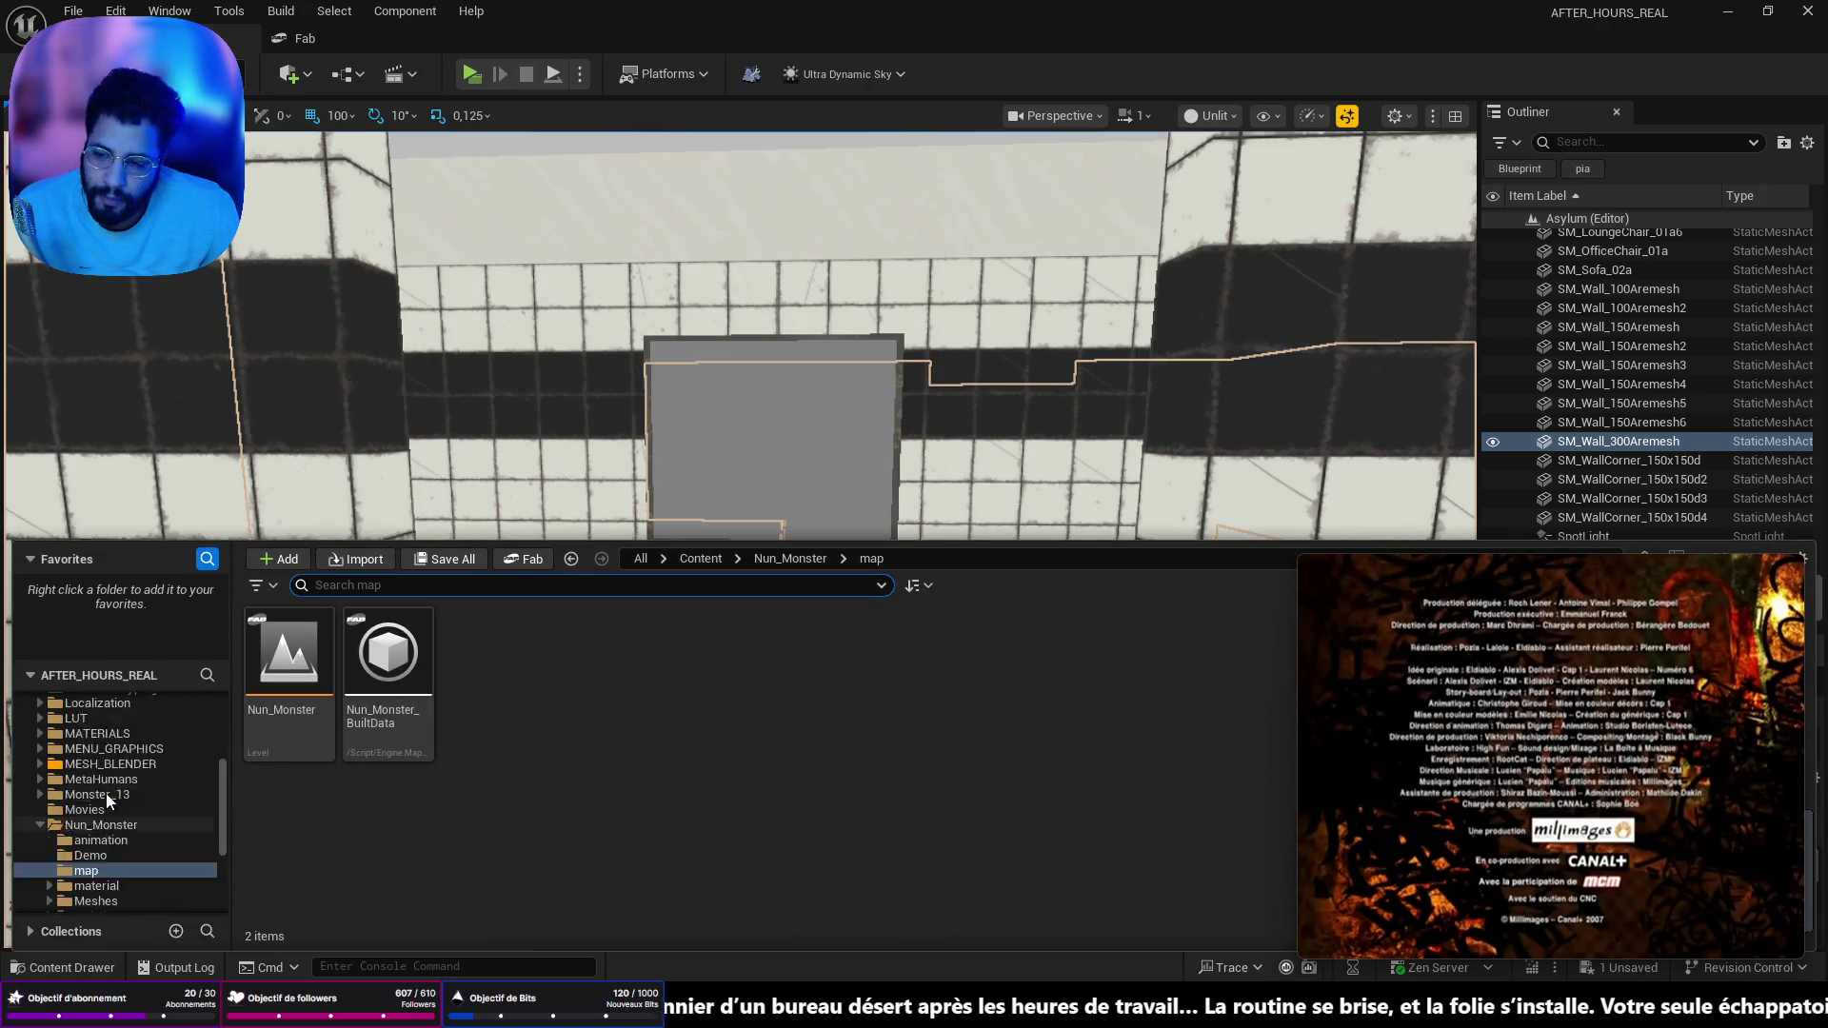
{"action": "key", "text": "ctrl+space"}
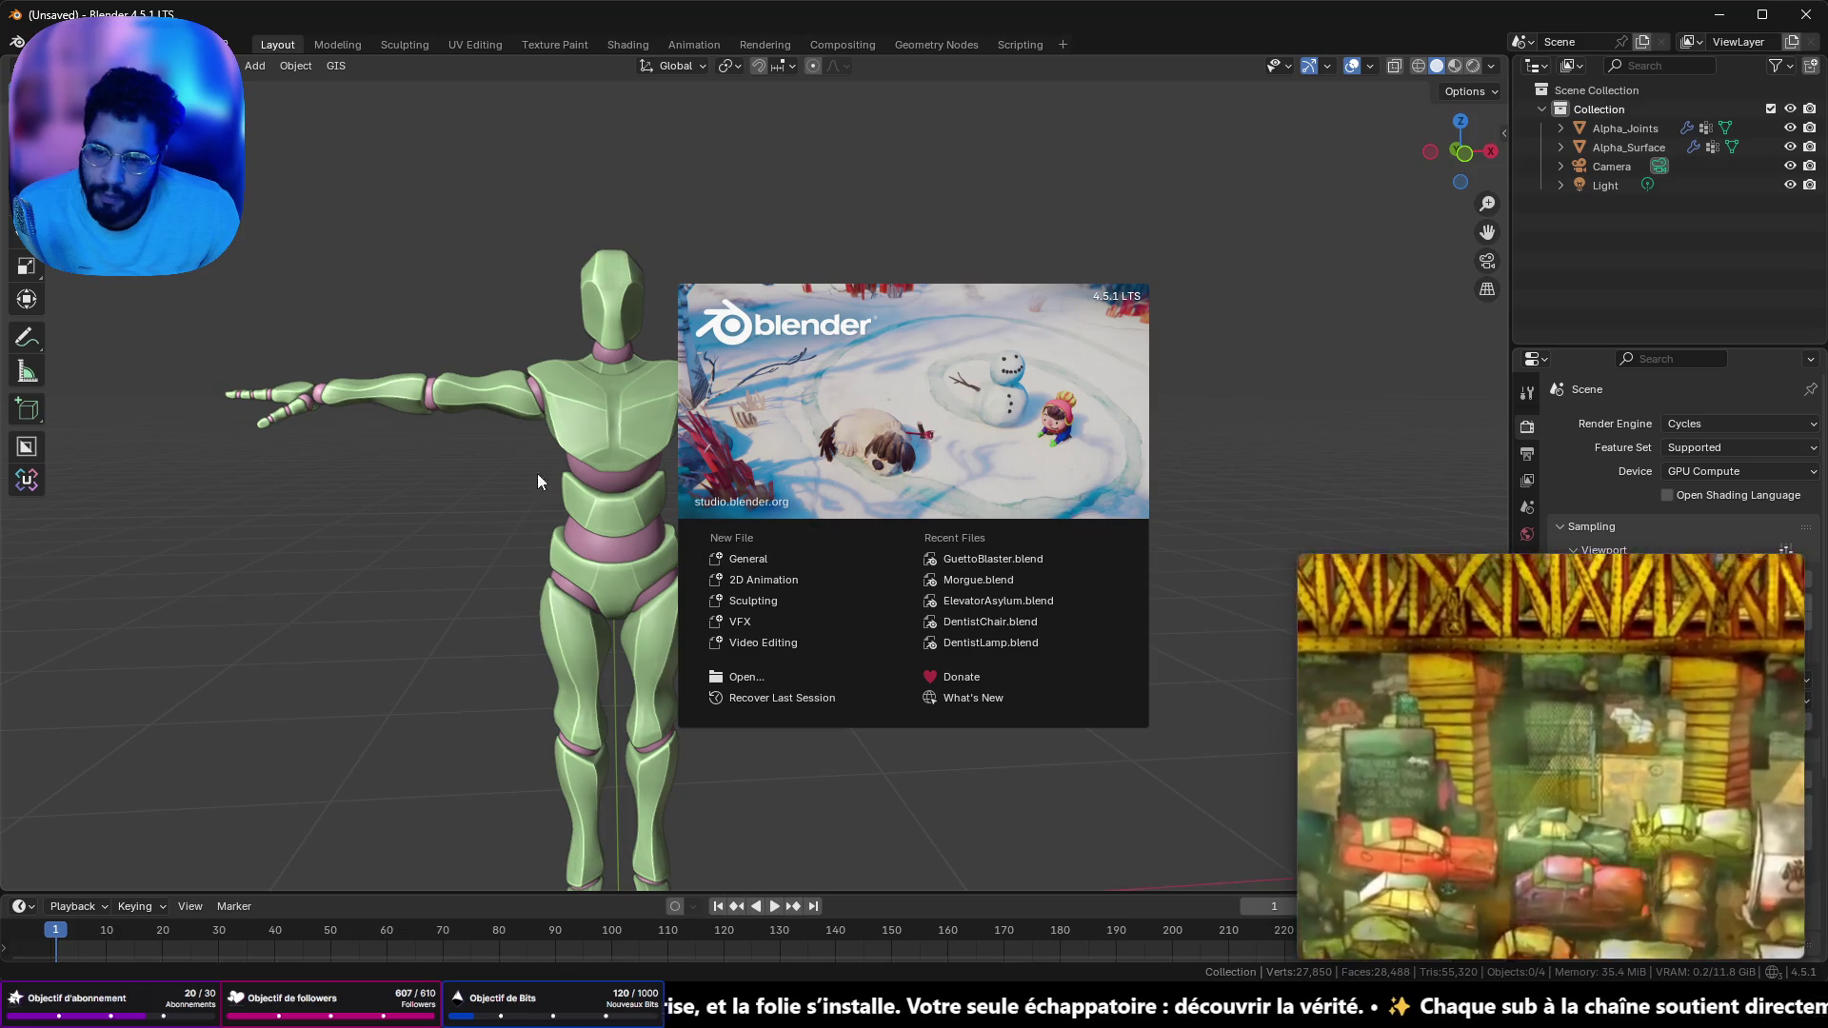
- Dismiss Blender's splash screen and add a mesh cube with Shift+A
{"action": "left_click", "coordinate": [572, 519]}
{"action": "mouse_move", "coordinate": [619, 484]}
{"action": "left_mouse_down"}
{"action": "mouse_move", "coordinate": [934, 512]}
{"action": "mouse_move", "coordinate": [774, 493]}
{"action": "left_mouse_up"}
{"action": "scroll", "coordinate": [752, 491], "scroll_direction": "down", "scroll_amount": 4}
{"action": "key", "text": "shift+a"}
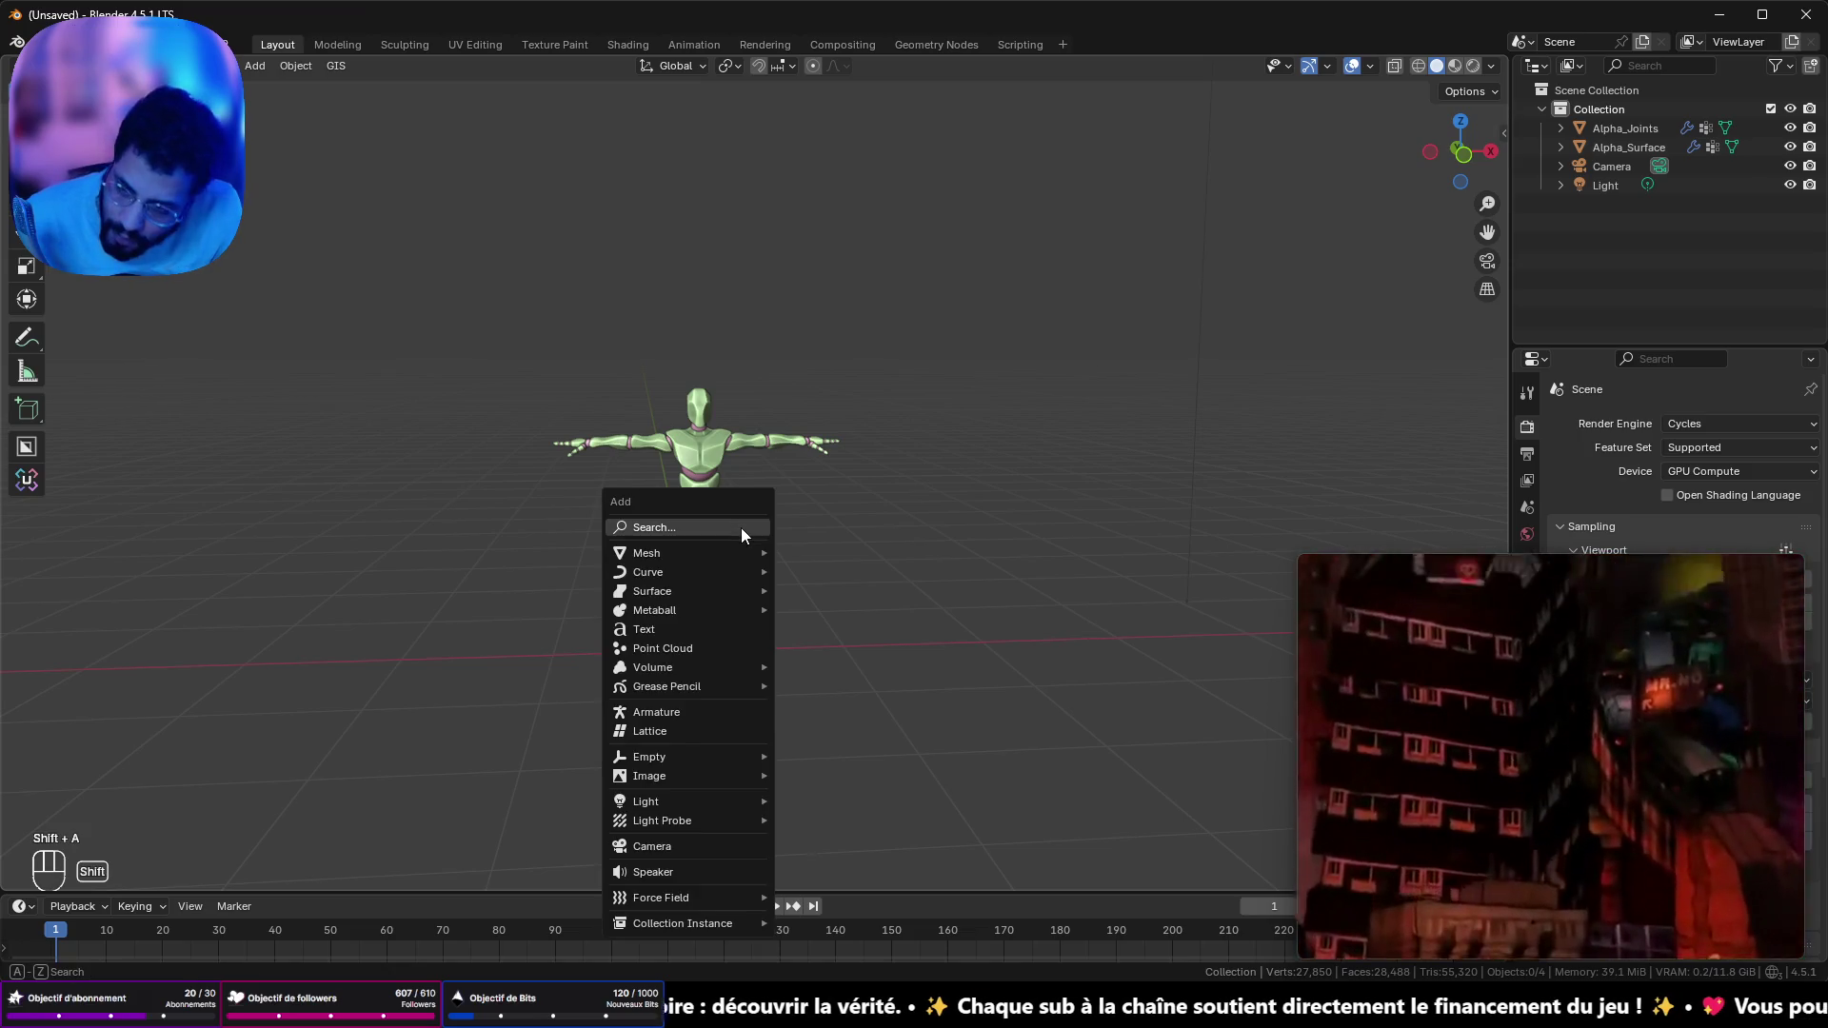
{"action": "mouse_move", "coordinate": [740, 552]}
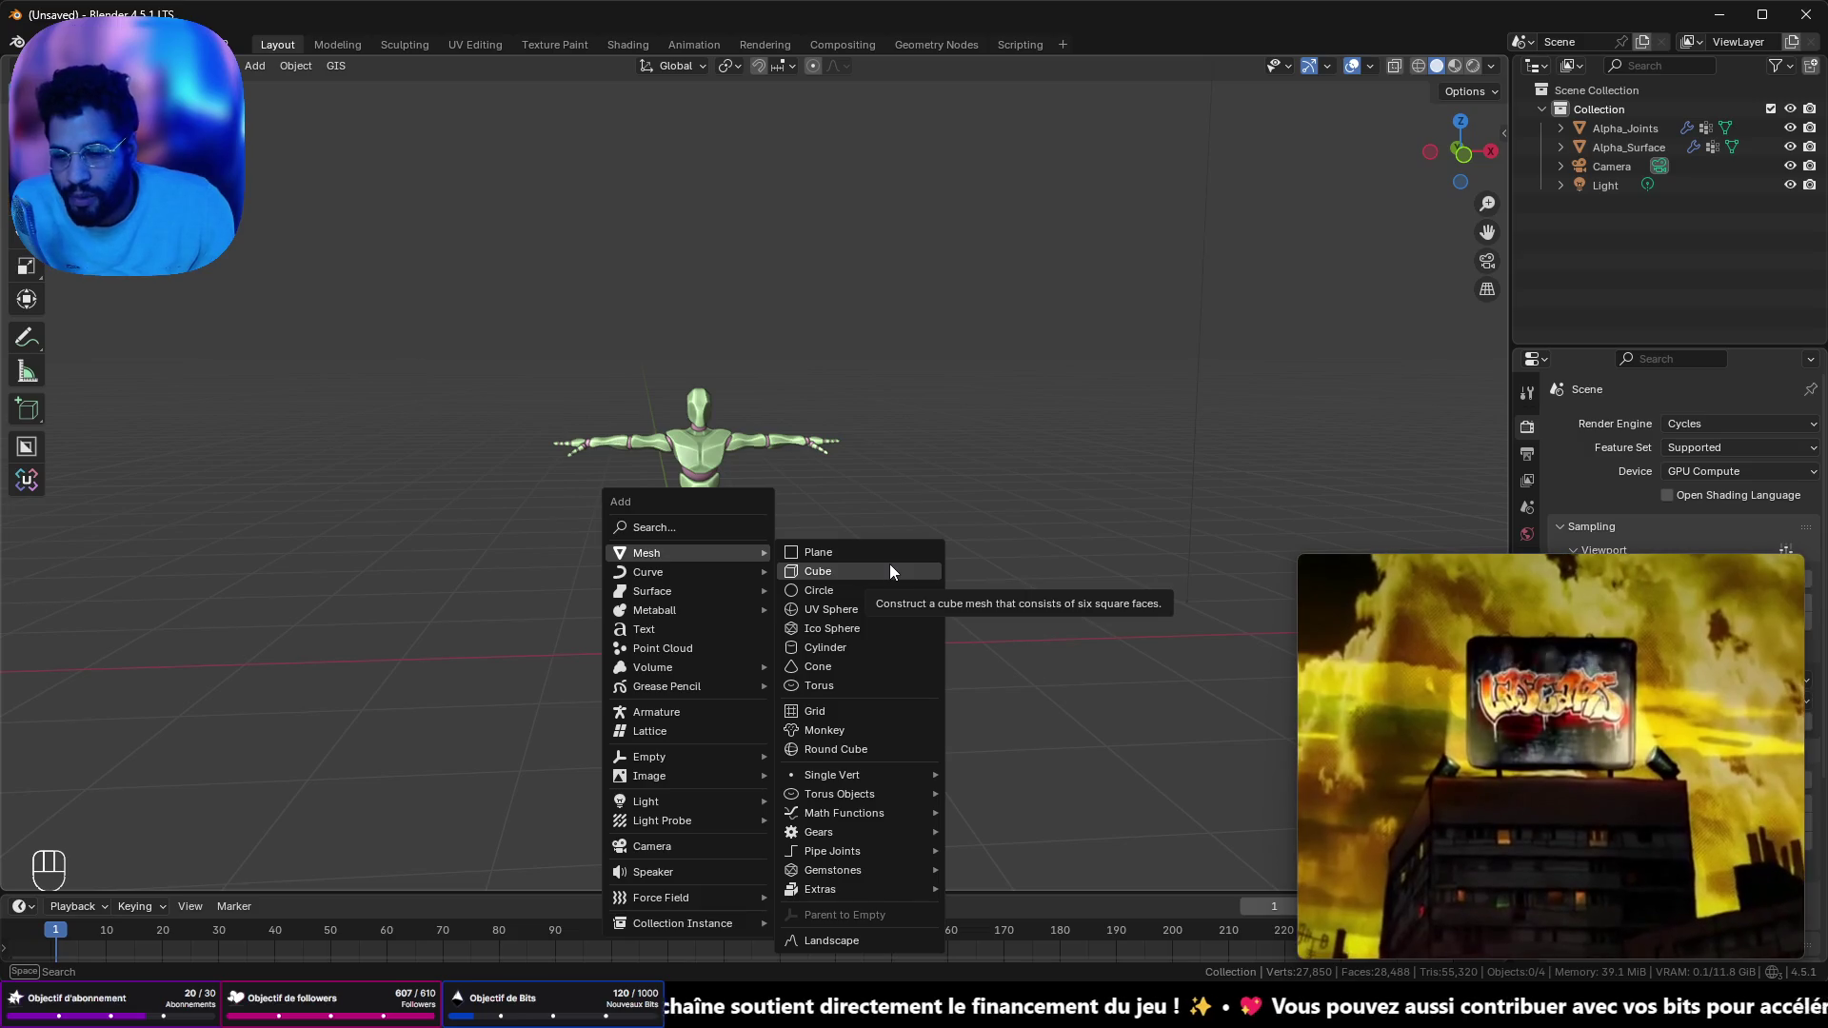
{"action": "left_click", "coordinate": [891, 570]}
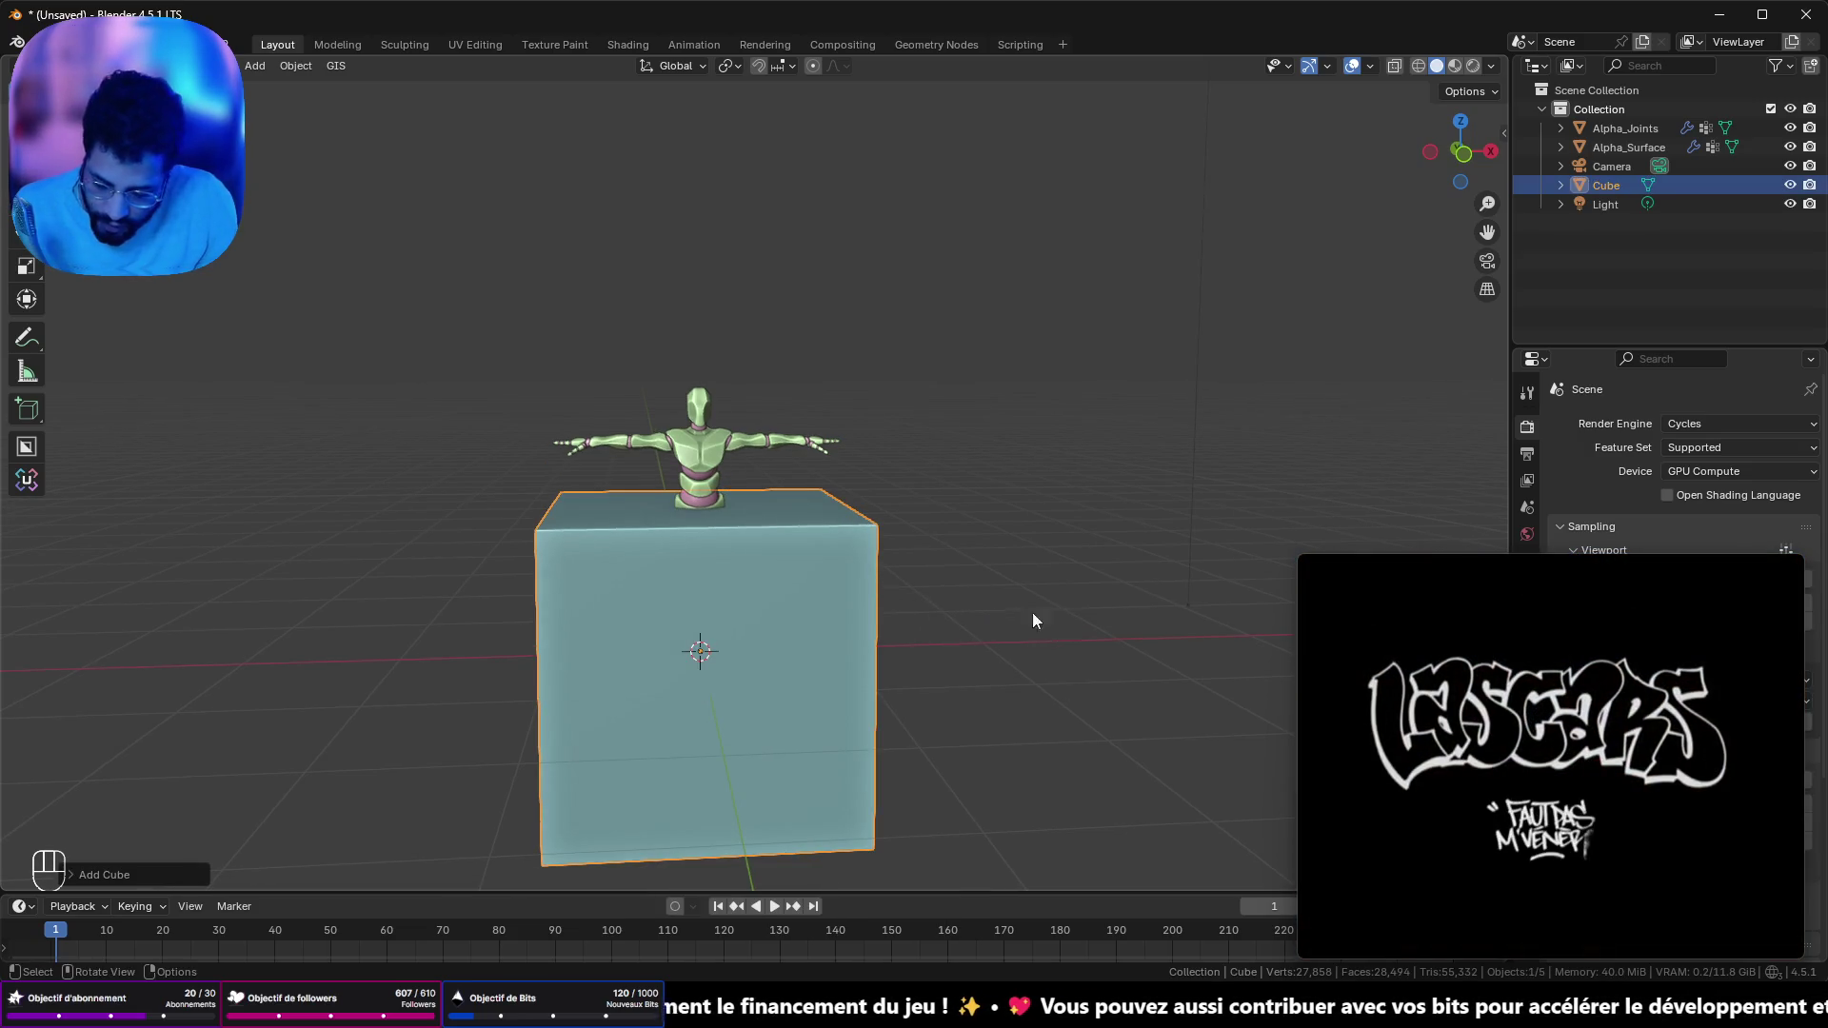
- Orbit and pan around the new cube, then show its transform properties
{"action": "mouse_move", "coordinate": [1659, 562]}
{"action": "left_mouse_down"}
{"action": "mouse_move", "coordinate": [1111, 448]}
{"action": "mouse_move", "coordinate": [329, 592]}
{"action": "mouse_move", "coordinate": [394, 584]}
{"action": "mouse_move", "coordinate": [340, 583]}
{"action": "left_mouse_up"}
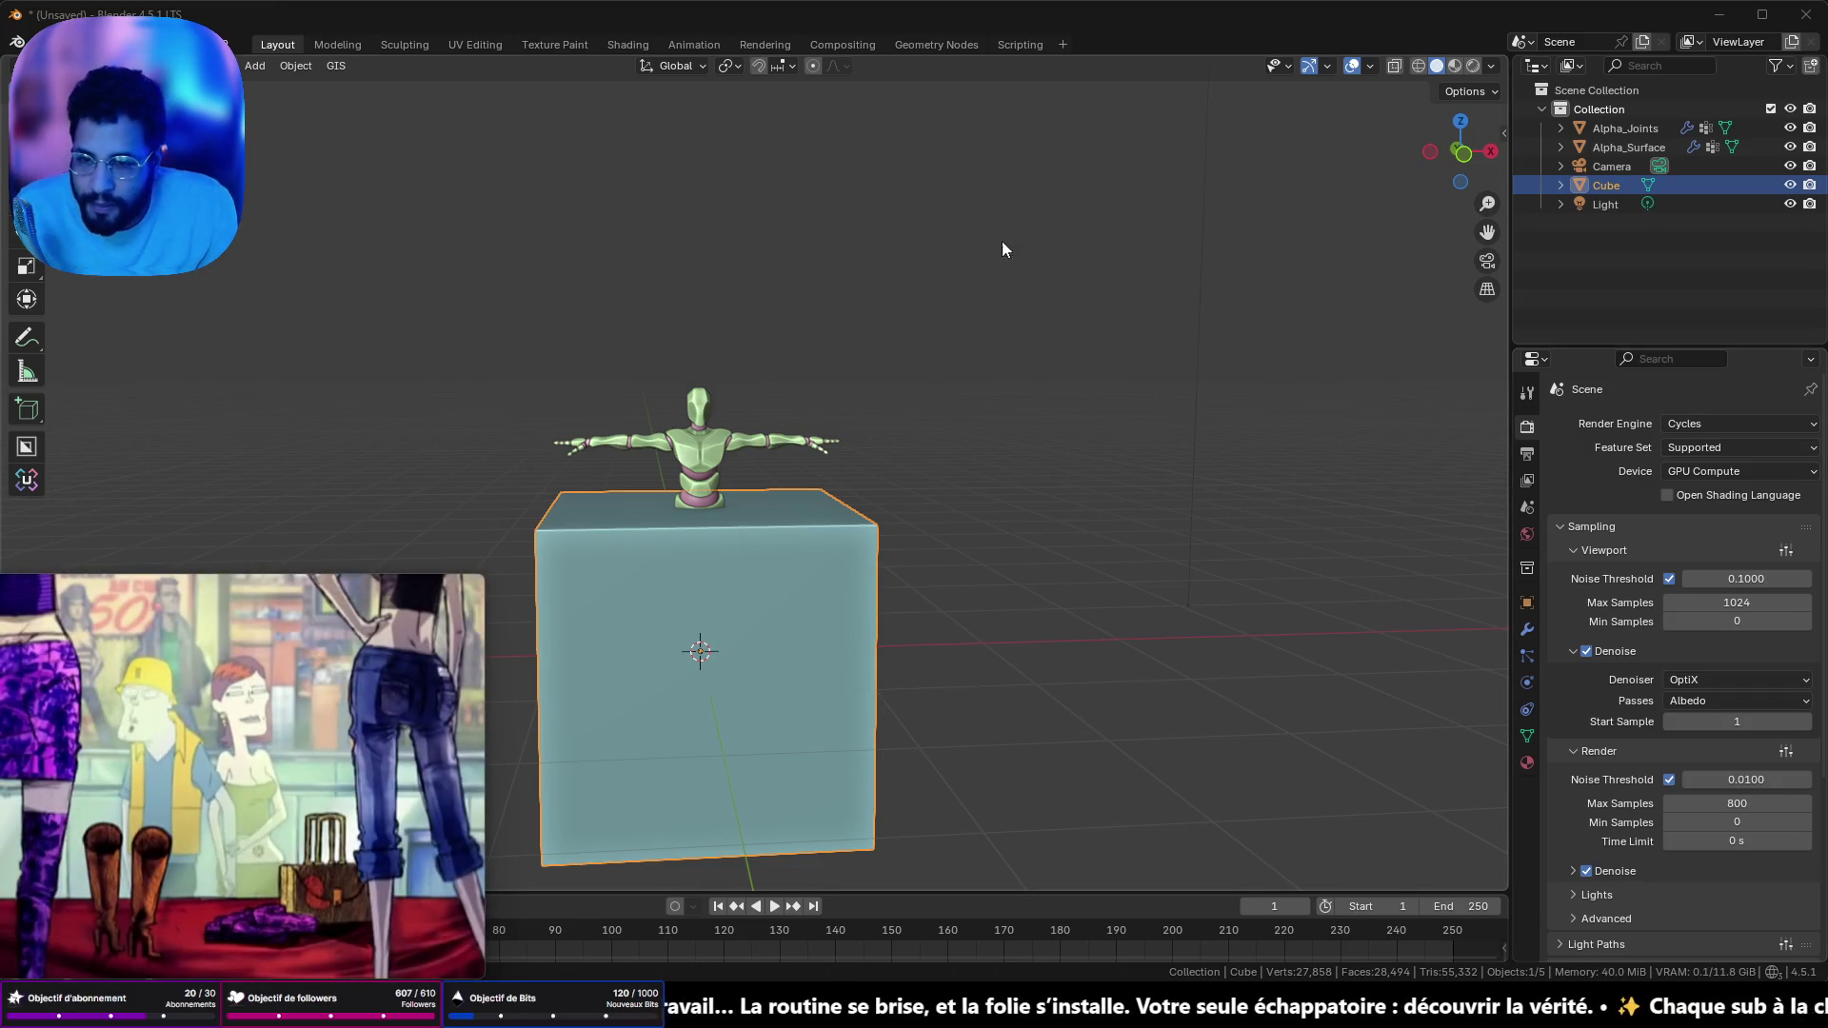
{"action": "left_click_drag", "start_coordinate": [840, 441], "coordinate": [1055, 341]}
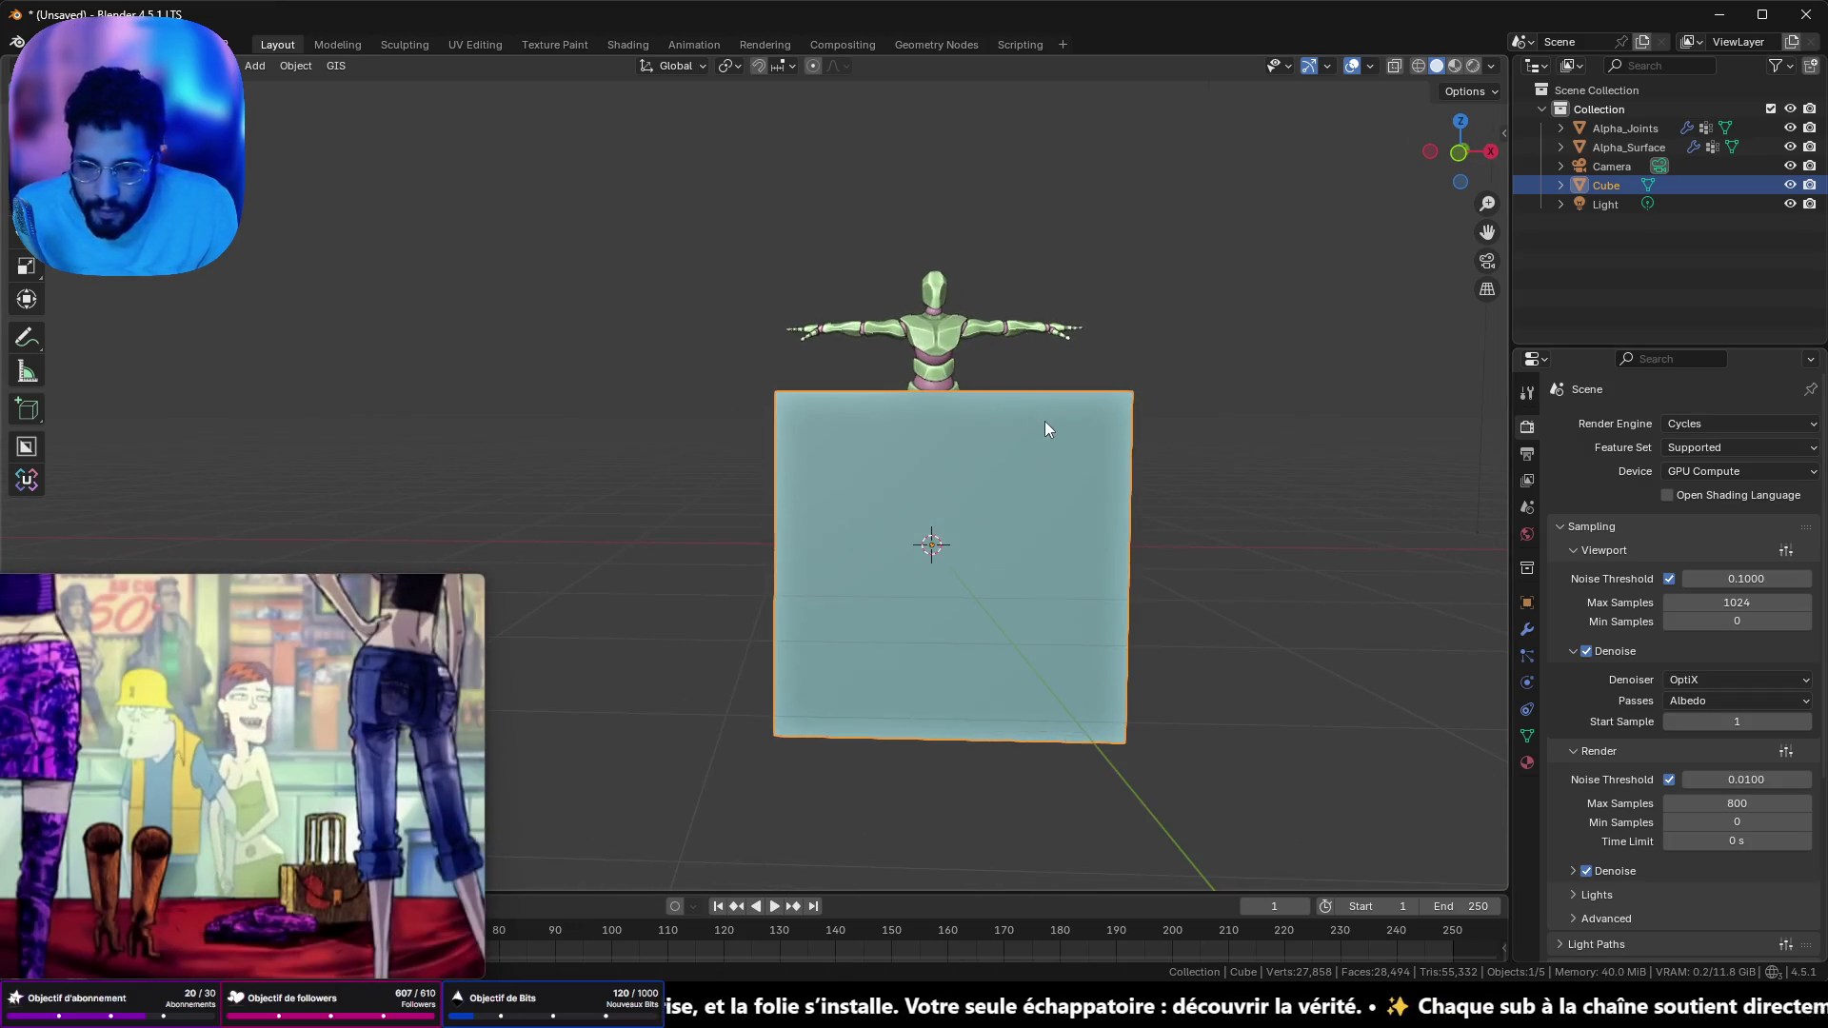
{"action": "left_click_drag", "start_coordinate": [1083, 516], "coordinate": [1128, 535]}
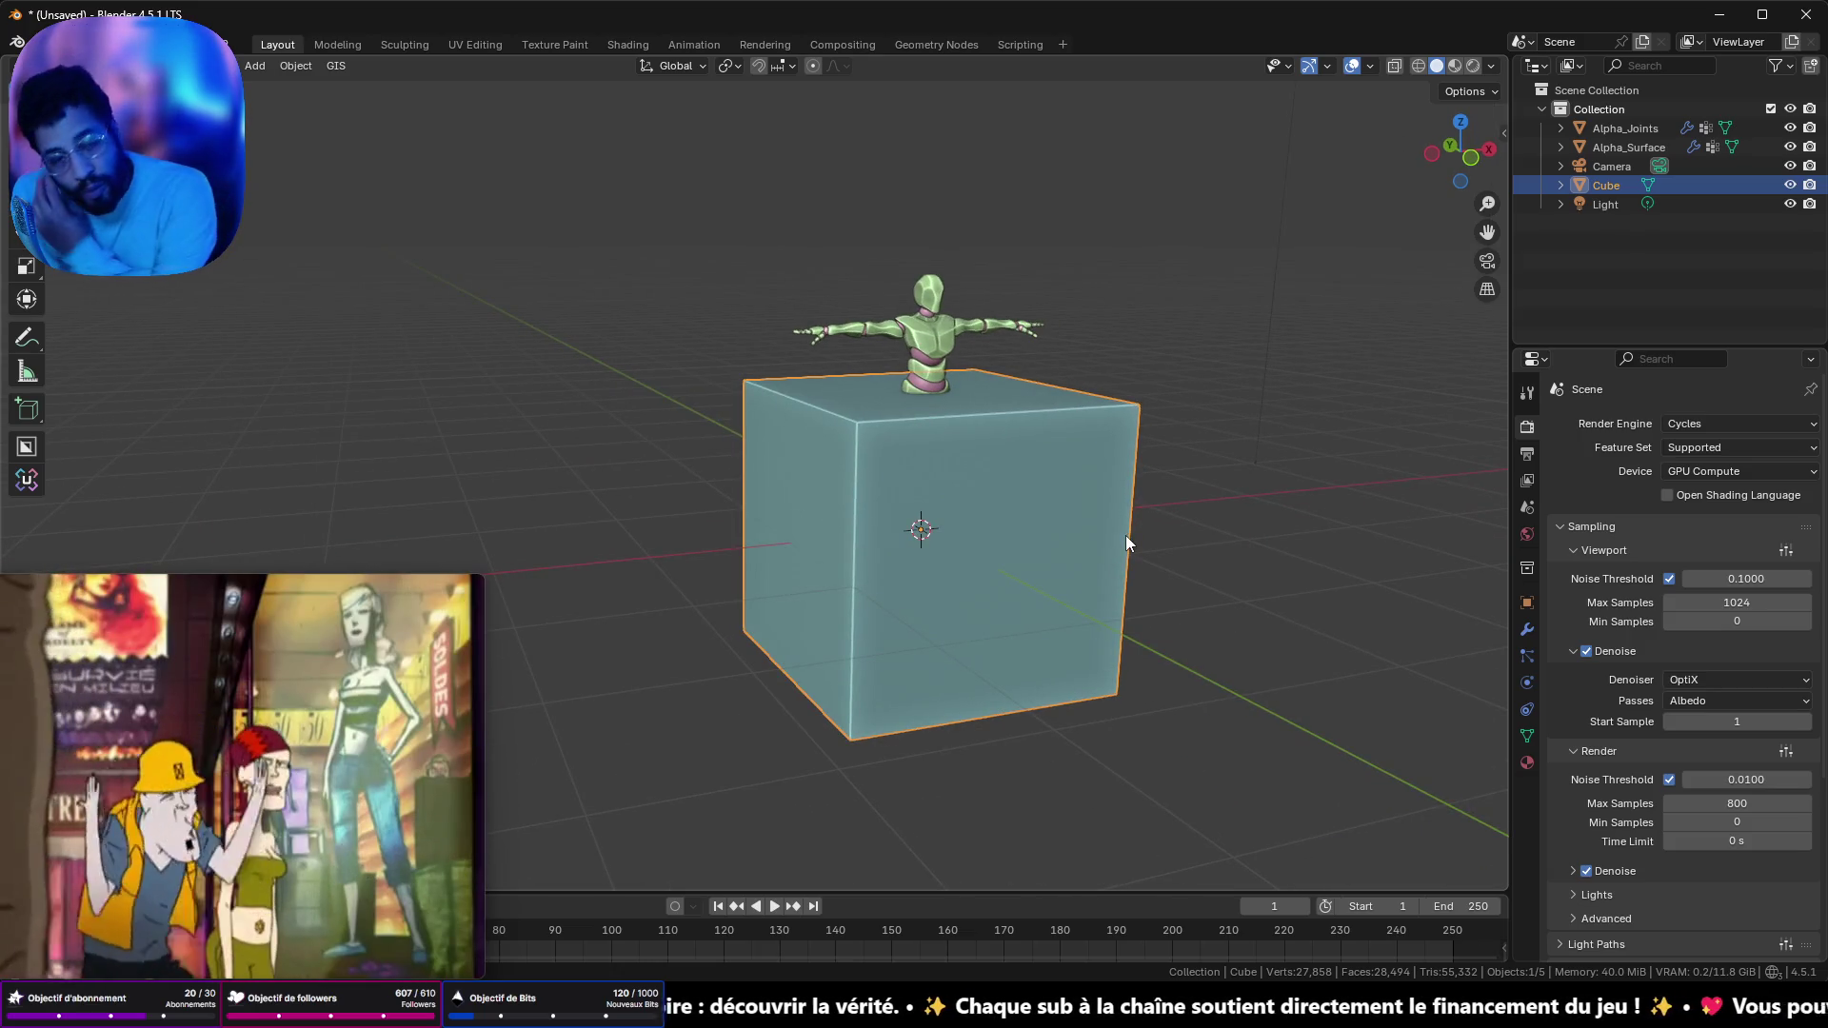
{"action": "mouse_move", "coordinate": [1118, 472]}
{"action": "left_mouse_down"}
{"action": "mouse_move", "coordinate": [1133, 463]}
{"action": "mouse_move", "coordinate": [1036, 478]}
{"action": "mouse_move", "coordinate": [1012, 506]}
{"action": "left_mouse_up"}
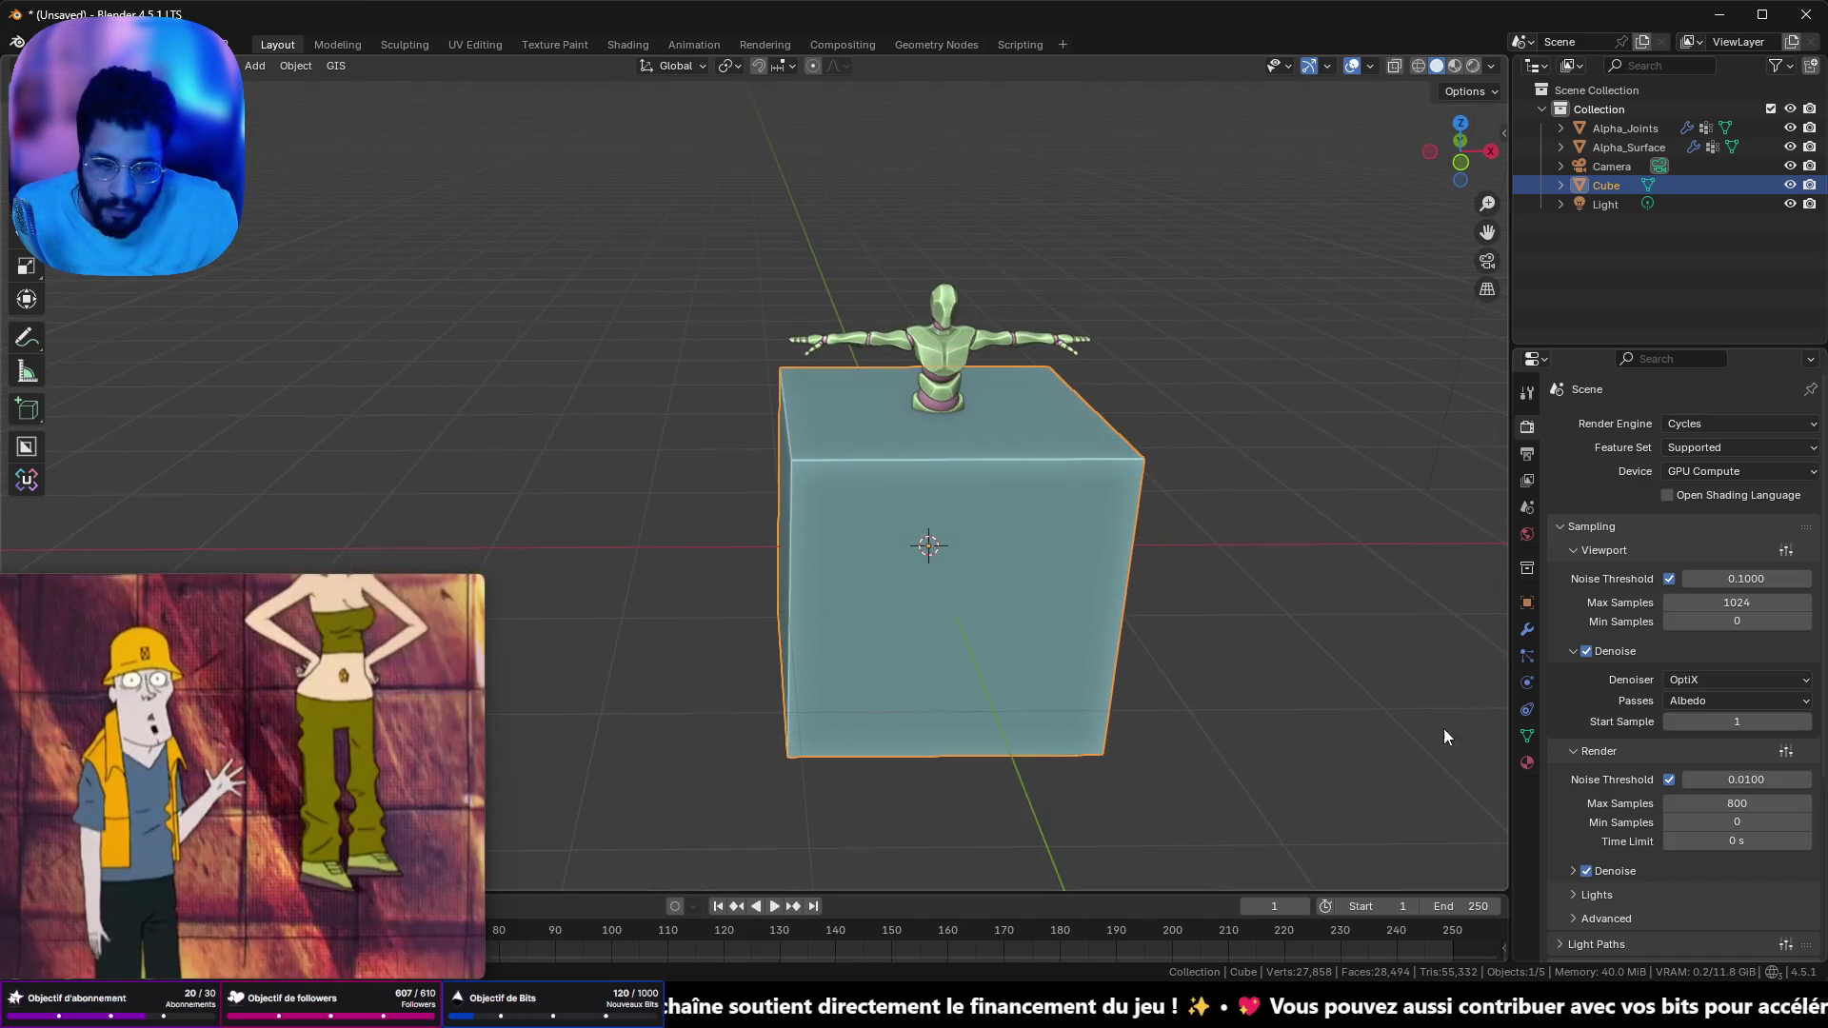
{"action": "left_click", "coordinate": [1528, 602]}
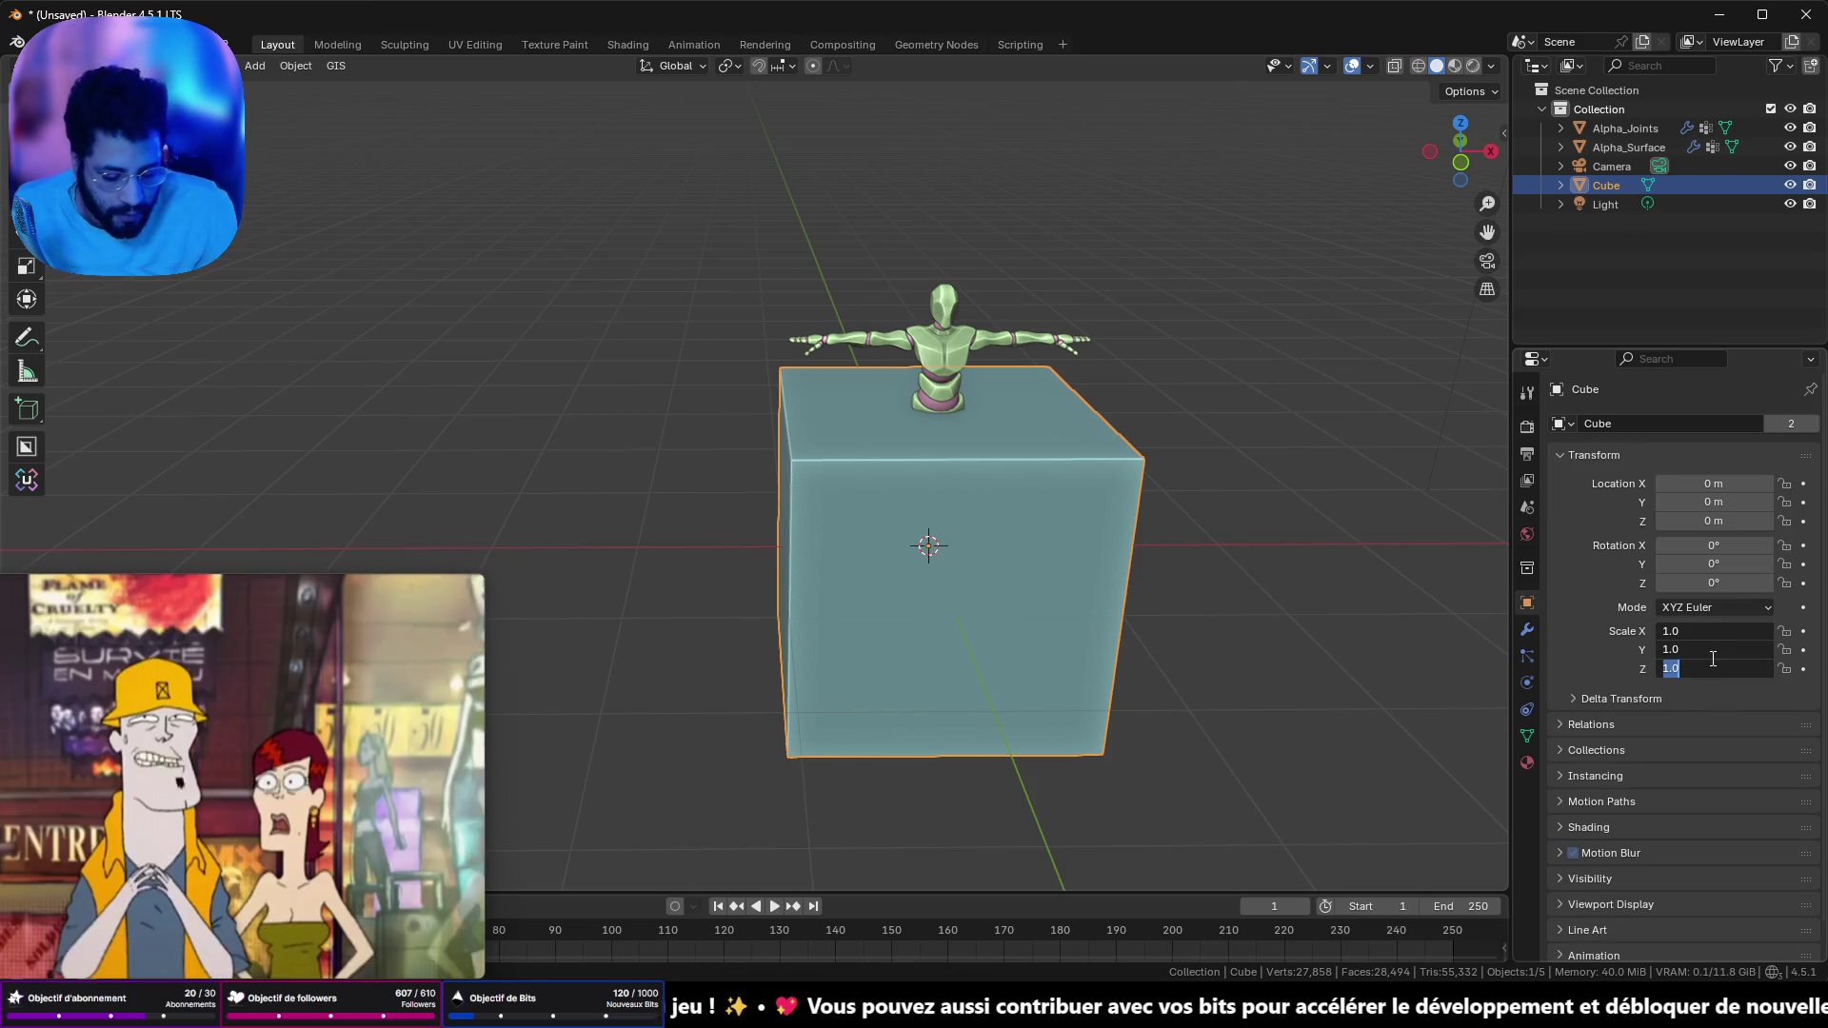
- Scale the cube uniformly down to 0.05 on all three axes in Object Properties
{"action": "type", "text": "1"}
{"action": "key", "text": "Return"}
{"action": "scroll", "coordinate": [1259, 371], "scroll_direction": "up", "scroll_amount": 5}
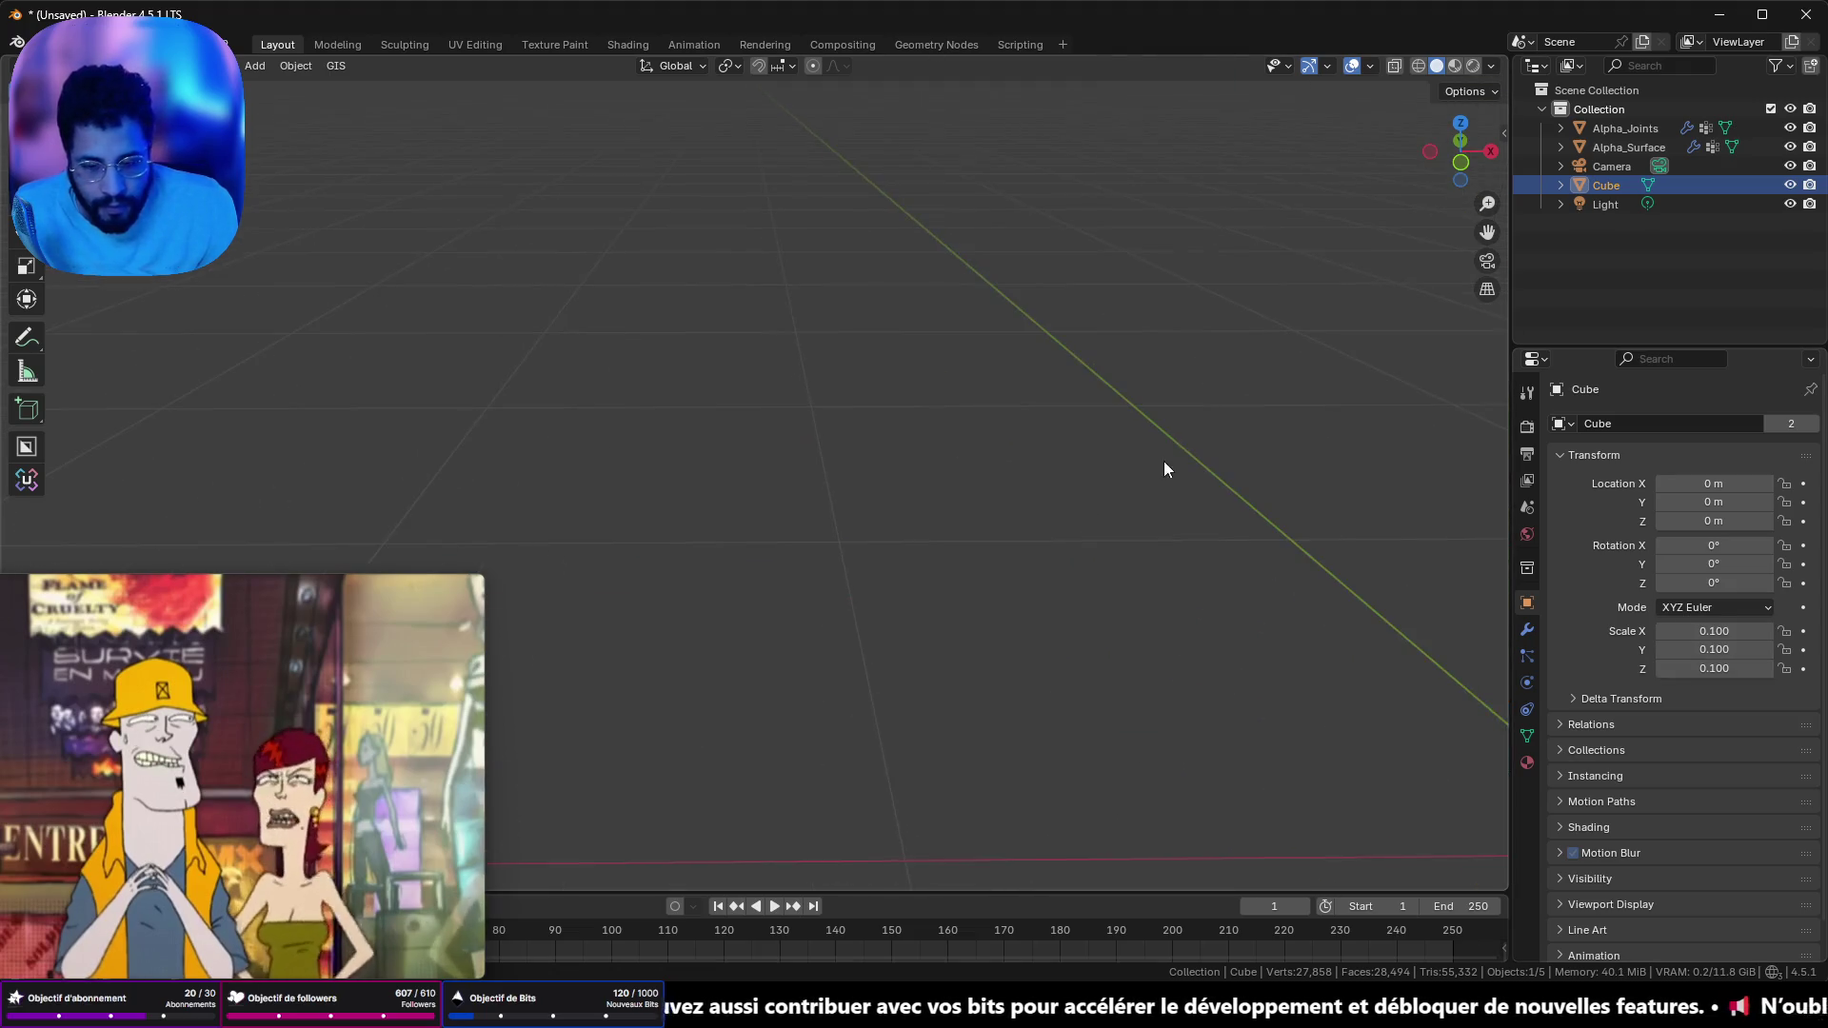
{"action": "scroll", "coordinate": [759, 584], "scroll_direction": "down", "scroll_amount": 3}
{"action": "left_click_drag", "start_coordinate": [1709, 631], "coordinate": [1720, 668]}
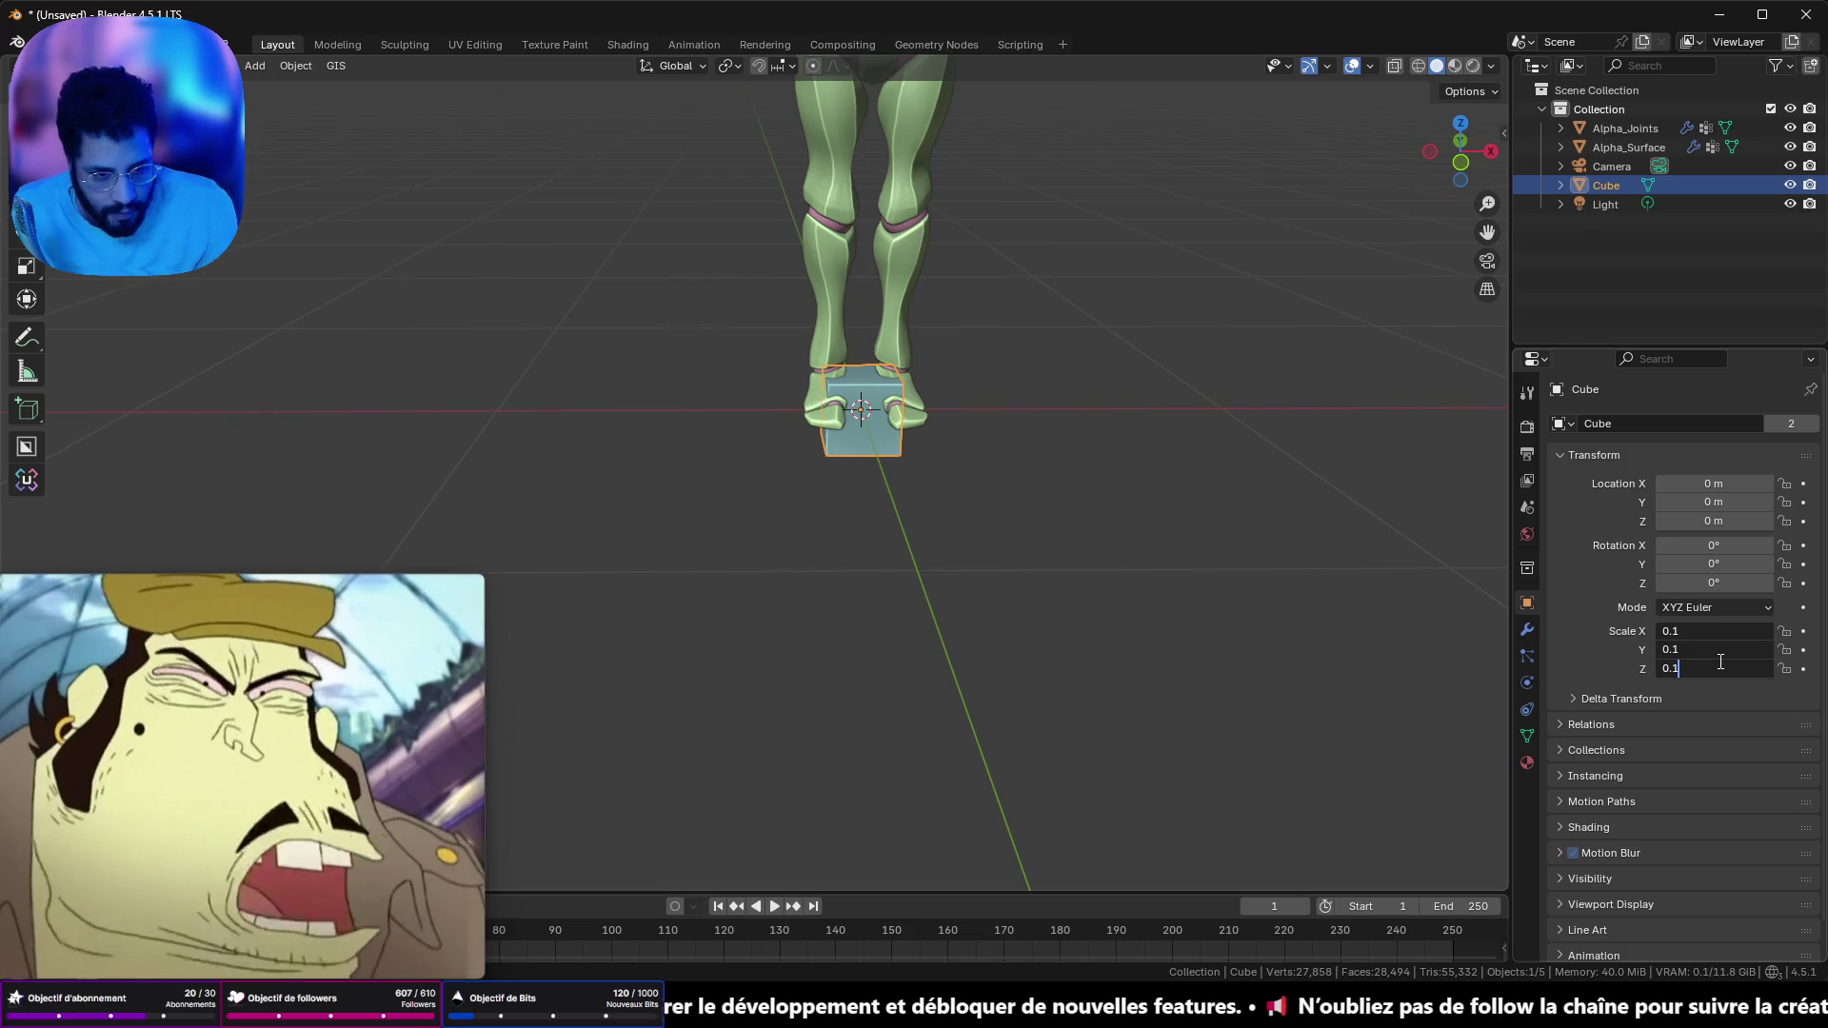
{"action": "left_click", "coordinate": [1566, 646]}
{"action": "left_click_drag", "start_coordinate": [1711, 631], "coordinate": [1714, 668]}
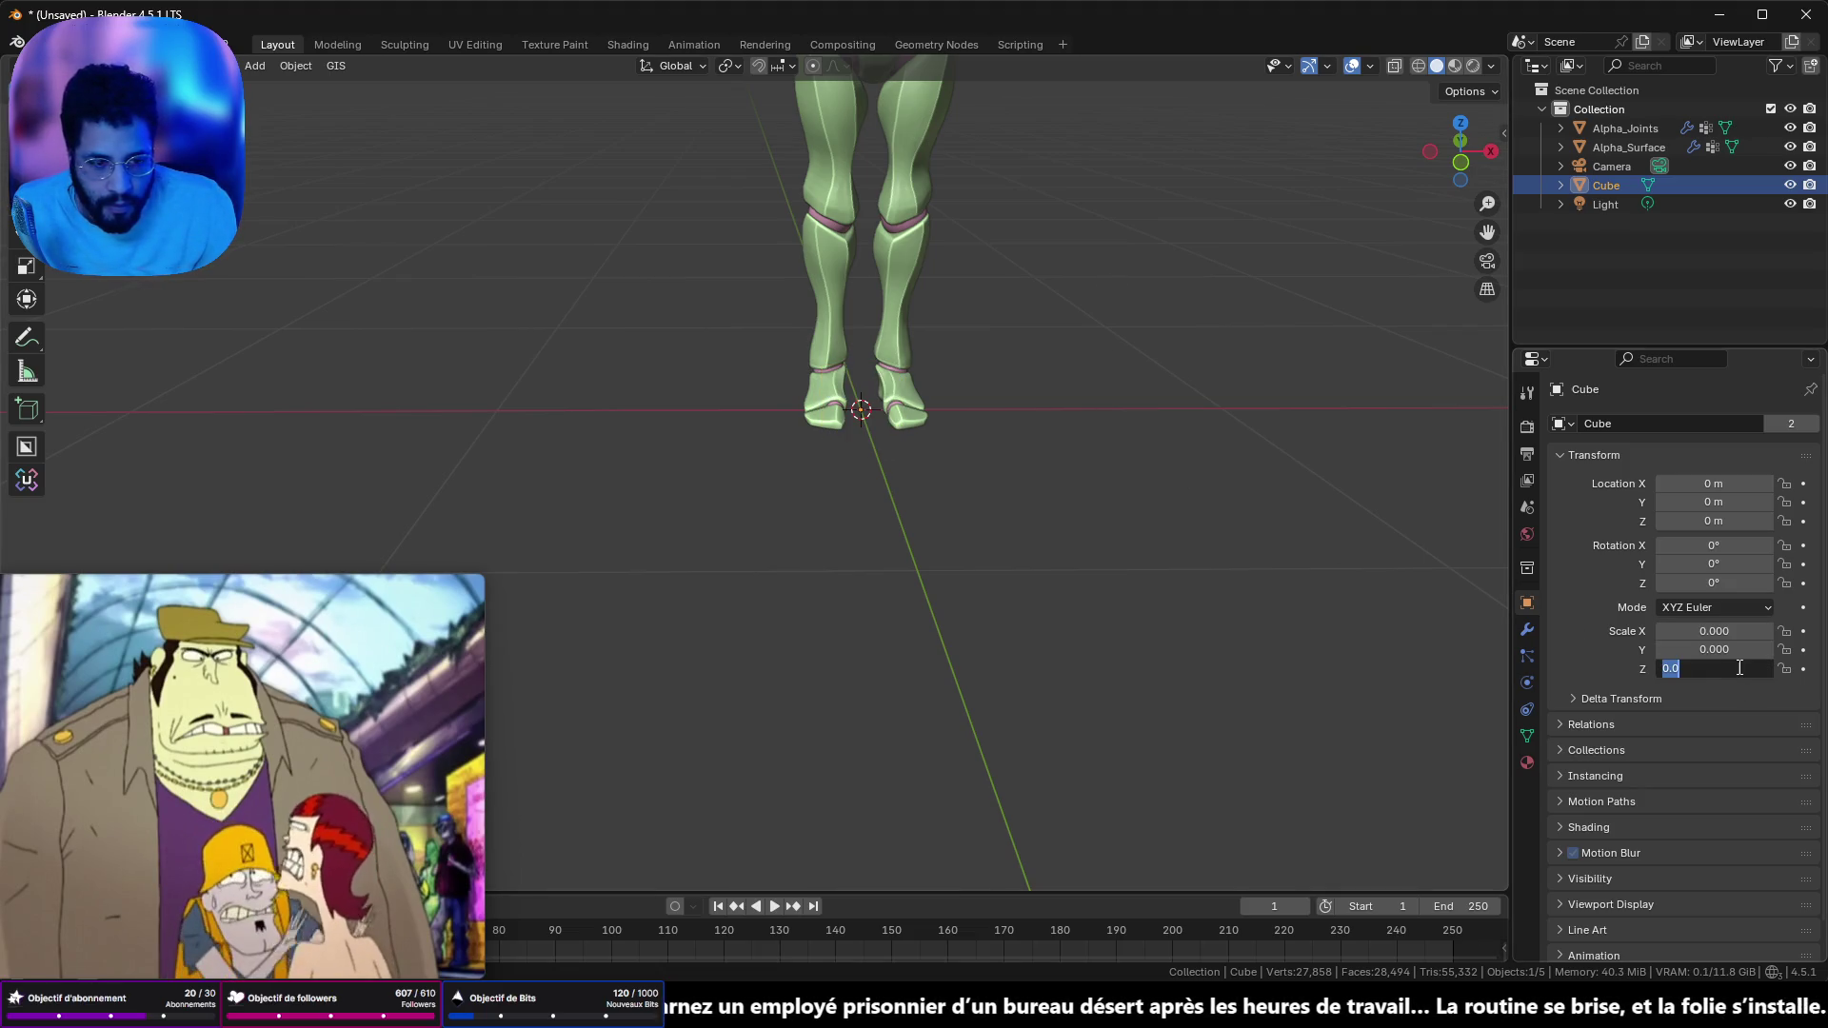
{"action": "left_click_drag", "start_coordinate": [1714, 668], "coordinate": [1714, 632]}
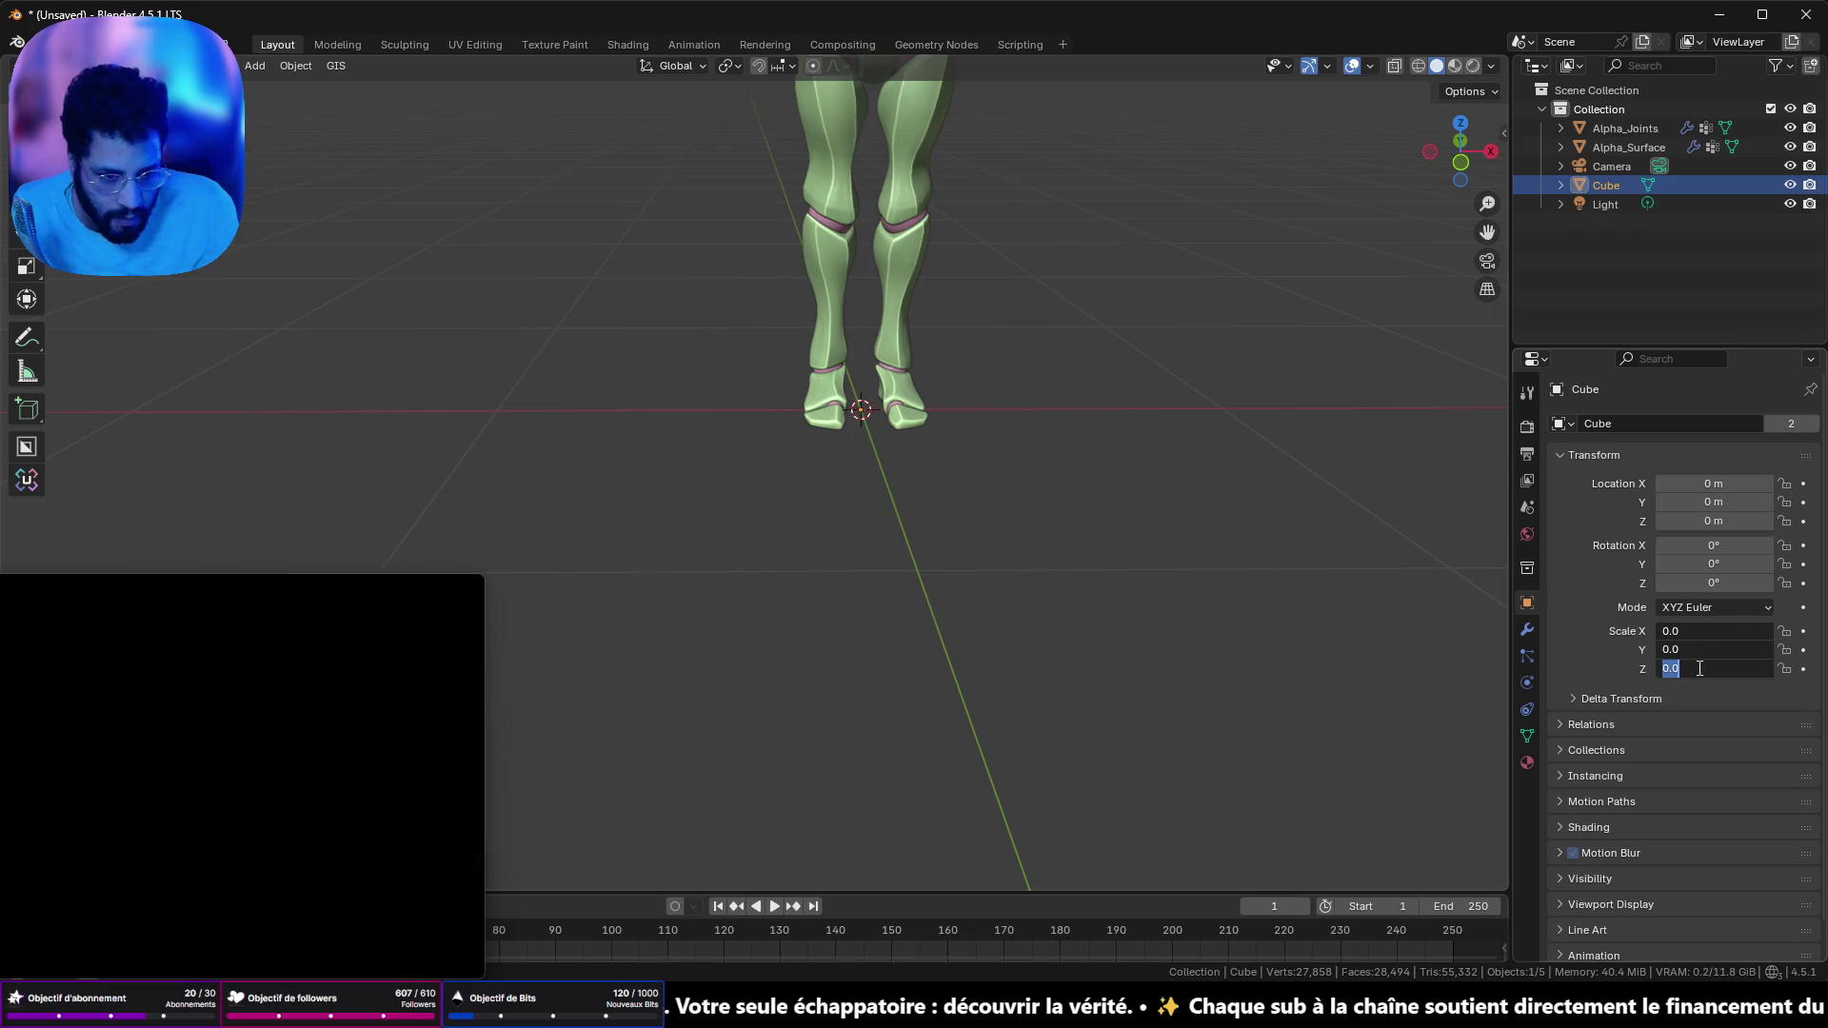
{"action": "key", "text": "BackSpace"}
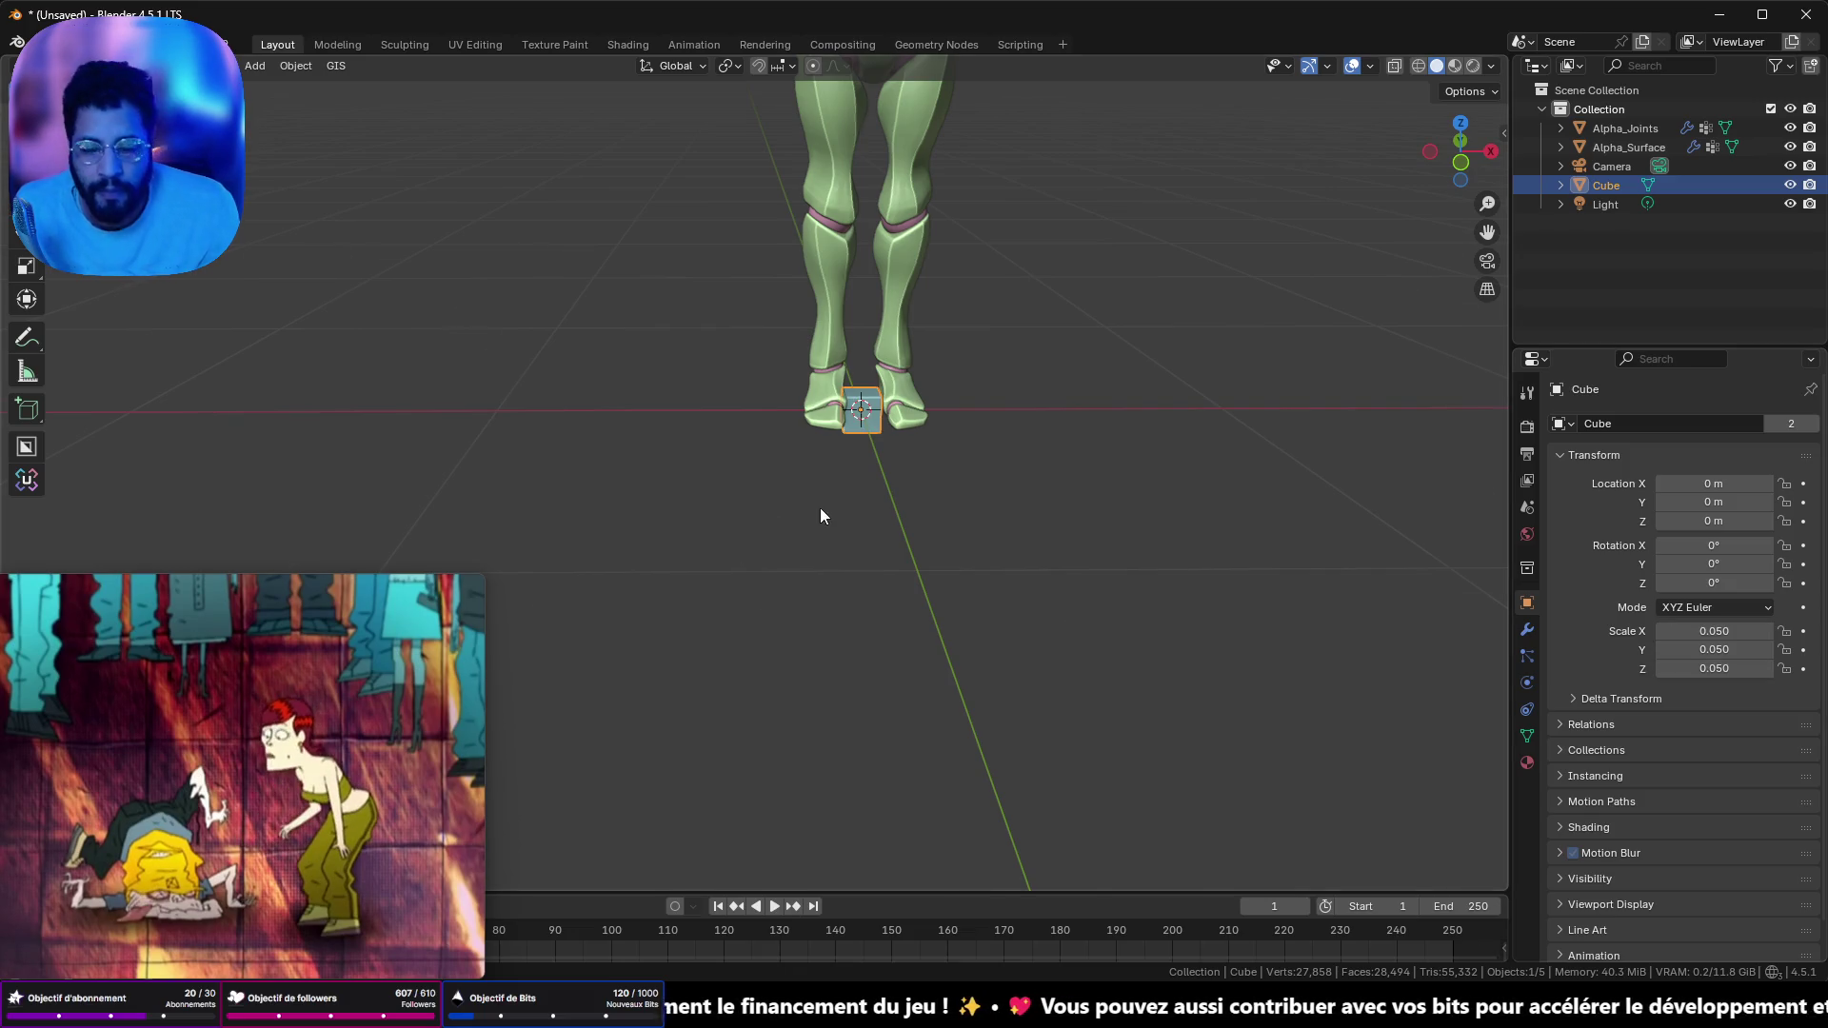
{"action": "scroll", "coordinate": [971, 491], "scroll_direction": "up", "scroll_amount": 4}
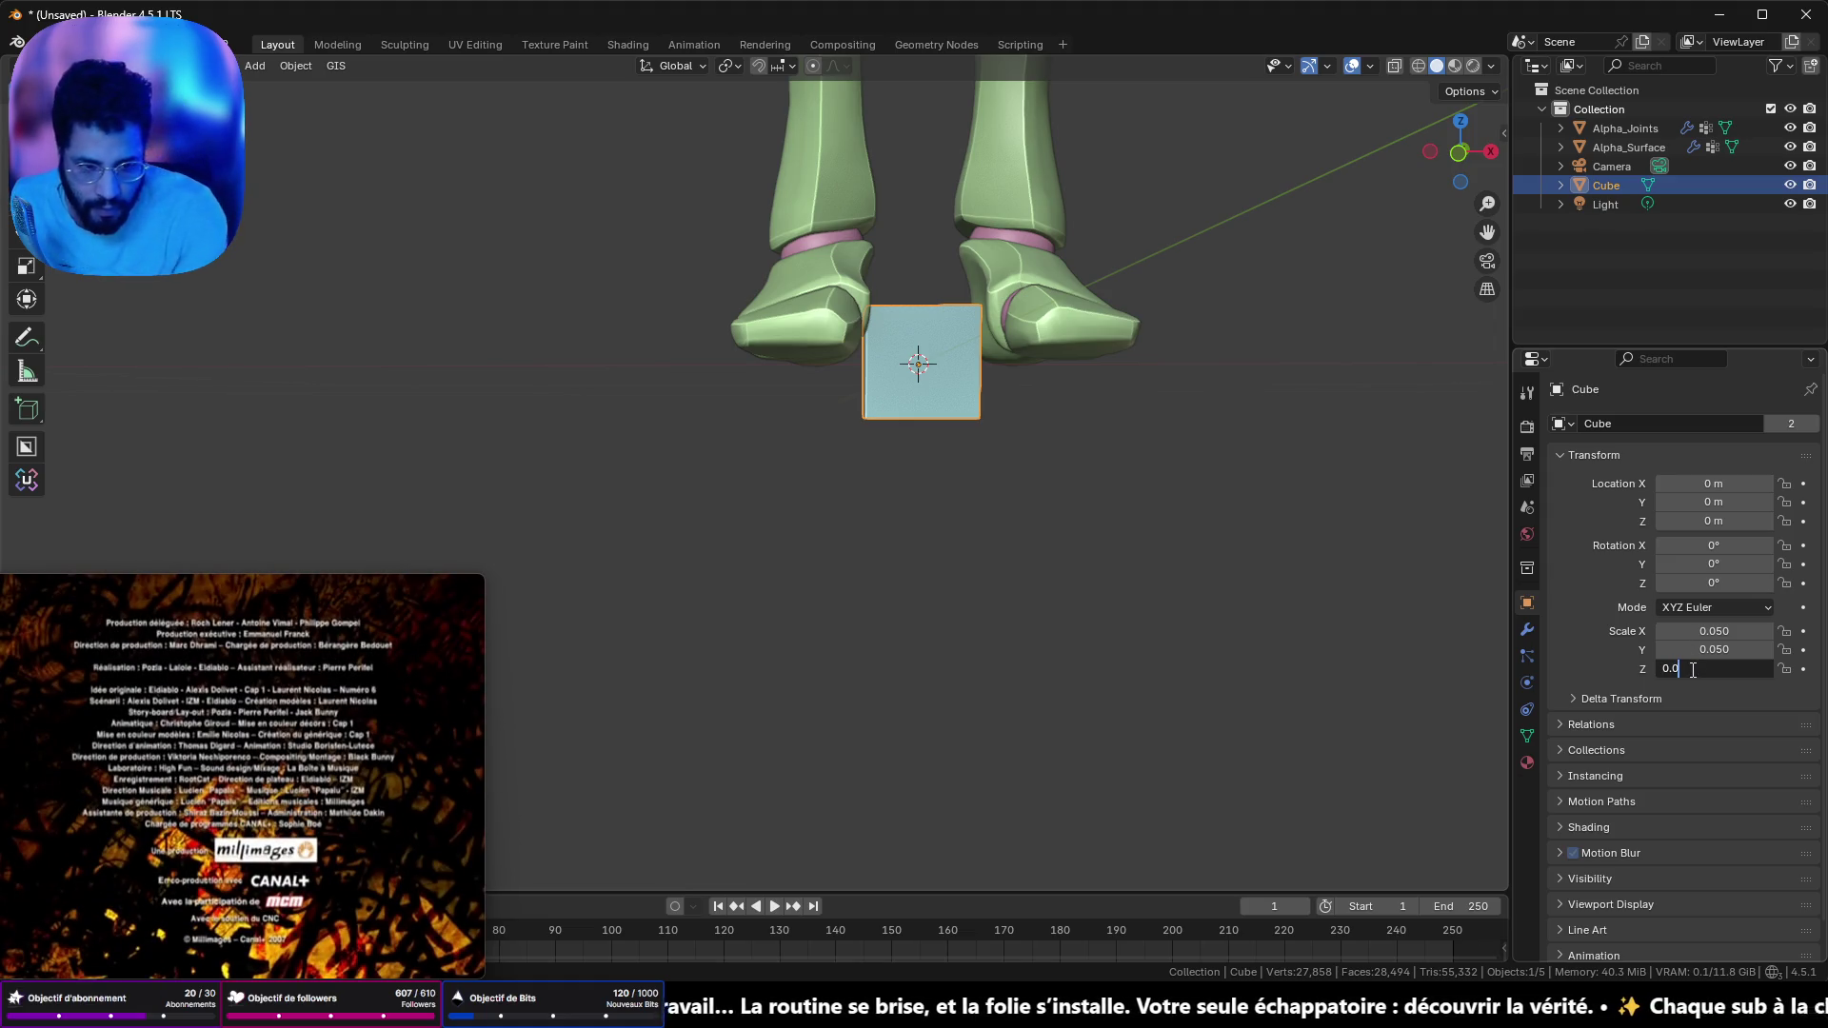
{"action": "mouse_move", "coordinate": [1138, 523]}
{"action": "left_mouse_down"}
{"action": "mouse_move", "coordinate": [1037, 345]}
{"action": "mouse_move", "coordinate": [978, 385]}
{"action": "mouse_move", "coordinate": [1179, 378]}
{"action": "mouse_move", "coordinate": [1163, 469]}
{"action": "mouse_move", "coordinate": [1036, 482]}
{"action": "mouse_move", "coordinate": [1012, 363]}
{"action": "mouse_move", "coordinate": [1090, 345]}
{"action": "mouse_move", "coordinate": [1134, 523]}
{"action": "left_mouse_up"}
- Flatten the cube to 0.005 along Y and 0.014 in height, then view it alone in local view
{"action": "left_click_drag", "start_coordinate": [1715, 632], "coordinate": [1685, 649]}
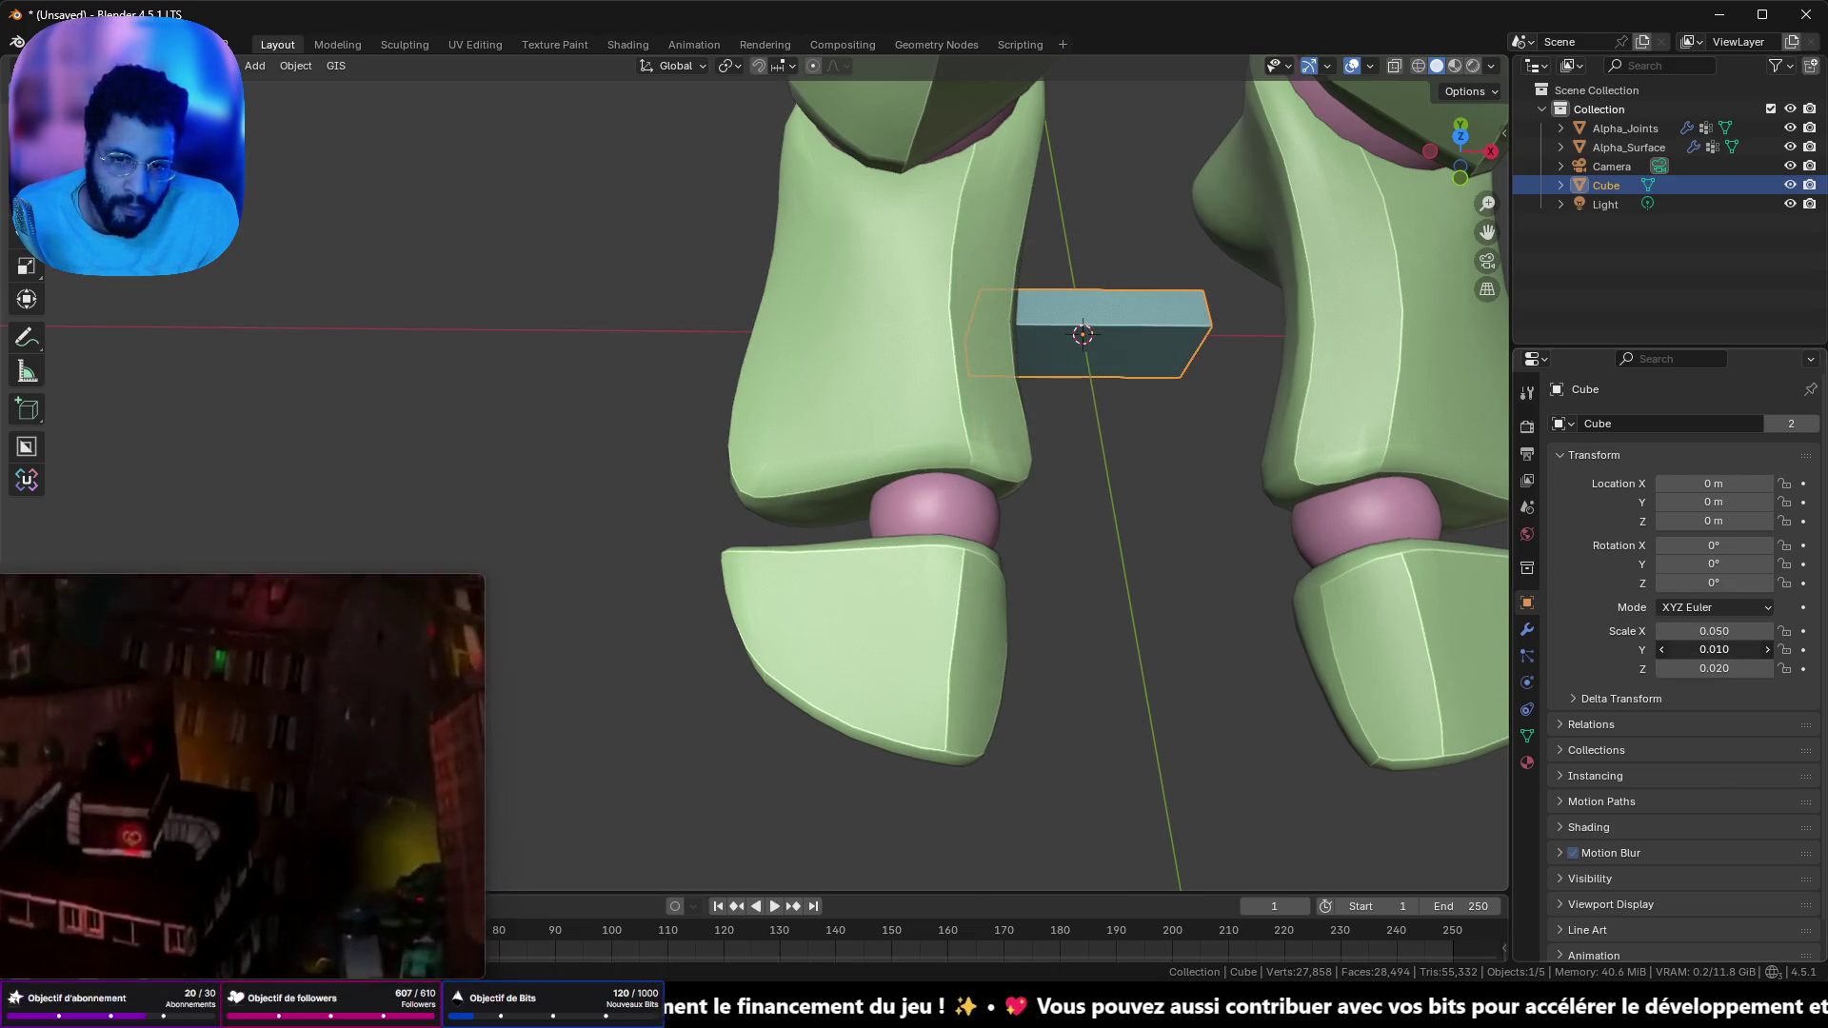
{"action": "mouse_move", "coordinate": [1426, 552]}
{"action": "left_mouse_down"}
{"action": "mouse_move", "coordinate": [1282, 397]}
{"action": "mouse_move", "coordinate": [1310, 380]}
{"action": "left_mouse_up"}
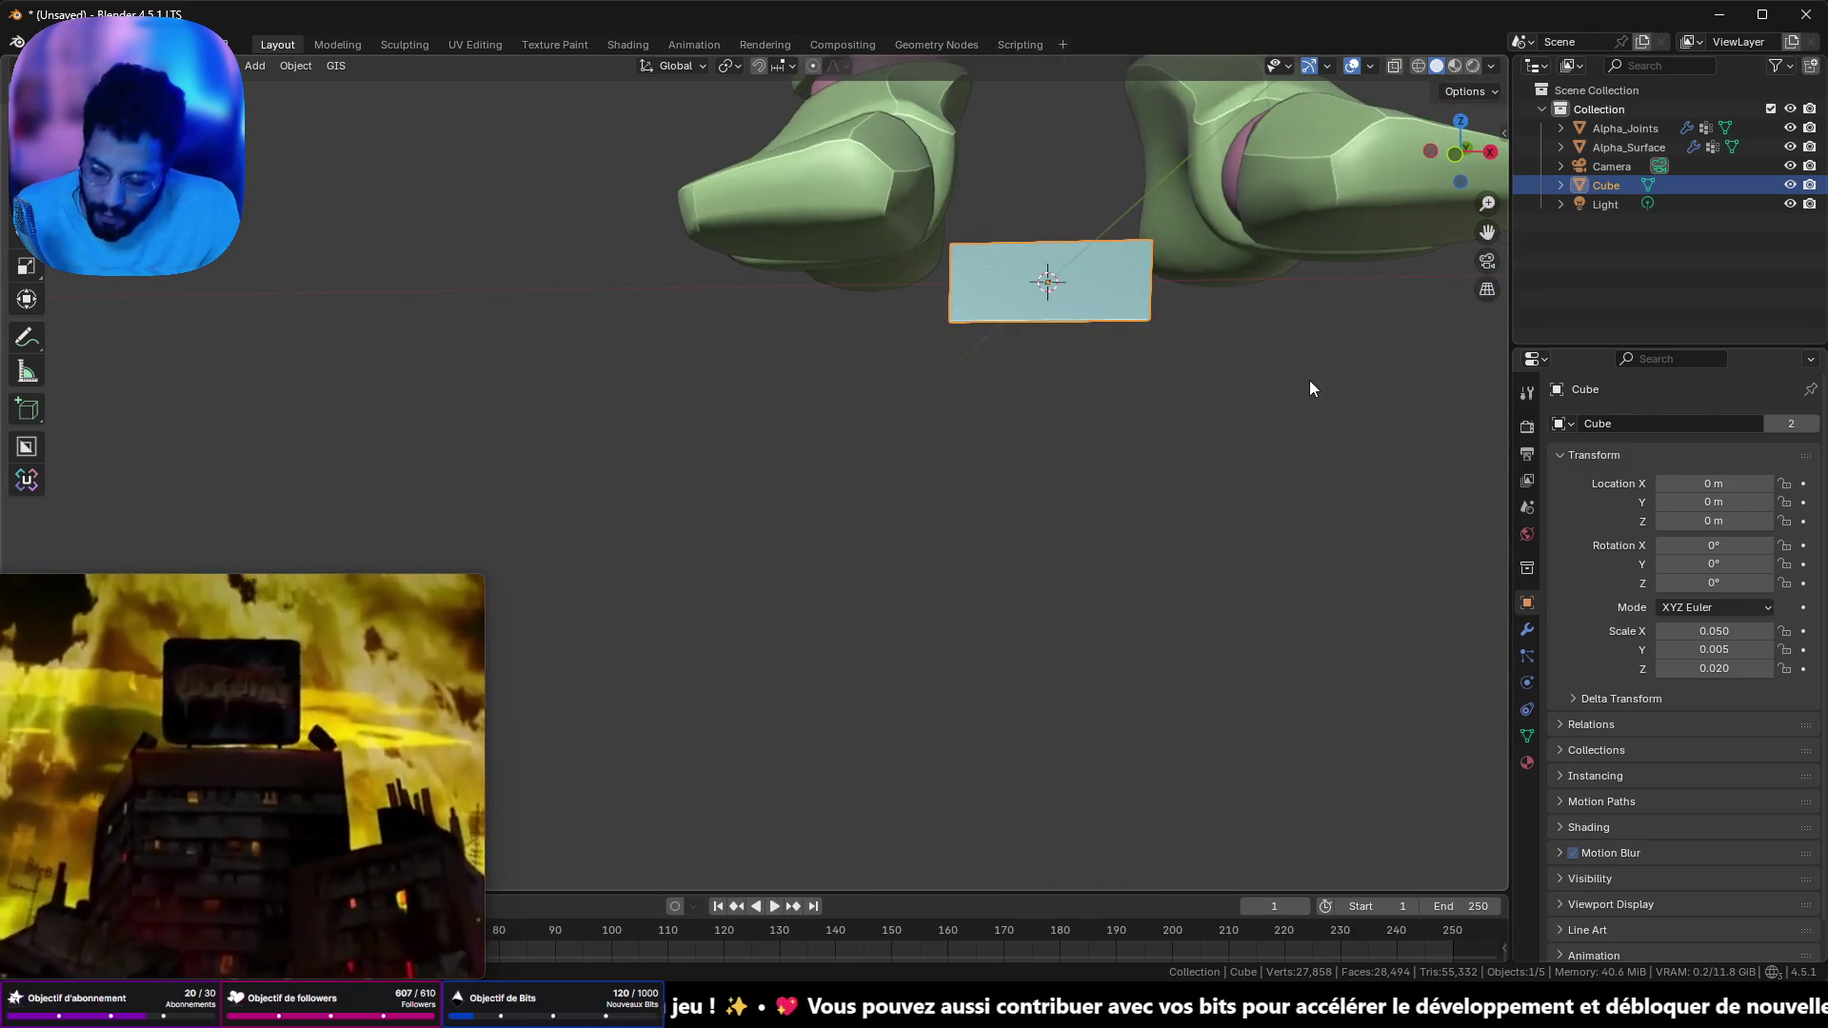
{"action": "key", "text": "s"}
{"action": "key", "text": "x"}
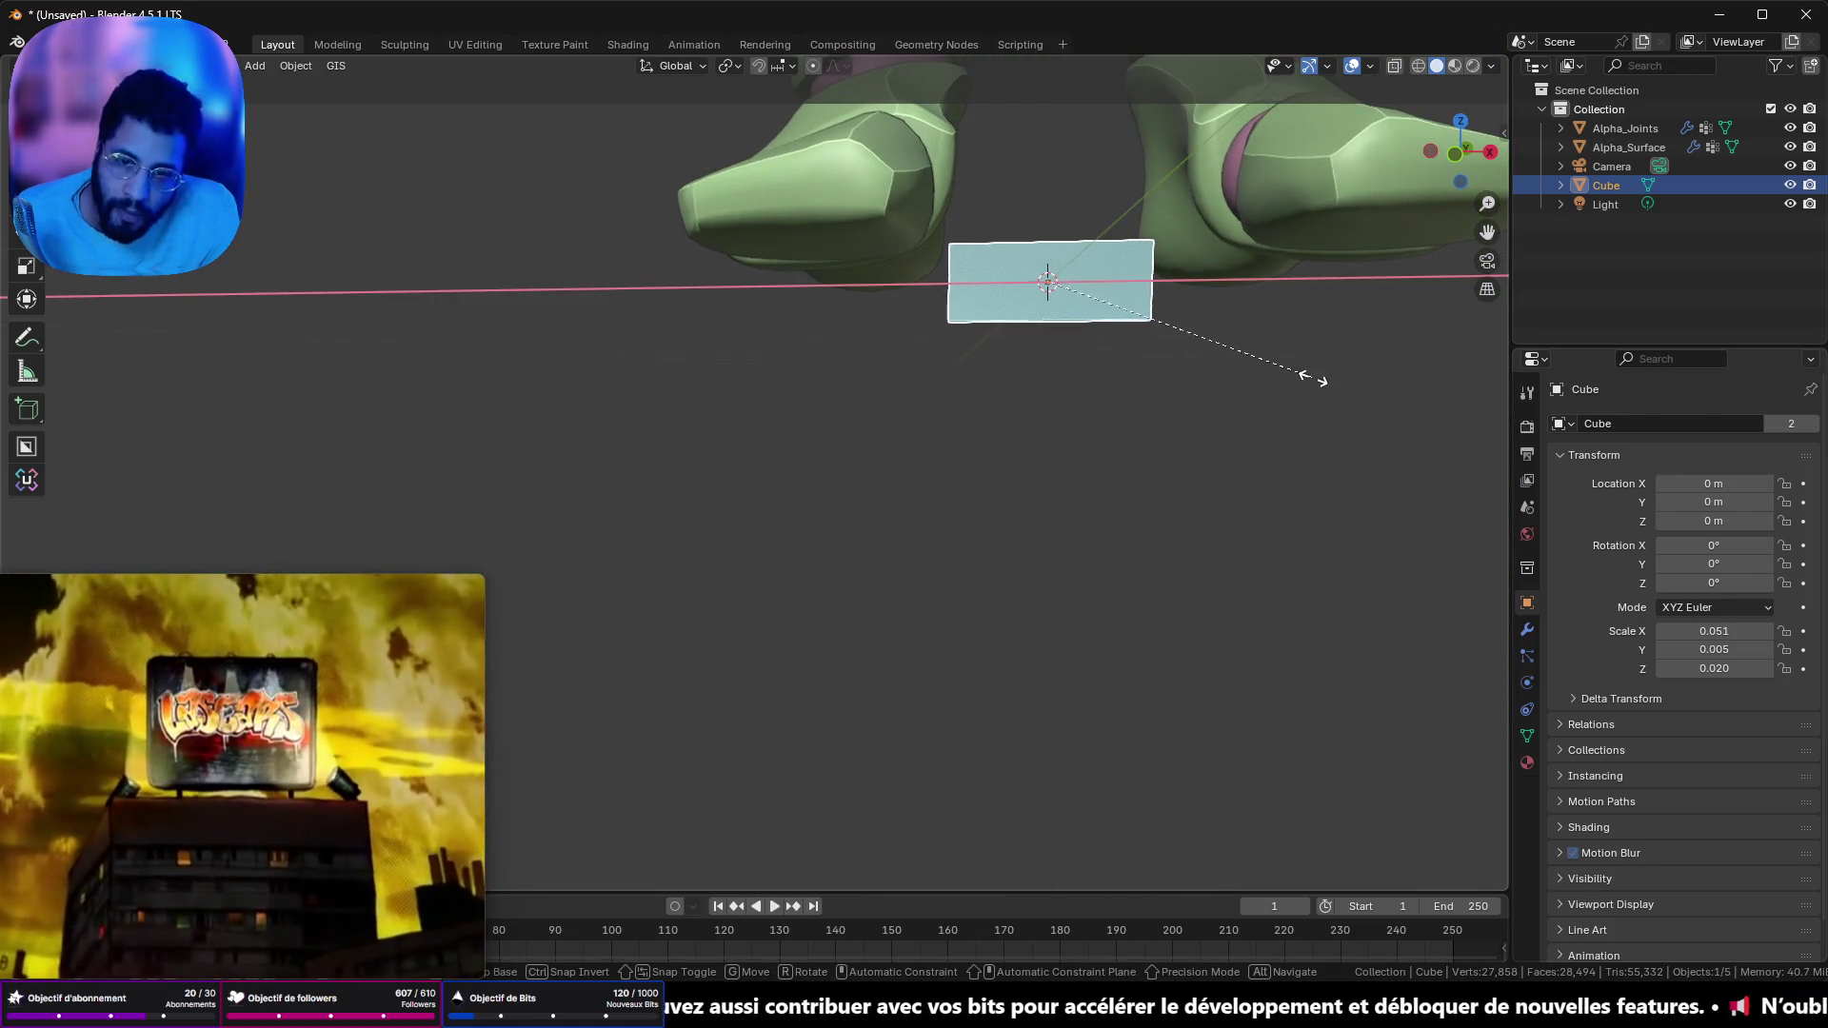
{"action": "key", "text": "z"}
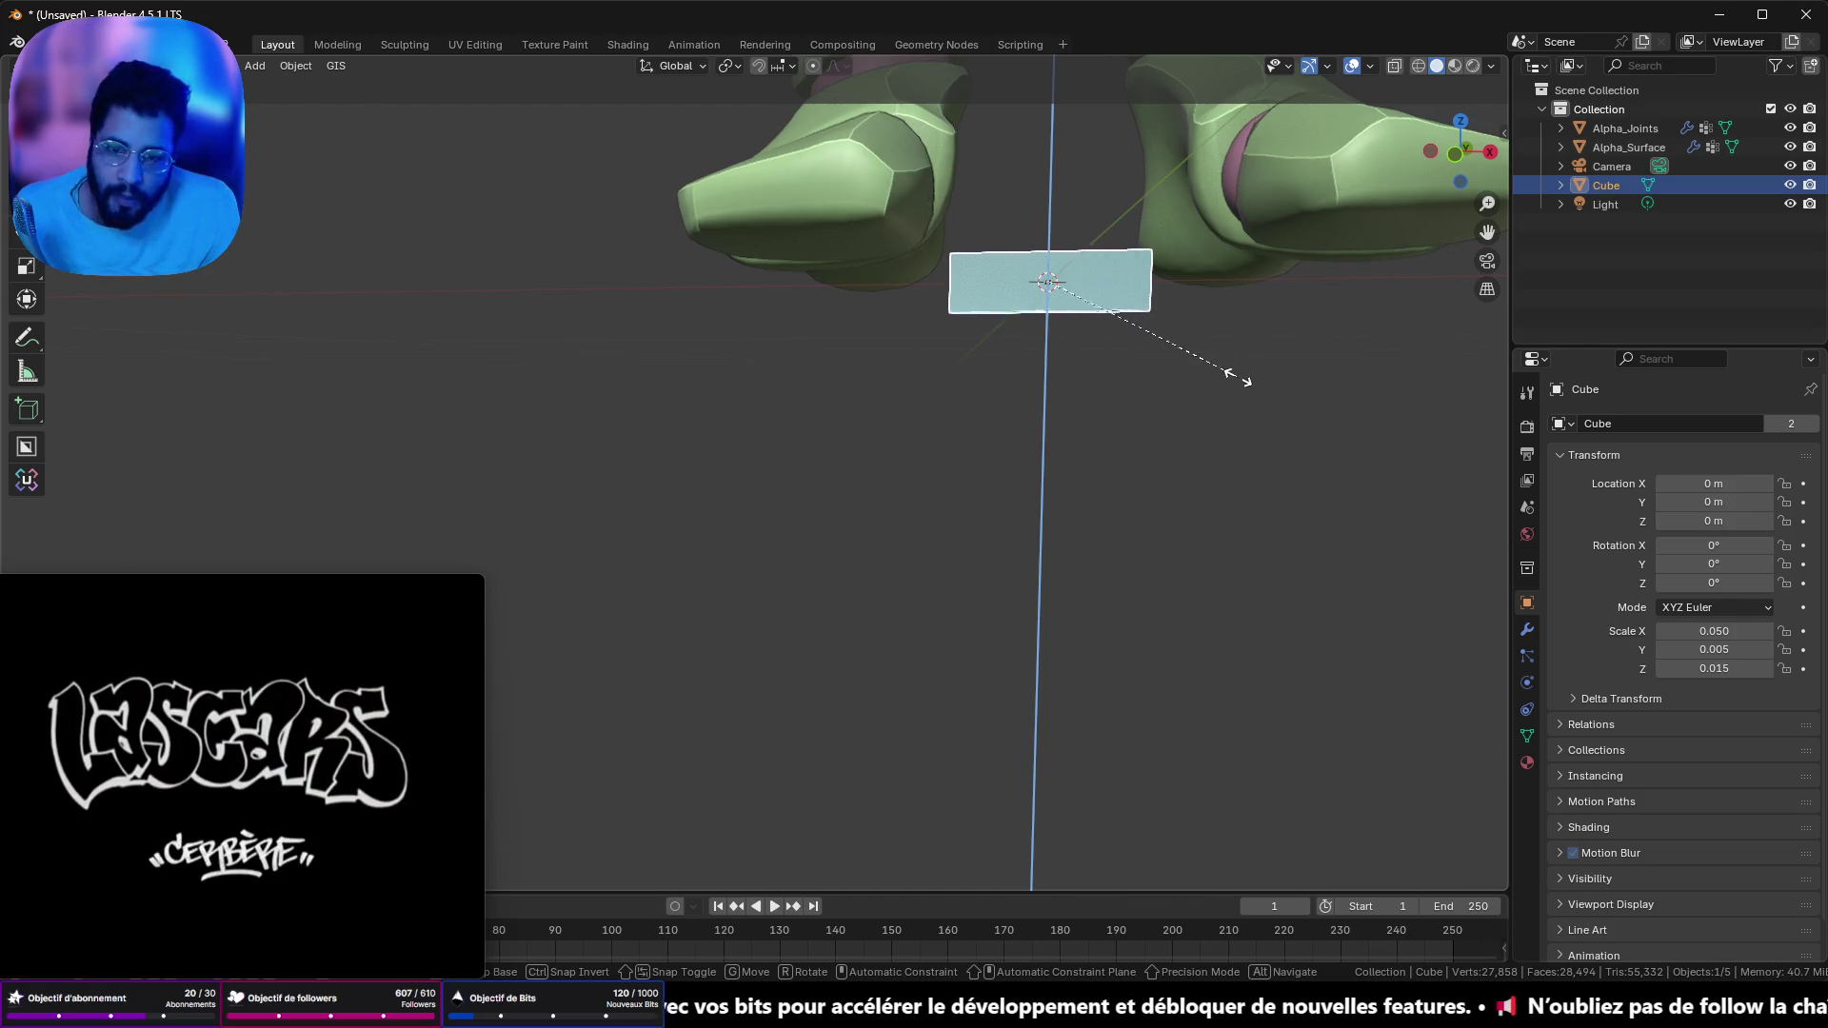
{"action": "left_click", "coordinate": [1223, 374]}
{"action": "key", "text": "KP_Divide"}
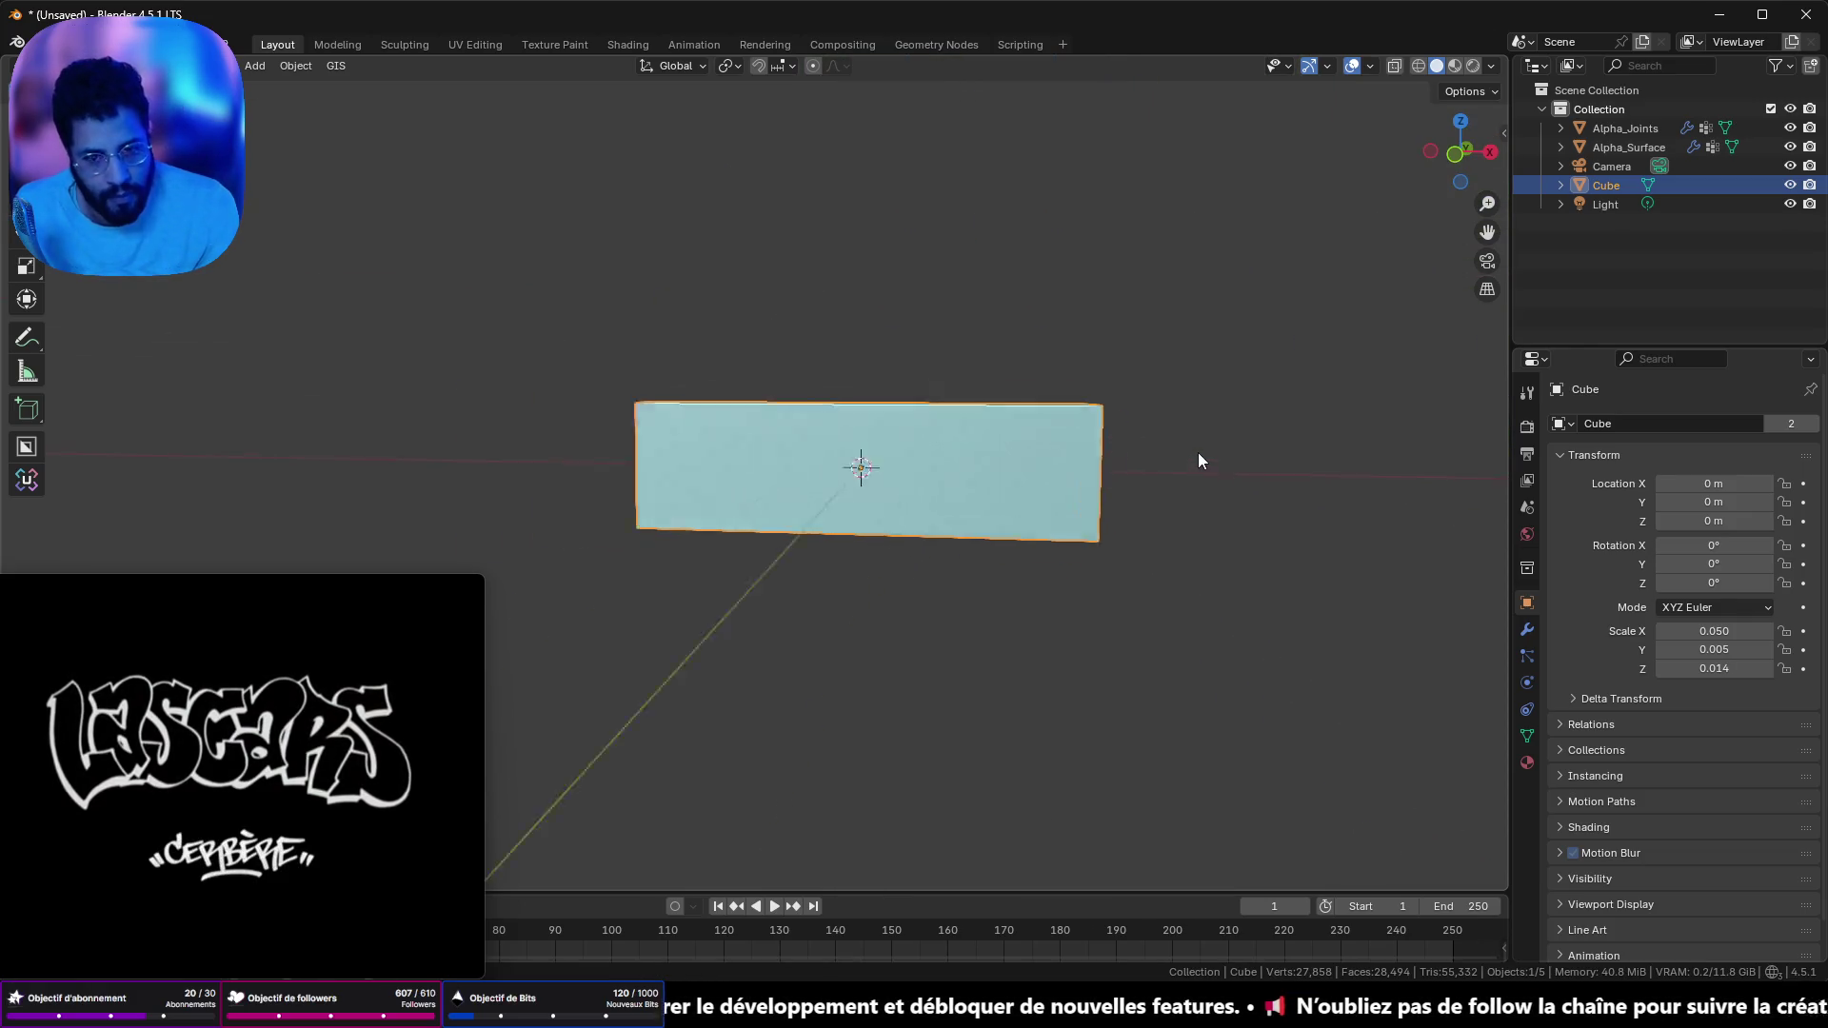
{"action": "left_click_drag", "start_coordinate": [1242, 432], "coordinate": [1126, 462]}
{"action": "key", "text": "ctrl+a"}
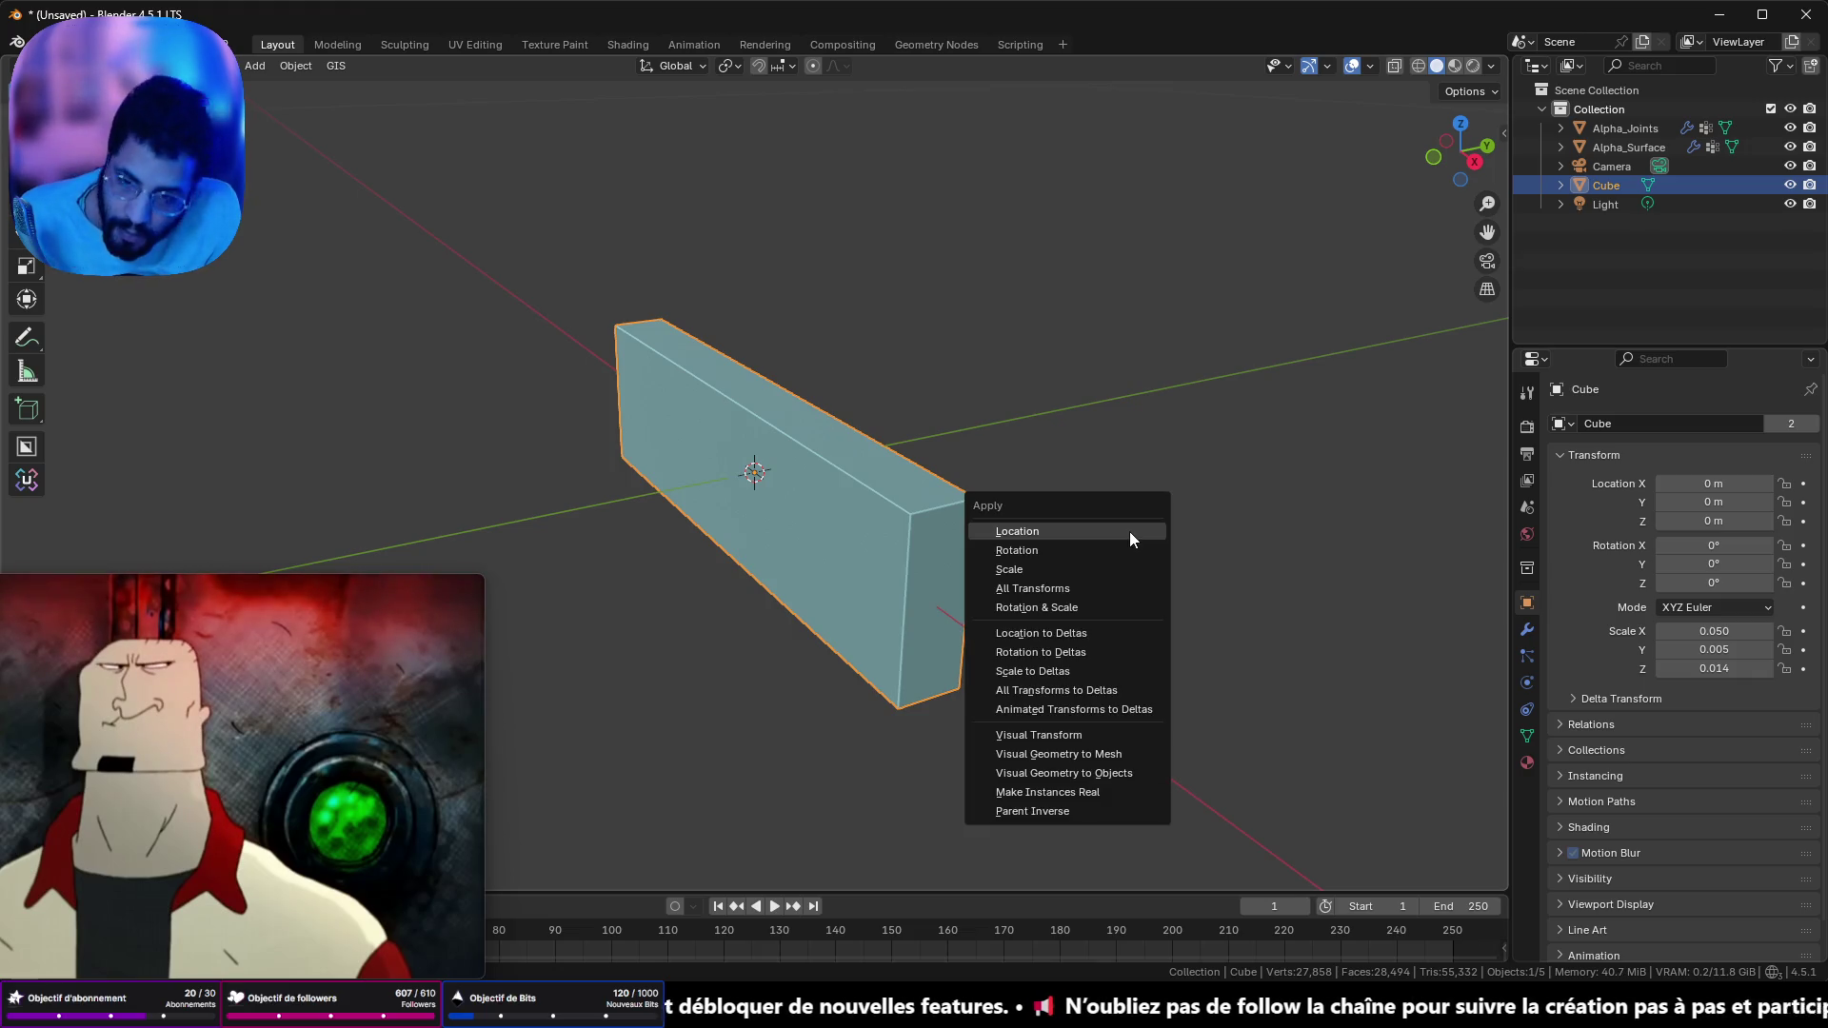
- Enter Edit Mode on the bar and clear the mesh selection
{"action": "mouse_move", "coordinate": [1129, 532]}
{"action": "left_mouse_down"}
{"action": "mouse_move", "coordinate": [1000, 524]}
{"action": "mouse_move", "coordinate": [1129, 494]}
{"action": "mouse_move", "coordinate": [955, 529]}
{"action": "mouse_move", "coordinate": [1004, 514]}
{"action": "left_mouse_up"}
{"action": "key", "text": "Tab"}
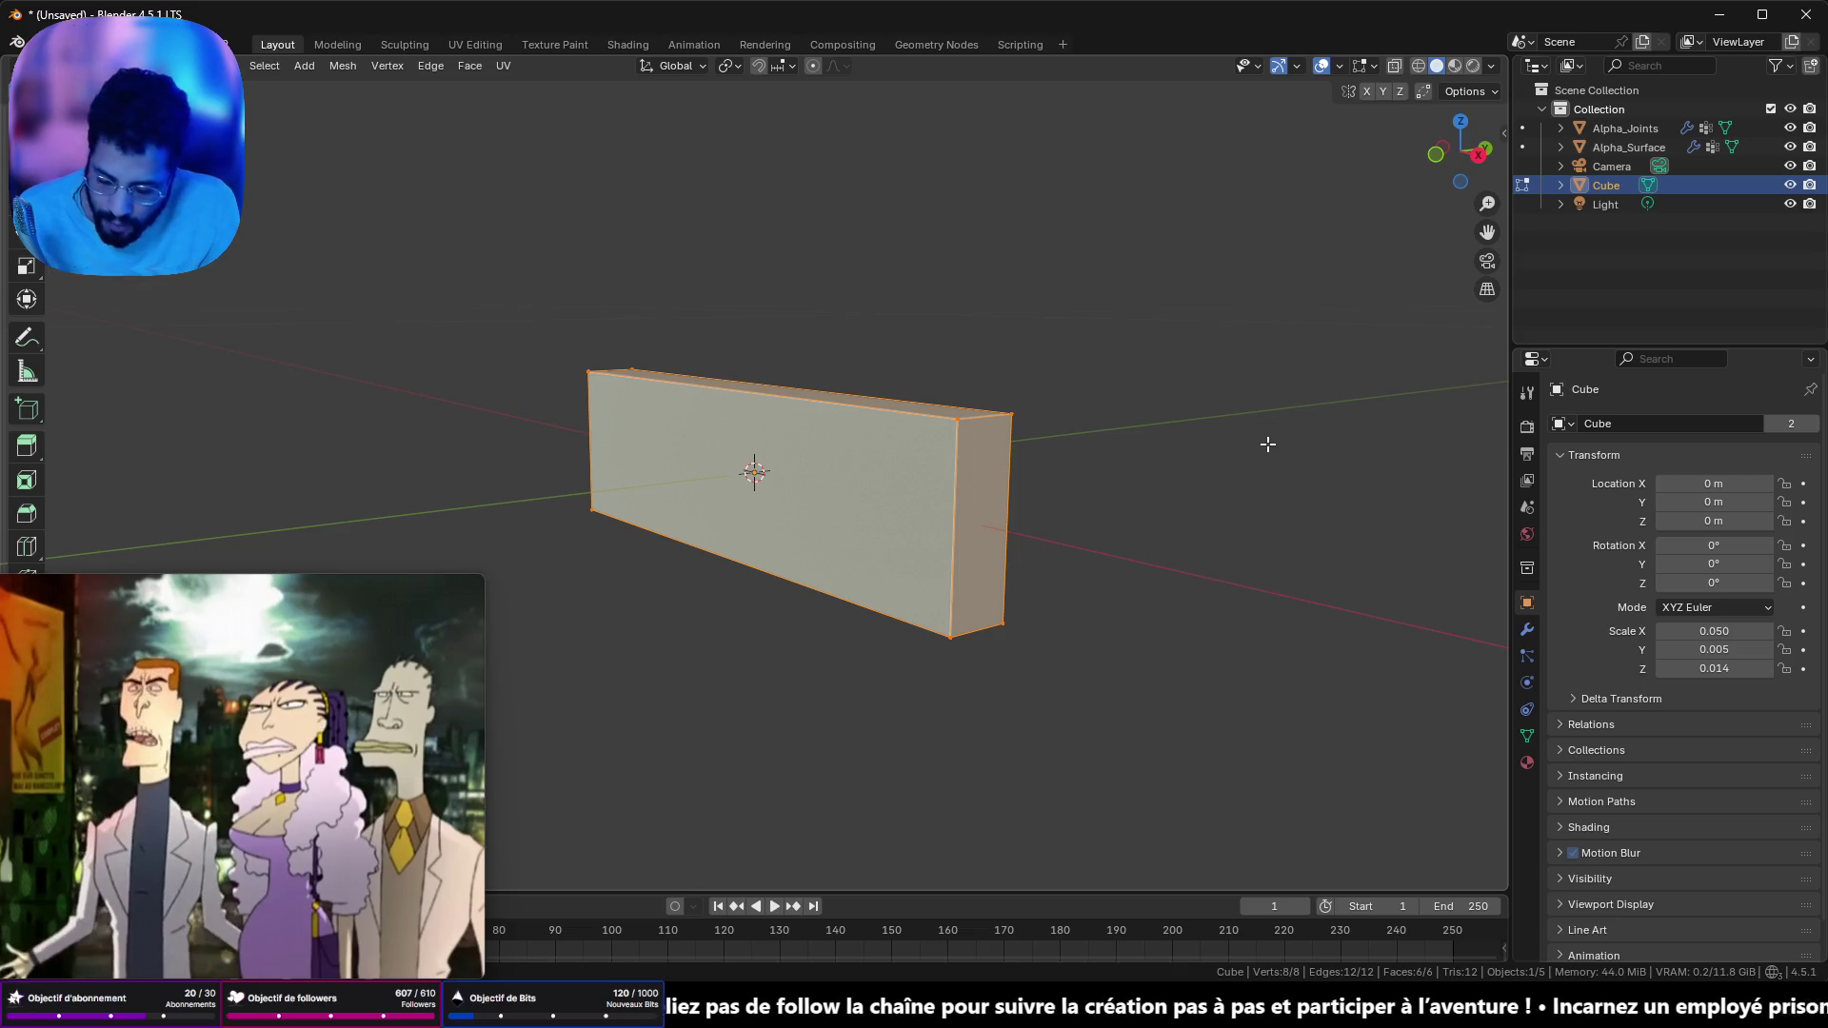
{"action": "key", "text": "s"}
{"action": "key", "text": "Escape"}
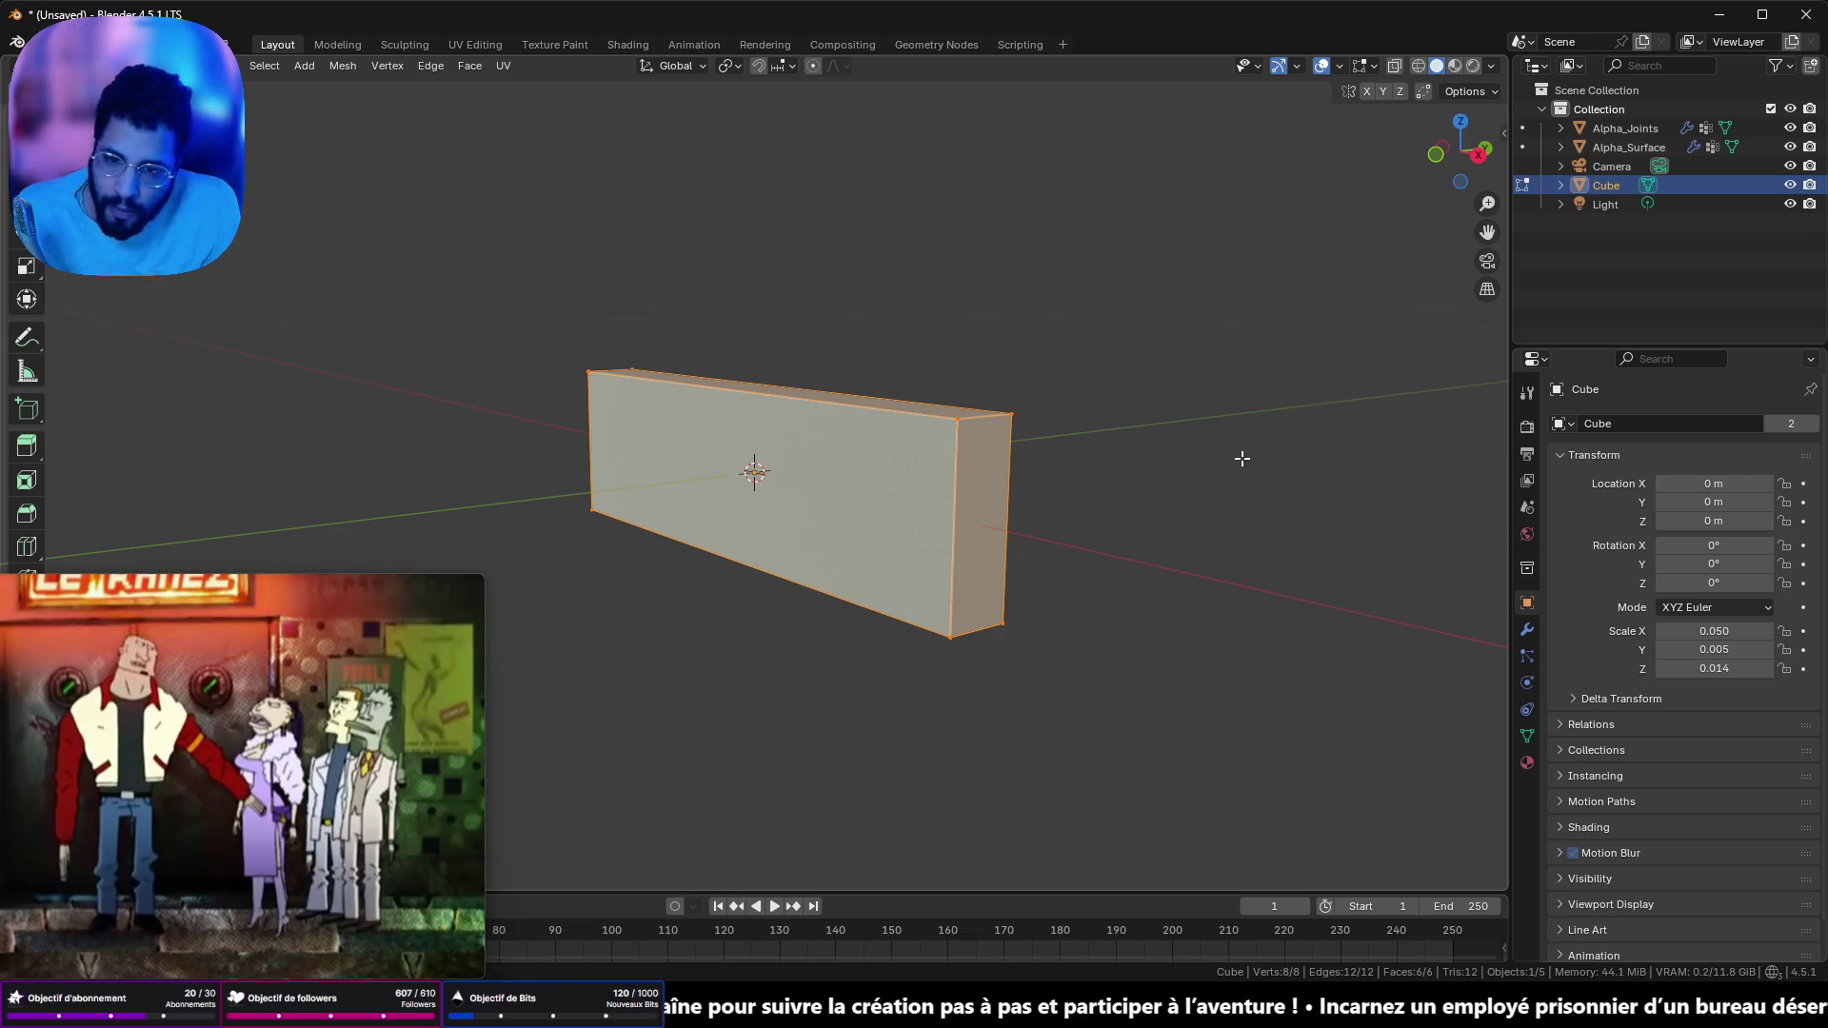
{"action": "key", "text": "Tab"}
{"action": "key", "text": "Tab"}
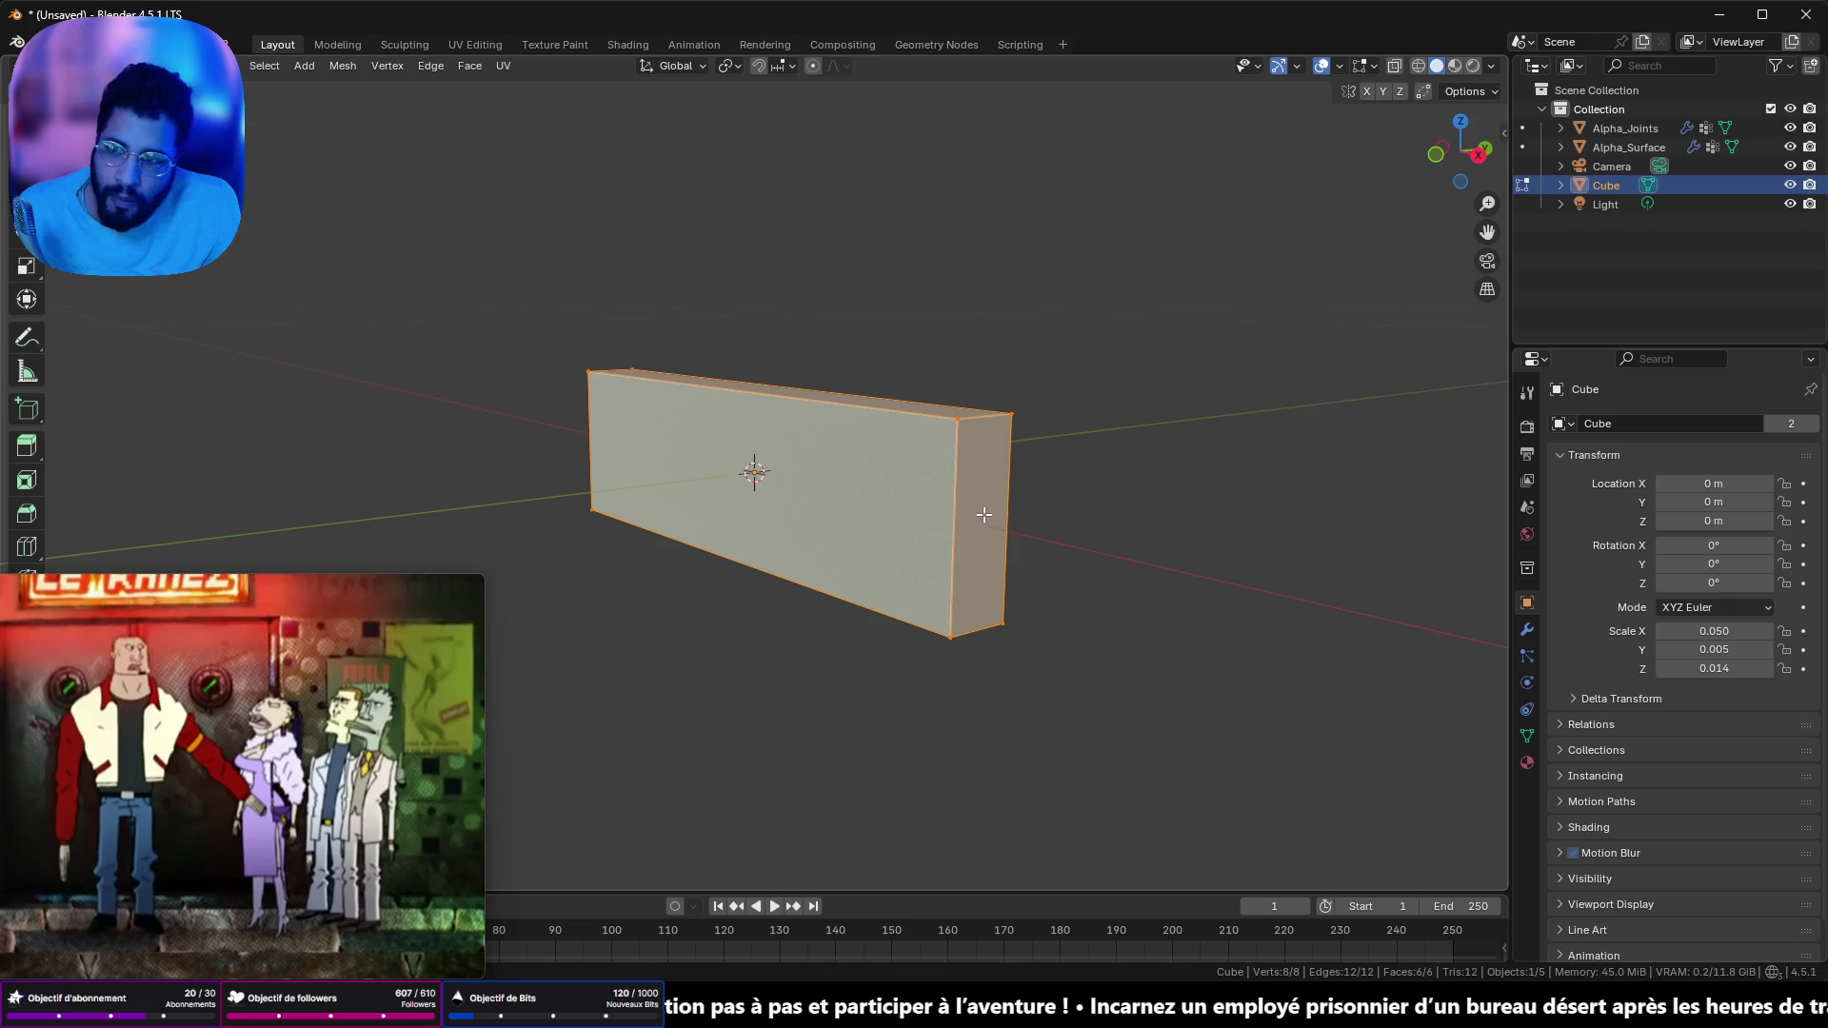
{"action": "key", "text": "alt+a"}
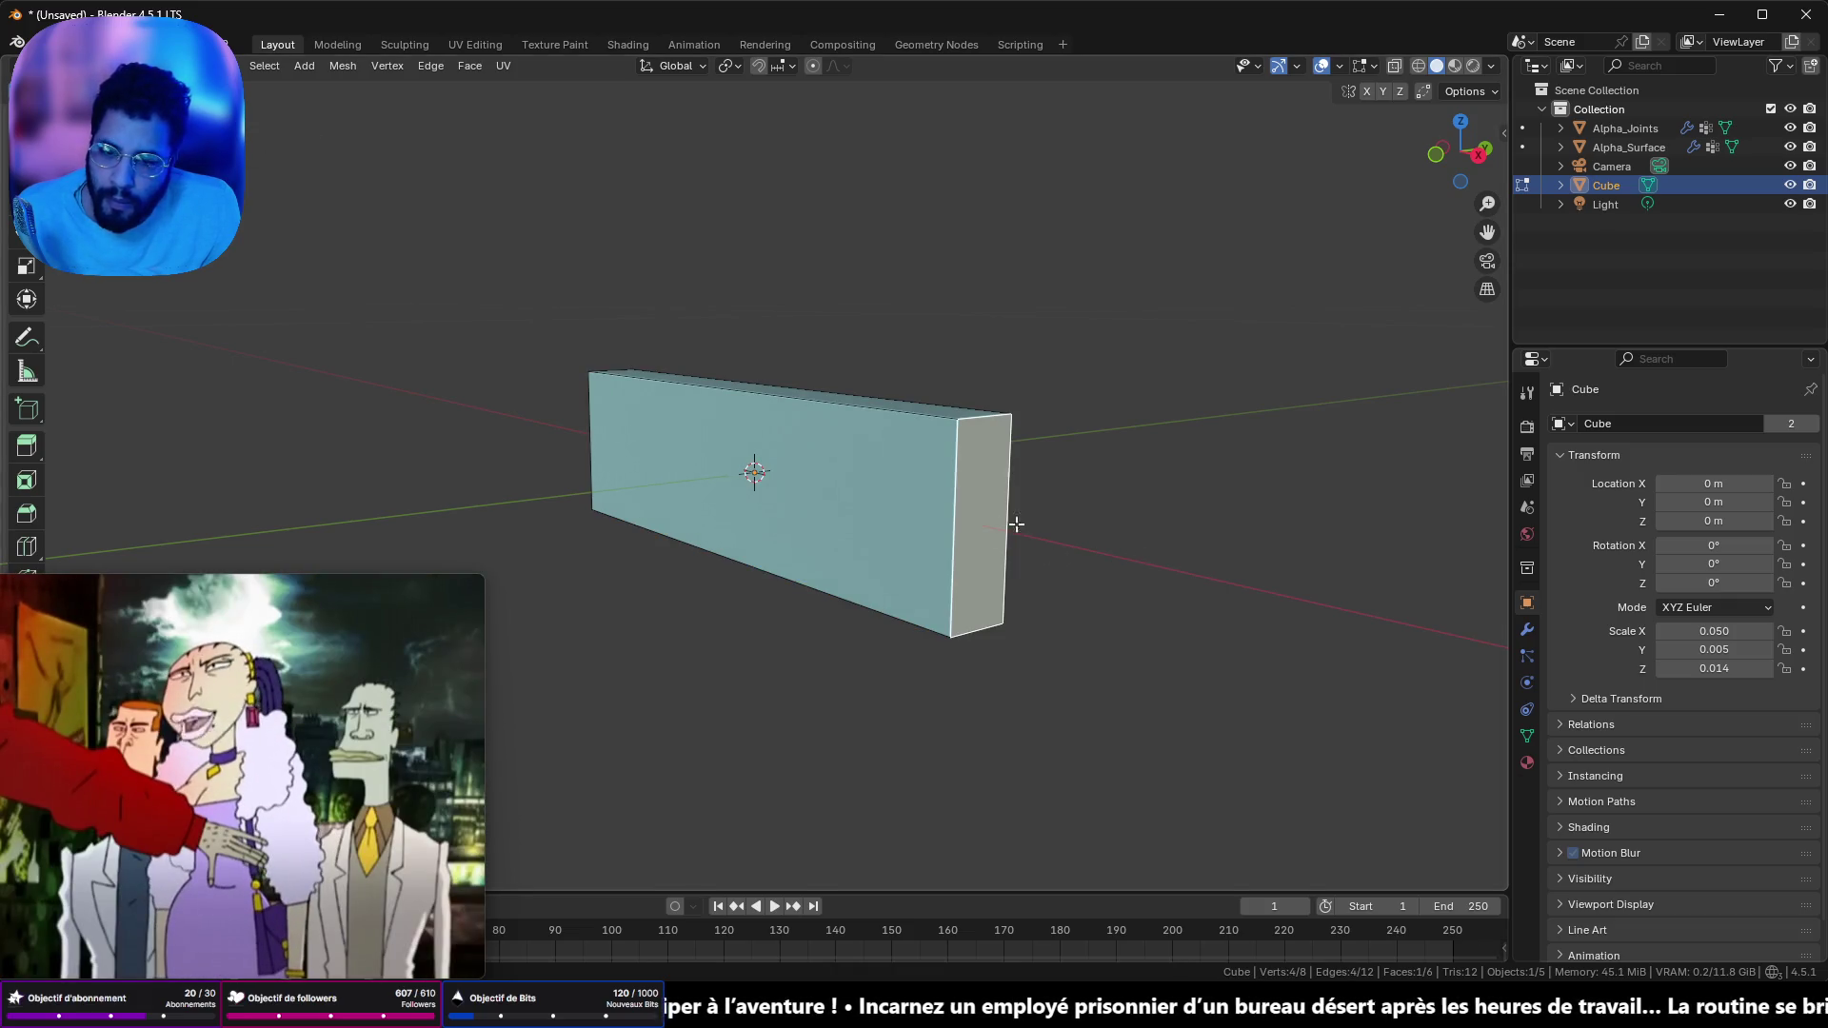
- Inset the bar's end face and scale the inner face down within the end
{"action": "key", "text": "i"}
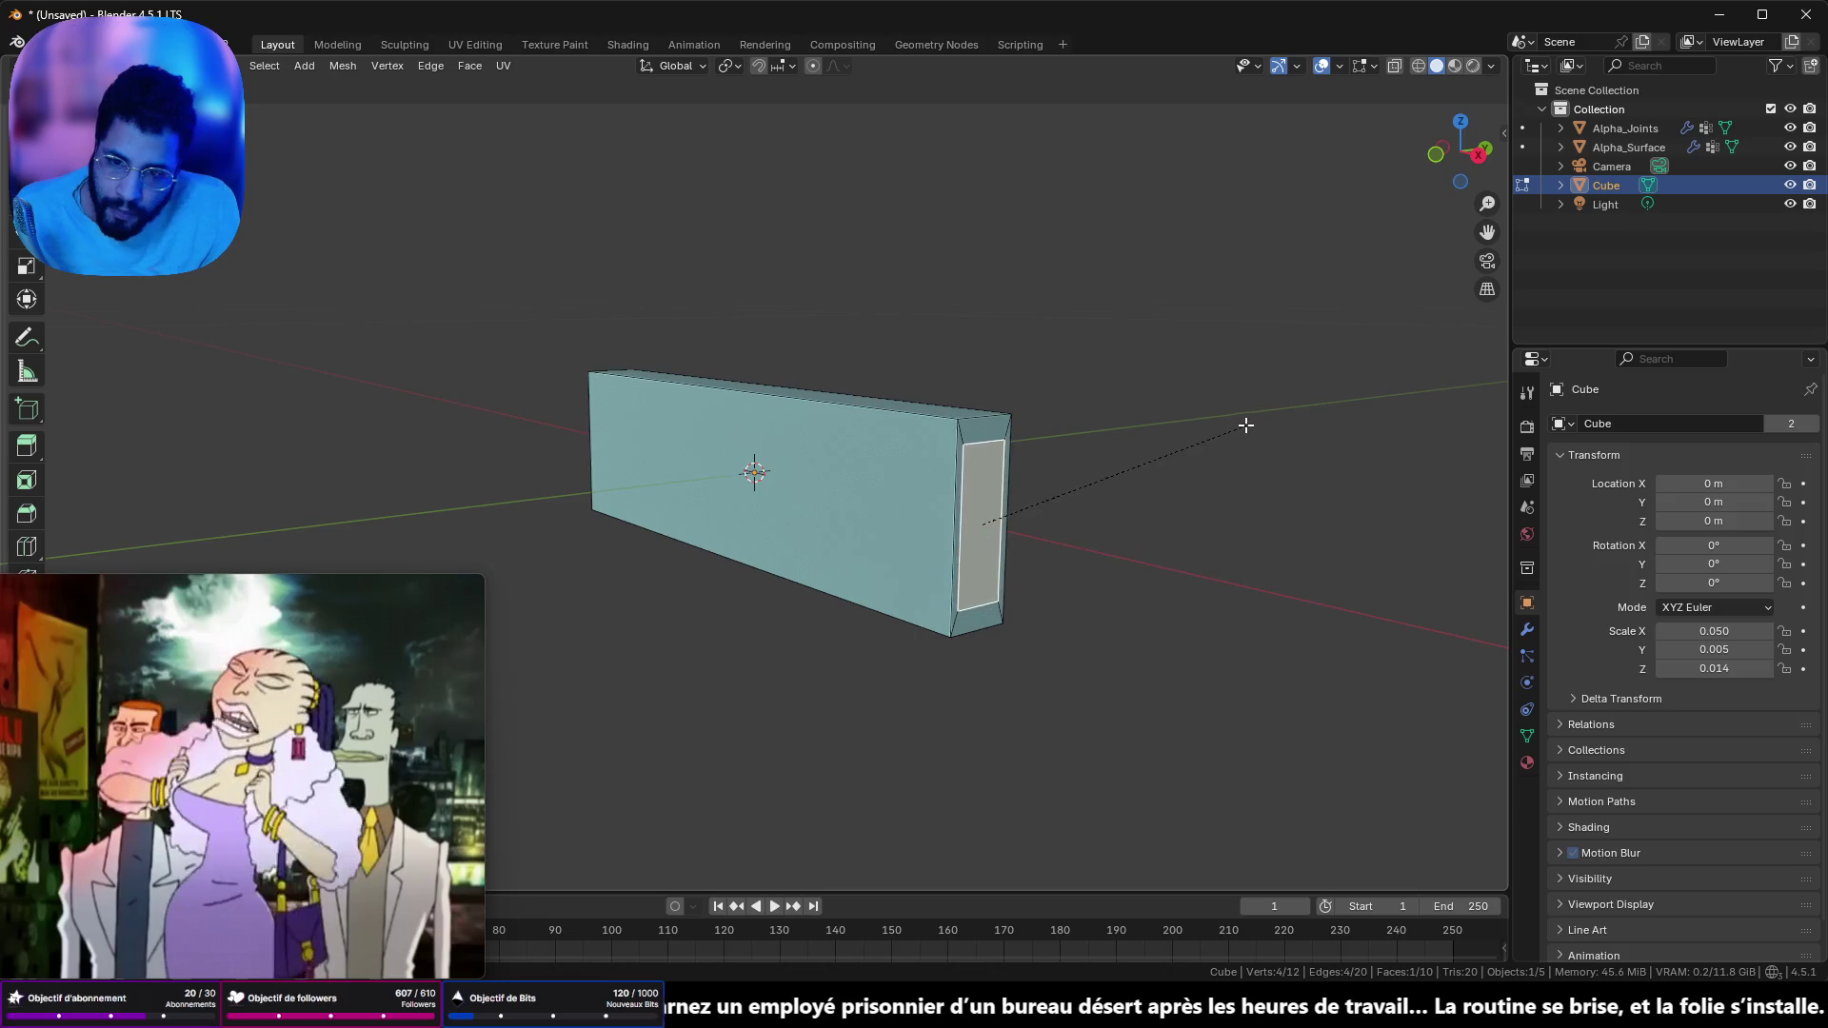
{"action": "left_click", "coordinate": [1216, 432]}
{"action": "mouse_move", "coordinate": [1216, 433]}
{"action": "left_mouse_down"}
{"action": "mouse_move", "coordinate": [779, 534]}
{"action": "mouse_move", "coordinate": [983, 510]}
{"action": "mouse_move", "coordinate": [1055, 465]}
{"action": "mouse_move", "coordinate": [905, 493]}
{"action": "mouse_move", "coordinate": [857, 481]}
{"action": "mouse_move", "coordinate": [931, 484]}
{"action": "mouse_move", "coordinate": [905, 498]}
{"action": "mouse_move", "coordinate": [890, 476]}
{"action": "mouse_move", "coordinate": [943, 472]}
{"action": "left_mouse_up"}
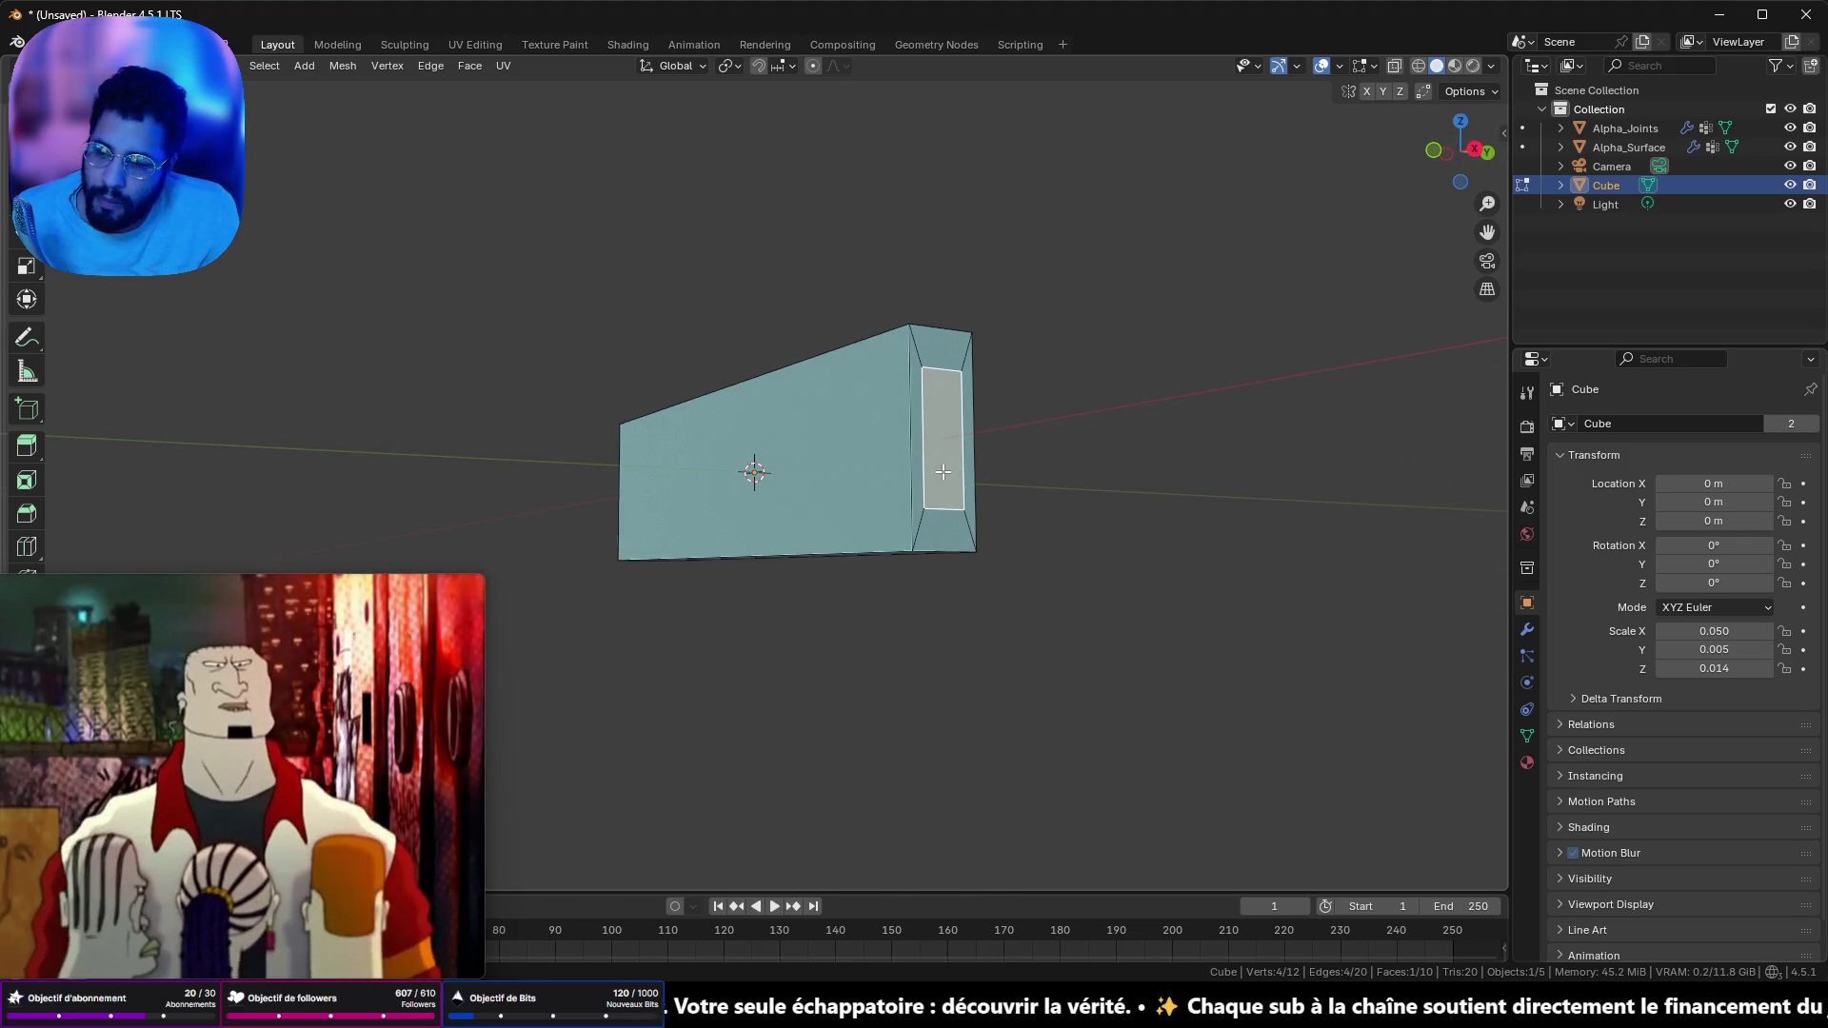
{"action": "left_click", "coordinate": [1025, 467]}
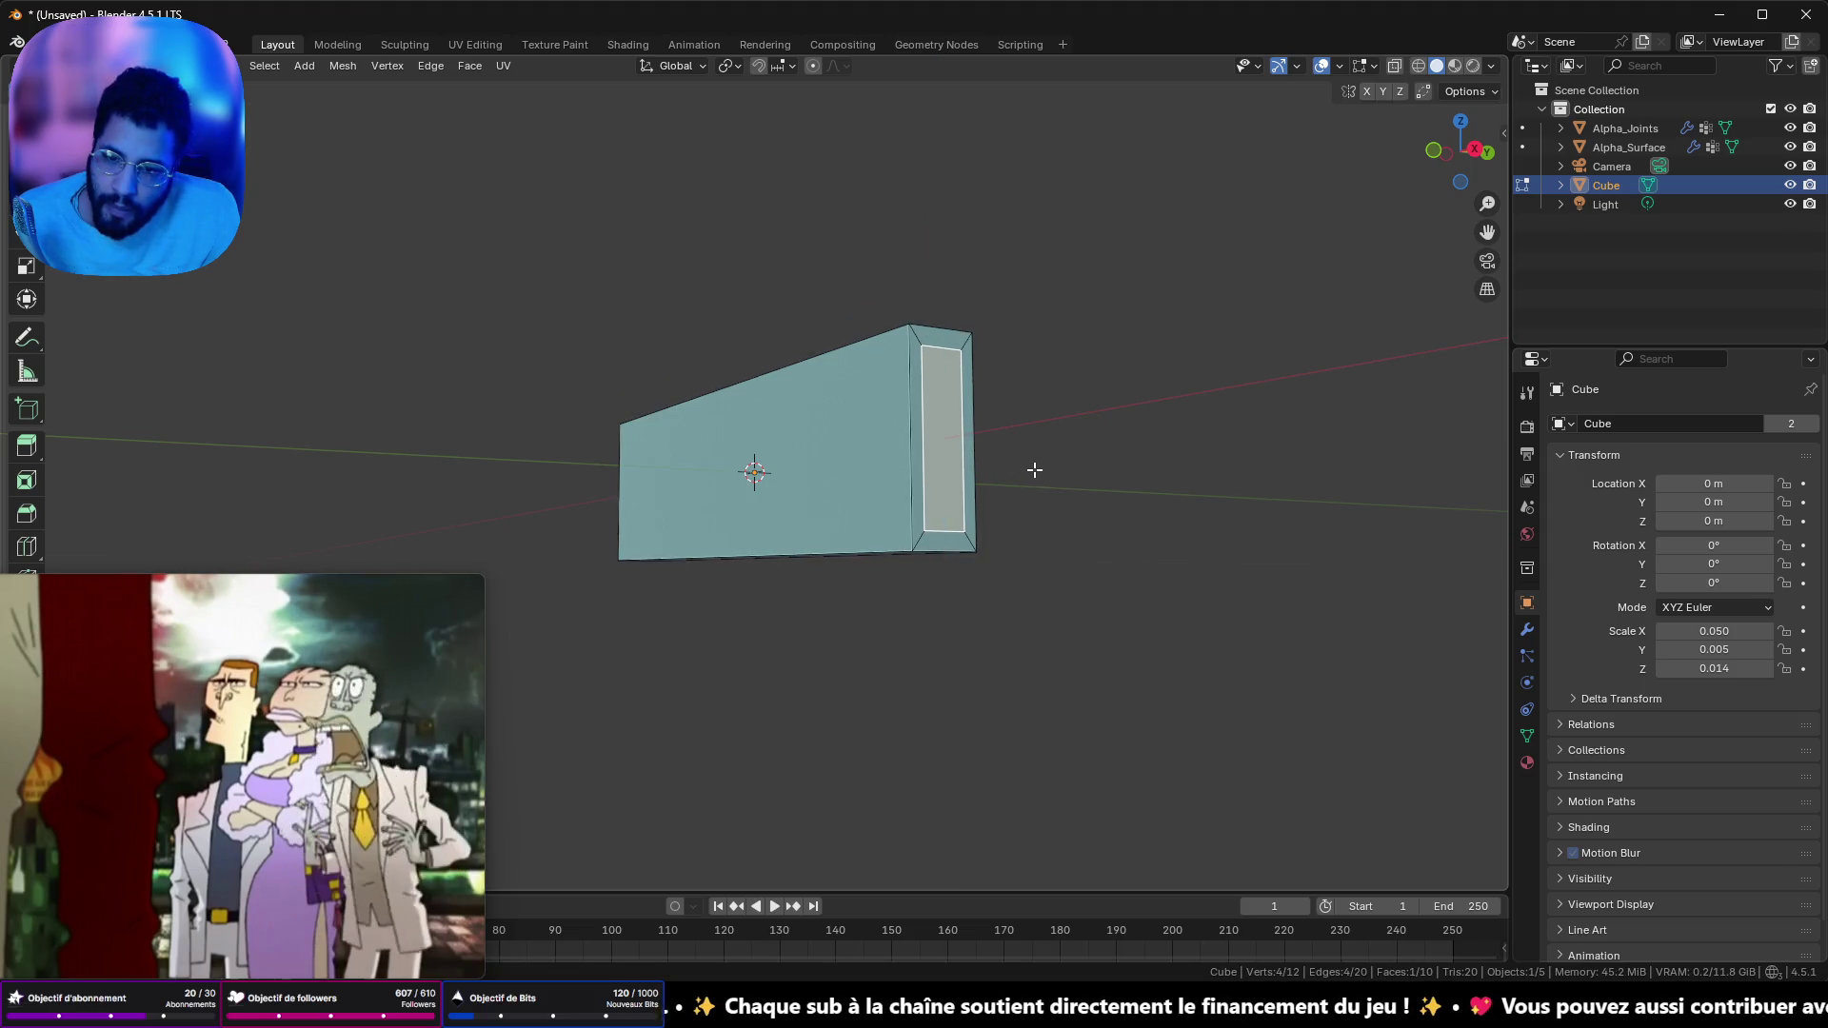
{"action": "left_click_drag", "start_coordinate": [1053, 469], "coordinate": [1035, 489]}
{"action": "key", "text": "s"}
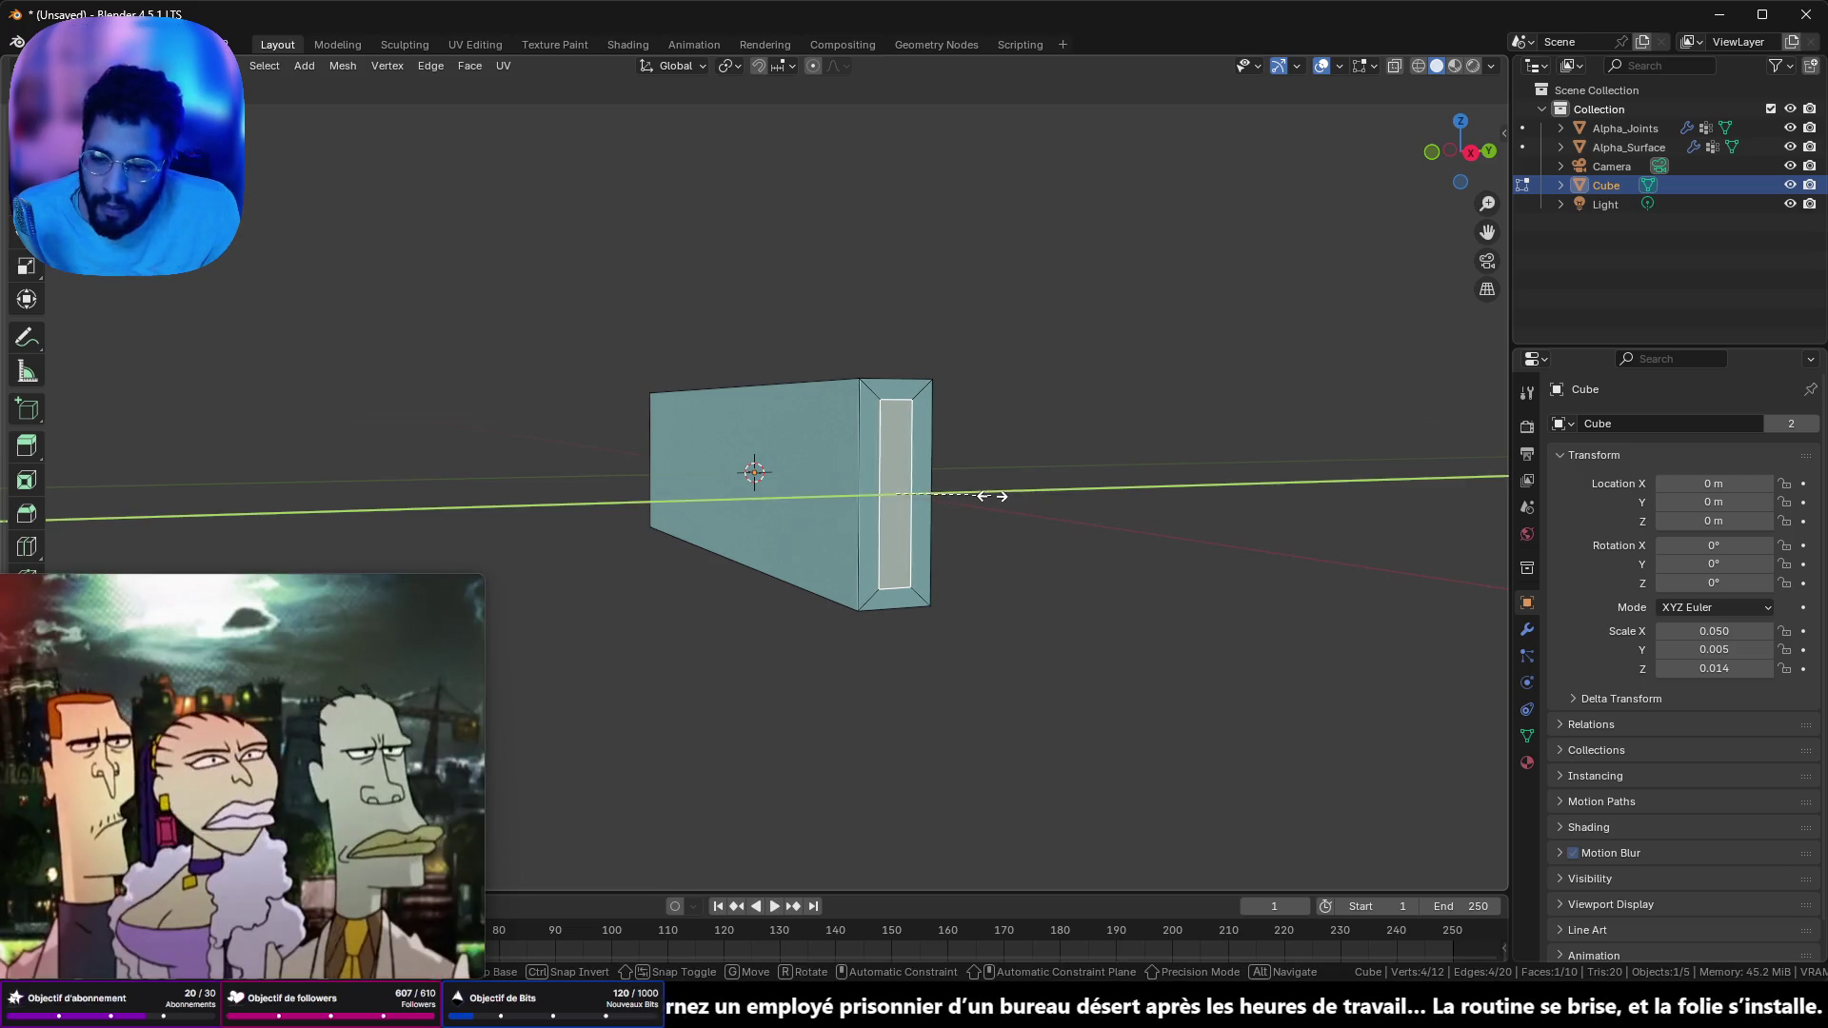
{"action": "left_click", "coordinate": [990, 496]}
{"action": "left_click_drag", "start_coordinate": [987, 497], "coordinate": [1052, 501]}
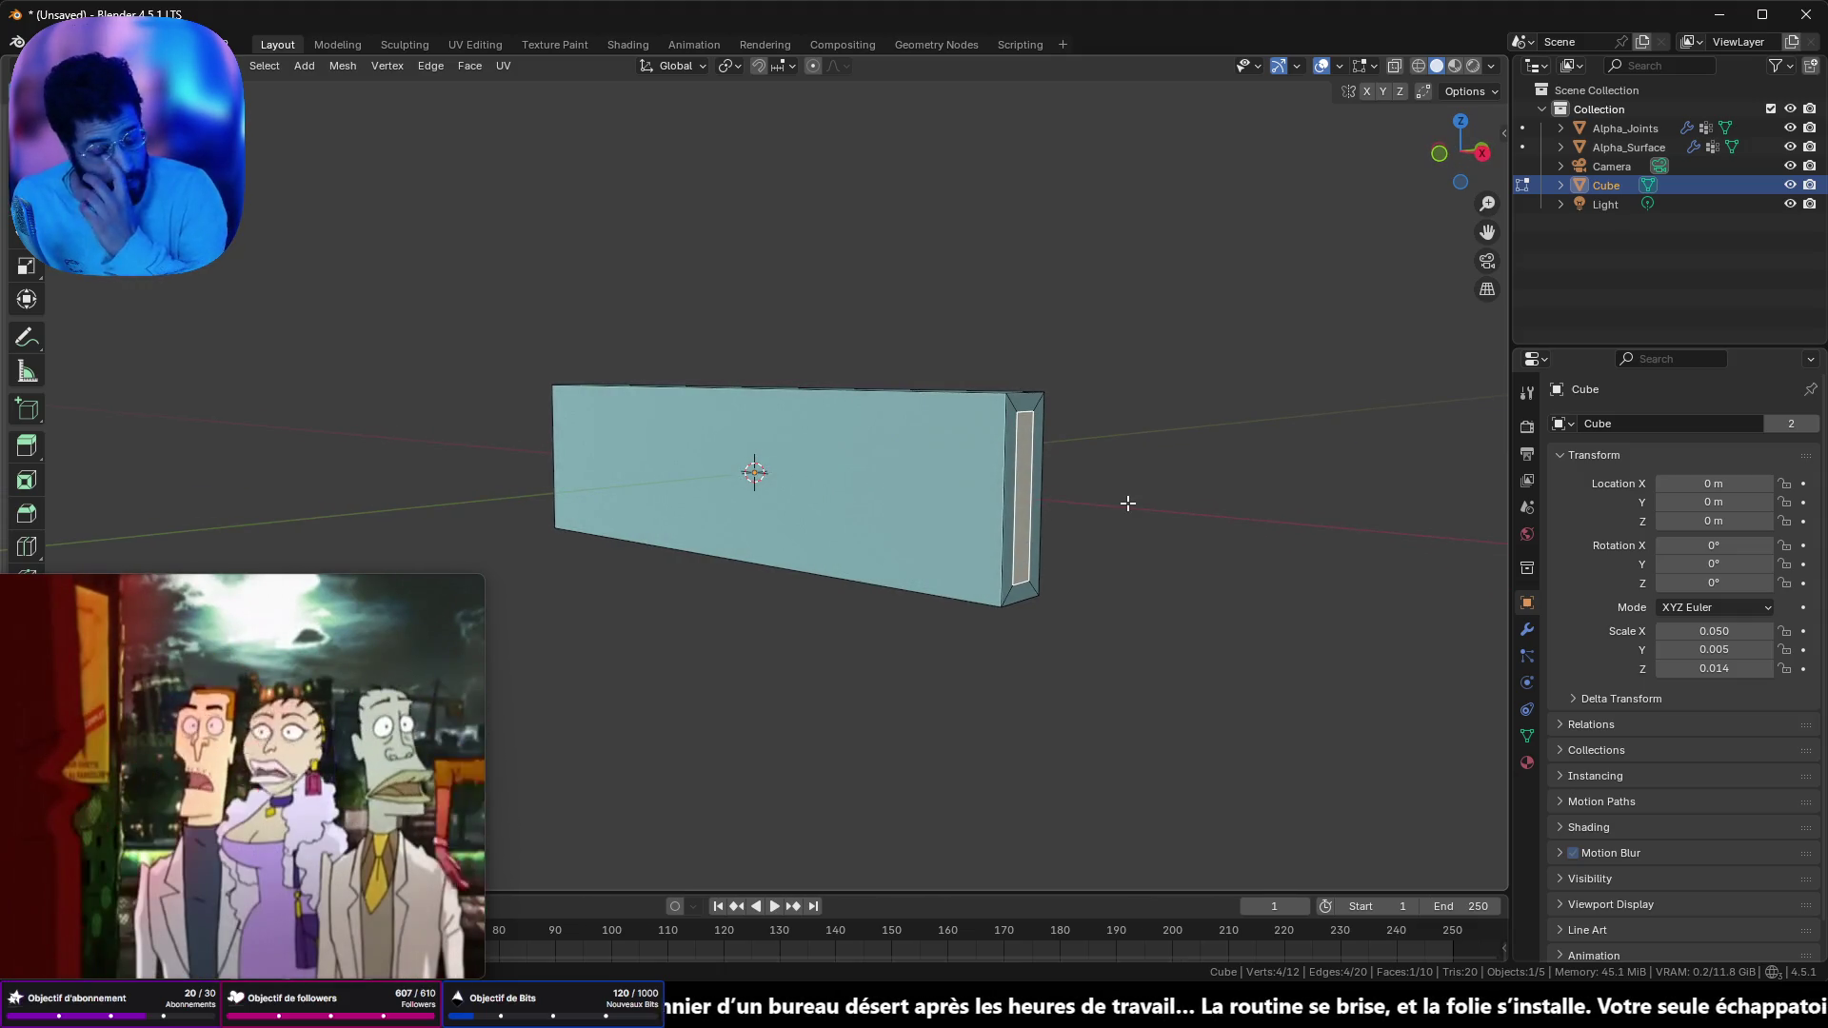
{"action": "mouse_move", "coordinate": [1124, 442]}
{"action": "left_mouse_down"}
{"action": "mouse_move", "coordinate": [1028, 437]}
{"action": "mouse_move", "coordinate": [1118, 469]}
{"action": "mouse_move", "coordinate": [1020, 437]}
{"action": "mouse_move", "coordinate": [1089, 477]}
{"action": "mouse_move", "coordinate": [990, 517]}
{"action": "left_mouse_up"}
{"action": "scroll", "coordinate": [1090, 495], "scroll_direction": "down", "scroll_amount": 3}
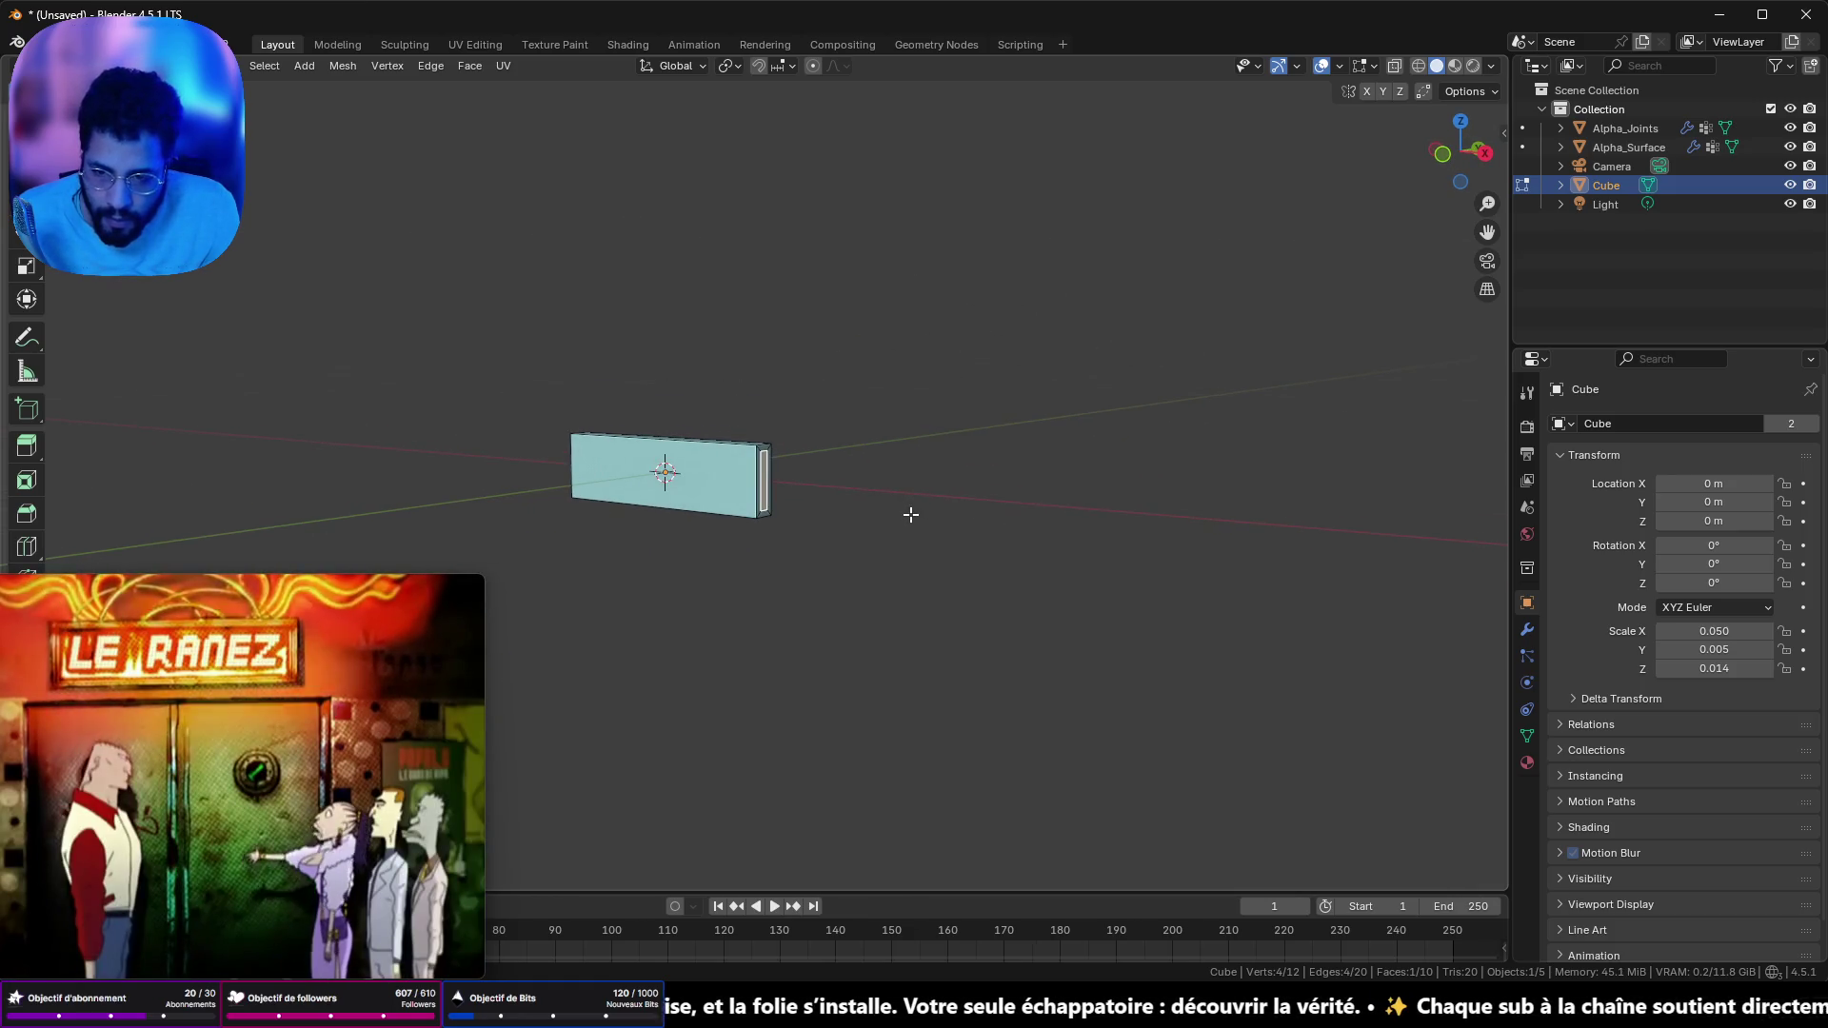
- Extrude the inset end face outward into a longer second section
{"action": "key", "text": "e"}
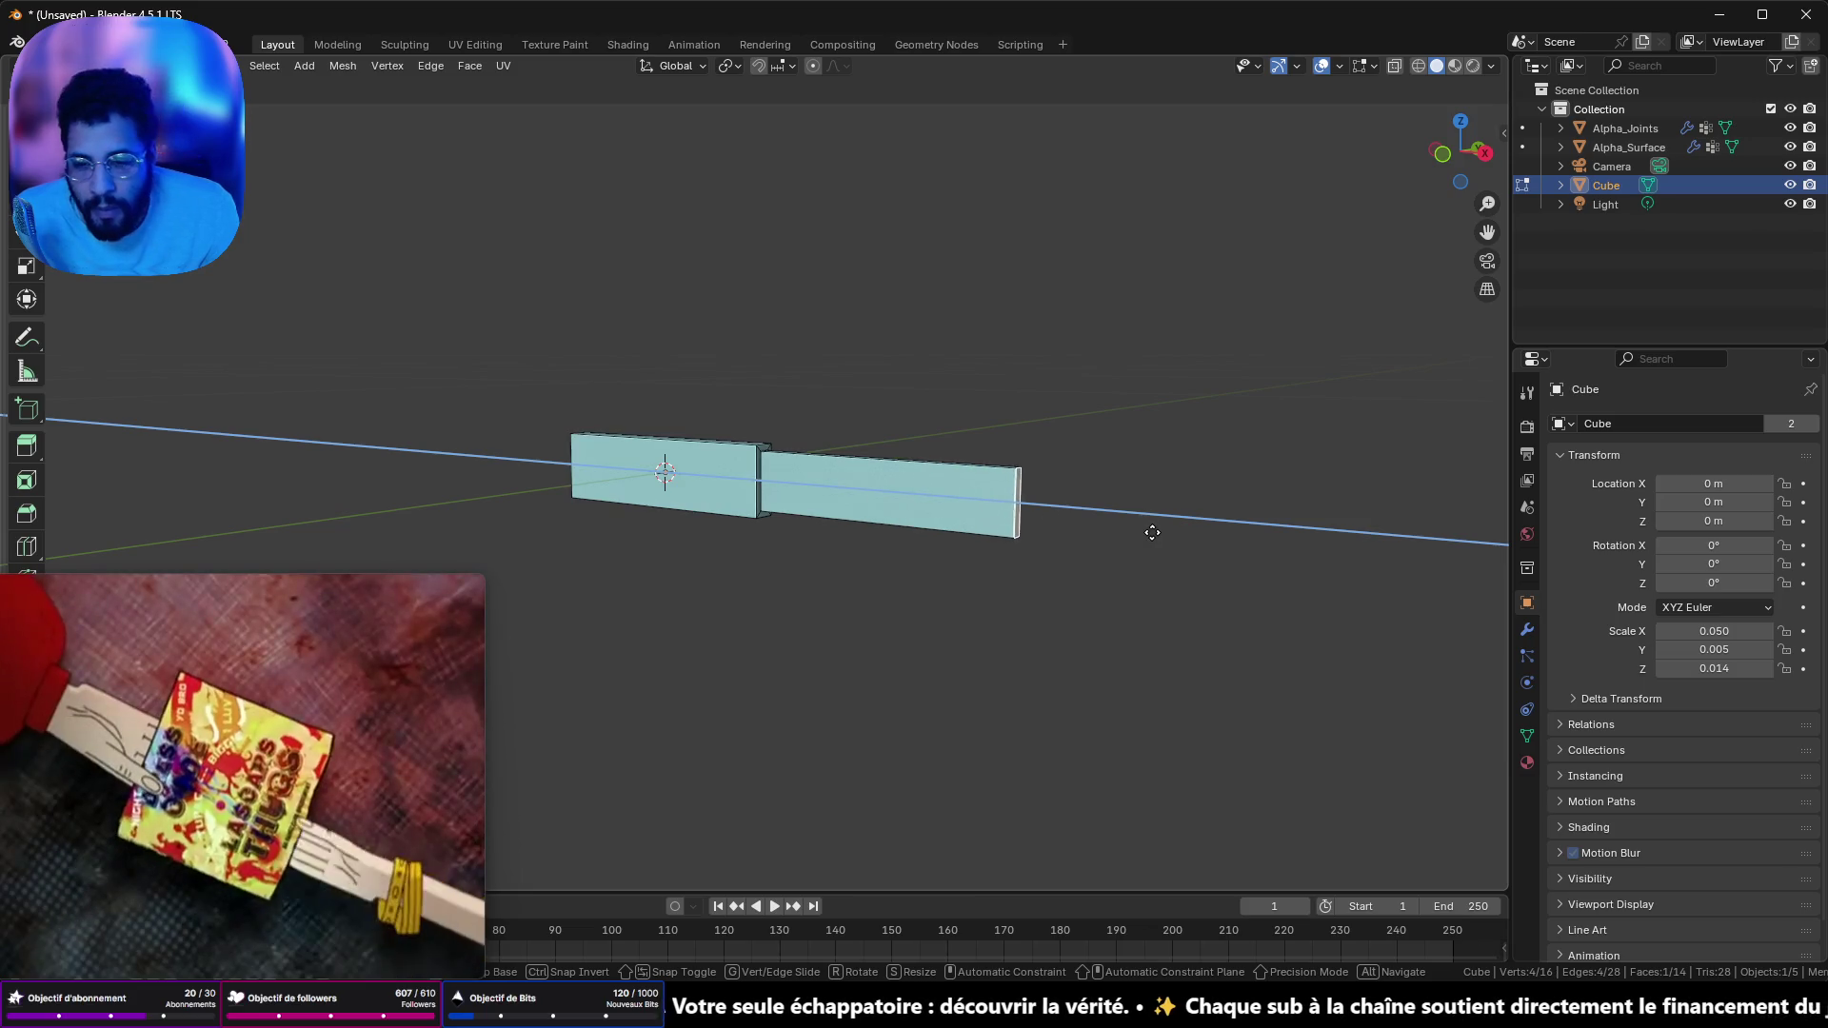
{"action": "left_click", "coordinate": [1148, 531]}
{"action": "mouse_move", "coordinate": [1148, 530]}
{"action": "left_mouse_down"}
{"action": "mouse_move", "coordinate": [1142, 424]}
{"action": "mouse_move", "coordinate": [1143, 589]}
{"action": "mouse_move", "coordinate": [1032, 510]}
{"action": "mouse_move", "coordinate": [1057, 552]}
{"action": "mouse_move", "coordinate": [1047, 500]}
{"action": "left_mouse_up"}
{"action": "scroll", "coordinate": [1046, 500], "scroll_direction": "up", "scroll_amount": 5}
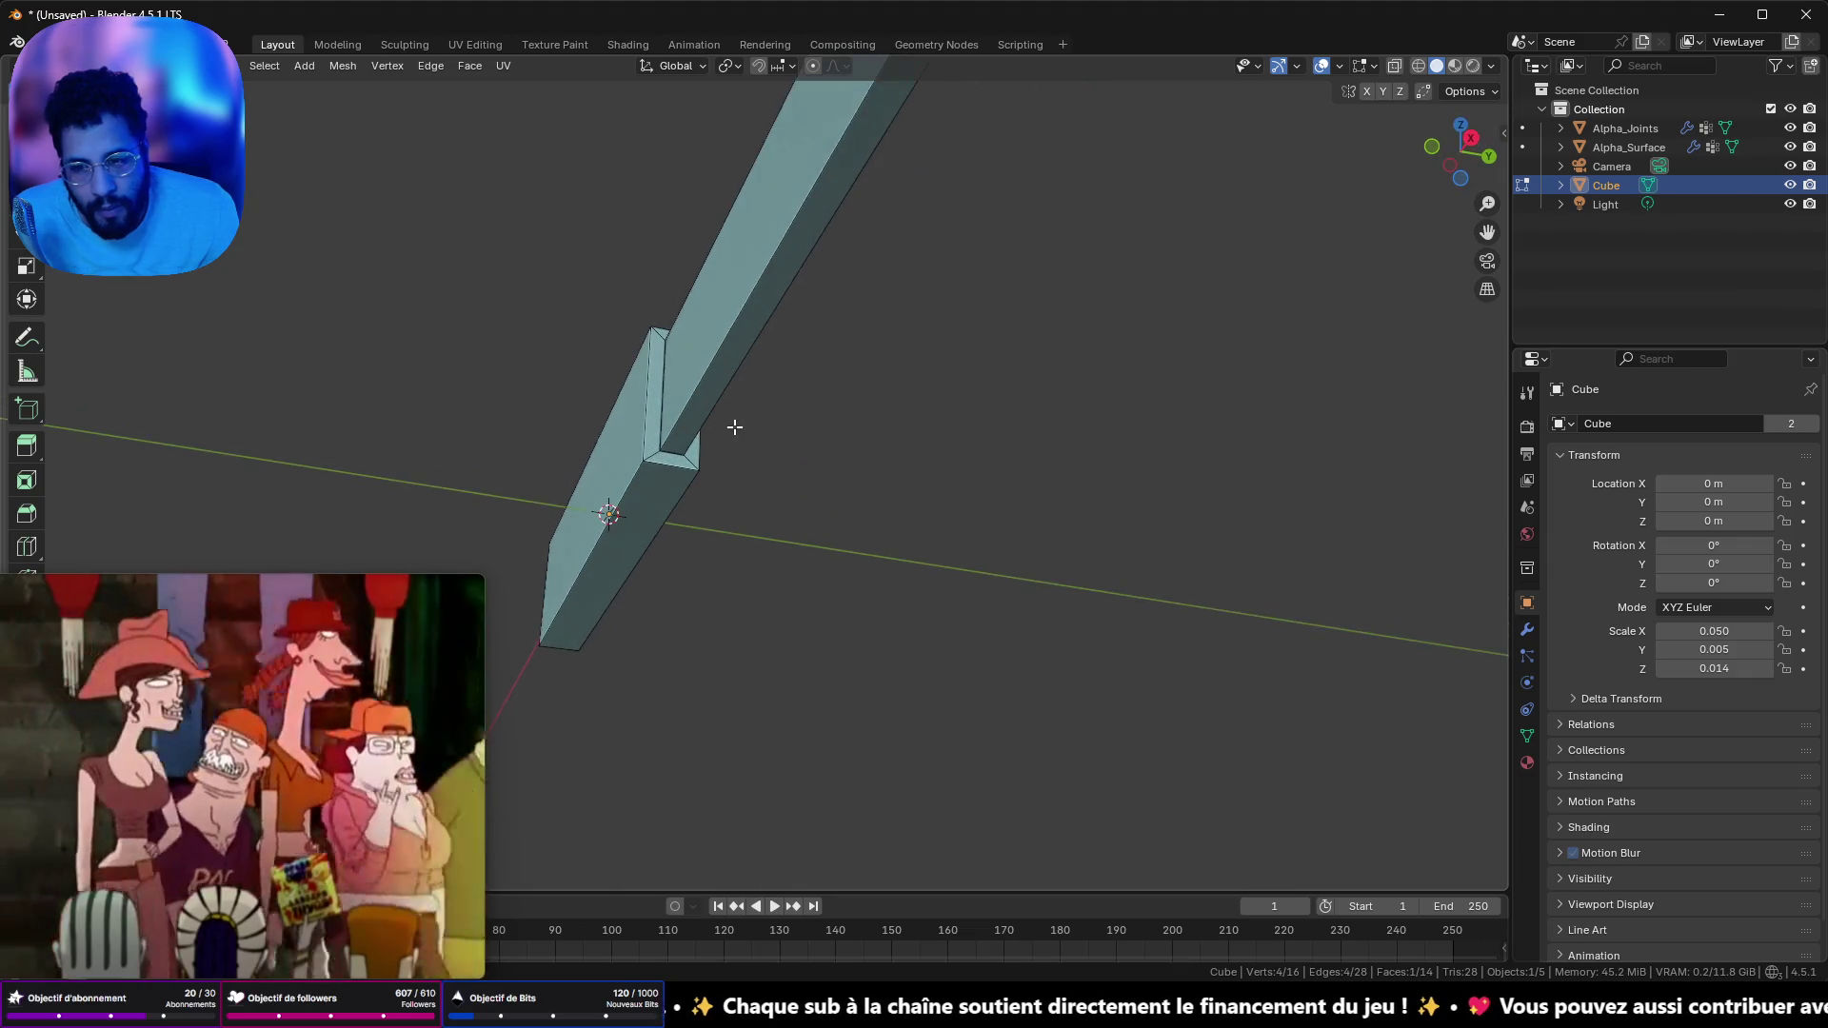
{"action": "left_click_drag", "start_coordinate": [406, 156], "coordinate": [520, 240]}
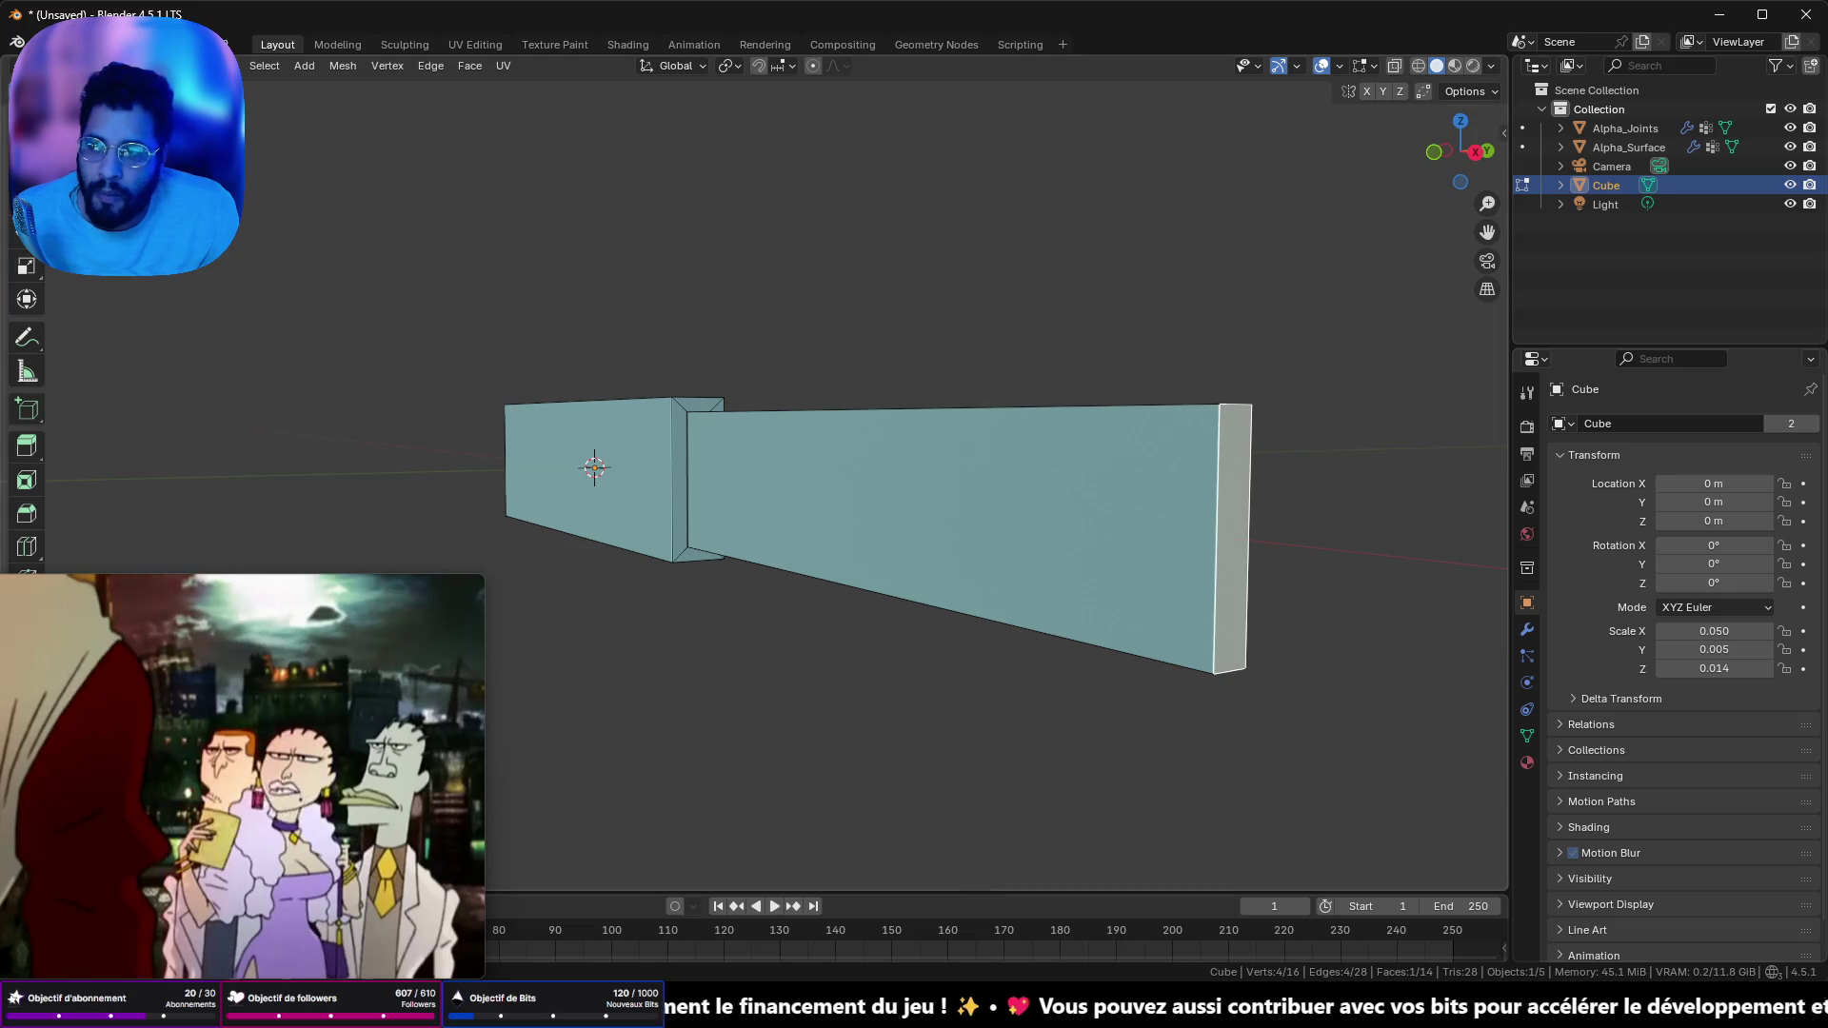
- Add a loop cut running along the bar's length
{"action": "left_click", "coordinate": [17, 550]}
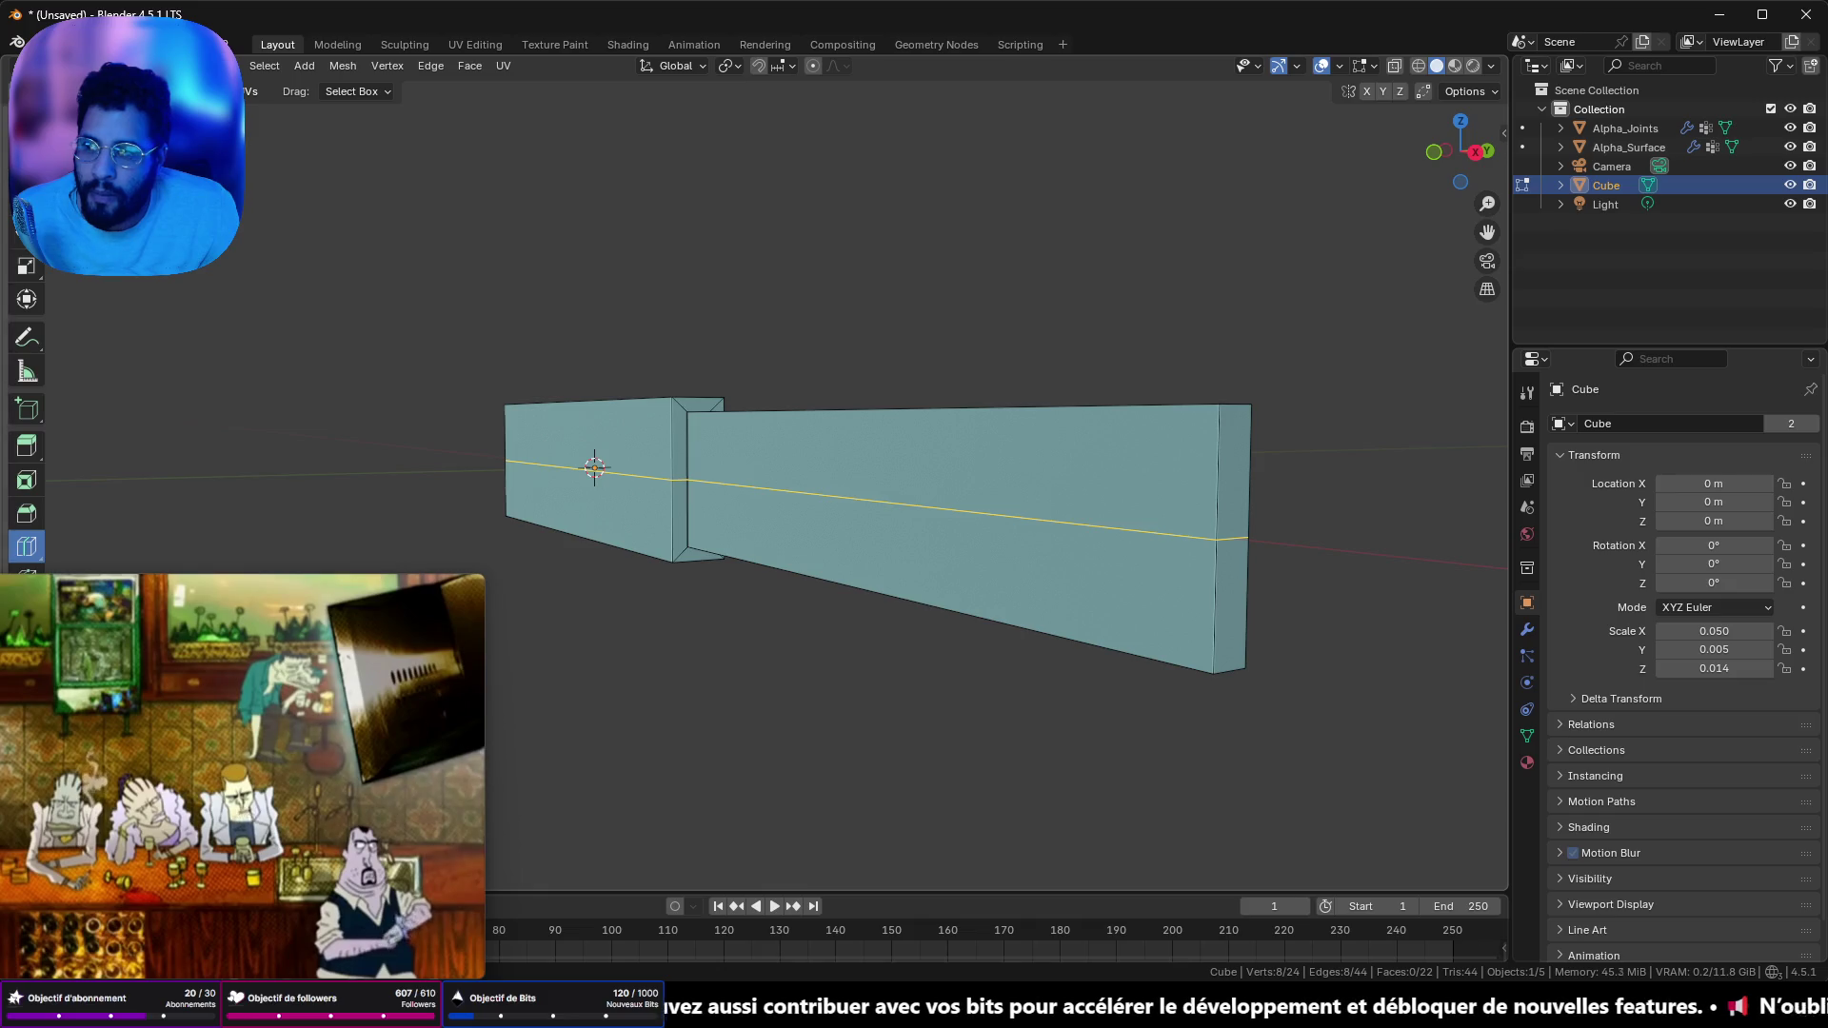
{"action": "left_click_drag", "start_coordinate": [885, 537], "coordinate": [857, 427]}
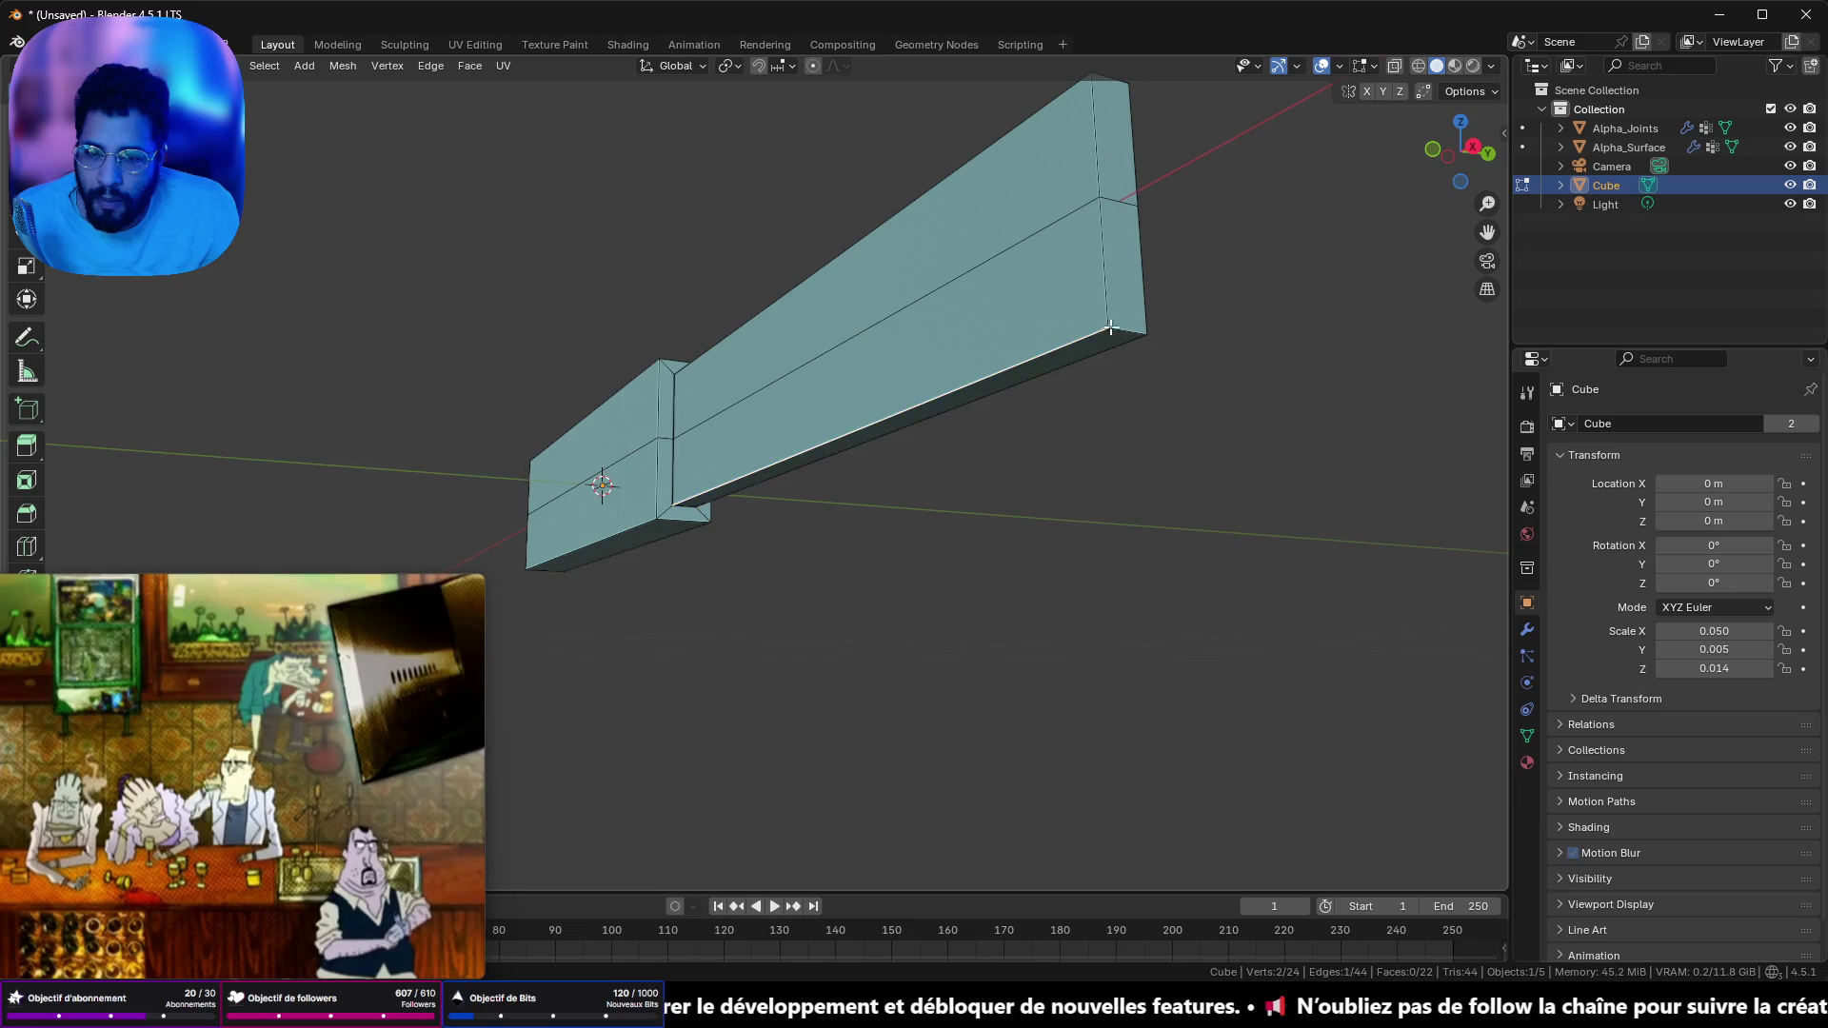
{"action": "mouse_move", "coordinate": [1131, 333]}
{"action": "left_mouse_down"}
{"action": "mouse_move", "coordinate": [901, 411]}
{"action": "mouse_move", "coordinate": [951, 429]}
{"action": "mouse_move", "coordinate": [1032, 412]}
{"action": "left_mouse_up"}
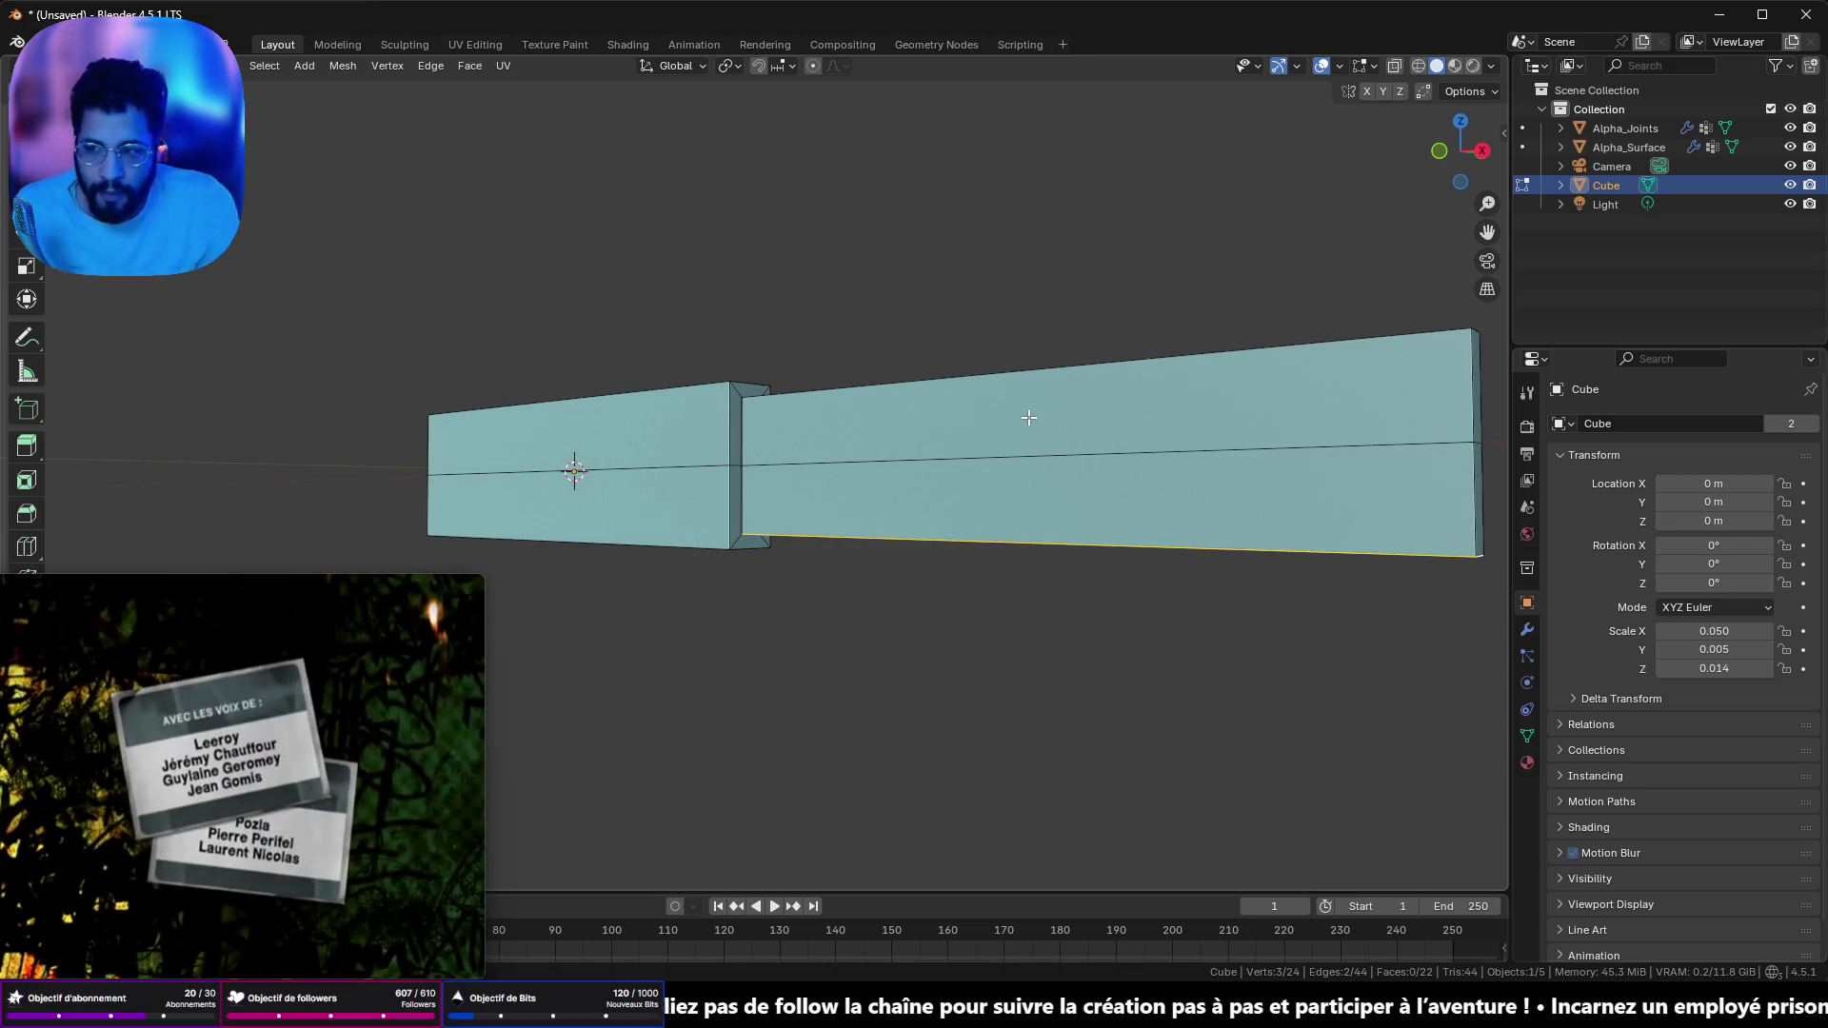
{"action": "mouse_move", "coordinate": [1100, 461]}
{"action": "left_mouse_down"}
{"action": "mouse_move", "coordinate": [946, 352]}
{"action": "mouse_move", "coordinate": [532, 387]}
{"action": "left_mouse_up"}
- Merge two pairs of corner vertices at the step At Center
{"action": "key", "text": "Tab"}
{"action": "key", "text": "Tab"}
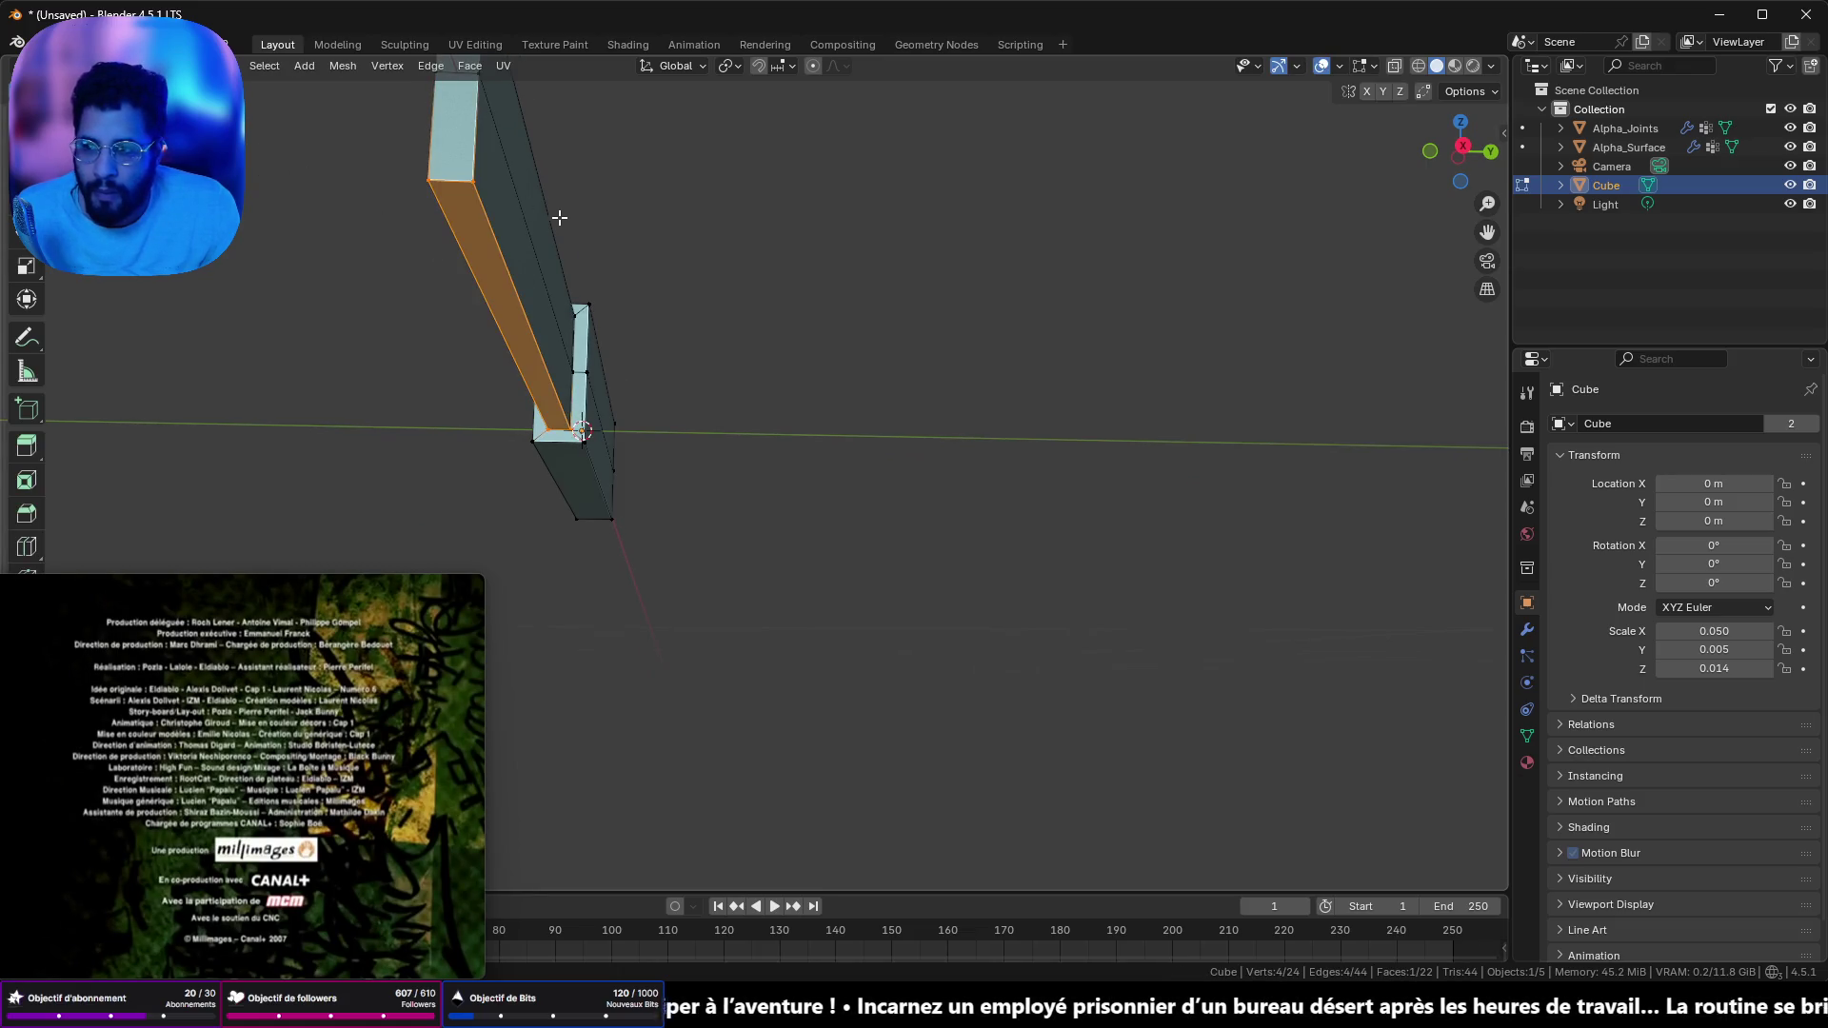
{"action": "key", "text": "m"}
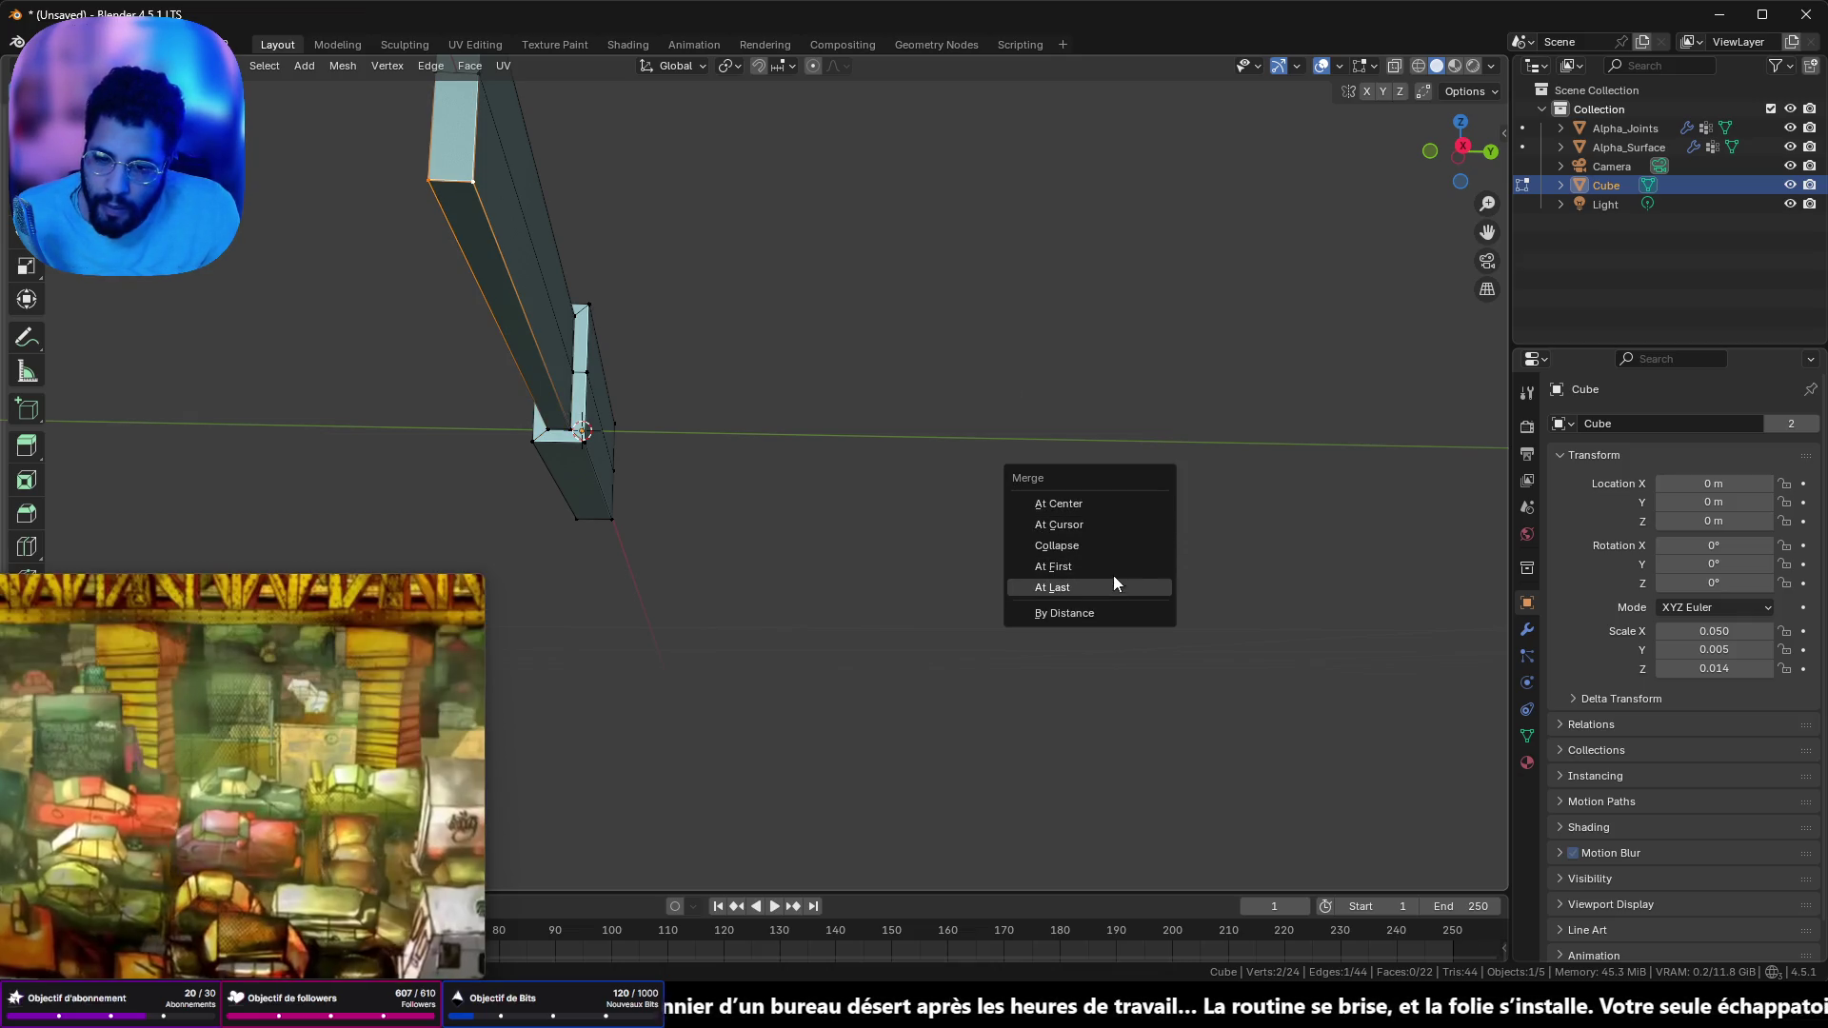
{"action": "left_click", "coordinate": [1099, 503]}
{"action": "left_click", "coordinate": [577, 432], "text": "shift"}
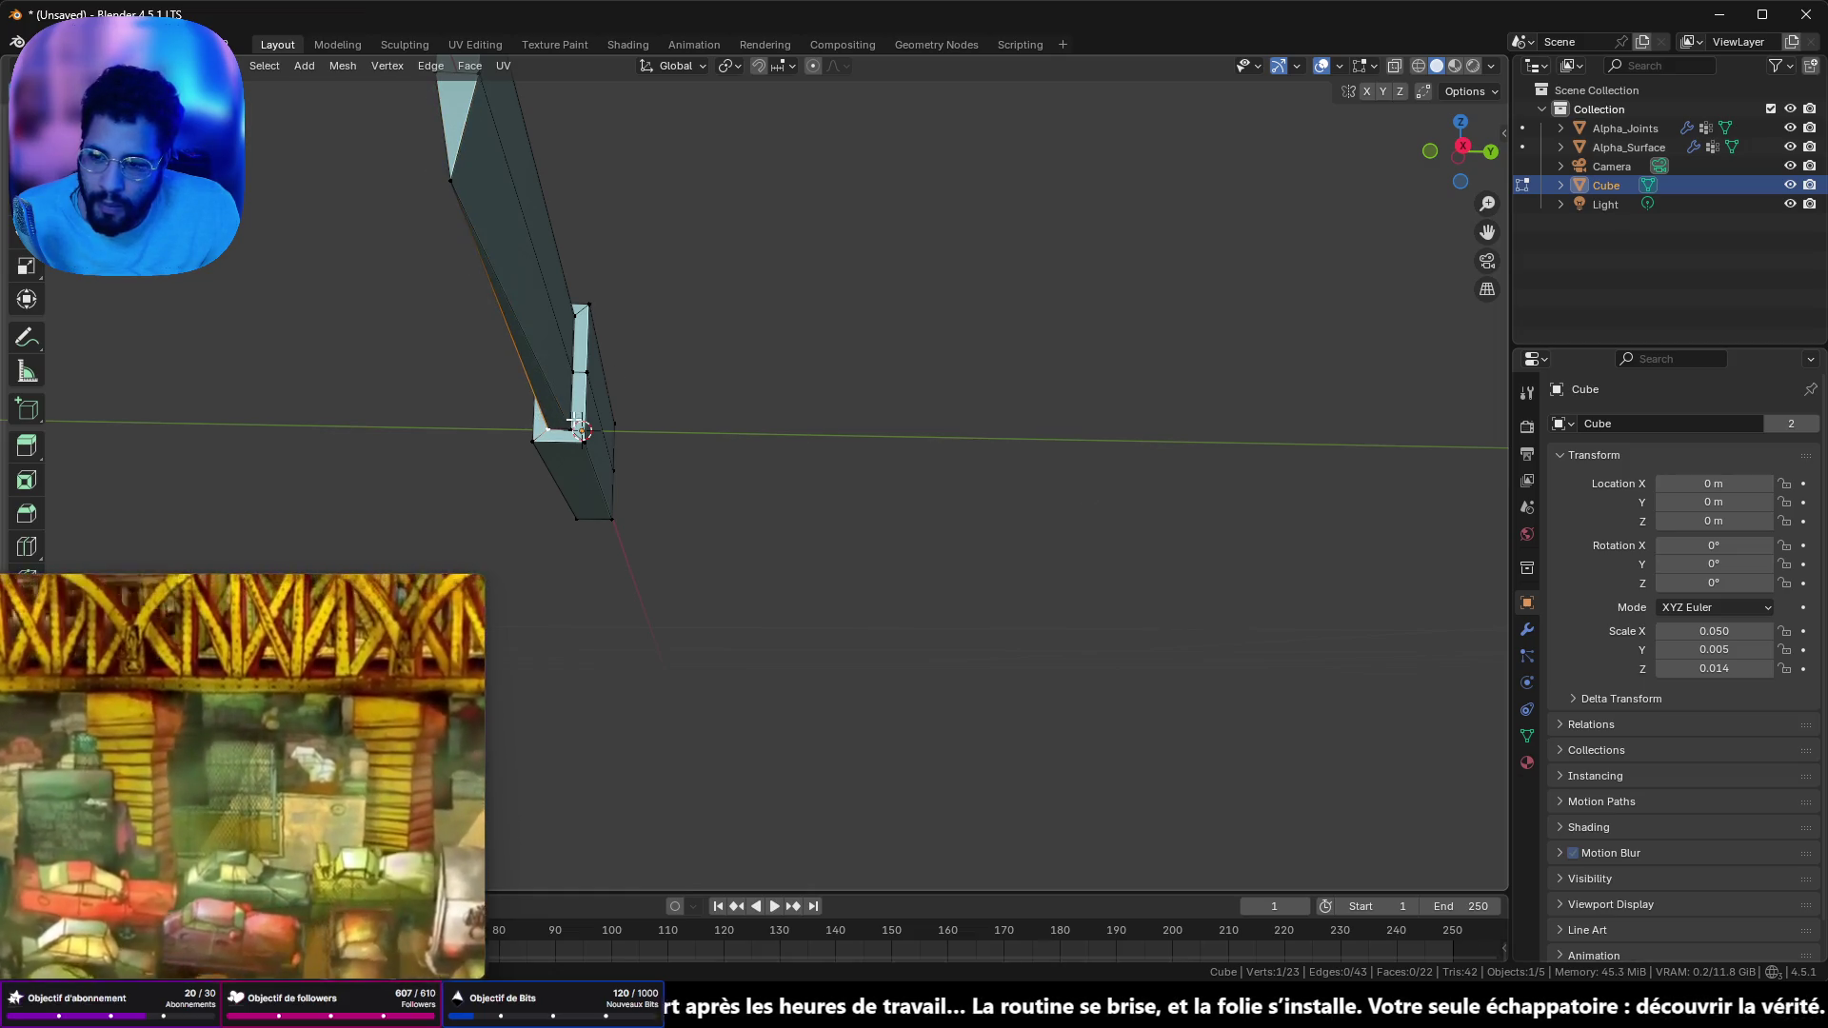
{"action": "key", "text": "m"}
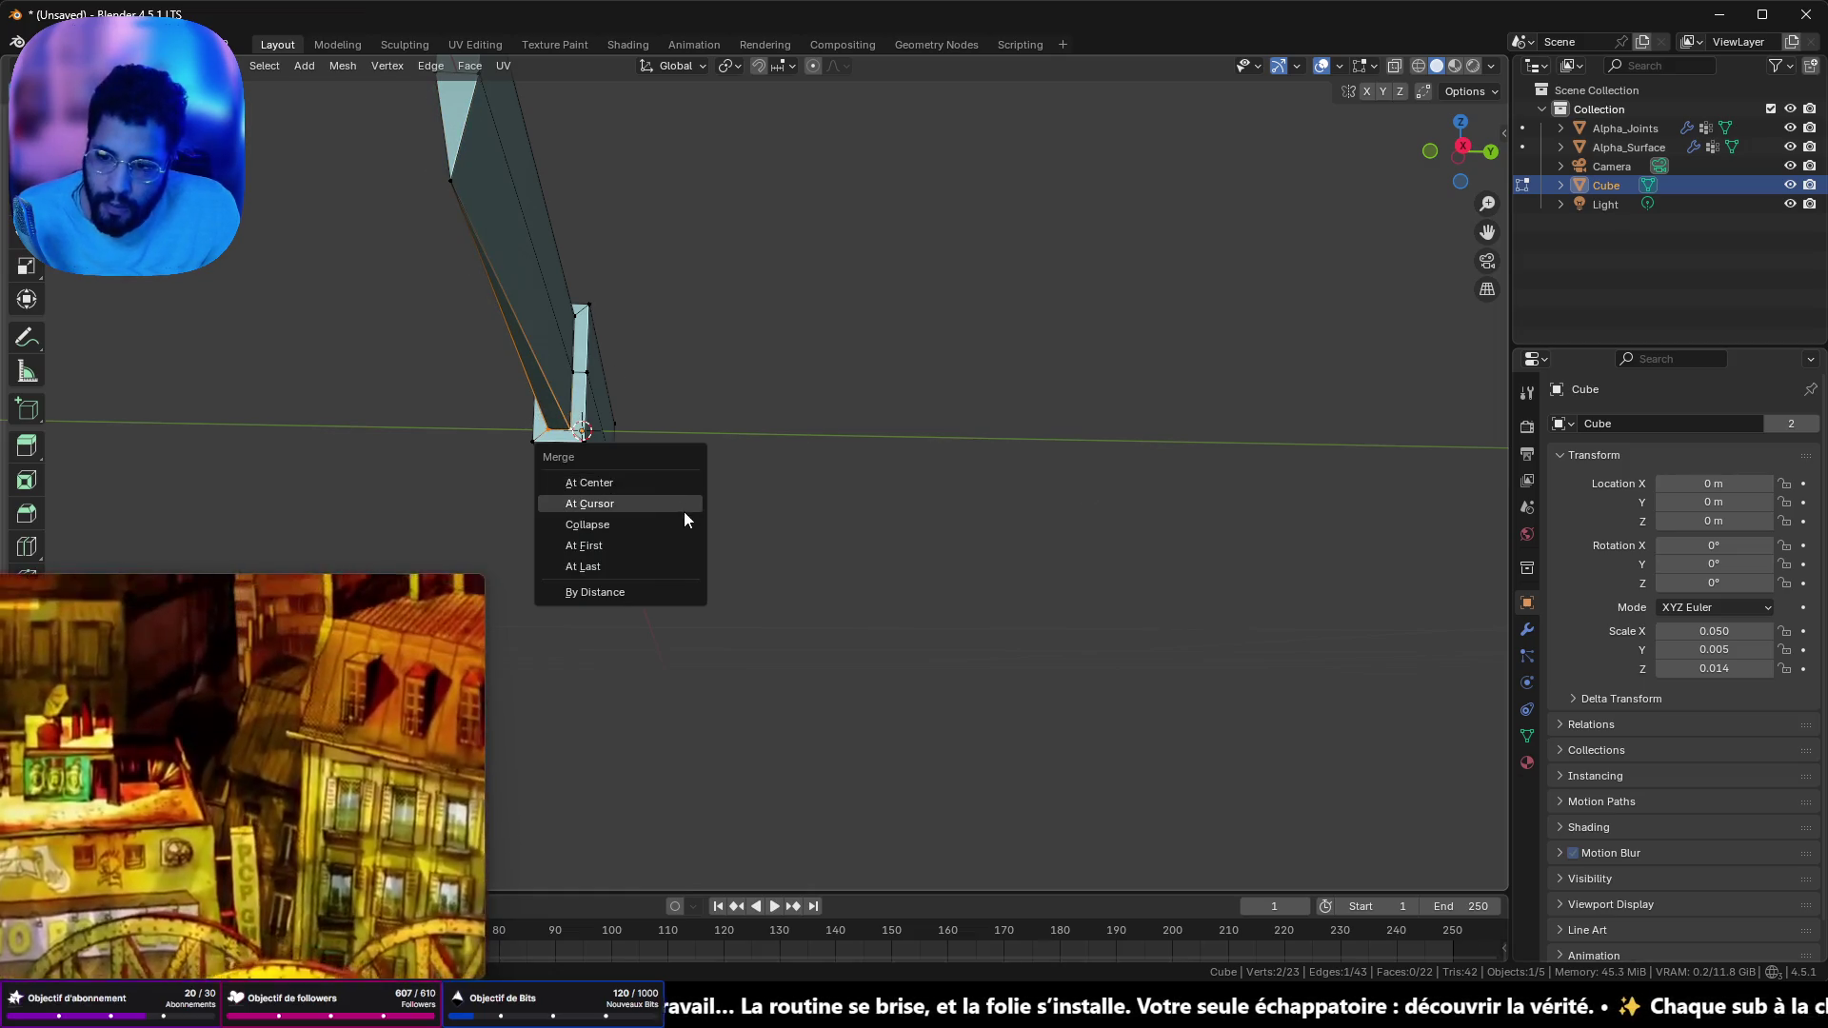
{"action": "left_click", "coordinate": [674, 487]}
- Switch to front orthographic view and box-select the vertices on the narrow section
{"action": "scroll", "coordinate": [764, 481], "scroll_direction": "up", "scroll_amount": 10}
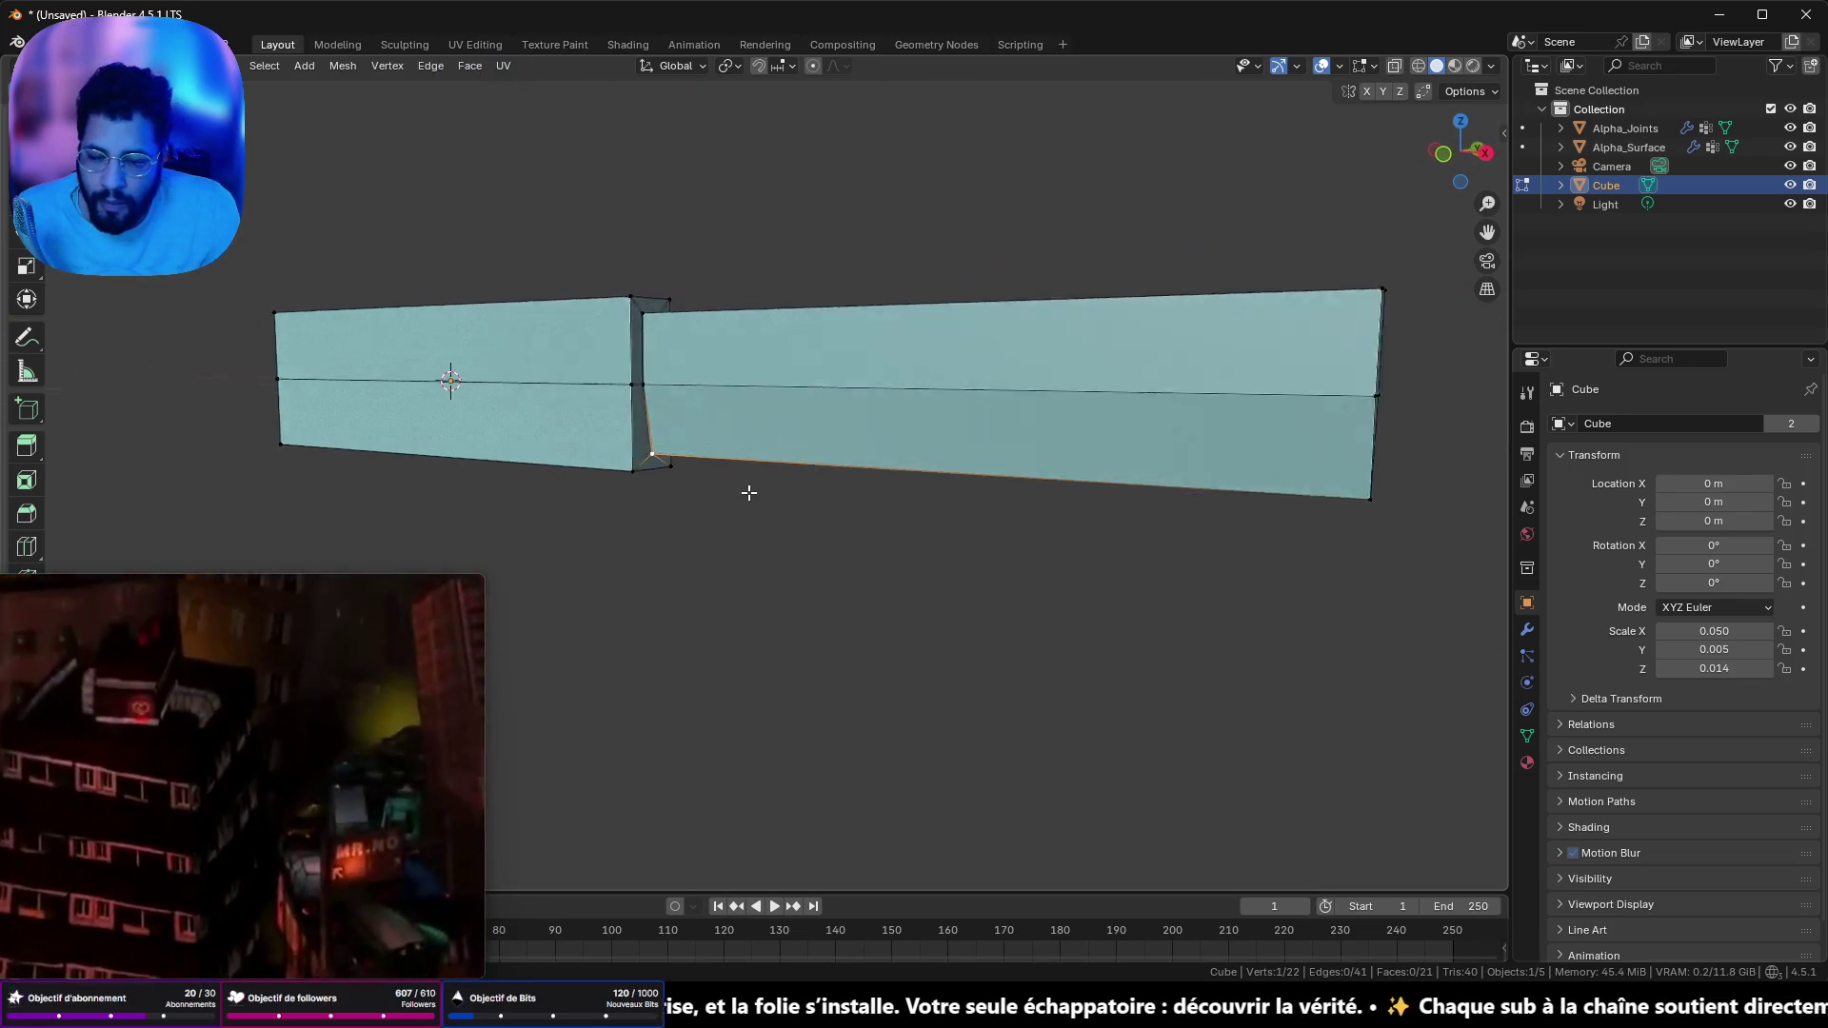
{"action": "scroll", "coordinate": [1253, 441], "scroll_direction": "right", "scroll_amount": 5}
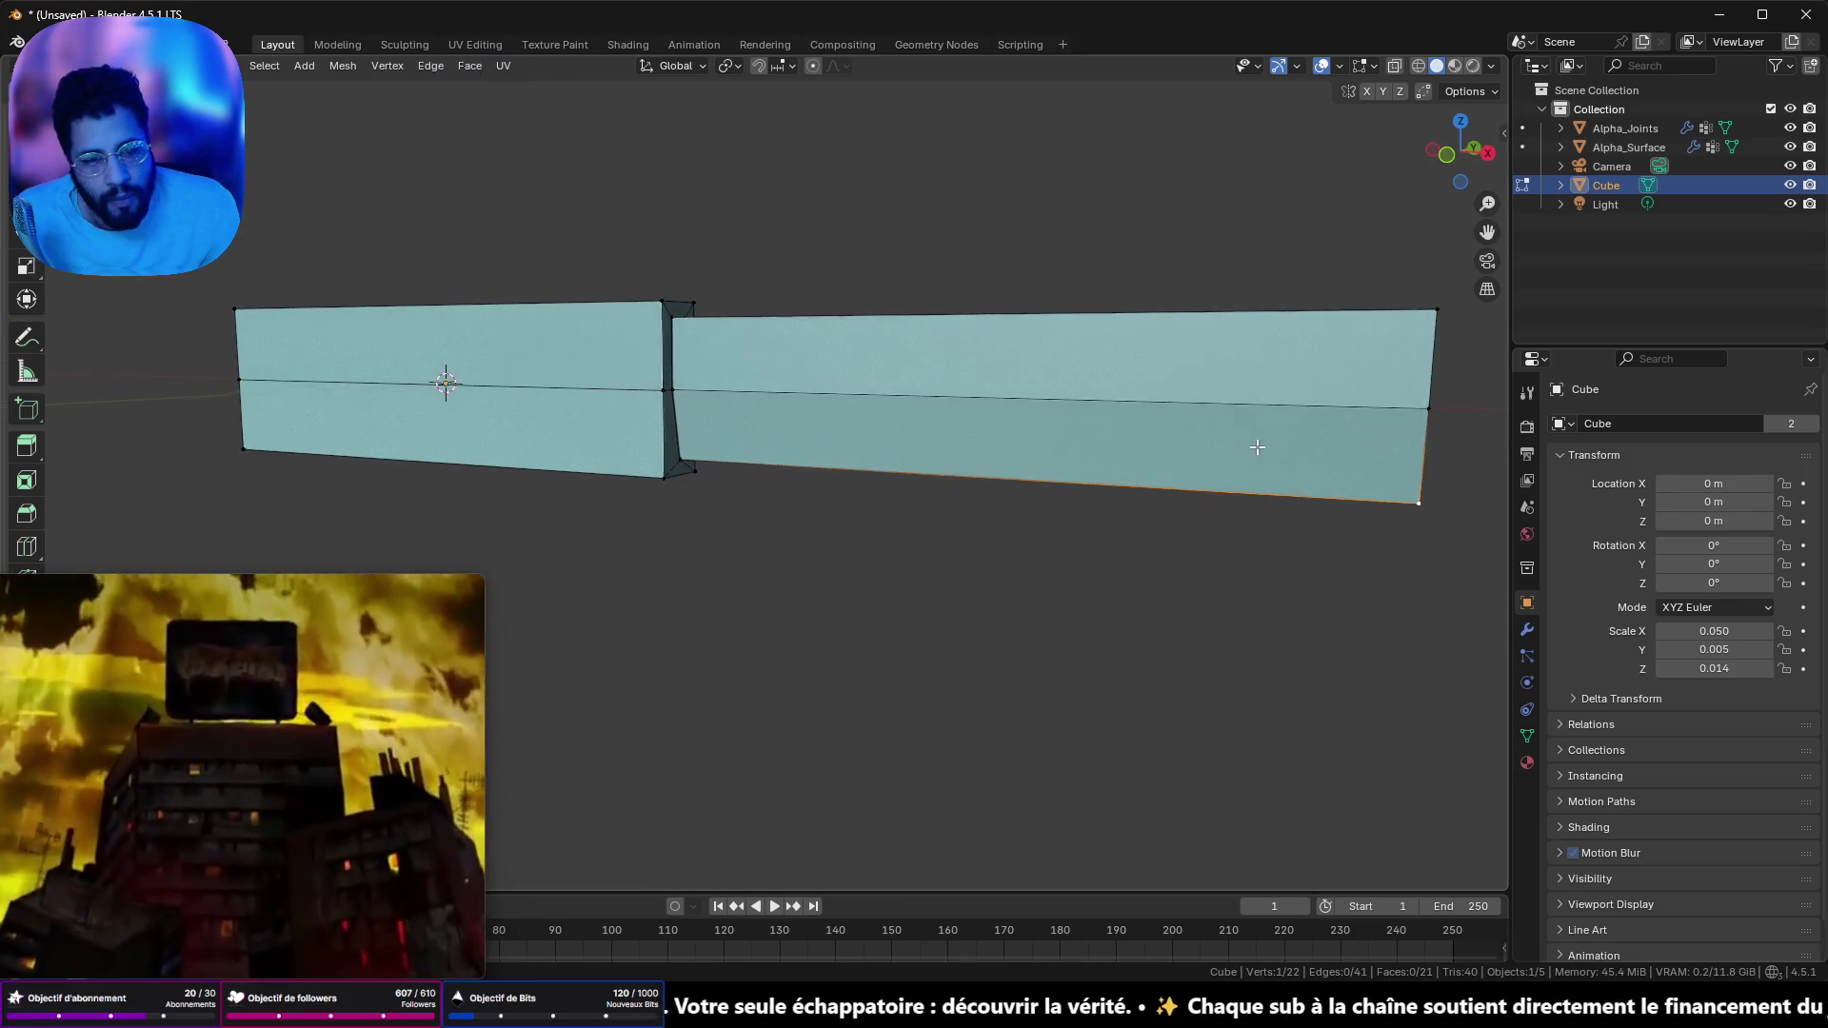
{"action": "left_click", "coordinate": [1439, 157]}
{"action": "scroll", "coordinate": [1130, 372], "scroll_direction": "up", "scroll_amount": 3}
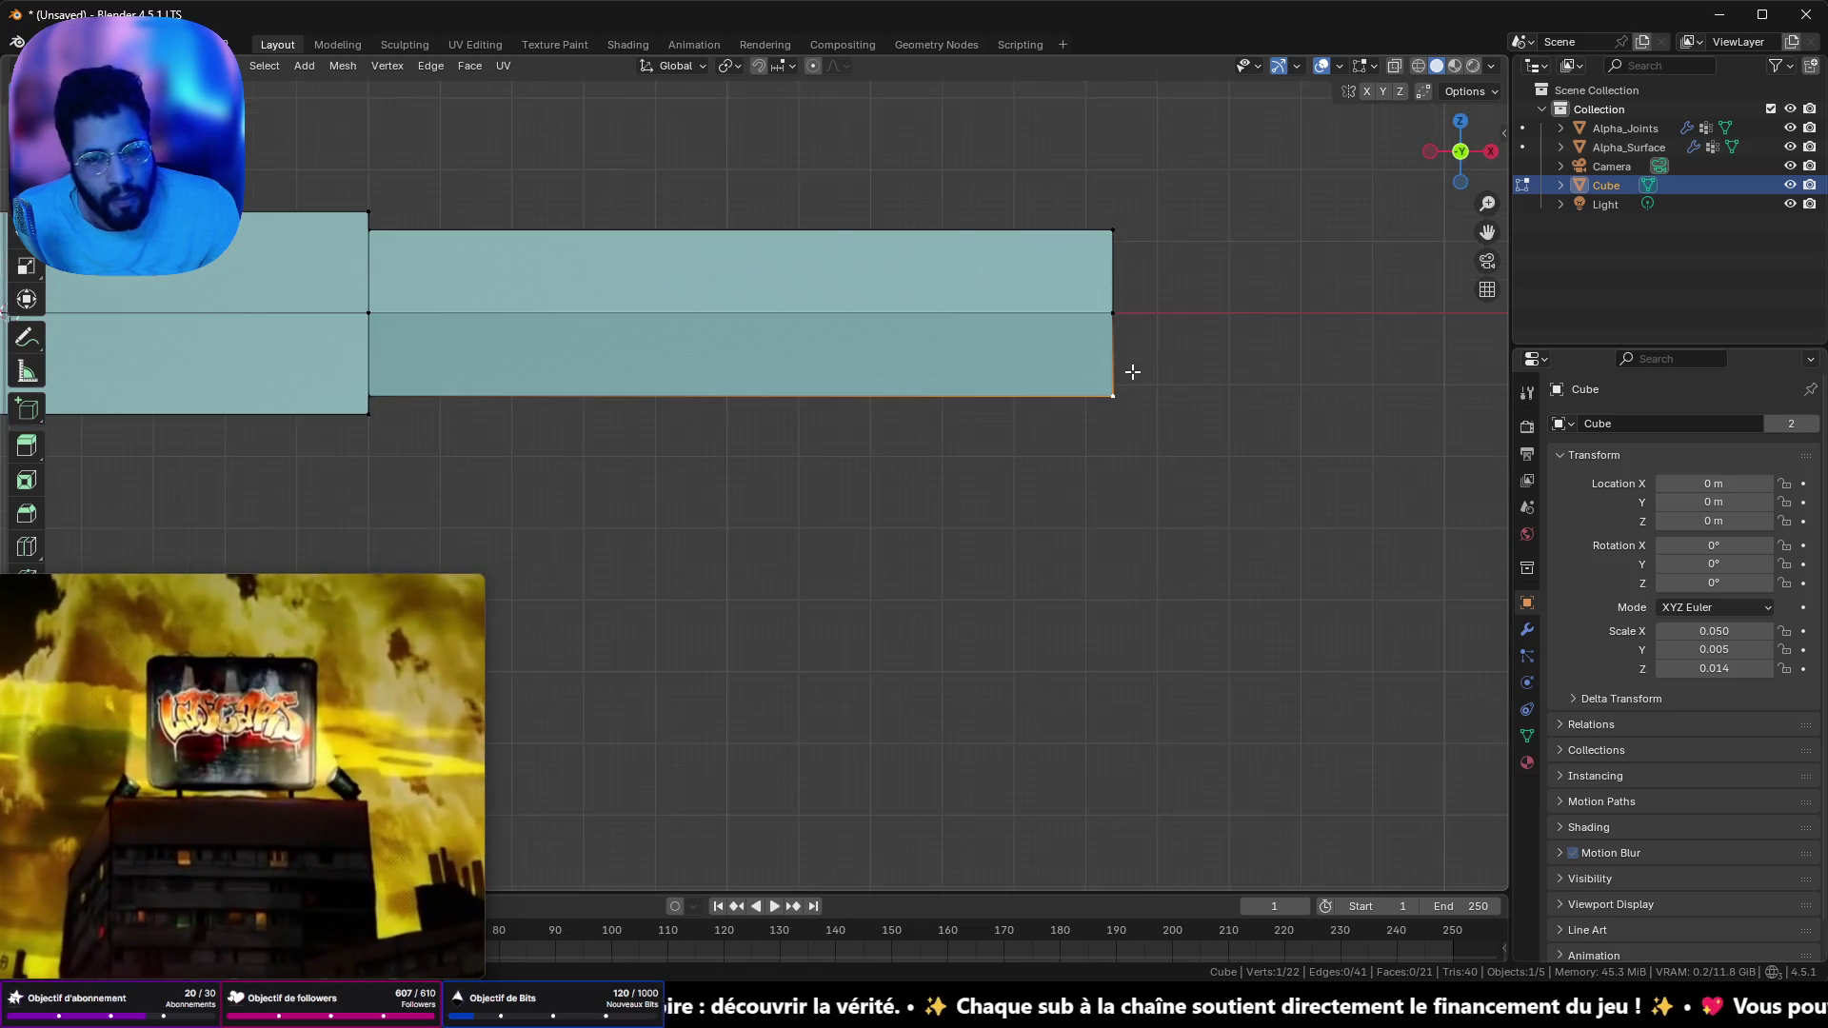
{"action": "scroll", "coordinate": [1272, 575], "scroll_direction": "right", "scroll_amount": 2}
{"action": "left_click_drag", "start_coordinate": [1273, 577], "coordinate": [988, 428]}
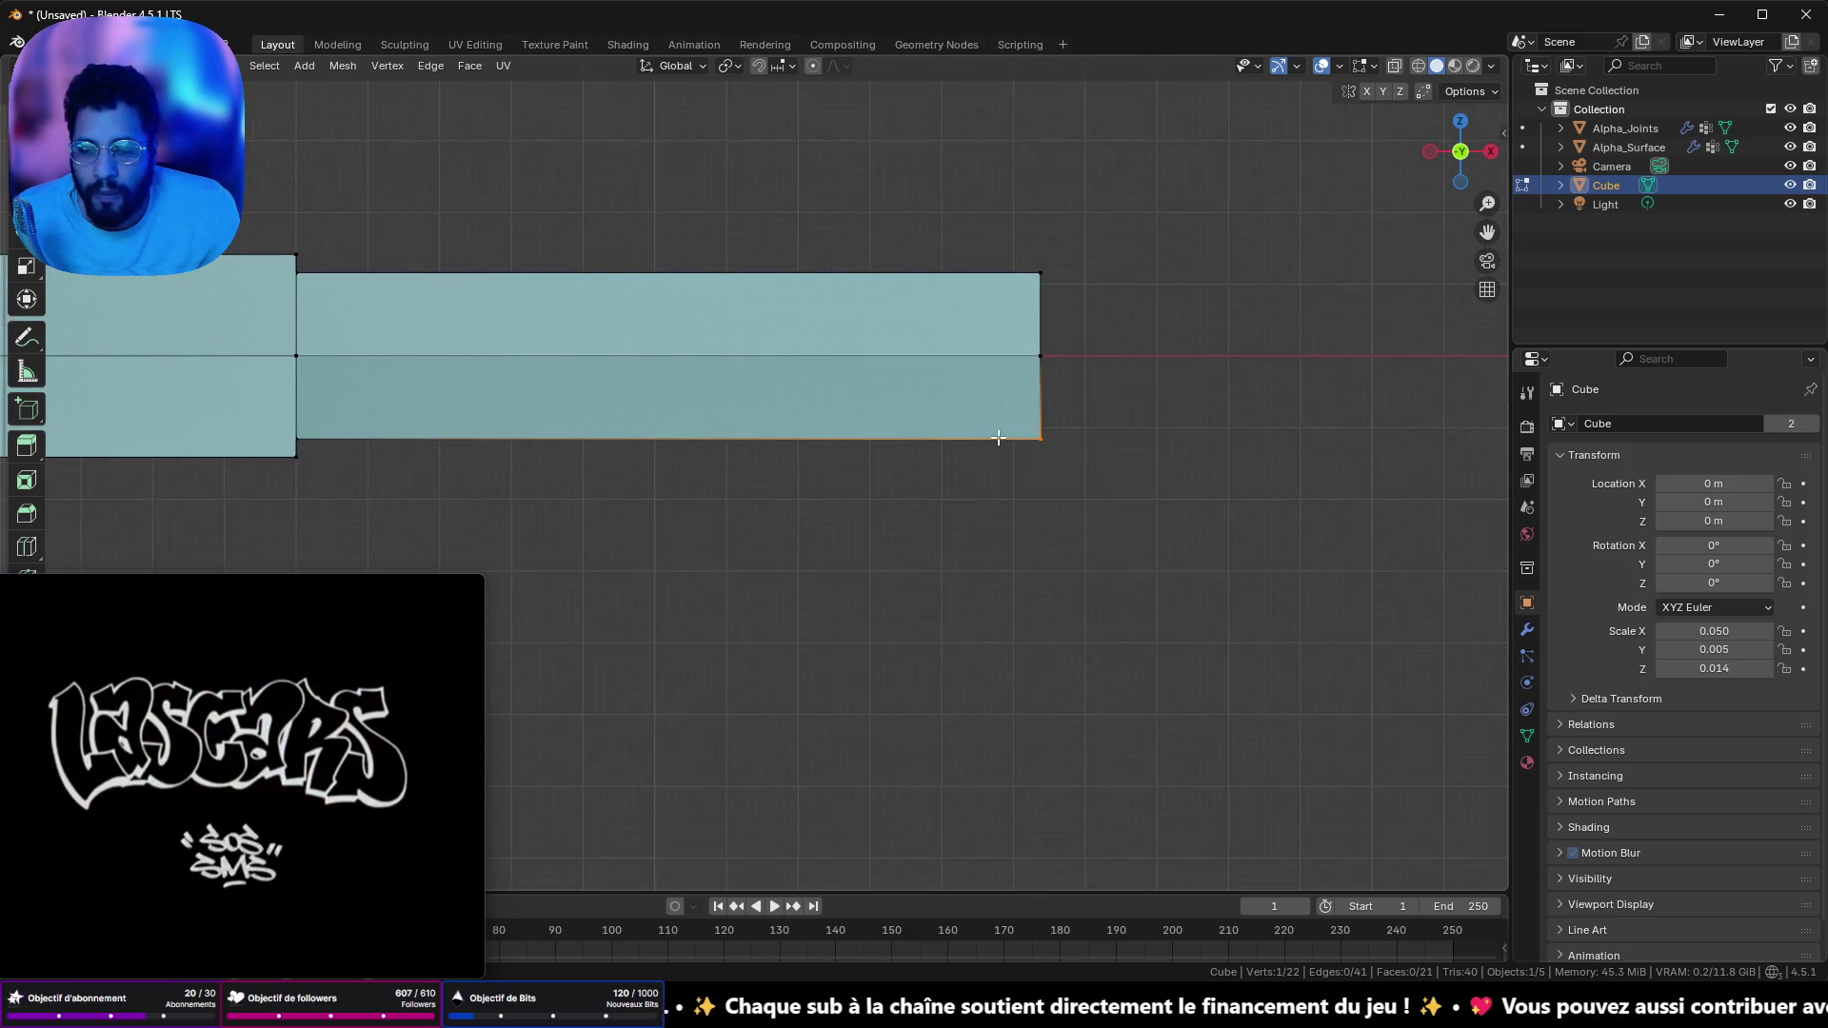
{"action": "scroll", "coordinate": [1004, 438], "scroll_direction": "down", "scroll_amount": 4}
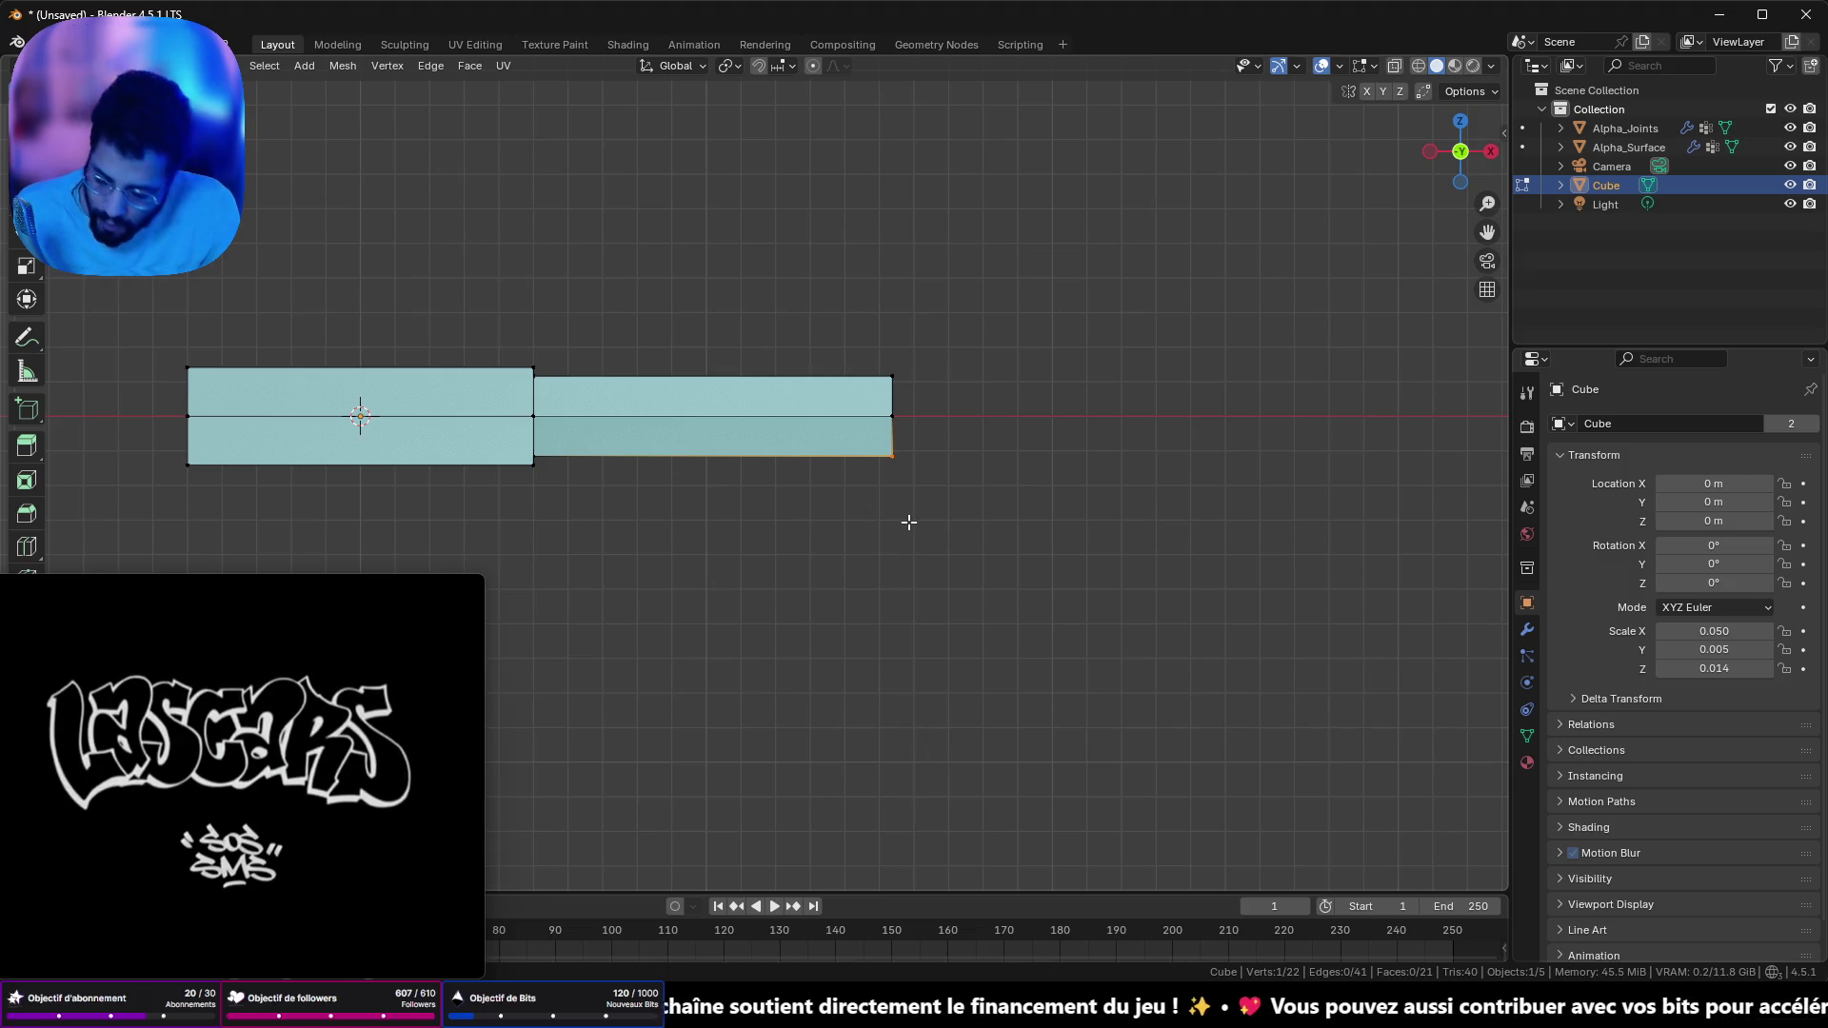
{"action": "scroll", "coordinate": [852, 466], "scroll_direction": "up", "scroll_amount": 2}
{"action": "mouse_move", "coordinate": [699, 400]}
{"action": "left_mouse_down"}
{"action": "mouse_move", "coordinate": [627, 442]}
{"action": "mouse_move", "coordinate": [420, 425]}
{"action": "mouse_move", "coordinate": [656, 412]}
{"action": "left_mouse_up"}
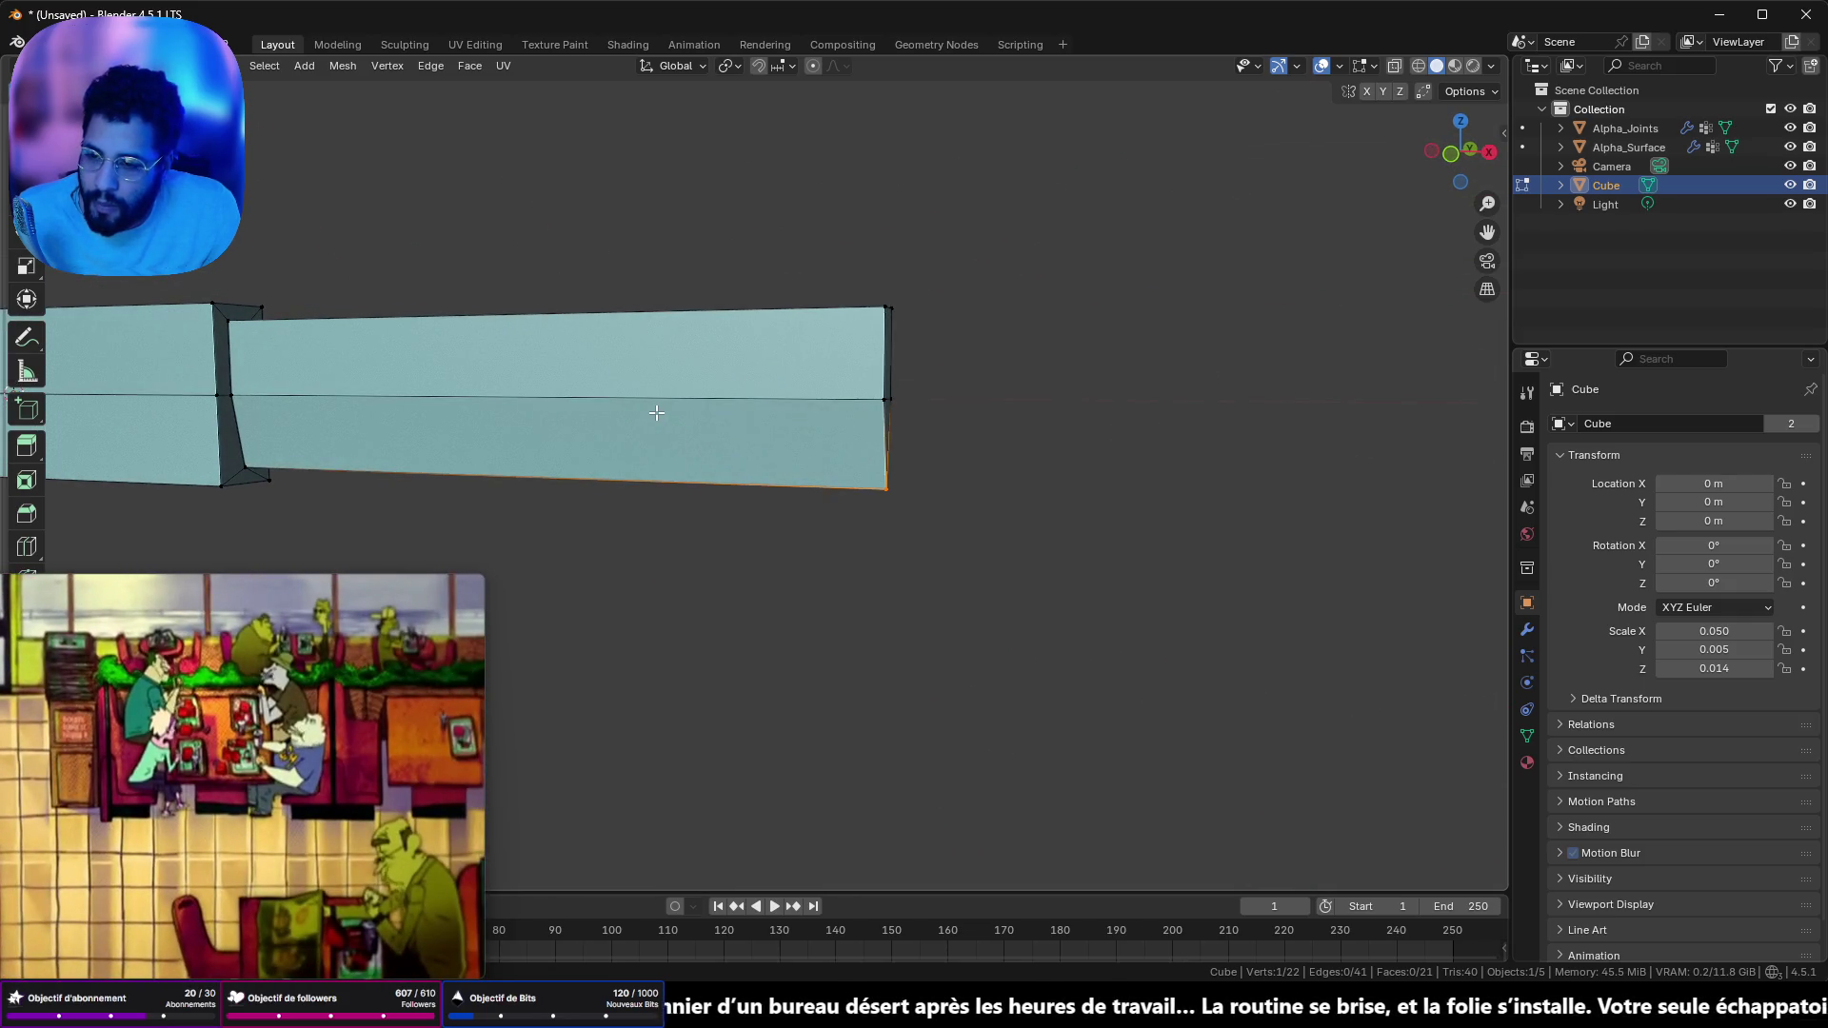
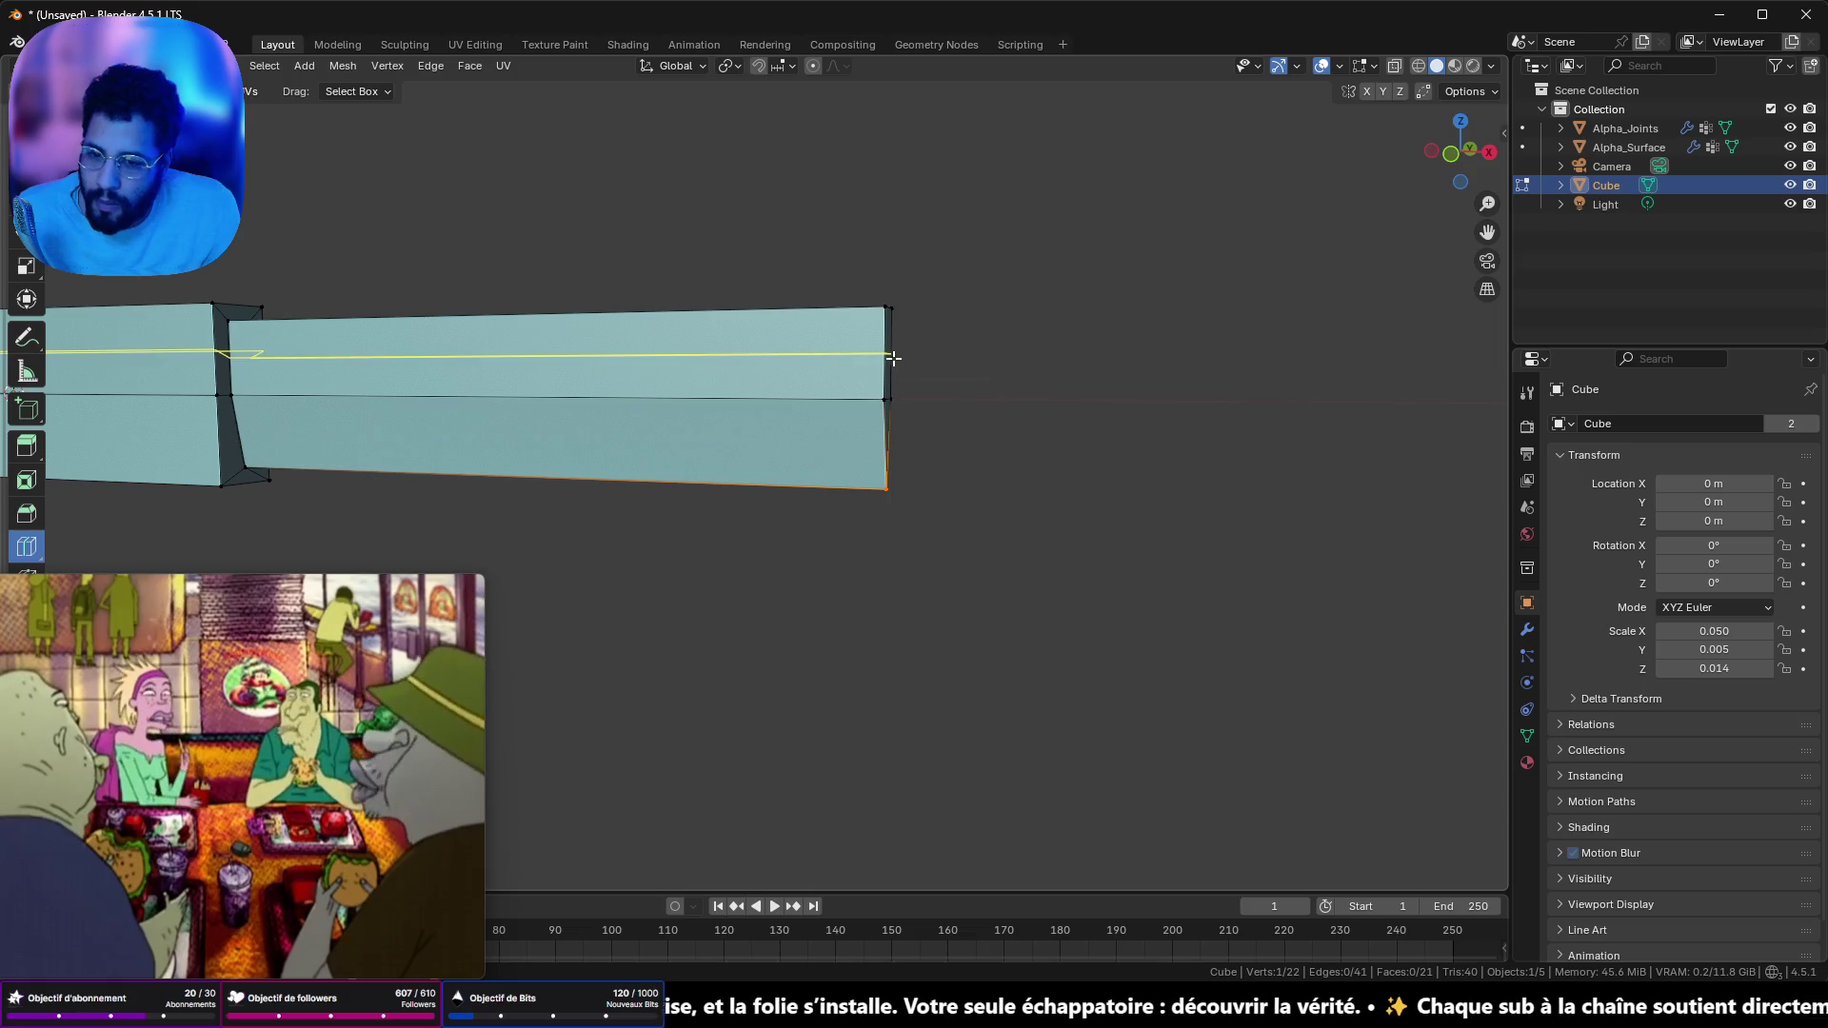
- Add the first edge loops along the blade, then switch to a flat front view
{"action": "left_click_drag", "start_coordinate": [893, 358], "coordinate": [940, 307]}
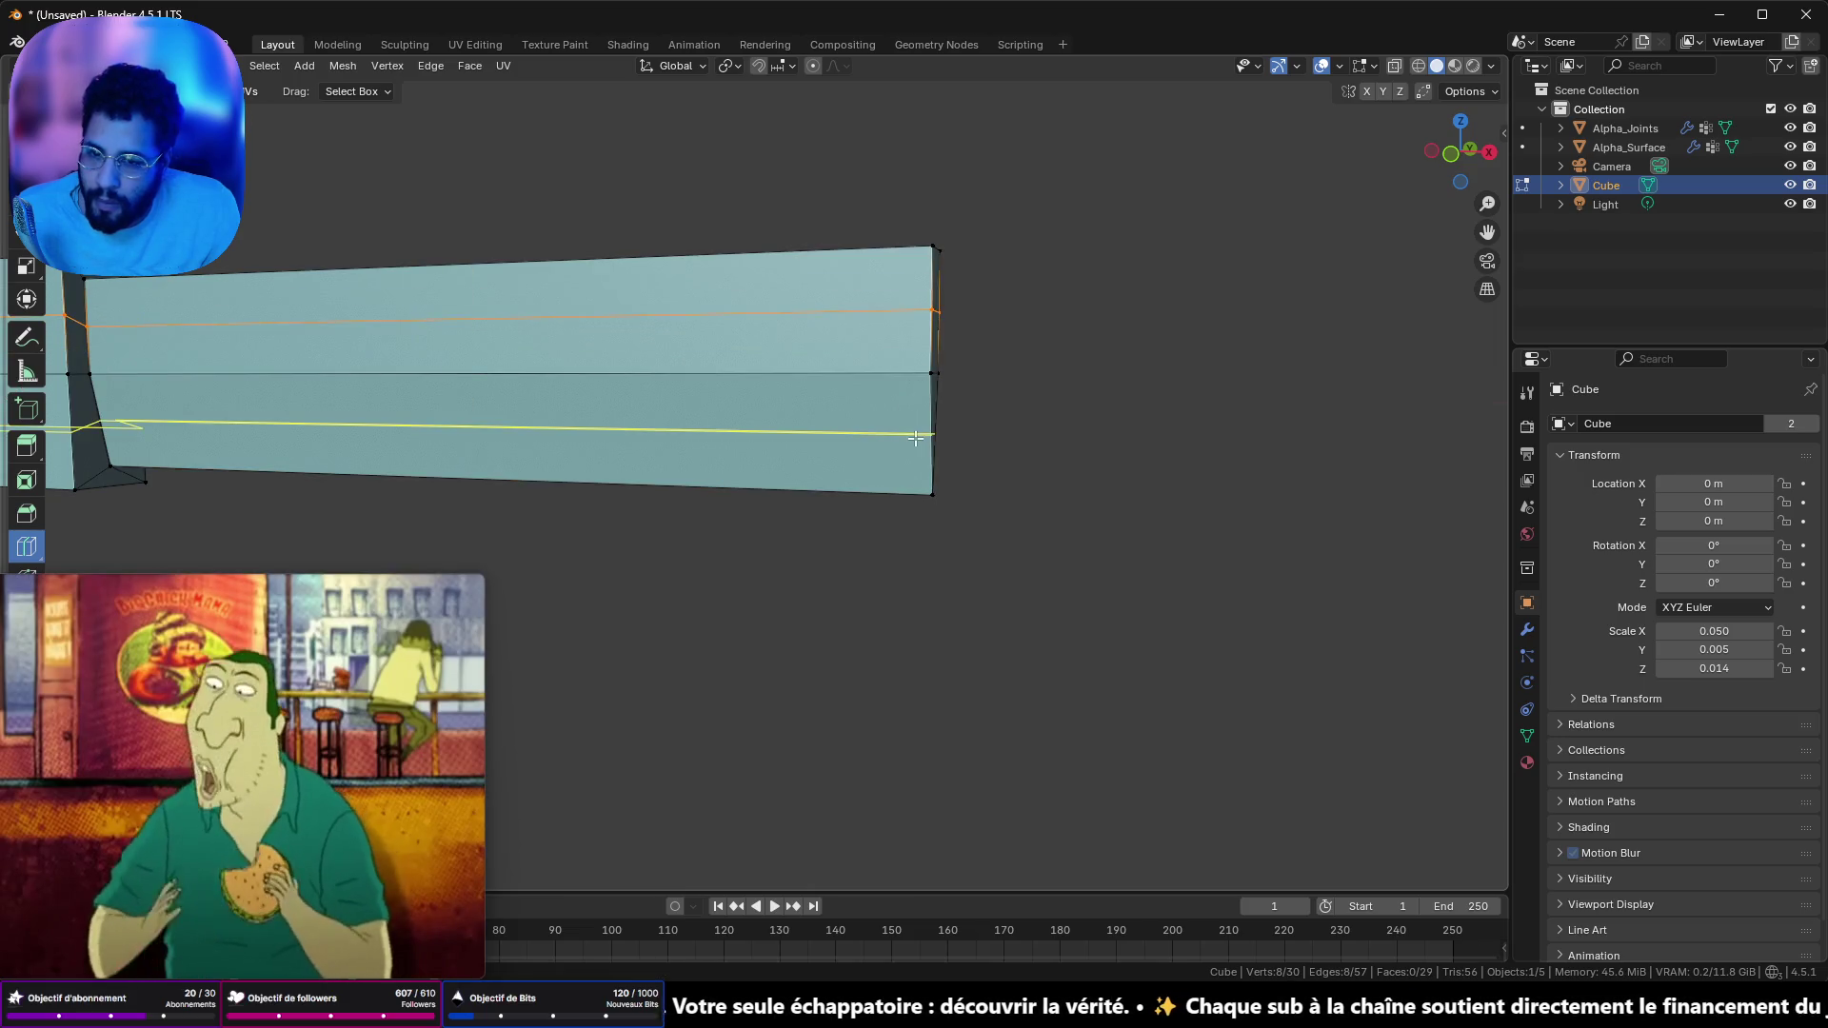
{"action": "left_click", "coordinate": [461, 409]}
{"action": "scroll", "coordinate": [946, 486], "scroll_direction": "down", "scroll_amount": 5}
{"action": "left_click_drag", "start_coordinate": [657, 514], "coordinate": [624, 515]}
{"action": "key", "text": "KP_1"}
{"action": "scroll", "coordinate": [845, 510], "scroll_direction": "up", "scroll_amount": 4}
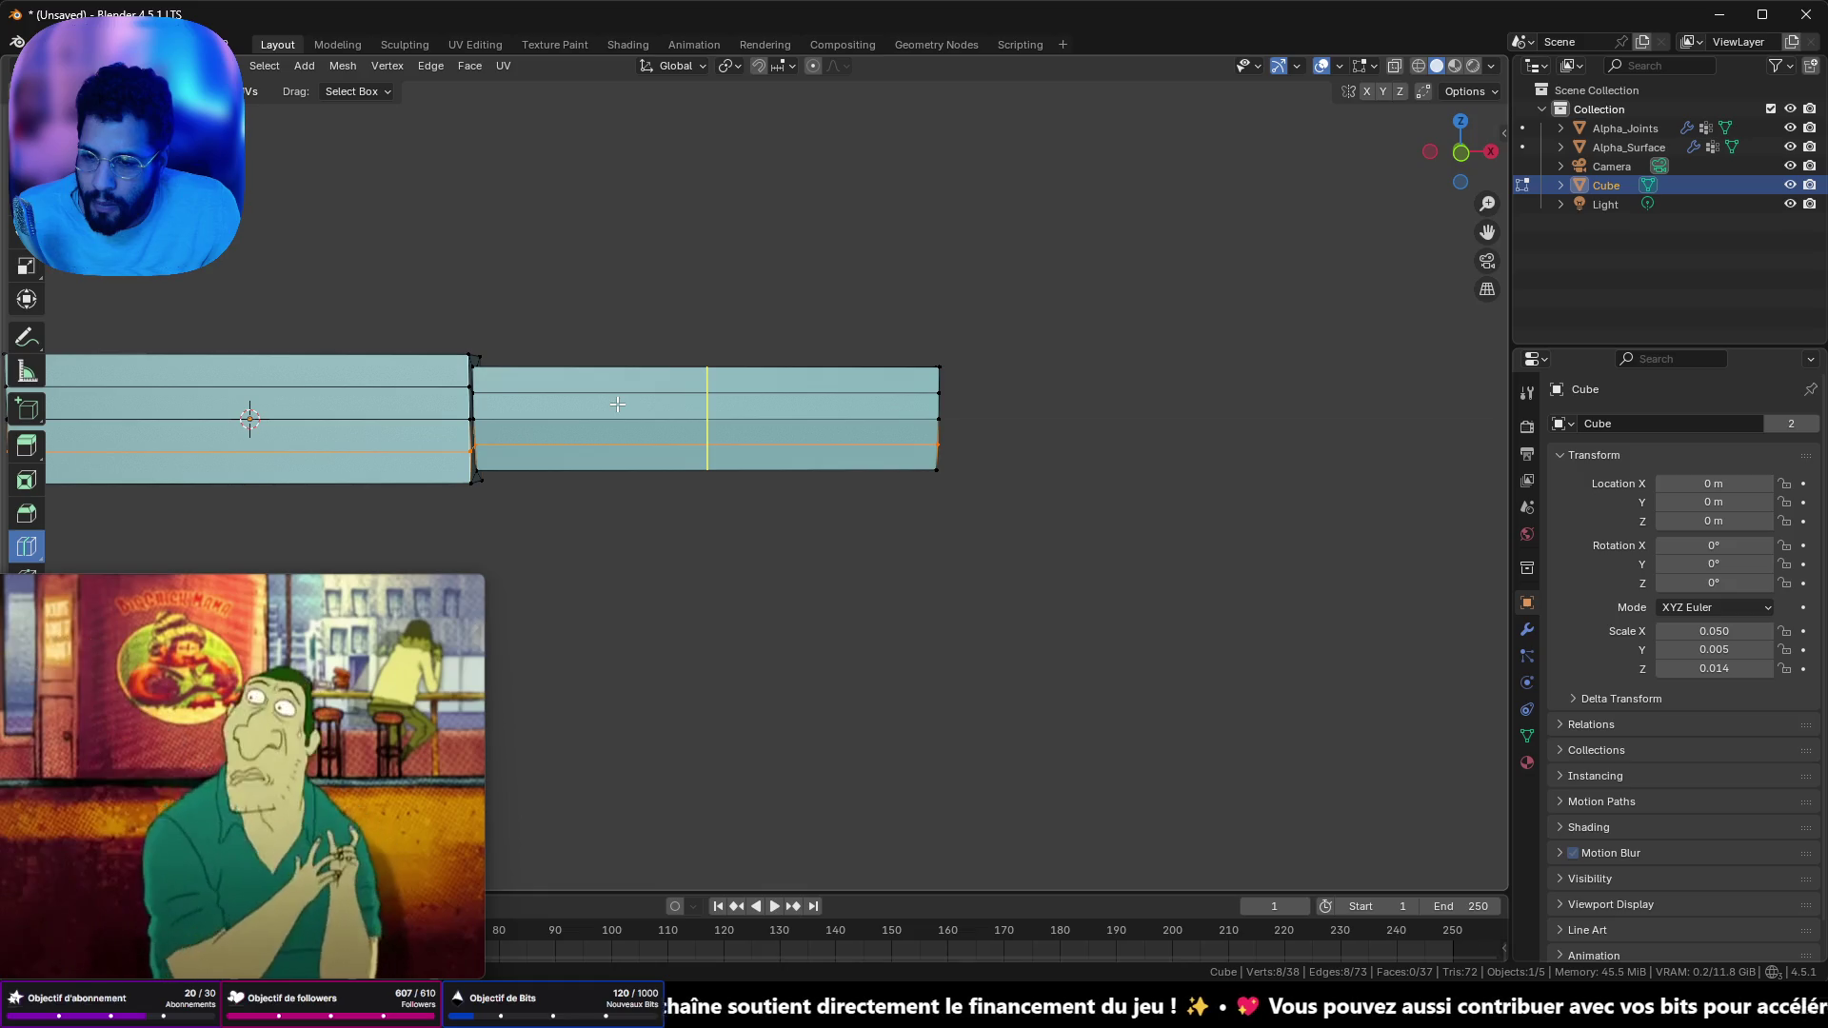
- Cut about 16 evenly spaced vertical edge loops across the blade and select the tip vertex
{"action": "left_click", "coordinate": [679, 415]}
{"action": "left_click", "coordinate": [628, 419]}
{"action": "left_click", "coordinate": [838, 423]}
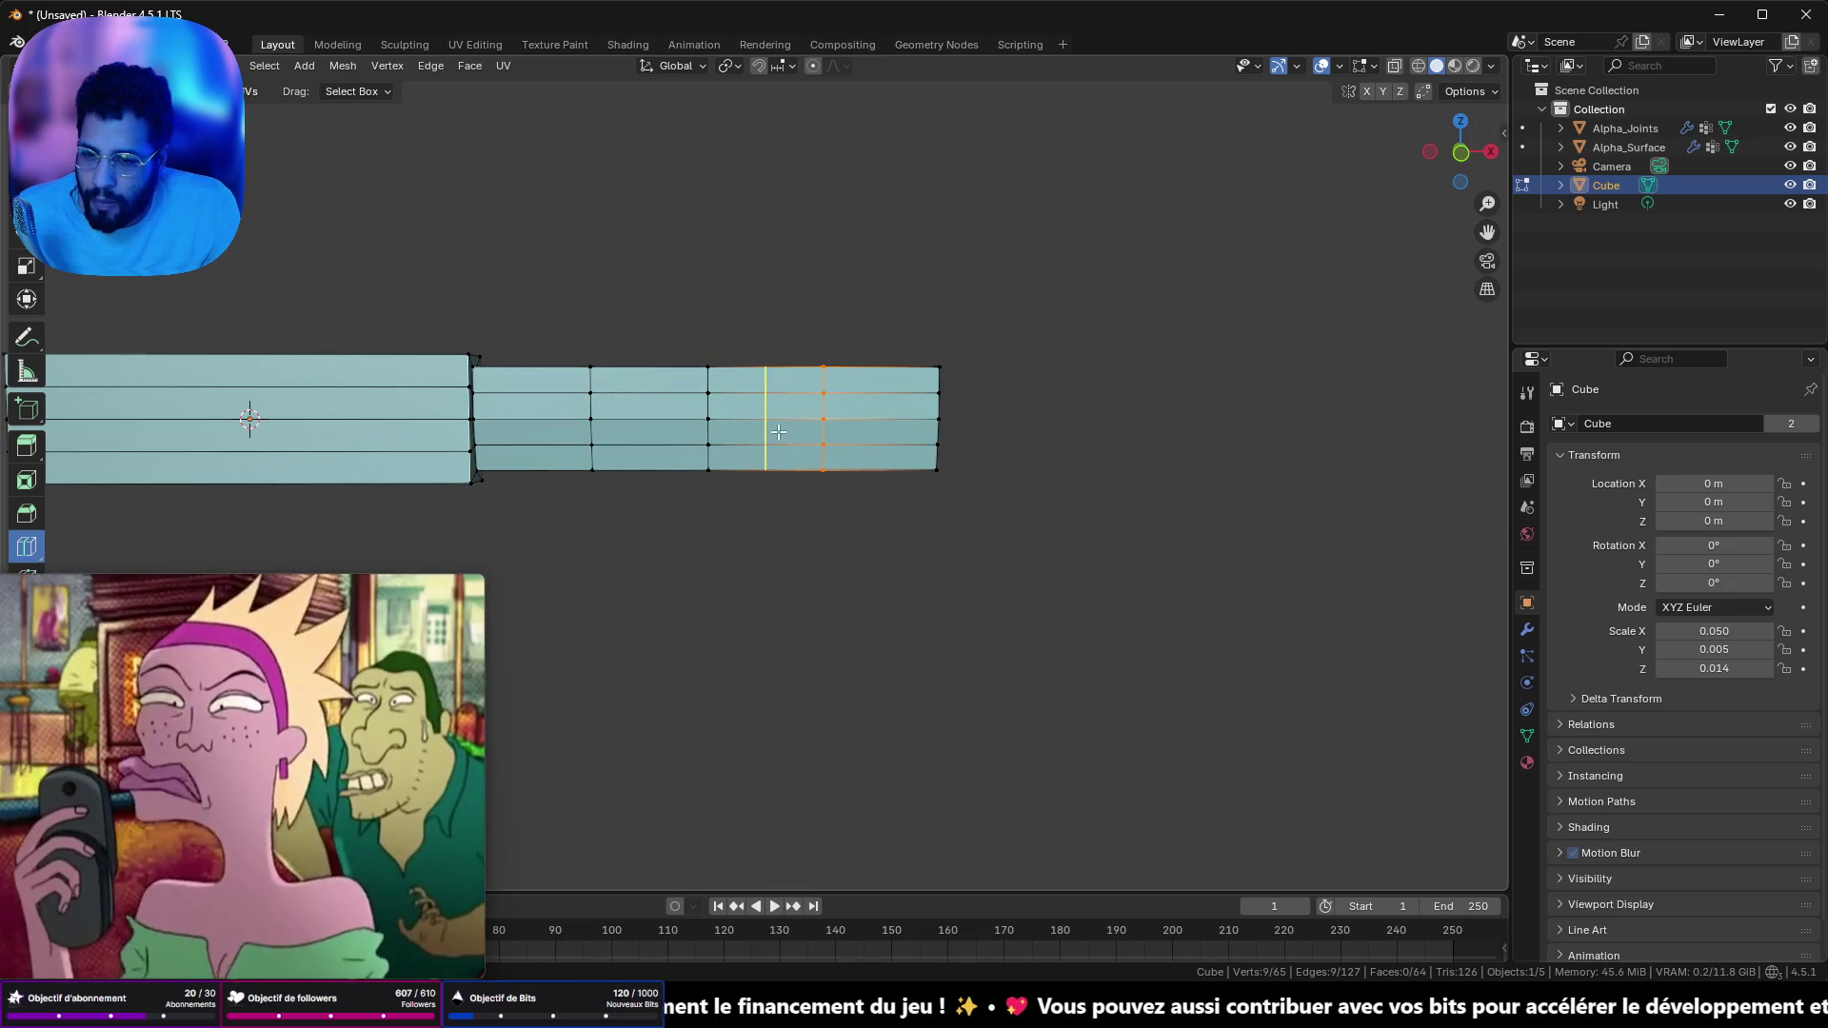
{"action": "left_click", "coordinate": [531, 419]}
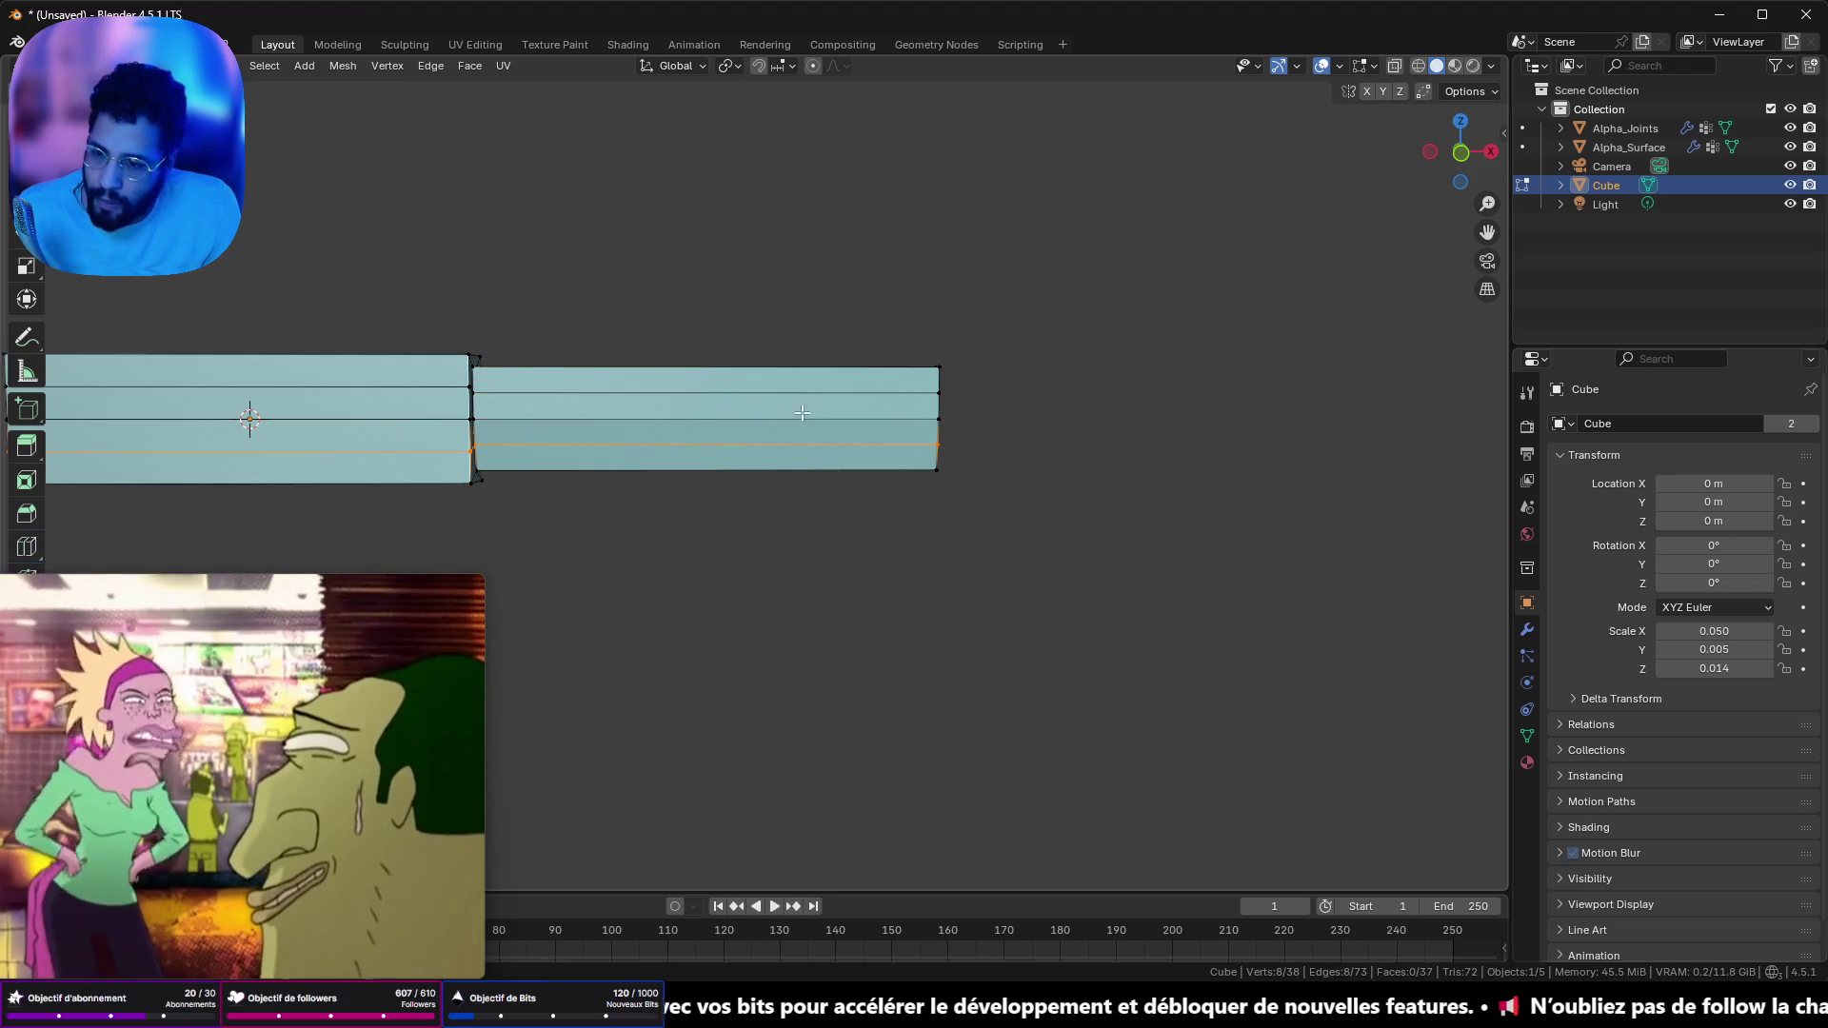
{"action": "scroll", "coordinate": [759, 380], "scroll_direction": "up", "scroll_amount": 3}
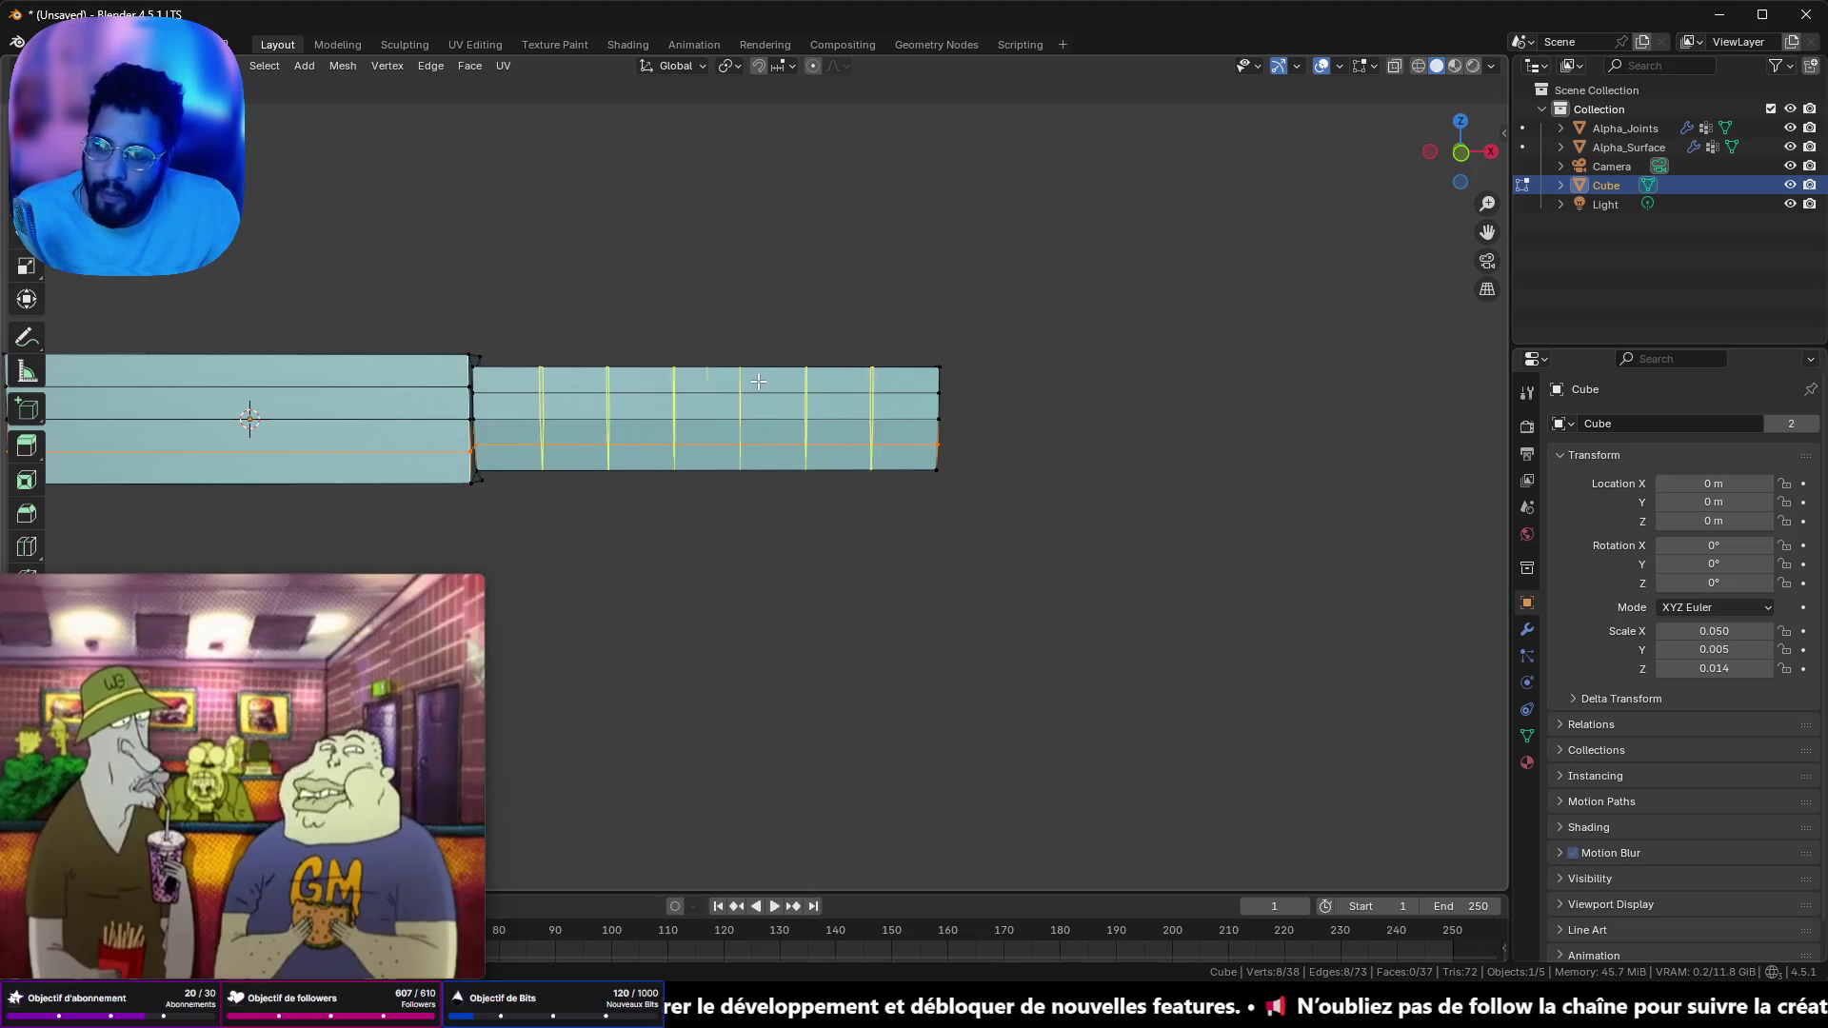
{"action": "scroll", "coordinate": [757, 381], "scroll_direction": "up", "scroll_amount": 7}
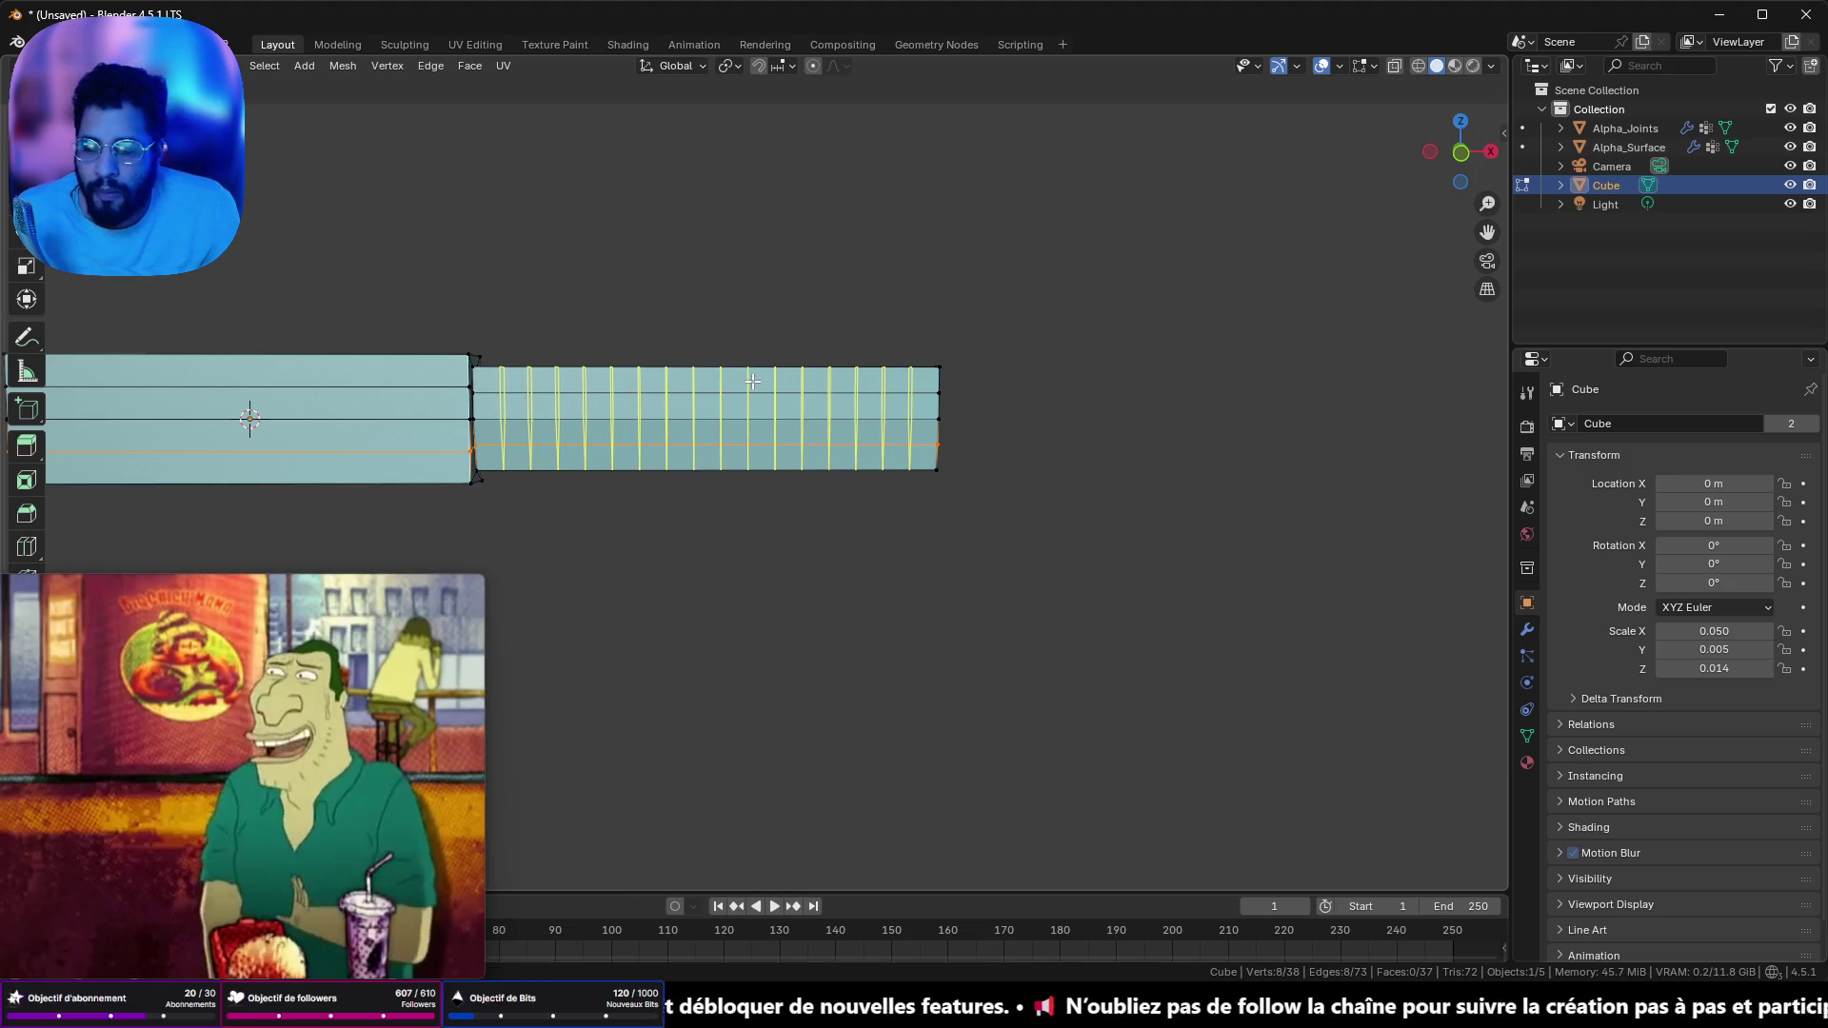
{"action": "left_click", "coordinate": [752, 381]}
{"action": "mouse_move", "coordinate": [1134, 379]}
{"action": "left_mouse_down"}
{"action": "mouse_move", "coordinate": [796, 416]}
{"action": "mouse_move", "coordinate": [1101, 396]}
{"action": "mouse_move", "coordinate": [1110, 380]}
{"action": "mouse_move", "coordinate": [1028, 437]}
{"action": "mouse_move", "coordinate": [612, 407]}
{"action": "mouse_move", "coordinate": [535, 197]}
{"action": "left_mouse_up"}
{"action": "left_click", "coordinate": [677, 425]}
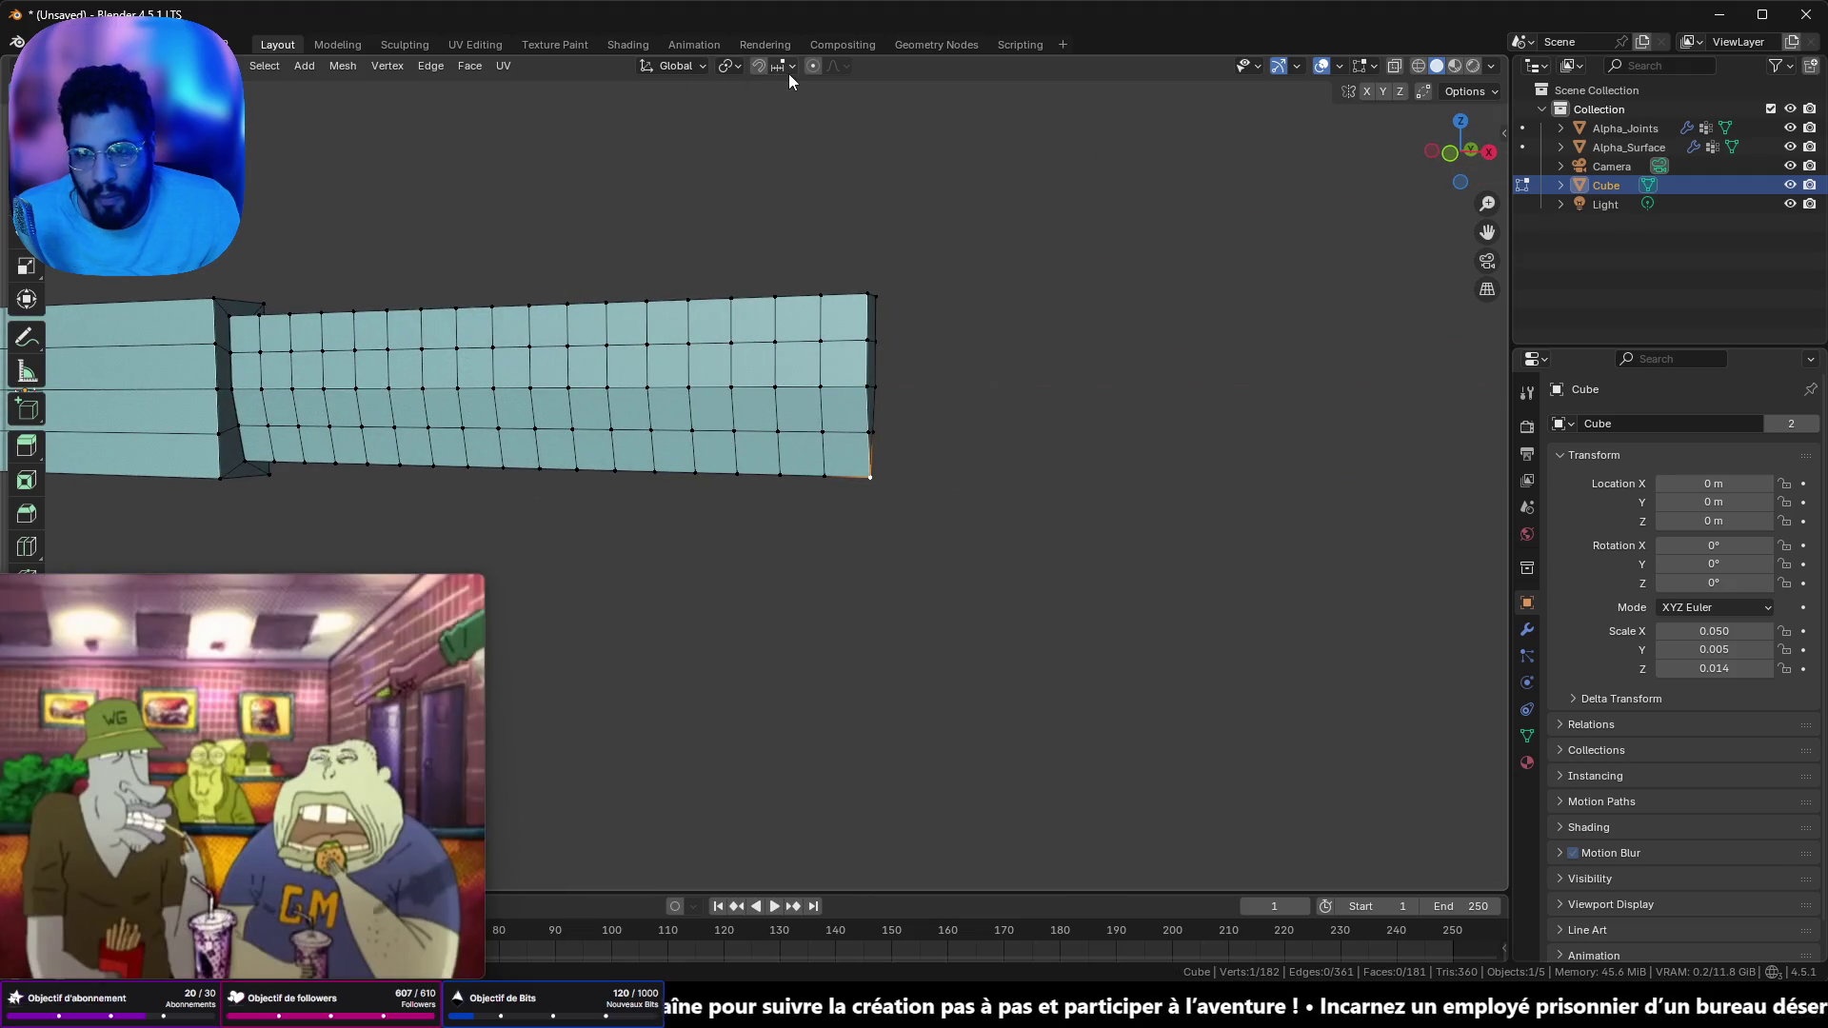
- Set the proportional editing falloff to Sphere, cancelling a trial tip-vertex move
{"action": "left_click", "coordinate": [841, 69]}
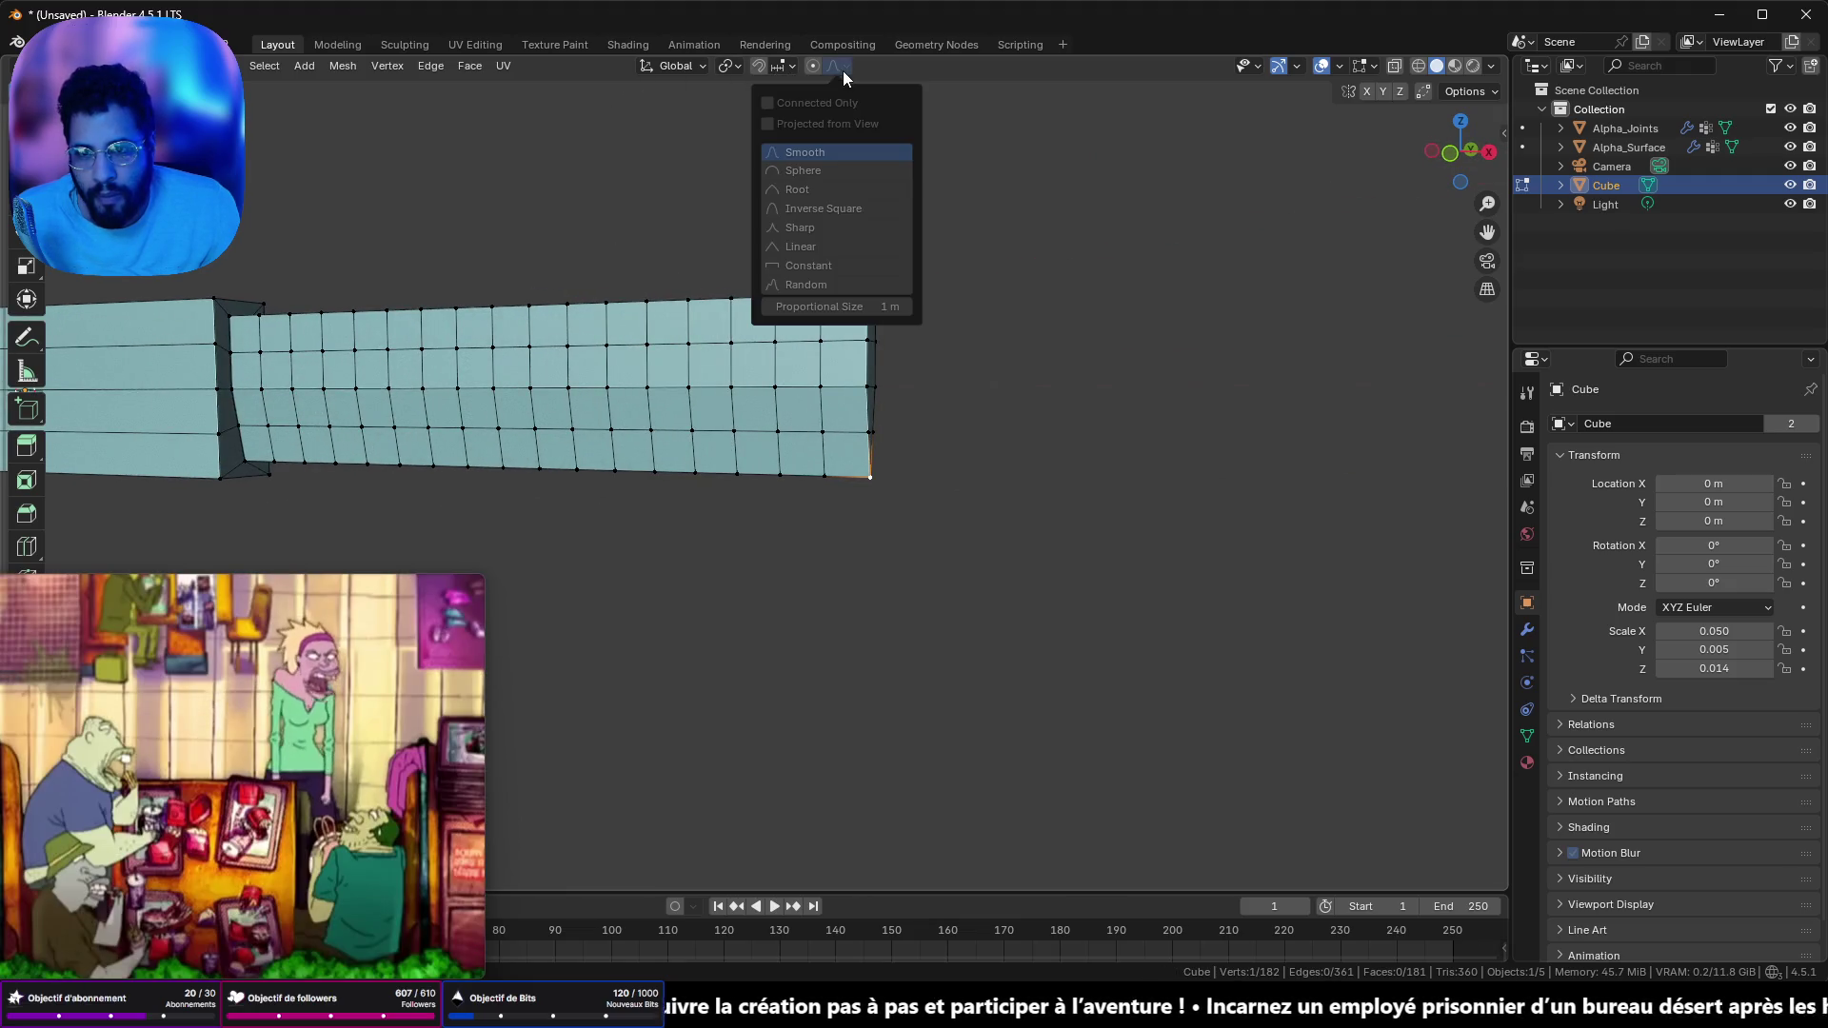
{"action": "left_click", "coordinate": [802, 171]}
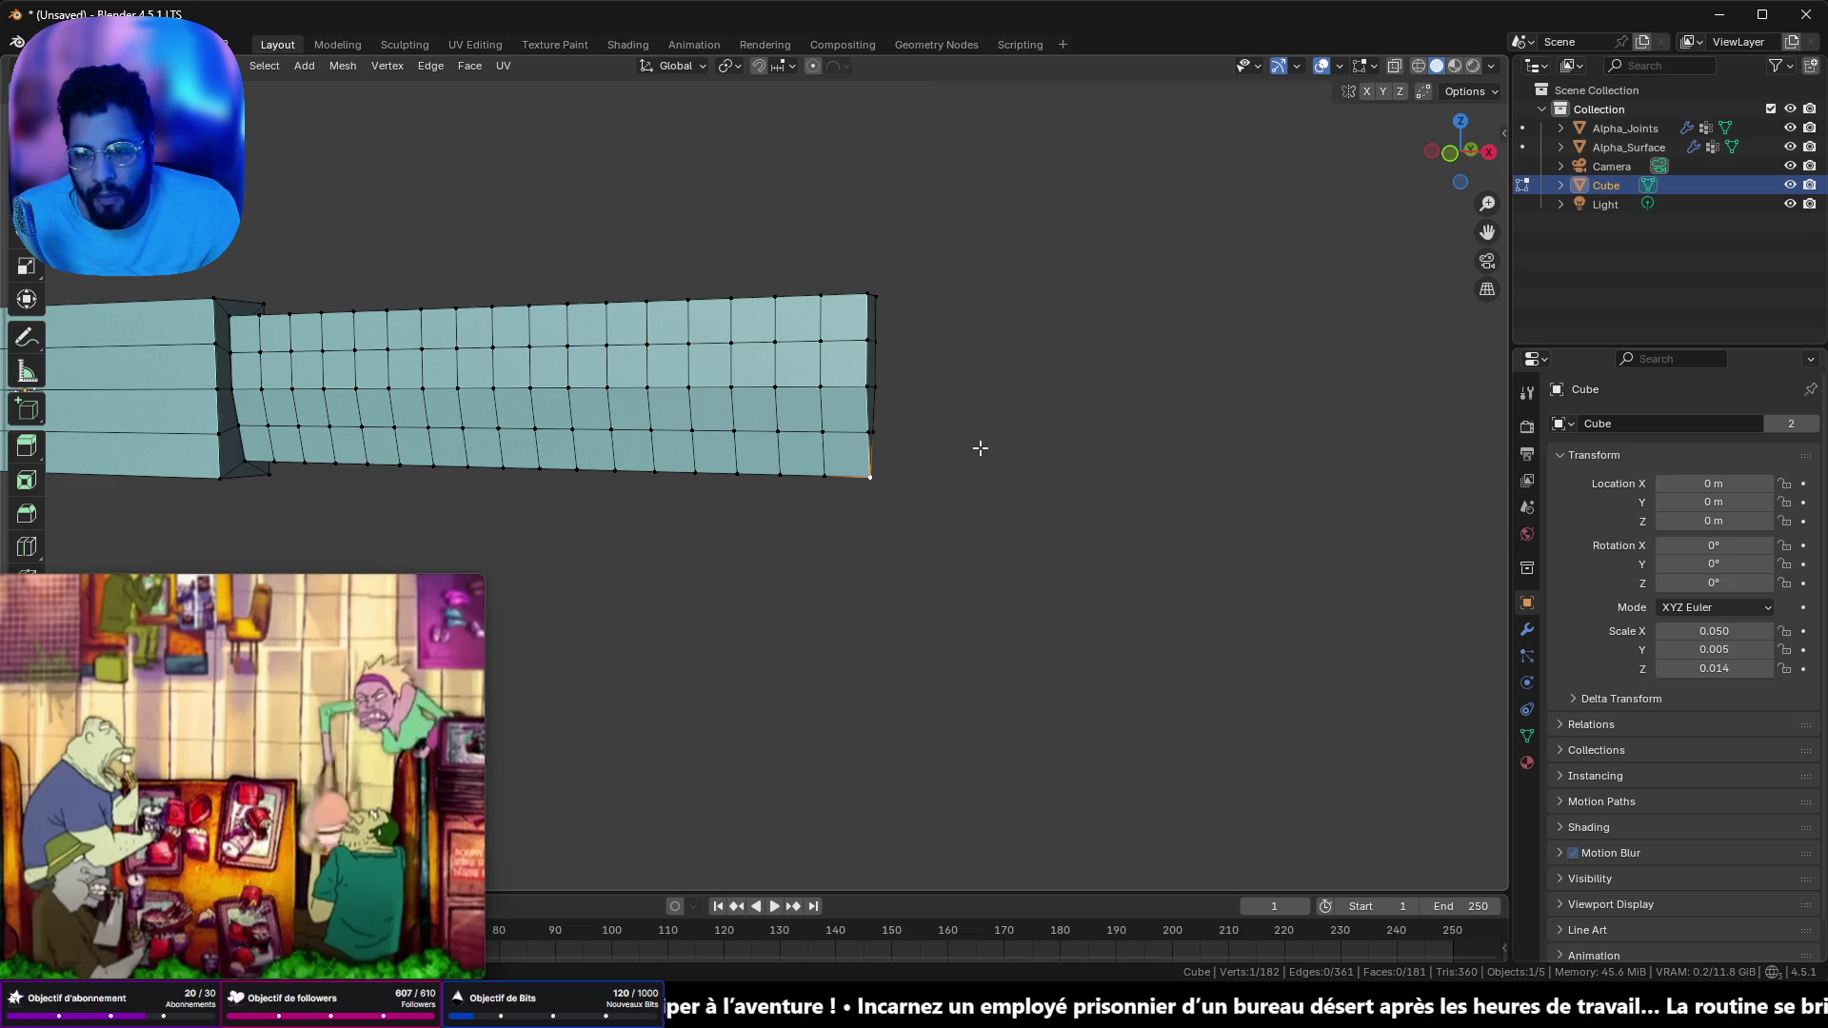
{"action": "scroll", "coordinate": [990, 452], "scroll_direction": "up", "scroll_amount": 2}
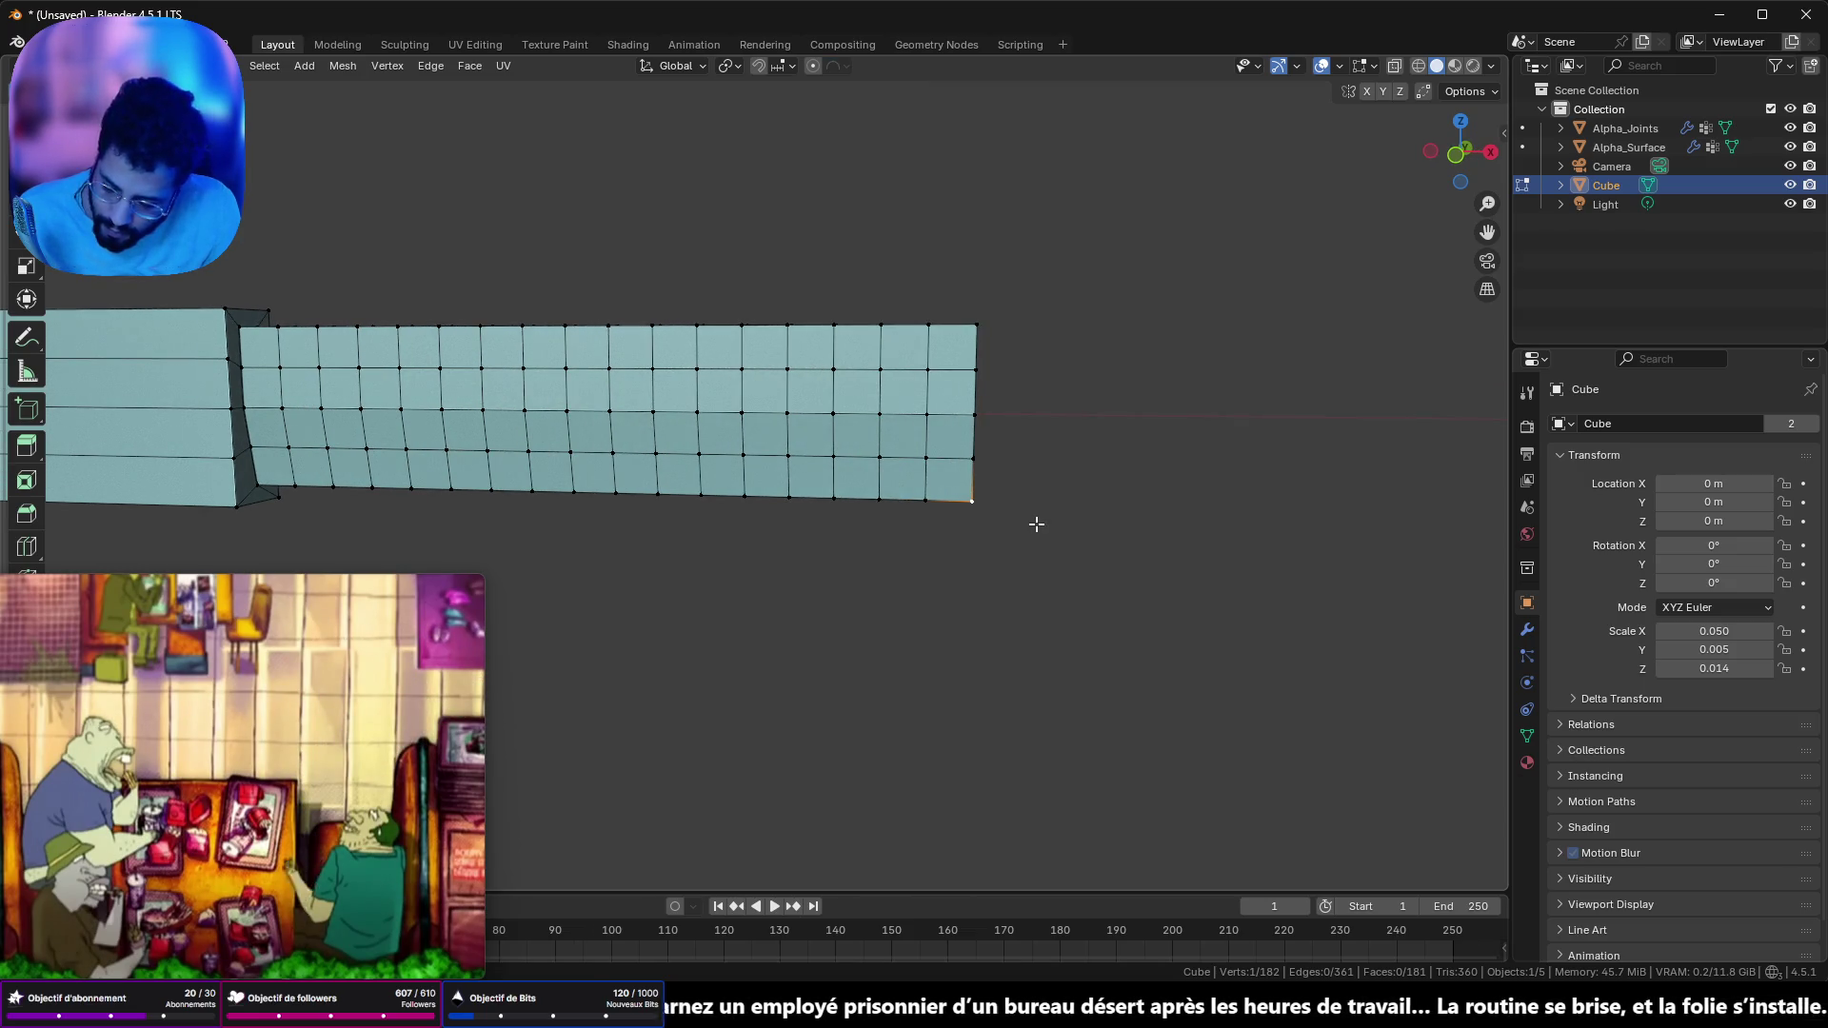
{"action": "key", "text": "g"}
{"action": "key", "text": "y"}
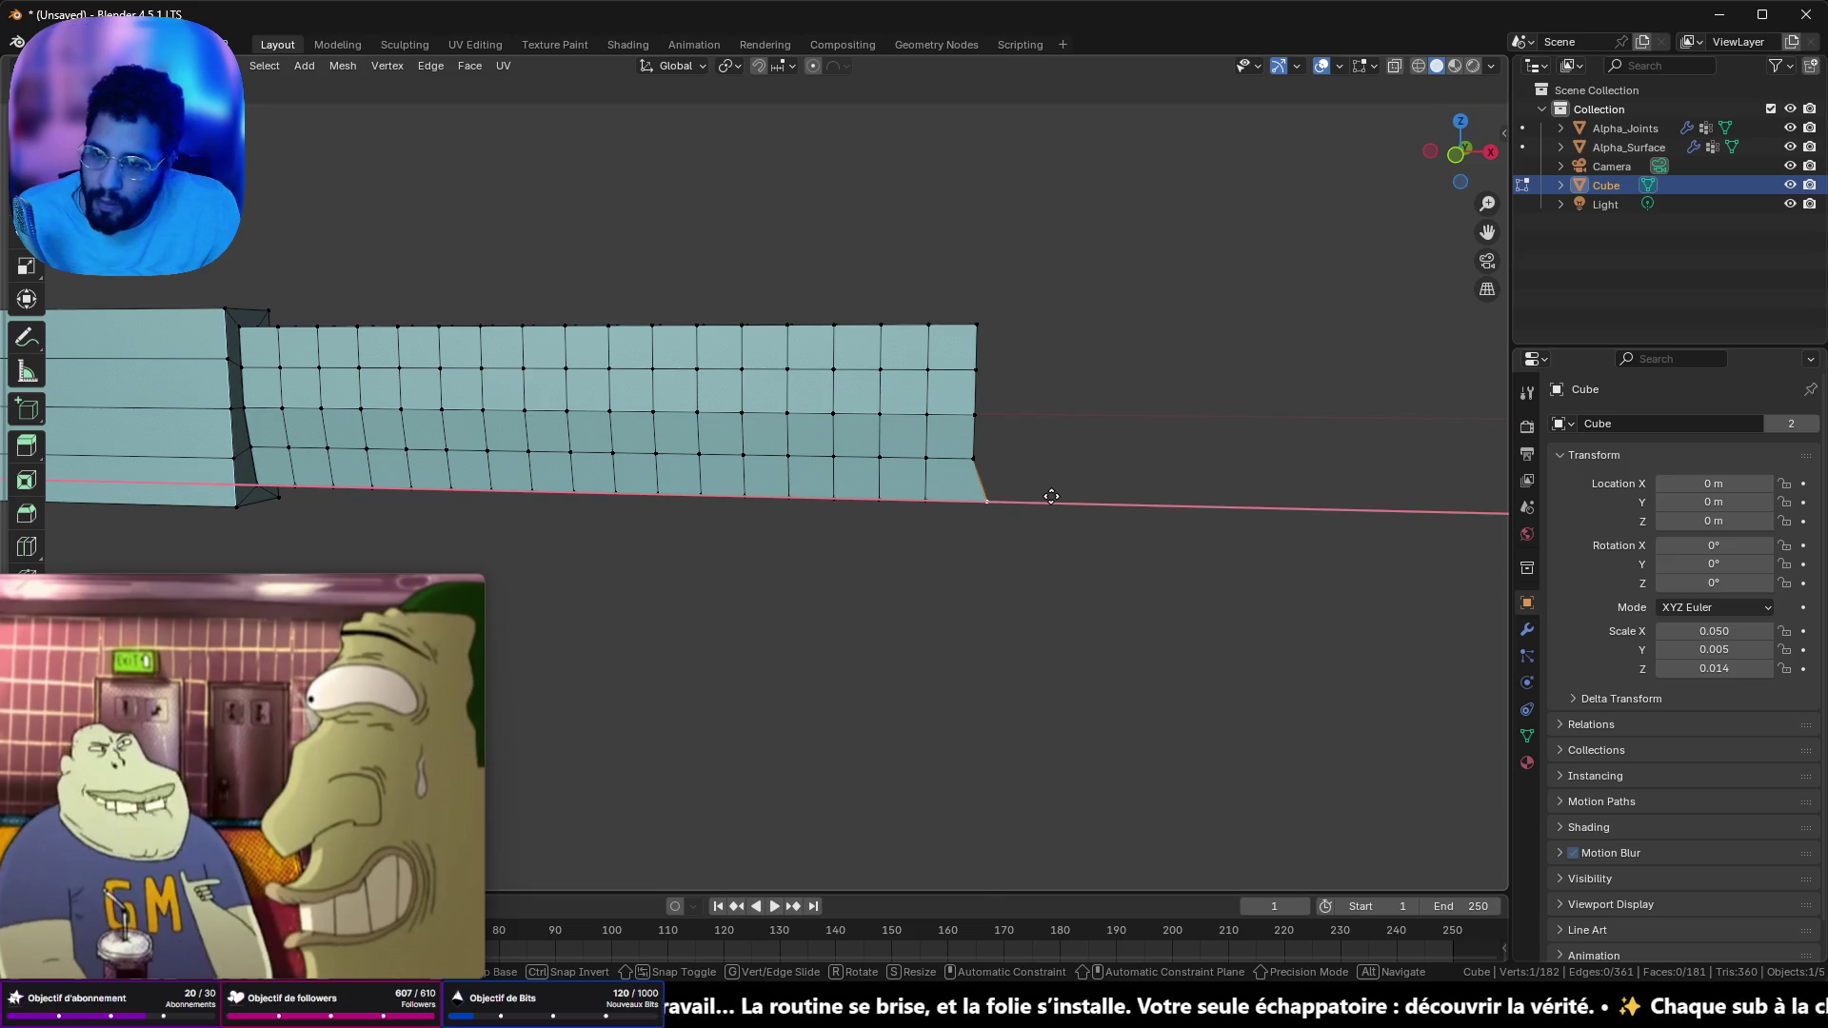
{"action": "key", "text": "Escape"}
- Enable proportional editing, test an X-axis bend of the tip at varying influence, and cancel it
{"action": "left_click", "coordinate": [812, 65]}
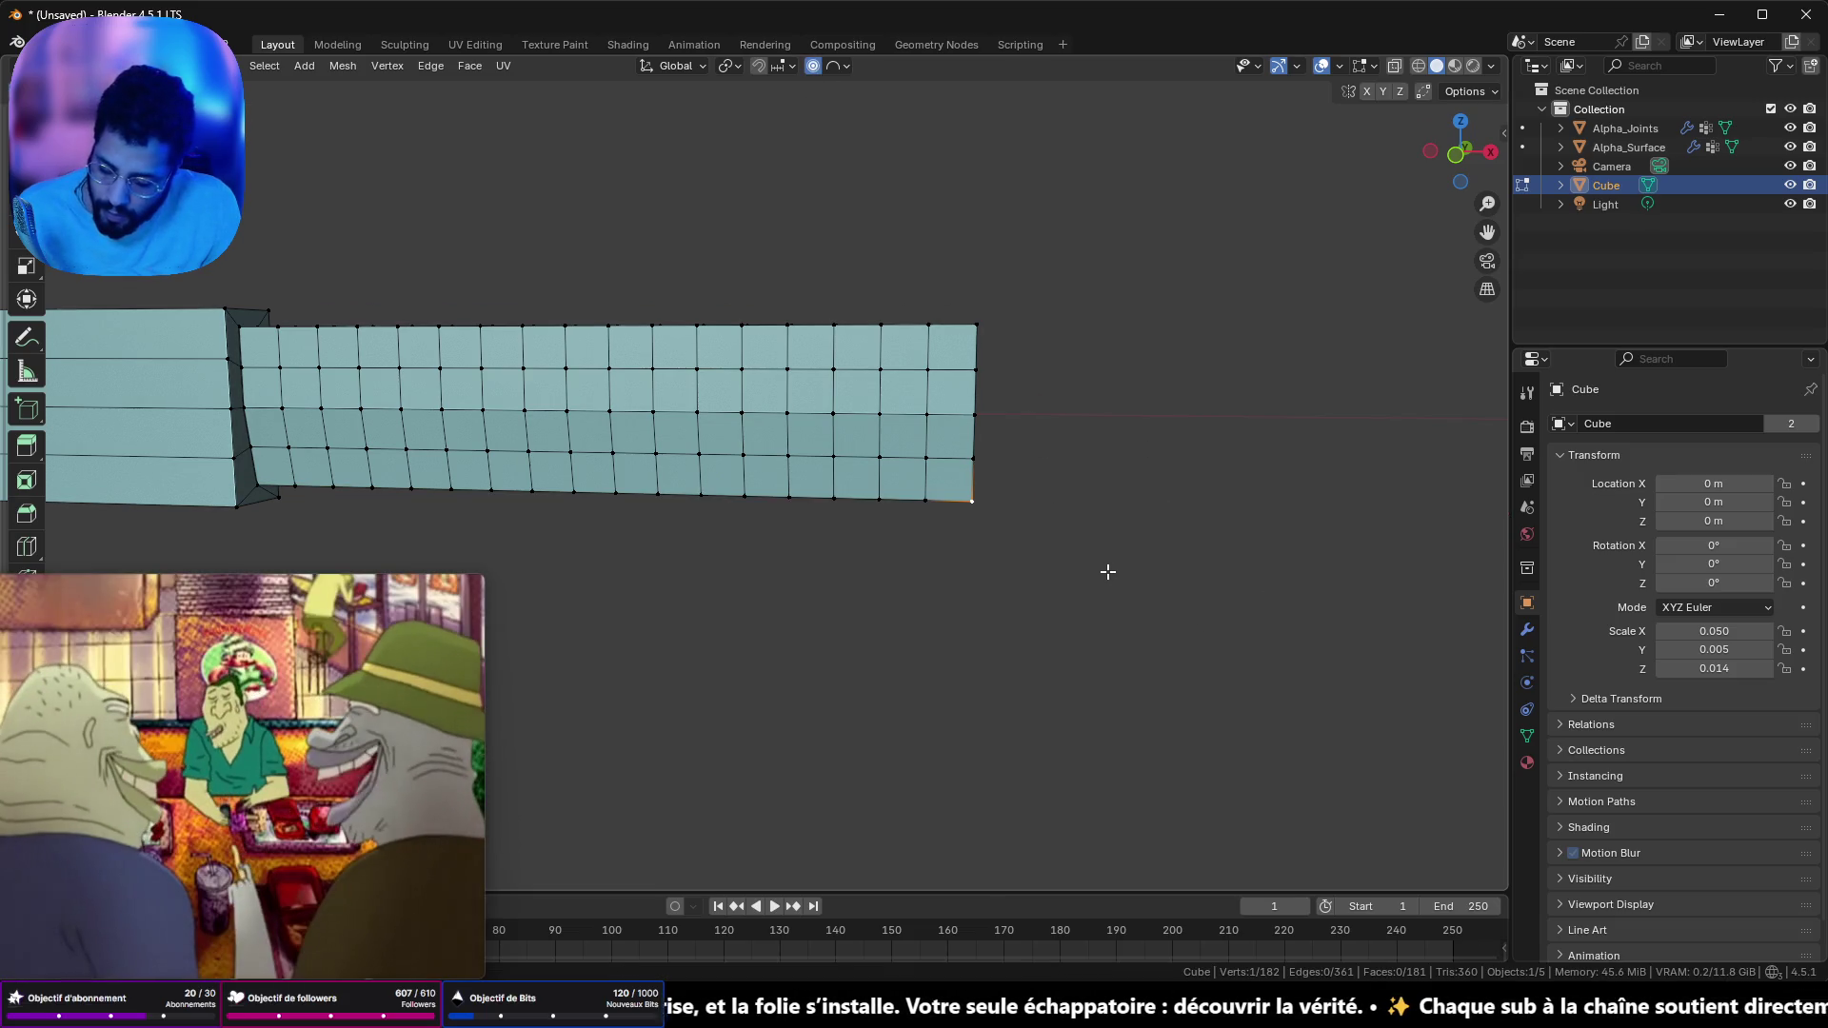
{"action": "key", "text": "g"}
{"action": "key", "text": "x"}
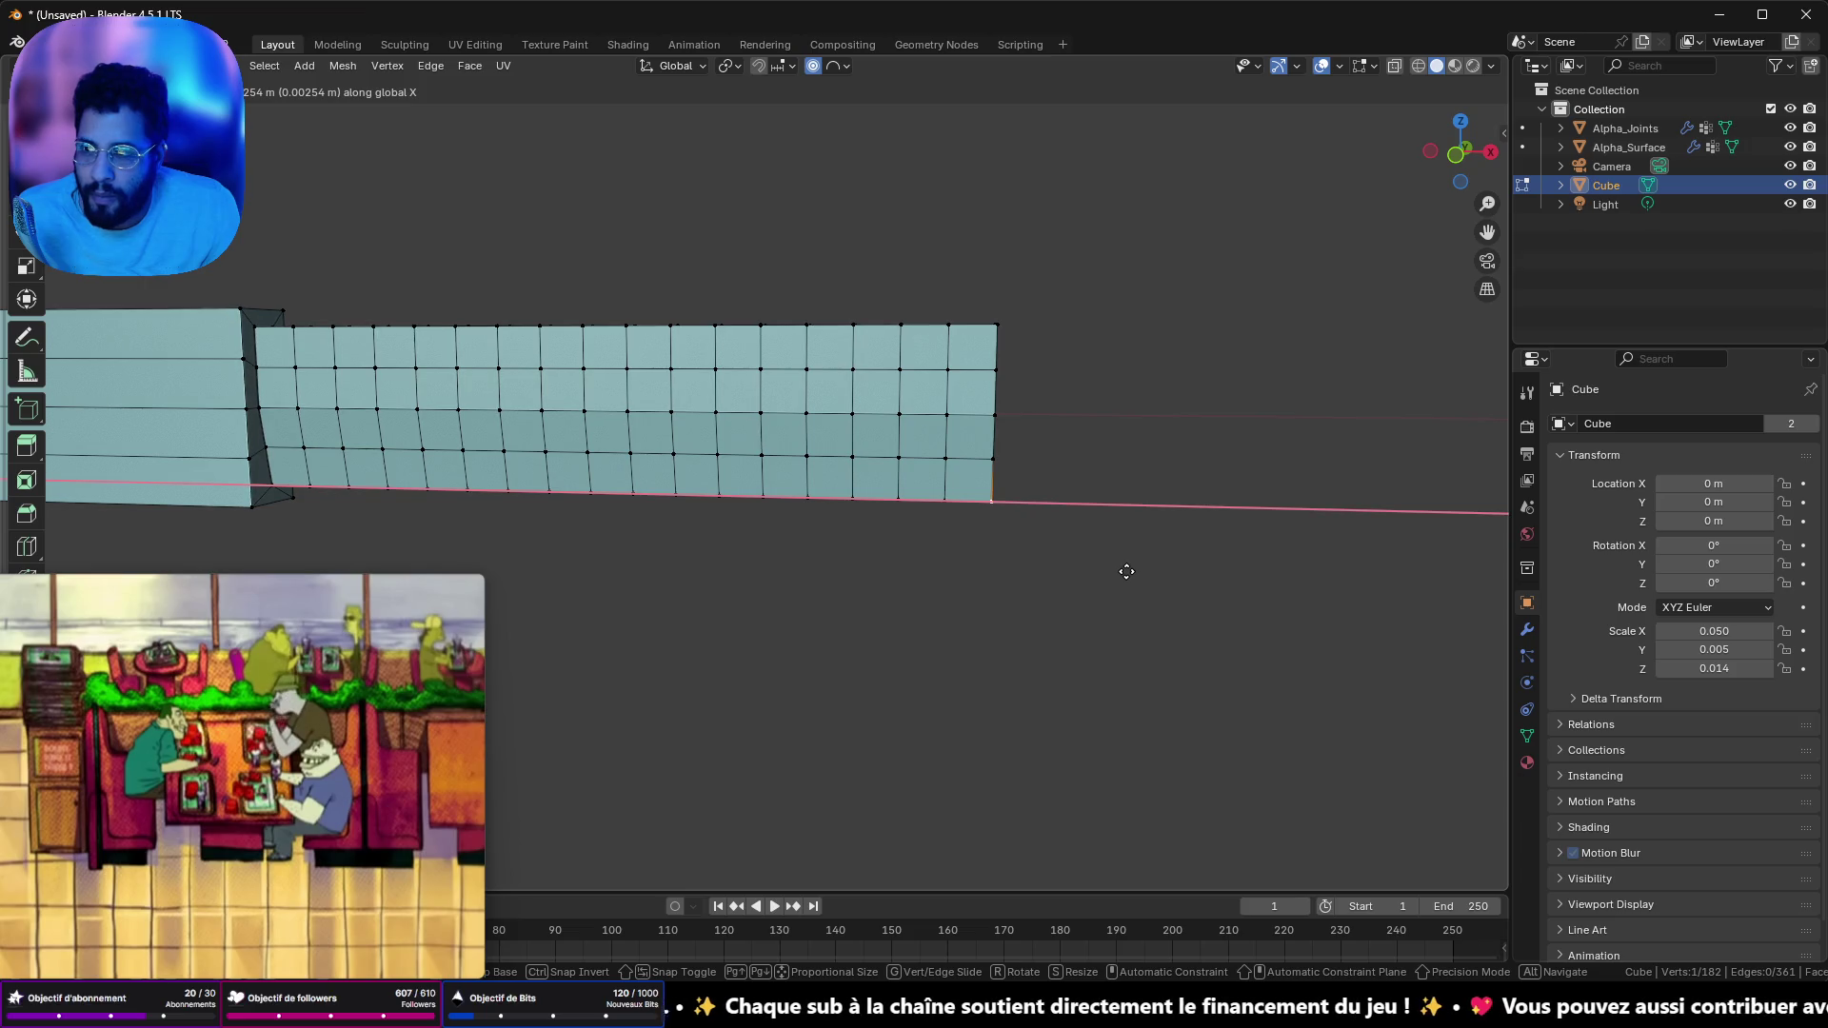
{"action": "scroll", "coordinate": [1095, 568], "scroll_direction": "up", "scroll_amount": 6}
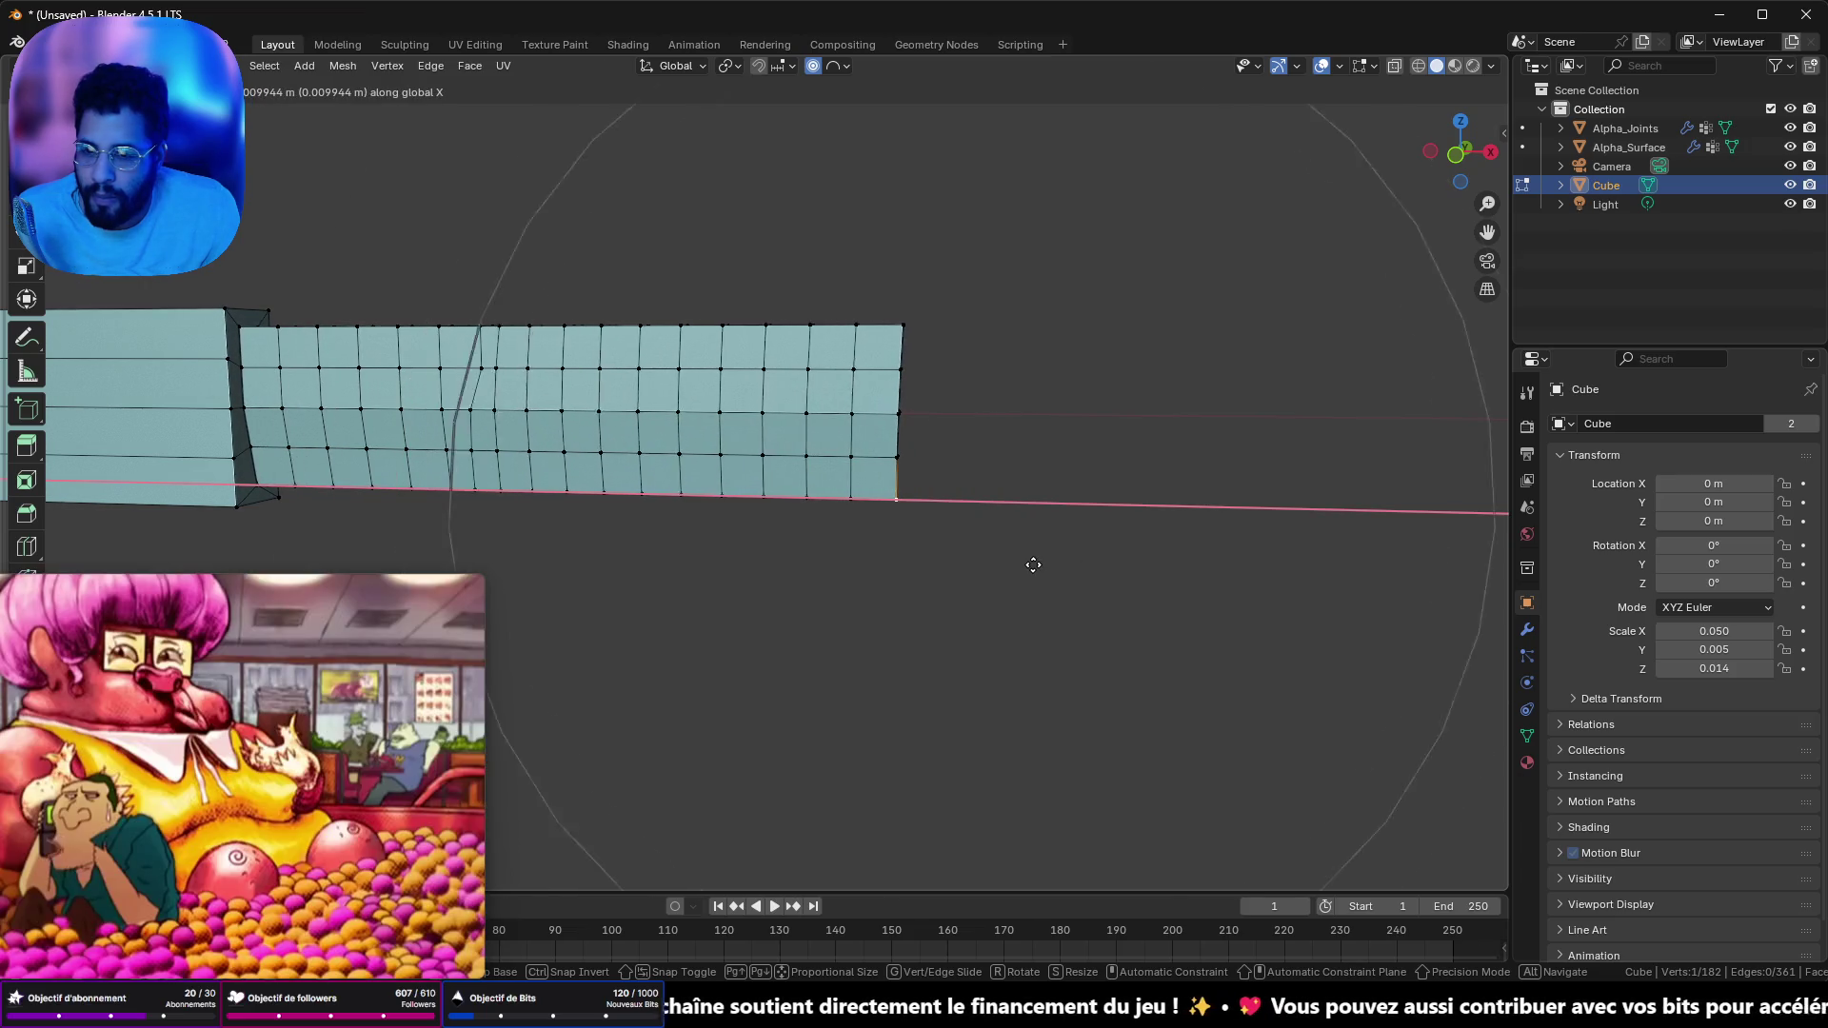
{"action": "scroll", "coordinate": [1033, 565], "scroll_direction": "up", "scroll_amount": 10}
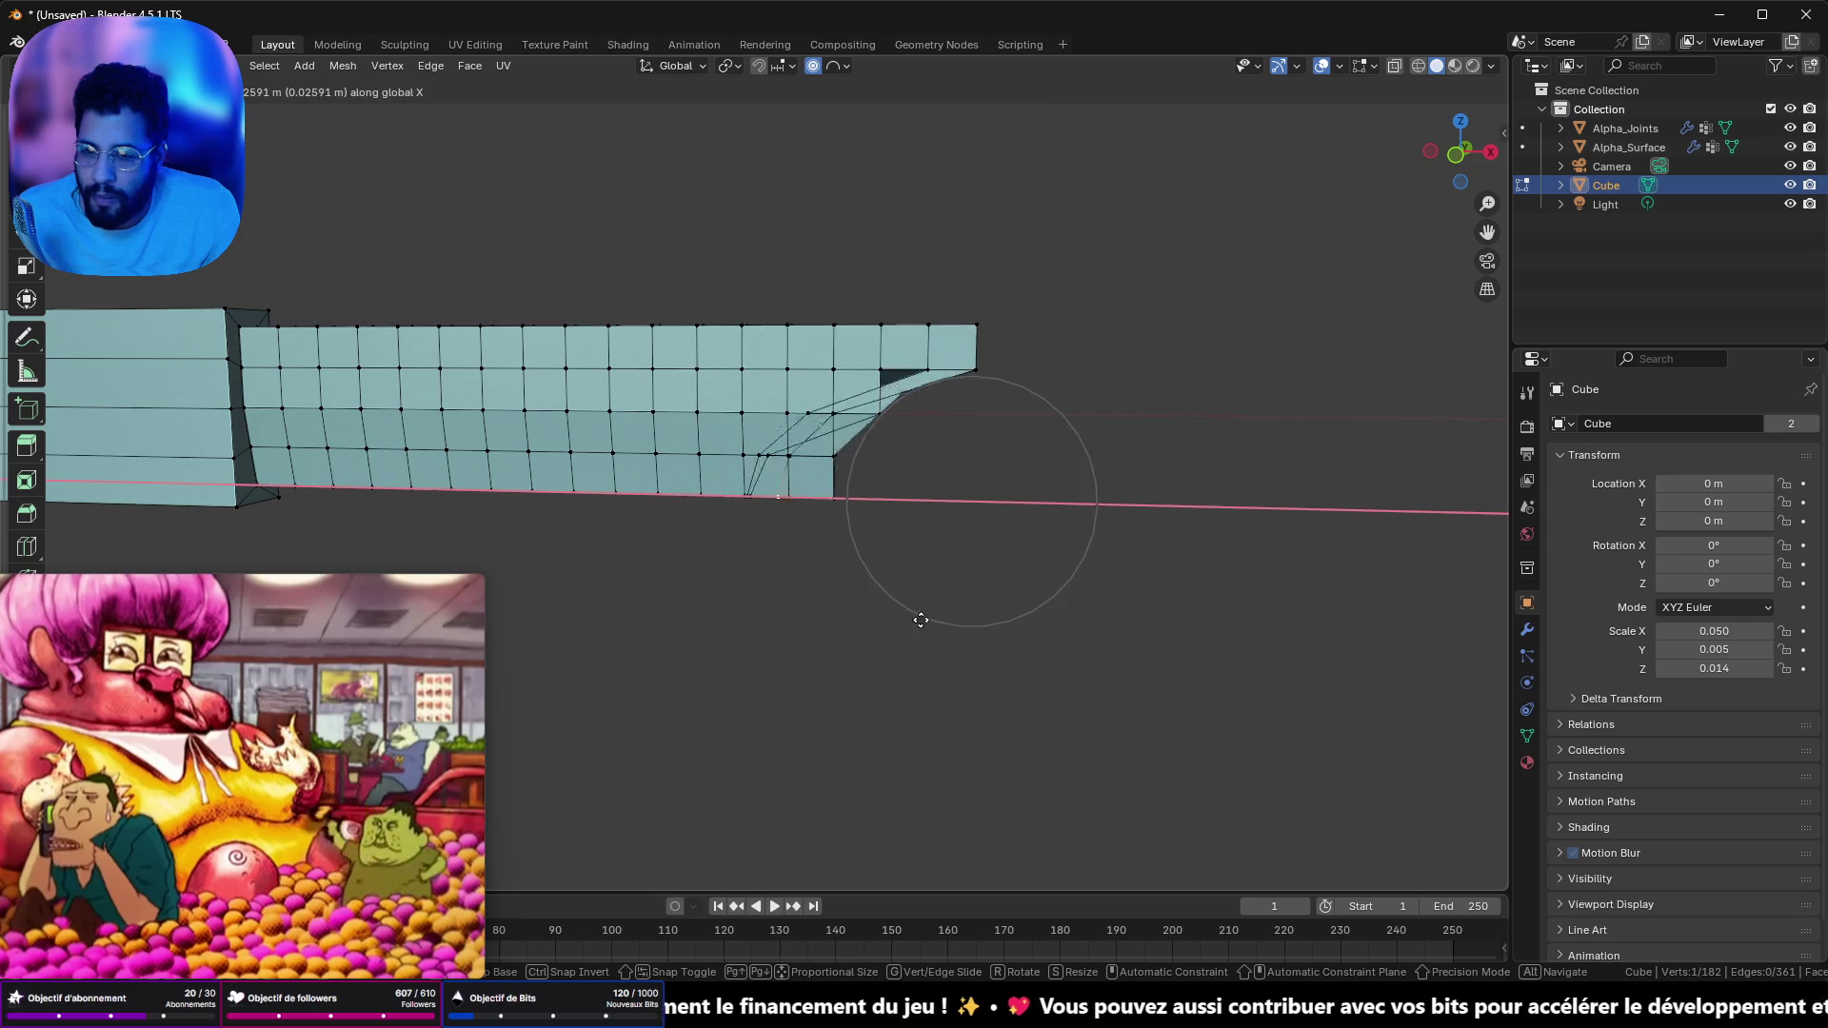
{"action": "scroll", "coordinate": [942, 626], "scroll_direction": "up", "scroll_amount": 5}
{"action": "scroll", "coordinate": [975, 643], "scroll_direction": "down", "scroll_amount": 10}
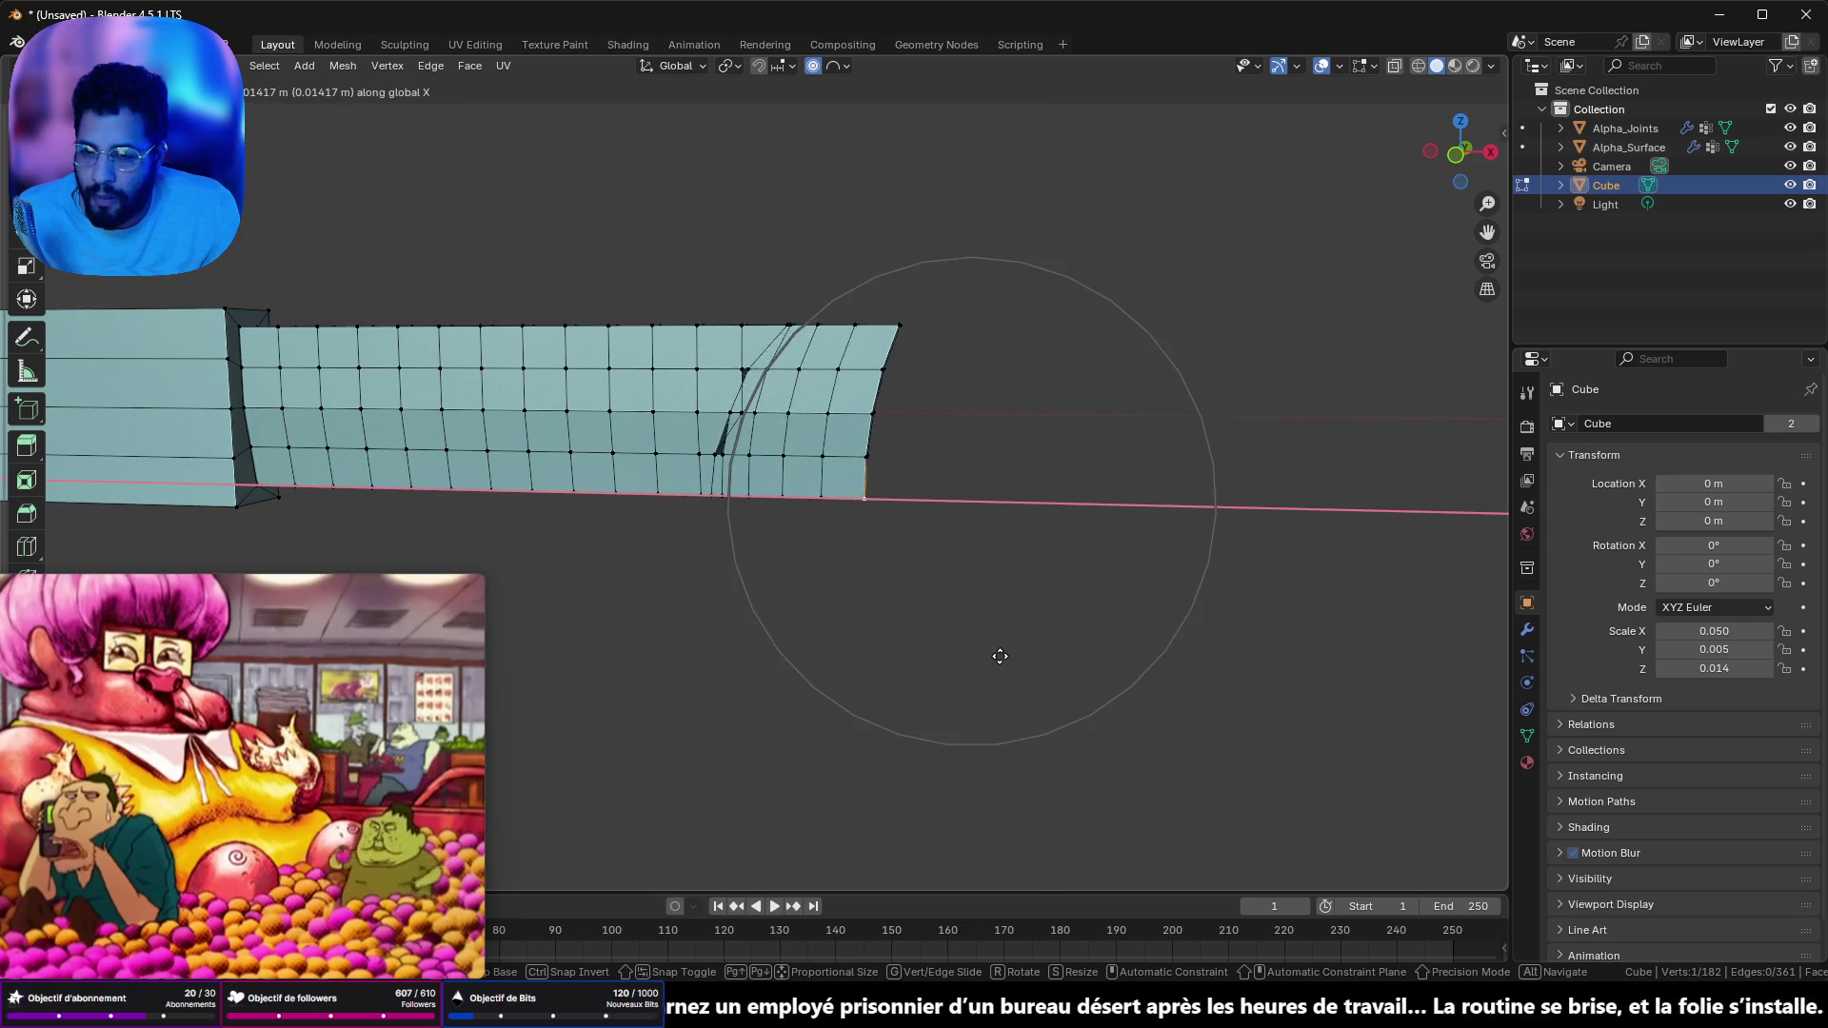
{"action": "scroll", "coordinate": [996, 654], "scroll_direction": "up", "scroll_amount": 7}
{"action": "scroll", "coordinate": [1019, 664], "scroll_direction": "down", "scroll_amount": 5}
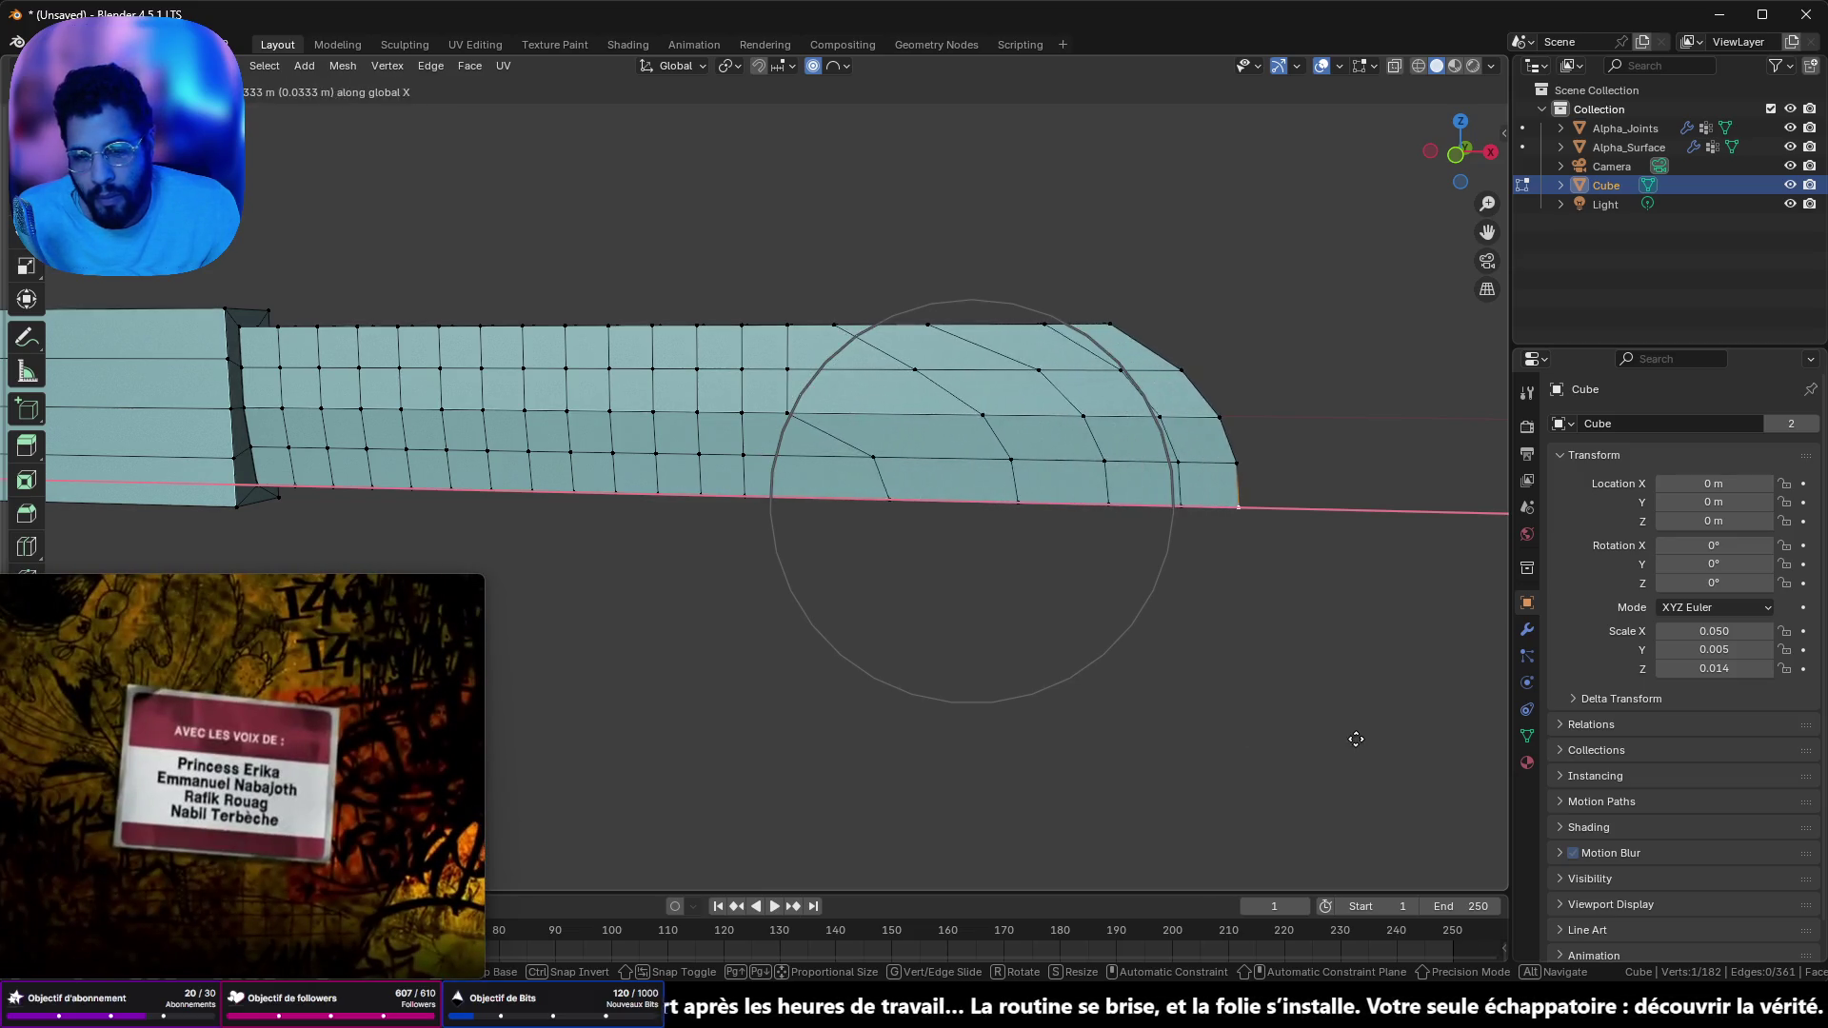
{"action": "scroll", "coordinate": [1428, 743], "scroll_direction": "up", "scroll_amount": 1}
{"action": "scroll", "coordinate": [1420, 742], "scroll_direction": "up", "scroll_amount": 5}
{"action": "scroll", "coordinate": [1414, 740], "scroll_direction": "down", "scroll_amount": 10}
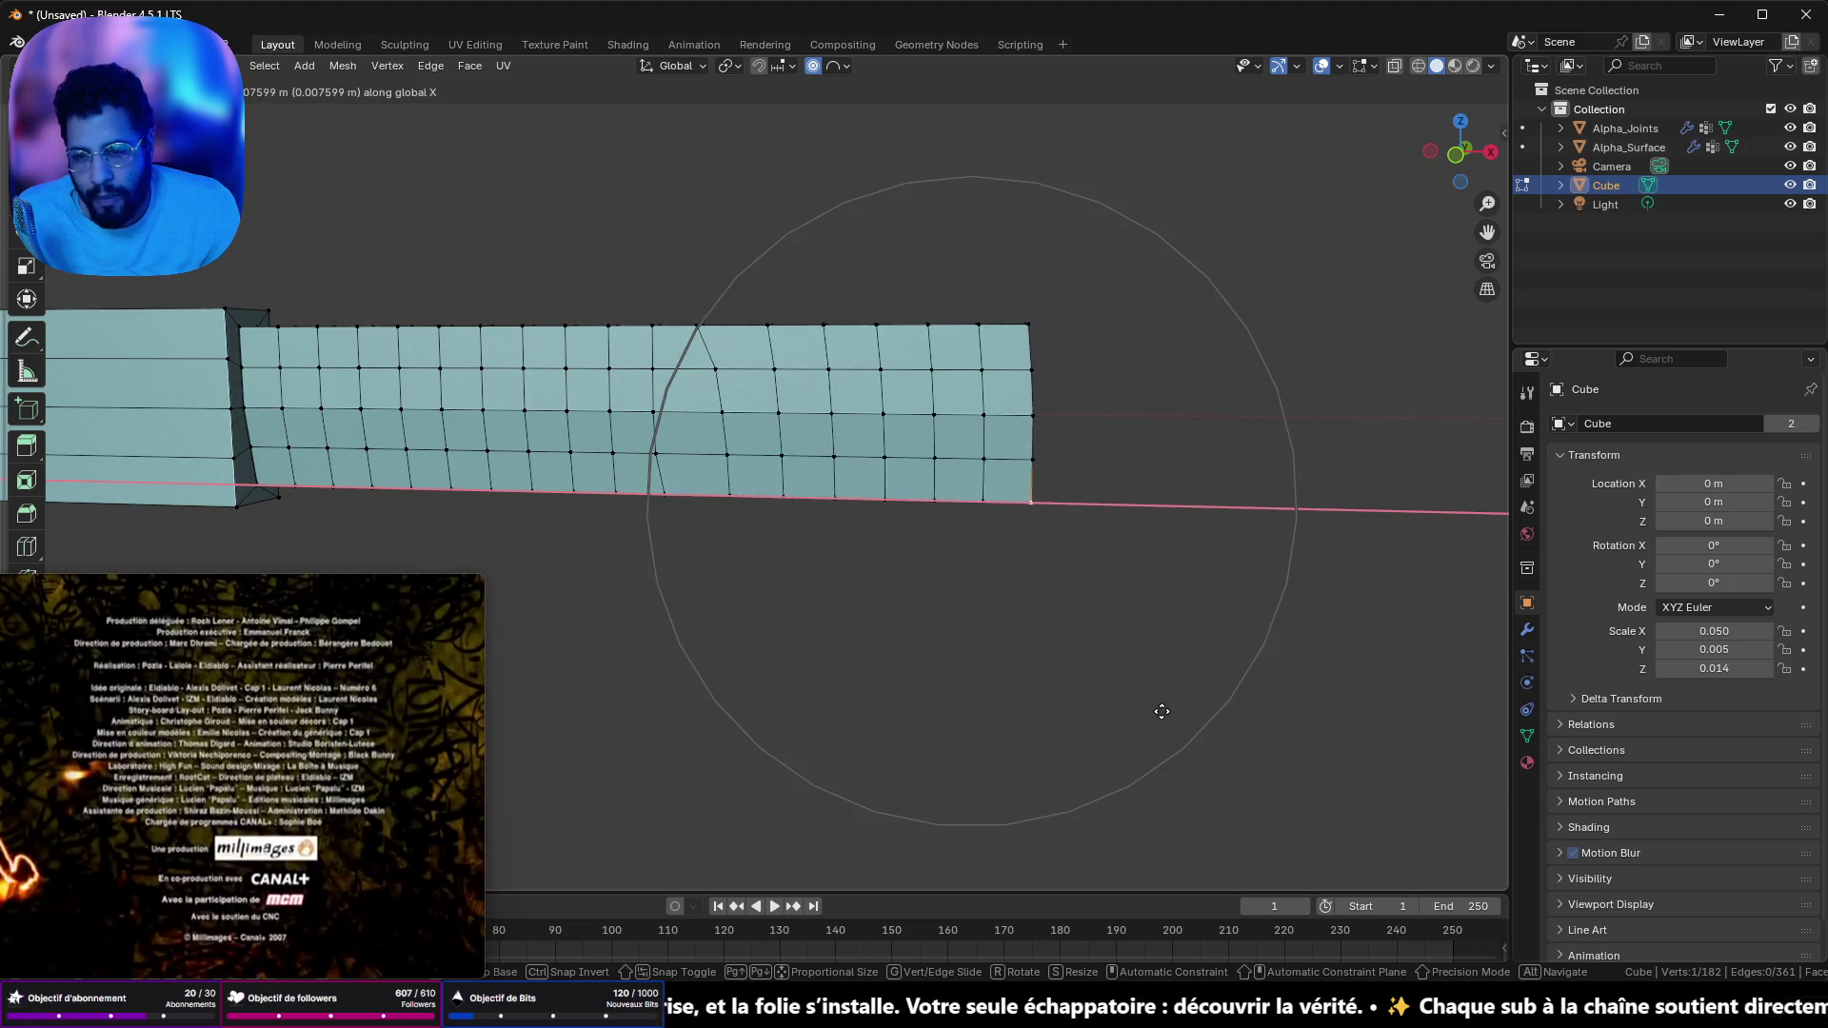
{"action": "scroll", "coordinate": [1209, 742], "scroll_direction": "up", "scroll_amount": 5}
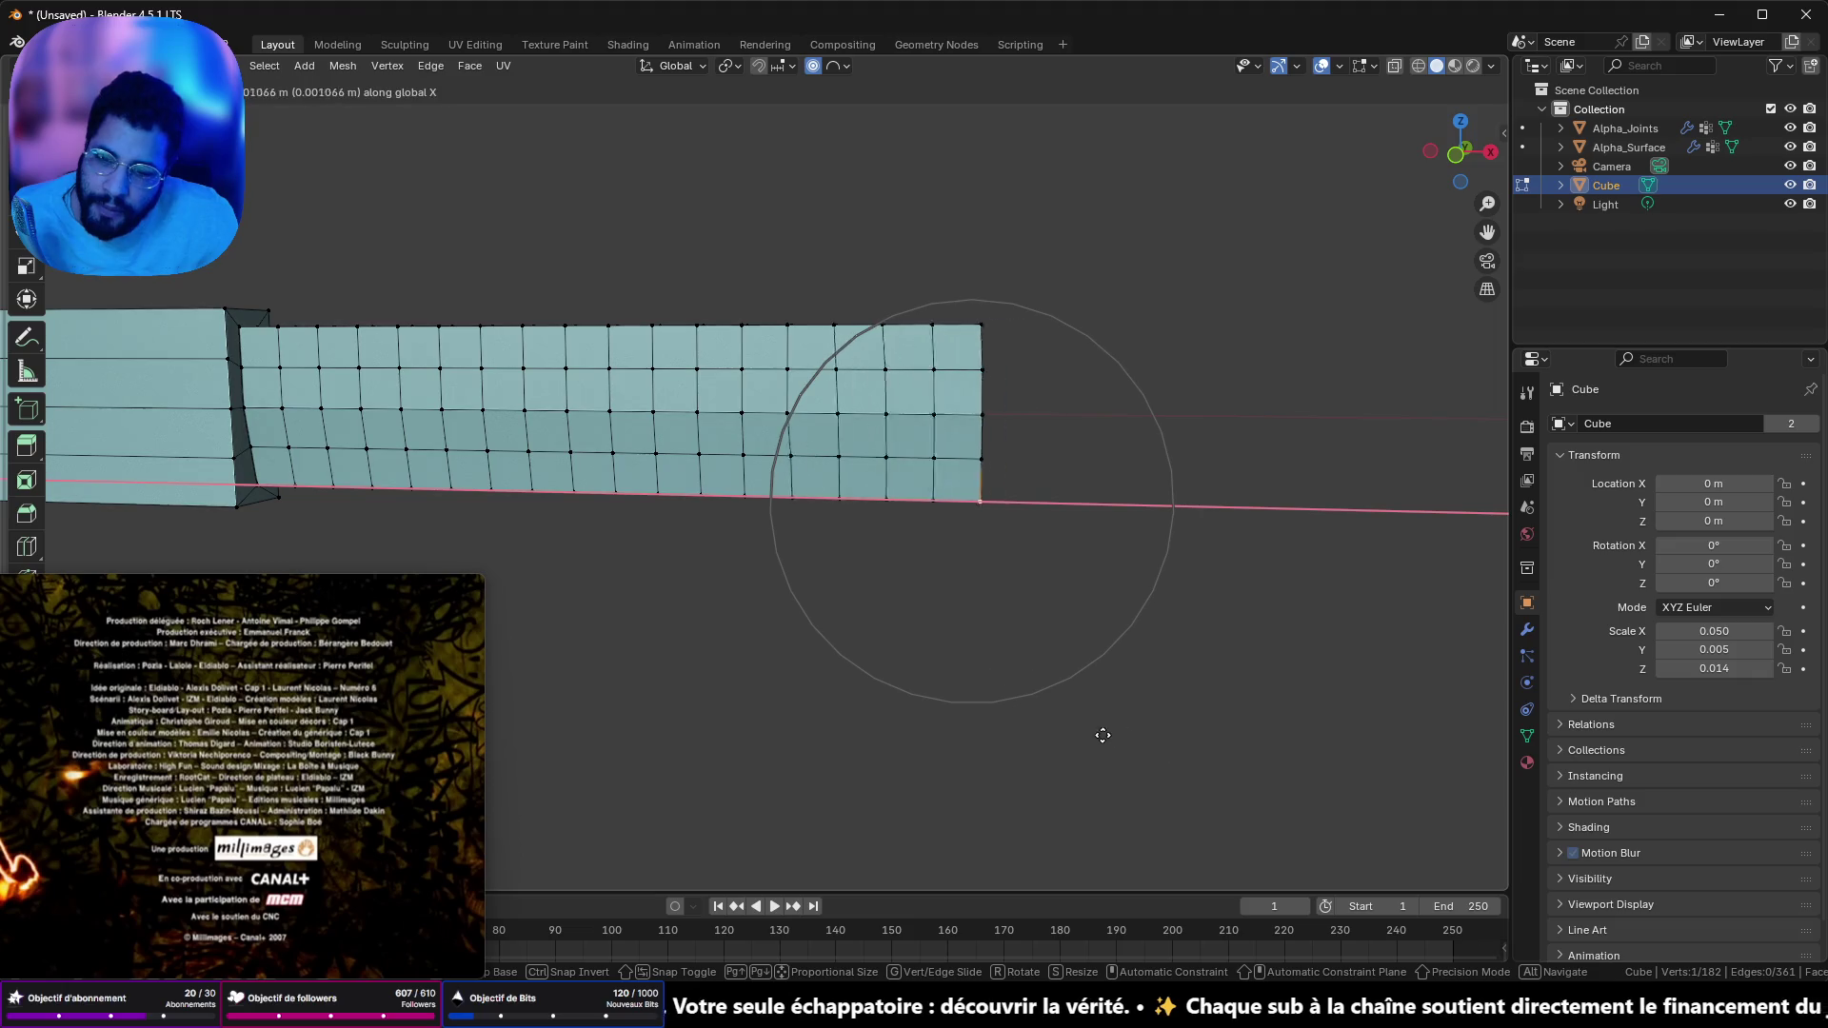
{"action": "right_click", "coordinate": [888, 721]}
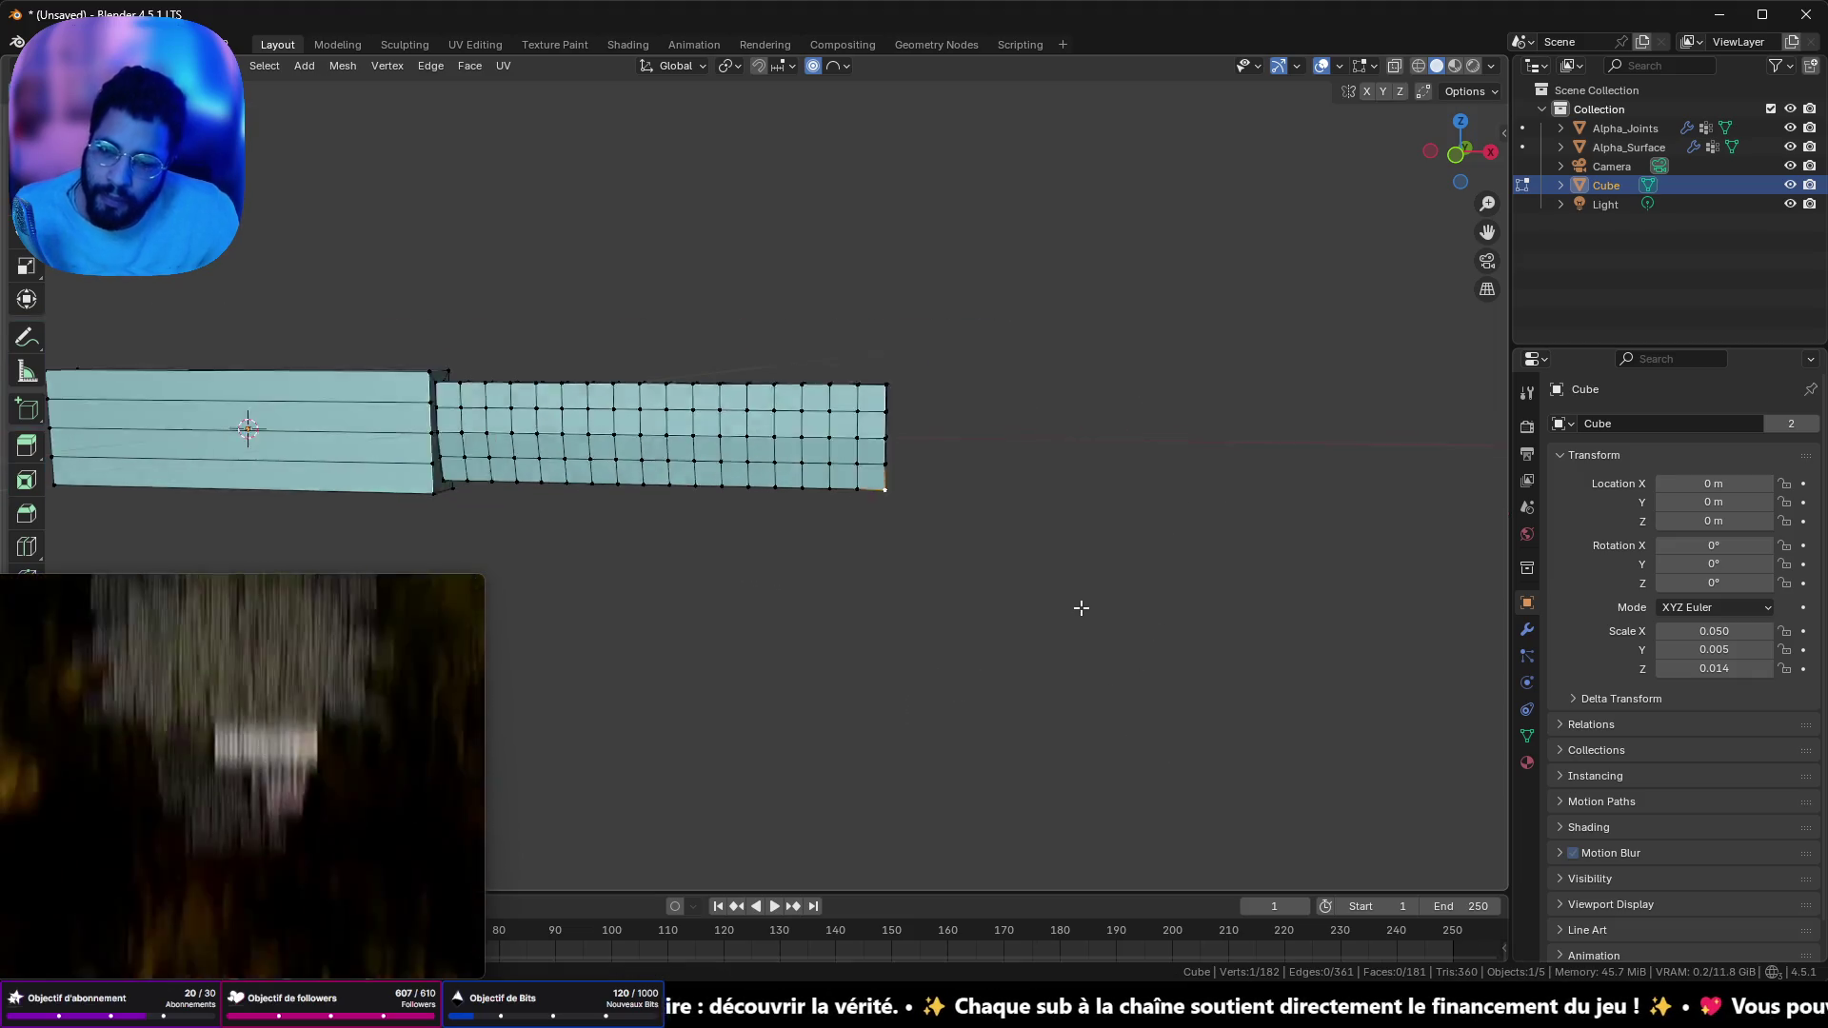
- Undo back to the coarse blade mesh and select the blade's right end edge
{"action": "scroll", "coordinate": [967, 517], "scroll_direction": "up", "scroll_amount": 6}
{"action": "key", "text": "ctrl+z"}
{"action": "key", "text": "ctrl+z"}
{"action": "key", "text": "ctrl+z"}
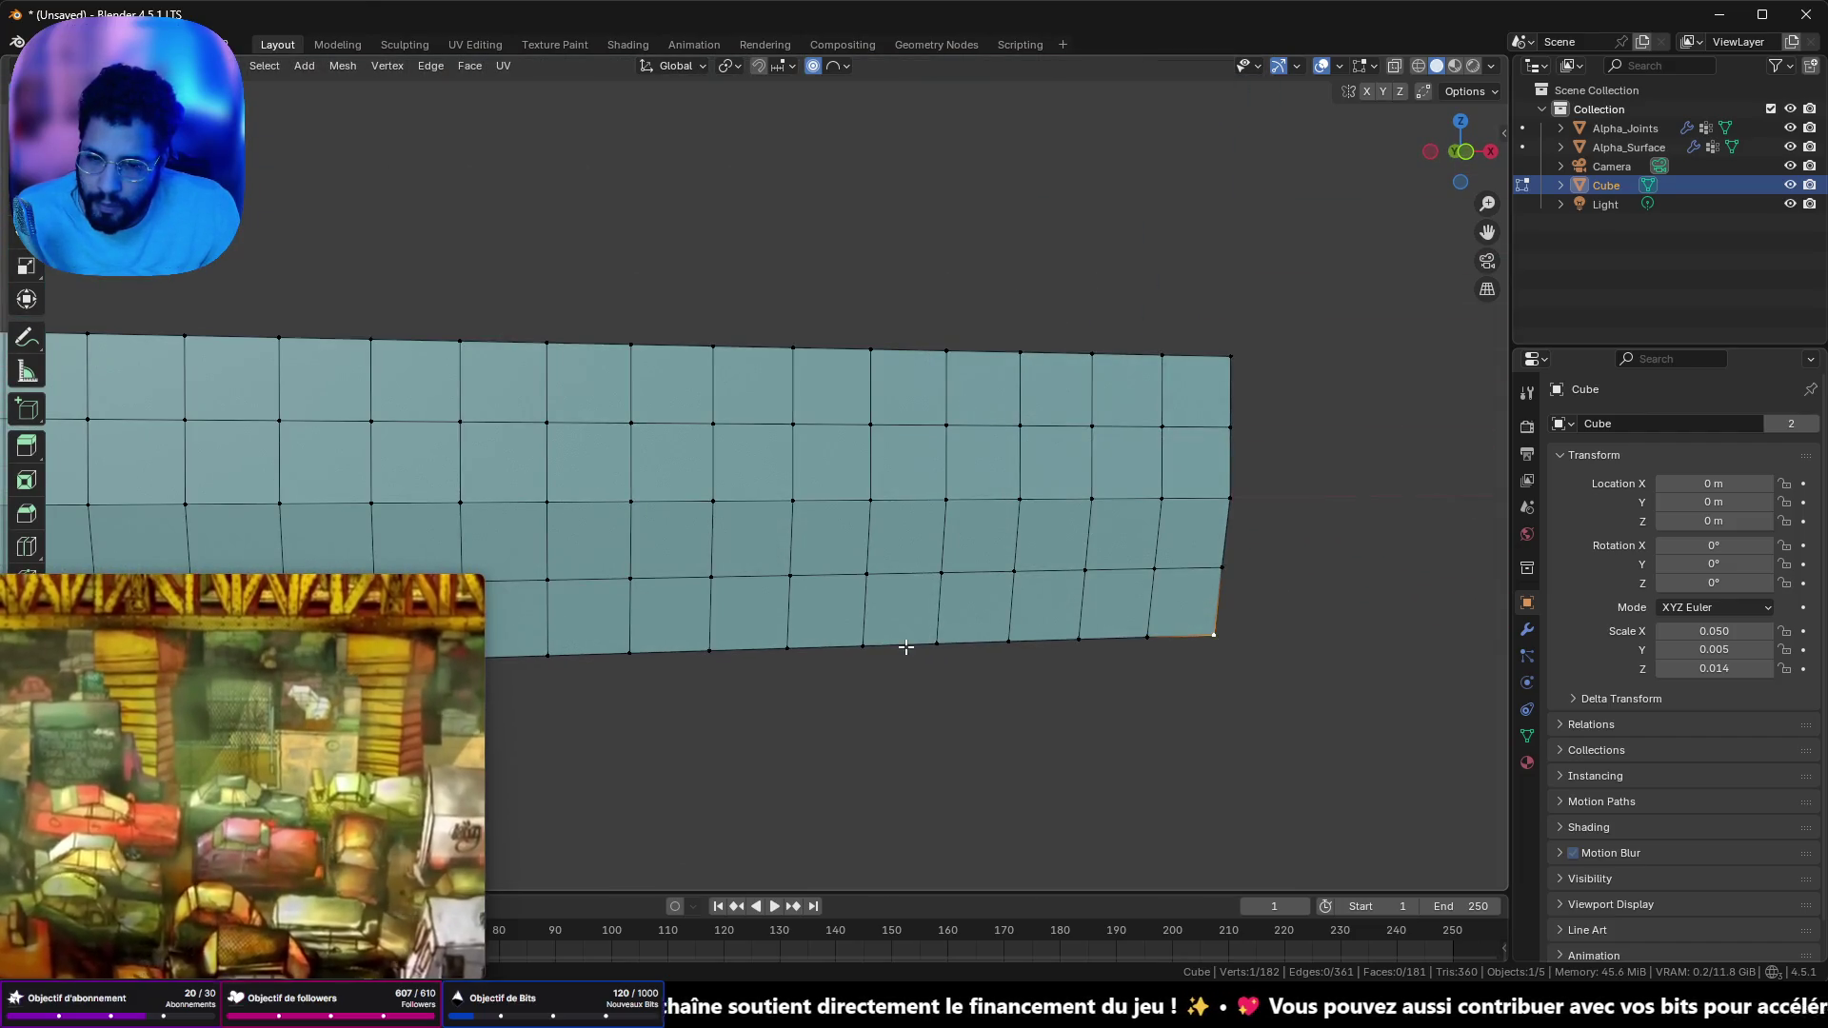
{"action": "scroll", "coordinate": [1033, 660], "scroll_direction": "down", "scroll_amount": 4}
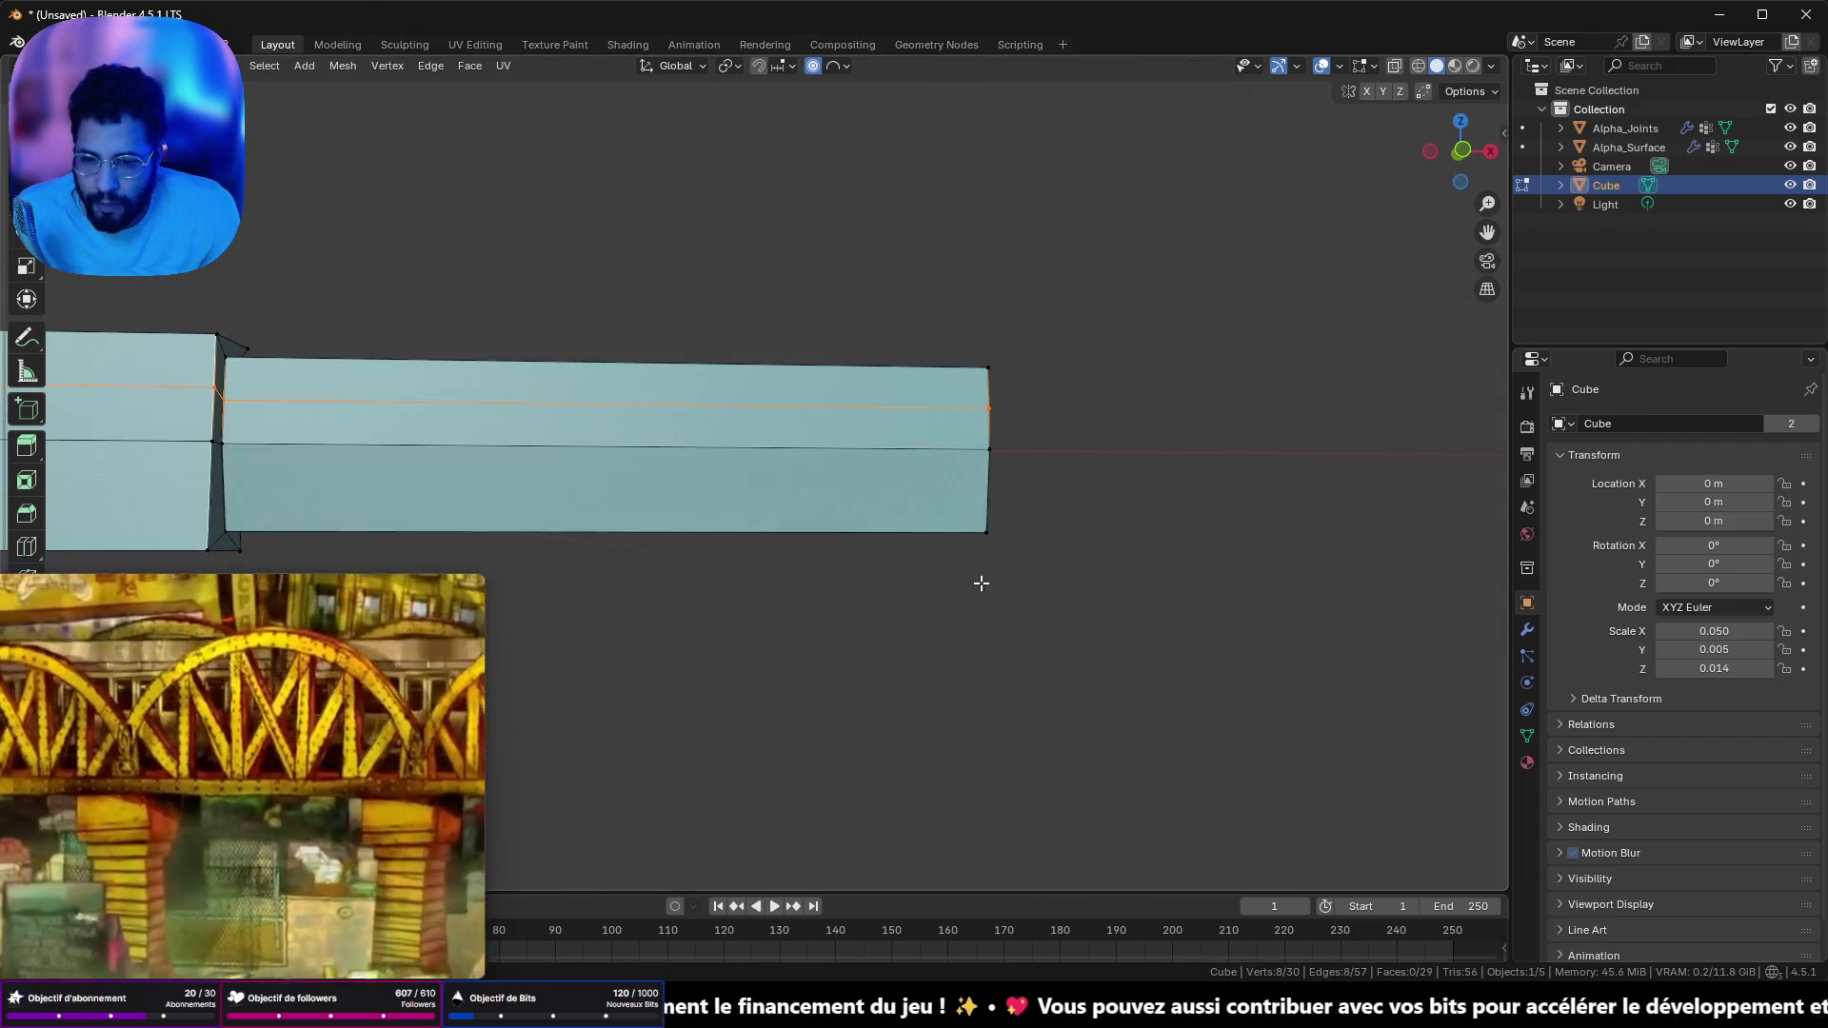
{"action": "scroll", "coordinate": [890, 473], "scroll_direction": "up", "scroll_amount": 1}
{"action": "left_click", "coordinate": [991, 584]}
{"action": "key", "text": "ctrl+z"}
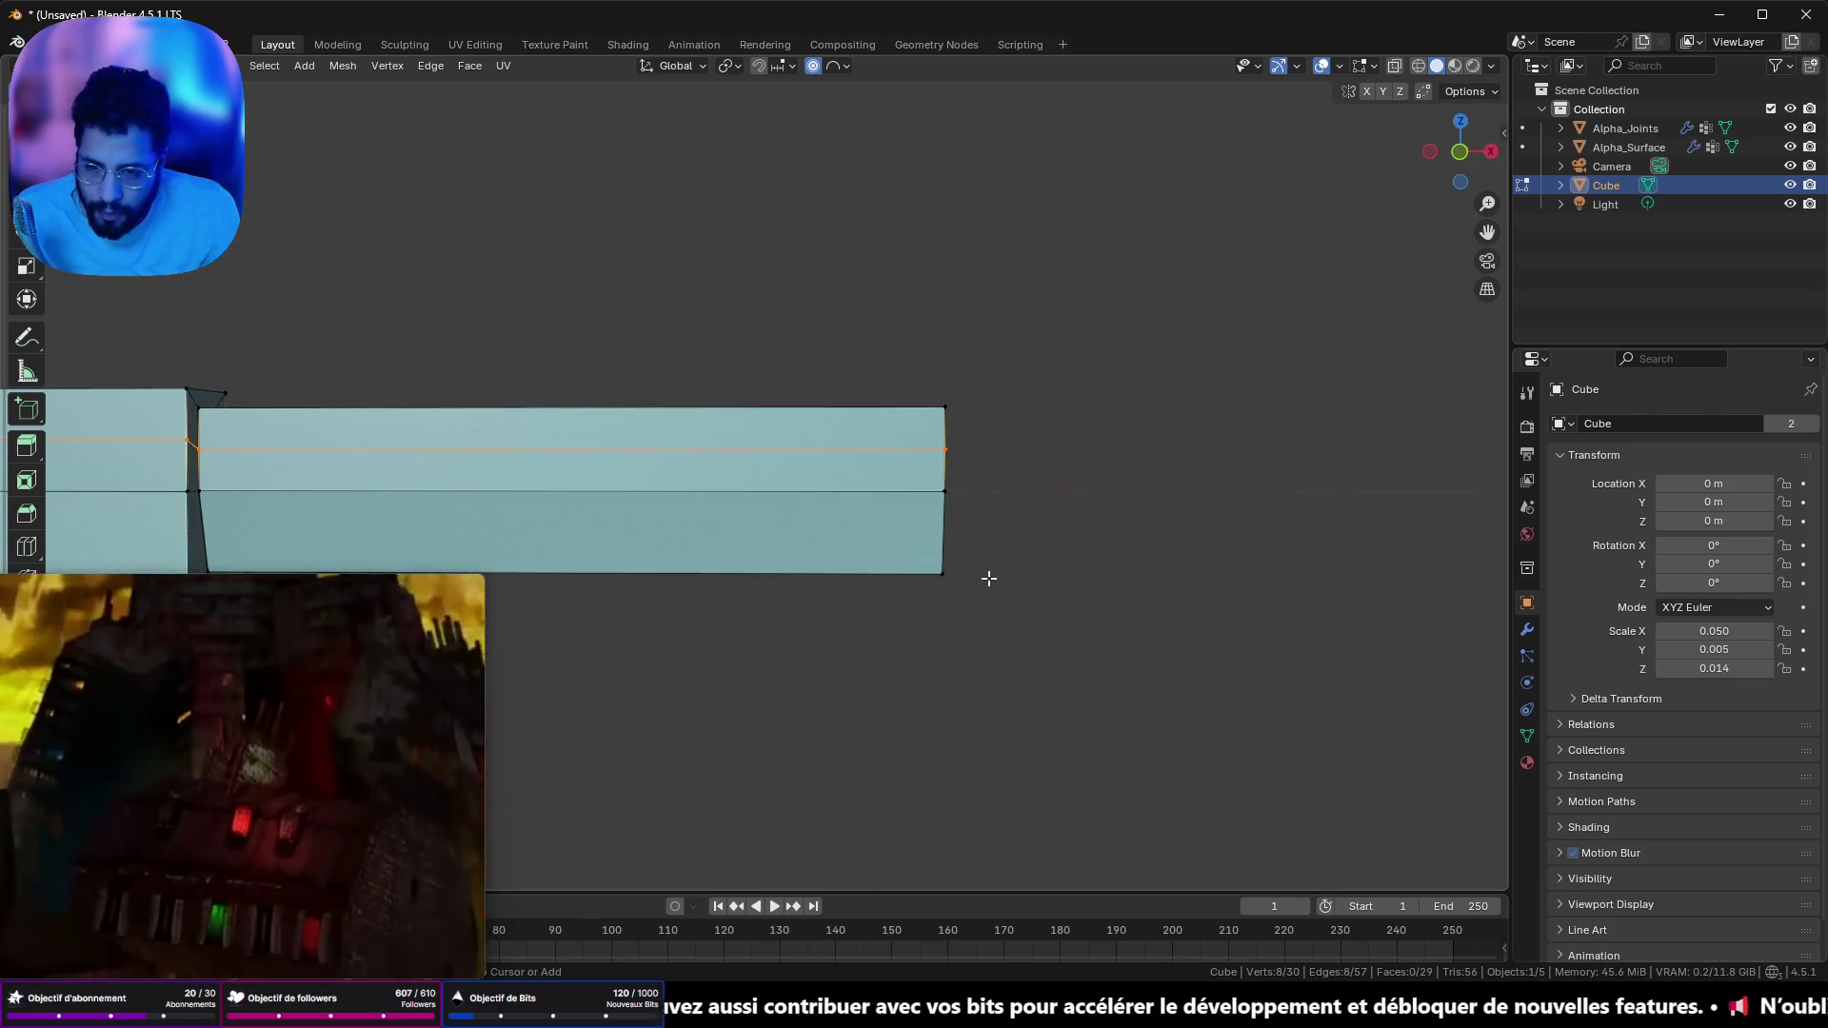
{"action": "left_click_drag", "start_coordinate": [1118, 650], "coordinate": [938, 488]}
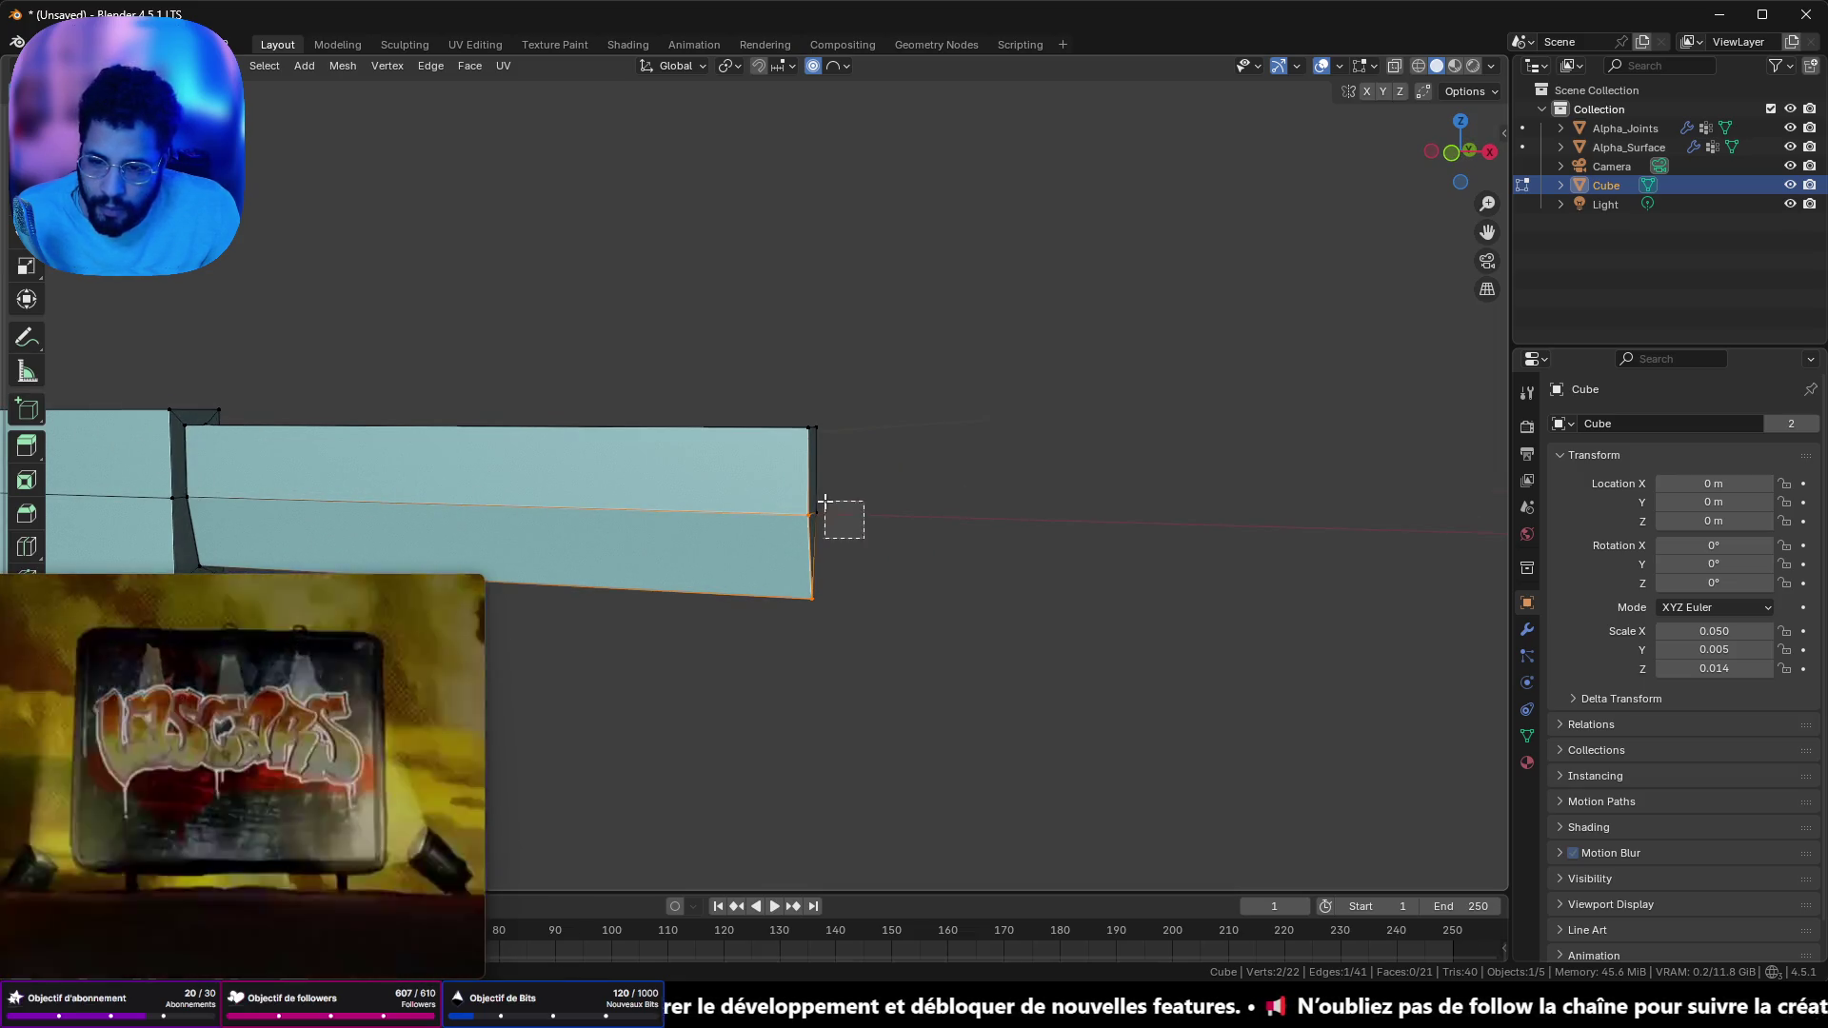
- Lengthen the blade by moving its end edge along X in front view
{"action": "key", "text": "KP_1"}
{"action": "key", "text": "g"}
{"action": "key", "text": "x"}
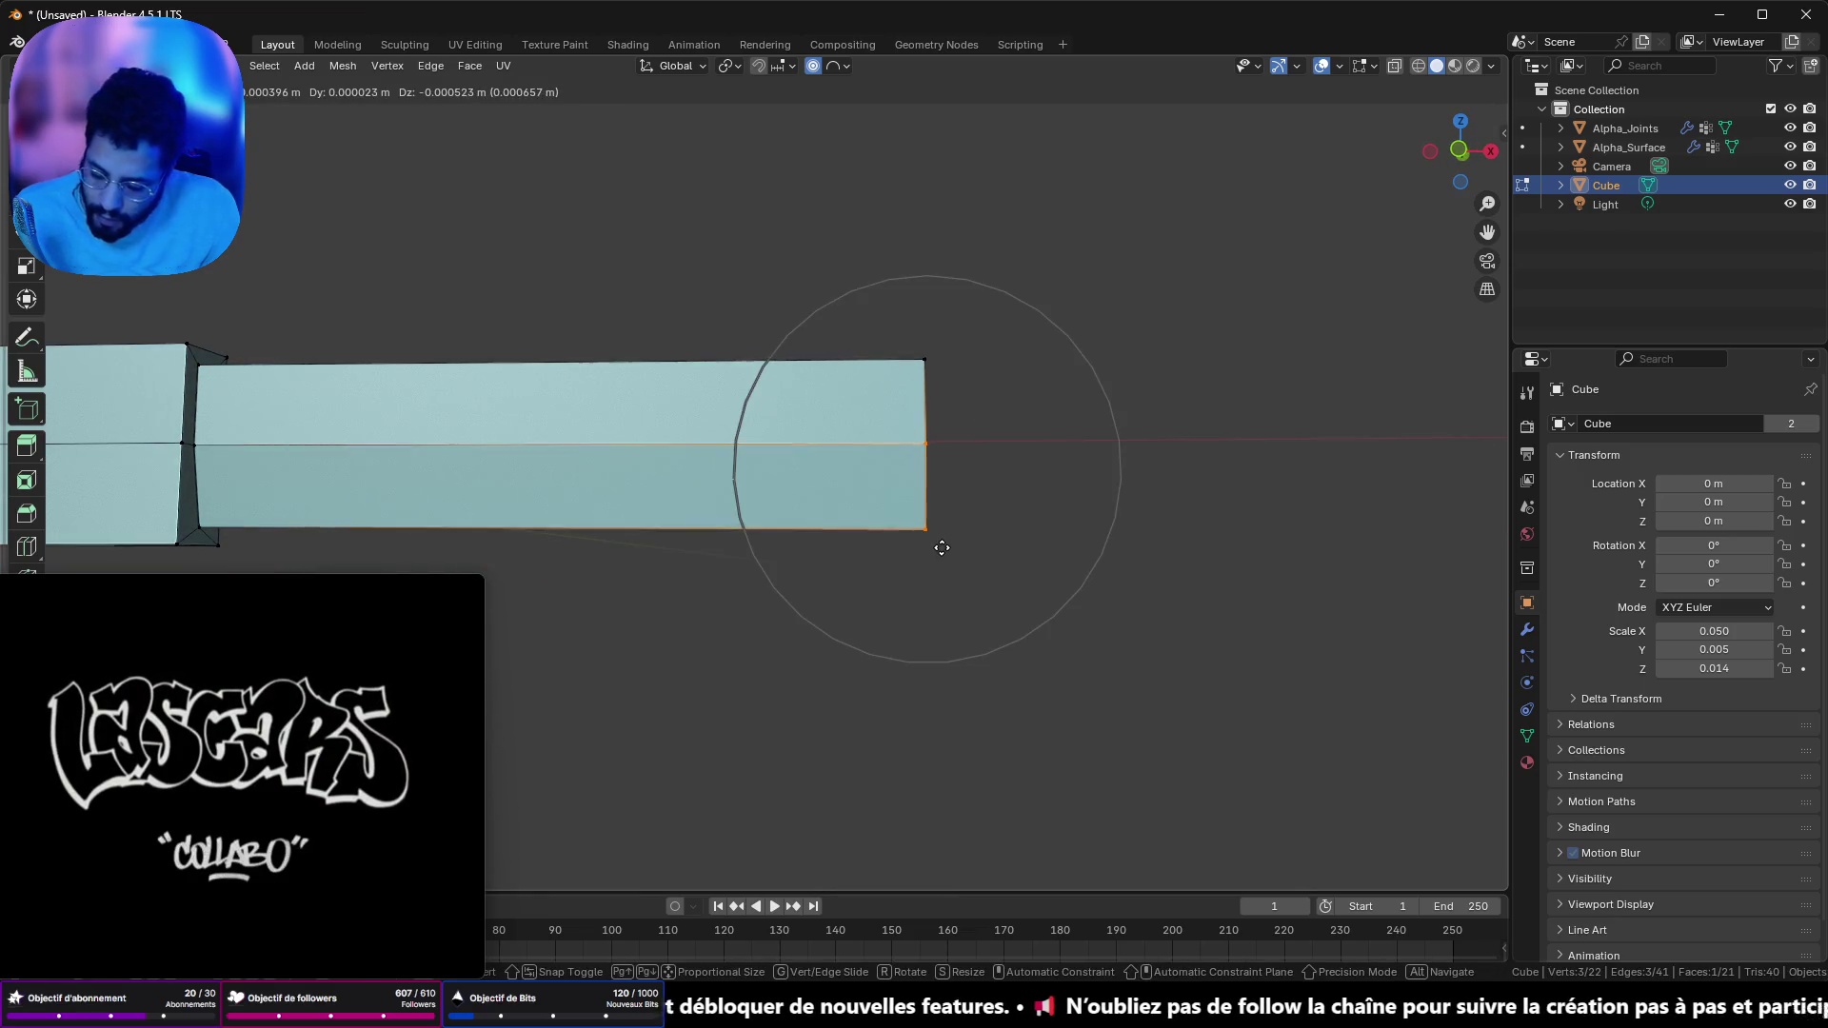
{"action": "left_click", "coordinate": [956, 548]}
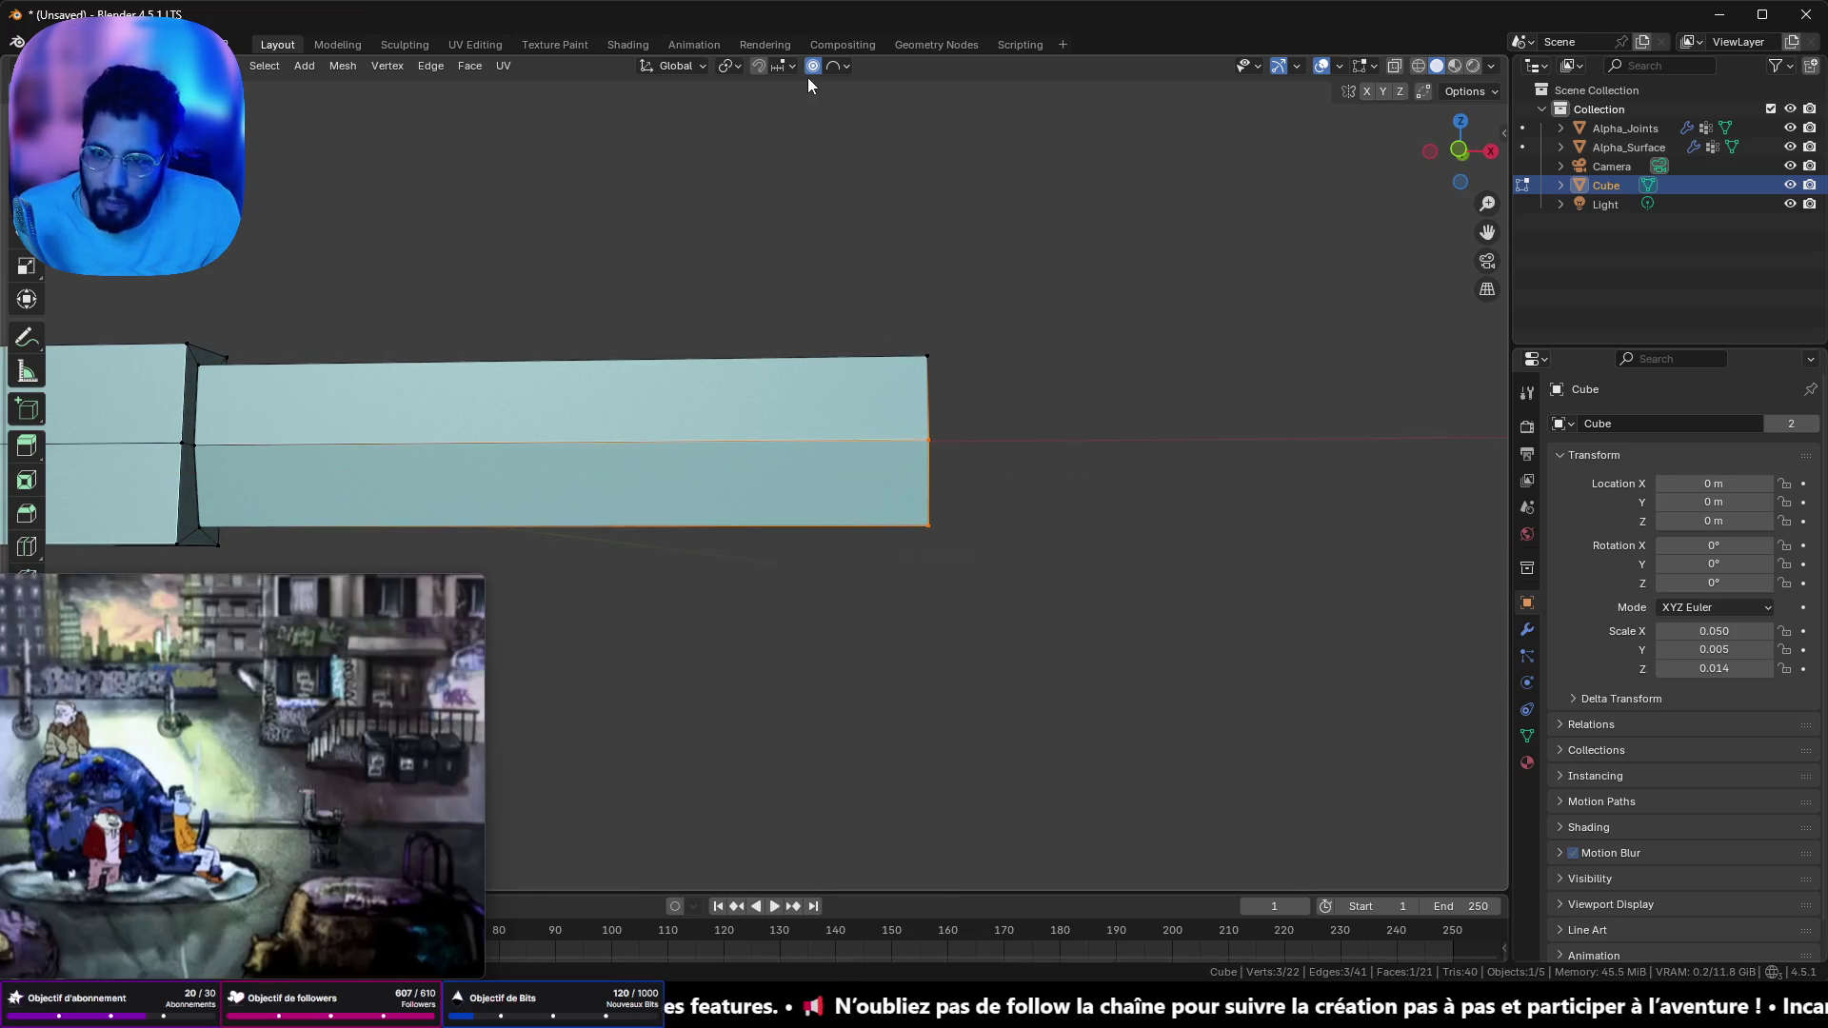
{"action": "key", "text": "g"}
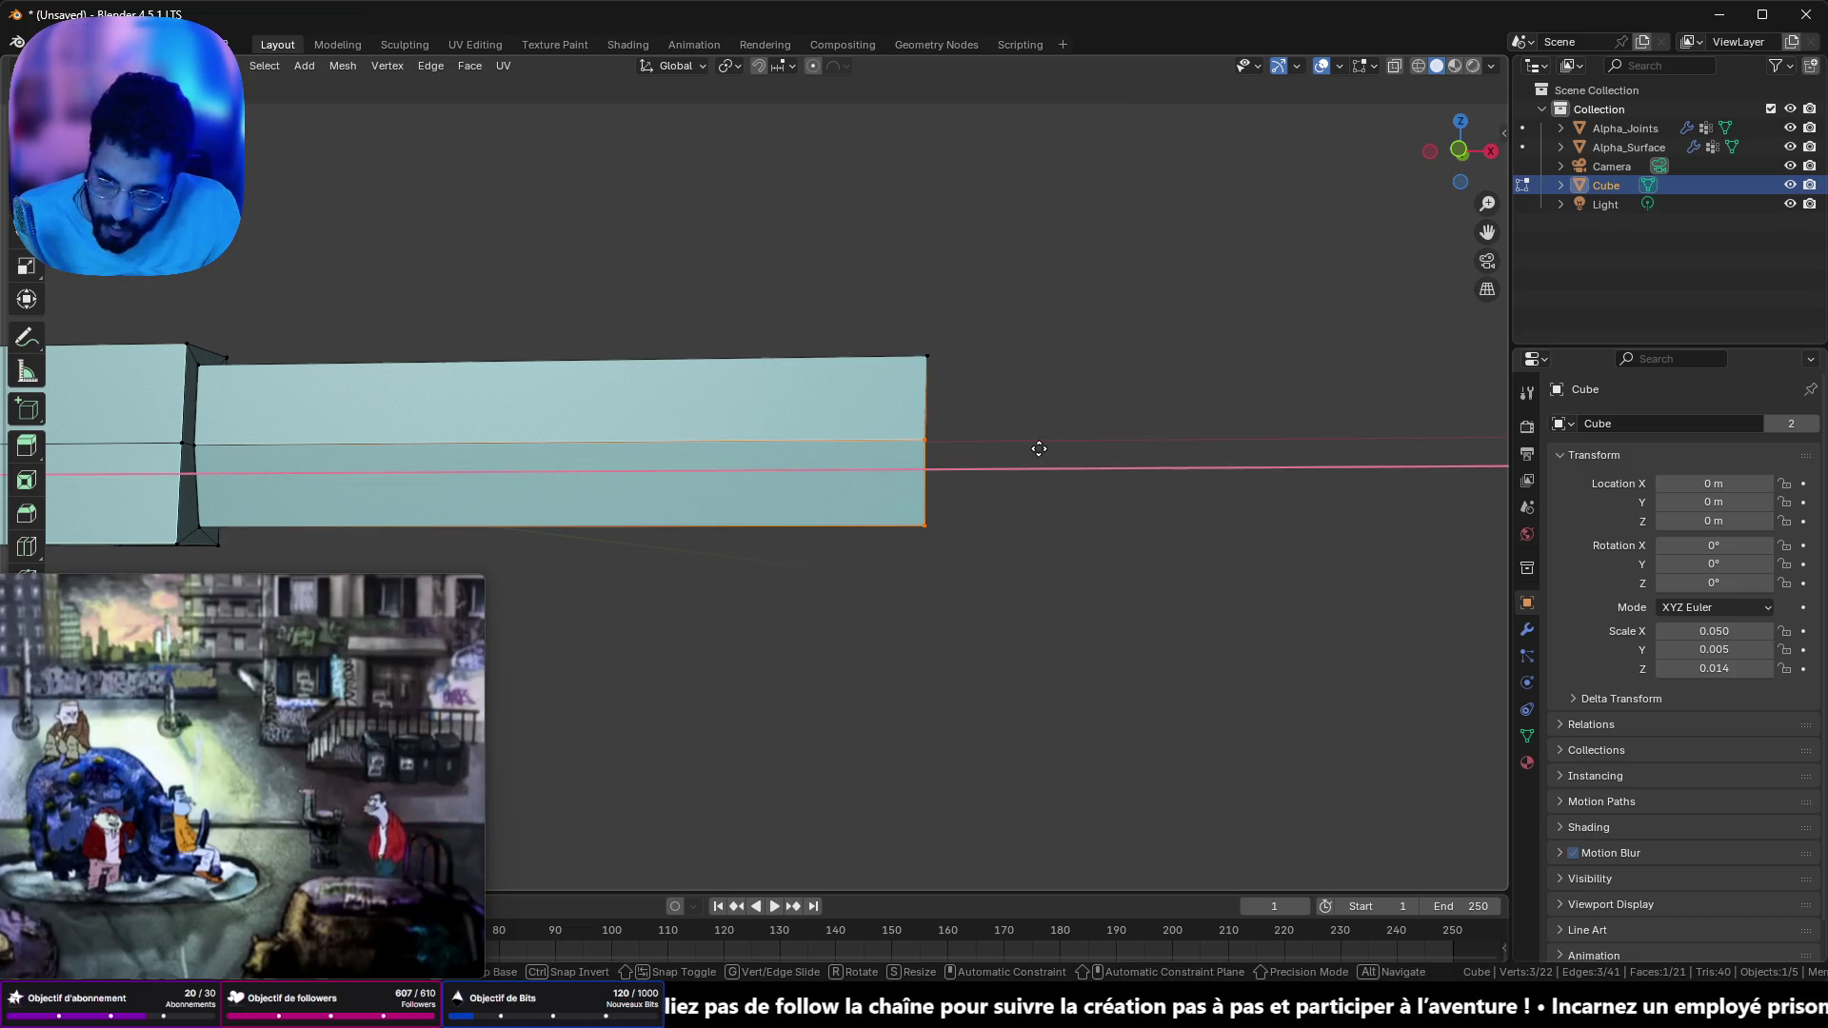
{"action": "left_click", "coordinate": [1003, 449]}
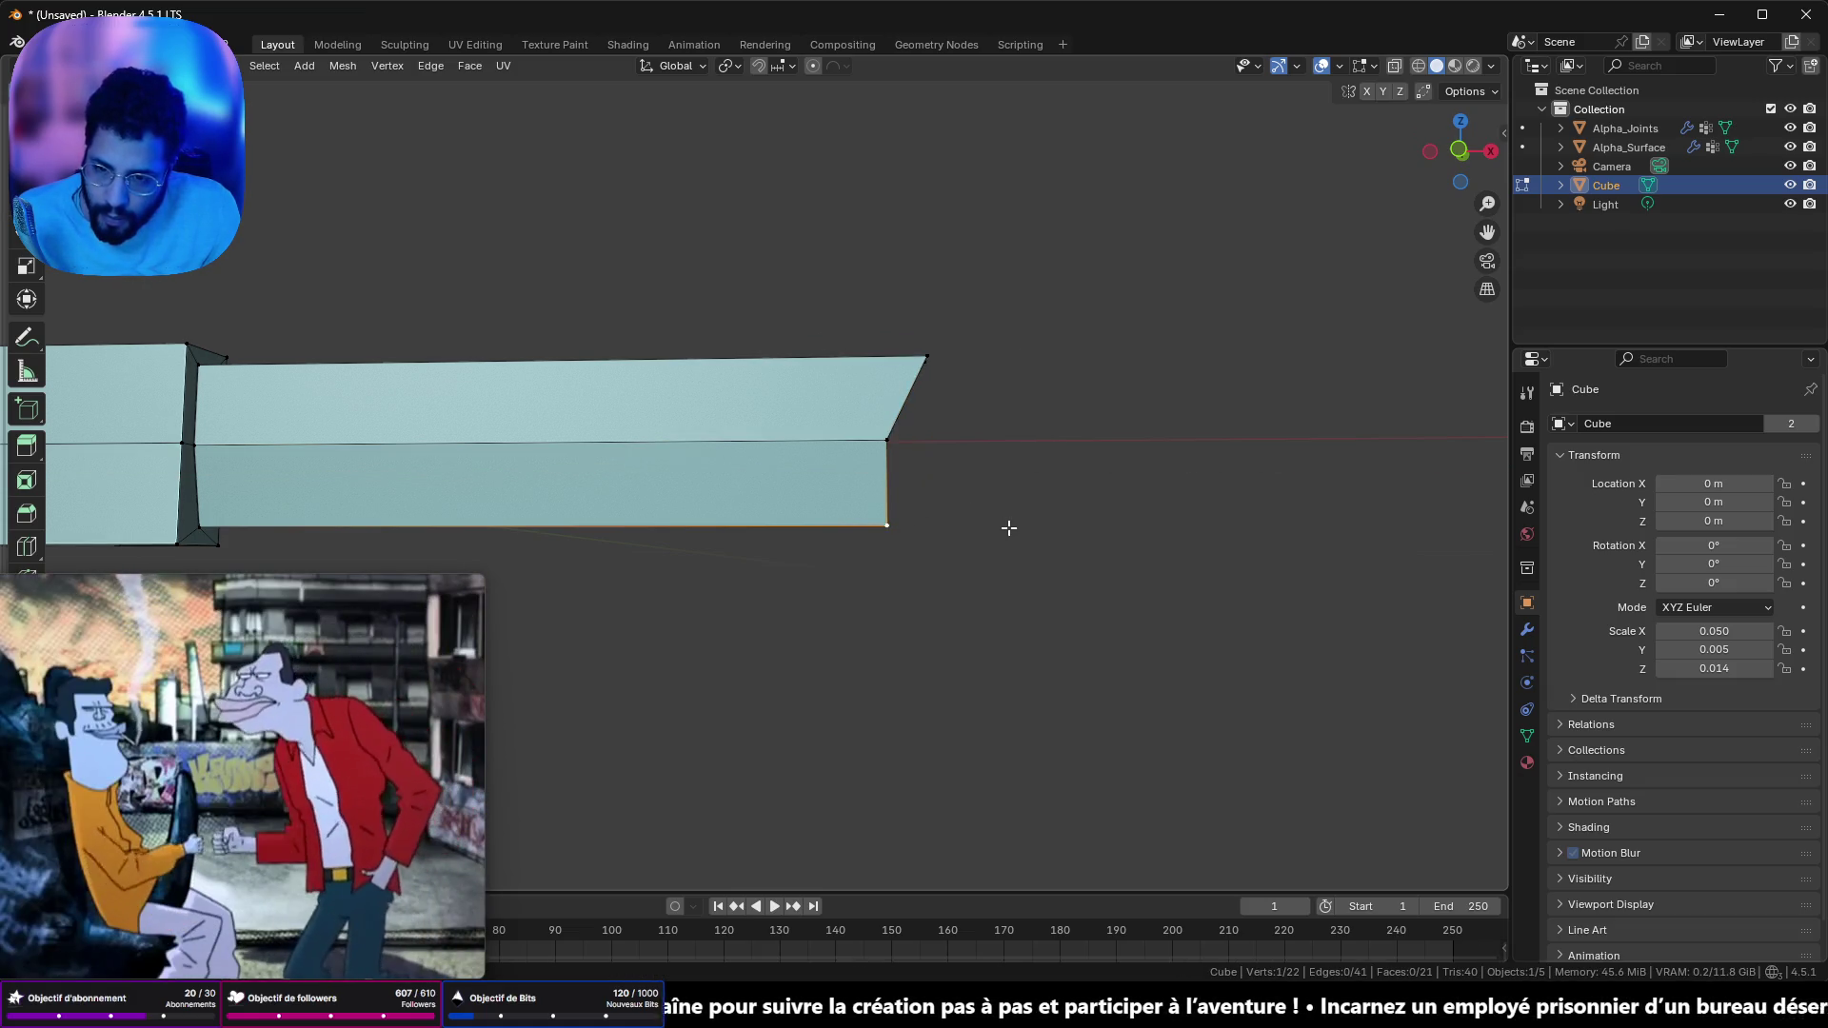
- Pull the bottom tip vertex back along X to slant the blade tip
{"action": "key", "text": "g"}
{"action": "key", "text": "x"}
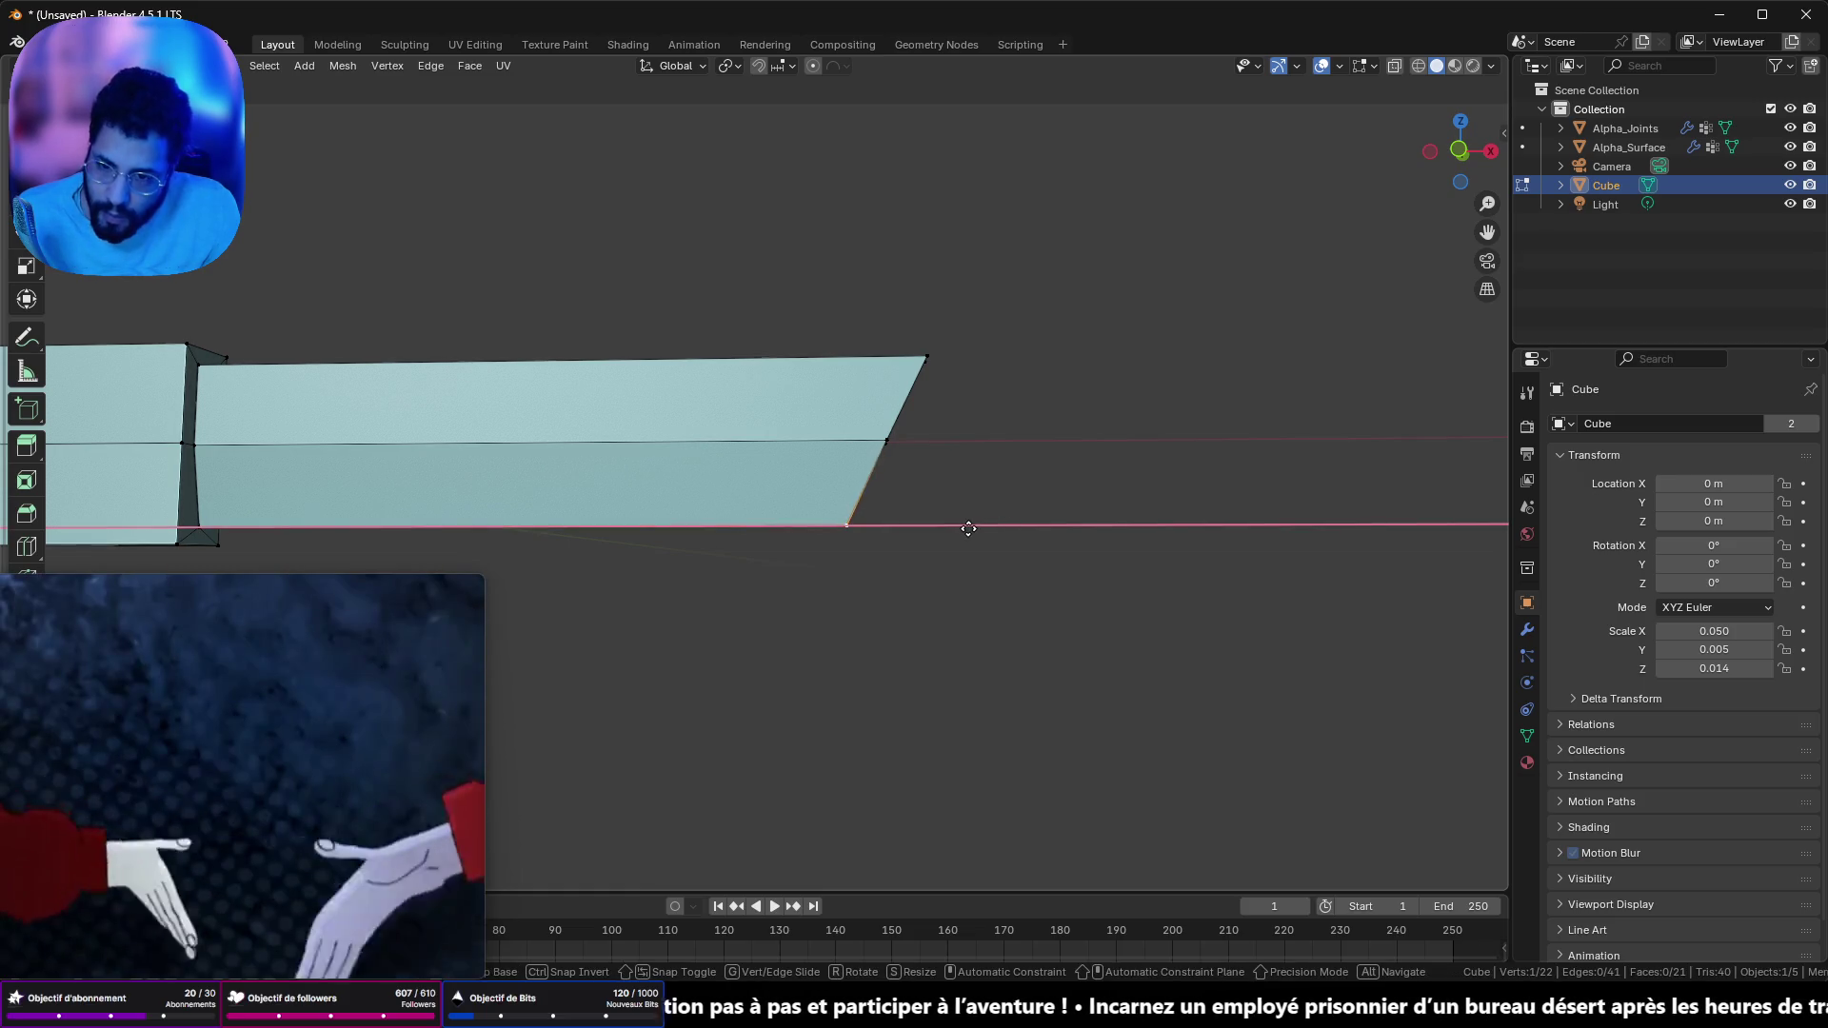
{"action": "left_click", "coordinate": [947, 528]}
{"action": "scroll", "coordinate": [980, 501], "scroll_direction": "down", "scroll_amount": 4}
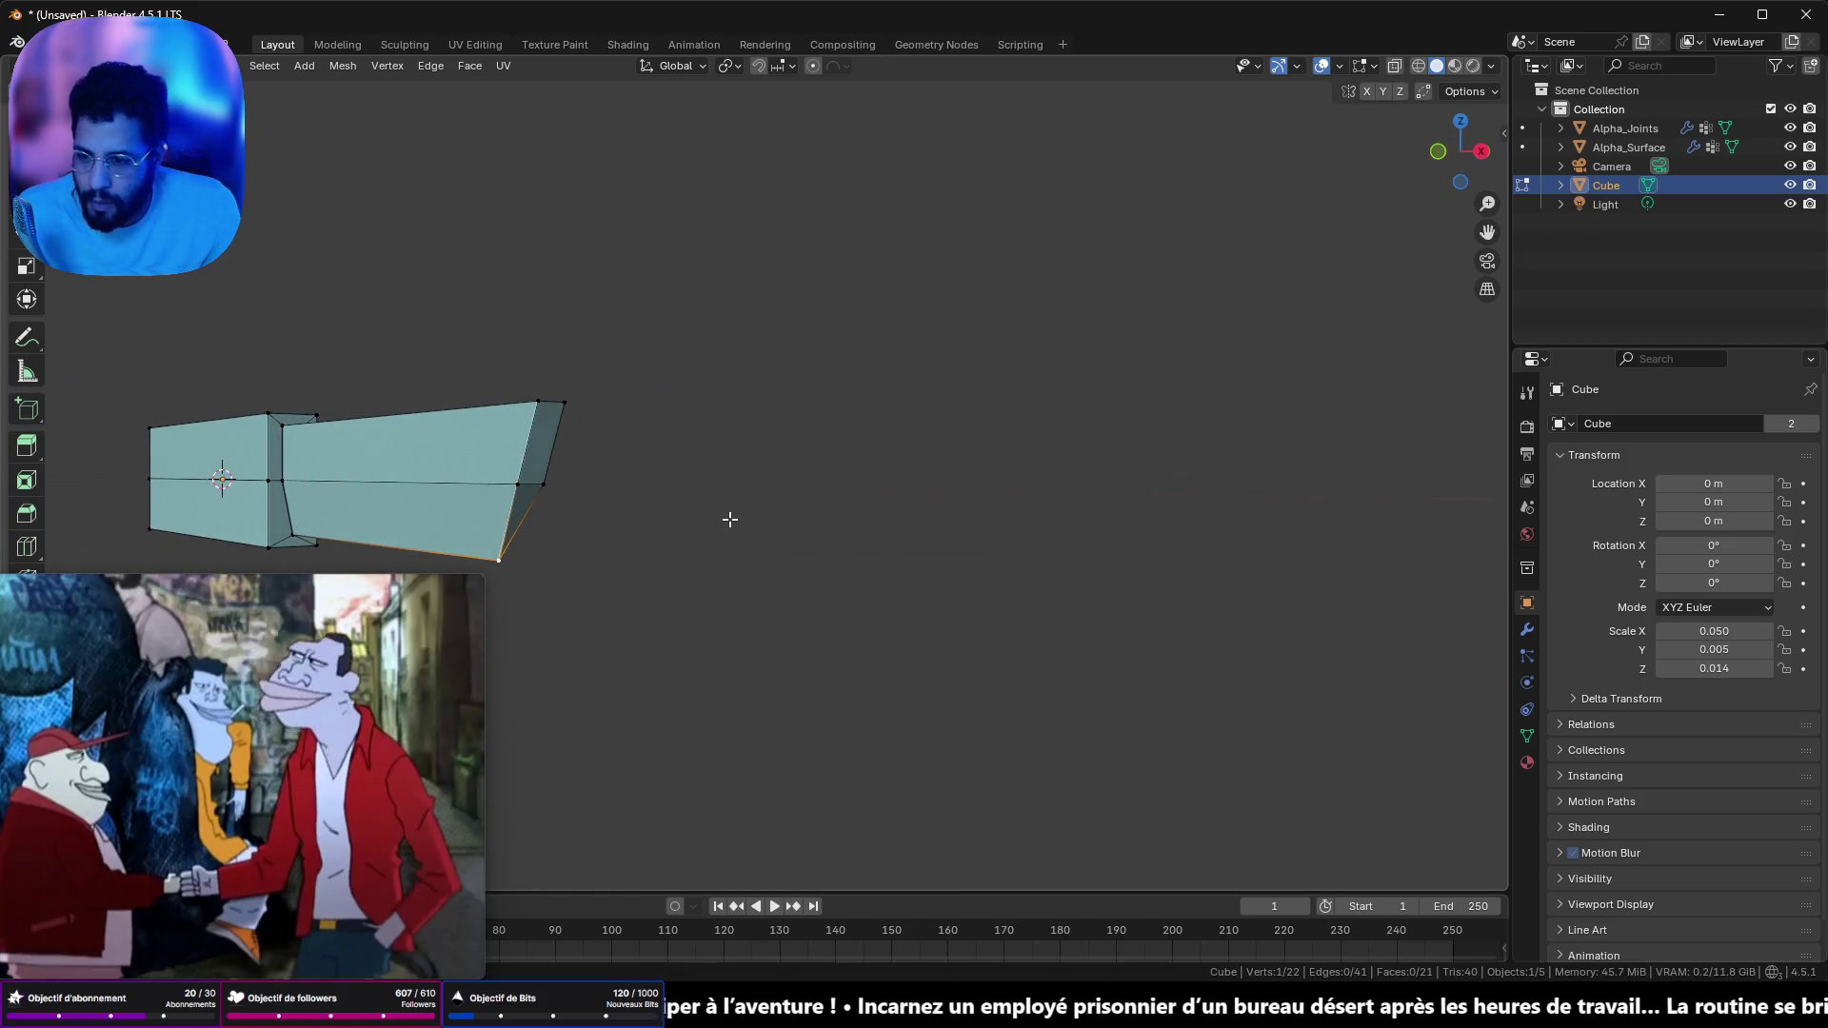
{"action": "mouse_move", "coordinate": [661, 487]}
{"action": "left_mouse_down"}
{"action": "mouse_move", "coordinate": [657, 568]}
{"action": "mouse_move", "coordinate": [829, 551]}
{"action": "left_mouse_up"}
{"action": "scroll", "coordinate": [883, 530], "scroll_direction": "up", "scroll_amount": 3}
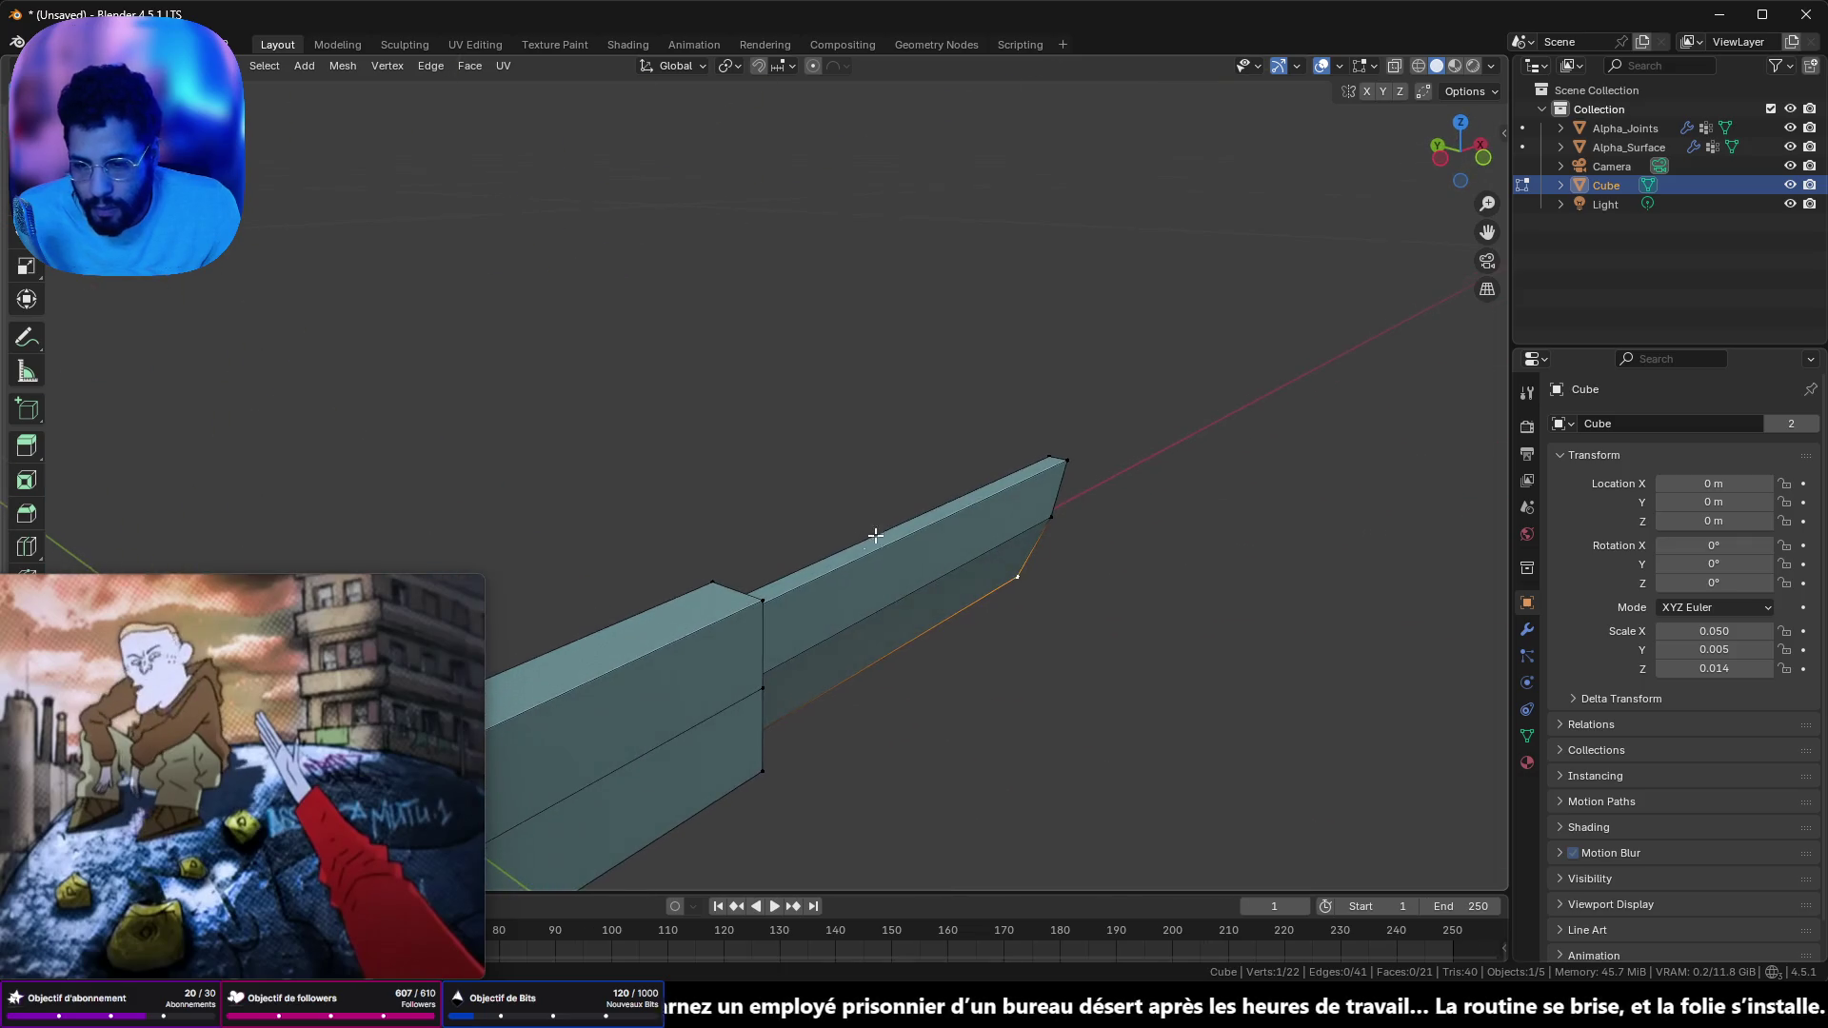
{"action": "key", "text": "2"}
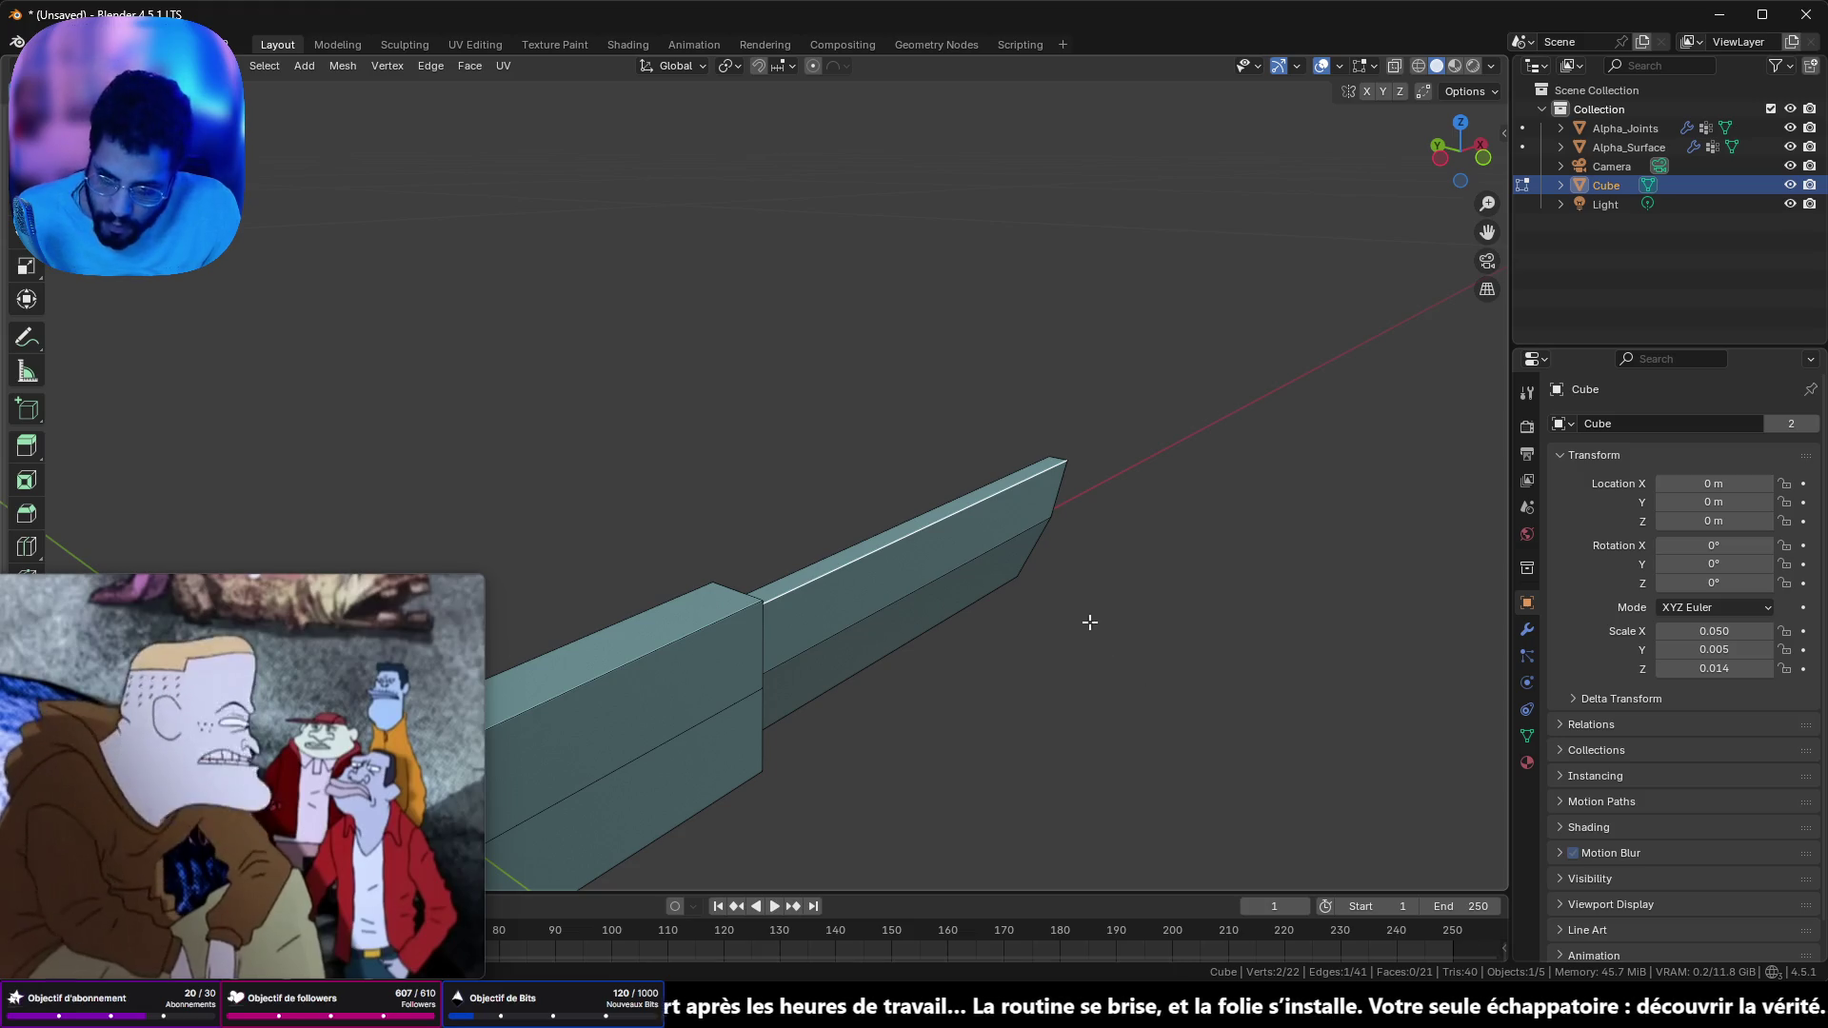
{"action": "key", "text": "KP_3"}
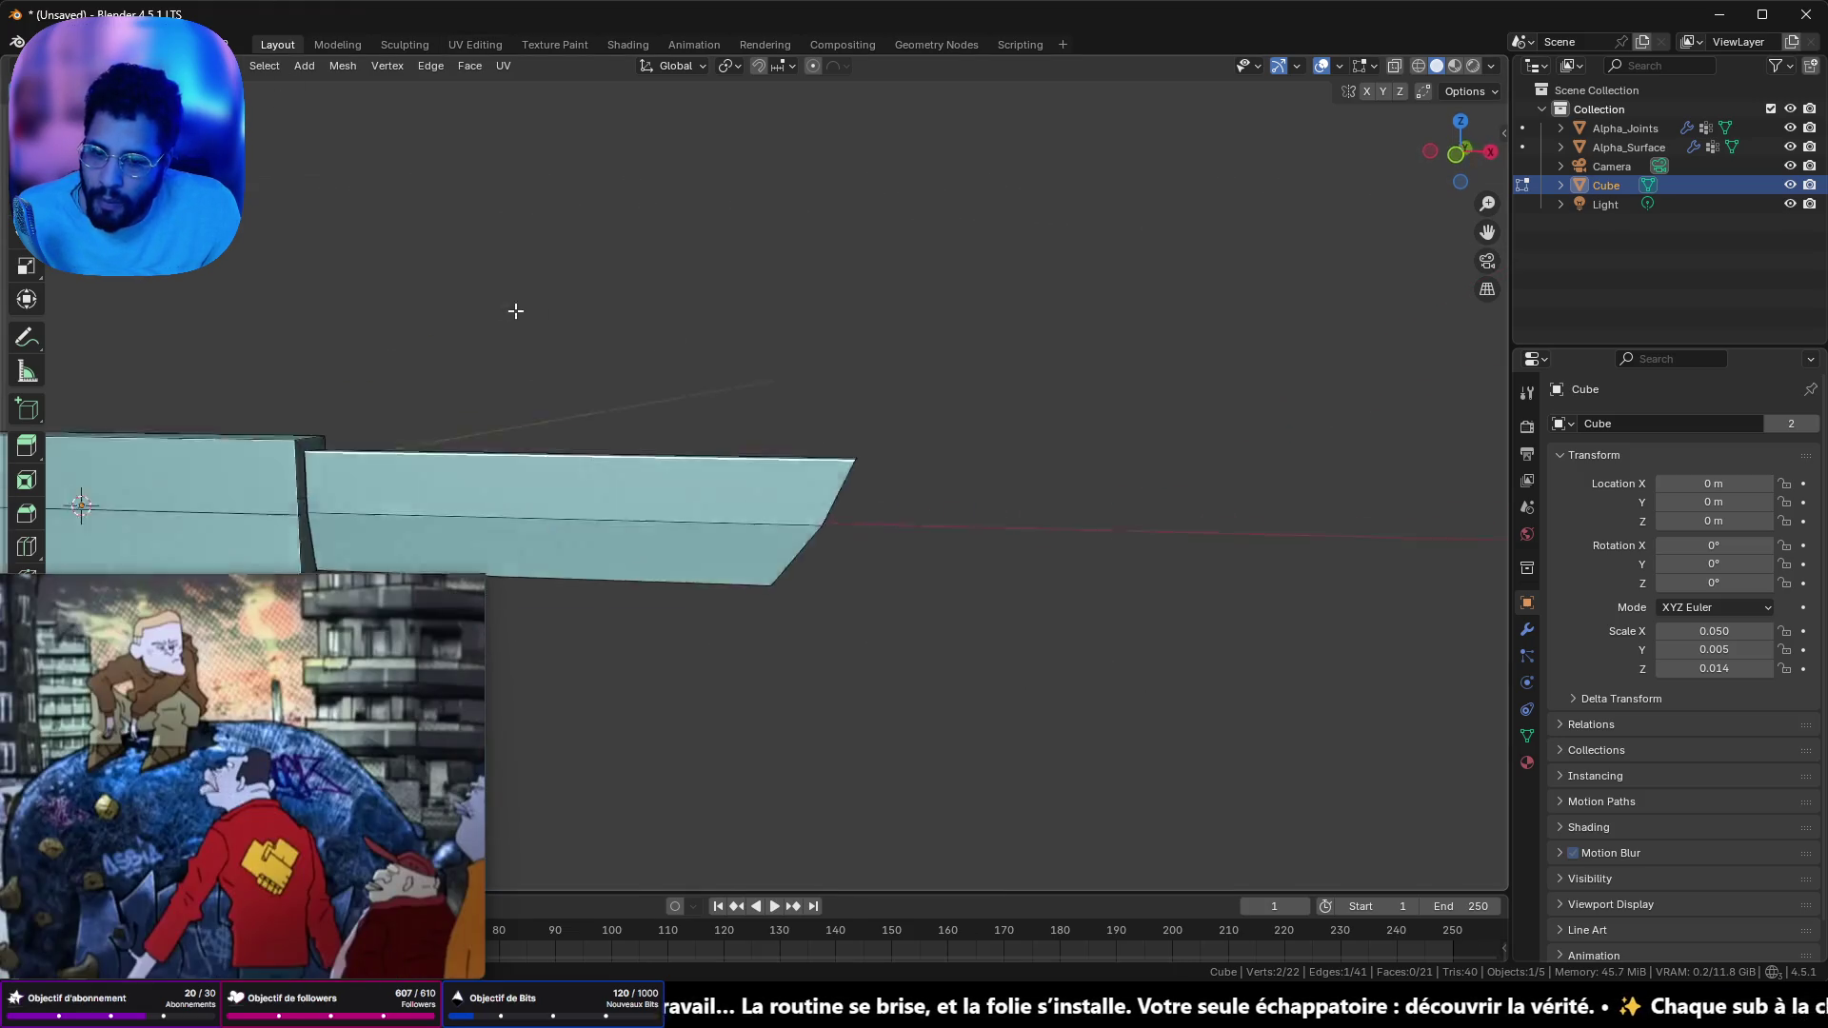
- Select two middle edges on the blade's front face in side view
{"action": "scroll", "coordinate": [372, 310], "scroll_direction": "up", "scroll_amount": 4}
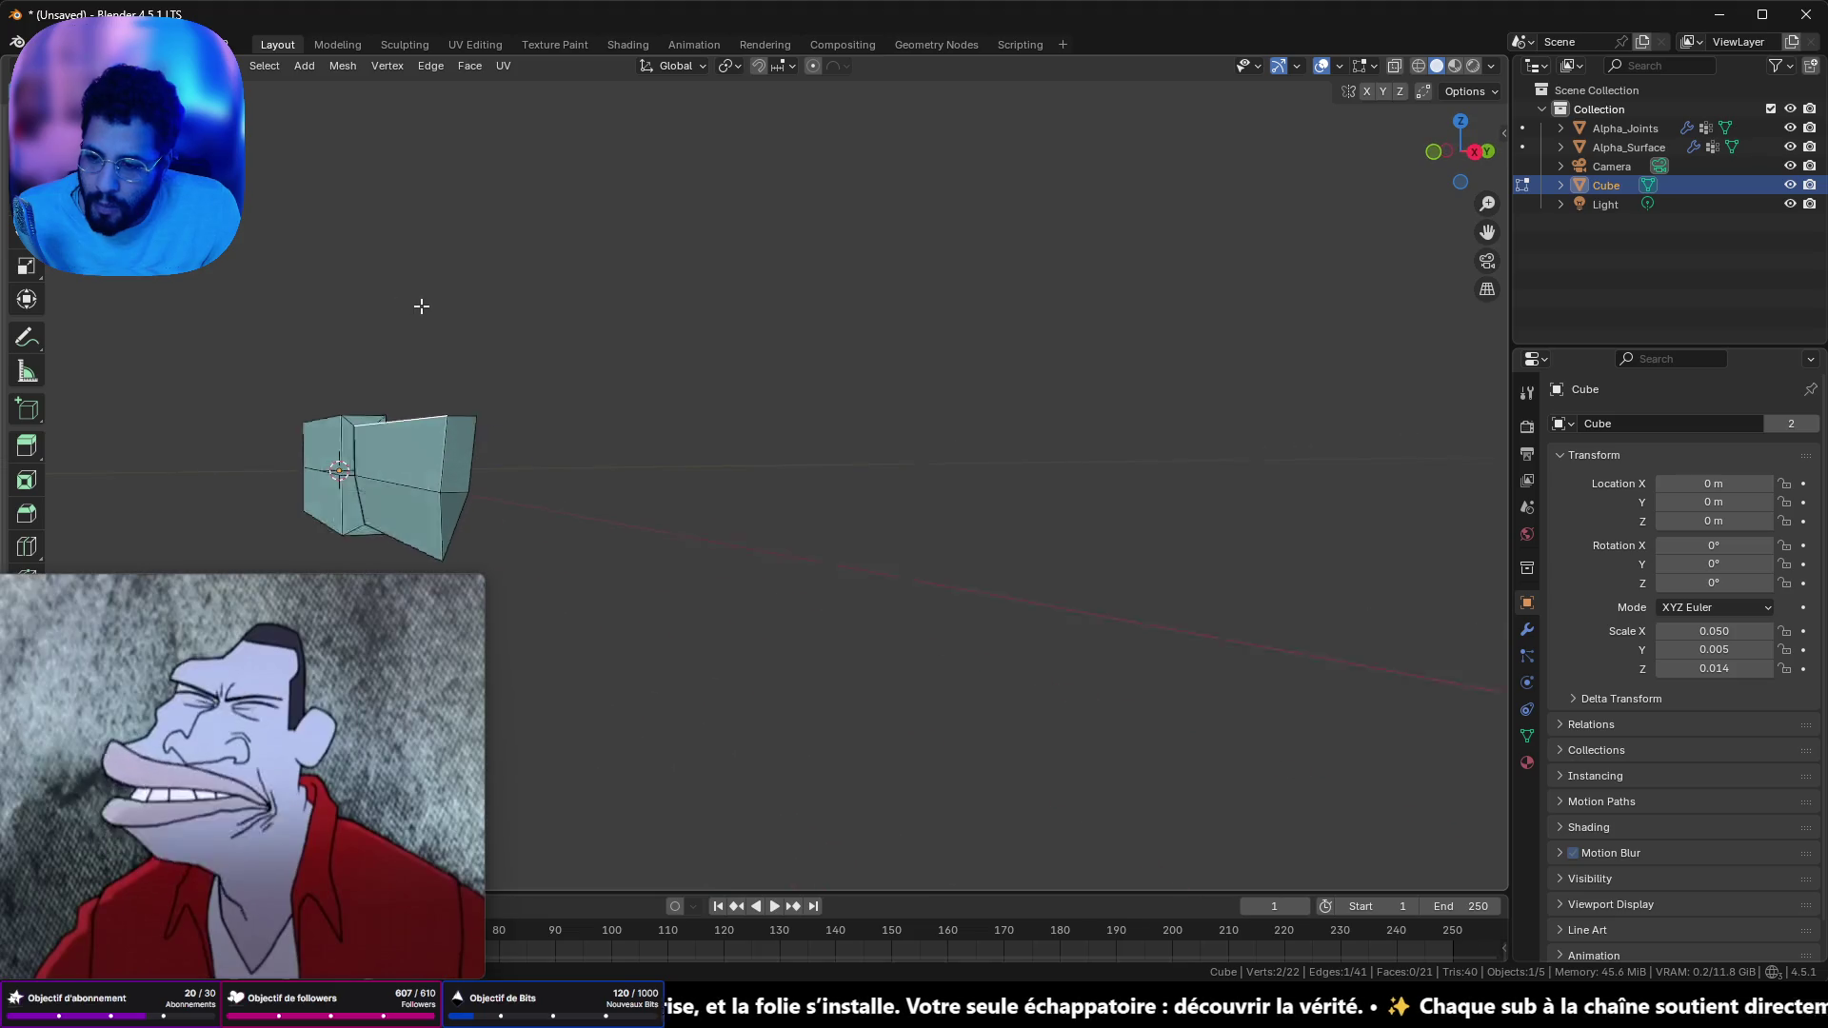
{"action": "scroll", "coordinate": [251, 144], "scroll_direction": "up", "scroll_amount": 2}
{"action": "scroll", "coordinate": [250, 144], "scroll_direction": "up", "scroll_amount": 2}
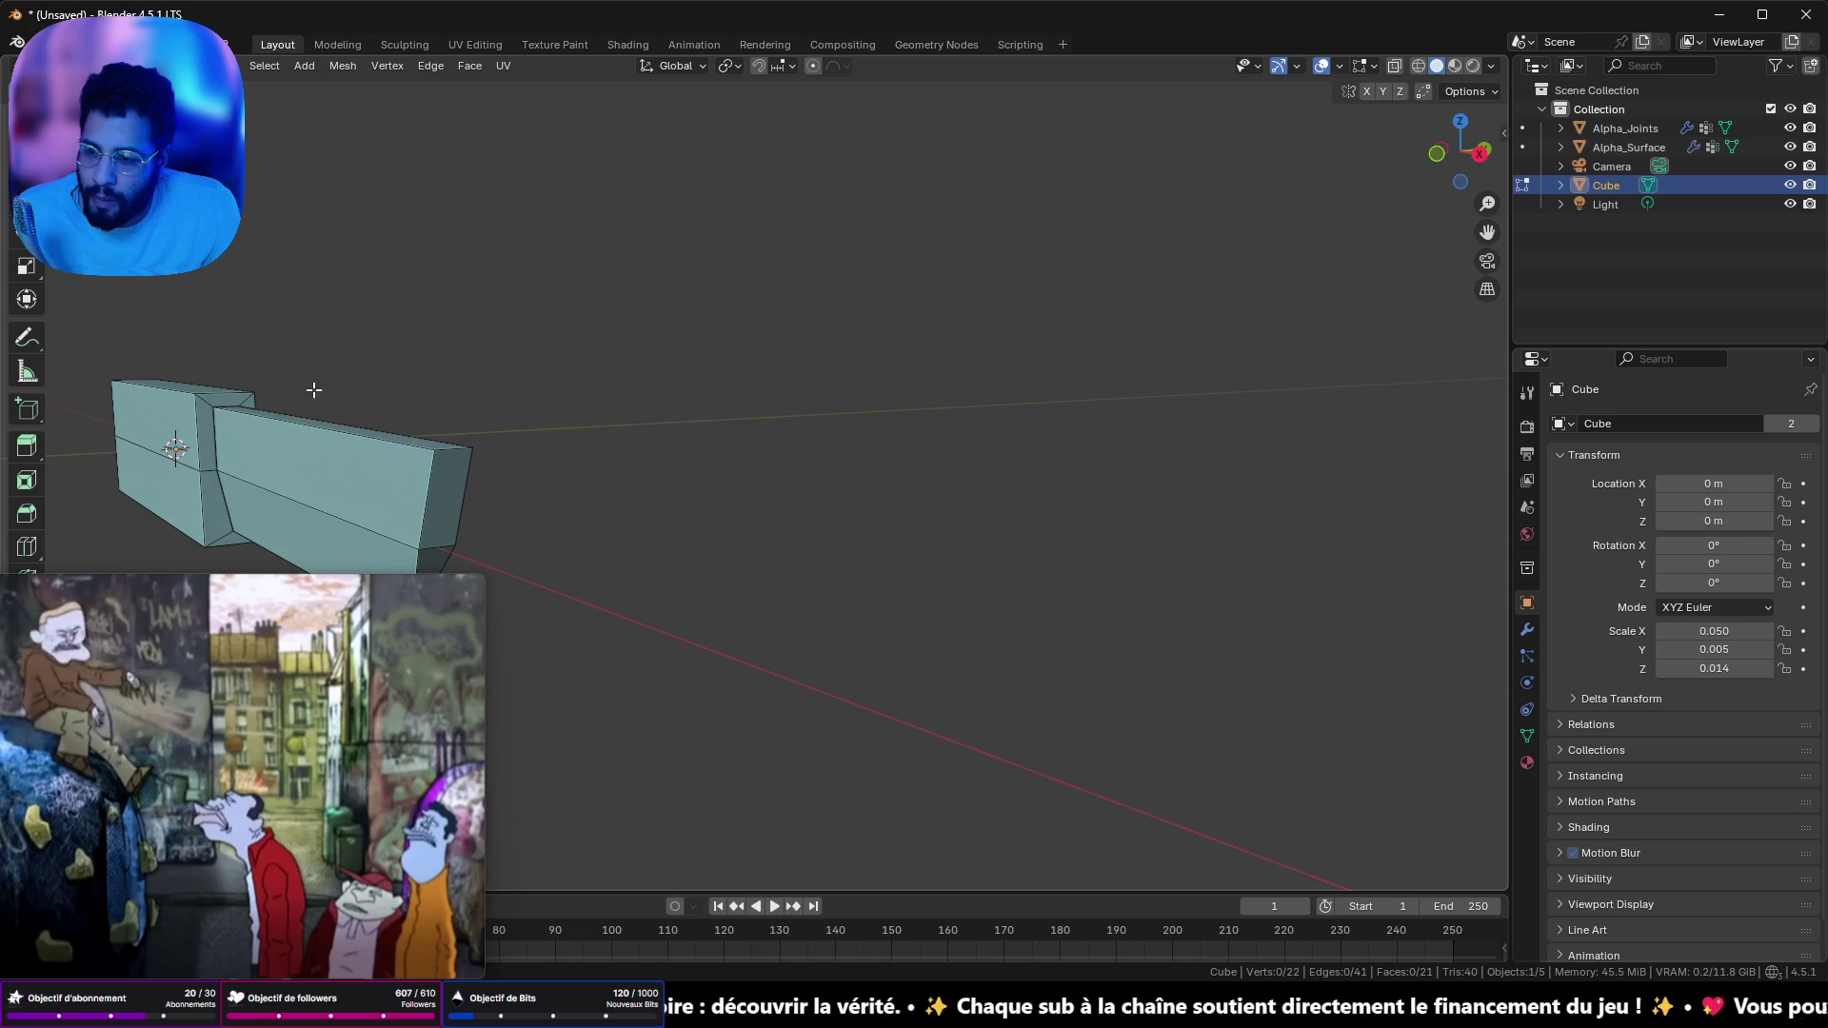
{"action": "left_click", "coordinate": [447, 545]}
{"action": "key", "text": "KP_3"}
{"action": "left_click", "coordinate": [416, 493], "text": "shift"}
{"action": "mouse_move", "coordinate": [424, 501]}
{"action": "left_mouse_down"}
{"action": "mouse_move", "coordinate": [538, 554]}
{"action": "mouse_move", "coordinate": [396, 505]}
{"action": "left_mouse_up"}
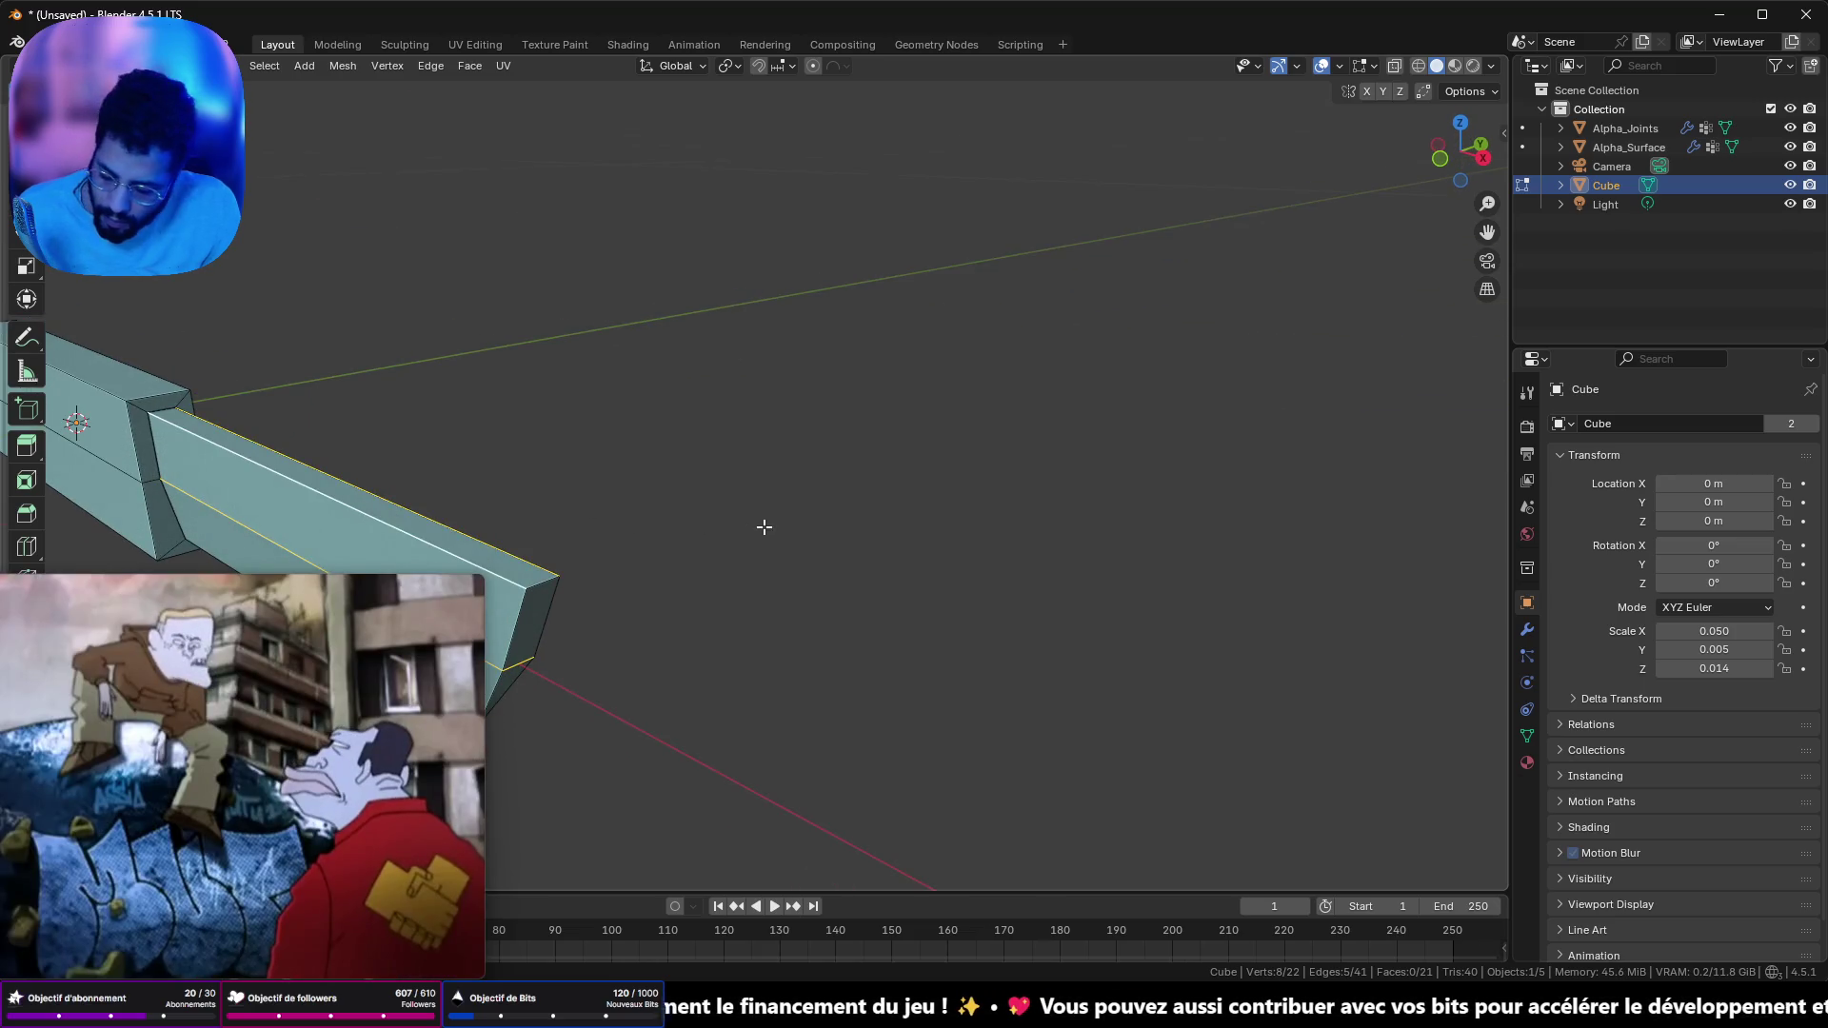
- Scale the selected blade edges inward for a sharper cross-section, redoing an overly thin attempt
{"action": "key", "text": "s"}
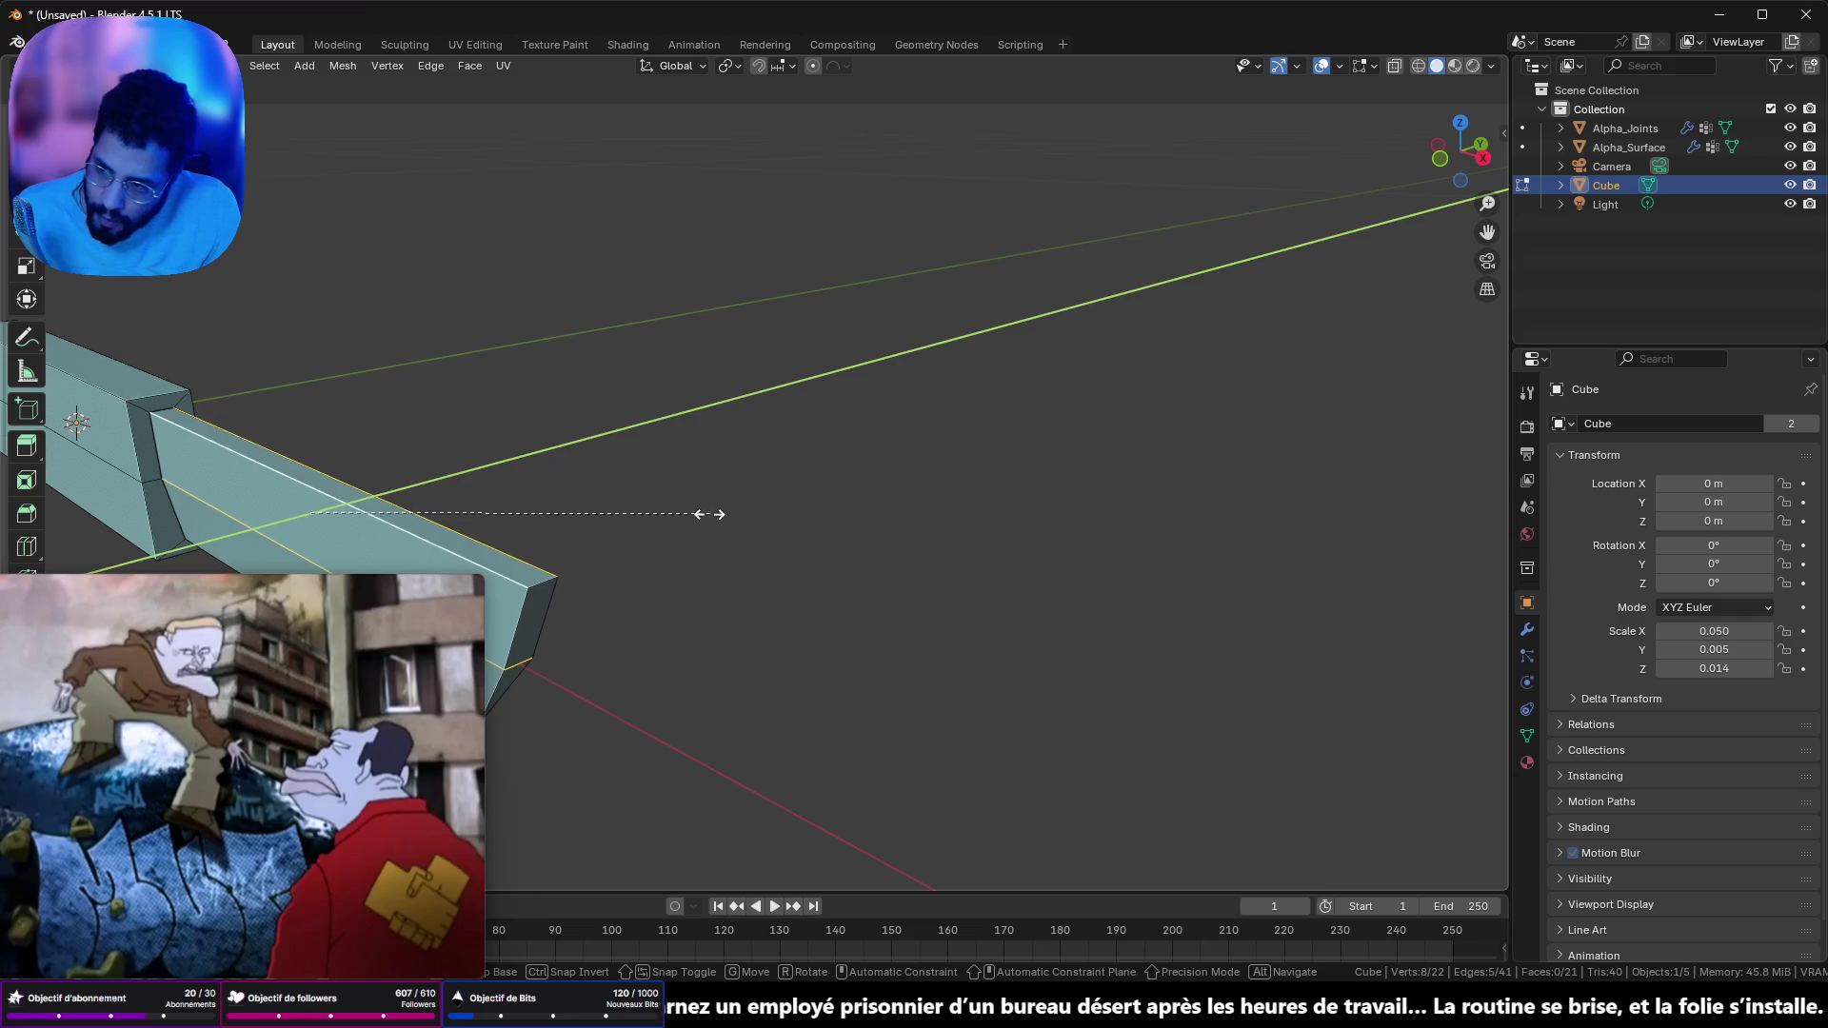
{"action": "left_click", "coordinate": [542, 494]}
{"action": "mouse_move", "coordinate": [542, 494]}
{"action": "left_mouse_down"}
{"action": "mouse_move", "coordinate": [576, 482]}
{"action": "mouse_move", "coordinate": [562, 478]}
{"action": "left_mouse_up"}
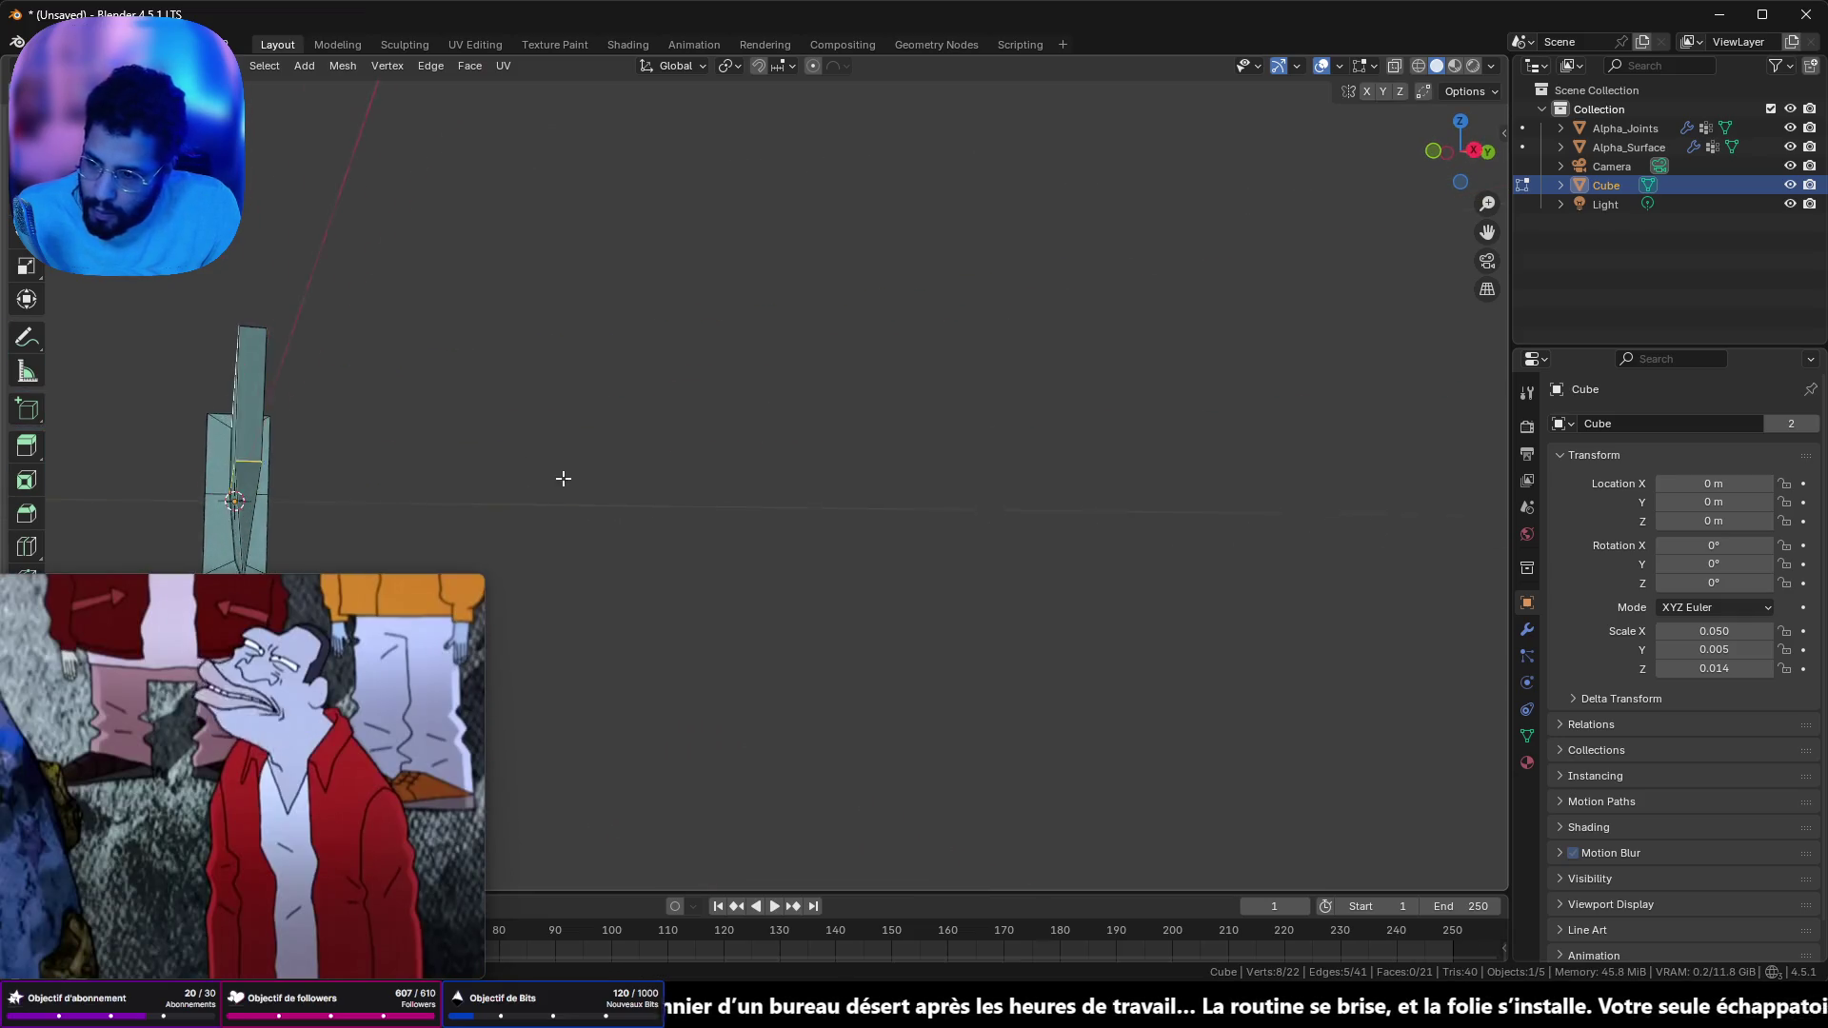
{"action": "key", "text": "ctrl+z"}
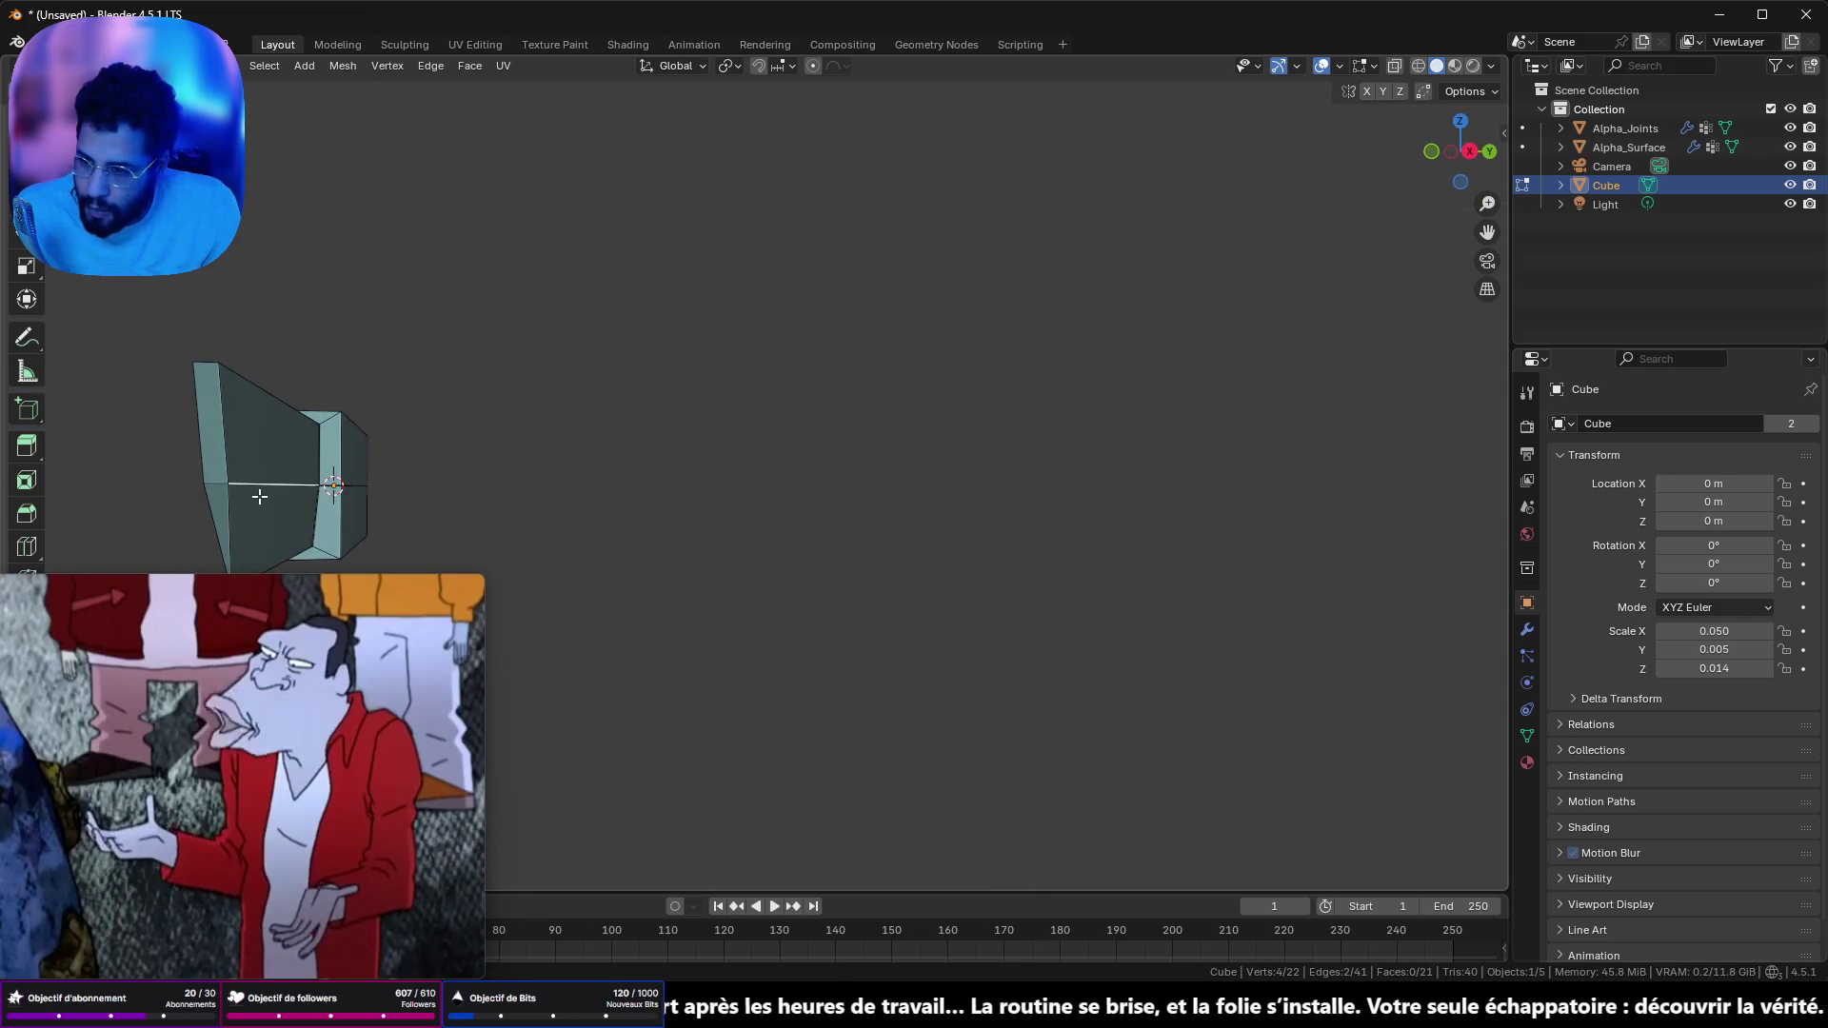
{"action": "key", "text": "s"}
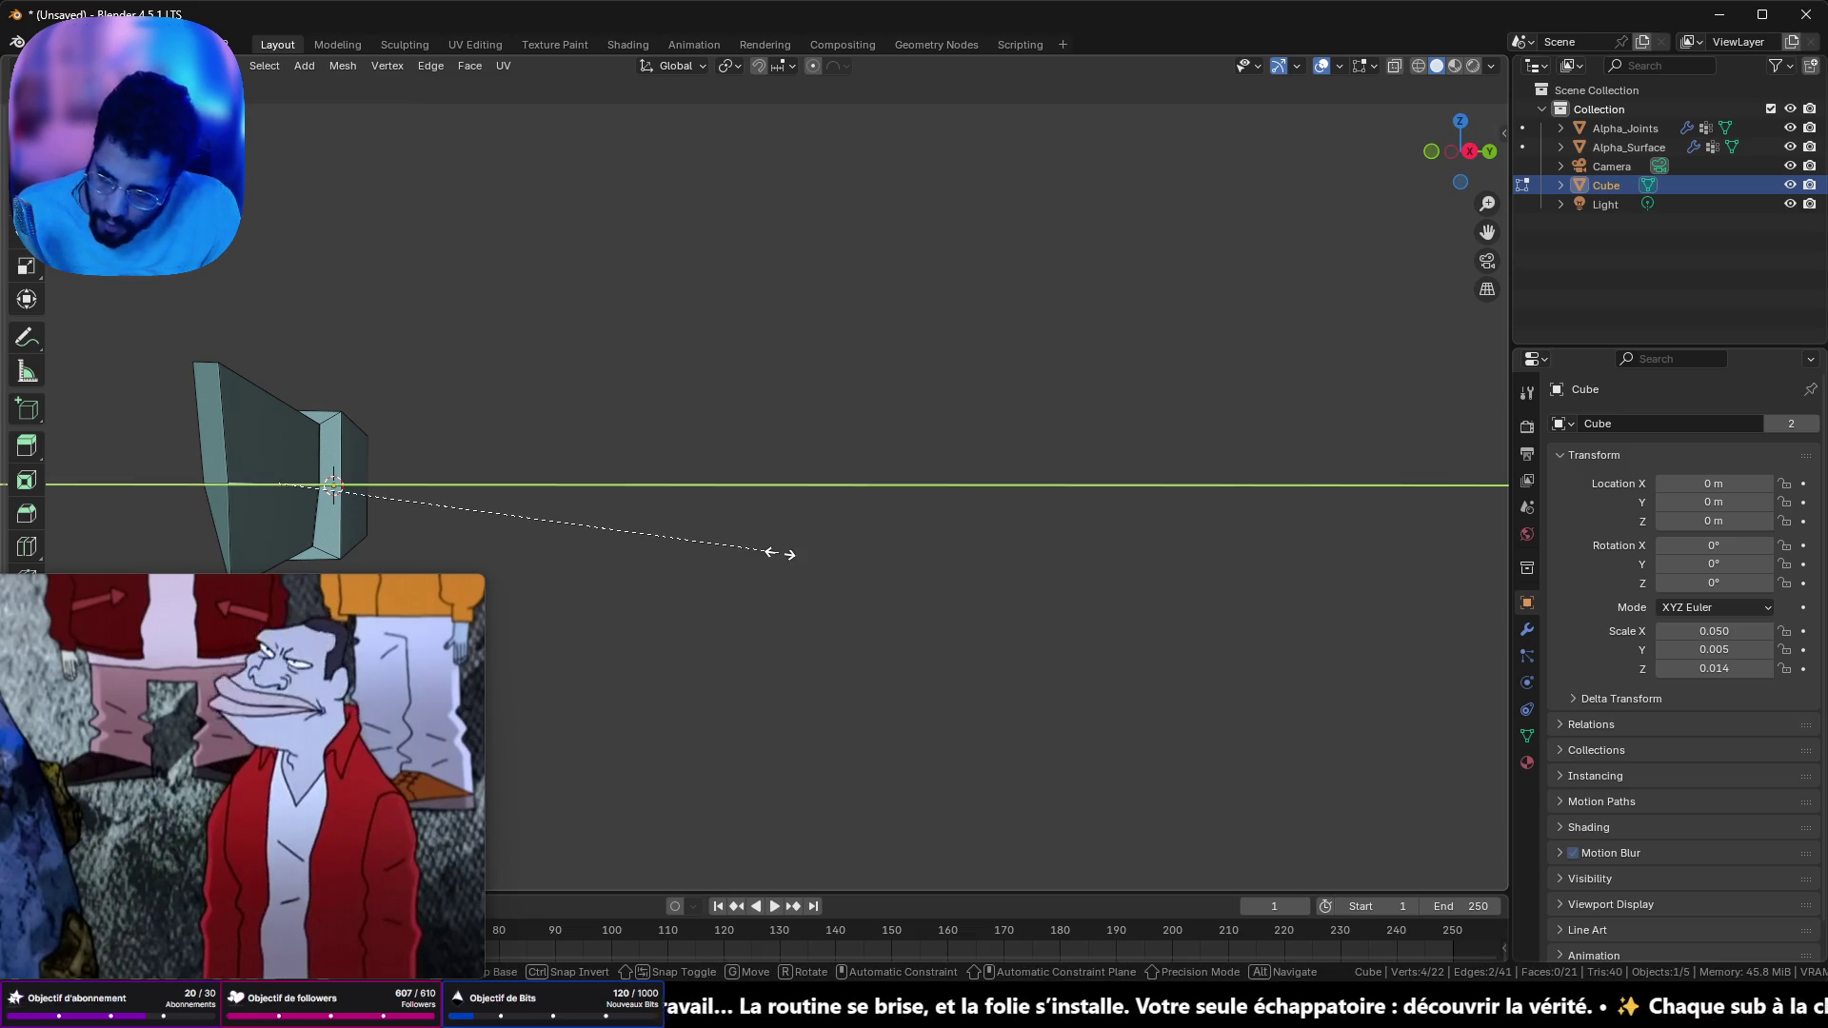
{"action": "left_click", "coordinate": [704, 543]}
{"action": "mouse_move", "coordinate": [705, 544]}
{"action": "left_mouse_down"}
{"action": "mouse_move", "coordinate": [718, 605]}
{"action": "mouse_move", "coordinate": [794, 588]}
{"action": "mouse_move", "coordinate": [747, 571]}
{"action": "mouse_move", "coordinate": [808, 563]}
{"action": "mouse_move", "coordinate": [620, 537]}
{"action": "left_mouse_up"}
{"action": "scroll", "coordinate": [794, 589], "scroll_direction": "down", "scroll_amount": 3}
{"action": "scroll", "coordinate": [864, 566], "scroll_direction": "up", "scroll_amount": 6}
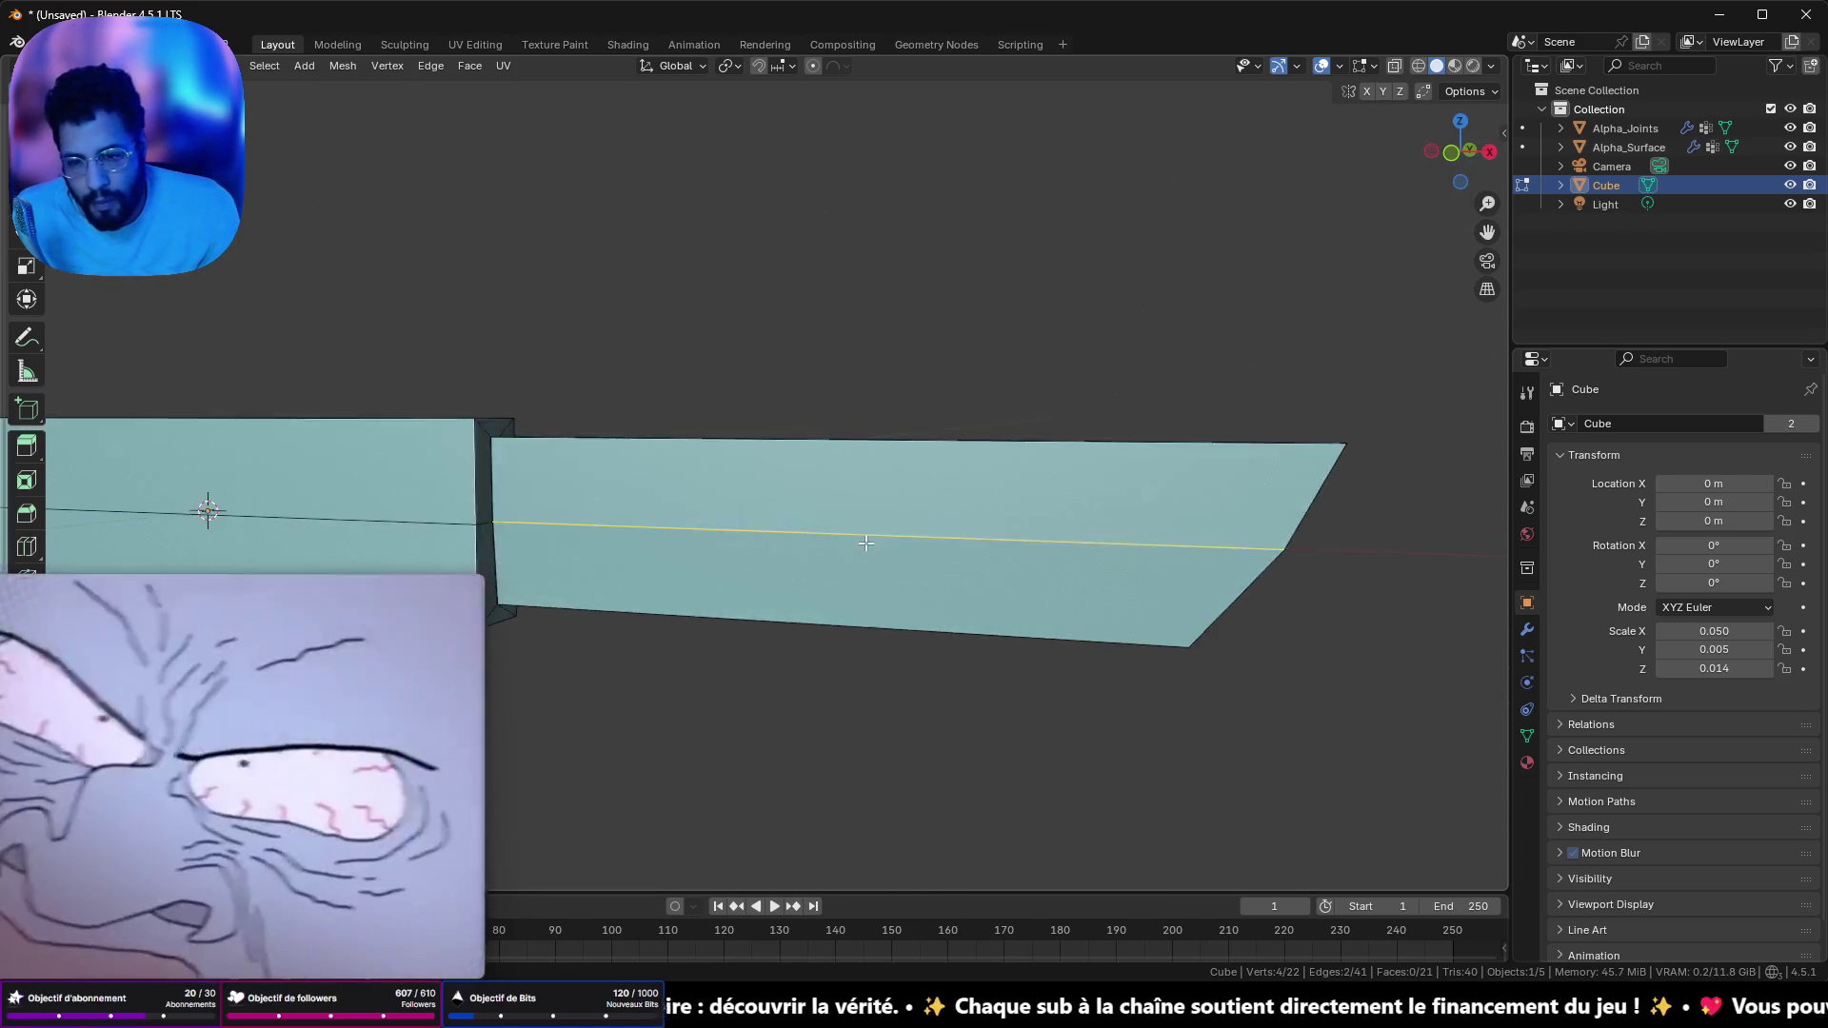
- Return the knife to Object Mode and bring up the Apply transforms menu
{"action": "key", "text": "Tab"}
{"action": "key", "text": "Tab"}
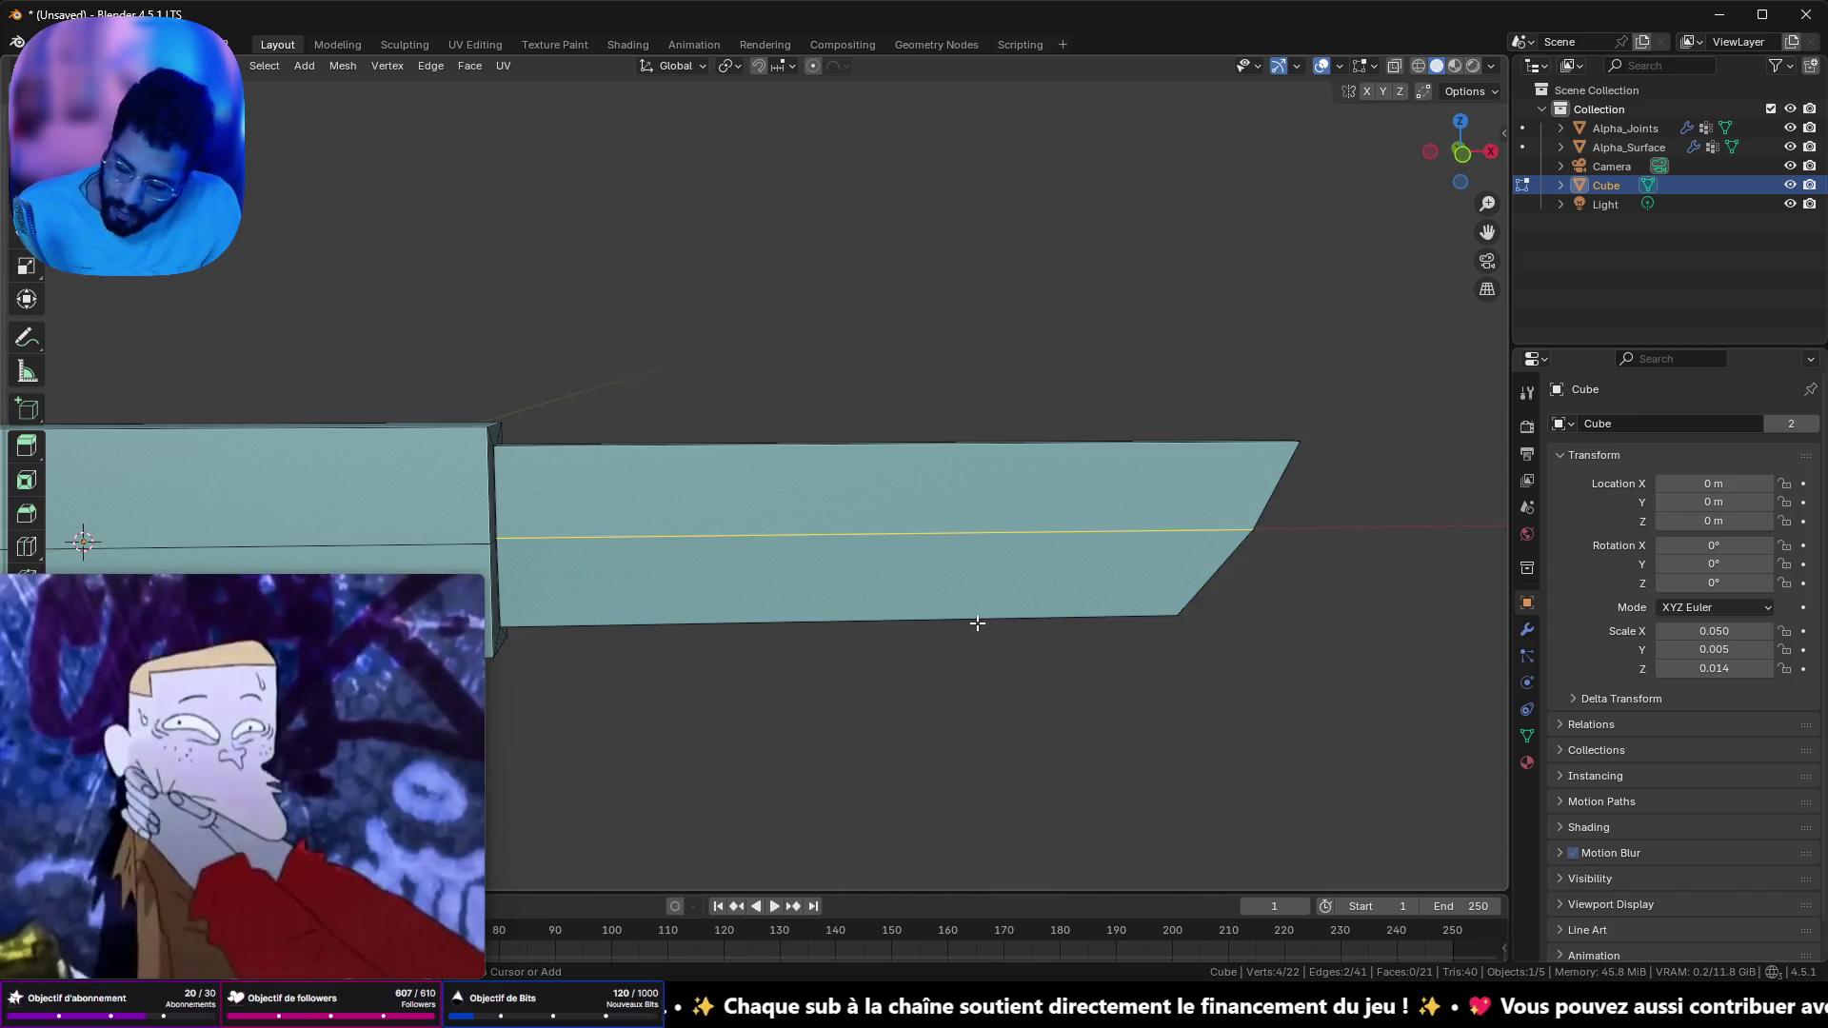
{"action": "key", "text": "ctrl+r"}
{"action": "key", "text": "Tab"}
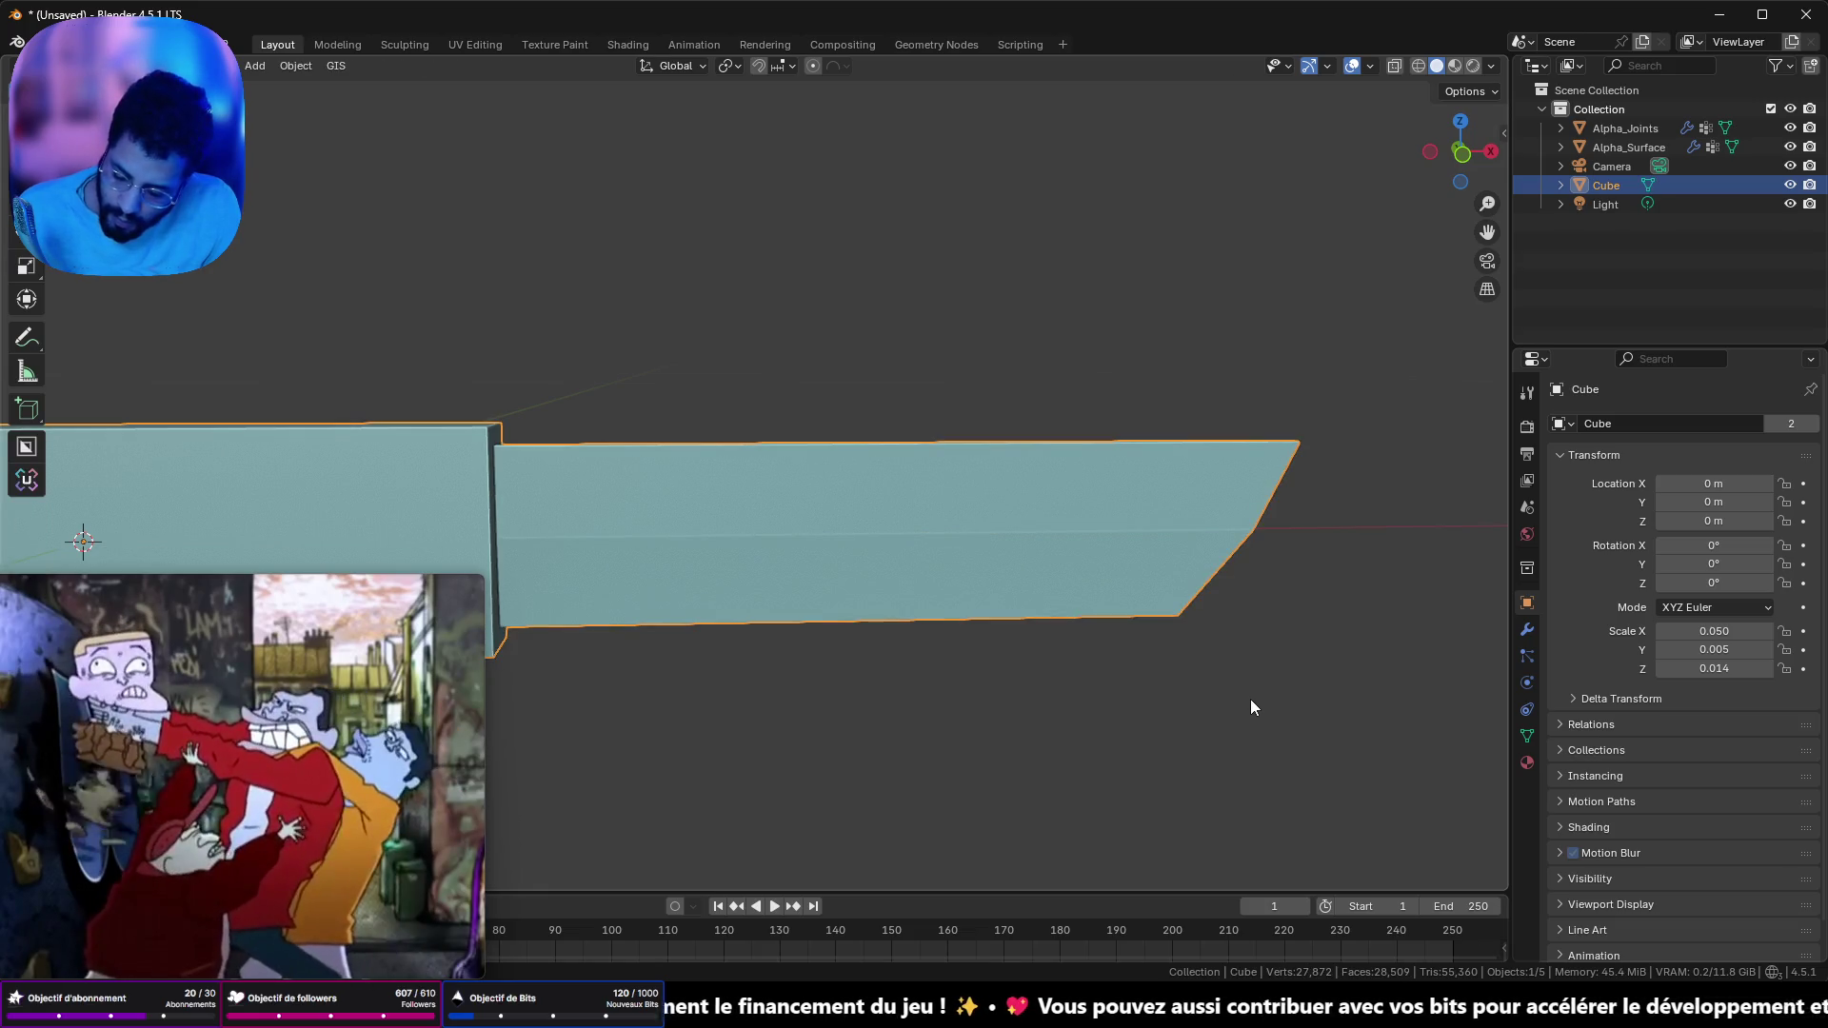
{"action": "key", "text": "ctrl+a"}
{"action": "left_click", "coordinate": [1243, 695]}
{"action": "key", "text": "ctrl+a"}
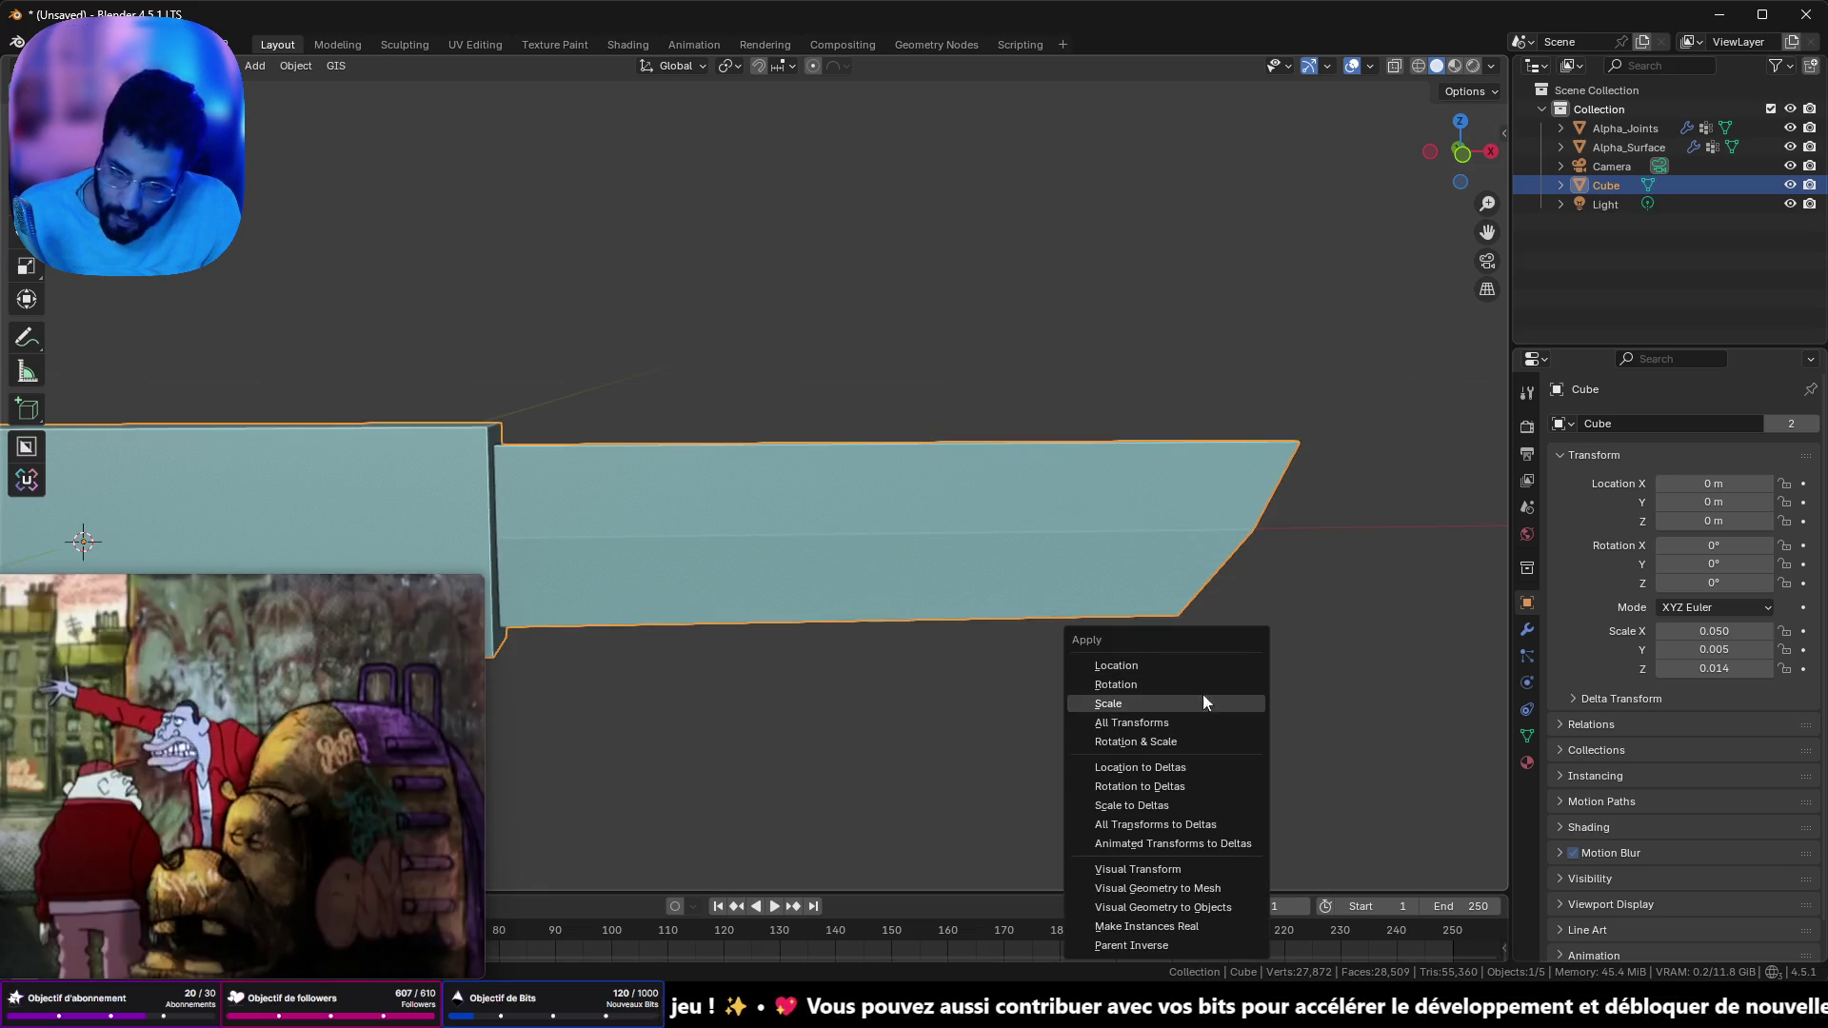
- Apply the knife's scale to 1.000 and cut about 14 evenly spaced loops along the blade
{"action": "left_click", "coordinate": [1173, 699]}
{"action": "key", "text": "Tab"}
{"action": "key", "text": "ctrl+r"}
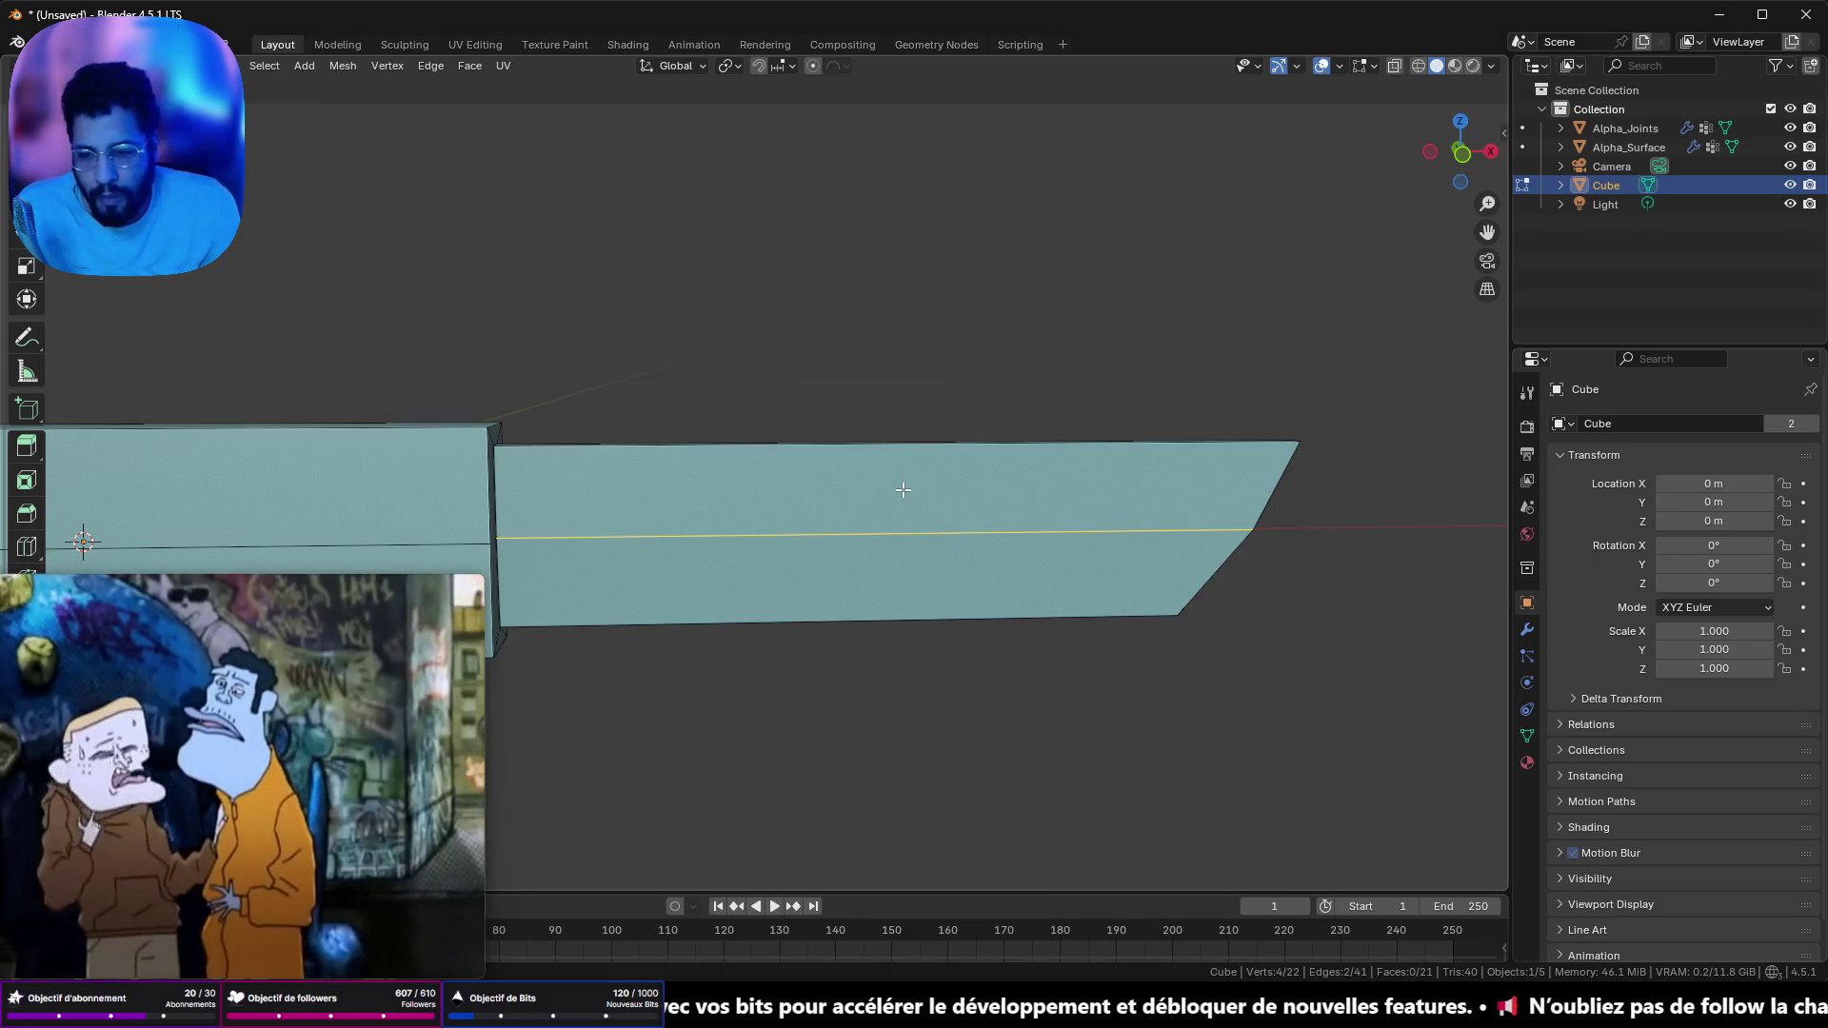
{"action": "scroll", "coordinate": [864, 512], "scroll_direction": "up", "scroll_amount": 13}
{"action": "left_click", "coordinate": [865, 512]}
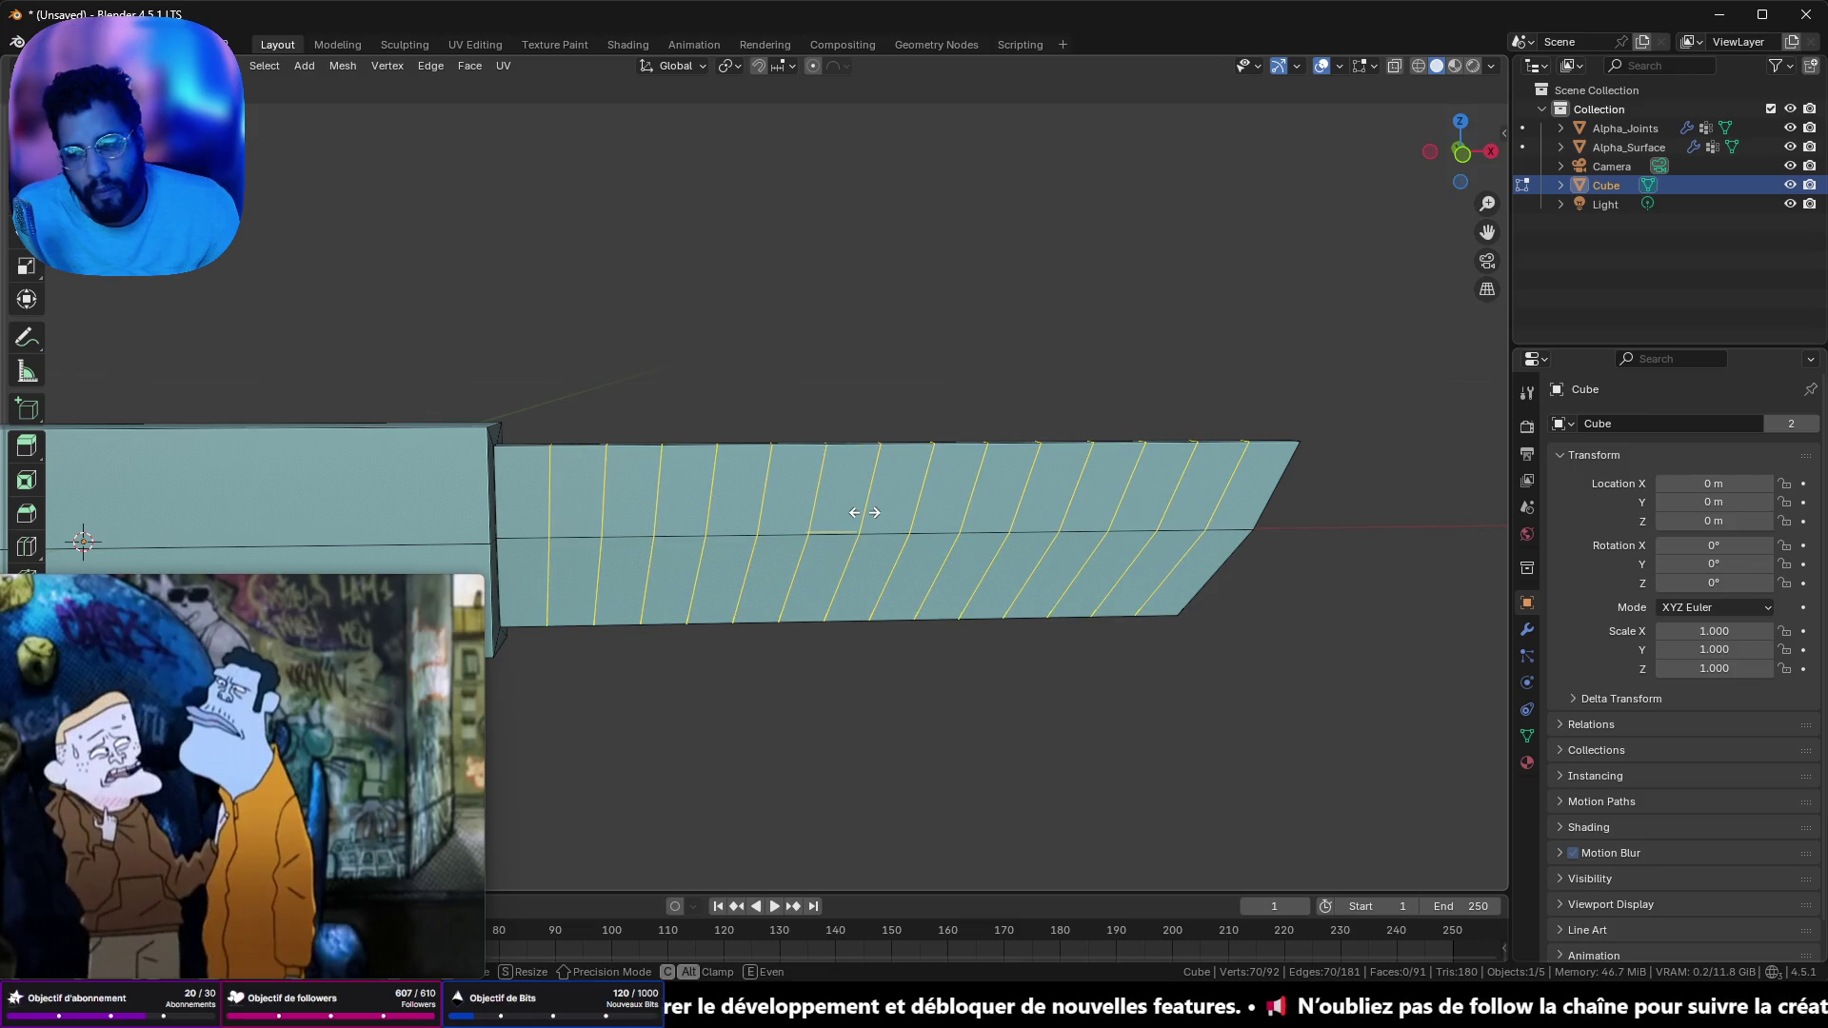
{"action": "right_click", "coordinate": [864, 512]}
{"action": "scroll", "coordinate": [1075, 633], "scroll_direction": "down", "scroll_amount": 4}
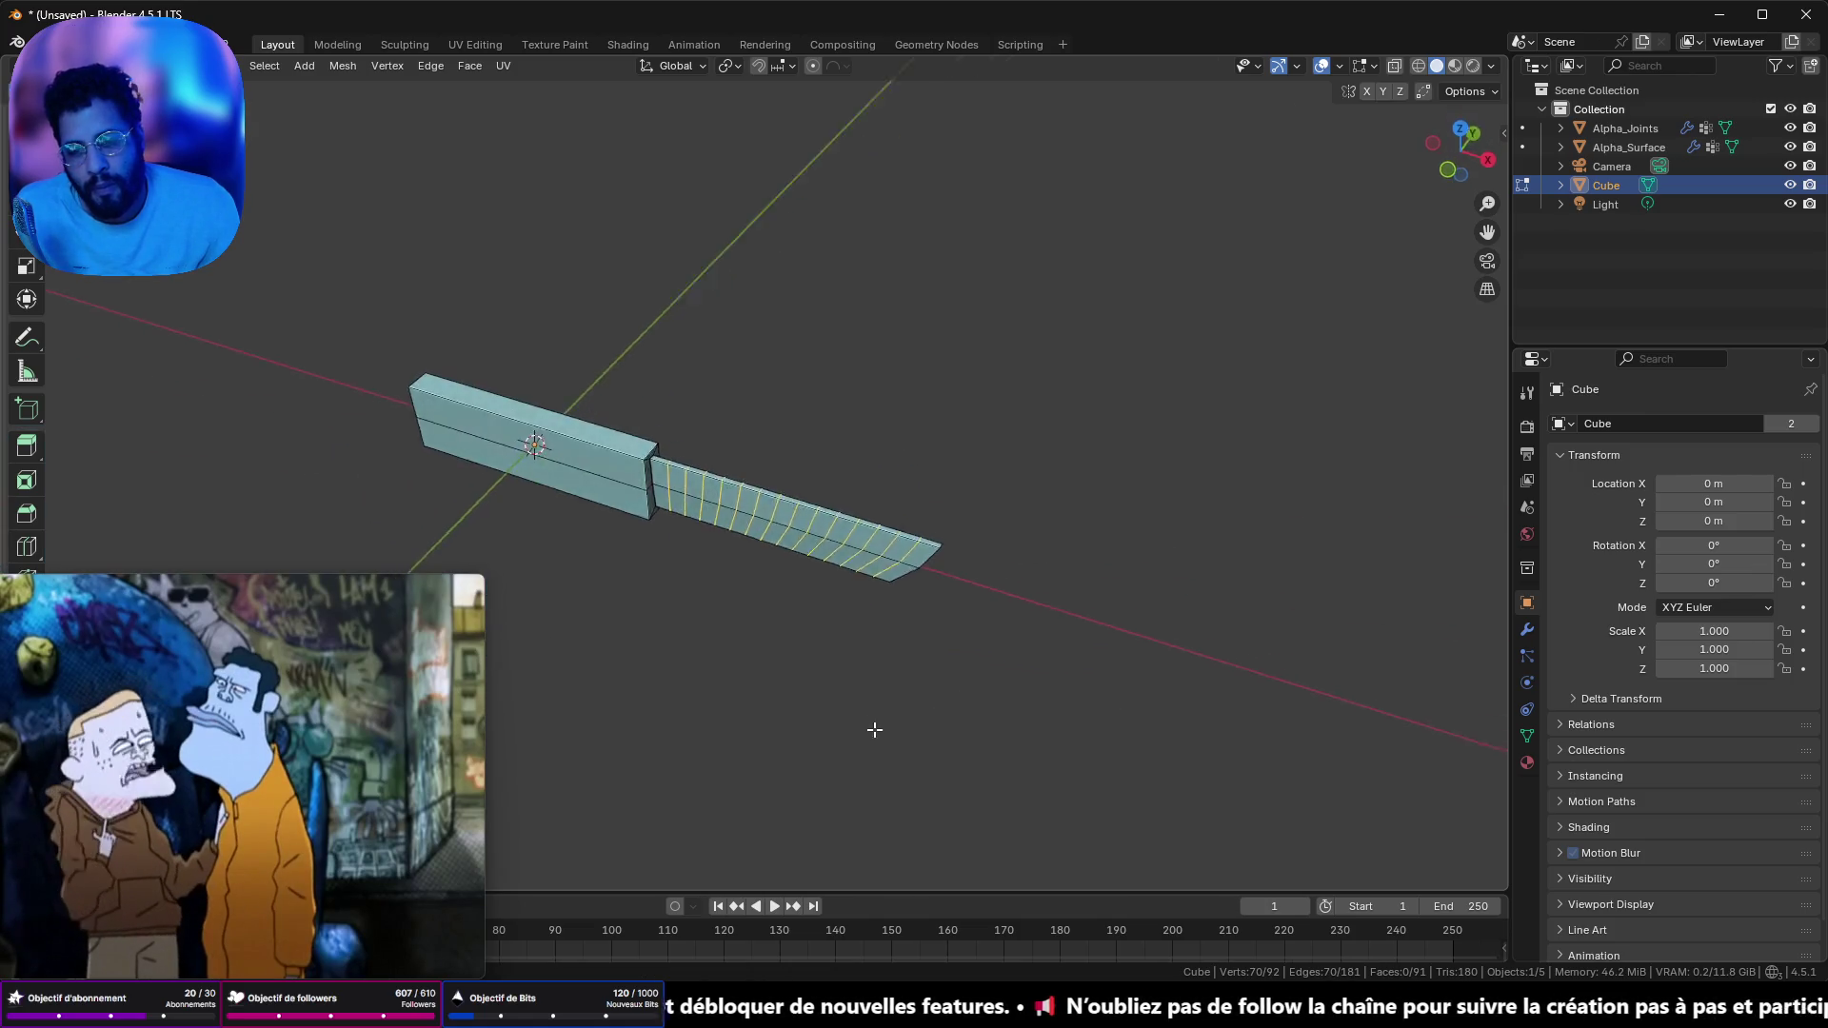
- Select a top edge of the blade and dismiss the file browser without saving
{"action": "left_click_drag", "start_coordinate": [897, 731], "coordinate": [947, 640]}
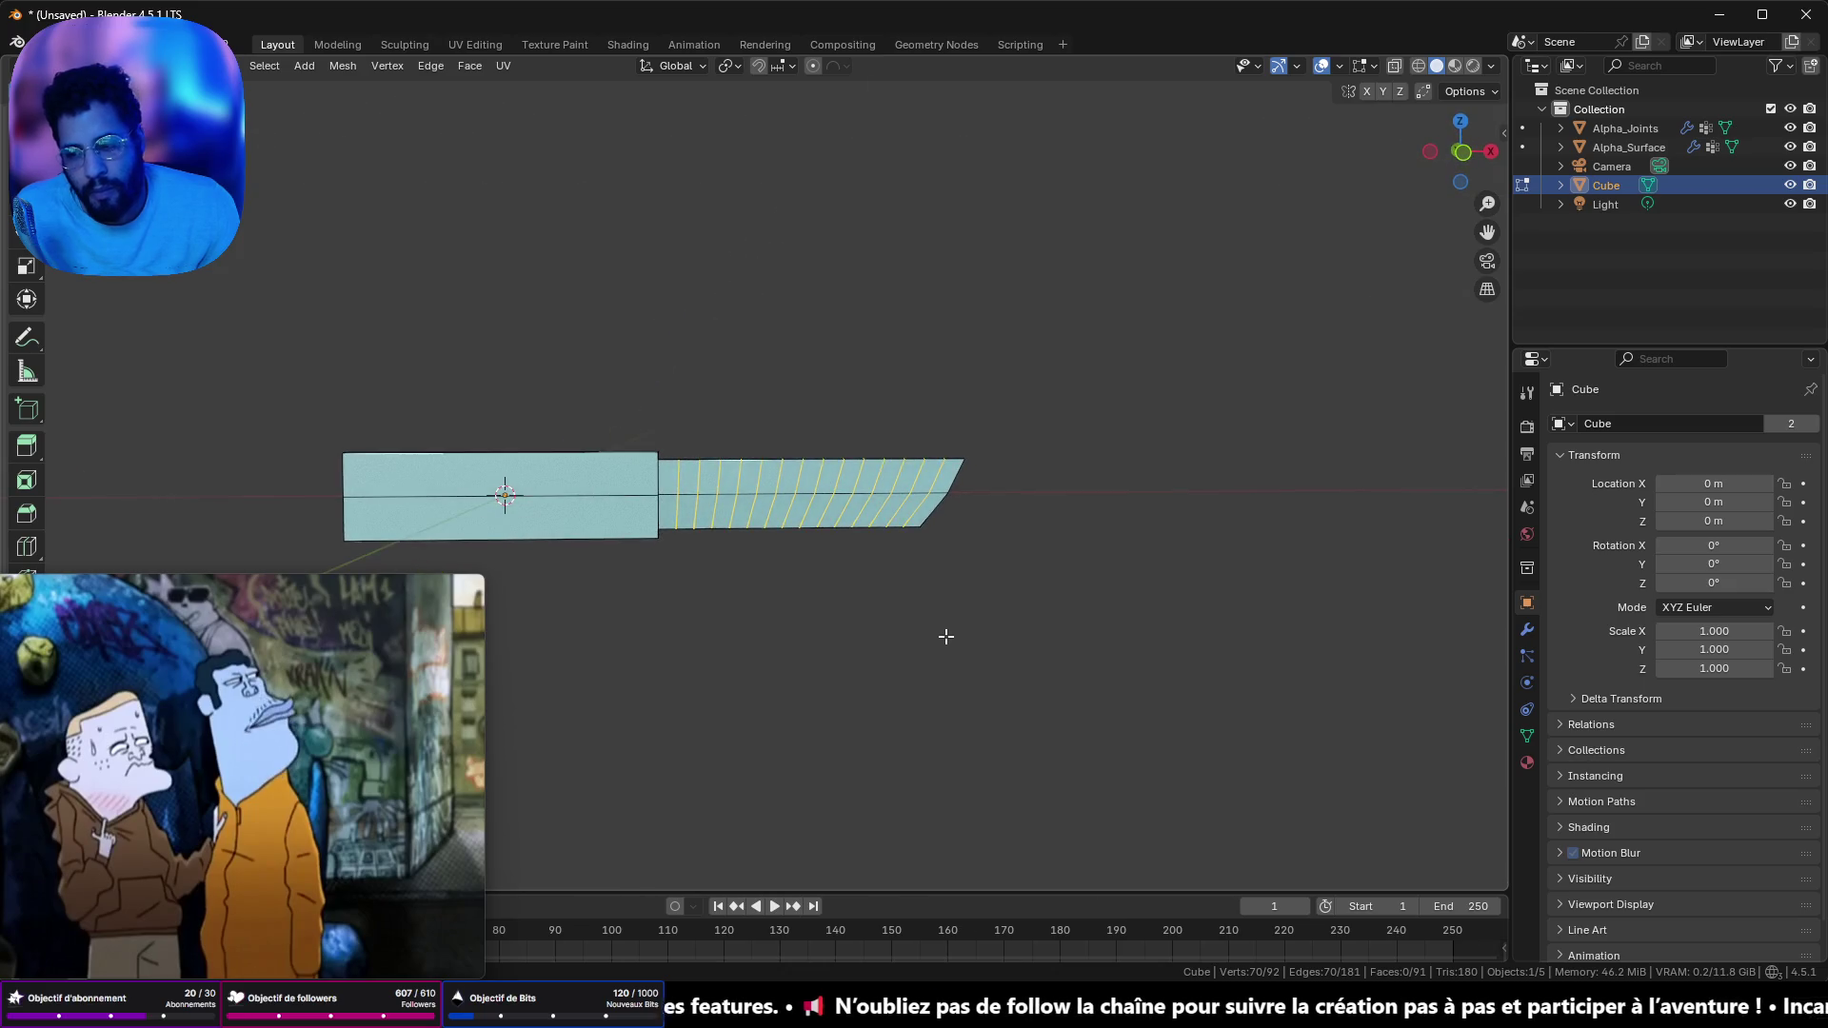
{"action": "scroll", "coordinate": [787, 552], "scroll_direction": "up", "scroll_amount": 3}
{"action": "left_click_drag", "start_coordinate": [788, 551], "coordinate": [796, 534]}
{"action": "left_click", "coordinate": [819, 491]}
{"action": "scroll", "coordinate": [460, 300], "scroll_direction": "up", "scroll_amount": 1}
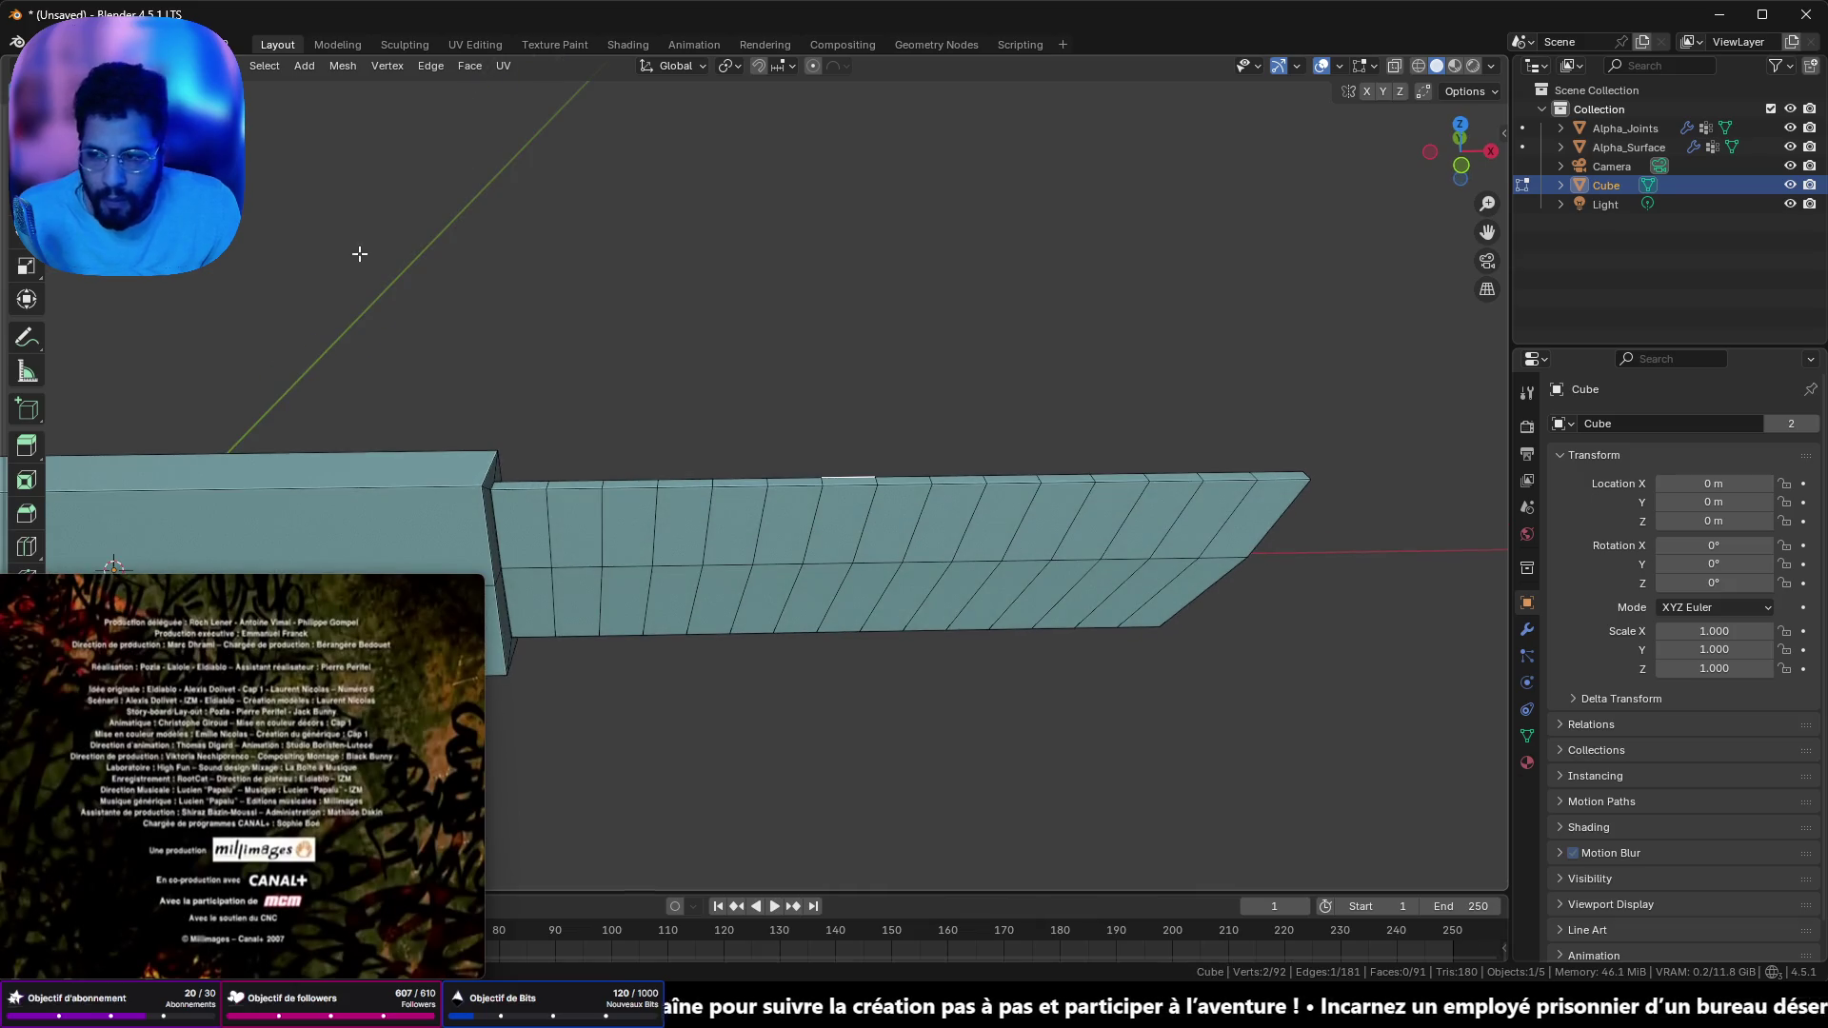
{"action": "scroll", "coordinate": [793, 406], "scroll_direction": "down", "scroll_amount": 3}
{"action": "left_click_drag", "start_coordinate": [764, 444], "coordinate": [745, 445]}
{"action": "key", "text": "ctrl+o"}
{"action": "left_click", "coordinate": [1331, 673]}
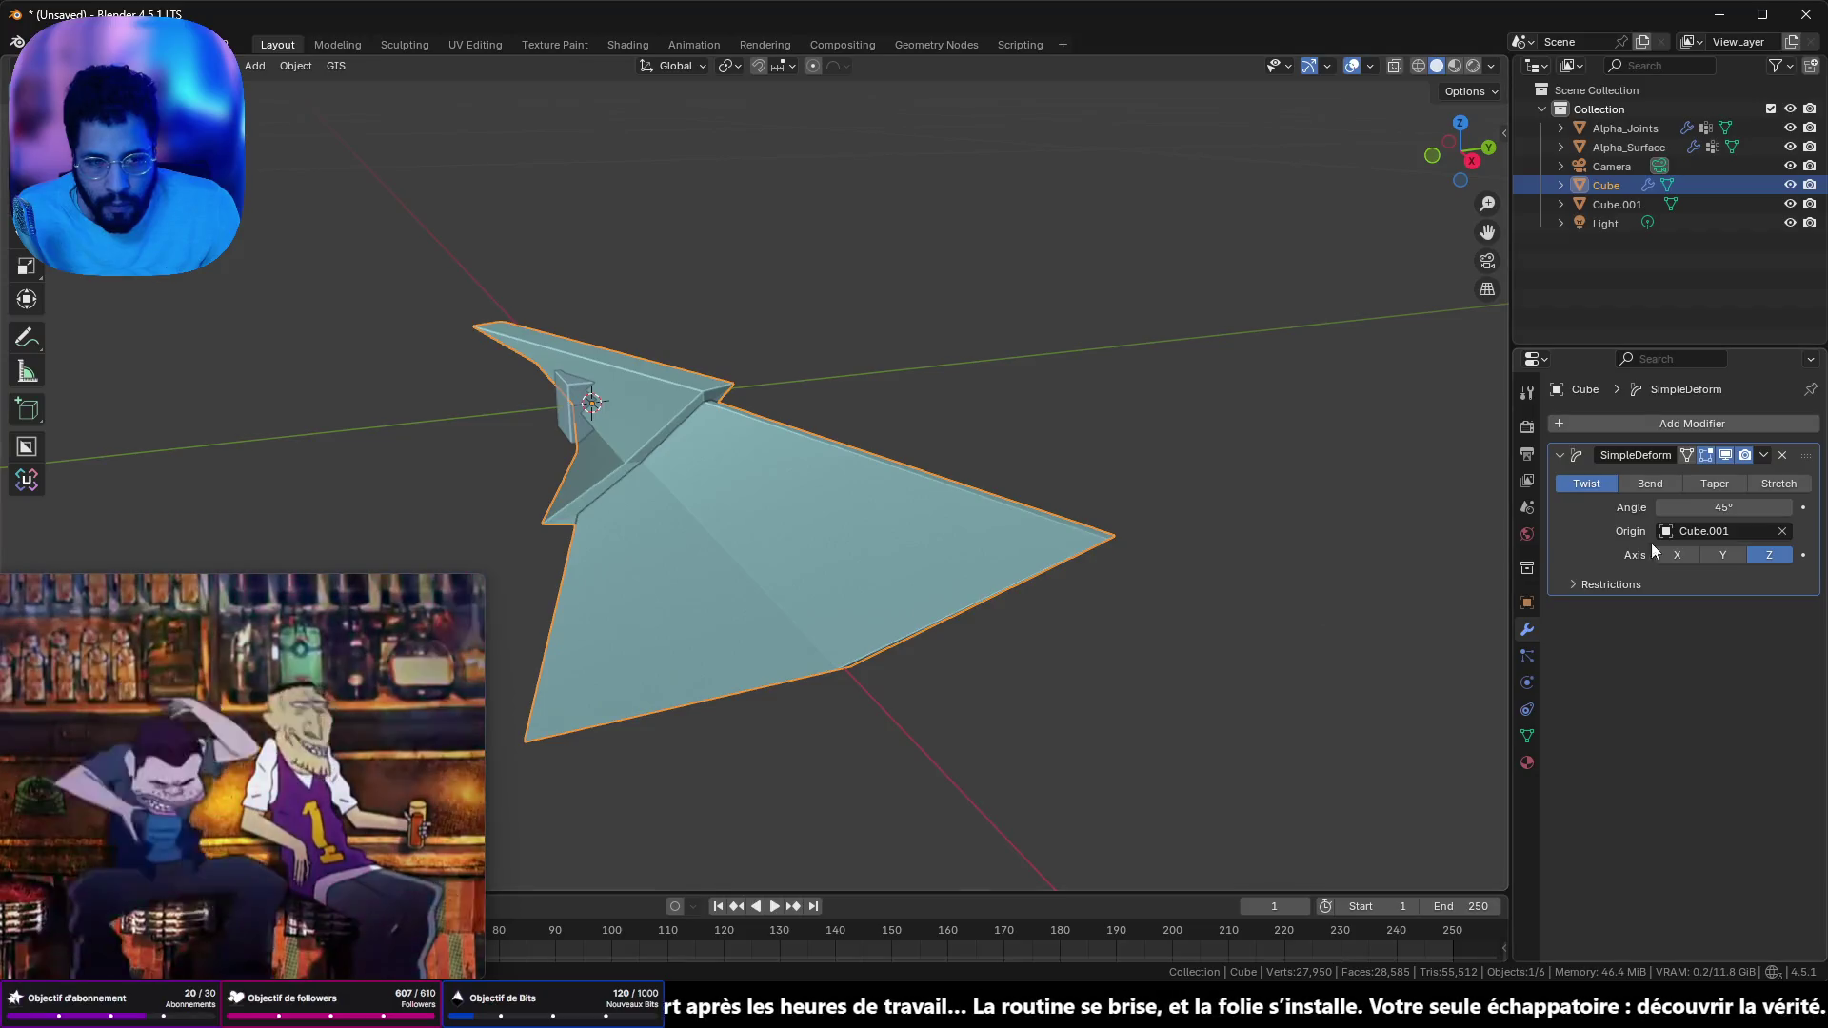
- Switch the Simple Deform modifier from Twist to Bend and try X, Y and Z axes, ending on Z
{"action": "left_click", "coordinate": [1725, 557]}
{"action": "left_click", "coordinate": [1687, 560]}
{"action": "key", "text": "KP_1"}
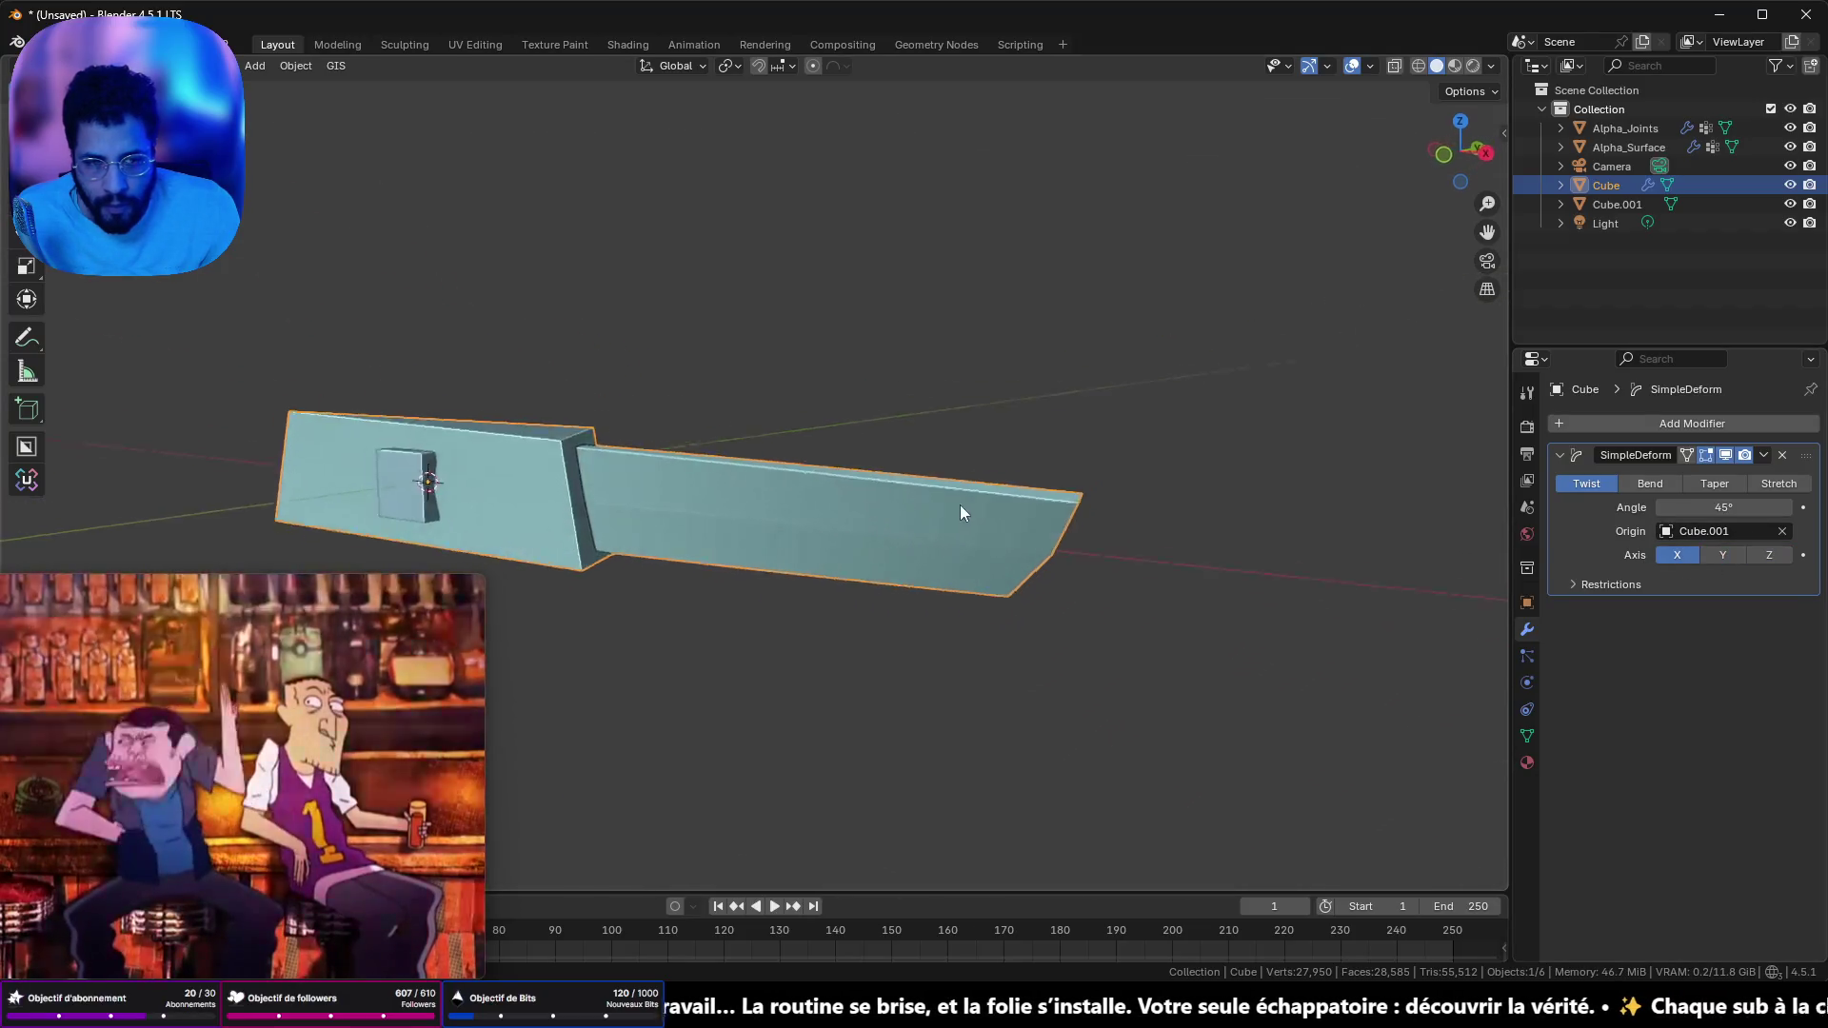
{"action": "left_click", "coordinate": [1666, 484]}
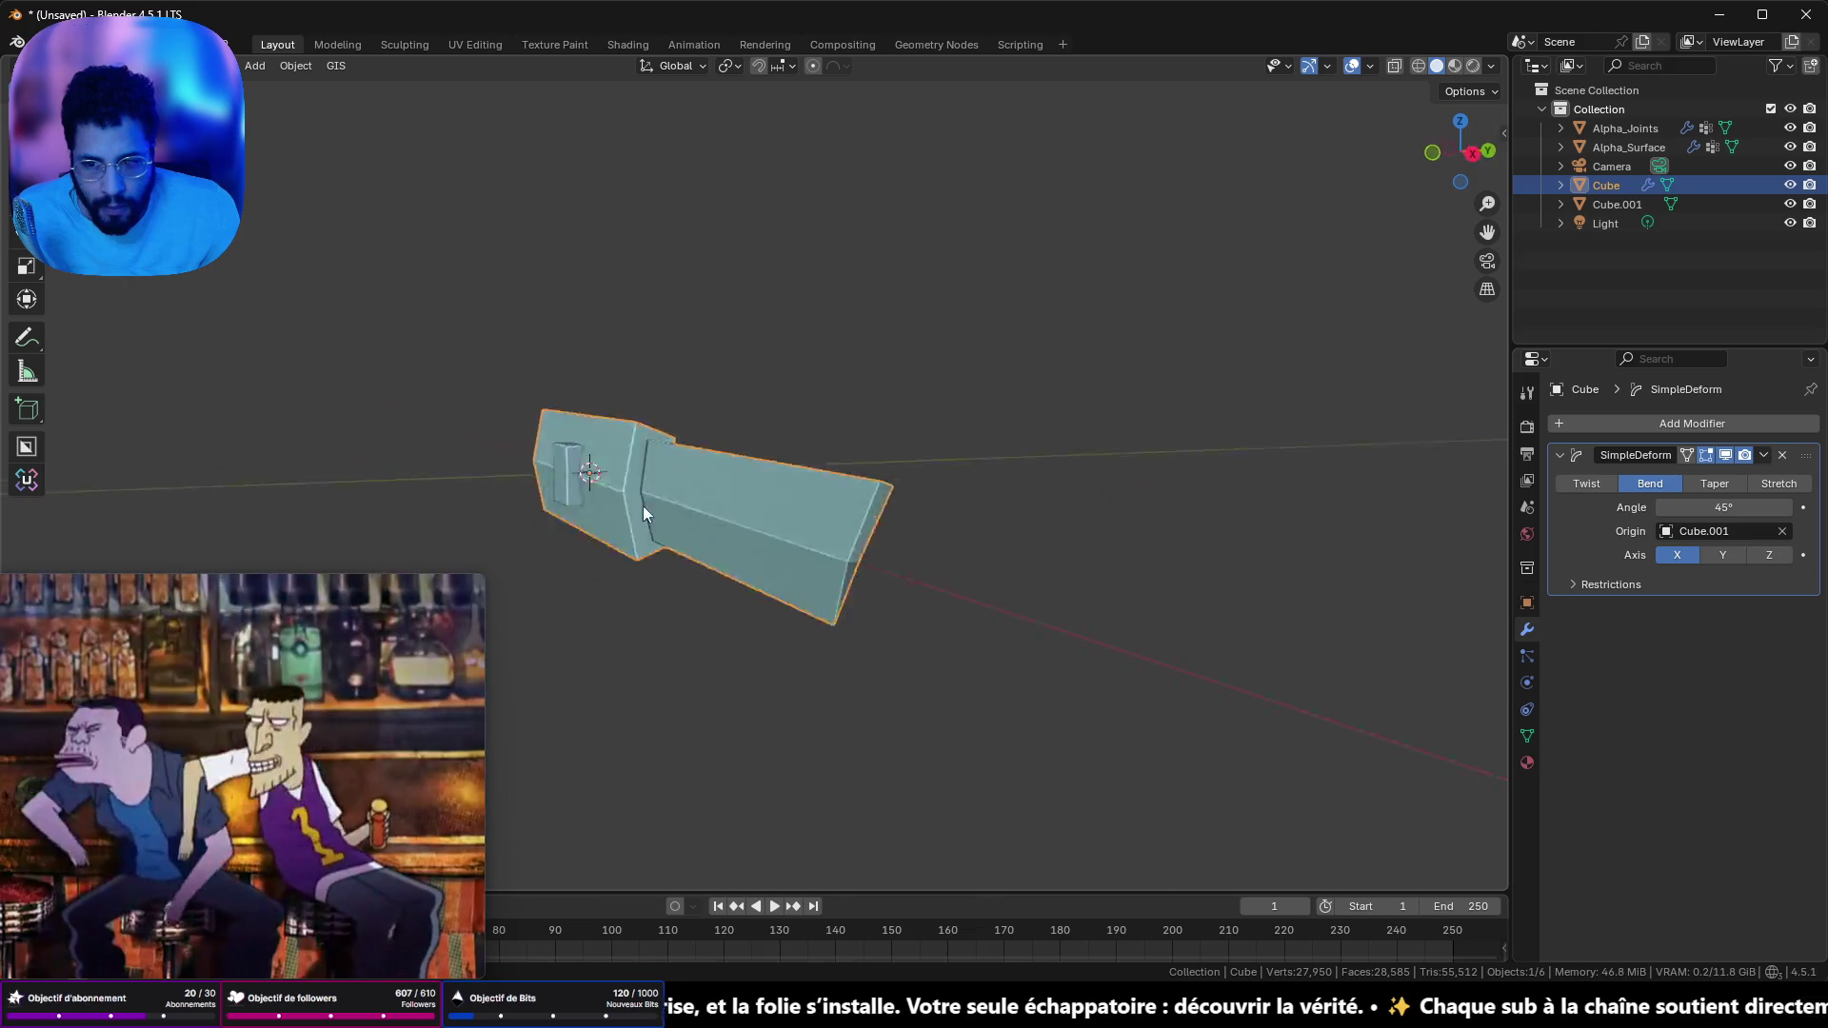
{"action": "left_click", "coordinate": [1721, 555]}
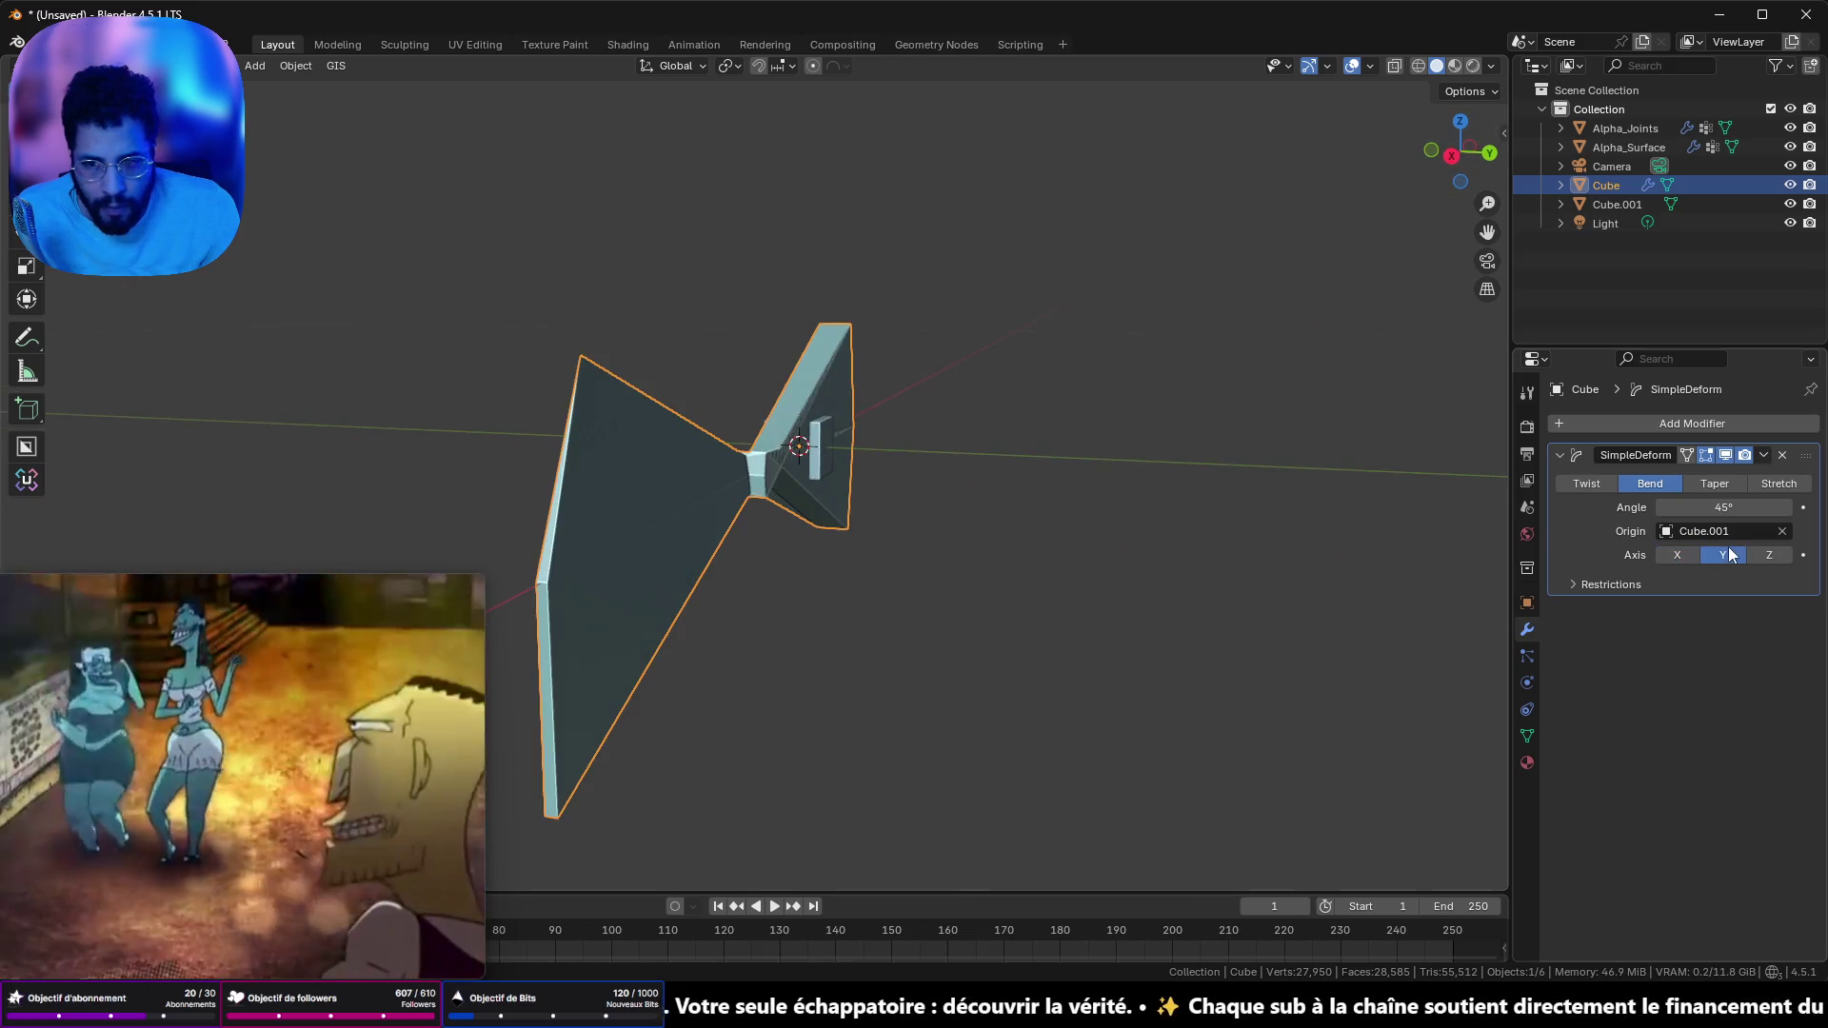
{"action": "left_click", "coordinate": [1770, 558]}
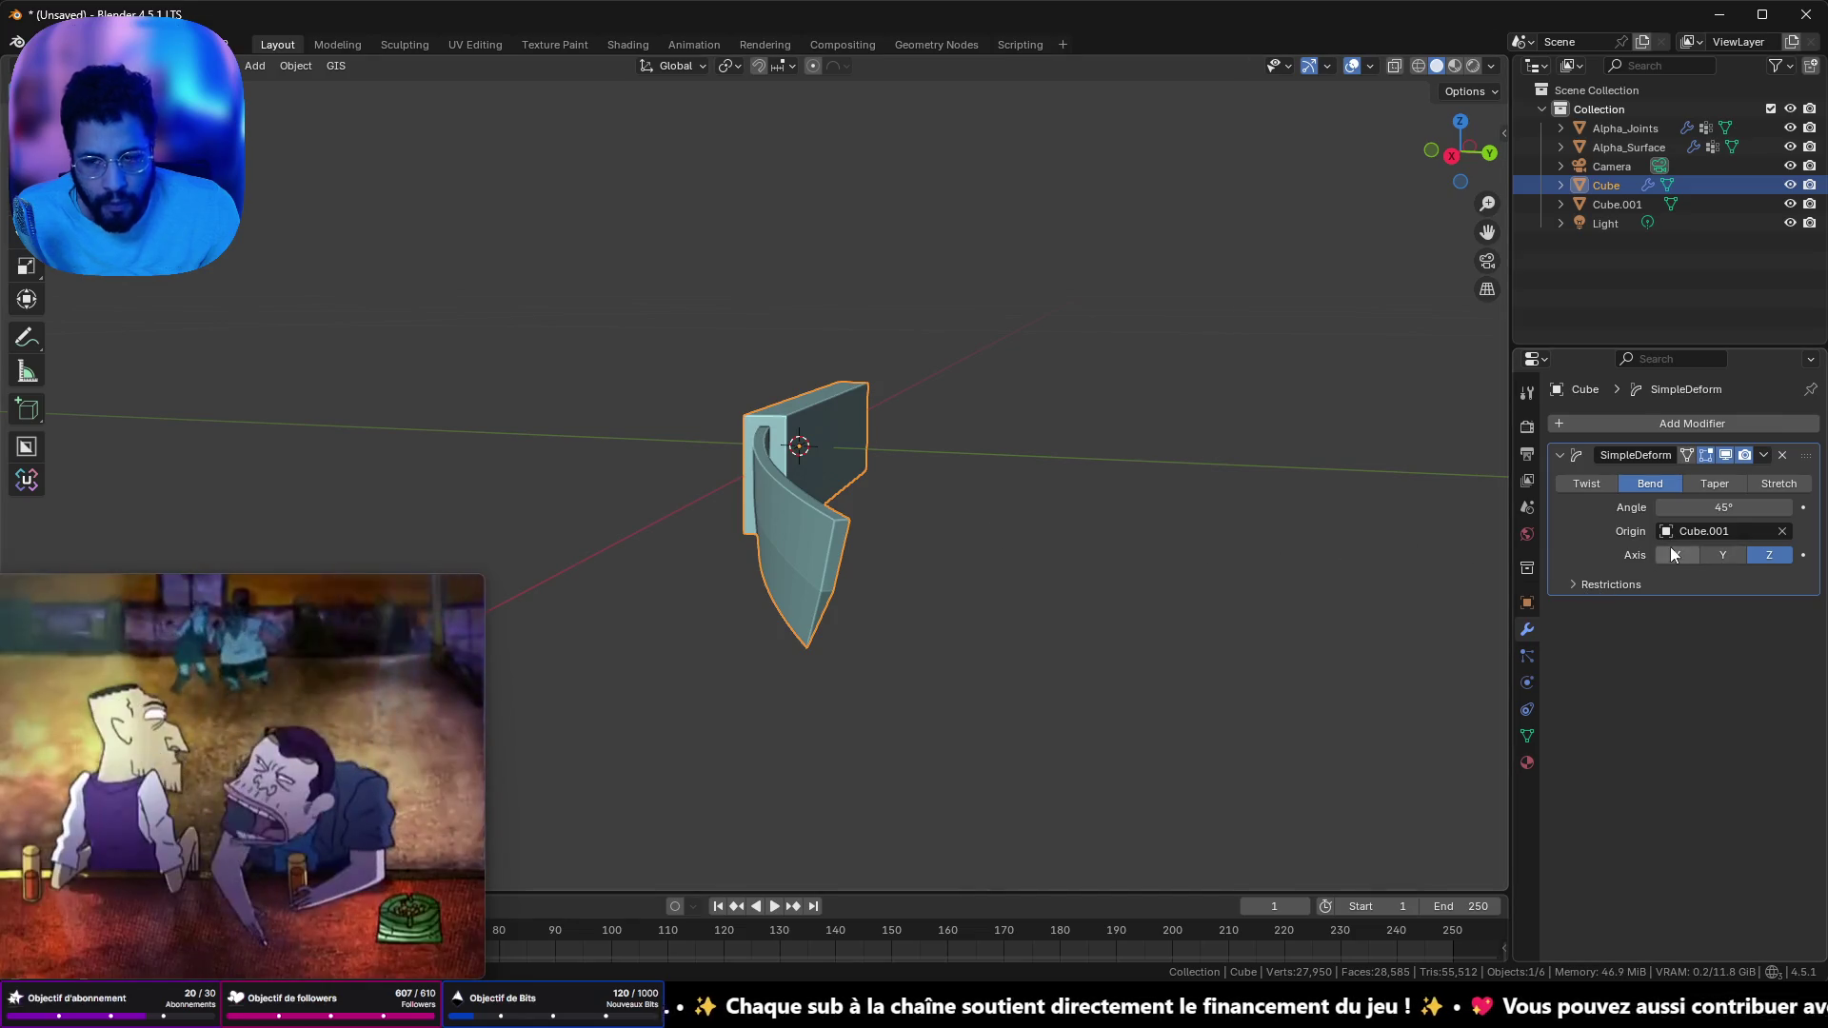
{"action": "left_click", "coordinate": [1676, 548]}
{"action": "left_click", "coordinate": [1721, 555]}
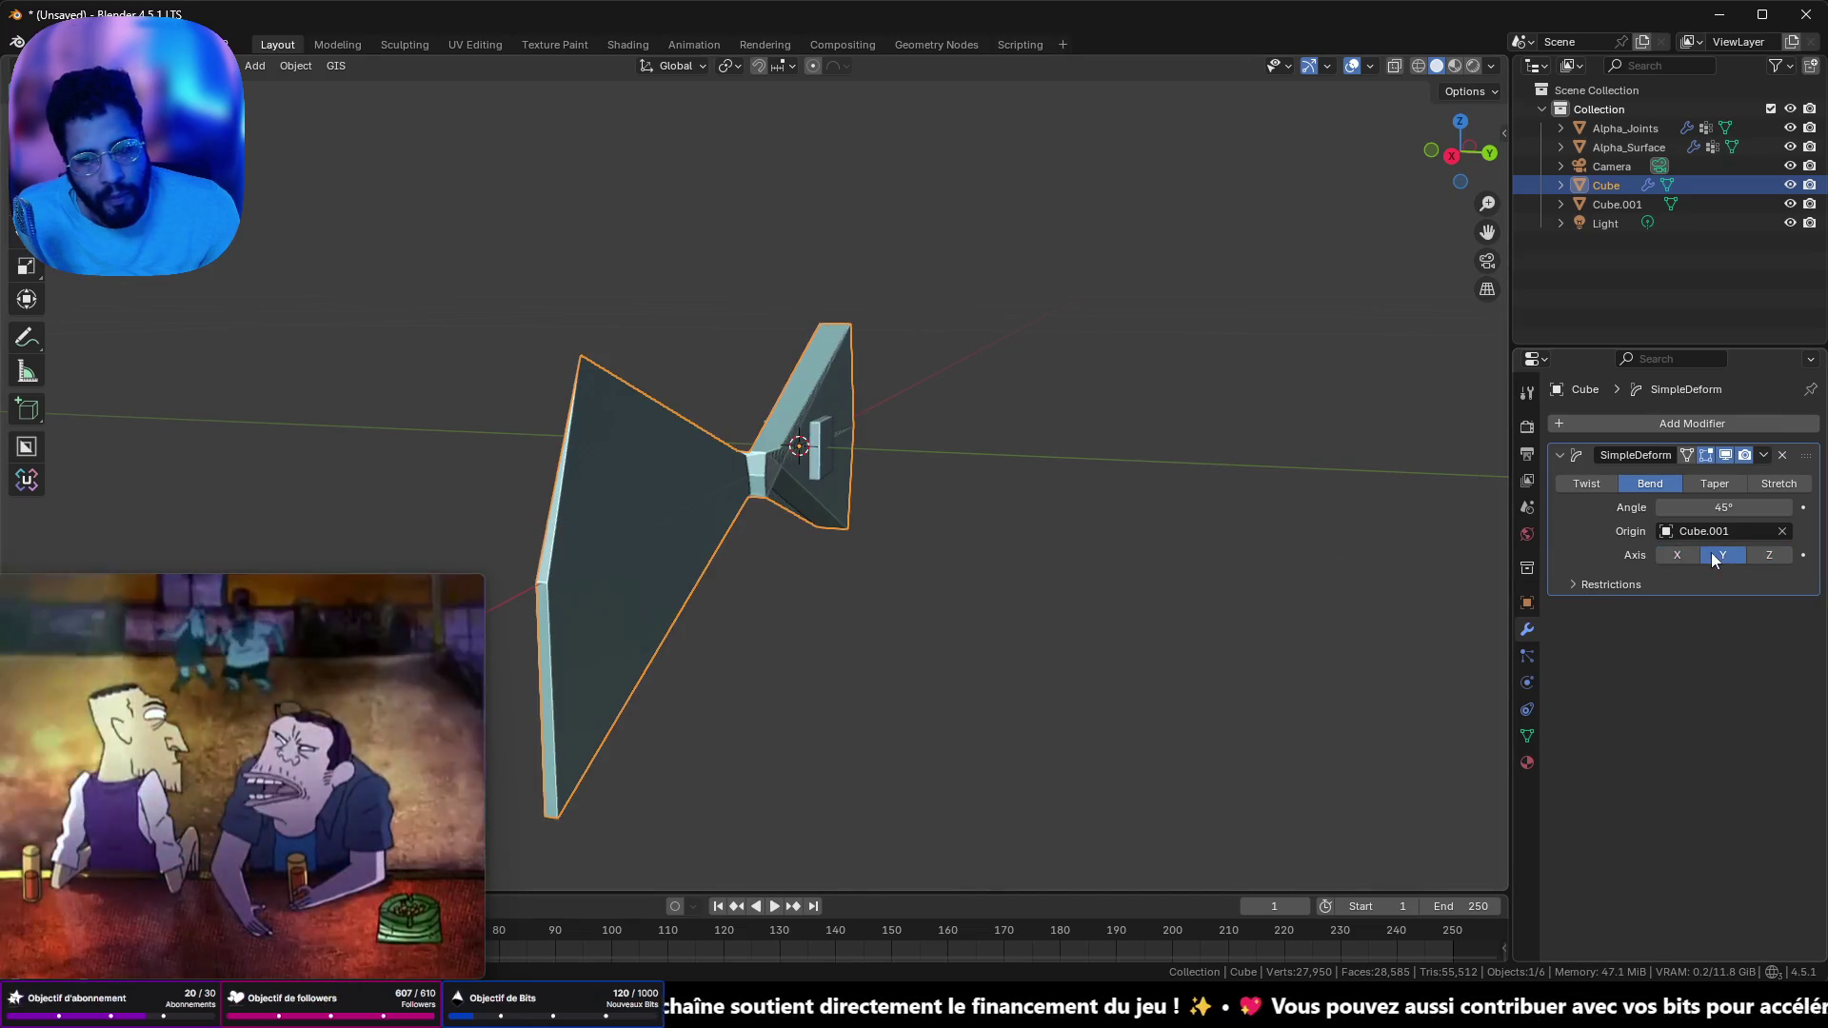
{"action": "left_click", "coordinate": [1766, 557]}
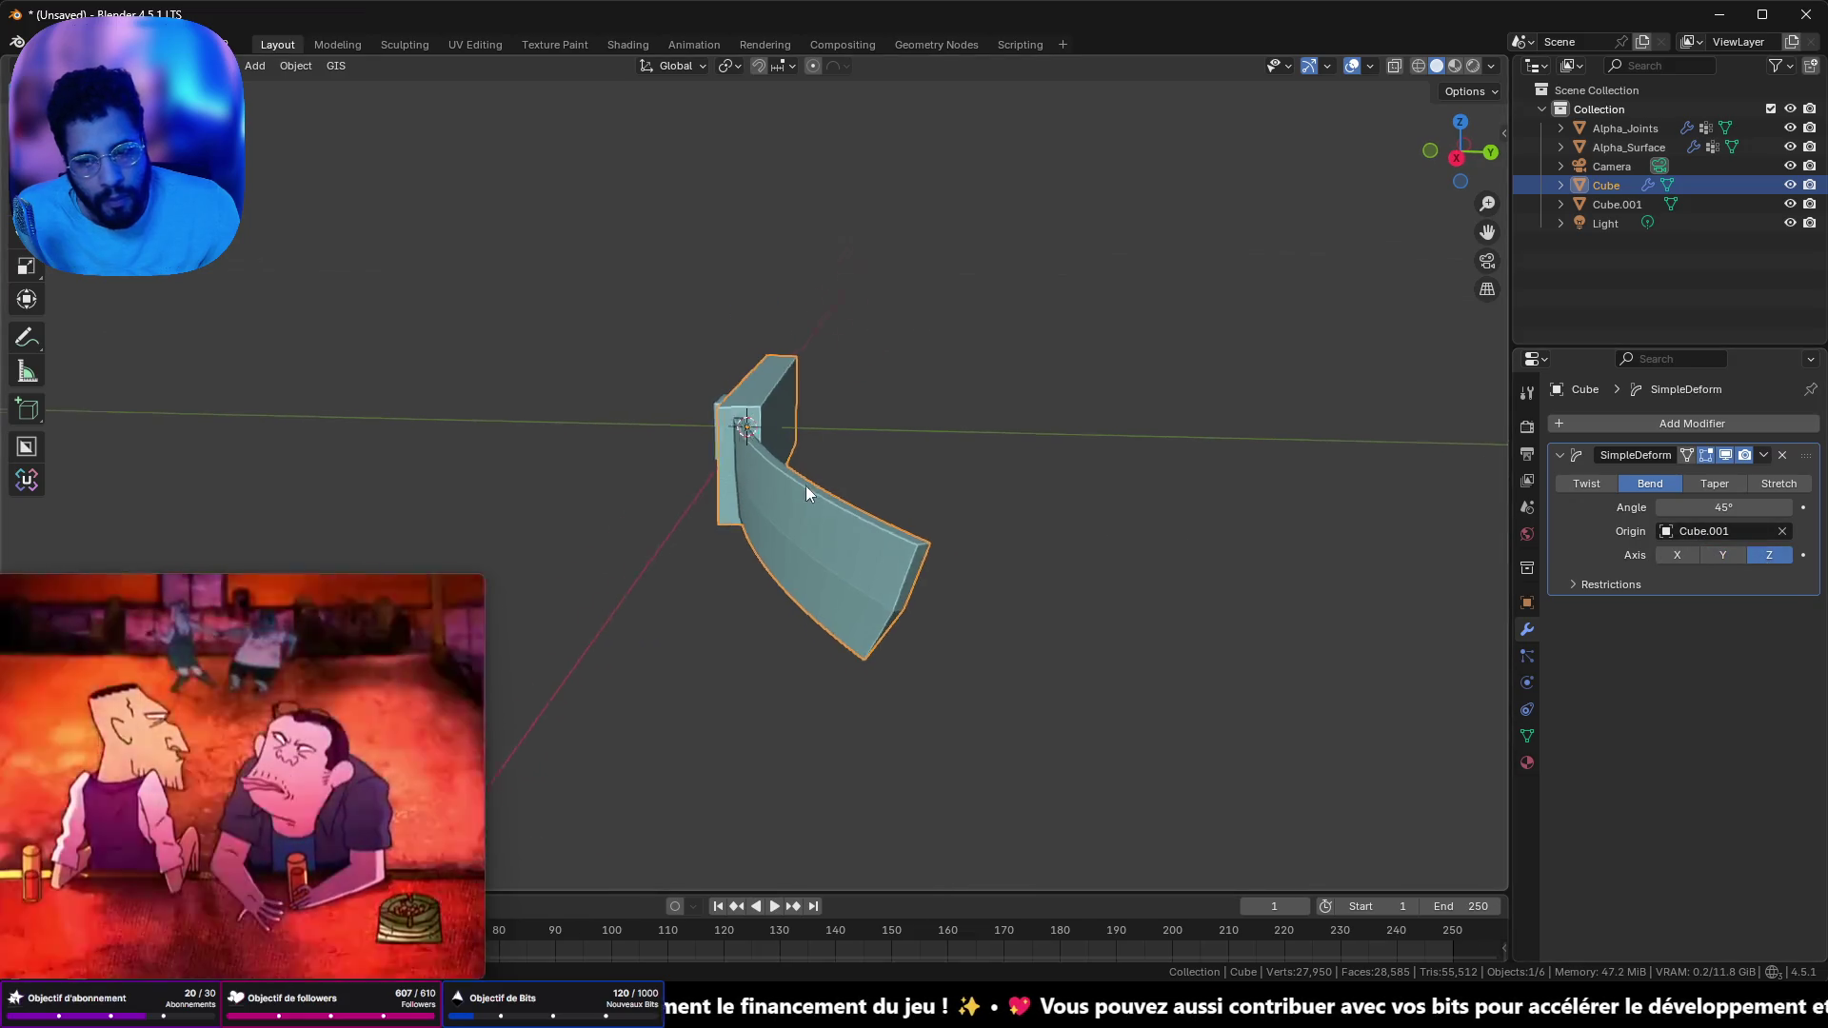
- Rotate the knife about X and reduce the bend angle to a slight 10.2°
{"action": "left_click_drag", "start_coordinate": [811, 490], "coordinate": [736, 517]}
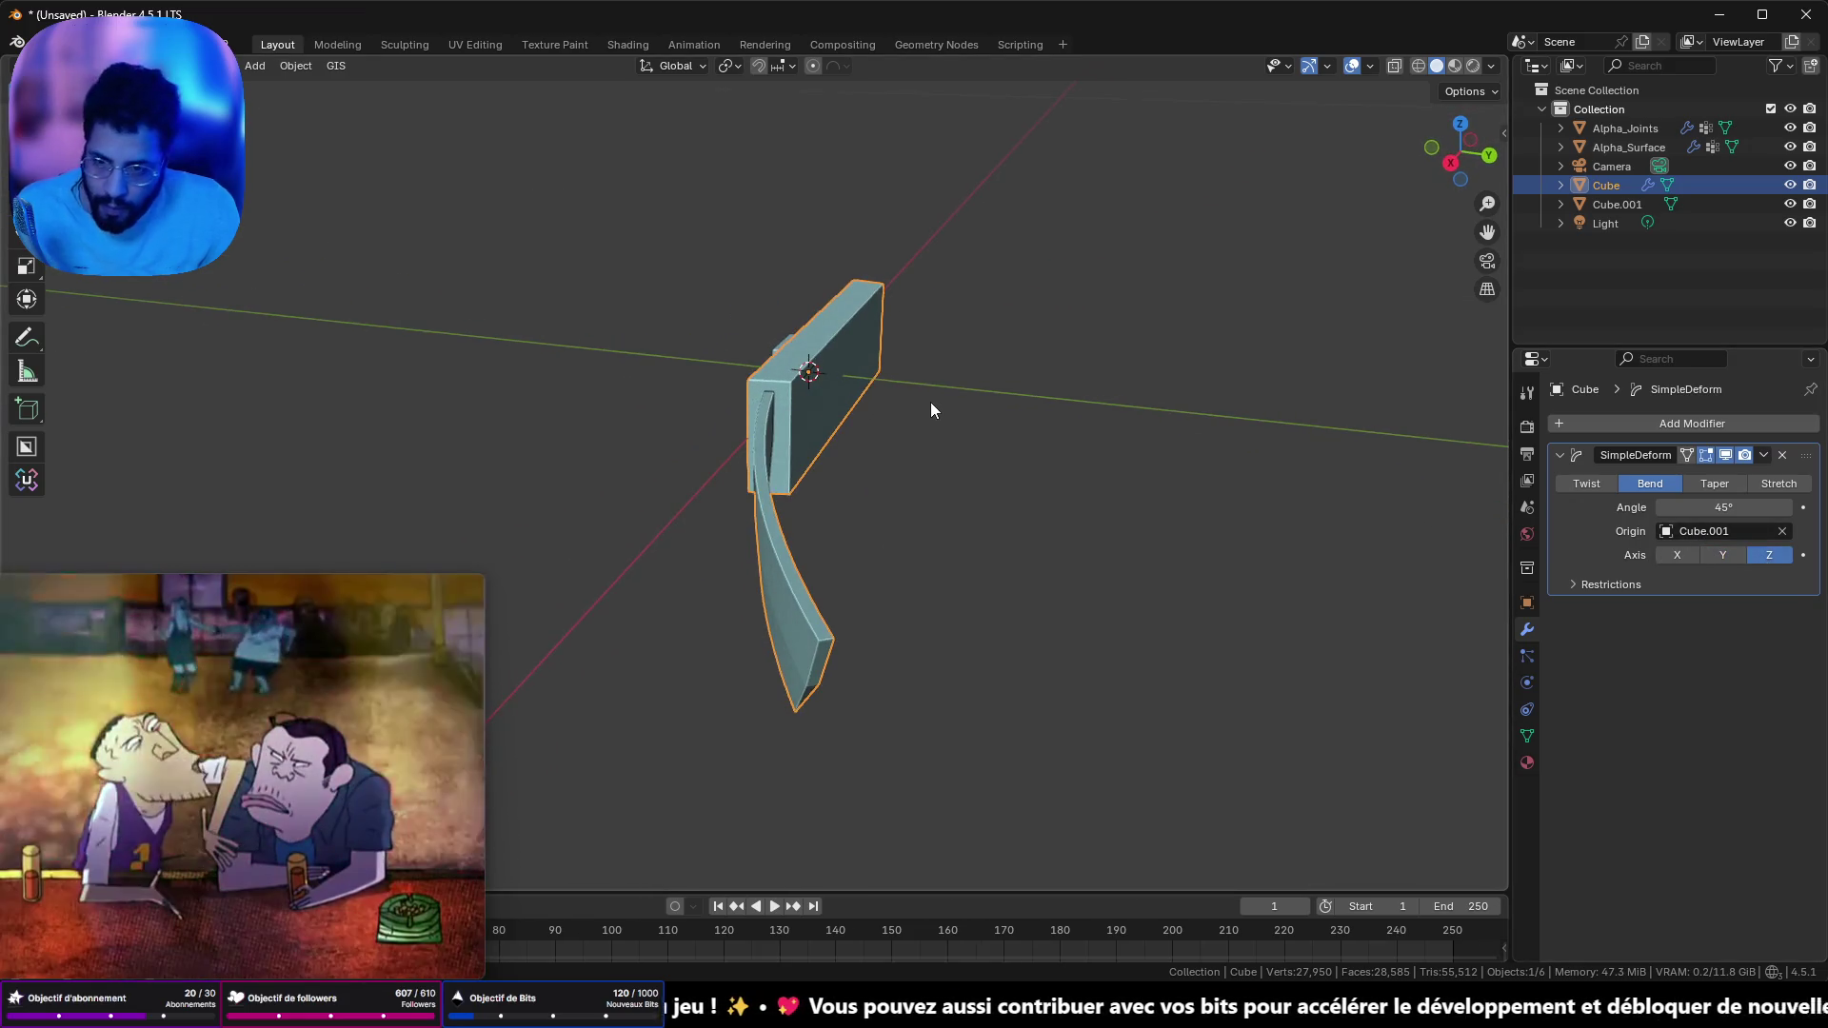
{"action": "key", "text": "r"}
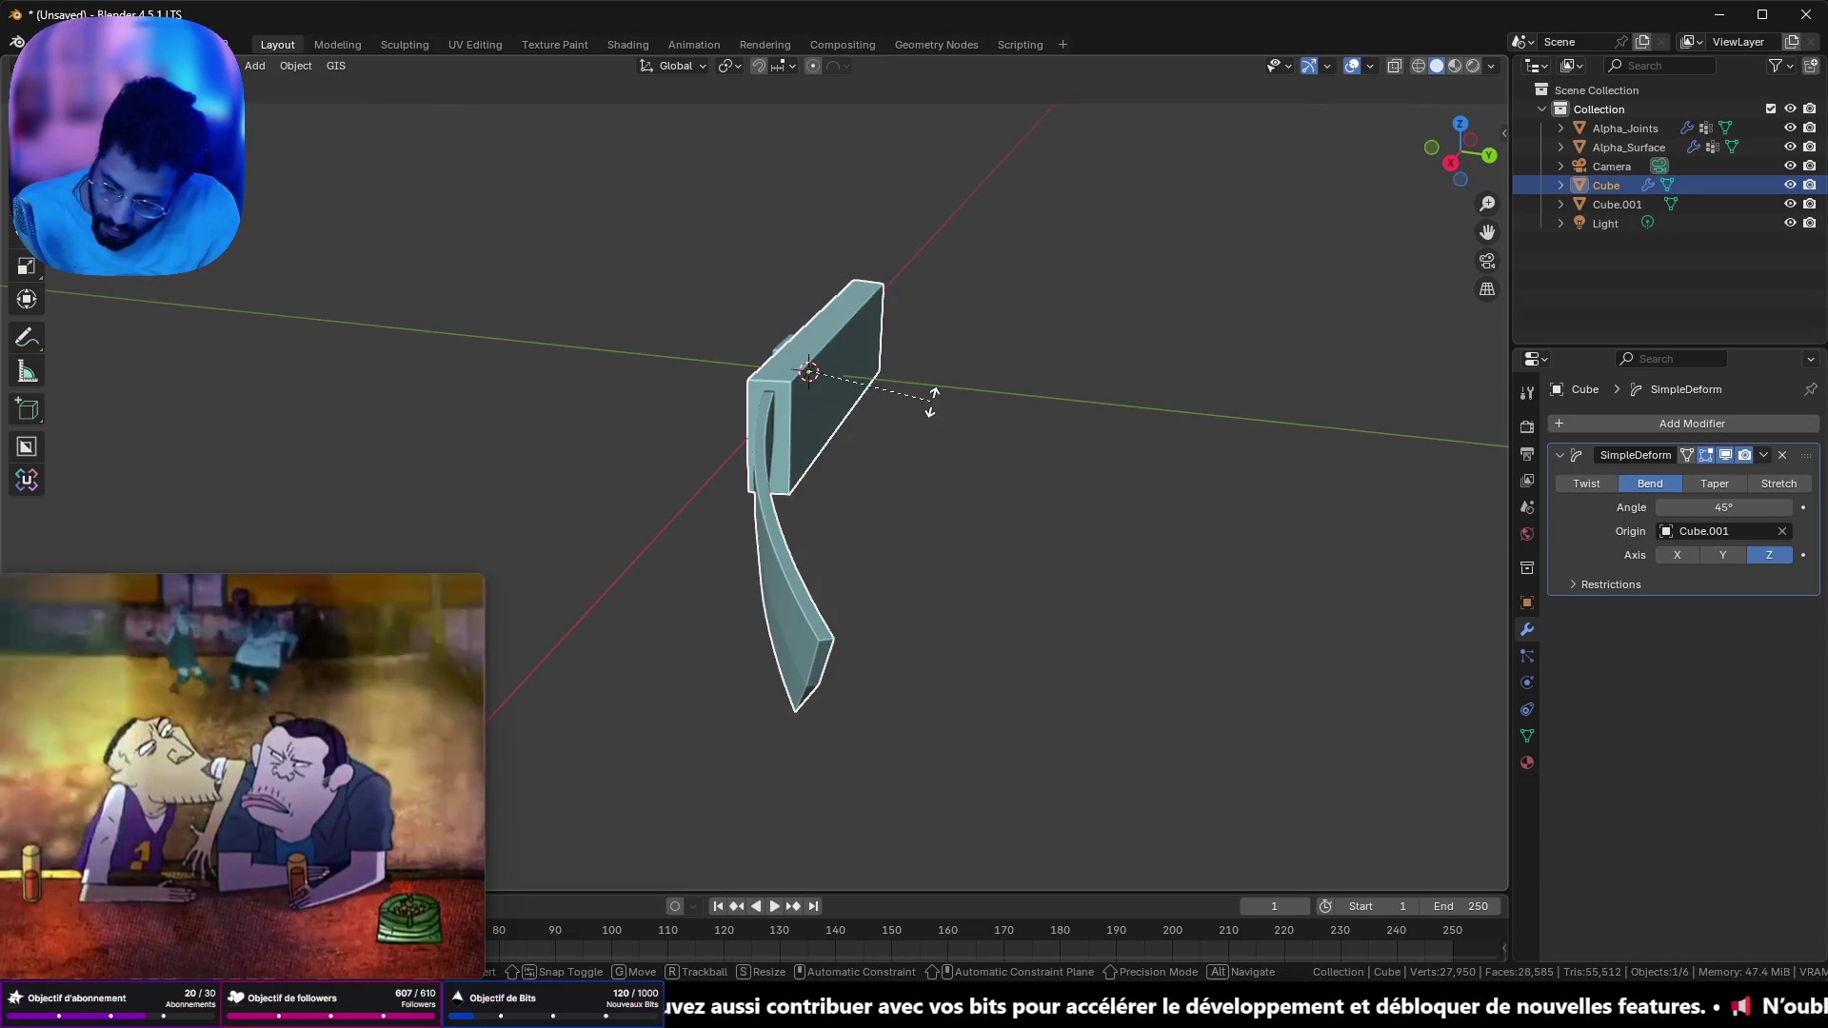
{"action": "key", "text": "x"}
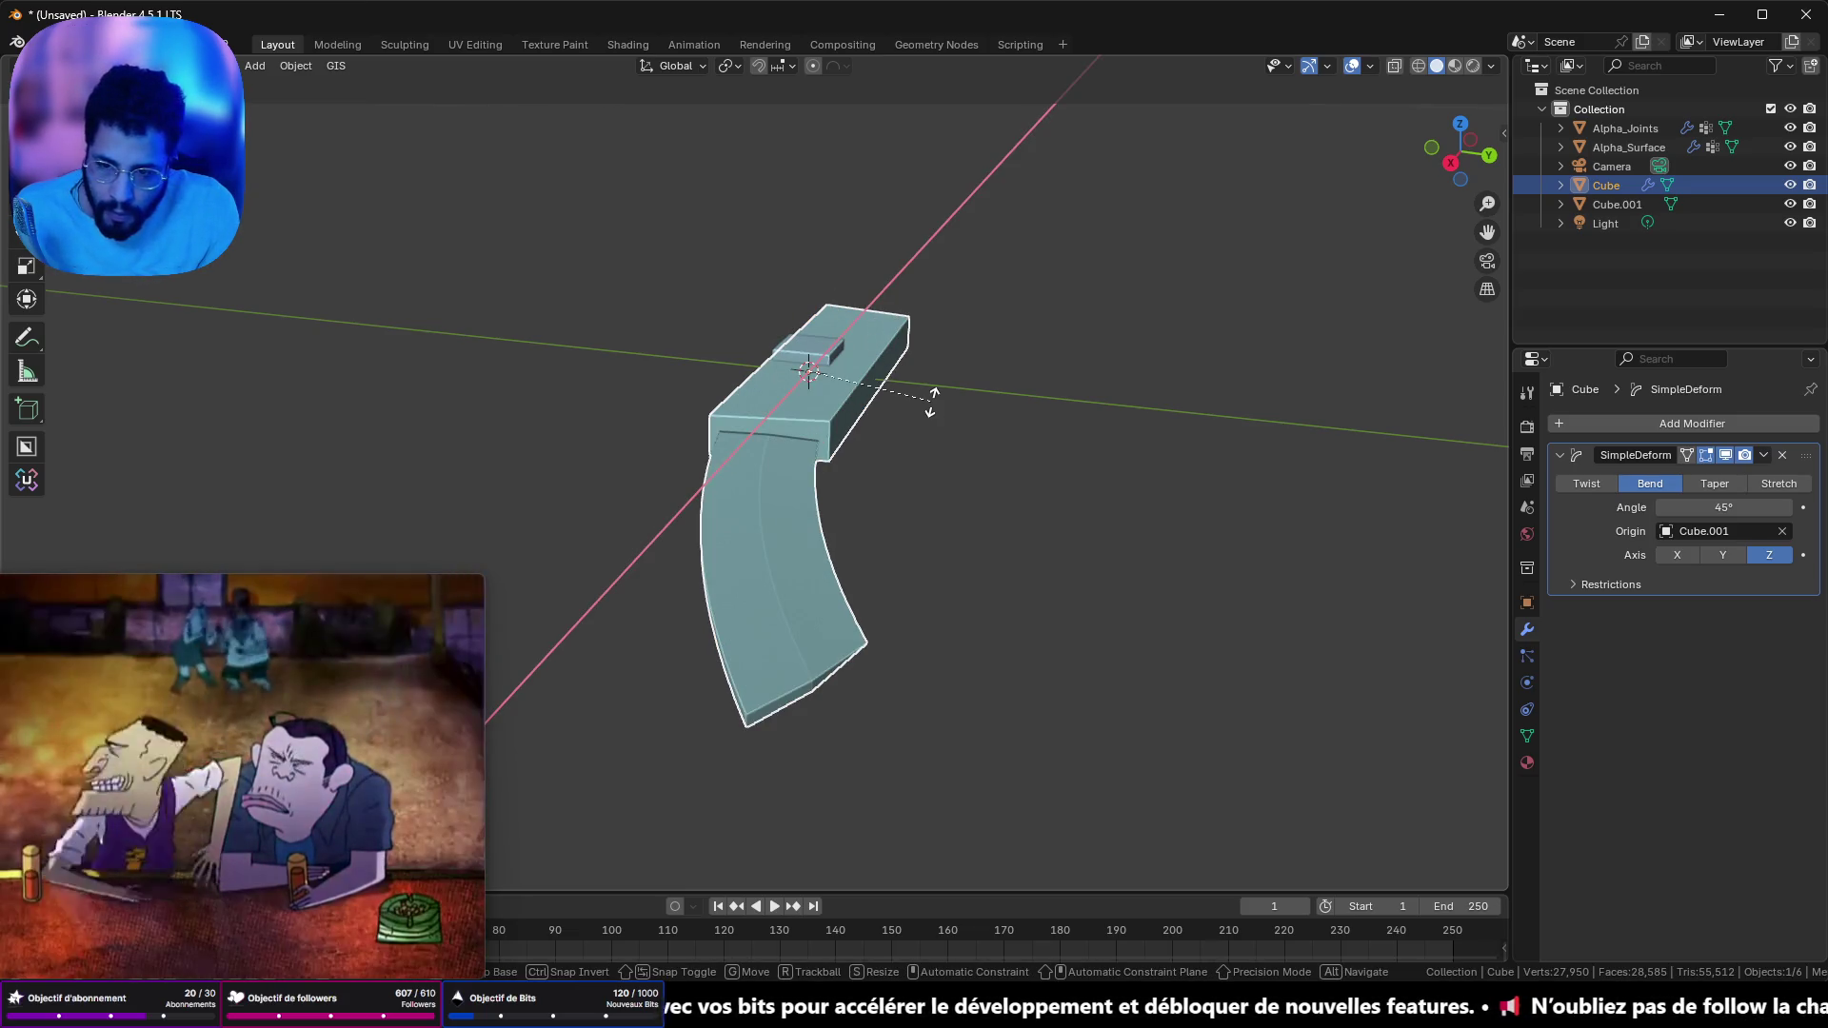
{"action": "left_click", "coordinate": [931, 401]}
{"action": "mouse_move", "coordinate": [1216, 350]}
{"action": "left_mouse_down"}
{"action": "mouse_move", "coordinate": [1091, 471]}
{"action": "mouse_move", "coordinate": [1055, 398]}
{"action": "left_mouse_up"}
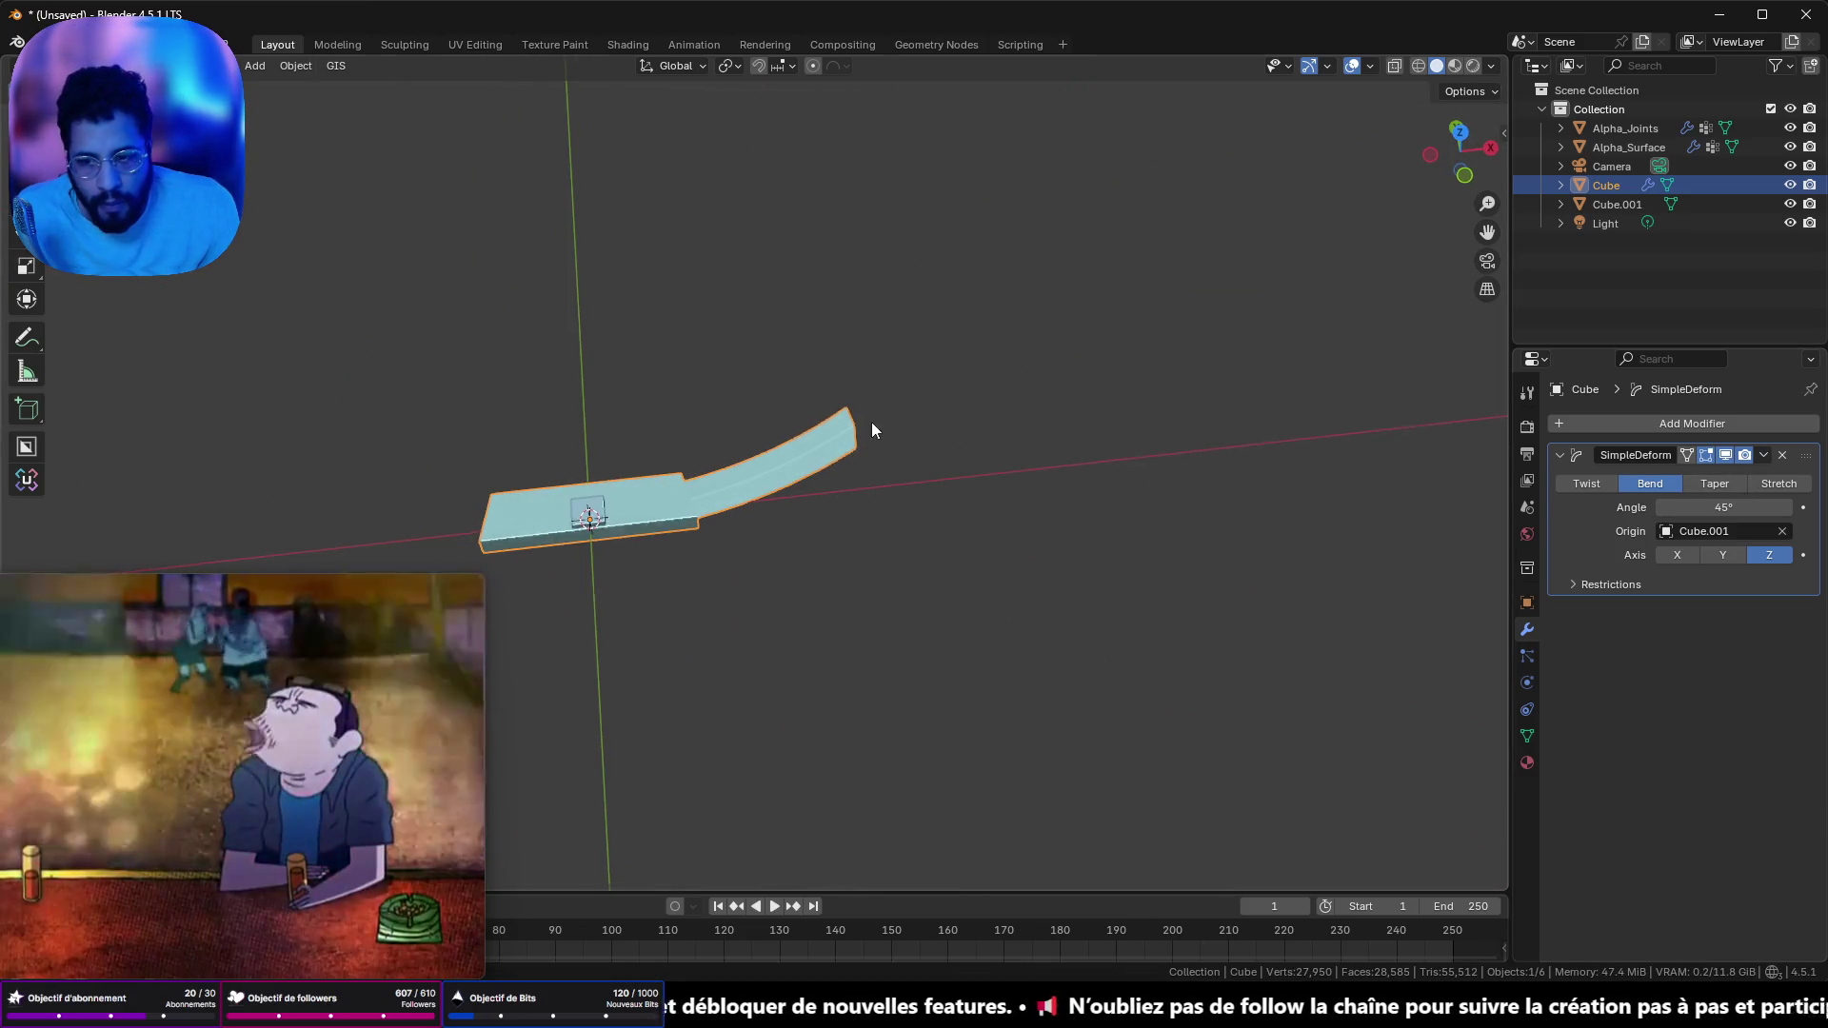
{"action": "mouse_move", "coordinate": [1054, 302]}
{"action": "left_mouse_down"}
{"action": "mouse_move", "coordinate": [1036, 386]}
{"action": "mouse_move", "coordinate": [891, 464]}
{"action": "mouse_move", "coordinate": [836, 447]}
{"action": "mouse_move", "coordinate": [870, 453]}
{"action": "mouse_move", "coordinate": [853, 473]}
{"action": "left_mouse_up"}
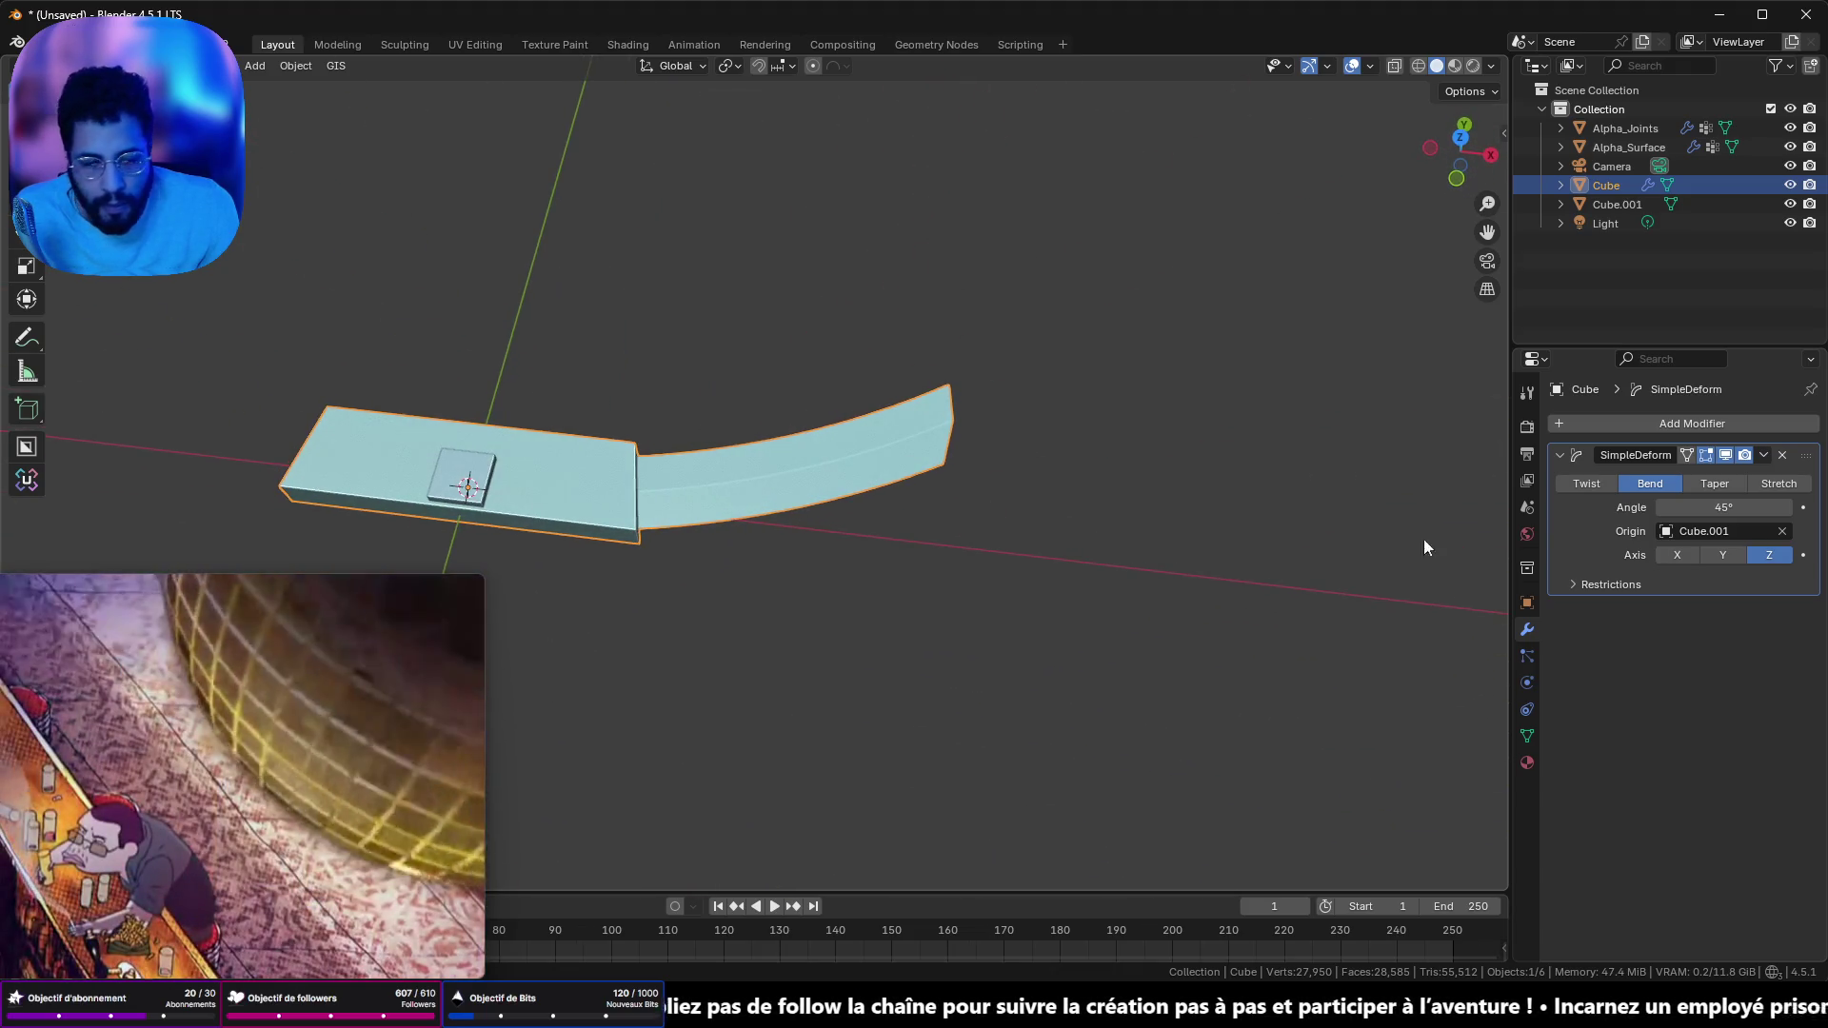
{"action": "left_click_drag", "start_coordinate": [1695, 514], "coordinate": [1656, 514]}
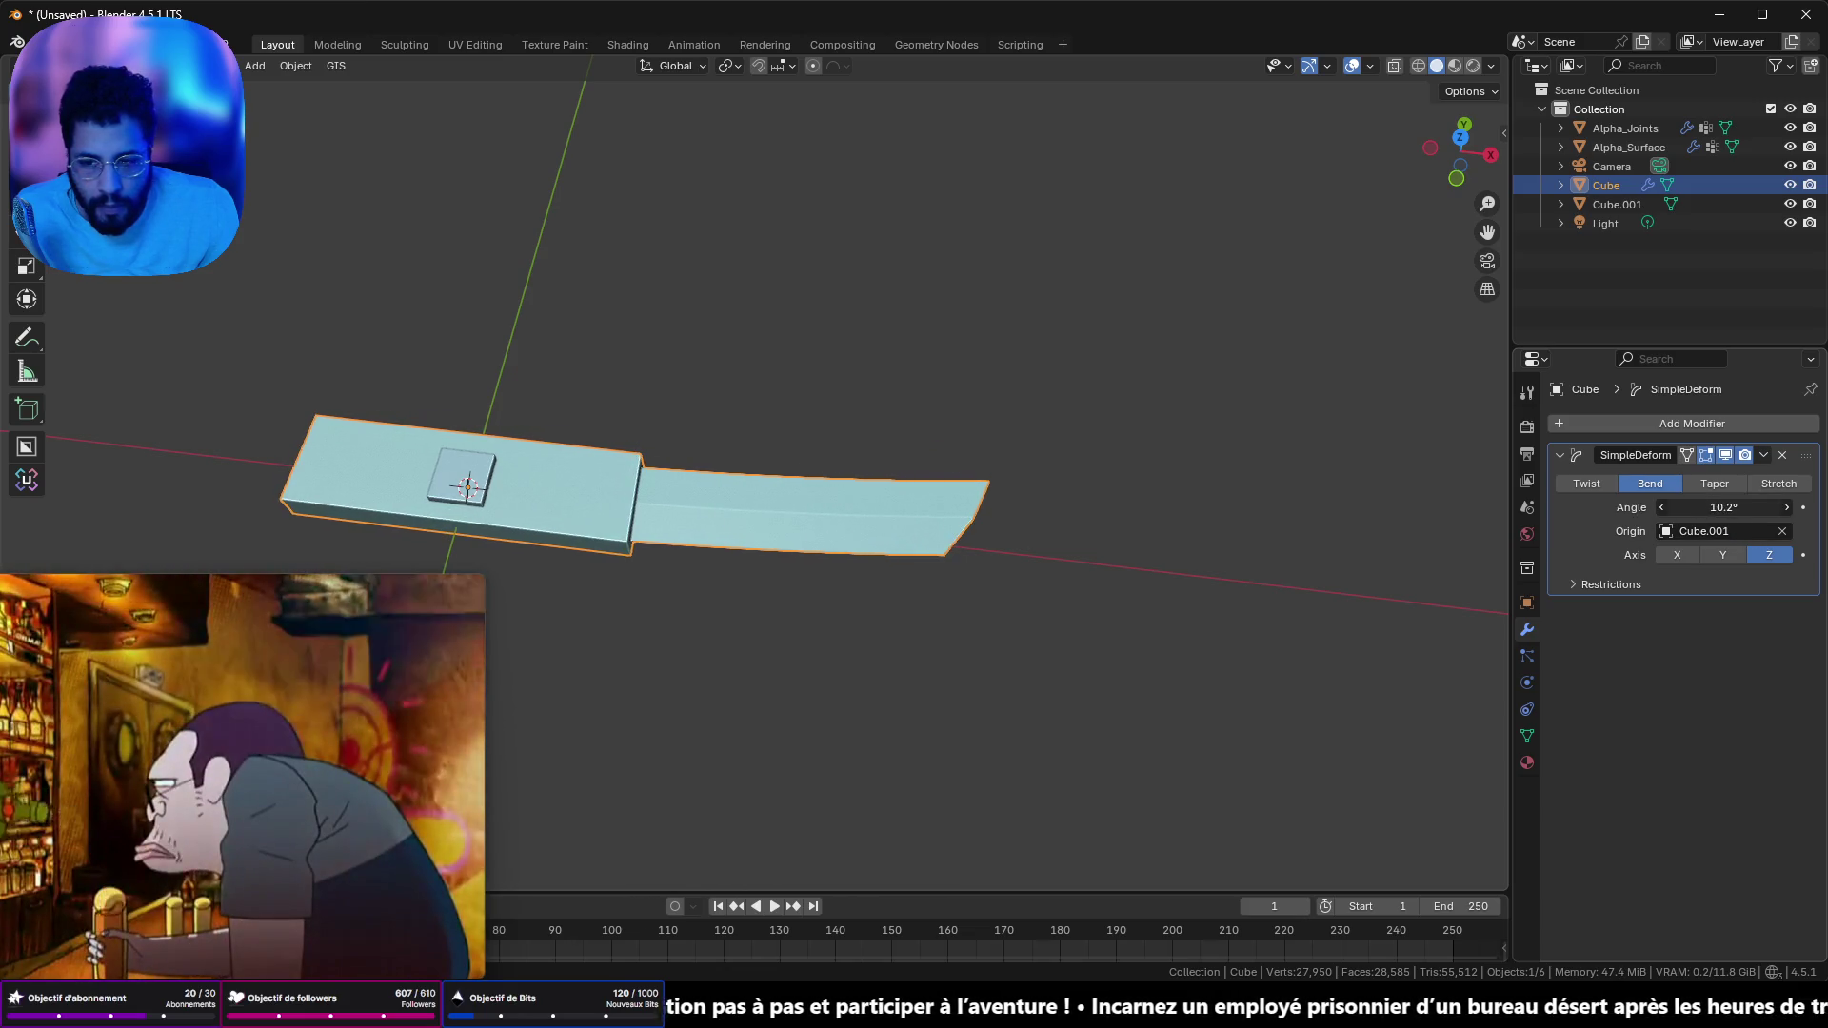
{"action": "mouse_move", "coordinate": [1125, 387]}
{"action": "left_mouse_down"}
{"action": "mouse_move", "coordinate": [1126, 501]}
{"action": "mouse_move", "coordinate": [1225, 440]}
{"action": "mouse_move", "coordinate": [805, 420]}
{"action": "mouse_move", "coordinate": [1081, 244]}
{"action": "mouse_move", "coordinate": [1037, 134]}
{"action": "mouse_move", "coordinate": [1167, 106]}
{"action": "mouse_move", "coordinate": [1042, 72]}
{"action": "mouse_move", "coordinate": [714, 375]}
{"action": "mouse_move", "coordinate": [667, 409]}
{"action": "mouse_move", "coordinate": [640, 366]}
{"action": "left_mouse_up"}
- Apply the Simple Deform bend to the knife mesh and enter Edit Mode
{"action": "key", "text": "Tab"}
{"action": "key", "text": "Tab"}
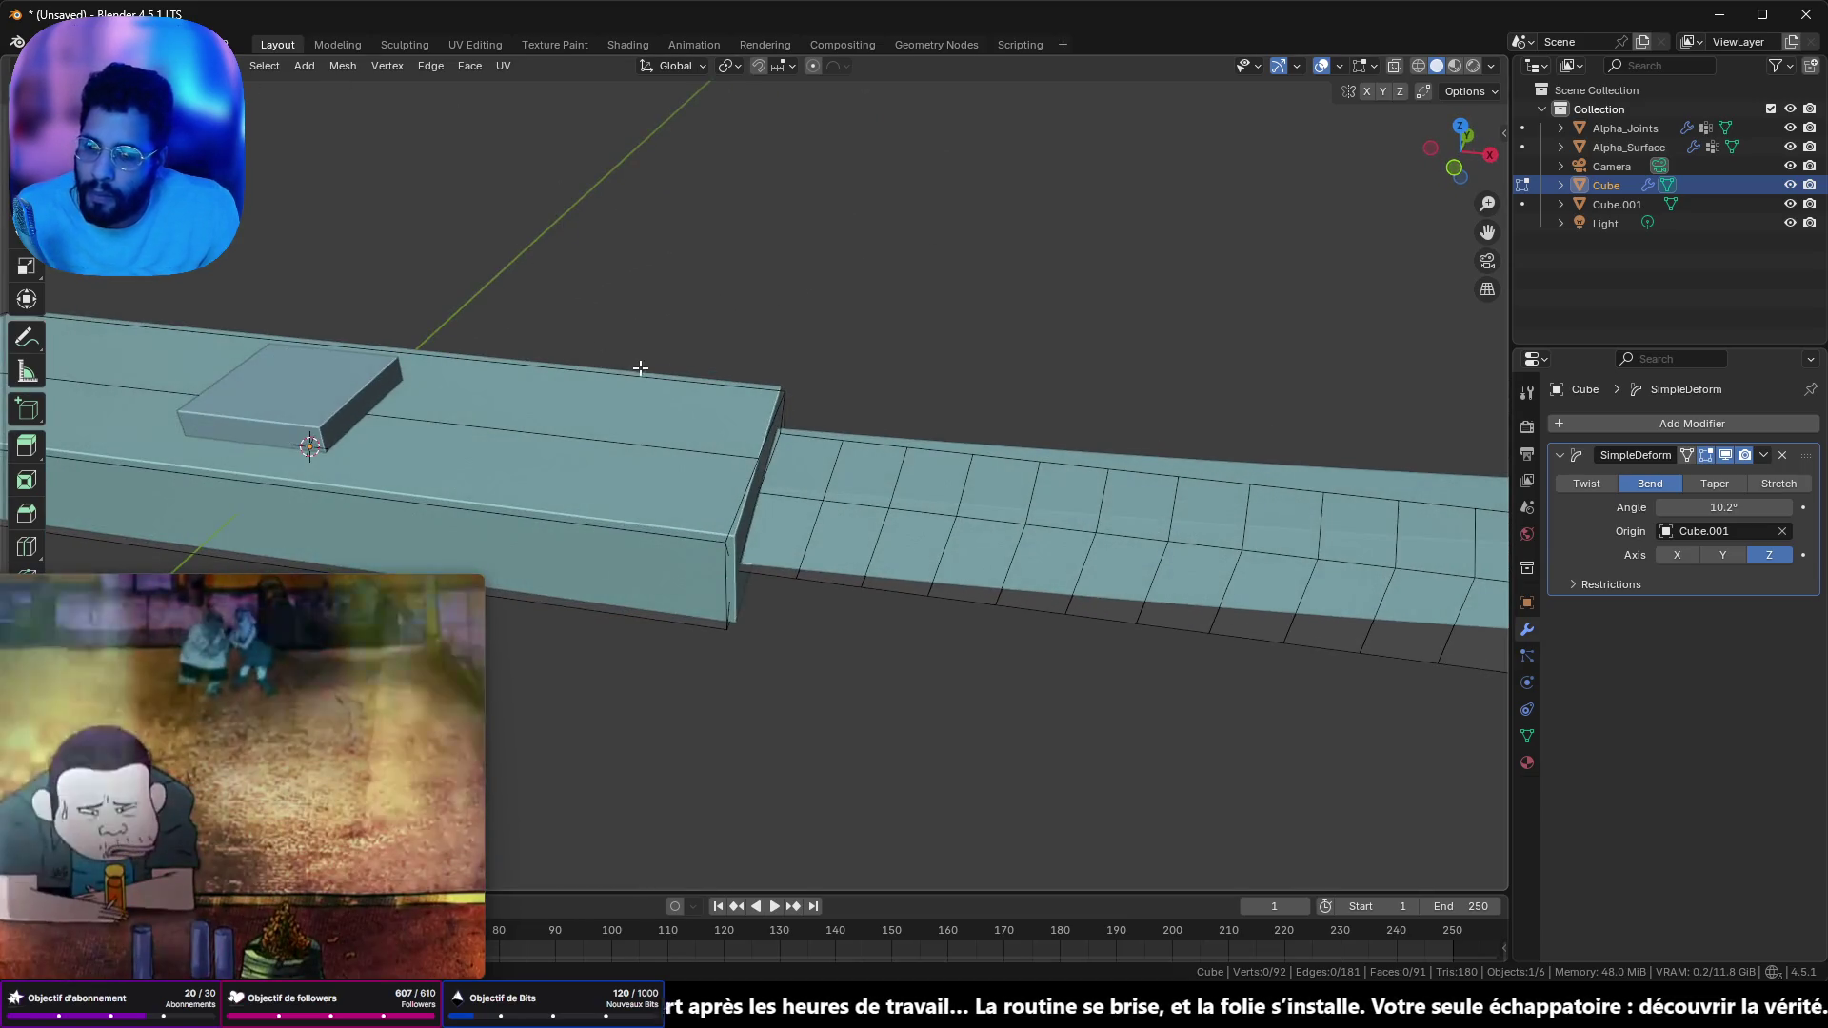
{"action": "scroll", "coordinate": [644, 381], "scroll_direction": "up", "scroll_amount": 4}
{"action": "key", "text": "Tab"}
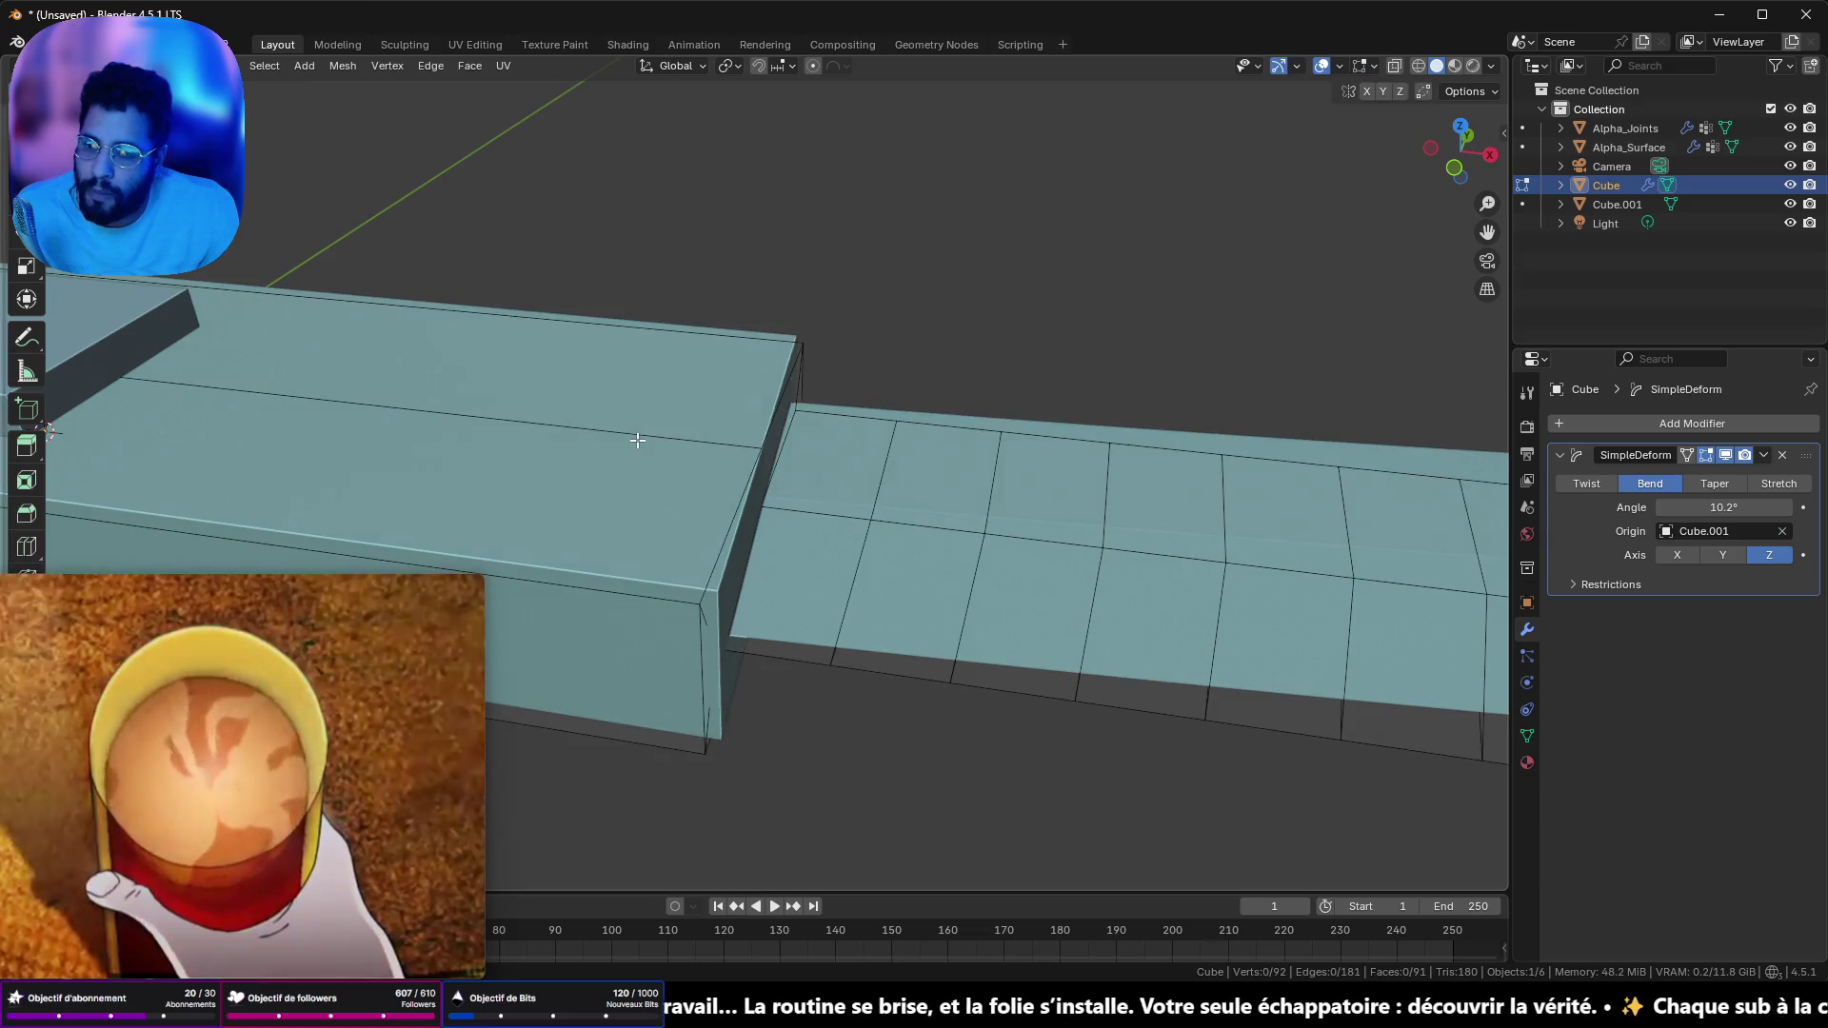
{"action": "scroll", "coordinate": [636, 448], "scroll_direction": "down", "scroll_amount": 6}
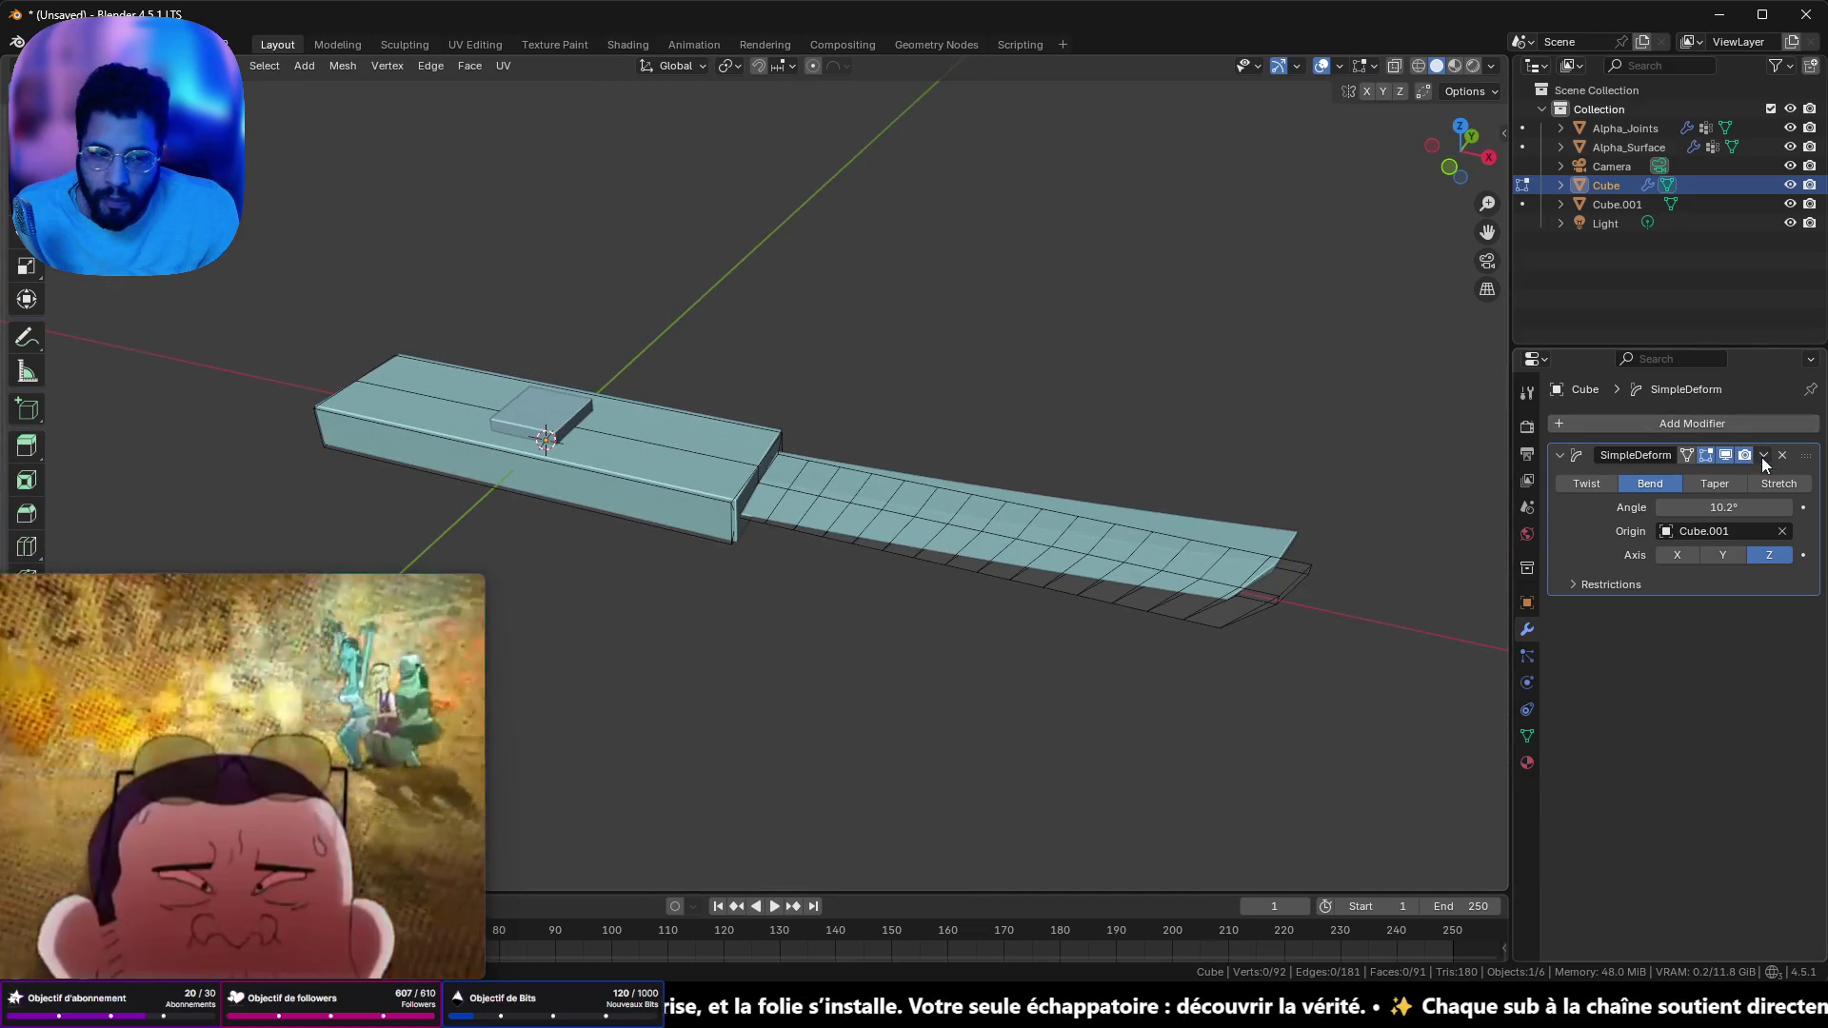
{"action": "left_click", "coordinate": [1761, 456]}
{"action": "key", "text": "Tab"}
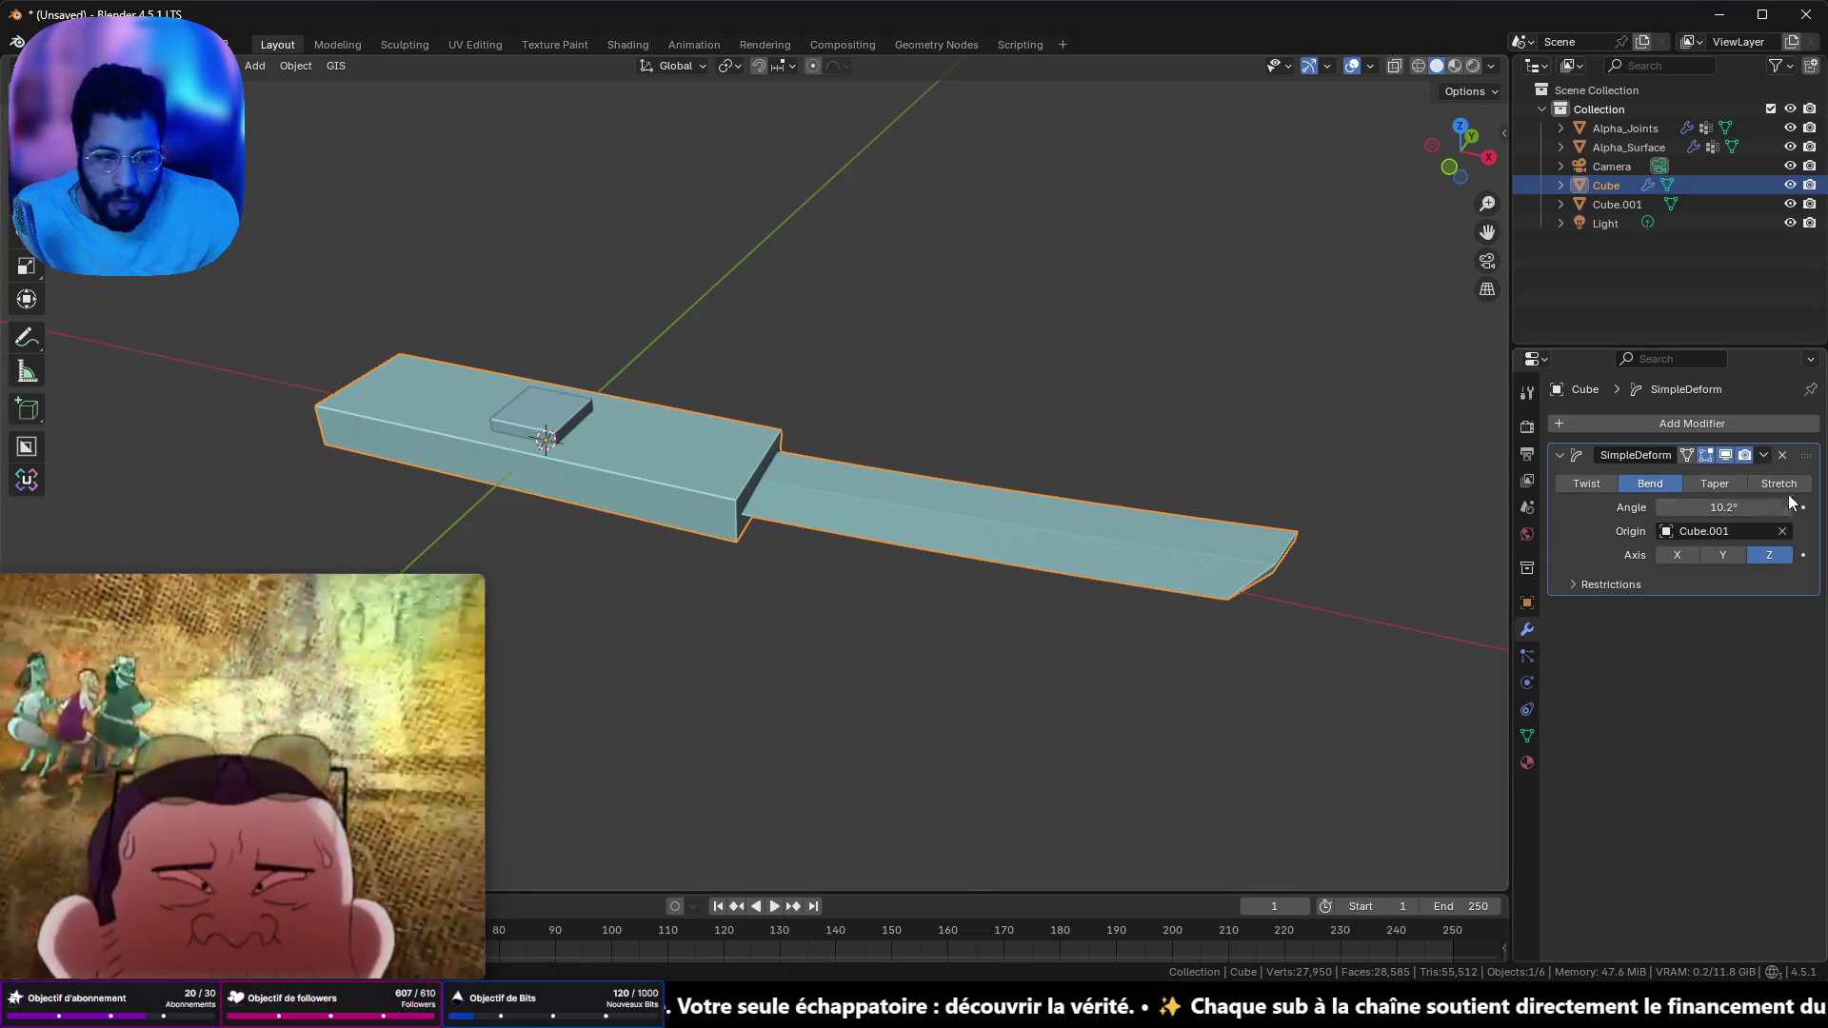
{"action": "left_click", "coordinate": [1661, 477]}
{"action": "left_click_drag", "start_coordinate": [1445, 452], "coordinate": [853, 391]}
{"action": "key", "text": "Tab"}
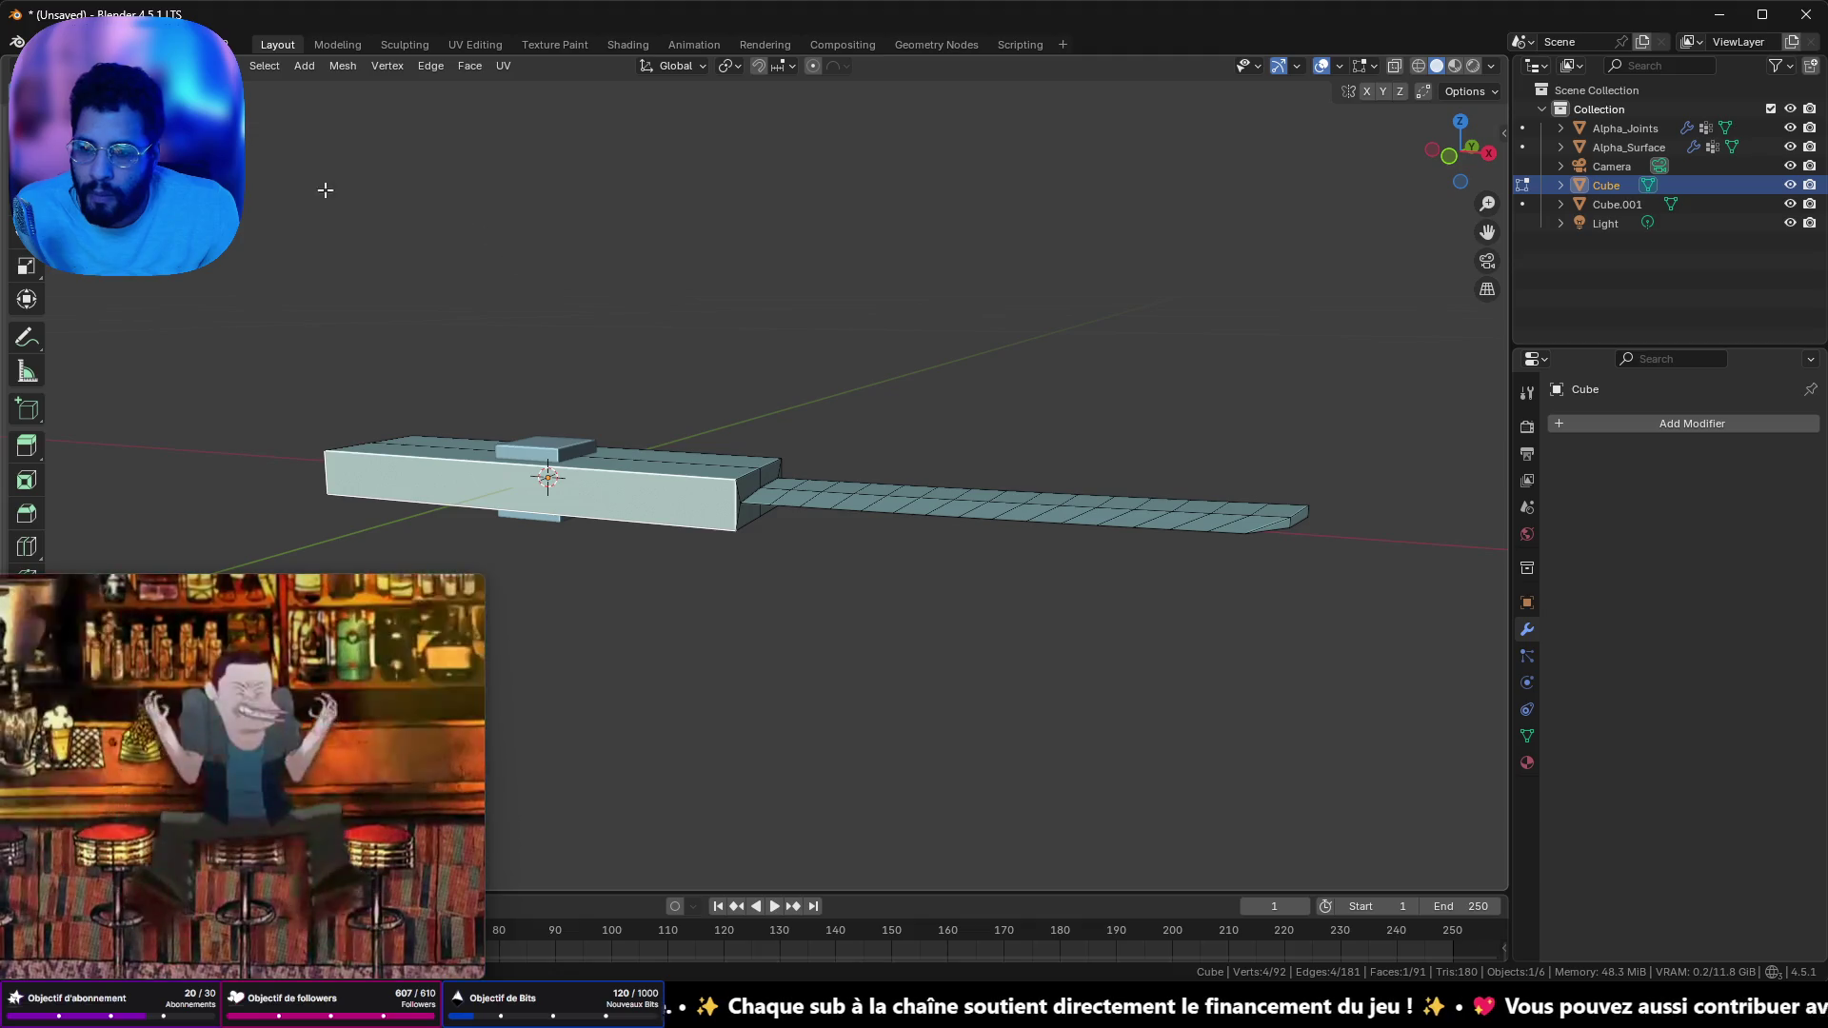
- Select the handle's top and bottom long edges and bevel them
{"action": "left_click", "coordinate": [599, 464], "text": "alt"}
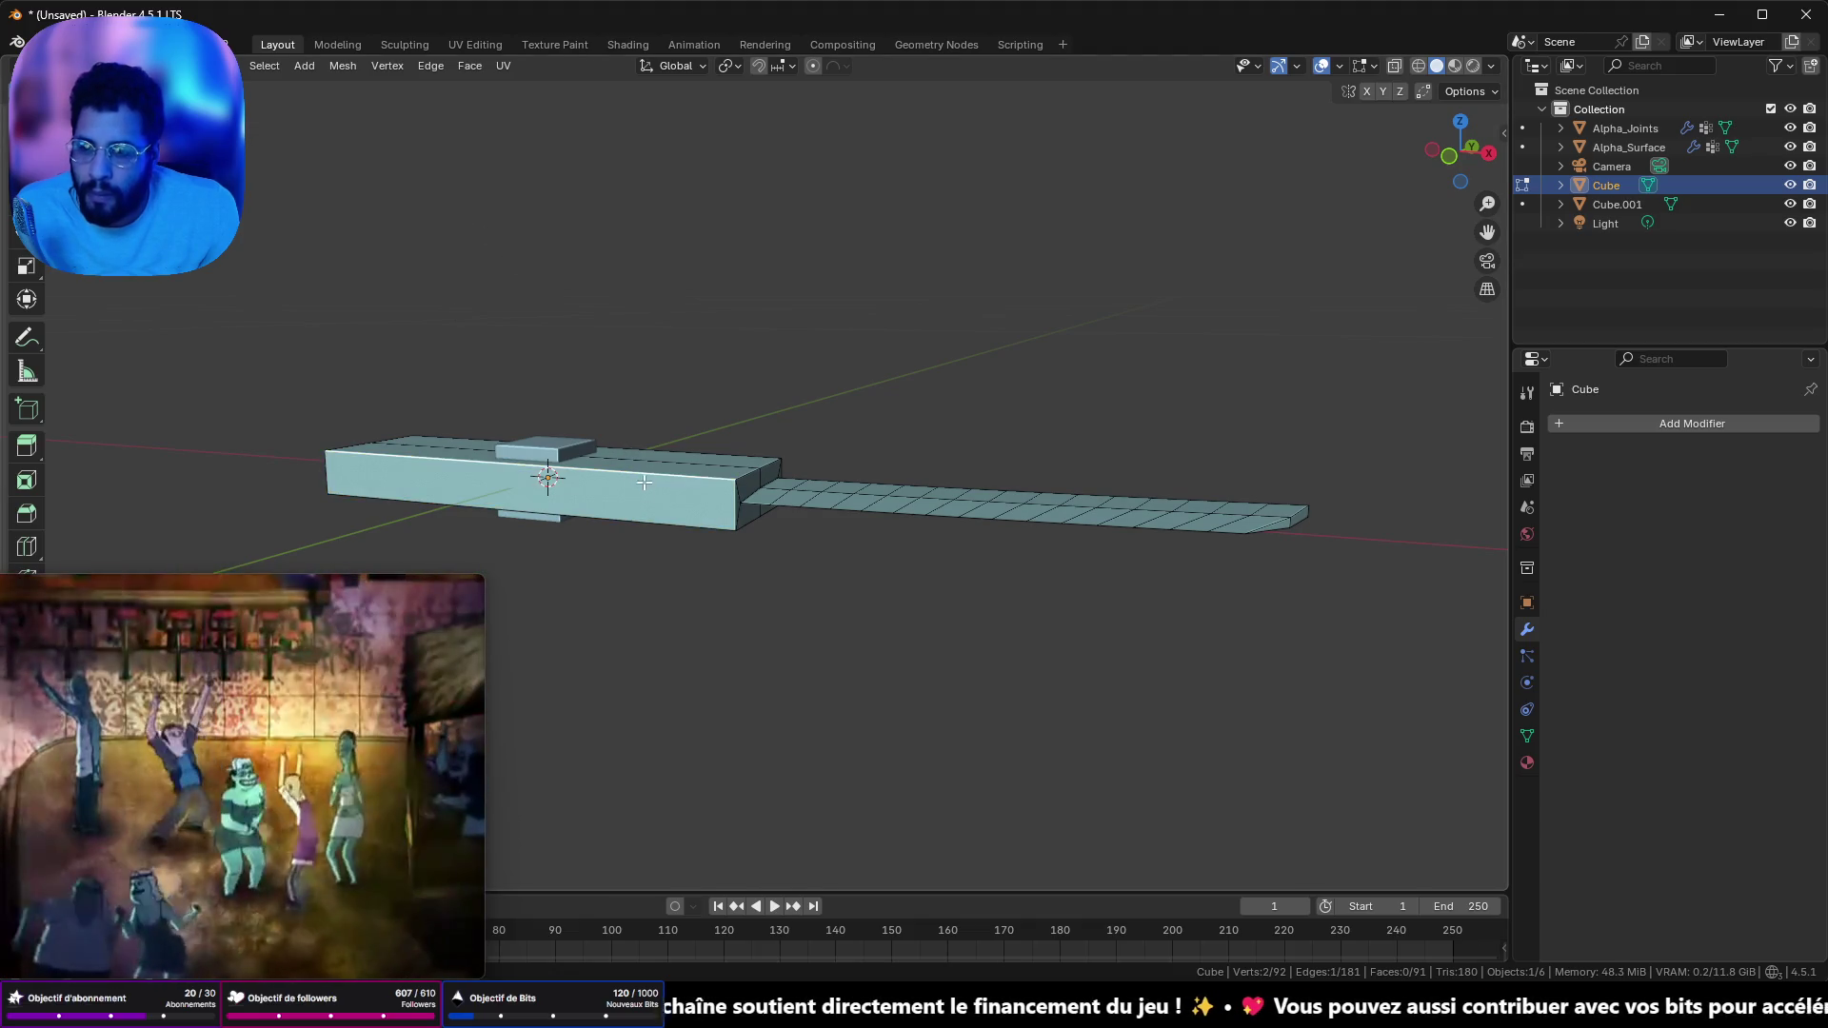
{"action": "mouse_move", "coordinate": [762, 442]}
{"action": "left_mouse_down"}
{"action": "mouse_move", "coordinate": [697, 534]}
{"action": "mouse_move", "coordinate": [575, 583]}
{"action": "mouse_move", "coordinate": [587, 632]}
{"action": "mouse_move", "coordinate": [641, 535]}
{"action": "mouse_move", "coordinate": [714, 590]}
{"action": "left_mouse_up"}
{"action": "left_click", "coordinate": [709, 504], "text": "shift"}
{"action": "key", "text": "ctrl+b"}
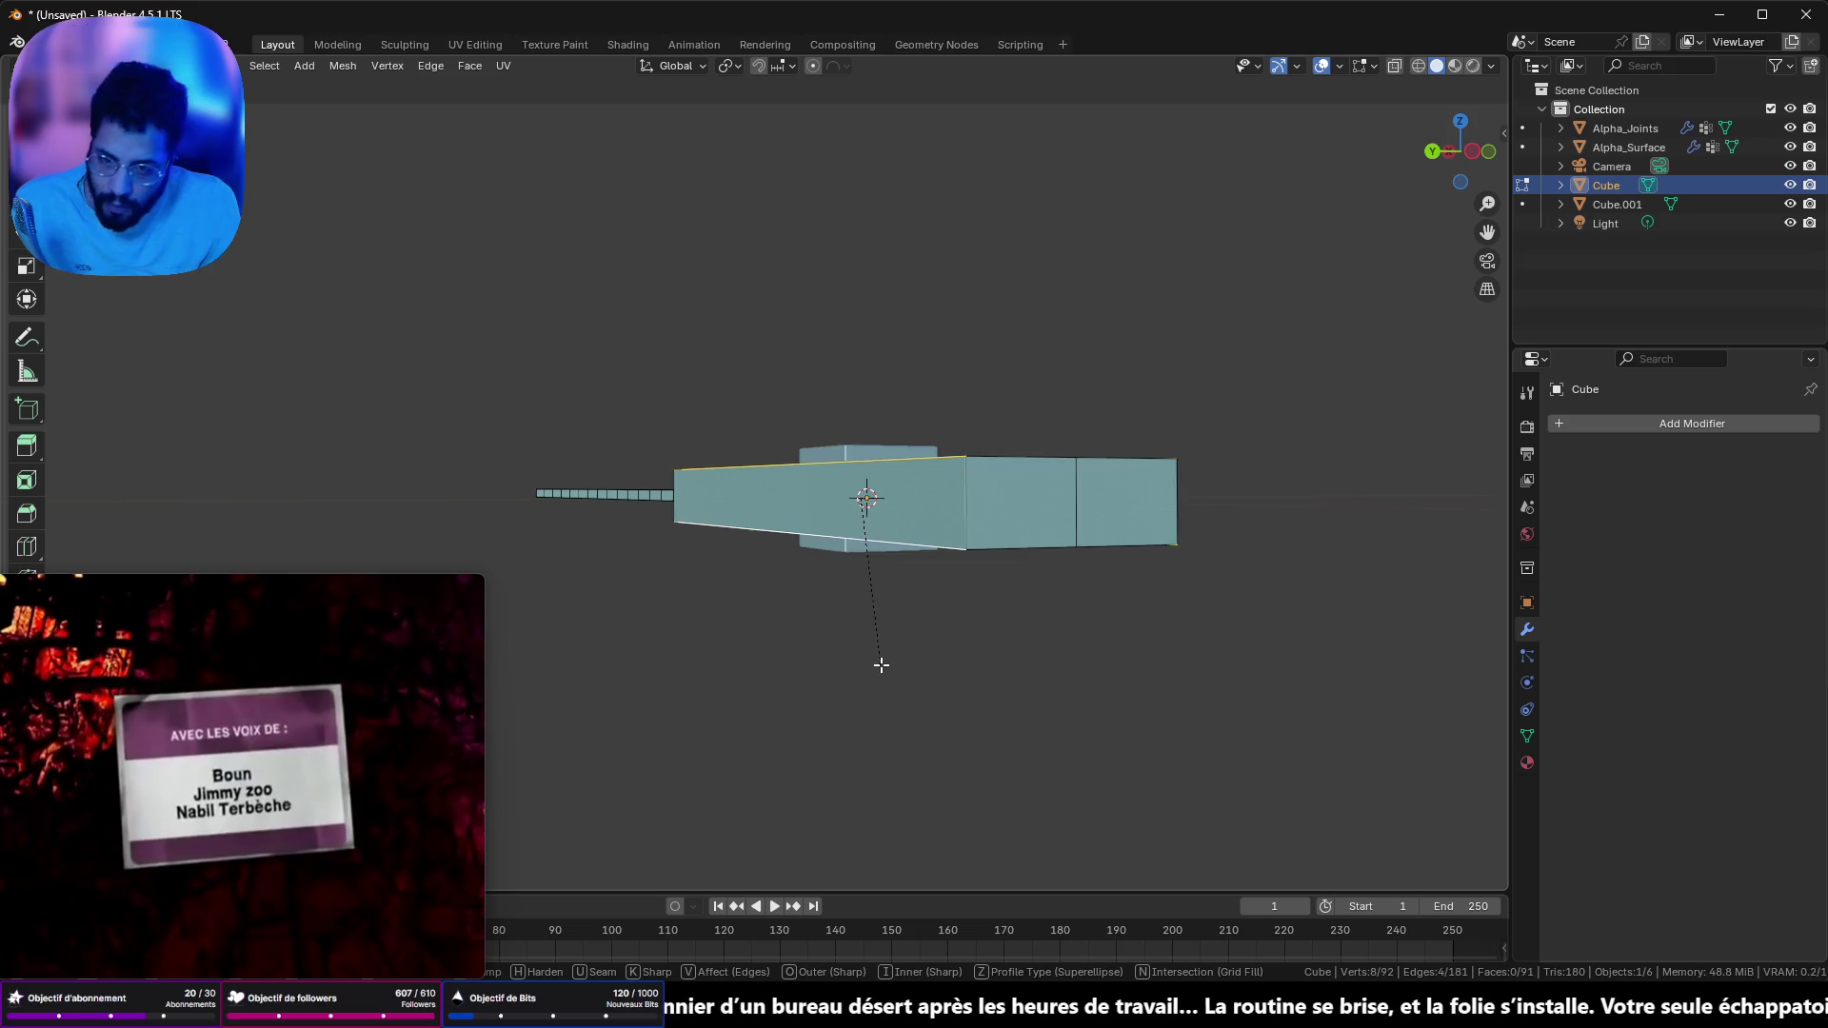
{"action": "left_click", "coordinate": [876, 687]}
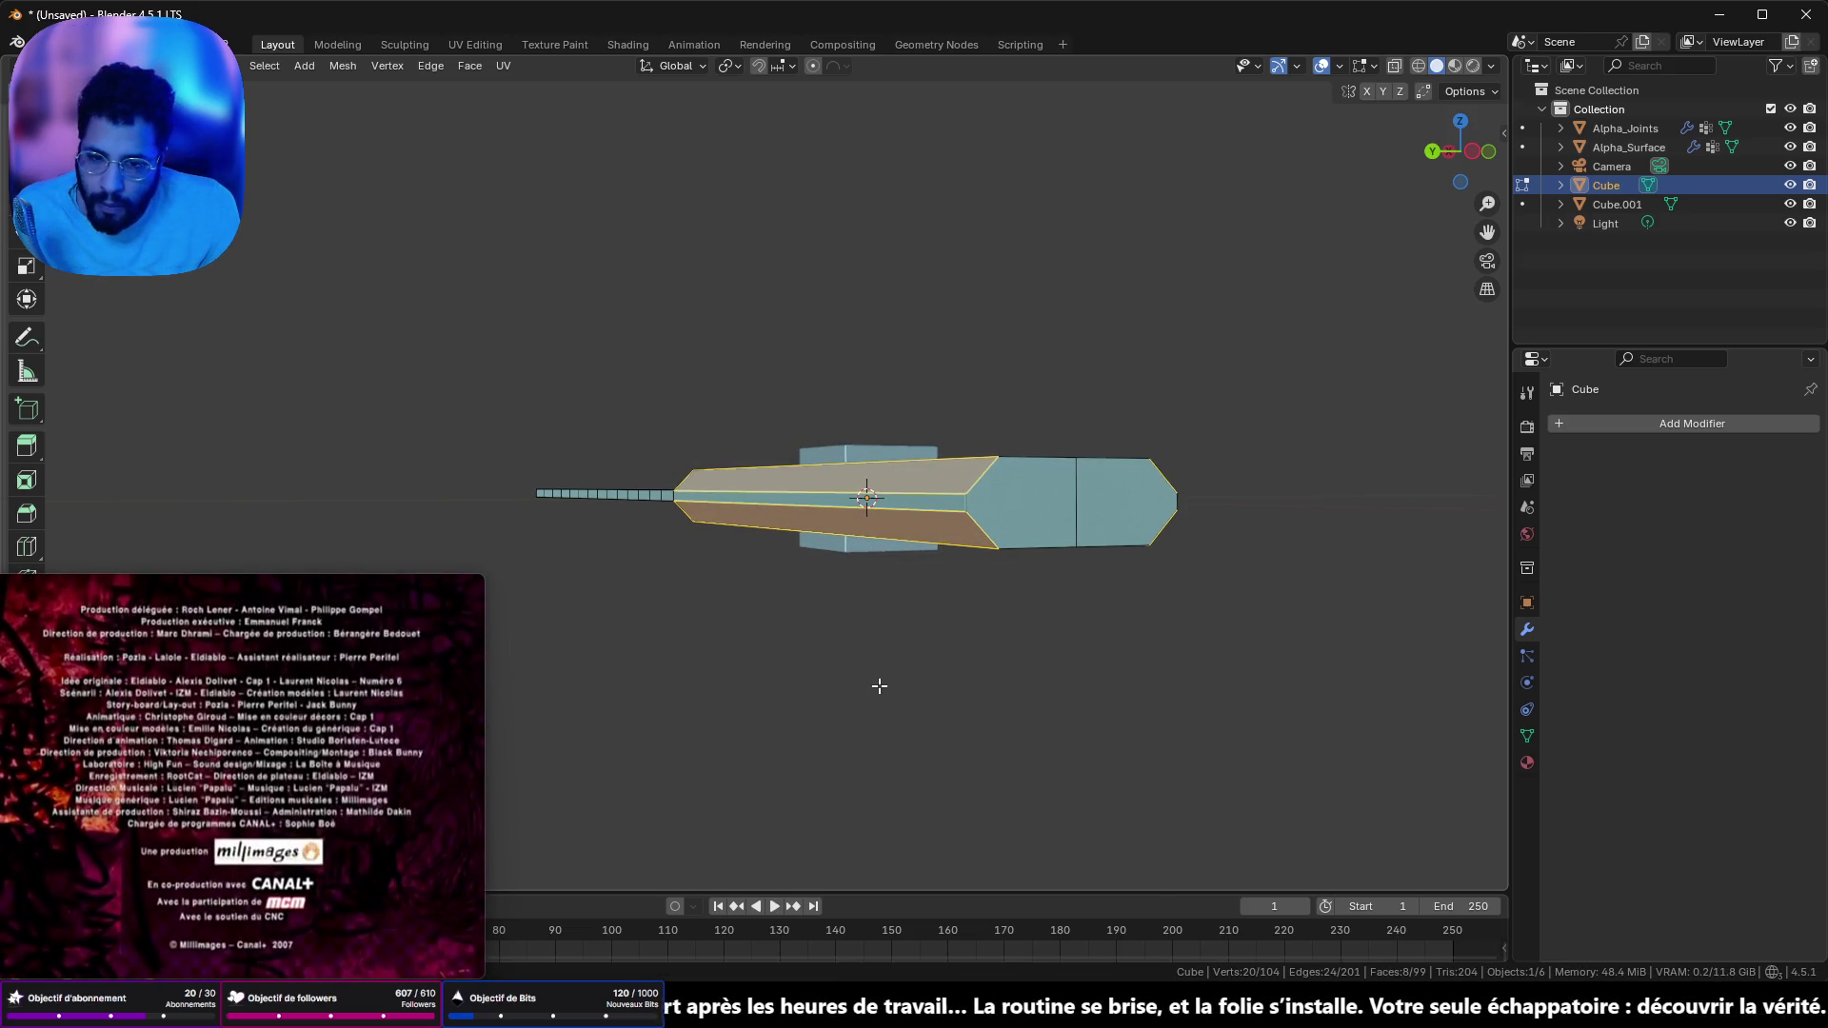
- Set the handle bevel to 4 segments in the Bevel panel
{"action": "key", "text": "KP_3"}
{"action": "mouse_move", "coordinate": [646, 646]}
{"action": "left_mouse_down"}
{"action": "mouse_move", "coordinate": [489, 804]}
{"action": "mouse_move", "coordinate": [653, 612]}
{"action": "mouse_move", "coordinate": [632, 632]}
{"action": "left_mouse_up"}
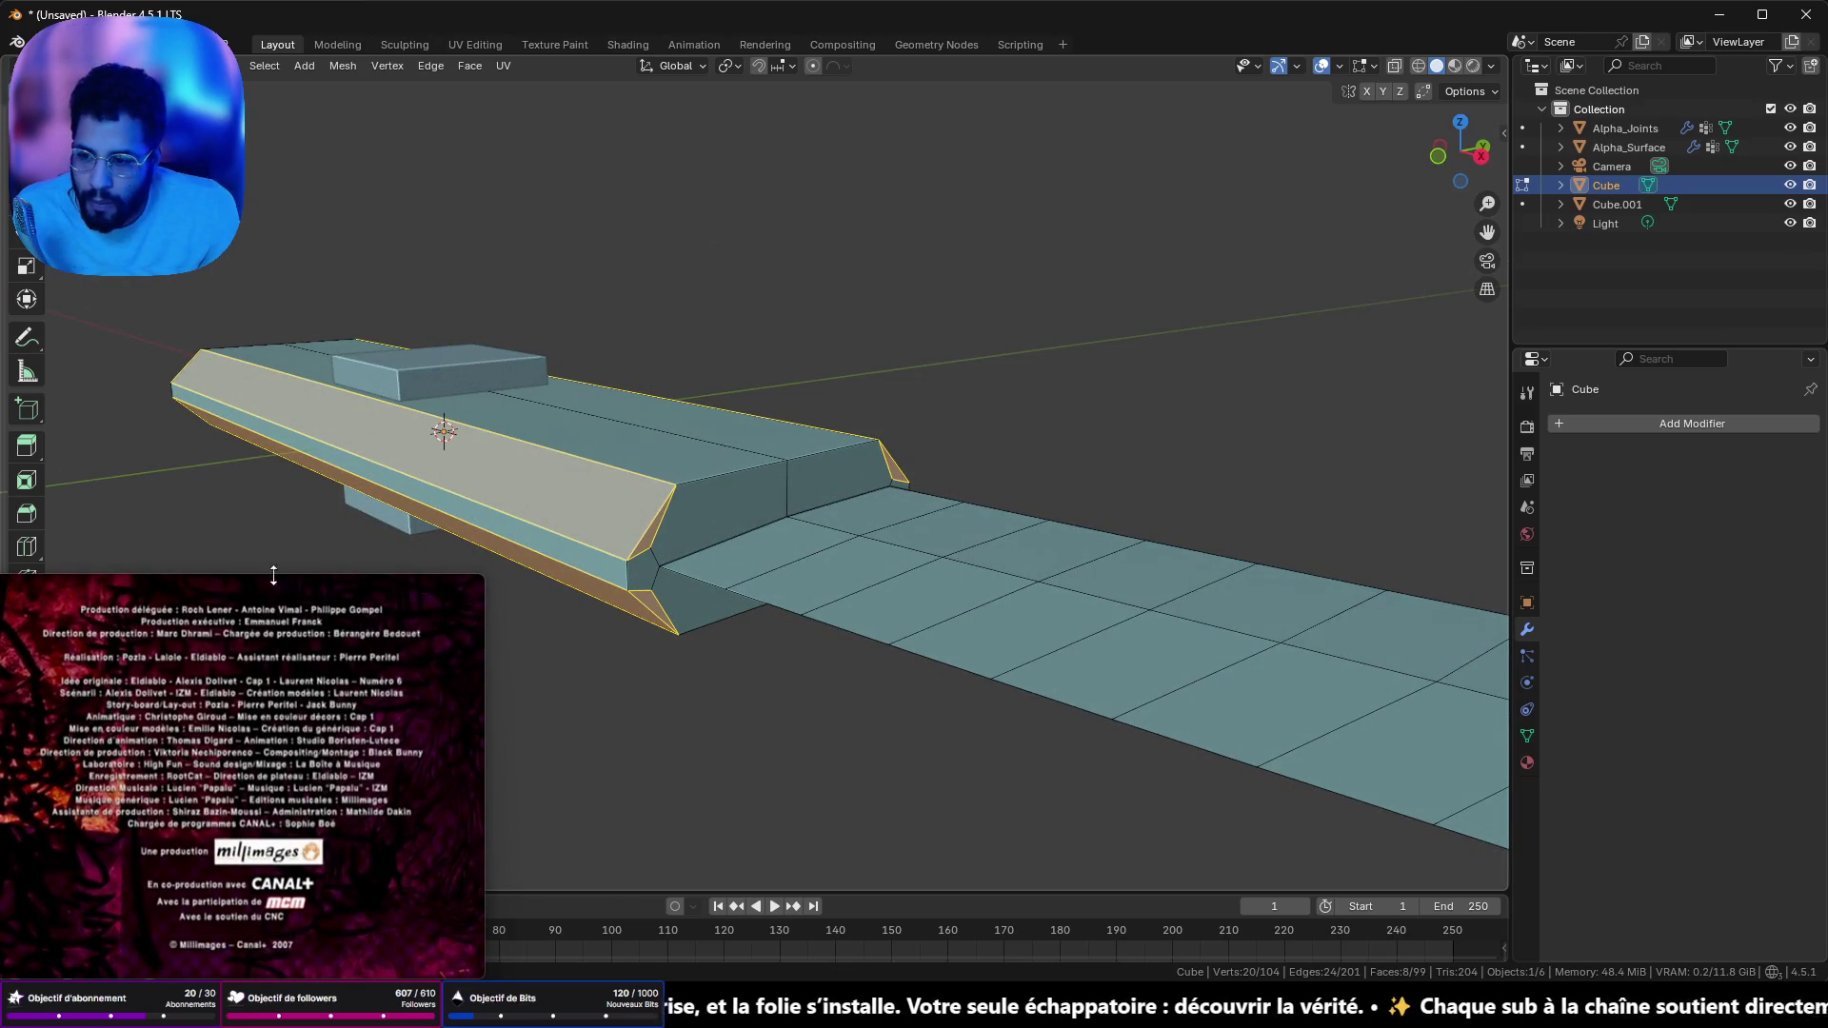
{"action": "mouse_move", "coordinate": [290, 583]}
{"action": "left_mouse_down"}
{"action": "mouse_move", "coordinate": [410, 189]}
{"action": "mouse_move", "coordinate": [372, 186]}
{"action": "left_mouse_up"}
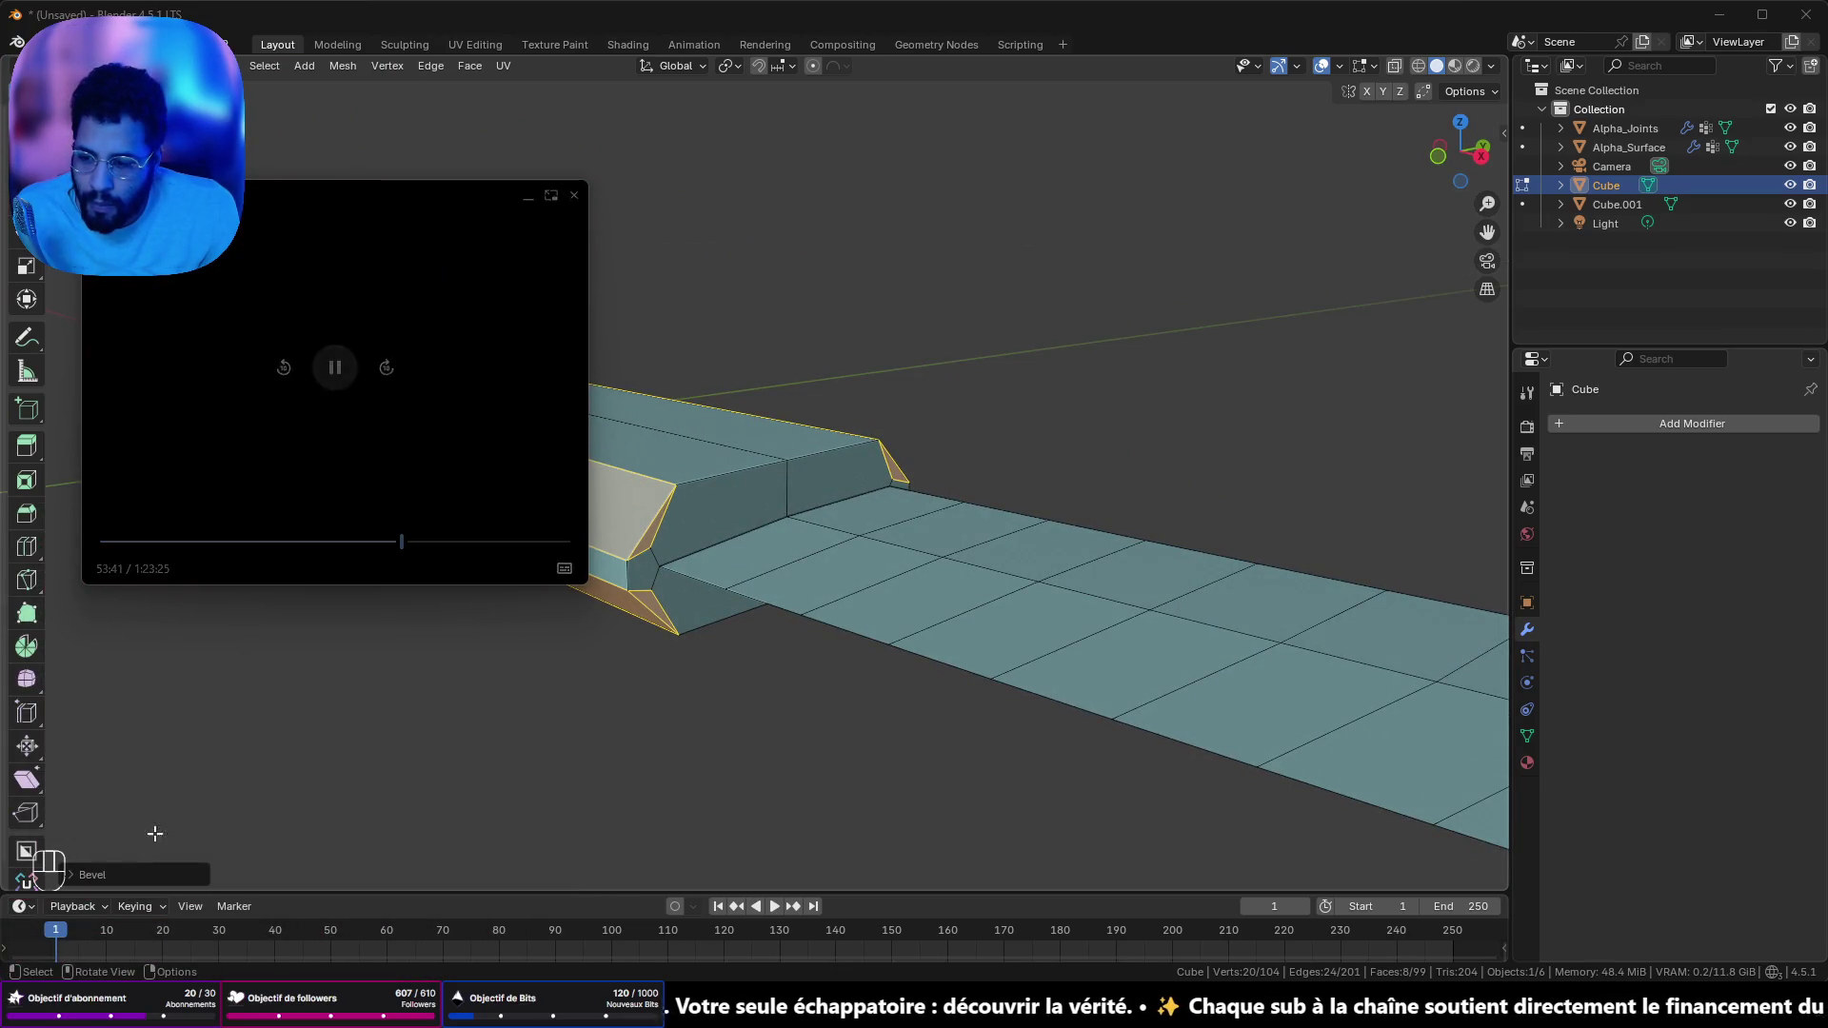
{"action": "left_click", "coordinate": [78, 875]}
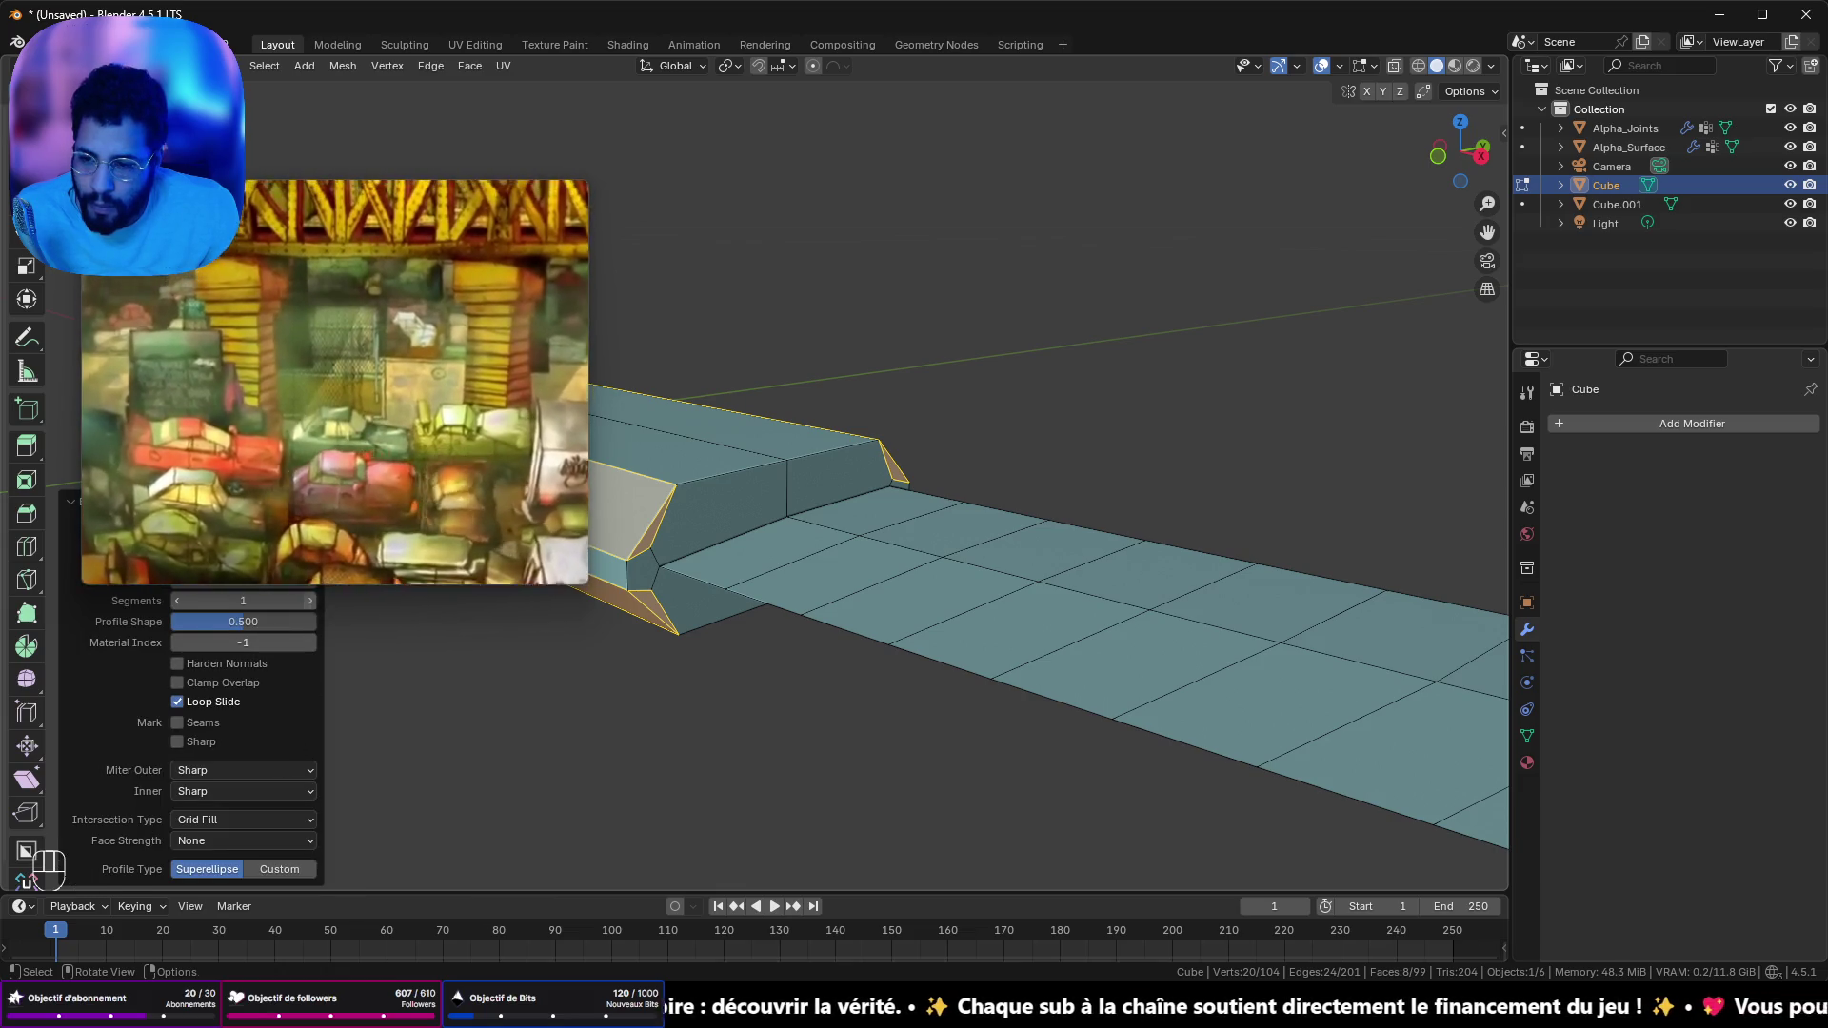
{"action": "left_click", "coordinate": [316, 597]}
{"action": "left_click", "coordinate": [316, 598]}
{"action": "left_click", "coordinate": [316, 598]}
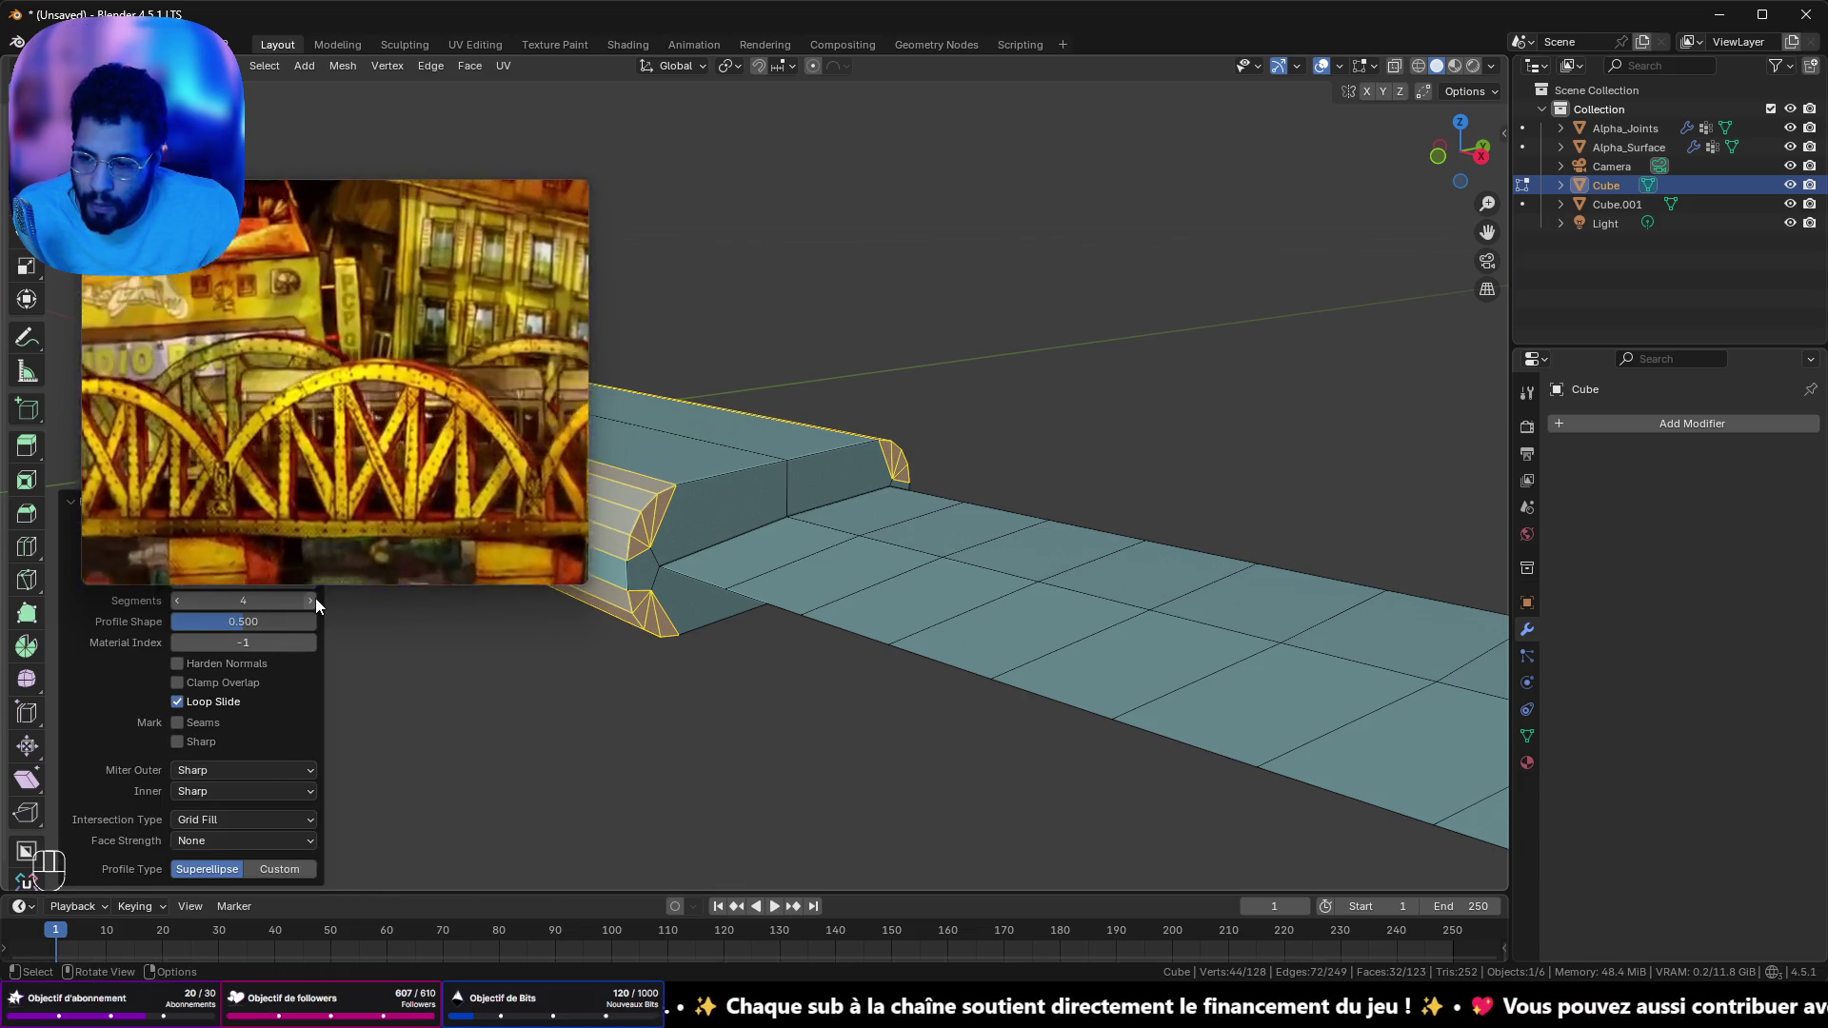
- Try bevelling the edge loop around the handle's end, then cancel it
{"action": "key", "text": "Tab"}
{"action": "key", "text": "Tab"}
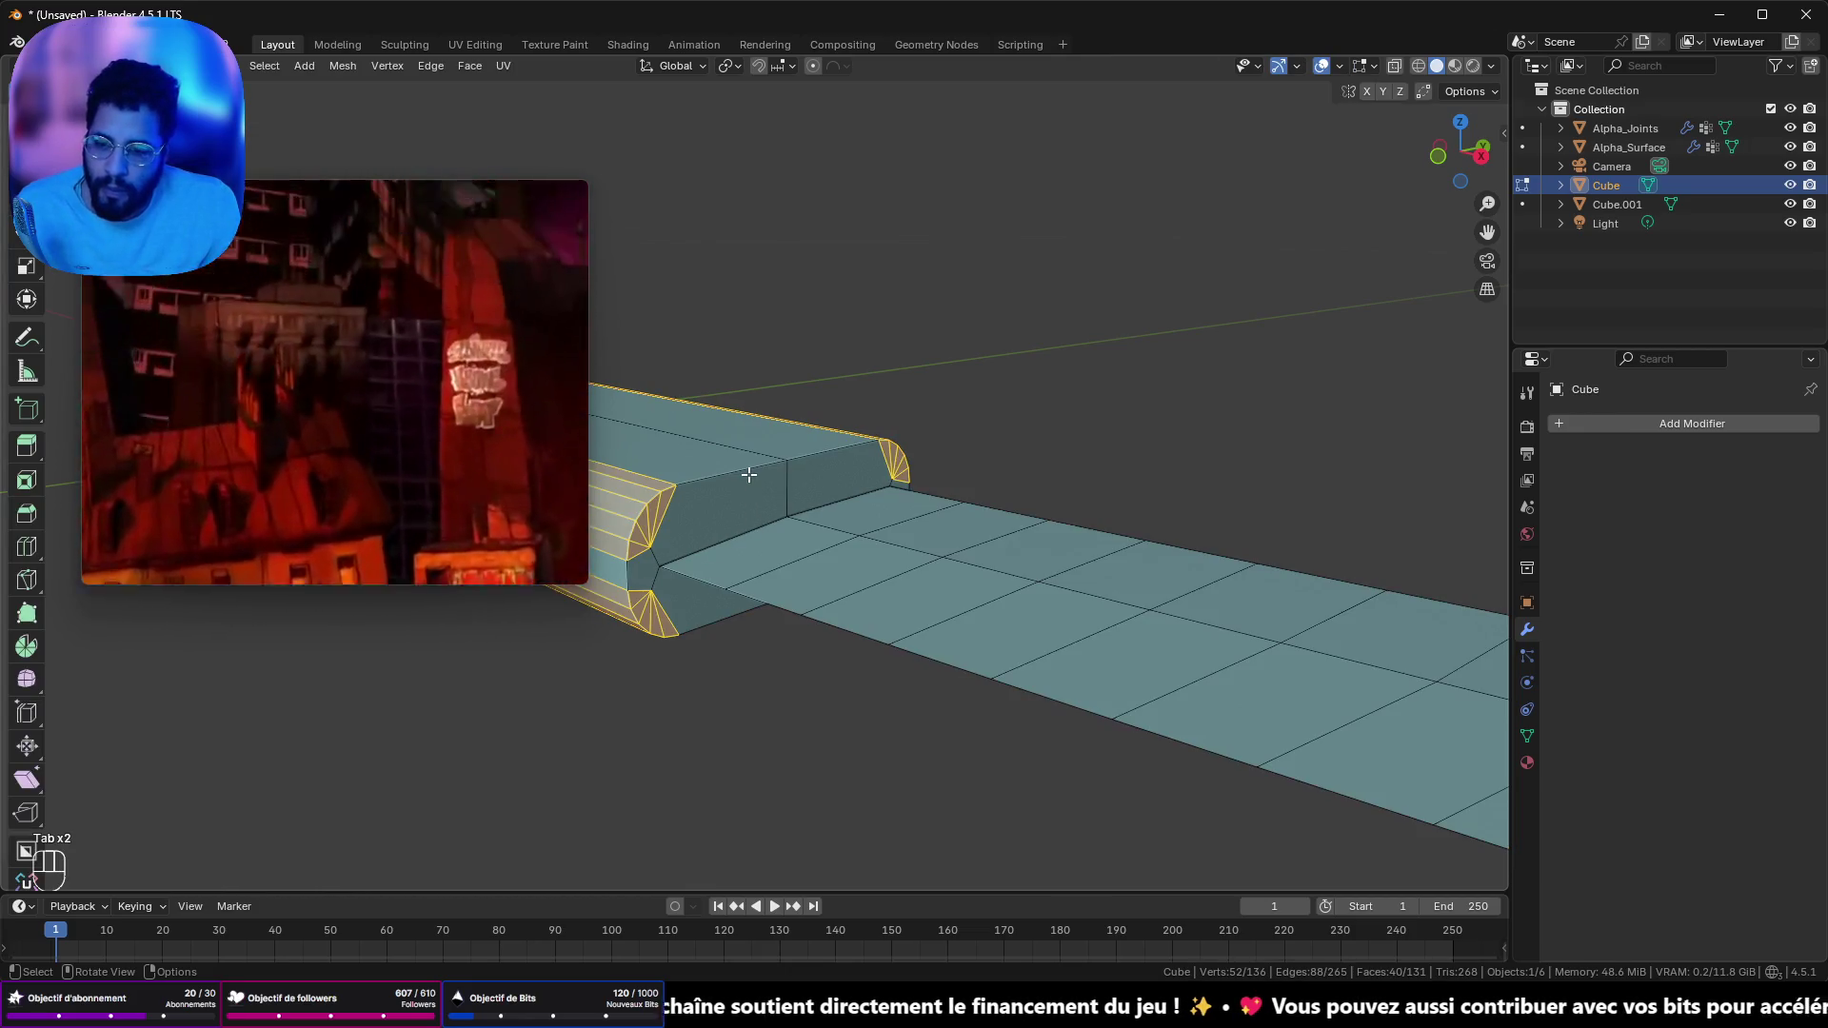
{"action": "left_click", "coordinate": [749, 474], "text": "alt"}
{"action": "key", "text": "ctrl+b"}
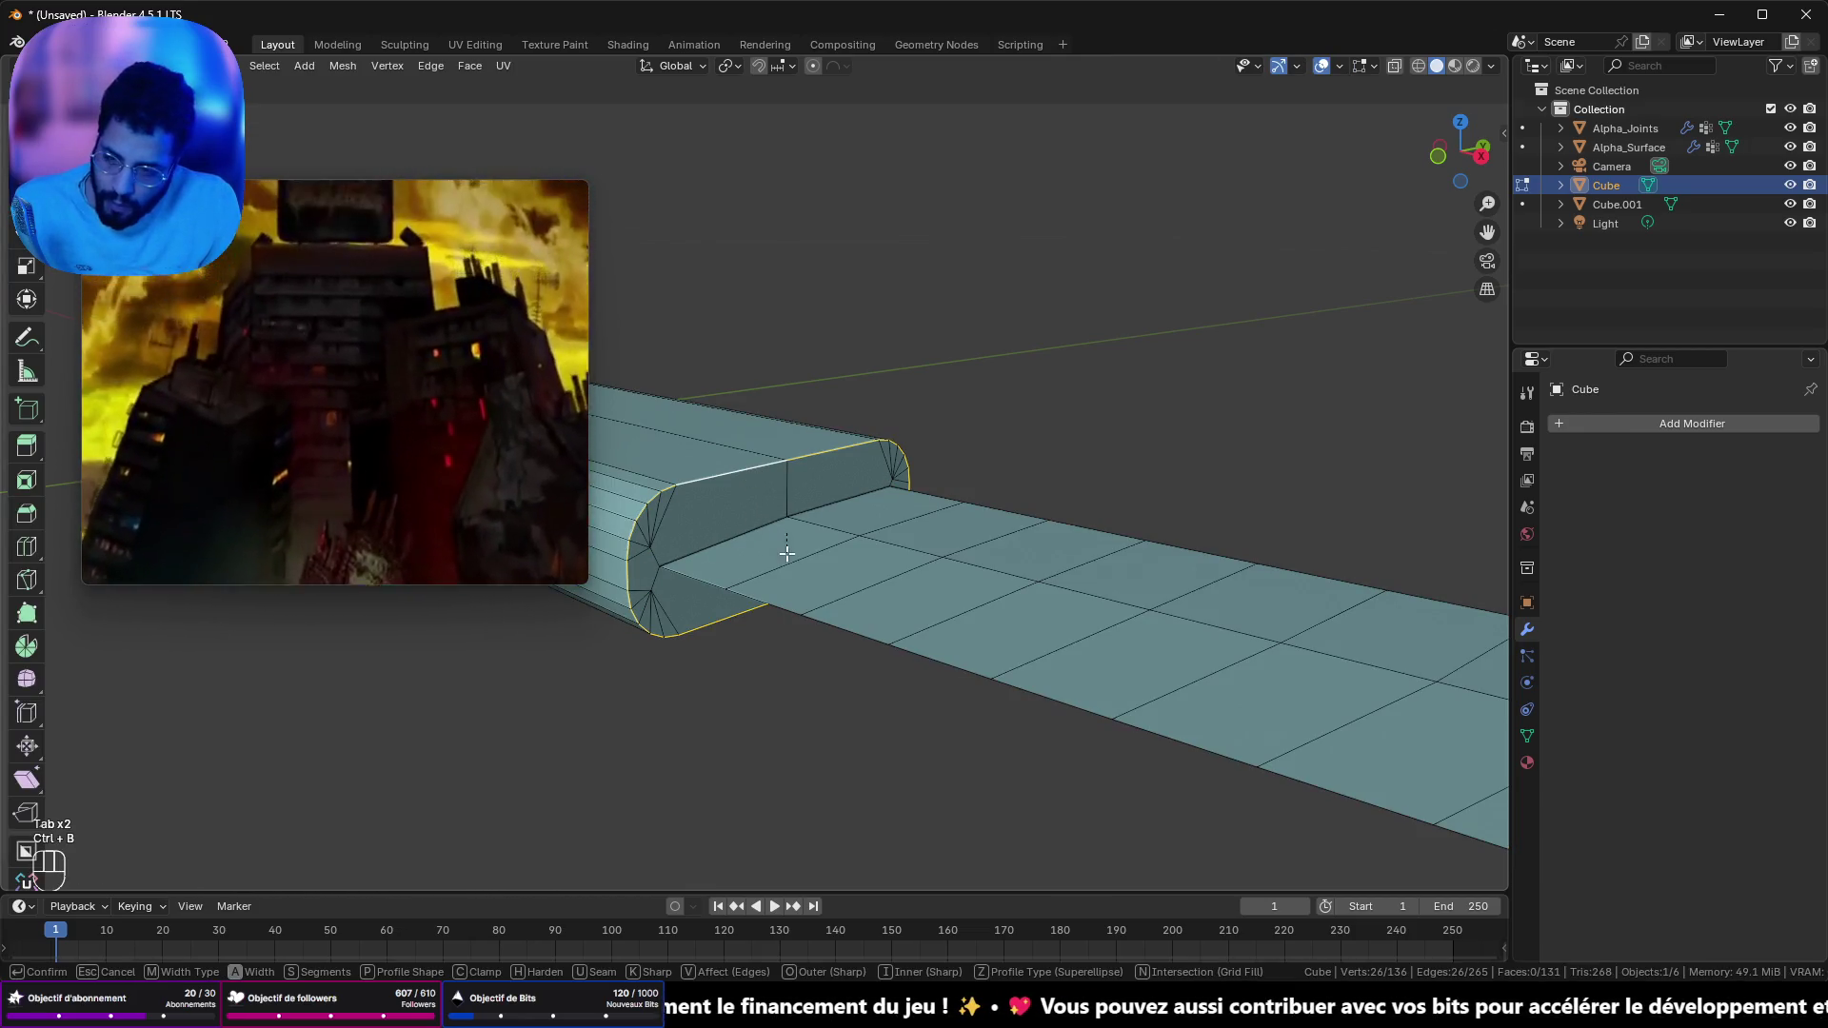
{"action": "scroll", "coordinate": [790, 557], "scroll_direction": "up", "scroll_amount": 1}
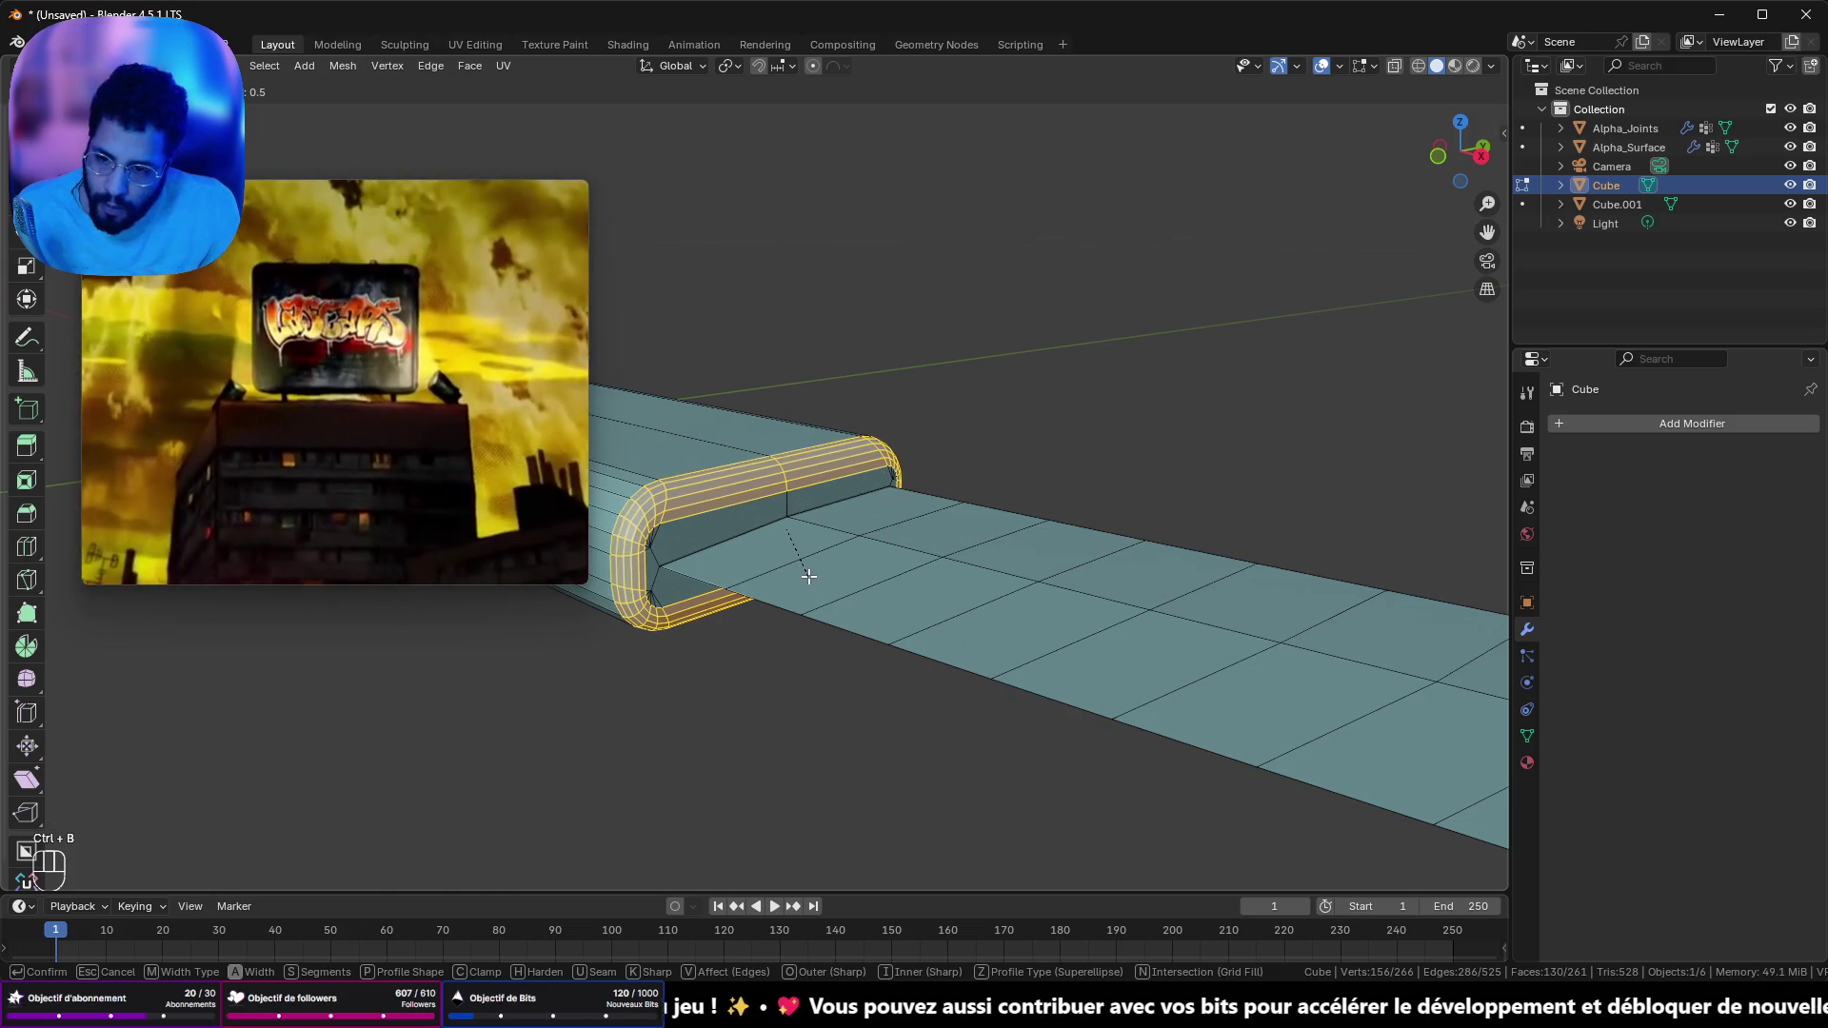
{"action": "key", "text": "Escape"}
{"action": "scroll", "coordinate": [667, 428], "scroll_direction": "up", "scroll_amount": 2}
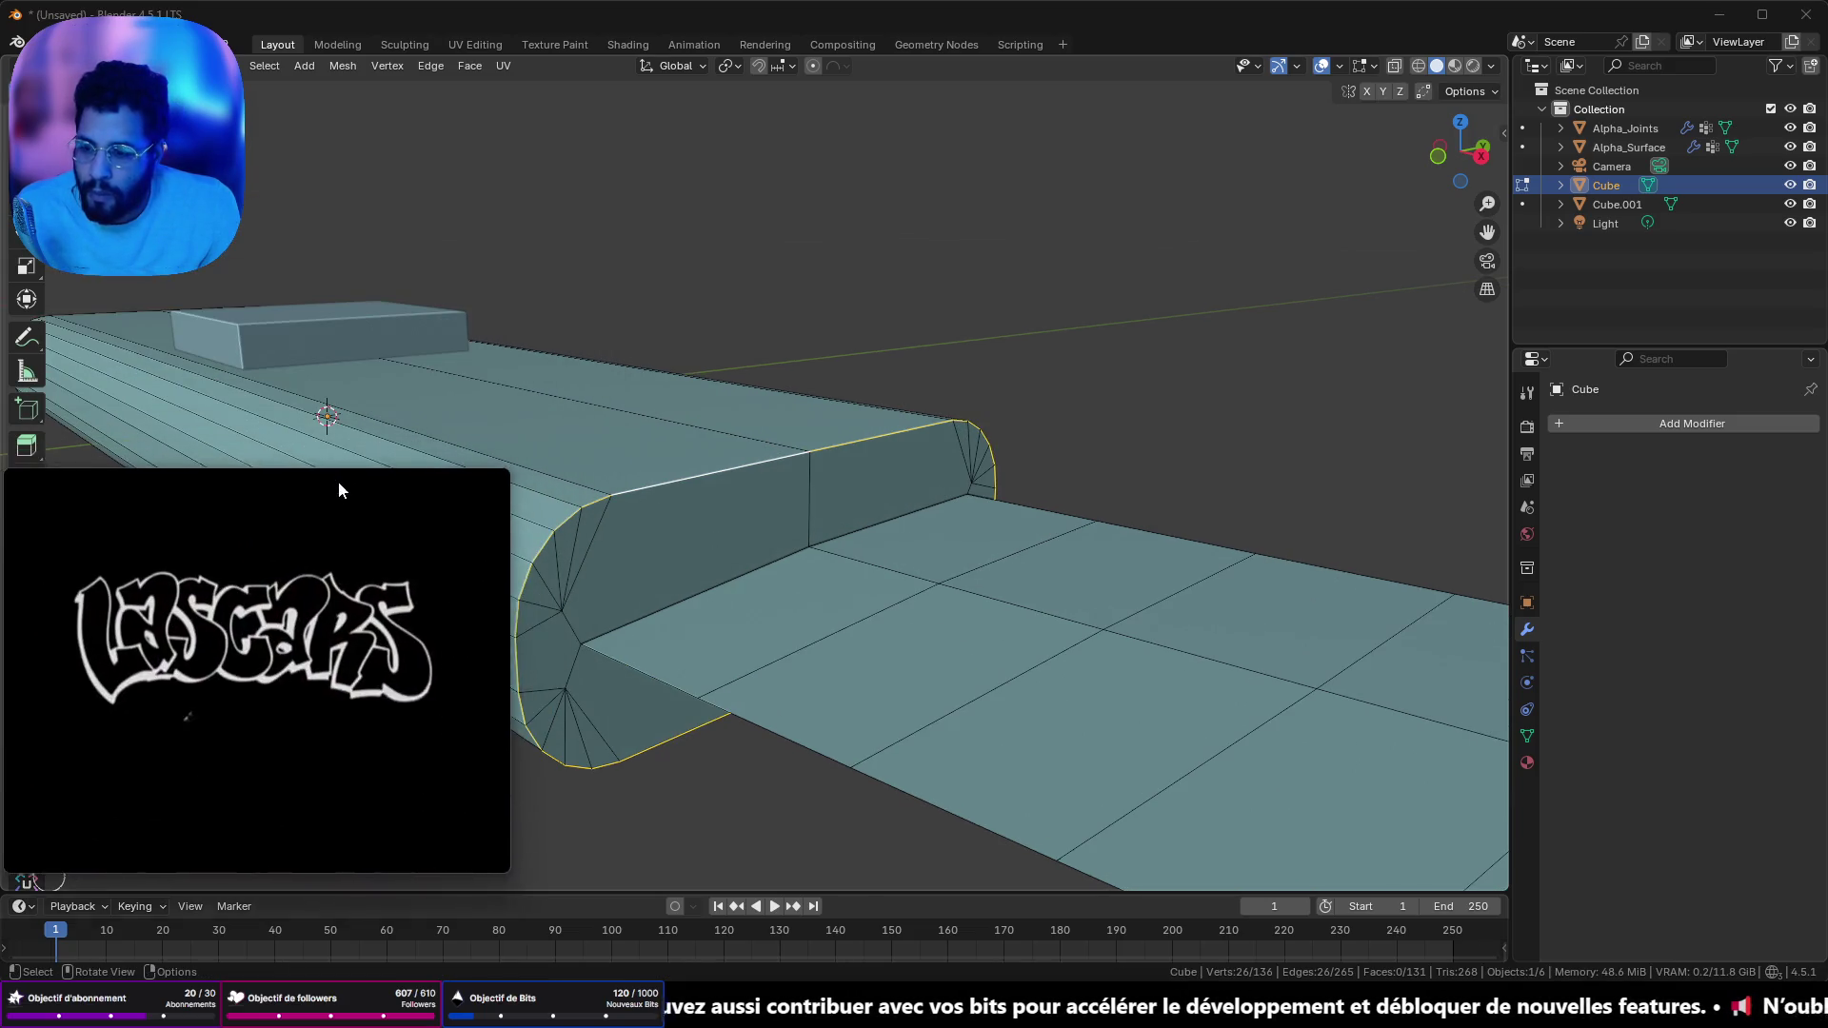
- Merge the stray end-cap vertices by snapping each onto its neighbour
{"action": "scroll", "coordinate": [909, 376], "scroll_direction": "up", "scroll_amount": 2}
{"action": "left_click_drag", "start_coordinate": [909, 376], "coordinate": [947, 362]}
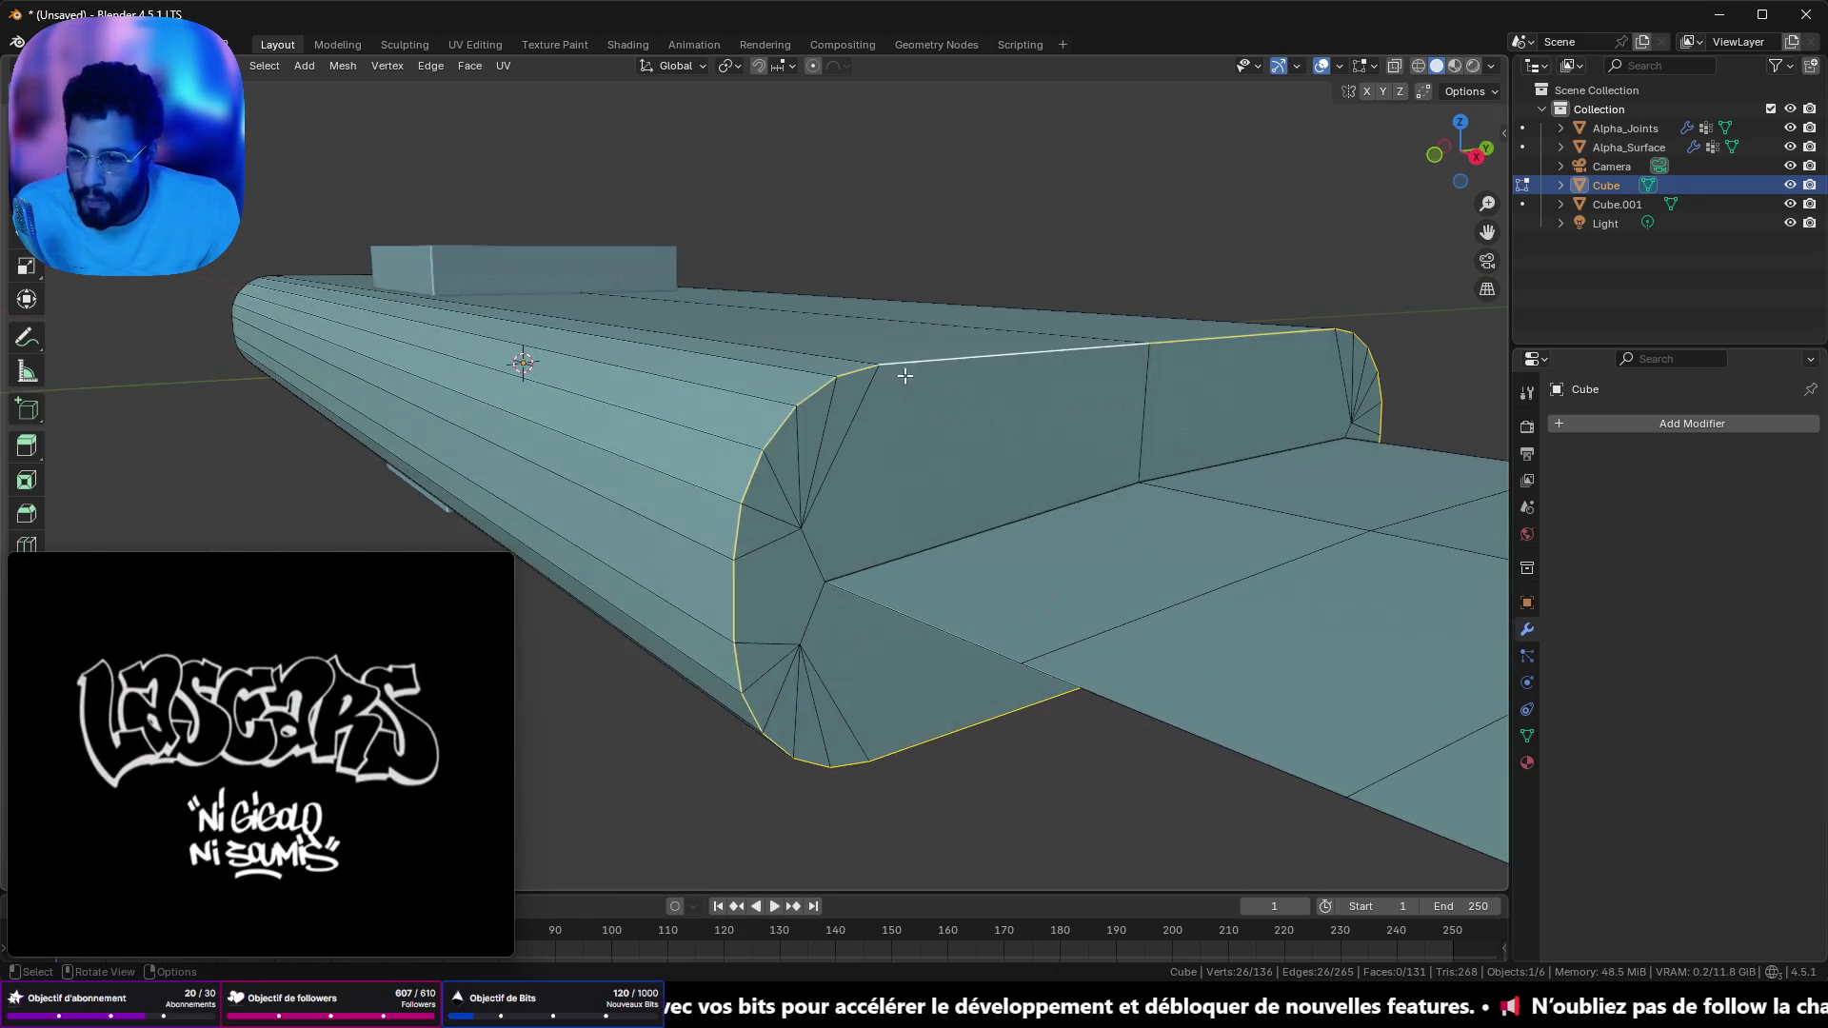
{"action": "key", "text": "1"}
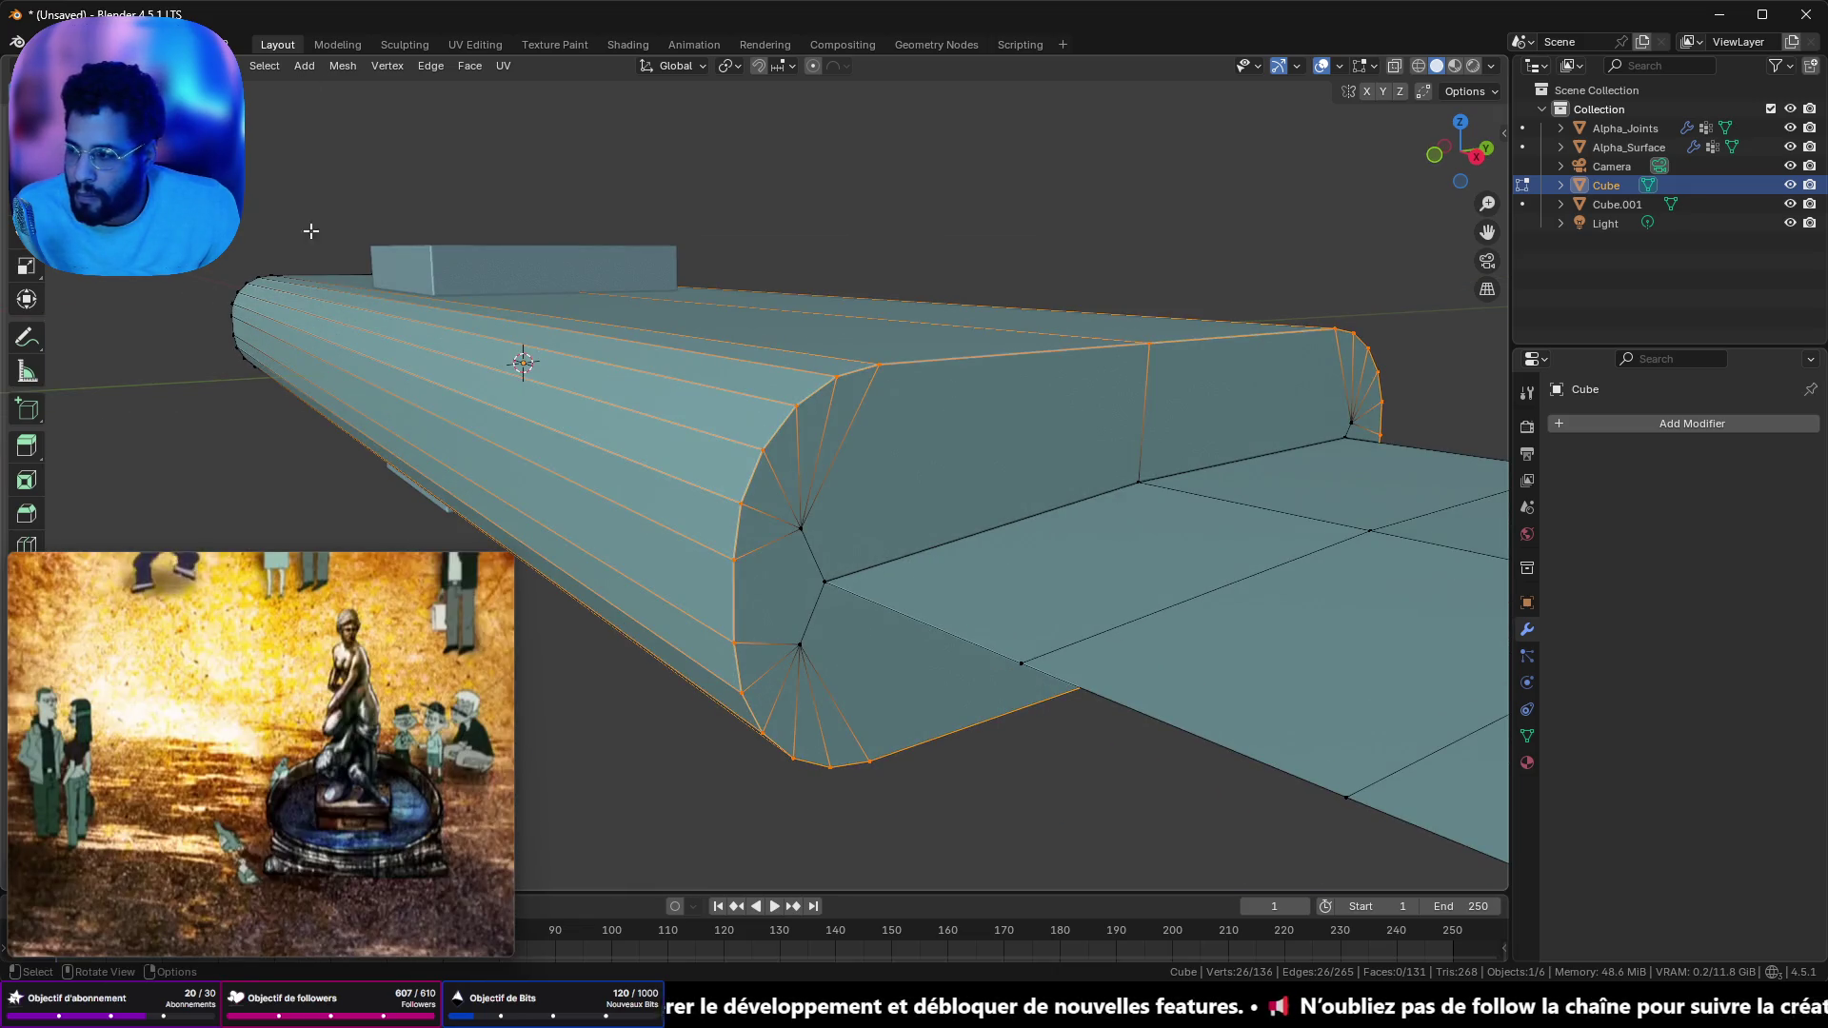
{"action": "left_click", "coordinate": [797, 530]}
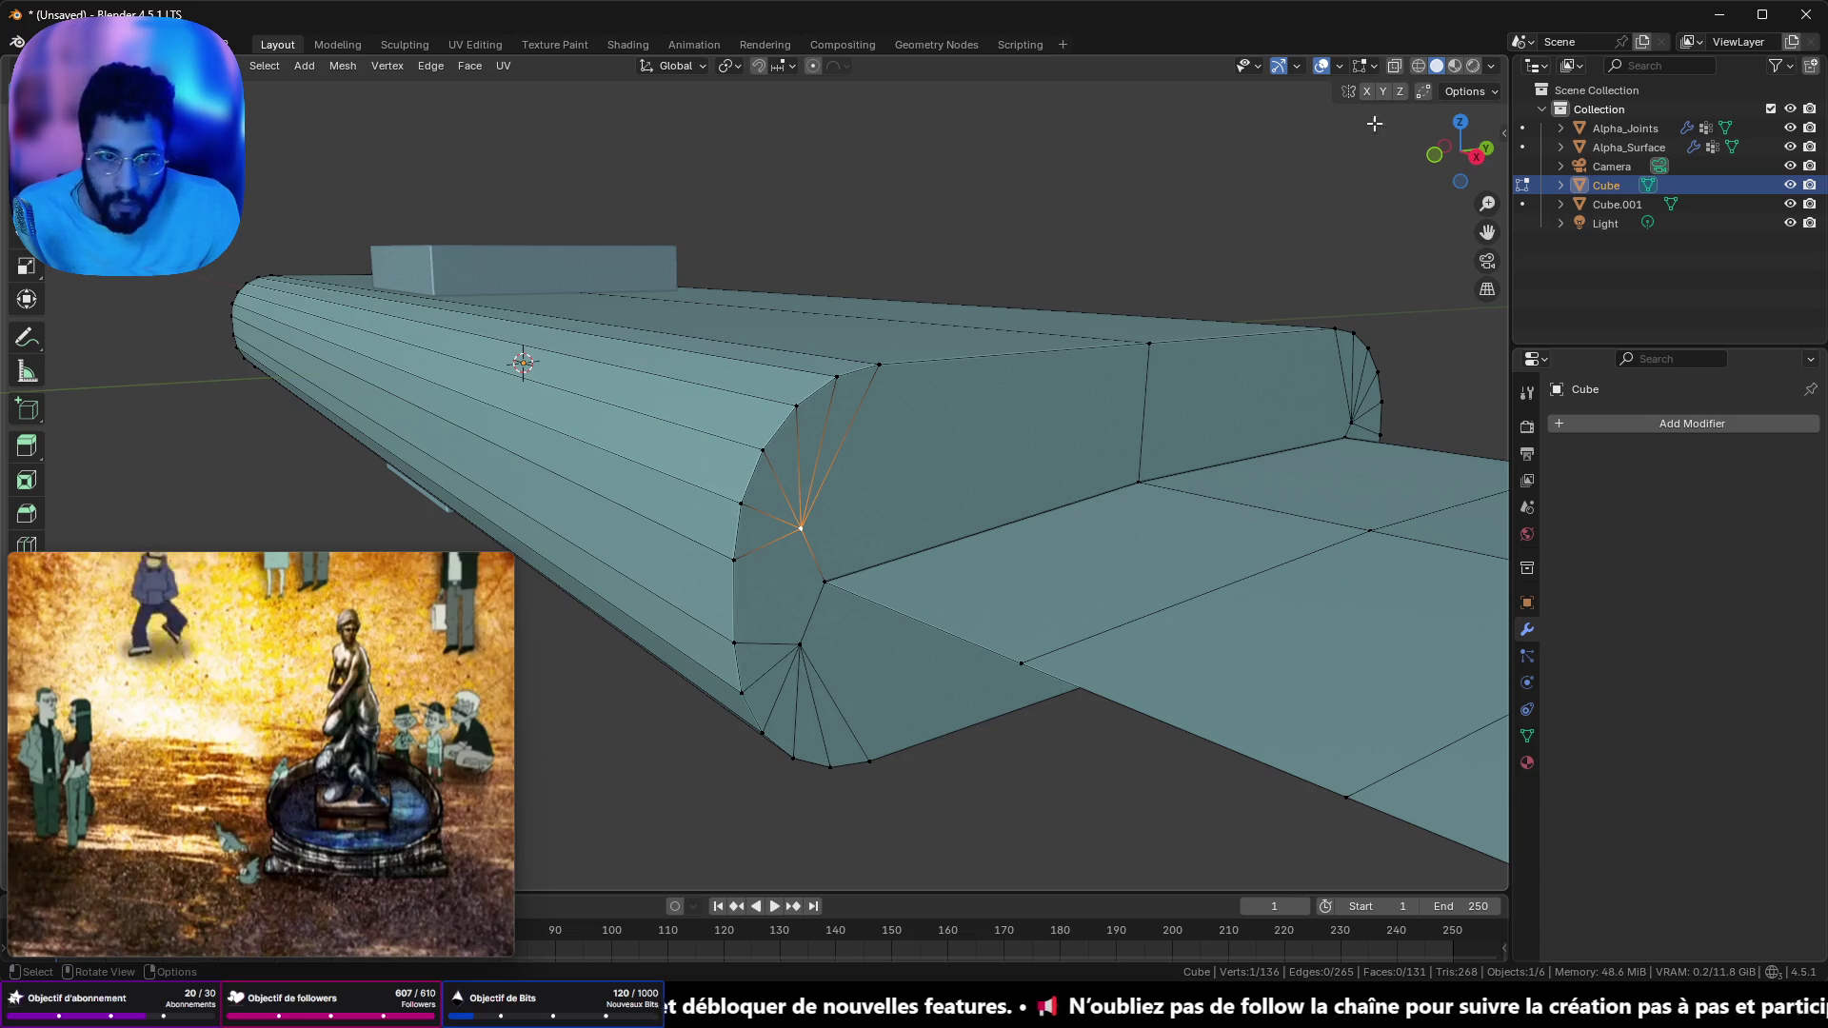
{"action": "left_click", "coordinate": [834, 589]}
{"action": "scroll", "coordinate": [1001, 476], "scroll_direction": "up", "scroll_amount": 5}
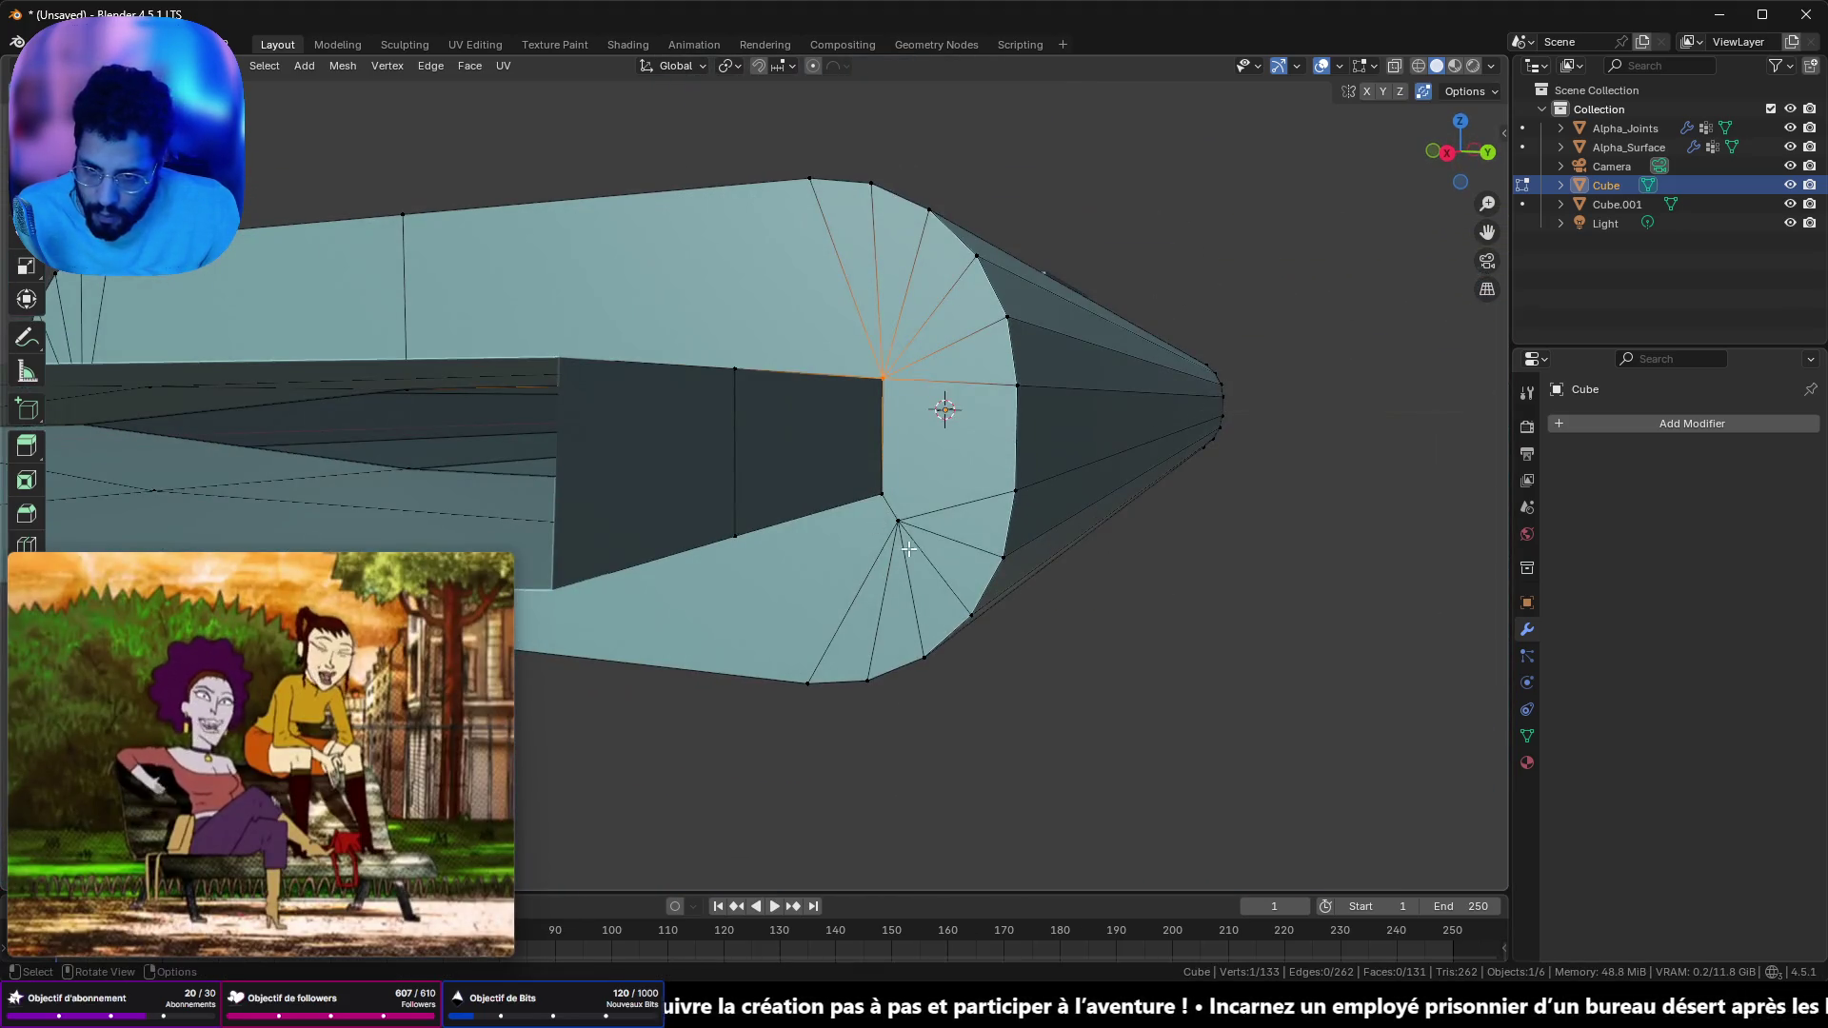
{"action": "key", "text": "g"}
{"action": "left_click", "coordinate": [905, 529]}
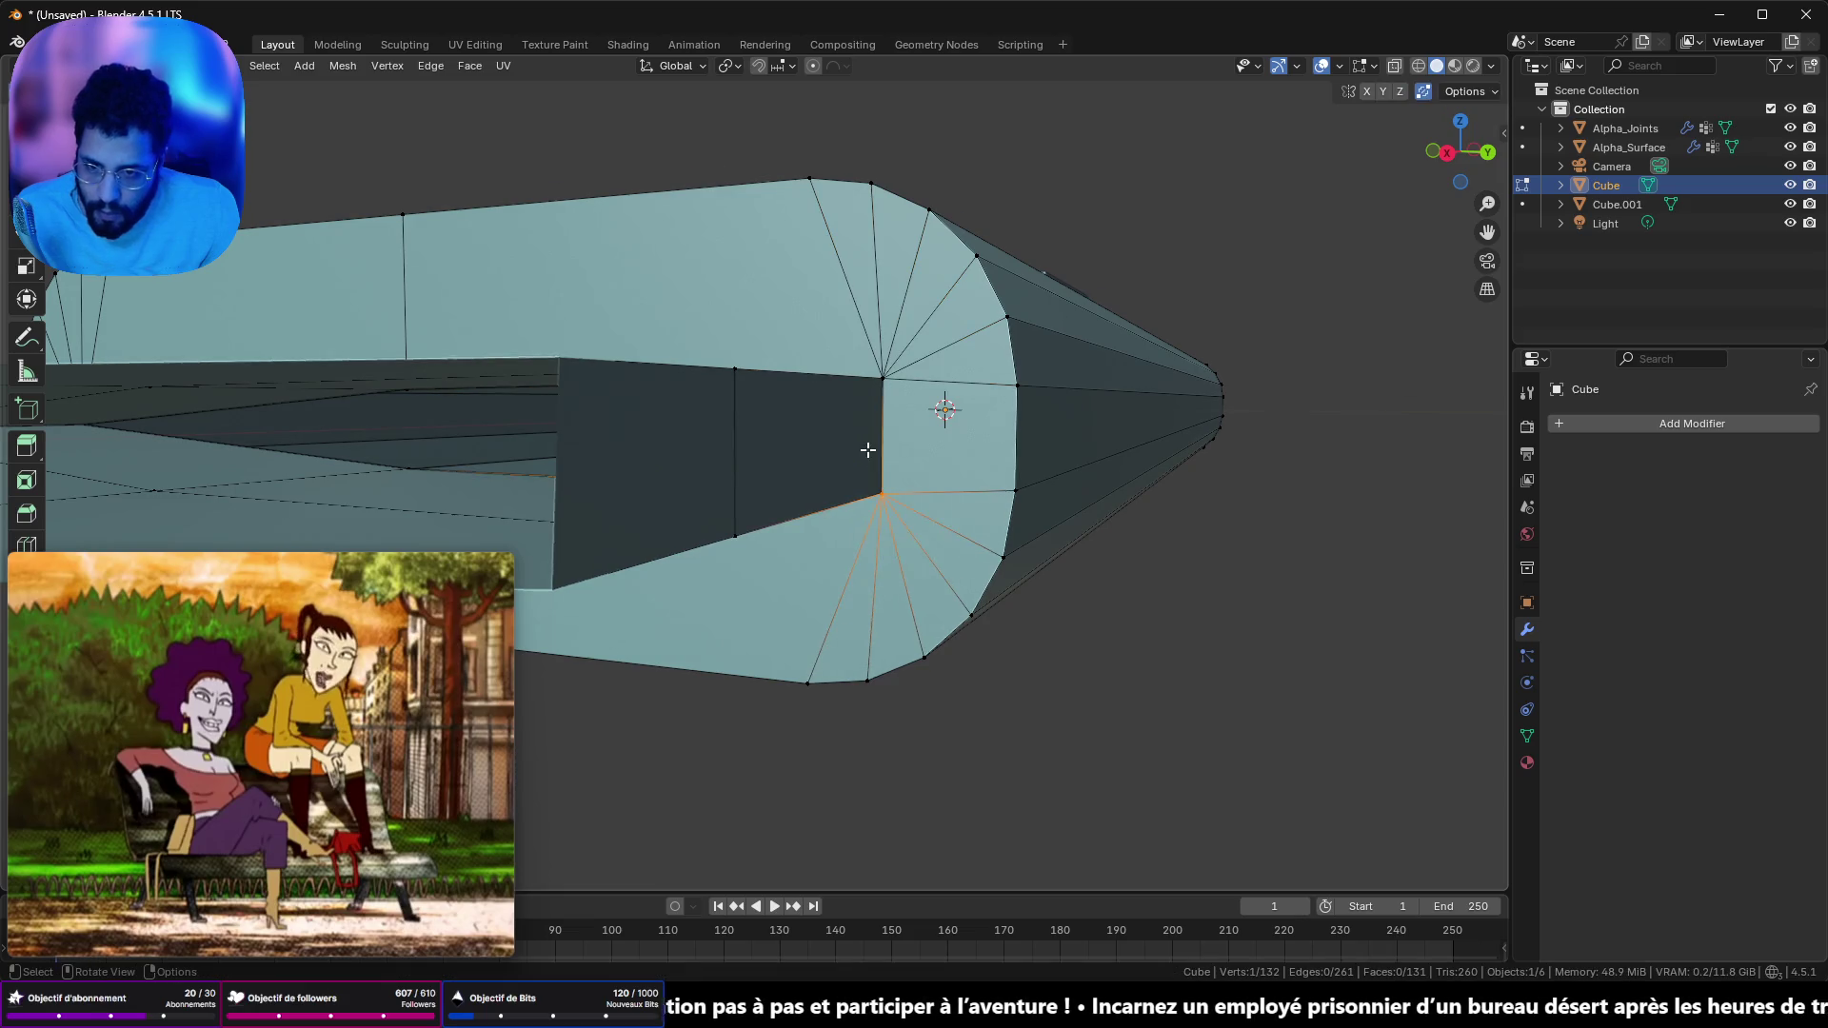
{"action": "scroll", "coordinate": [865, 442], "scroll_direction": "down", "scroll_amount": 4}
- Delete the small Cube.001 block in Object Mode
{"action": "mouse_move", "coordinate": [771, 530]}
{"action": "left_mouse_down"}
{"action": "mouse_move", "coordinate": [771, 485]}
{"action": "mouse_move", "coordinate": [1072, 346]}
{"action": "mouse_move", "coordinate": [889, 273]}
{"action": "mouse_move", "coordinate": [782, 372]}
{"action": "mouse_move", "coordinate": [488, 460]}
{"action": "left_mouse_up"}
{"action": "key", "text": "Tab"}
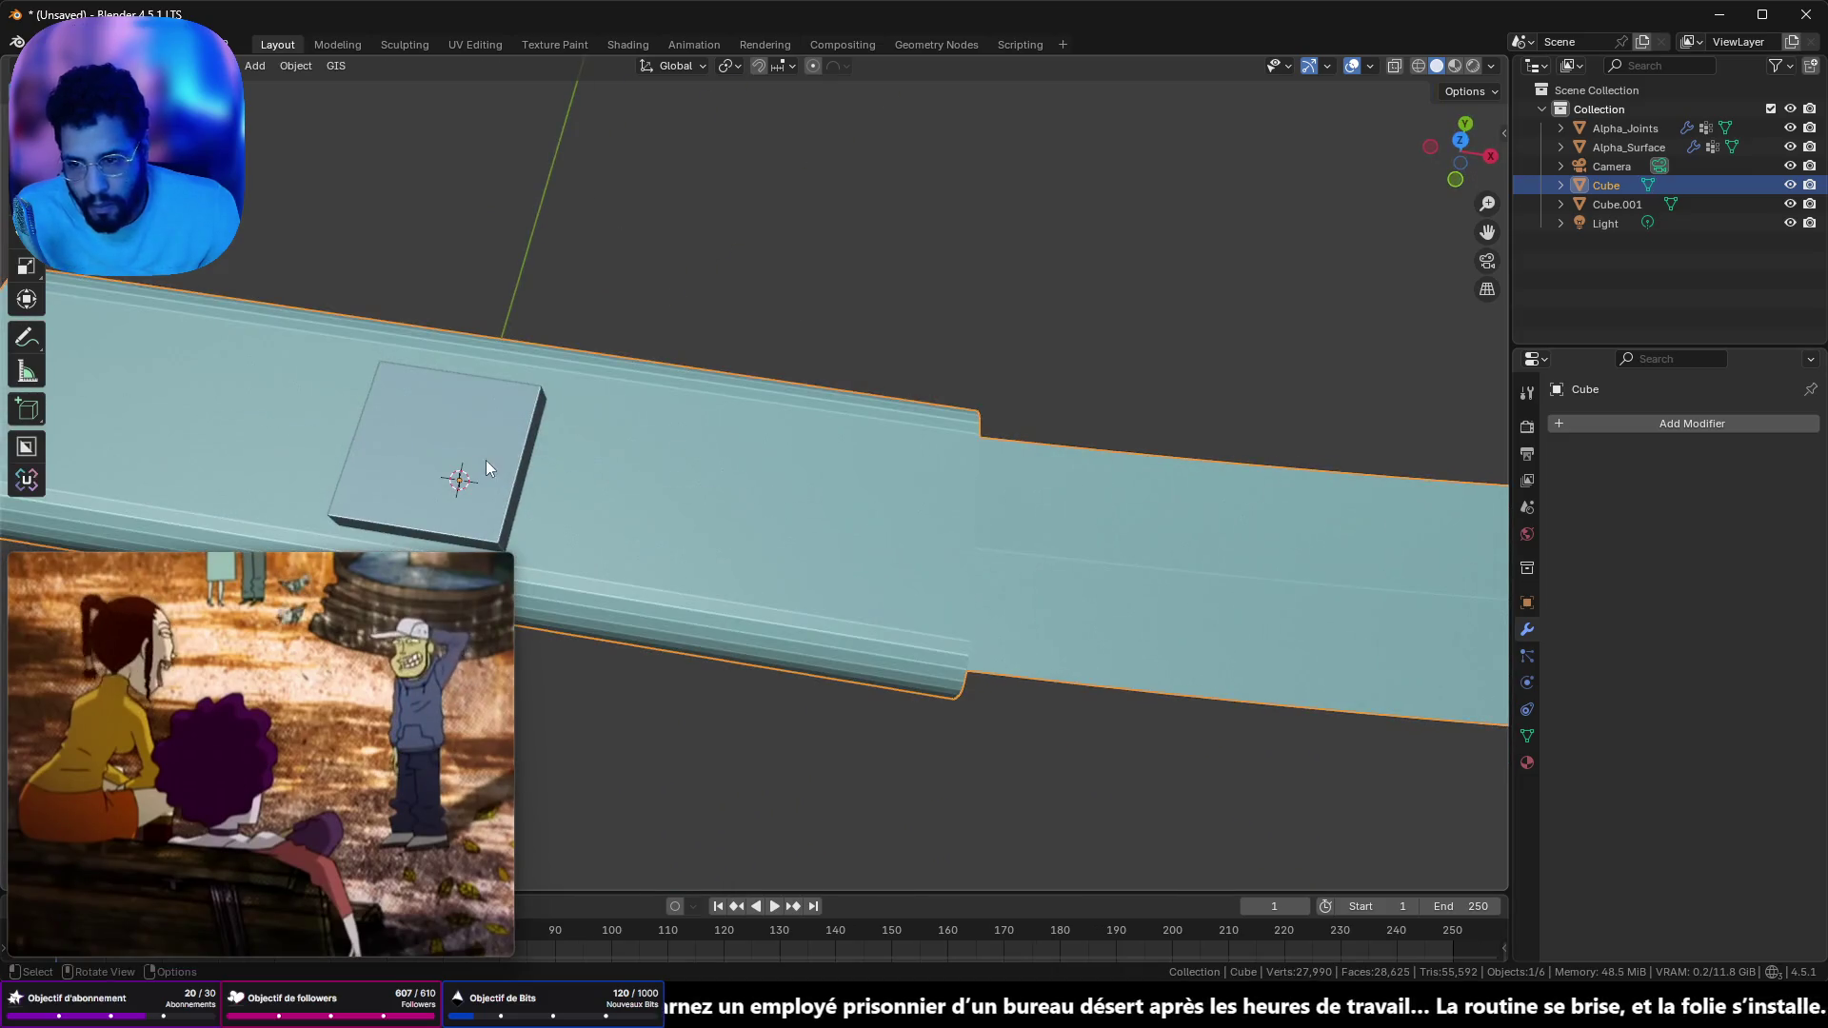
{"action": "left_click", "coordinate": [480, 444]}
{"action": "key", "text": "x"}
{"action": "left_click", "coordinate": [480, 444]}
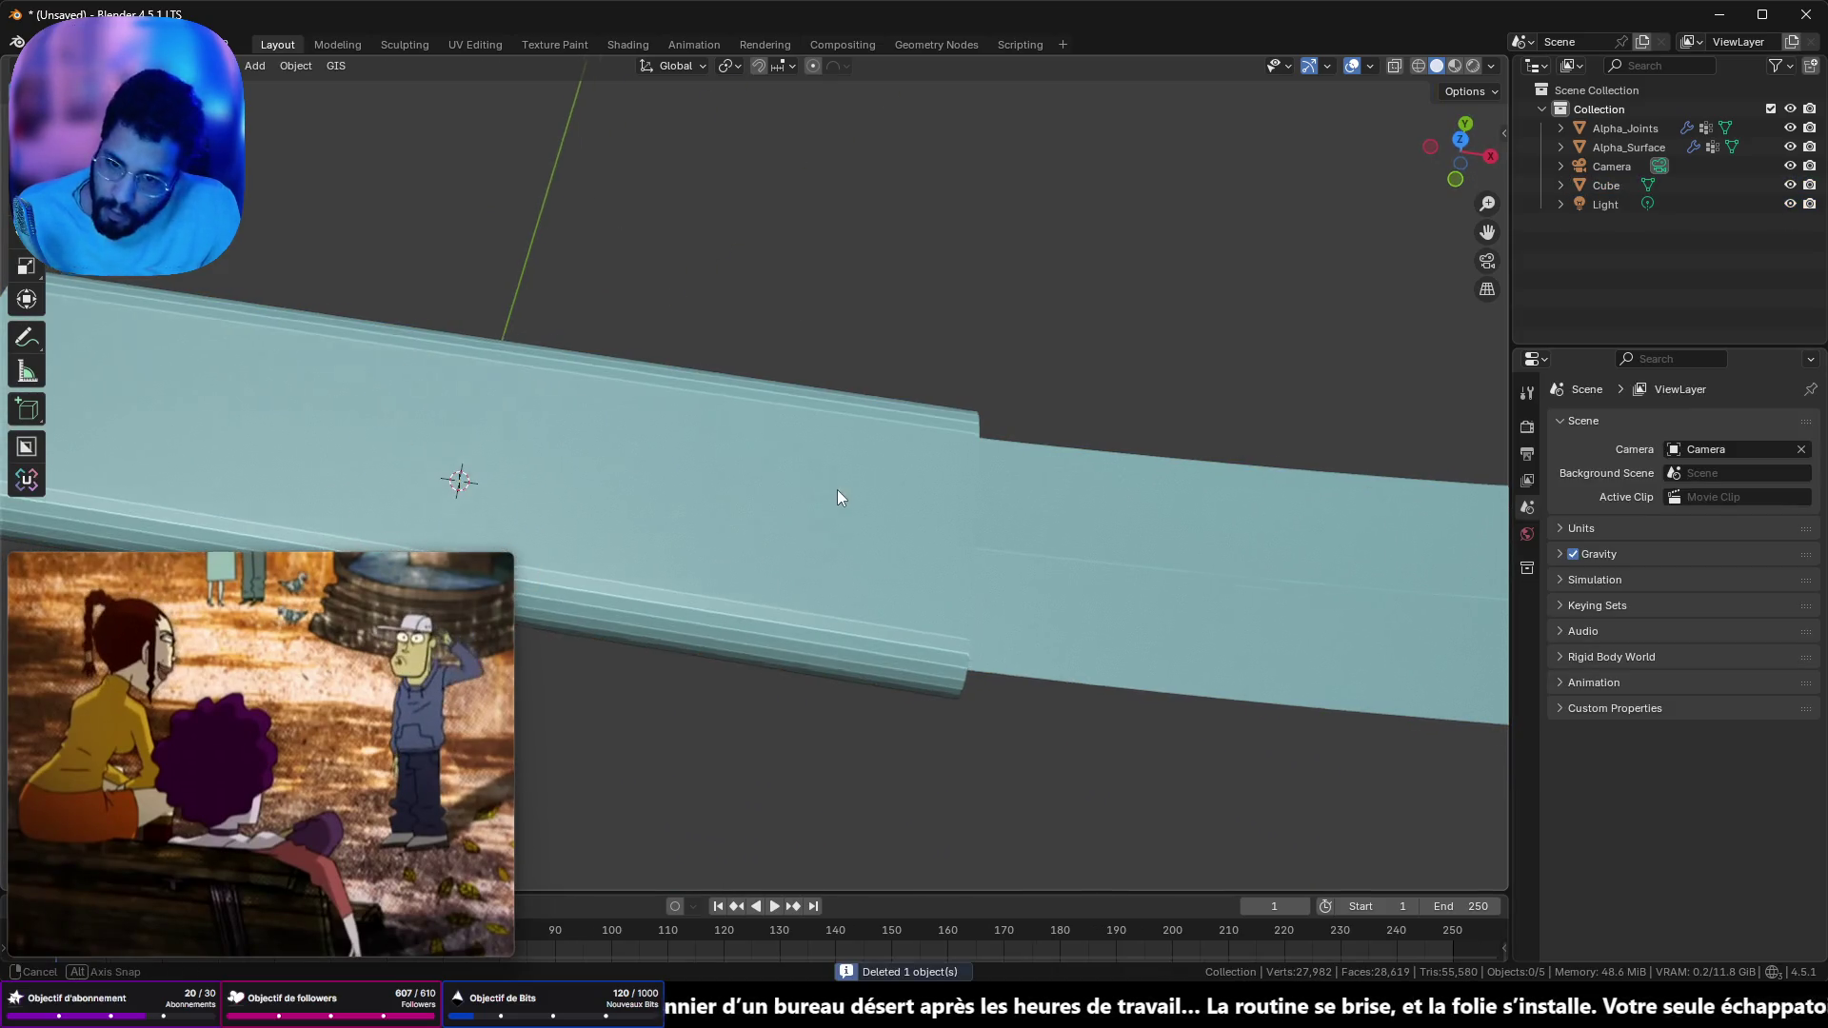
- Bevel the knife handle's end-cap edge loop with Ctrl+B to round it off
{"action": "left_click_drag", "start_coordinate": [838, 491], "coordinate": [762, 391]}
{"action": "left_click", "coordinate": [918, 557]}
{"action": "key", "text": "Tab"}
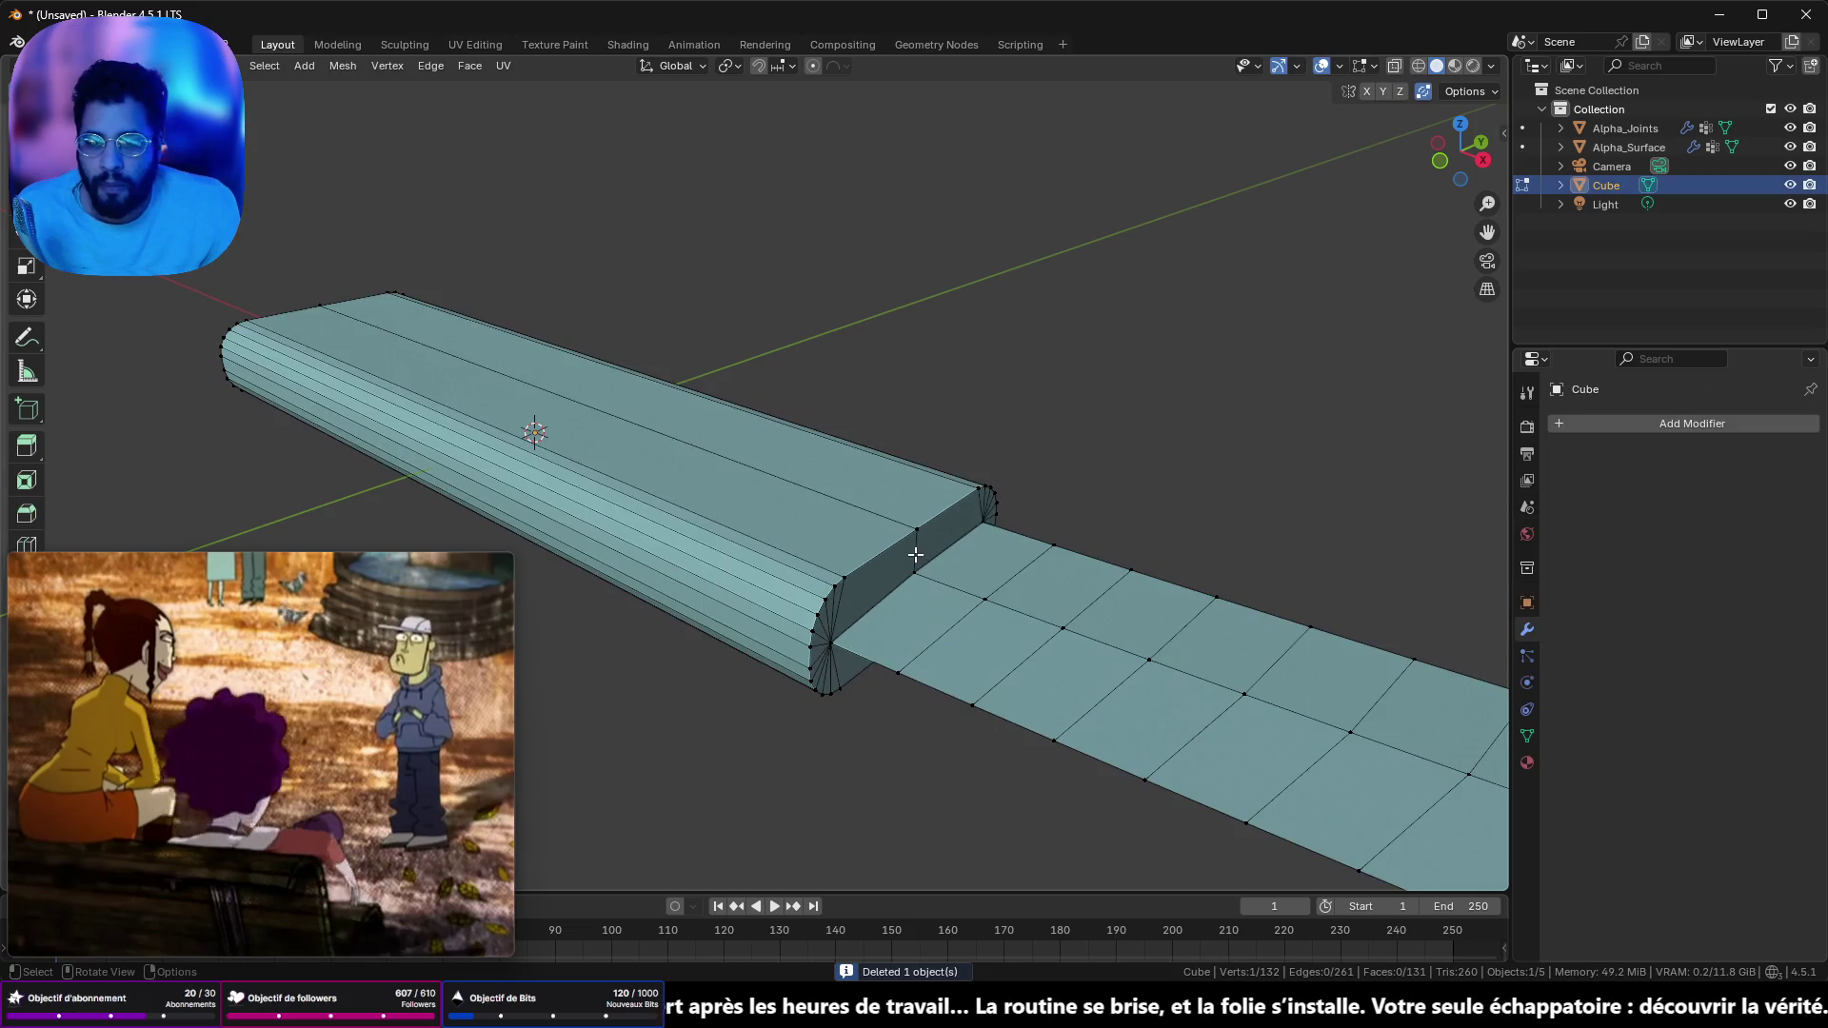
{"action": "left_click", "coordinate": [850, 543], "text": "alt"}
{"action": "left_click_drag", "start_coordinate": [850, 543], "coordinate": [890, 456]}
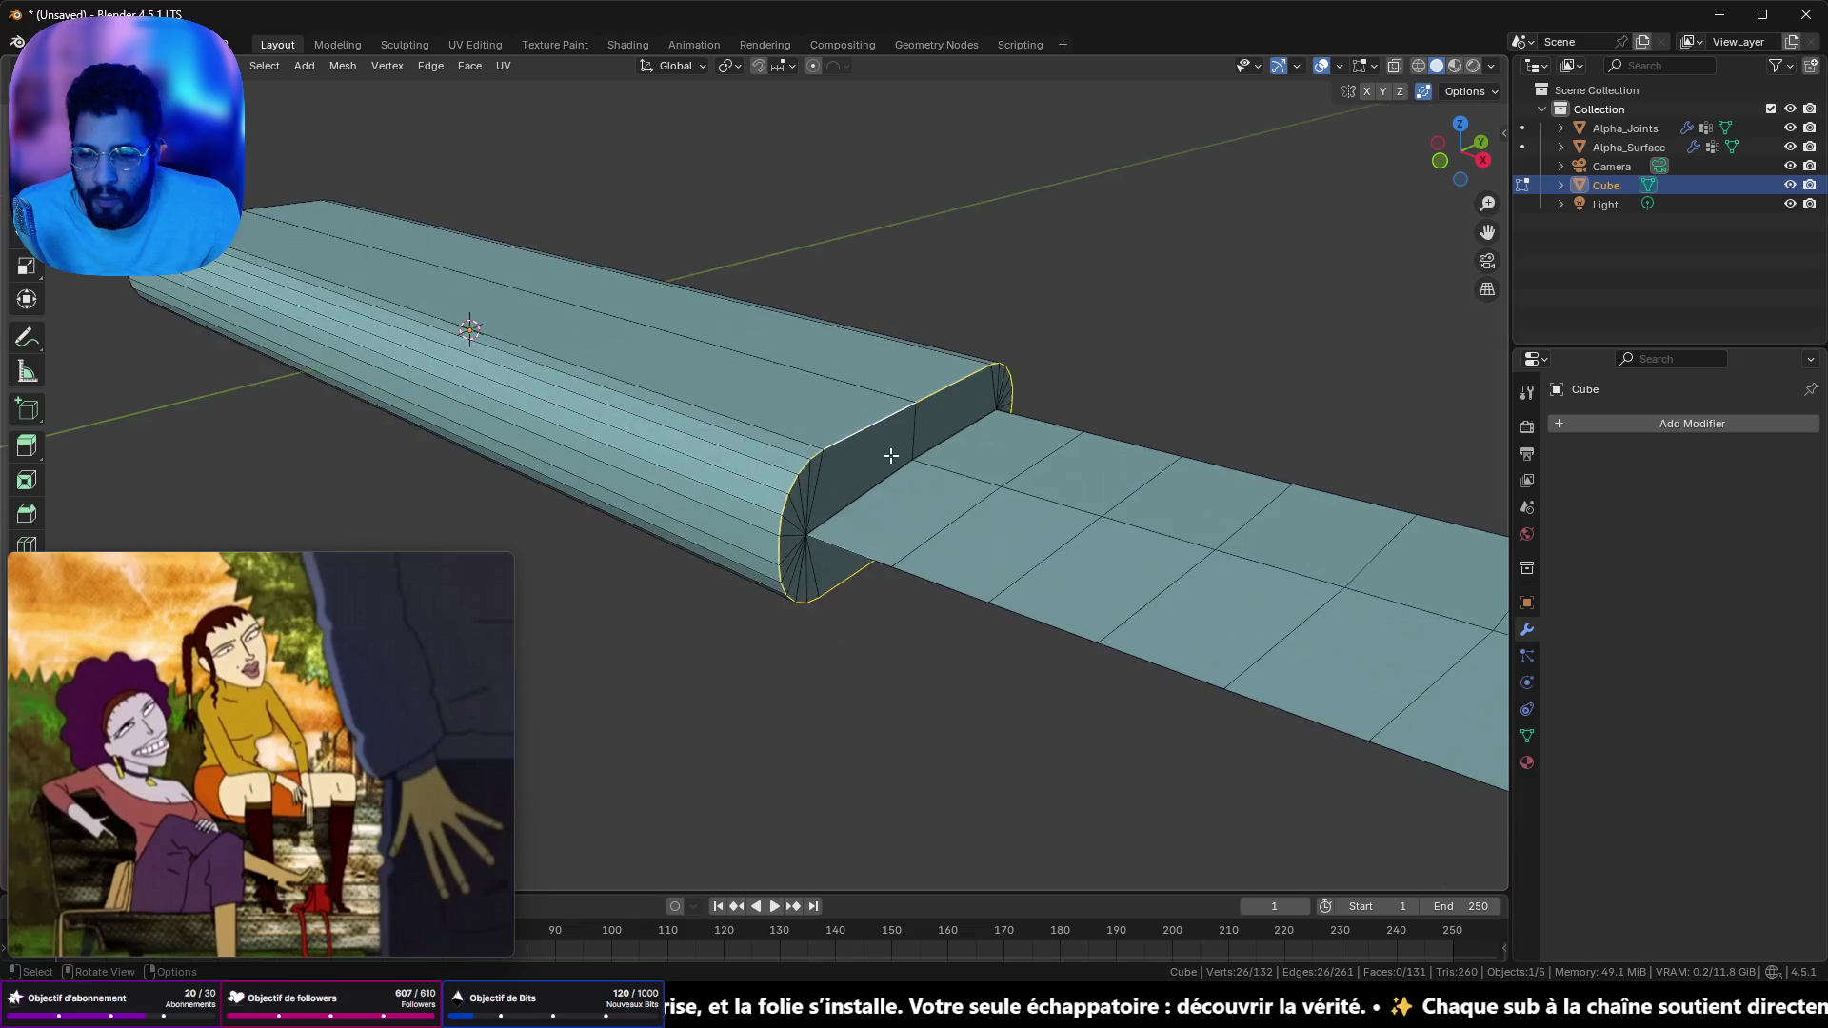
{"action": "scroll", "coordinate": [890, 456], "scroll_direction": "up", "scroll_amount": 3}
{"action": "key", "text": "ctrl+b"}
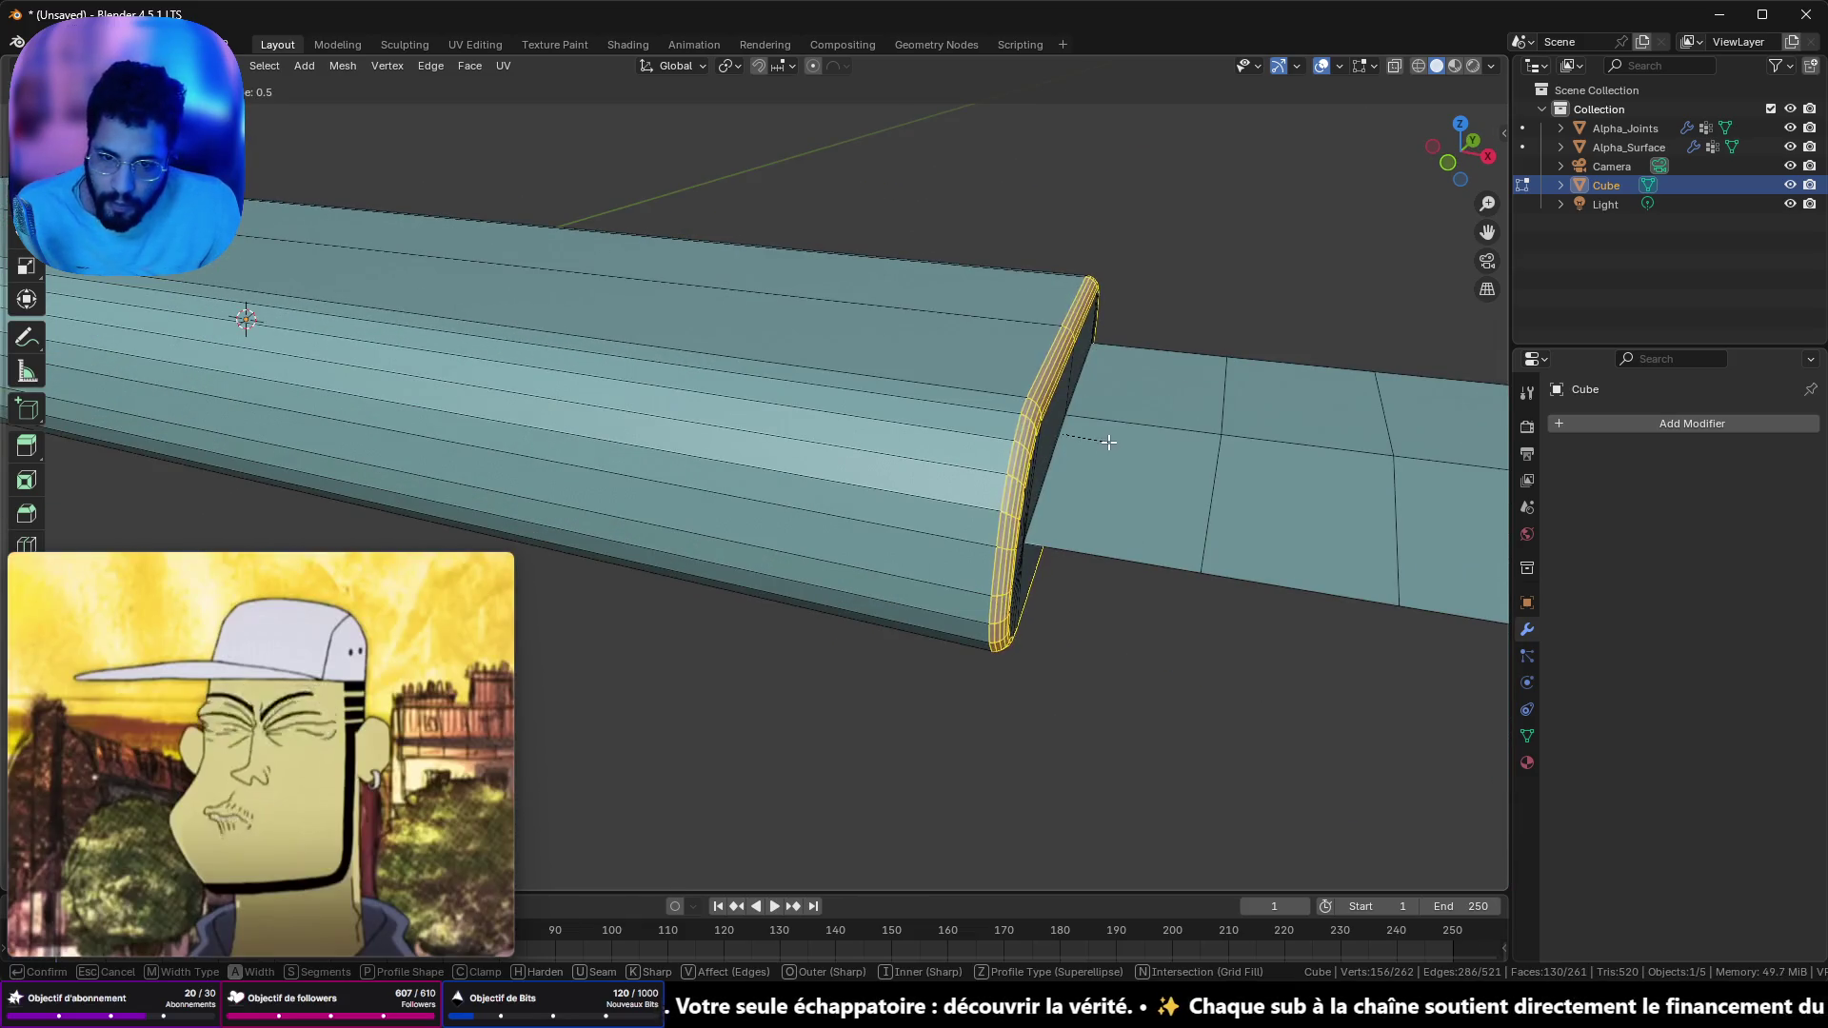
{"action": "left_click", "coordinate": [1109, 301]}
{"action": "scroll", "coordinate": [1139, 391], "scroll_direction": "down", "scroll_amount": 3}
{"action": "mouse_move", "coordinate": [1139, 391]}
{"action": "left_mouse_down"}
{"action": "mouse_move", "coordinate": [1037, 559]}
{"action": "mouse_move", "coordinate": [1223, 494]}
{"action": "left_mouse_up"}
{"action": "key", "text": "Tab"}
{"action": "scroll", "coordinate": [1028, 522], "scroll_direction": "down", "scroll_amount": 1}
{"action": "right_click", "coordinate": [1032, 500]}
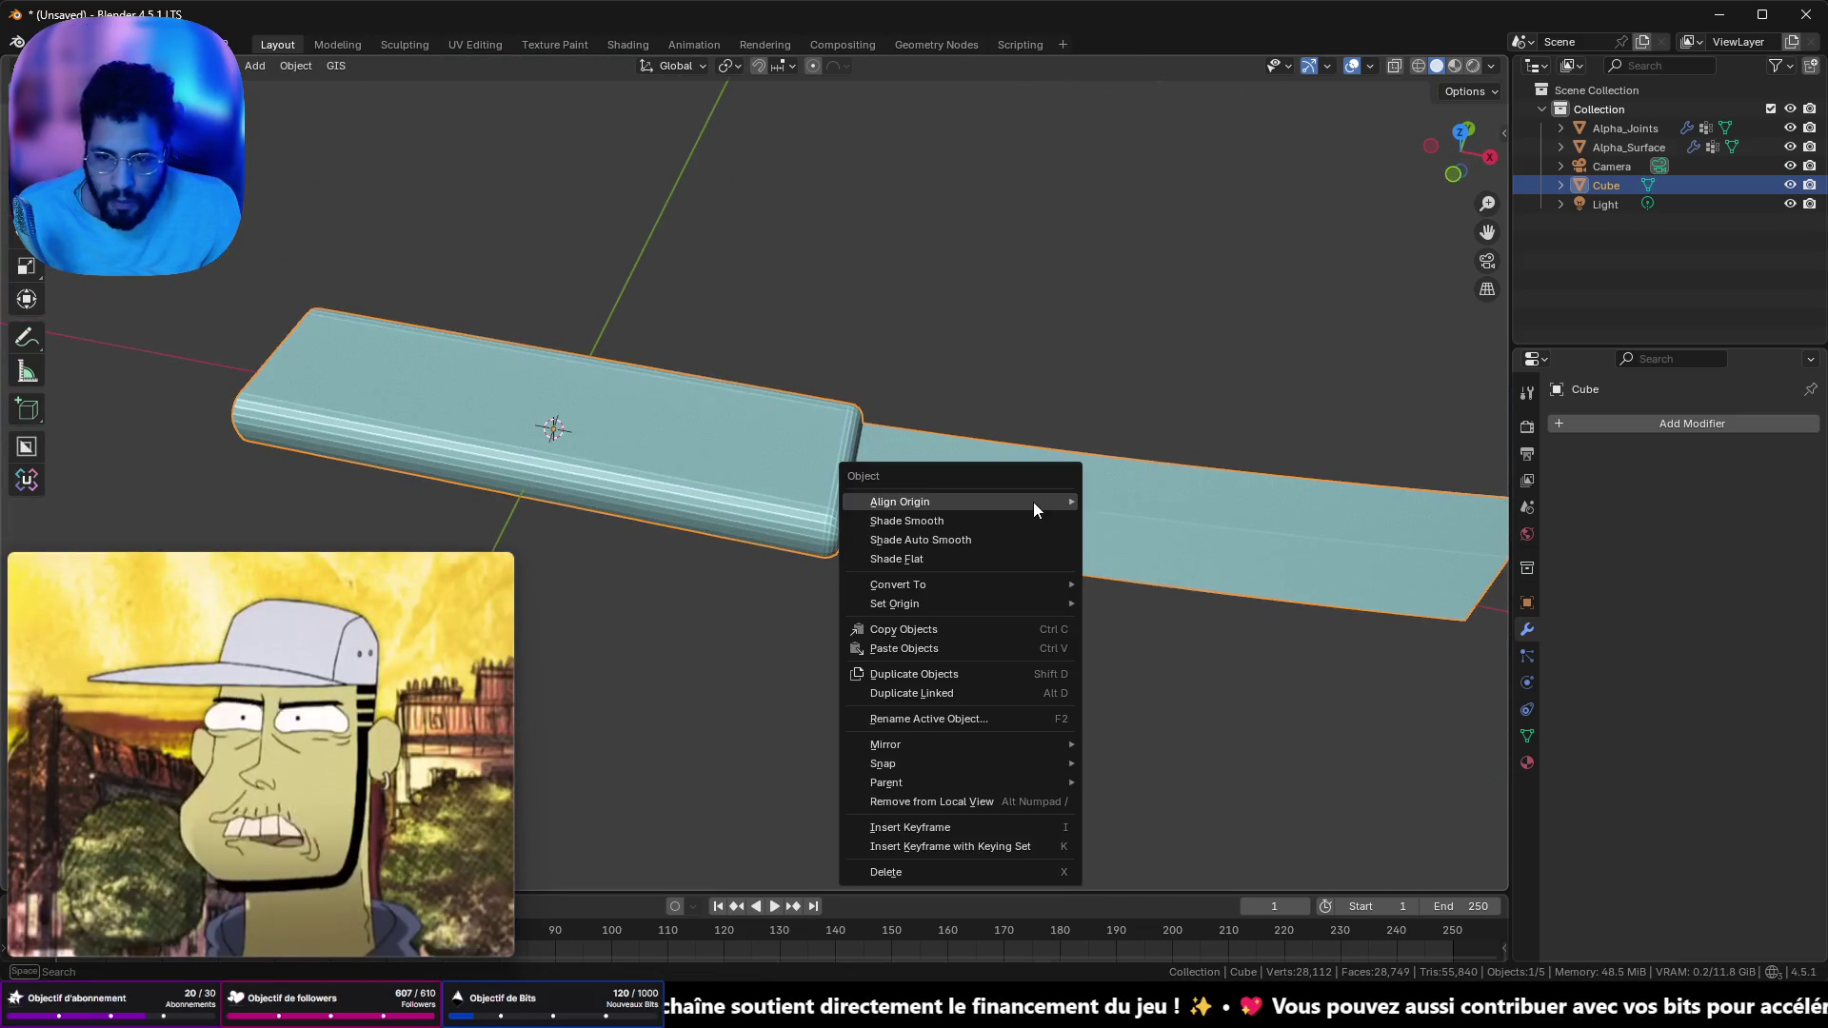
- Apply Shade Auto Smooth so the knife gets a 30° Smooth by Angle modifier
{"action": "left_click", "coordinate": [1008, 540]}
{"action": "scroll", "coordinate": [1007, 545], "scroll_direction": "down", "scroll_amount": 2}
{"action": "mouse_move", "coordinate": [1005, 541]}
{"action": "left_mouse_down"}
{"action": "mouse_move", "coordinate": [760, 364]}
{"action": "mouse_move", "coordinate": [617, 386]}
{"action": "mouse_move", "coordinate": [638, 493]}
{"action": "mouse_move", "coordinate": [873, 502]}
{"action": "mouse_move", "coordinate": [894, 424]}
{"action": "mouse_move", "coordinate": [1126, 408]}
{"action": "mouse_move", "coordinate": [991, 441]}
{"action": "mouse_move", "coordinate": [1167, 486]}
{"action": "mouse_move", "coordinate": [1216, 520]}
{"action": "mouse_move", "coordinate": [1215, 571]}
{"action": "mouse_move", "coordinate": [705, 559]}
{"action": "mouse_move", "coordinate": [962, 473]}
{"action": "mouse_move", "coordinate": [1135, 350]}
{"action": "mouse_move", "coordinate": [1302, 327]}
{"action": "mouse_move", "coordinate": [1367, 390]}
{"action": "left_mouse_up"}
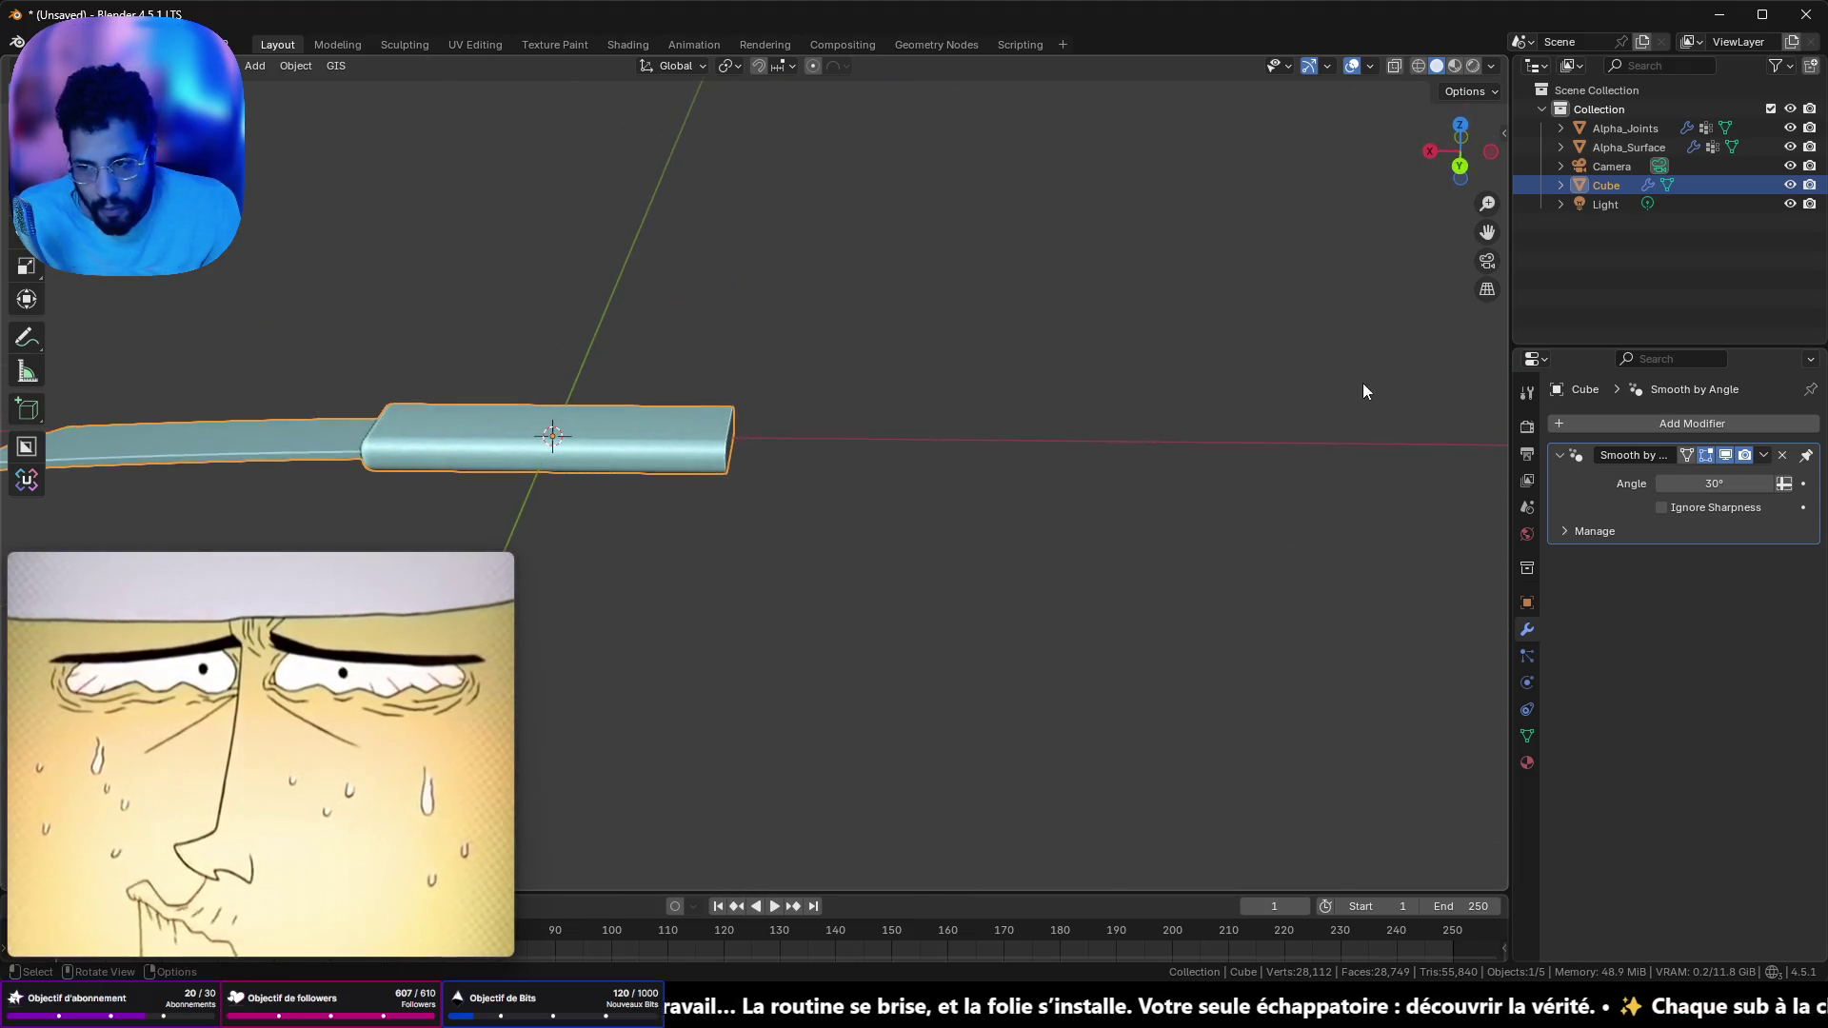
{"action": "mouse_move", "coordinate": [666, 416]}
{"action": "left_mouse_down"}
{"action": "mouse_move", "coordinate": [517, 413]}
{"action": "mouse_move", "coordinate": [901, 335]}
{"action": "mouse_move", "coordinate": [744, 240]}
{"action": "mouse_move", "coordinate": [776, 415]}
{"action": "left_mouse_up"}
{"action": "key", "text": "Tab"}
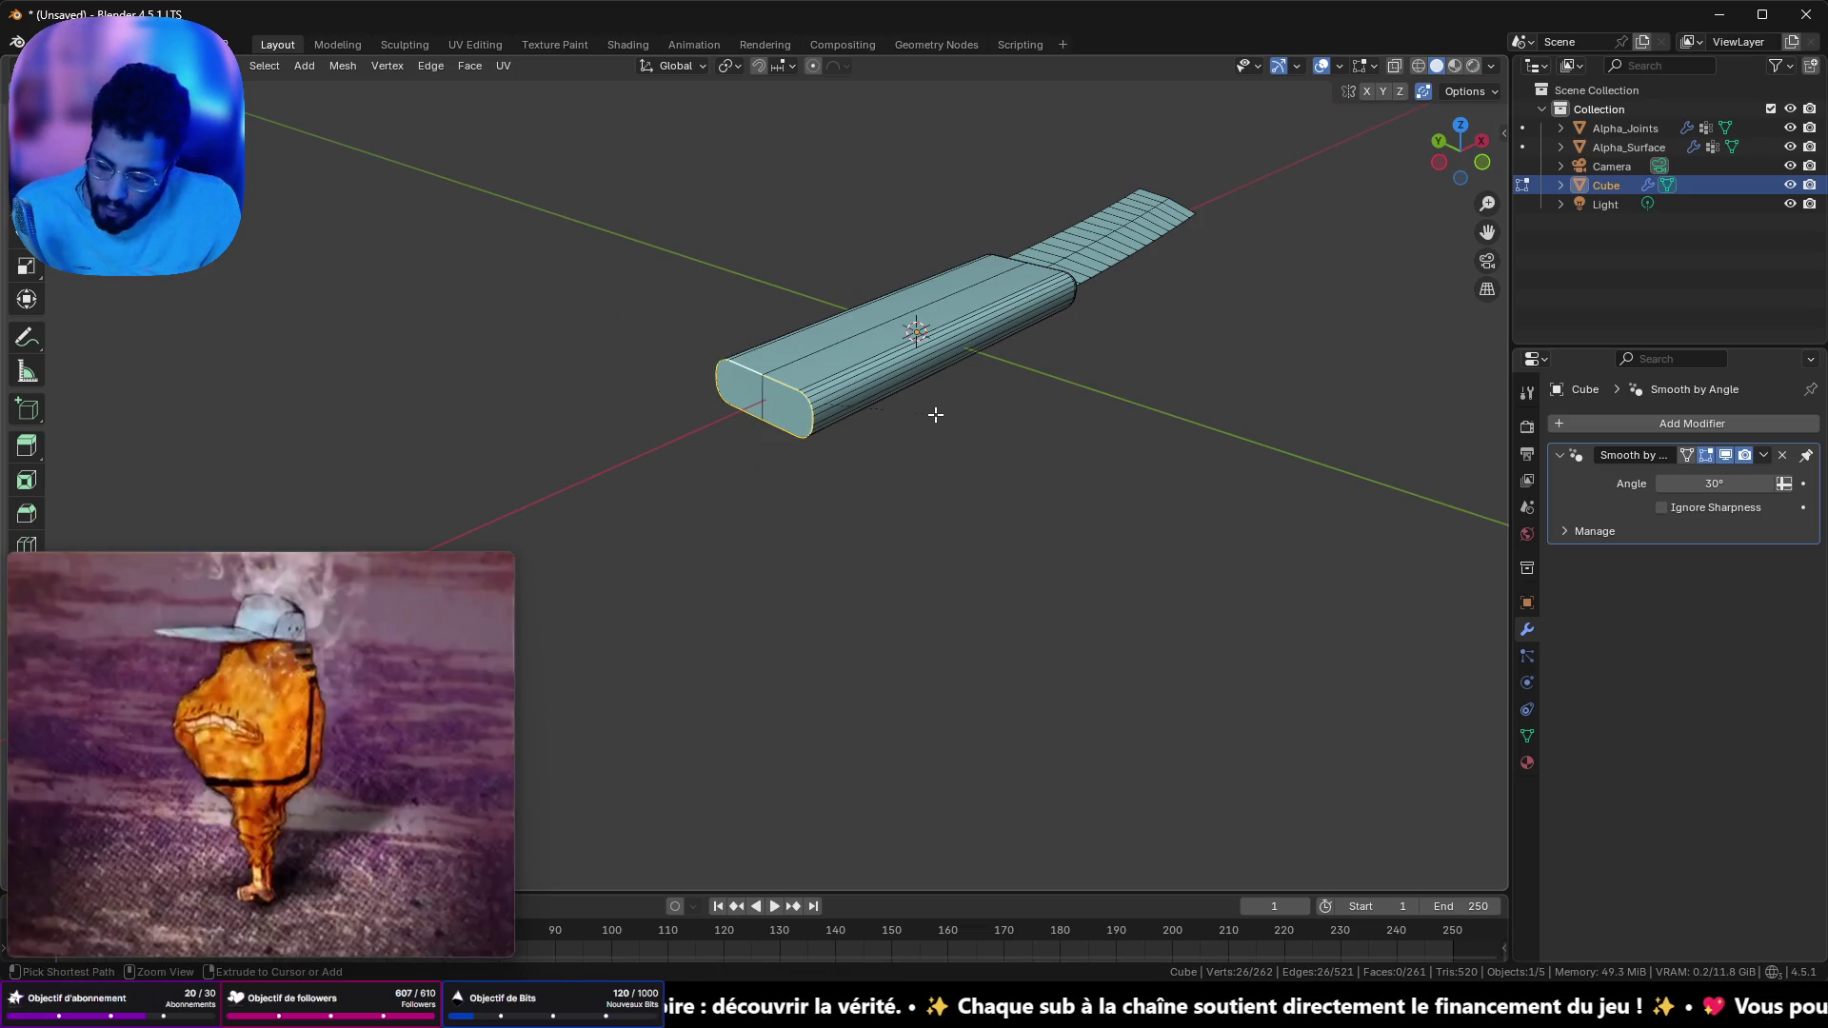
- Bevel the handle's butt-end edge loop, toggling Edit and Object Mode to check the rounding
{"action": "key", "text": "ctrl+b"}
{"action": "left_click", "coordinate": [972, 415]}
{"action": "mouse_move", "coordinate": [979, 412]}
{"action": "left_mouse_down"}
{"action": "mouse_move", "coordinate": [905, 453]}
{"action": "mouse_move", "coordinate": [873, 539]}
{"action": "mouse_move", "coordinate": [856, 447]}
{"action": "left_mouse_up"}
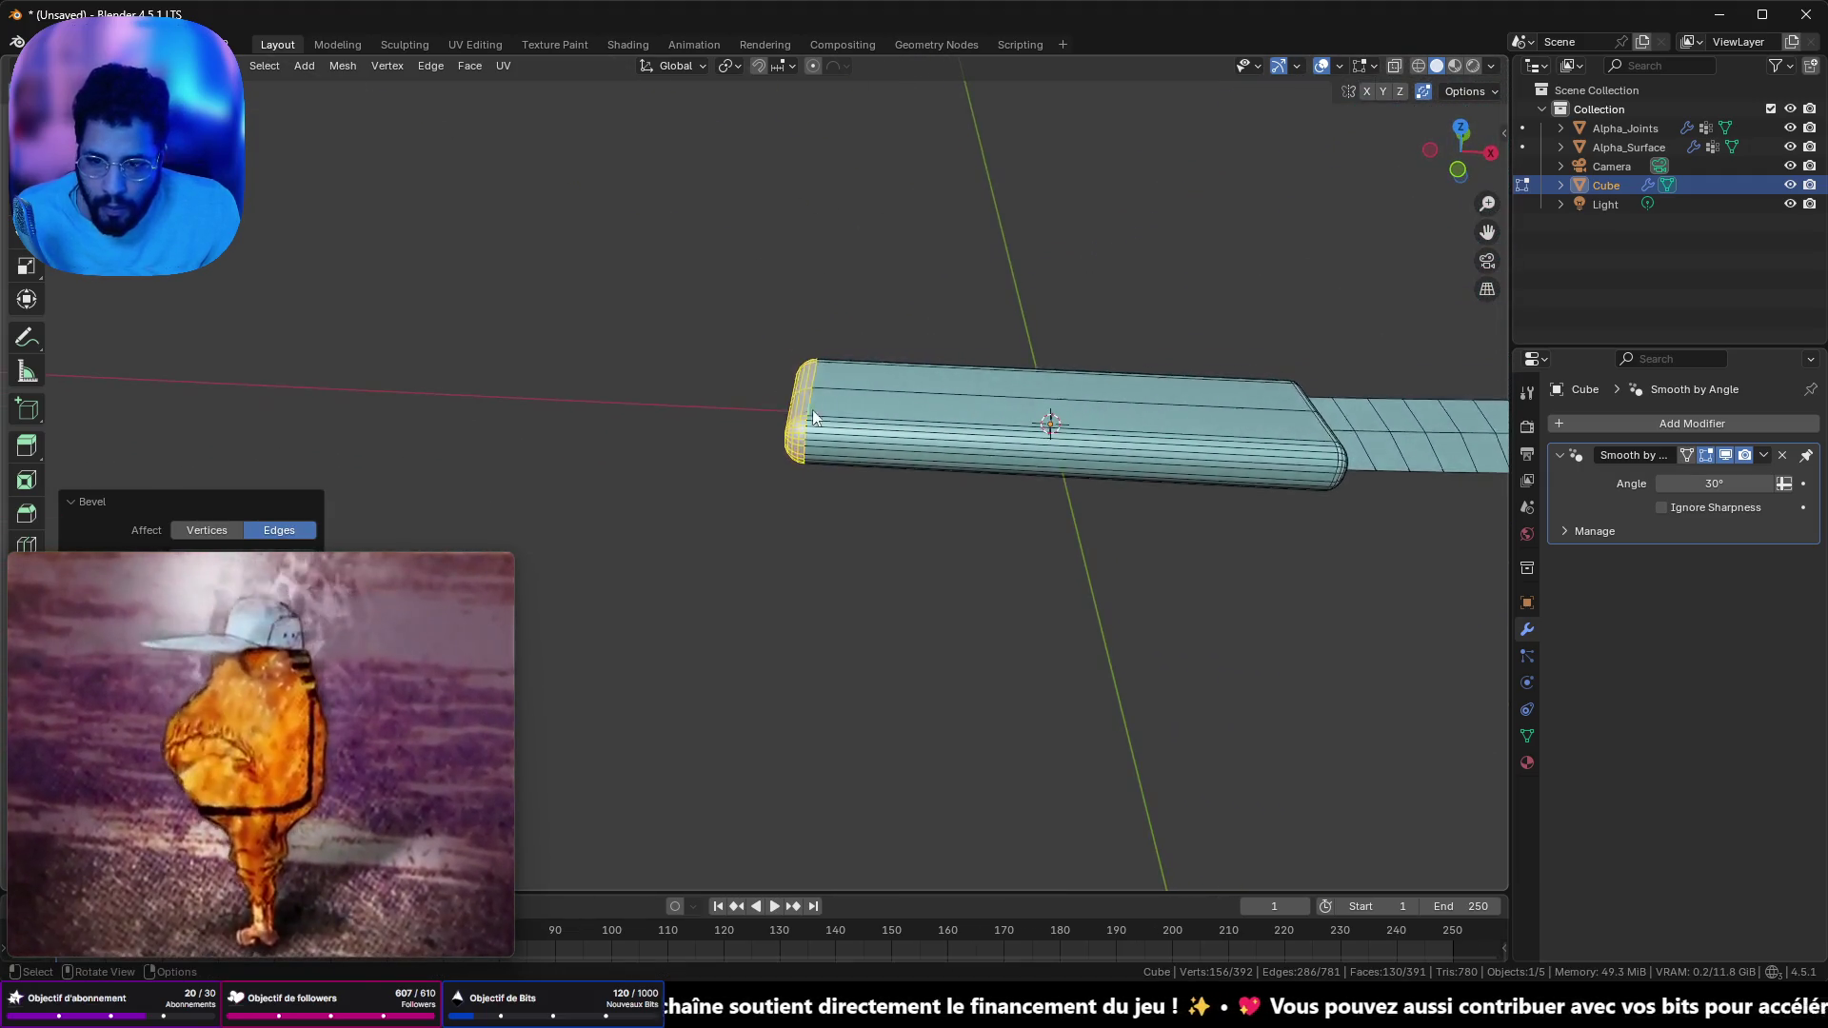
{"action": "key", "text": "Tab"}
{"action": "mouse_move", "coordinate": [958, 373]}
{"action": "left_mouse_down"}
{"action": "mouse_move", "coordinate": [1068, 467]}
{"action": "mouse_move", "coordinate": [1364, 339]}
{"action": "mouse_move", "coordinate": [1449, 398]}
{"action": "mouse_move", "coordinate": [1160, 507]}
{"action": "mouse_move", "coordinate": [991, 349]}
{"action": "mouse_move", "coordinate": [912, 401]}
{"action": "mouse_move", "coordinate": [922, 484]}
{"action": "mouse_move", "coordinate": [973, 382]}
{"action": "mouse_move", "coordinate": [1027, 354]}
{"action": "mouse_move", "coordinate": [891, 231]}
{"action": "mouse_move", "coordinate": [1040, 529]}
{"action": "mouse_move", "coordinate": [968, 440]}
{"action": "mouse_move", "coordinate": [1012, 453]}
{"action": "mouse_move", "coordinate": [1046, 577]}
{"action": "left_mouse_up"}
{"action": "key", "text": "Tab"}
{"action": "scroll", "coordinate": [1026, 354], "scroll_direction": "down", "scroll_amount": 5}
{"action": "key", "text": "Tab"}
{"action": "key", "text": "Tab"}
{"action": "key", "text": "Tab"}
{"action": "scroll", "coordinate": [1045, 529], "scroll_direction": "down", "scroll_amount": 3}
{"action": "key", "text": "Tab"}
{"action": "scroll", "coordinate": [880, 555], "scroll_direction": "up", "scroll_amount": 2}
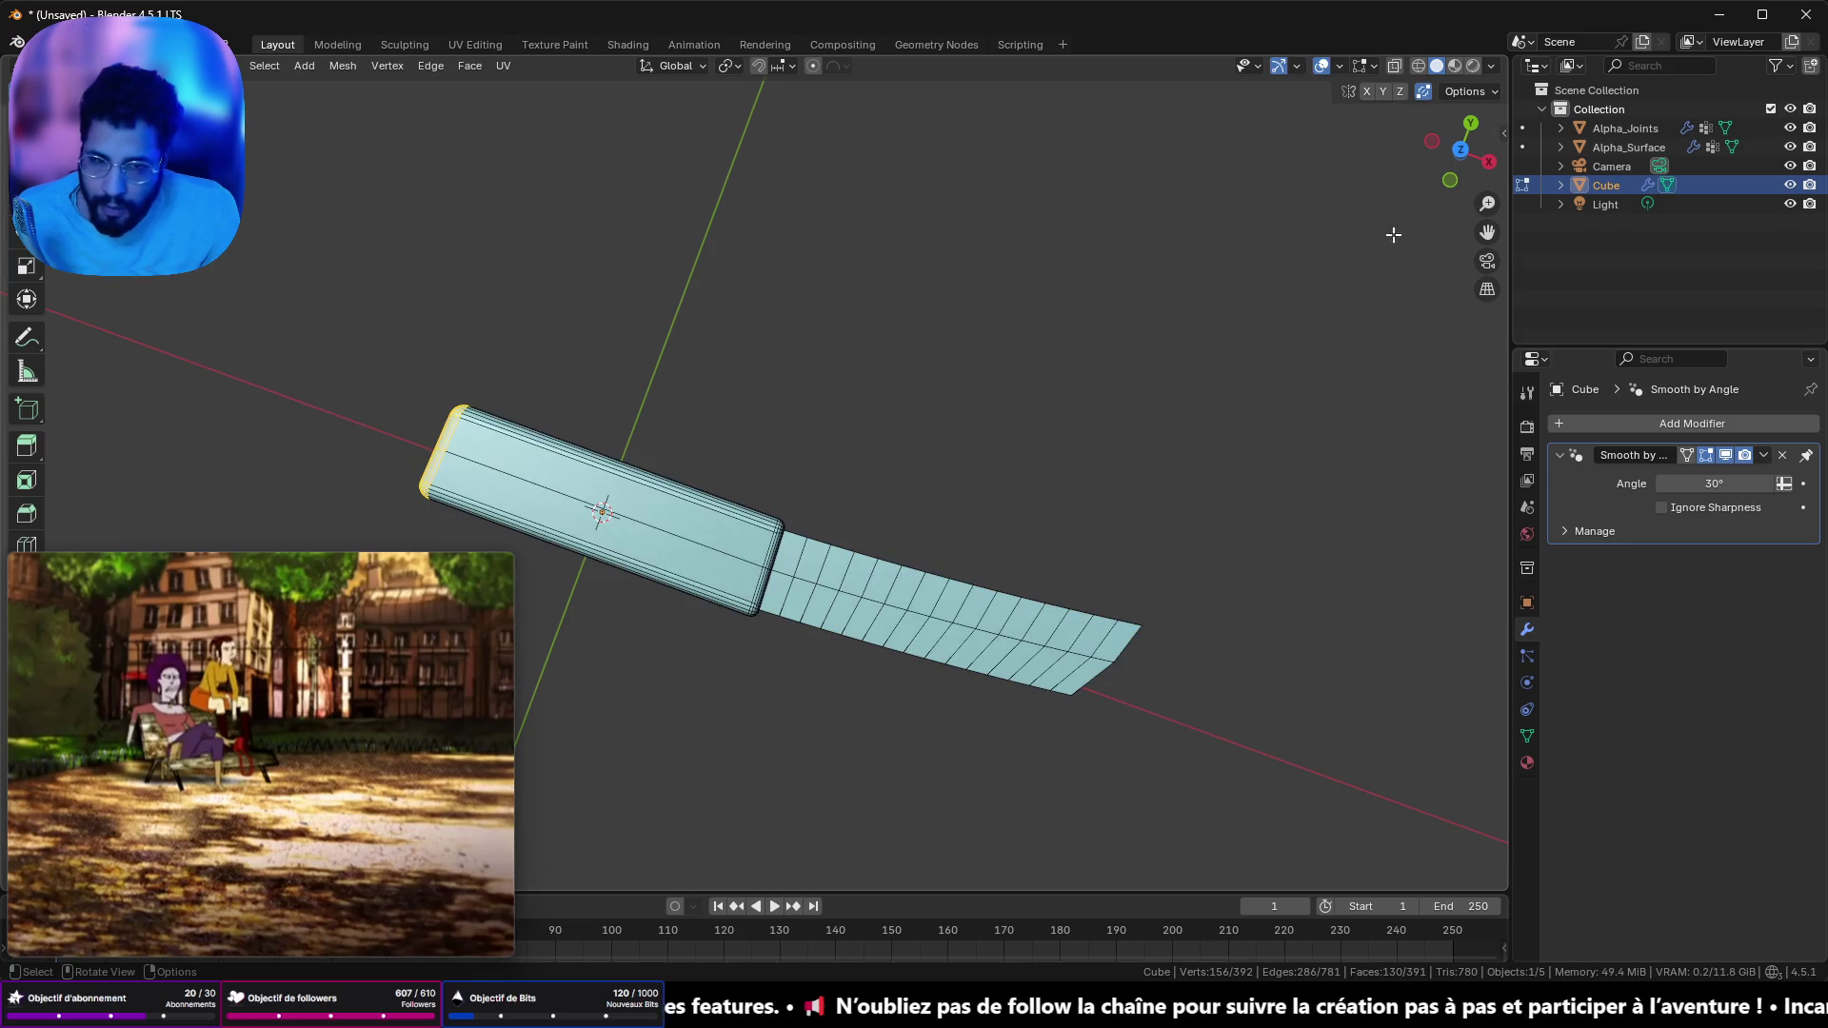
- In top wireframe view, box-select the handle vertices and move them along Y
{"action": "left_click", "coordinate": [1462, 151]}
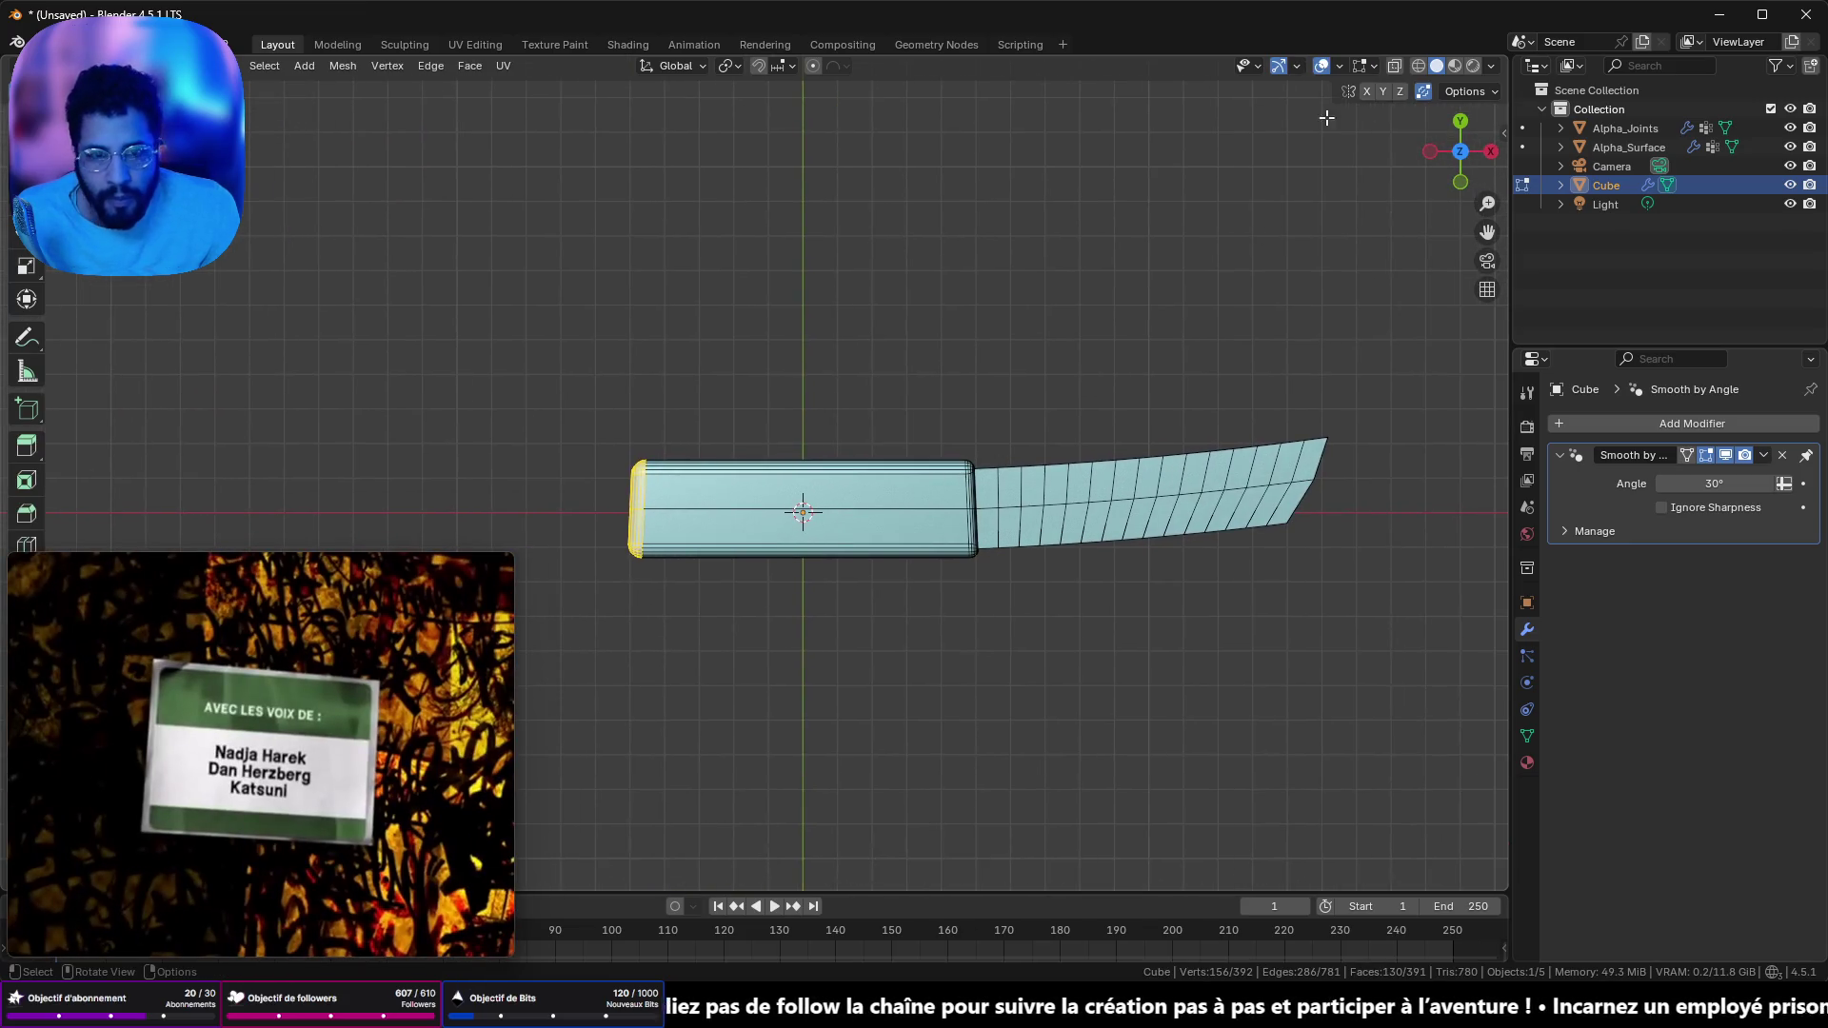
{"action": "left_click", "coordinate": [1417, 67]}
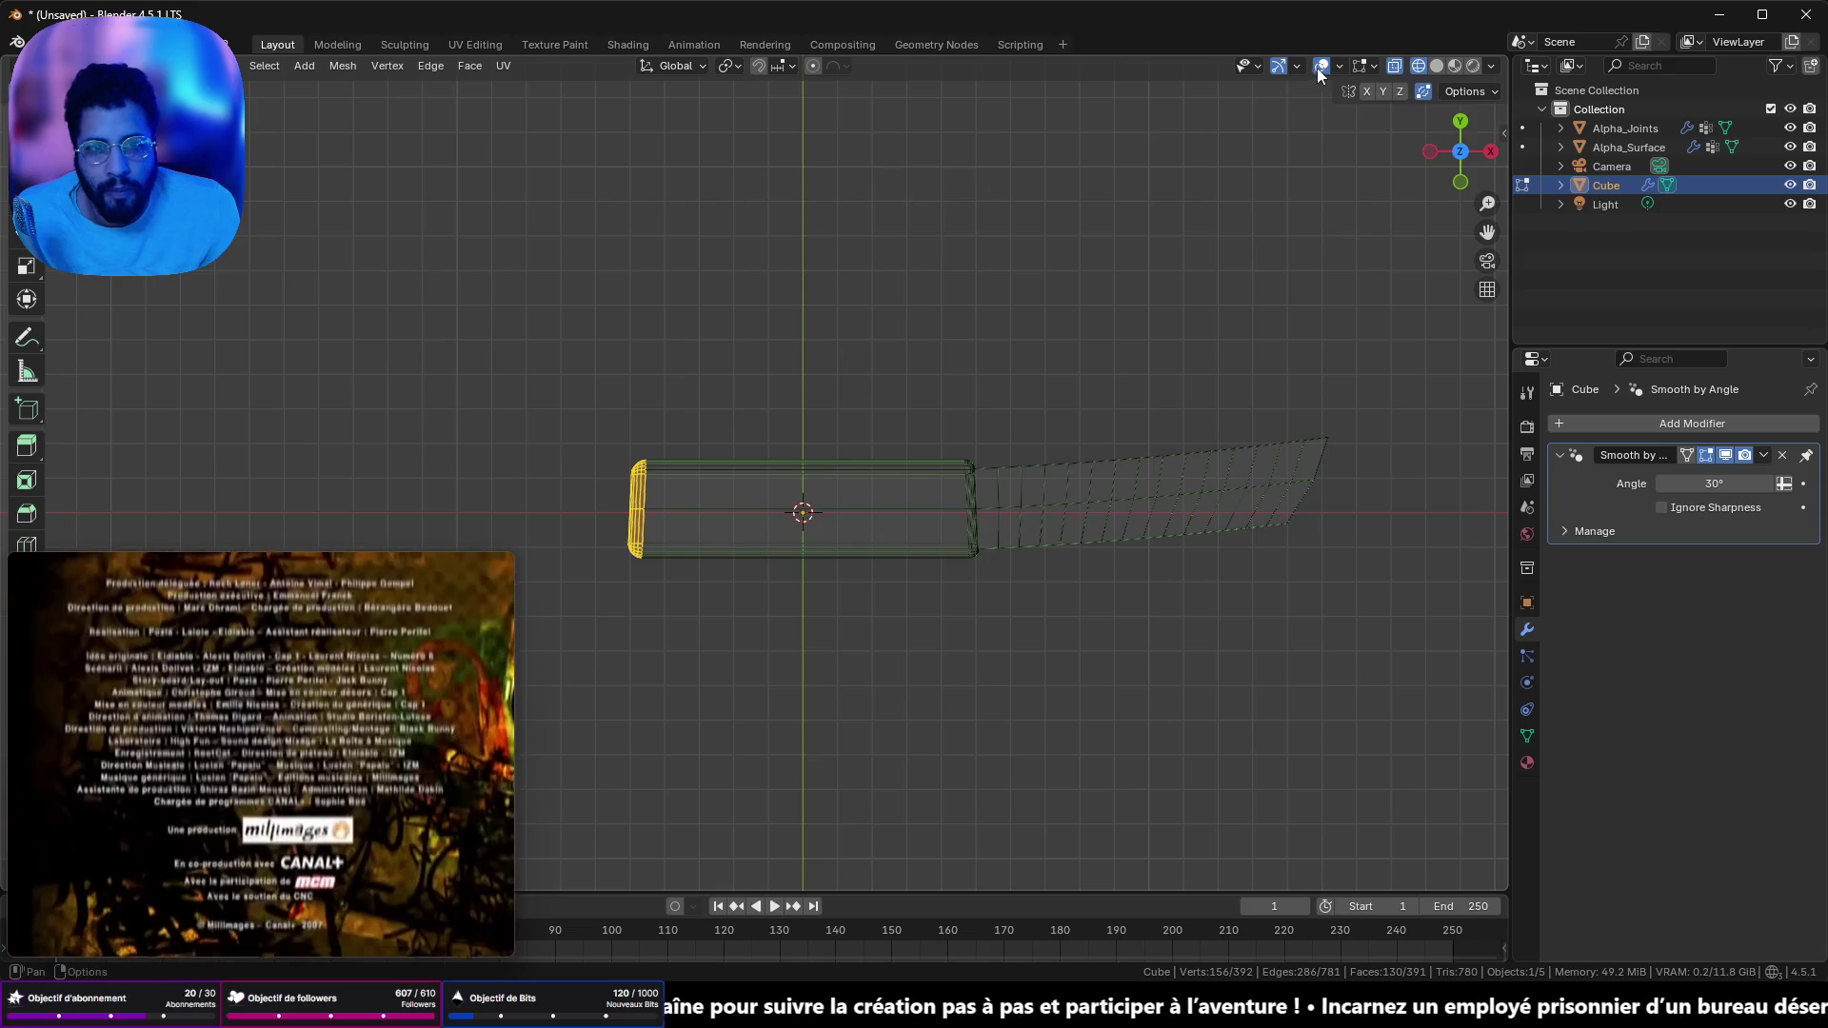
{"action": "mouse_move", "coordinate": [563, 331]}
{"action": "left_mouse_down"}
{"action": "mouse_move", "coordinate": [882, 717]}
{"action": "mouse_move", "coordinate": [998, 775]}
{"action": "mouse_move", "coordinate": [1027, 762]}
{"action": "left_mouse_up"}
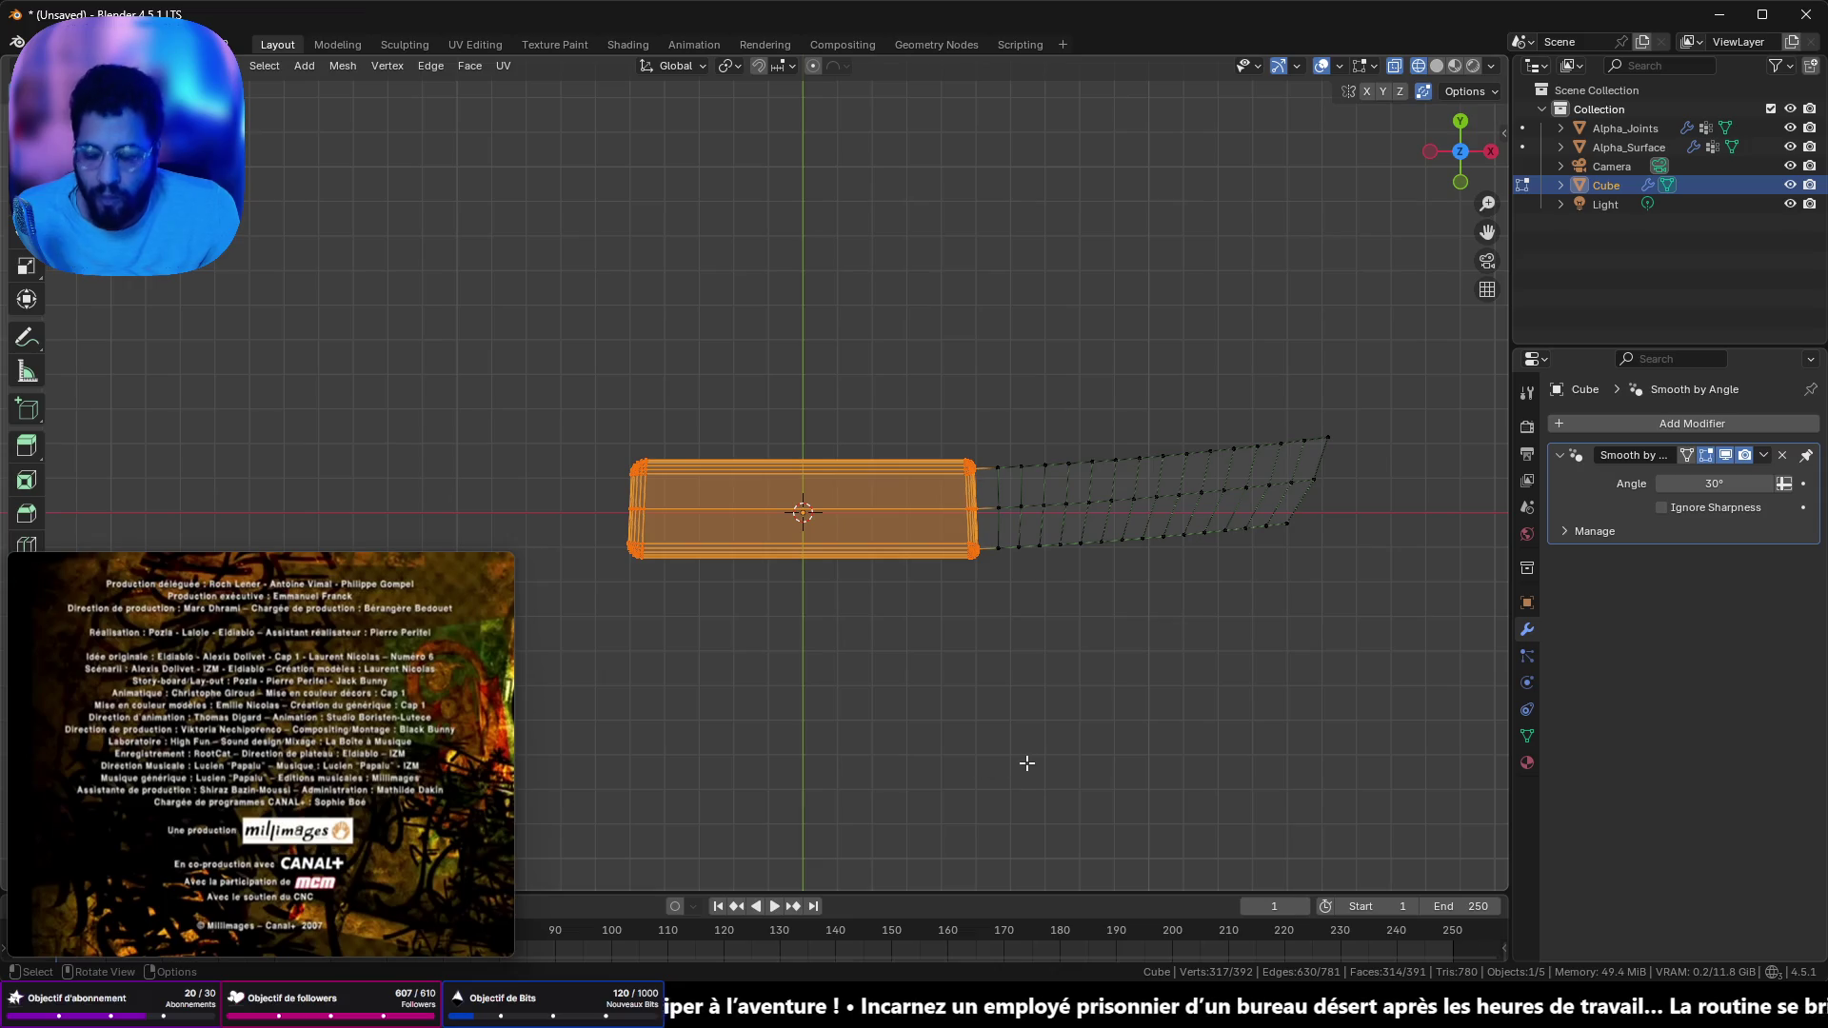
{"action": "key", "text": "g"}
{"action": "key", "text": "y"}
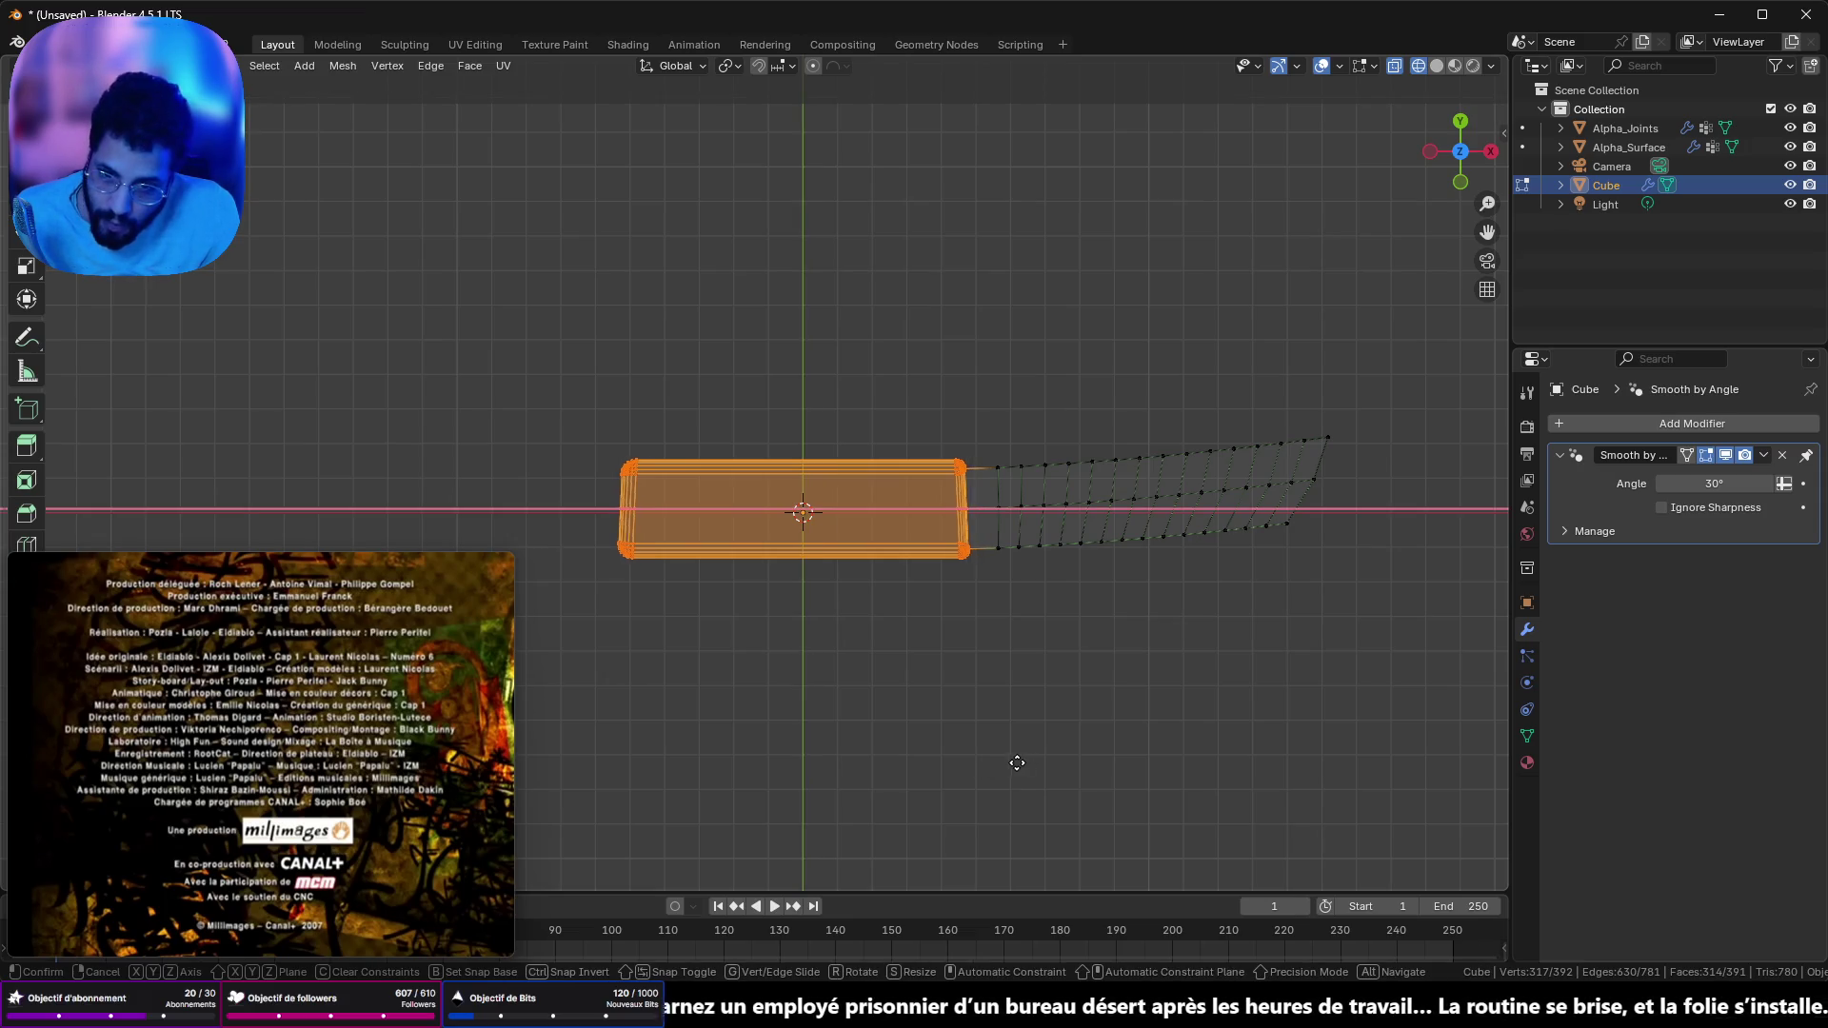
{"action": "left_click", "coordinate": [959, 776]}
- View the finished knife in Object Mode with Solid shading
{"action": "key", "text": "Tab"}
{"action": "mouse_move", "coordinate": [963, 762]}
{"action": "left_mouse_down"}
{"action": "mouse_move", "coordinate": [1076, 636]}
{"action": "mouse_move", "coordinate": [1137, 415]}
{"action": "mouse_move", "coordinate": [929, 407]}
{"action": "mouse_move", "coordinate": [848, 541]}
{"action": "mouse_move", "coordinate": [767, 445]}
{"action": "mouse_move", "coordinate": [986, 182]}
{"action": "mouse_move", "coordinate": [893, 214]}
{"action": "mouse_move", "coordinate": [837, 461]}
{"action": "mouse_move", "coordinate": [1007, 498]}
{"action": "mouse_move", "coordinate": [1073, 425]}
{"action": "mouse_move", "coordinate": [993, 354]}
{"action": "mouse_move", "coordinate": [844, 396]}
{"action": "mouse_move", "coordinate": [1003, 441]}
{"action": "mouse_move", "coordinate": [912, 494]}
{"action": "left_mouse_up"}
{"action": "key", "text": "shift+z"}
{"action": "key", "text": "Tab"}
- From a top-down wireframe view, box-select the last faces at the blade's tip
{"action": "mouse_move", "coordinate": [1062, 564]}
{"action": "left_mouse_down"}
{"action": "mouse_move", "coordinate": [1029, 462]}
{"action": "mouse_move", "coordinate": [1043, 512]}
{"action": "left_mouse_up"}
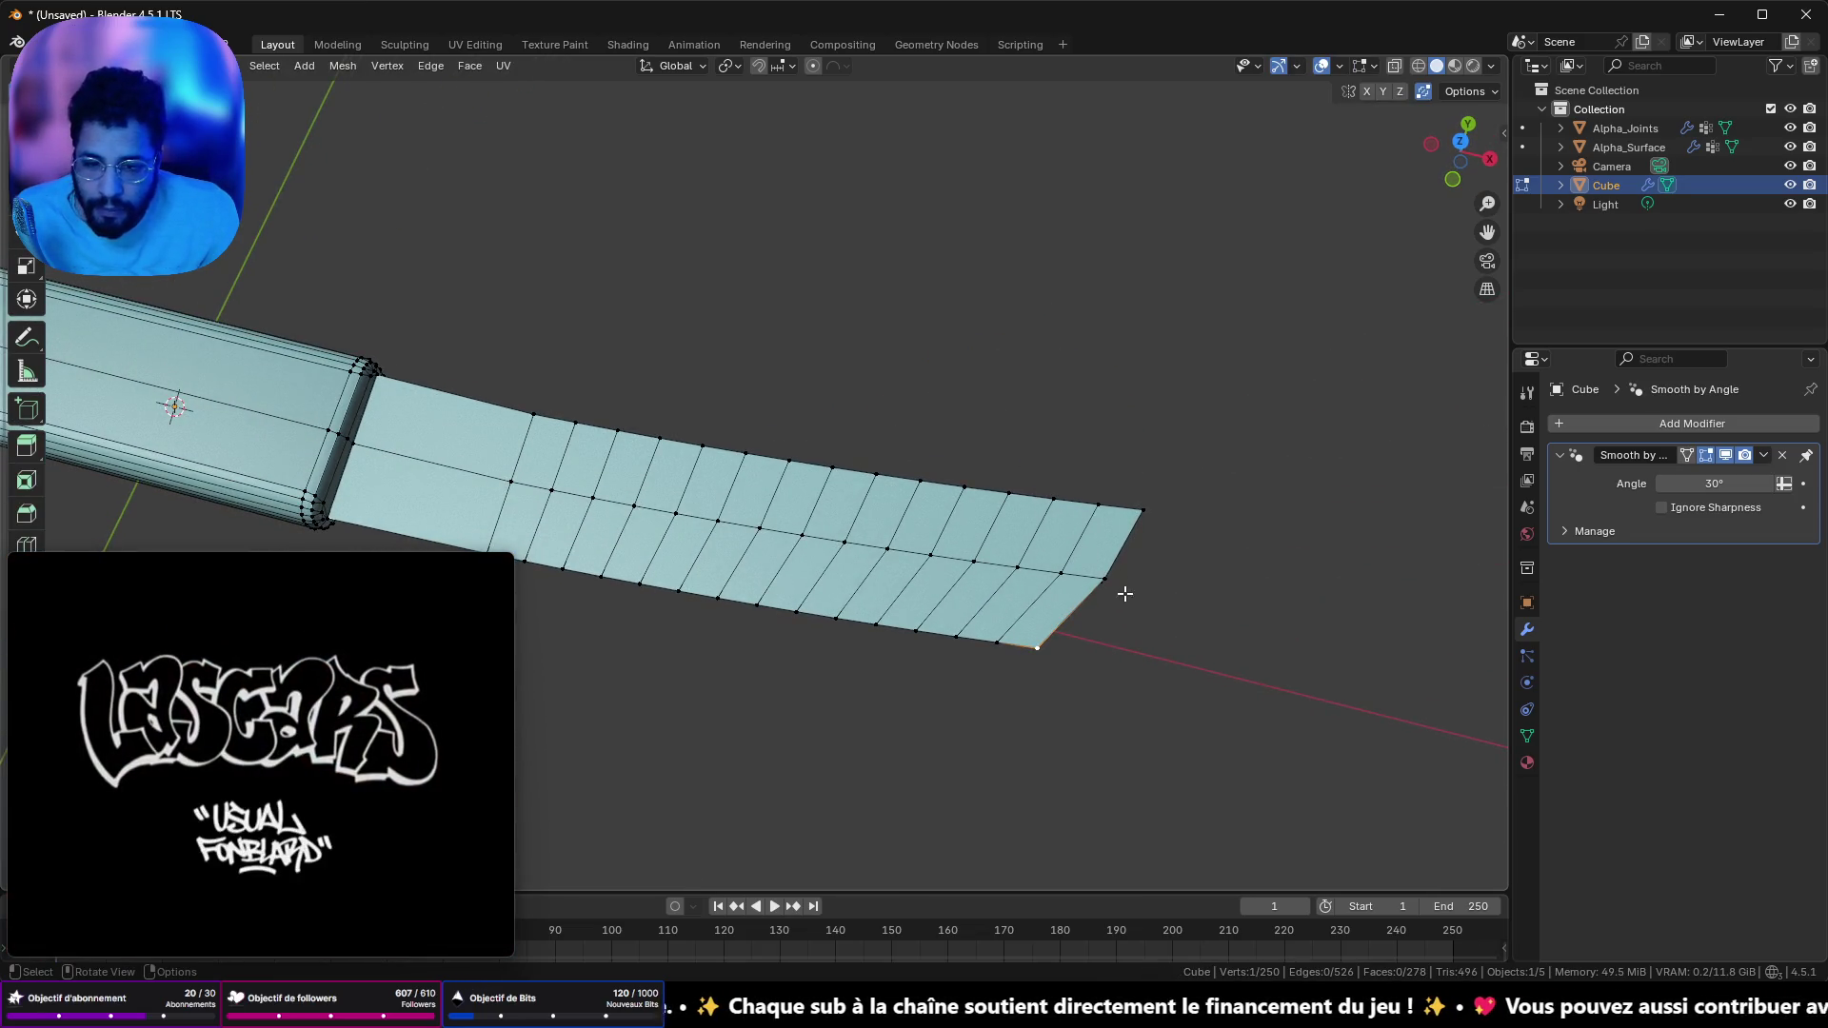
{"action": "mouse_move", "coordinate": [1122, 630]}
{"action": "left_mouse_down"}
{"action": "mouse_move", "coordinate": [1147, 683]}
{"action": "mouse_move", "coordinate": [1110, 568]}
{"action": "left_mouse_up"}
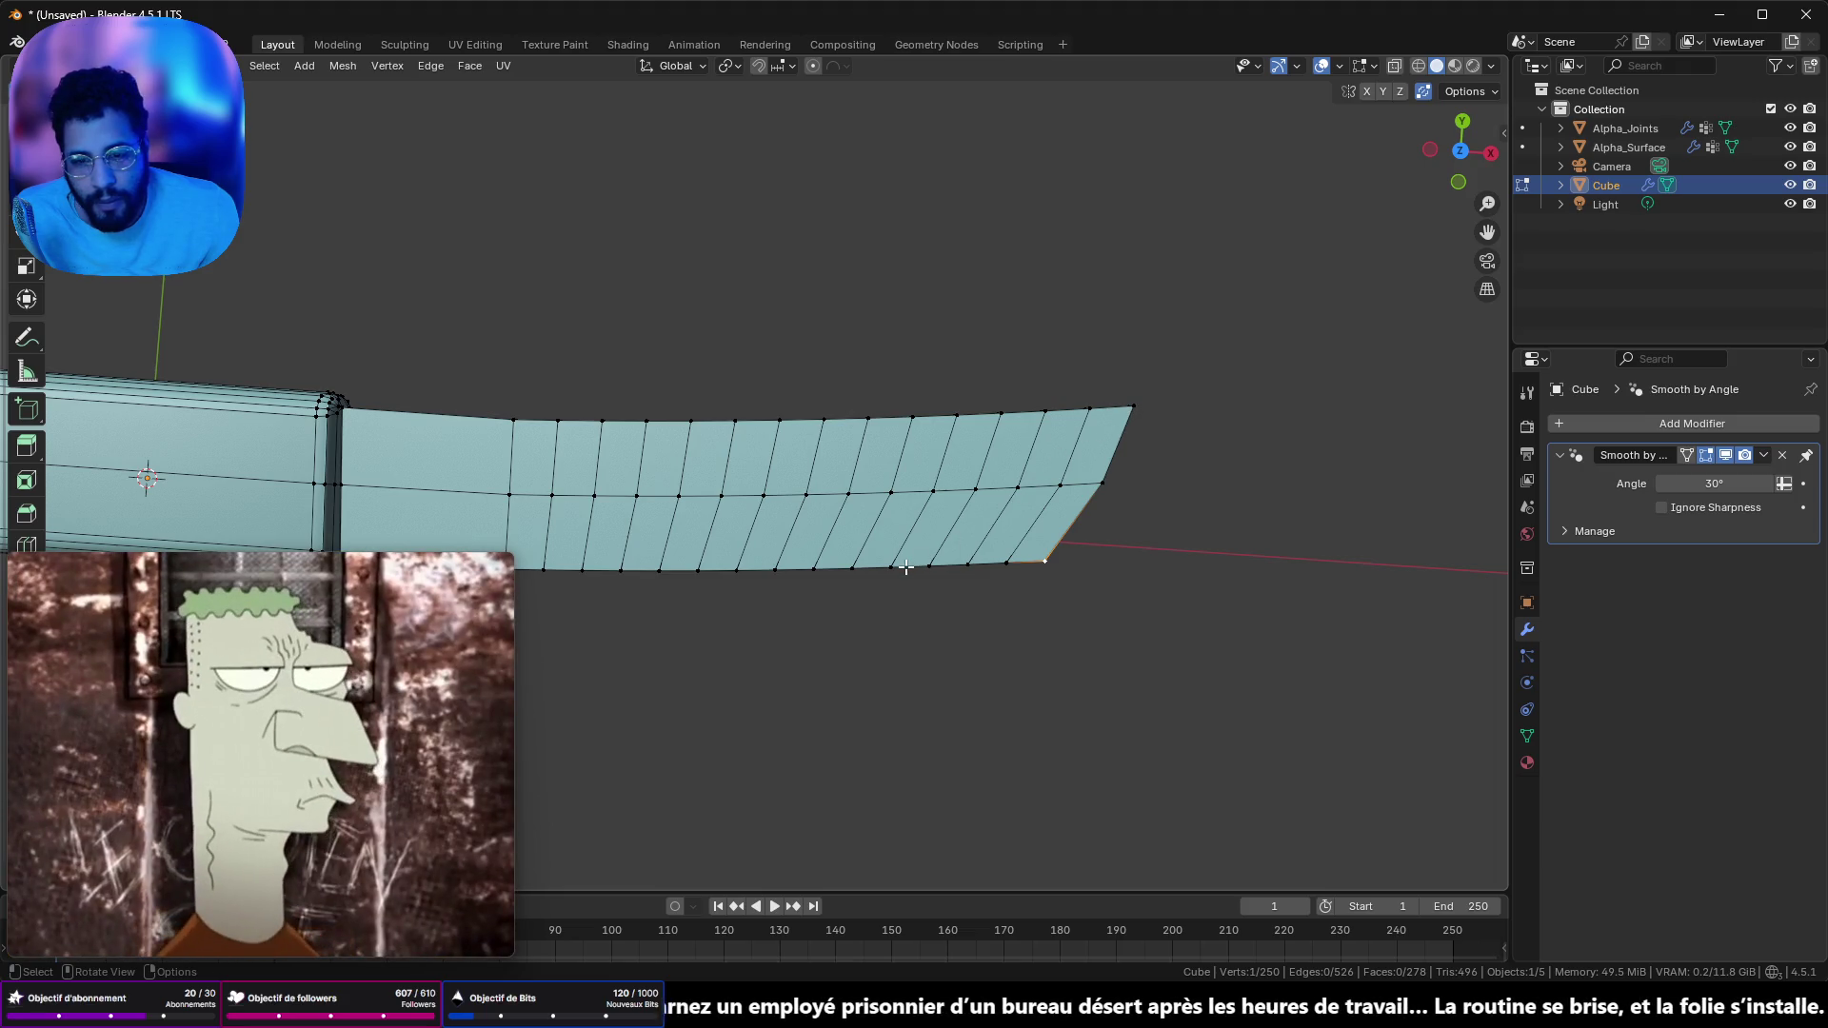
{"action": "mouse_move", "coordinate": [945, 546]}
{"action": "left_mouse_down"}
{"action": "mouse_move", "coordinate": [922, 404]}
{"action": "mouse_move", "coordinate": [889, 355]}
{"action": "mouse_move", "coordinate": [894, 407]}
{"action": "left_mouse_up"}
{"action": "mouse_move", "coordinate": [1020, 618]}
{"action": "left_mouse_down"}
{"action": "mouse_move", "coordinate": [1110, 718]}
{"action": "mouse_move", "coordinate": [1226, 463]}
{"action": "left_mouse_up"}
{"action": "left_click", "coordinate": [1417, 67]}
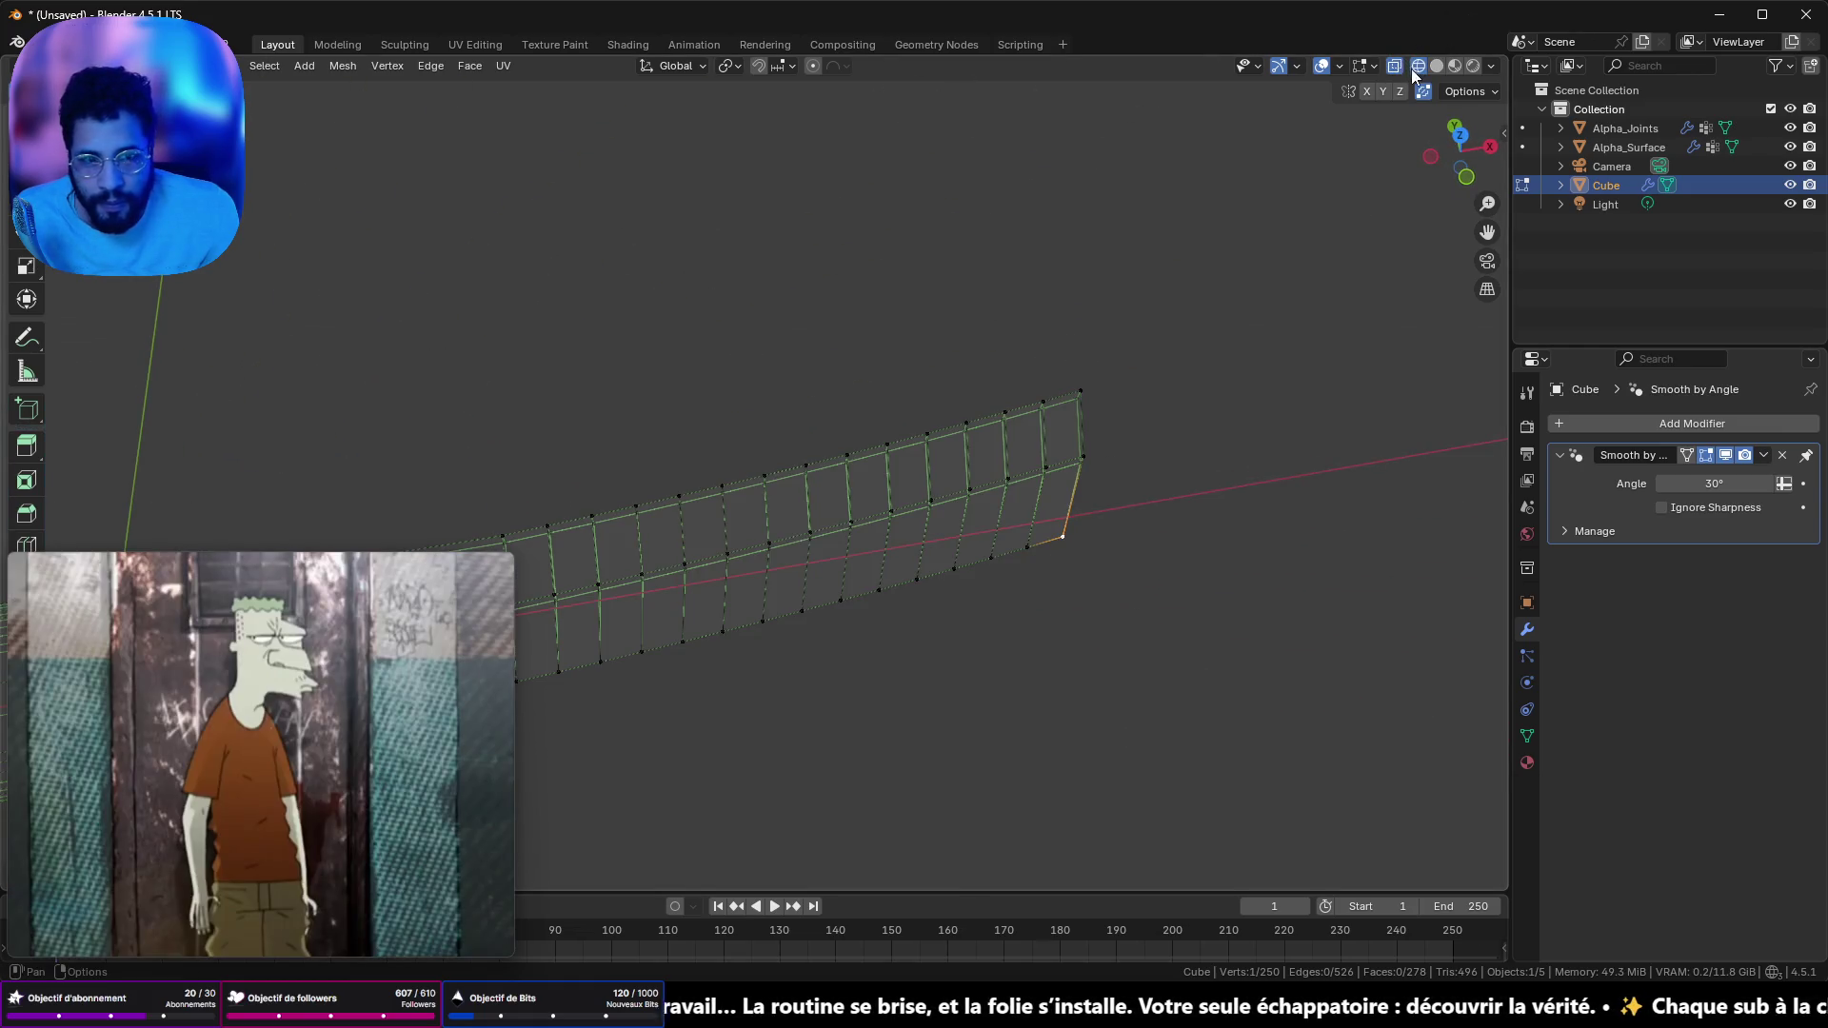
{"action": "left_click", "coordinate": [1461, 135]}
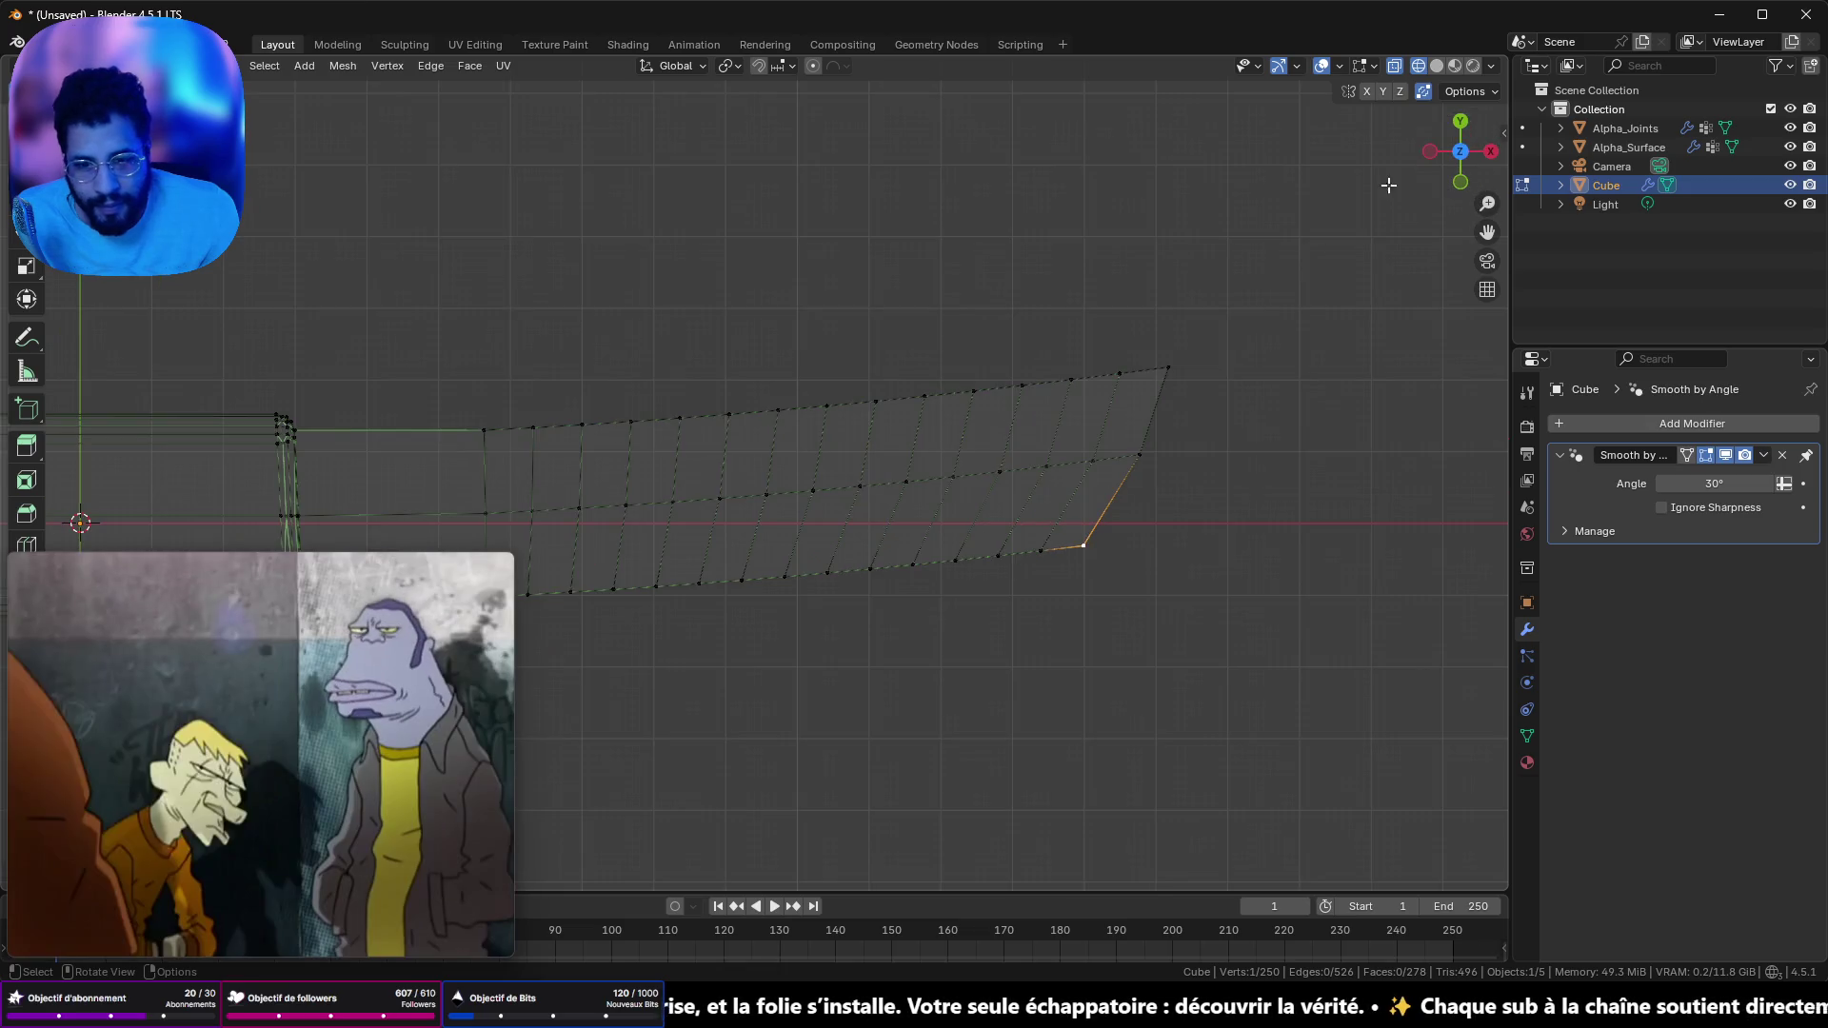
{"action": "left_click_drag", "start_coordinate": [1014, 453], "coordinate": [992, 446]}
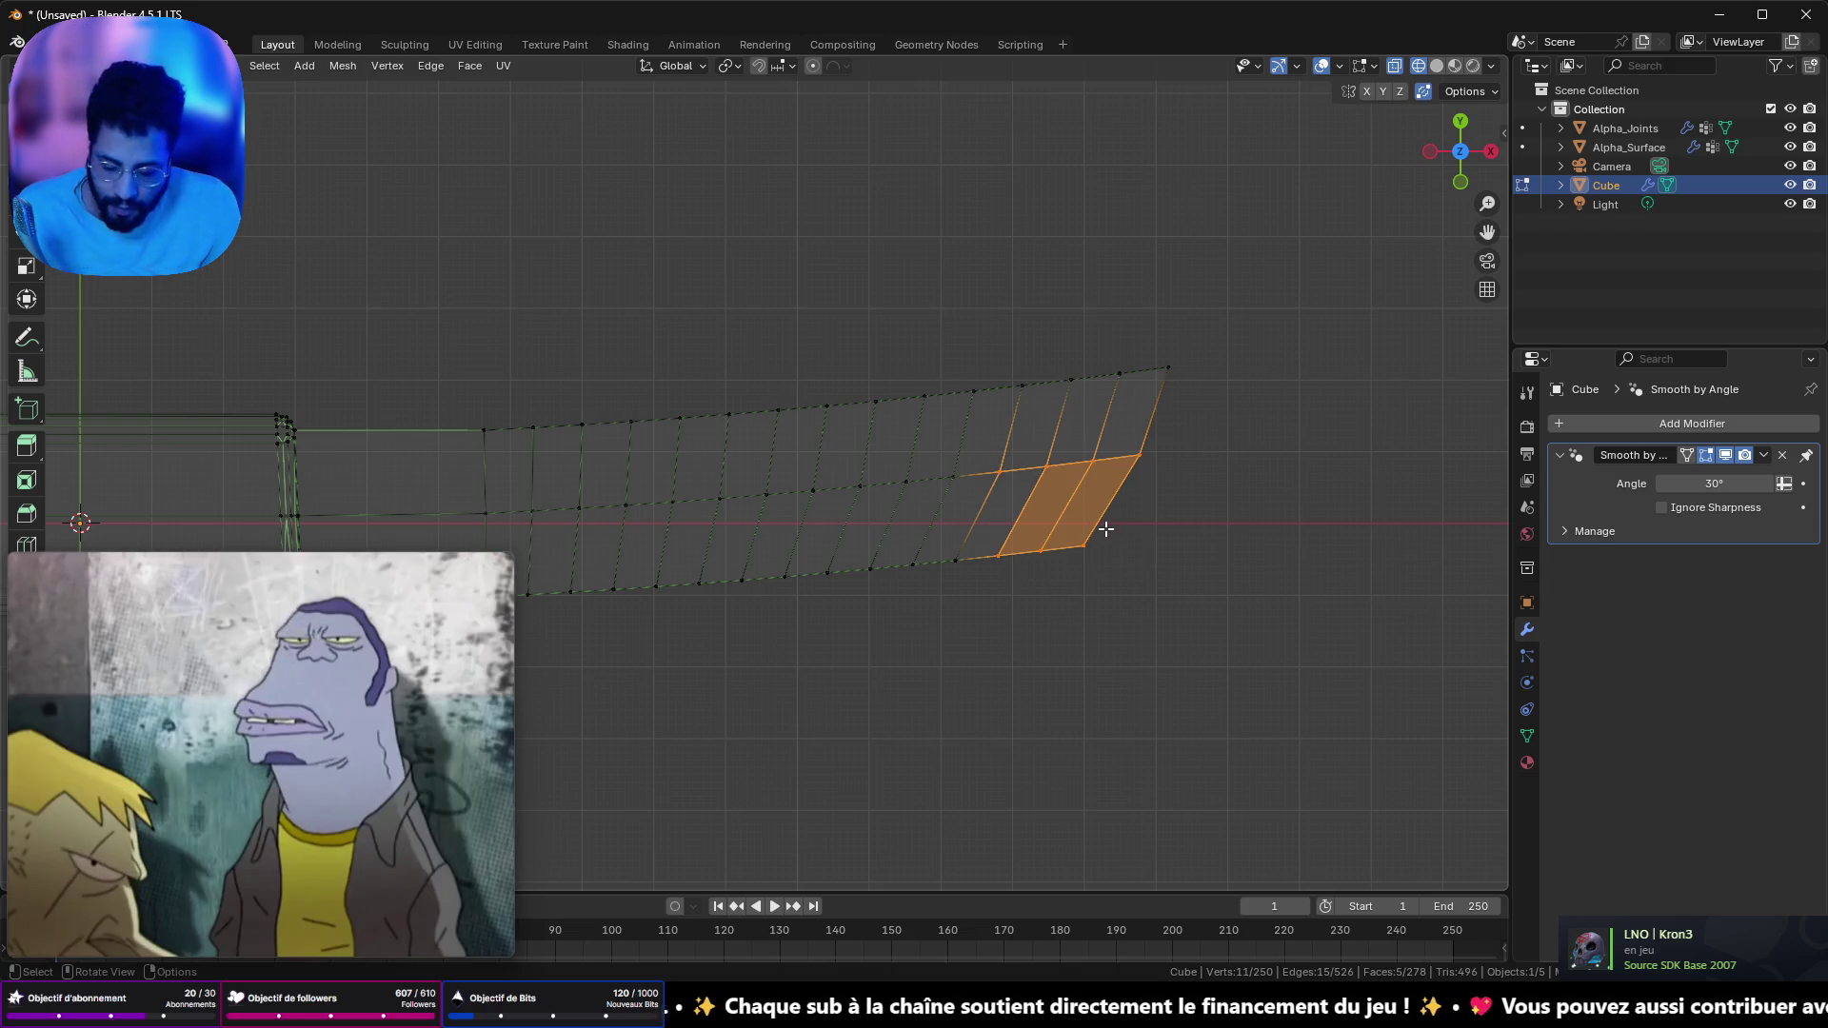
- Delete the selected edges at the blade's old tip
{"action": "key", "text": "x"}
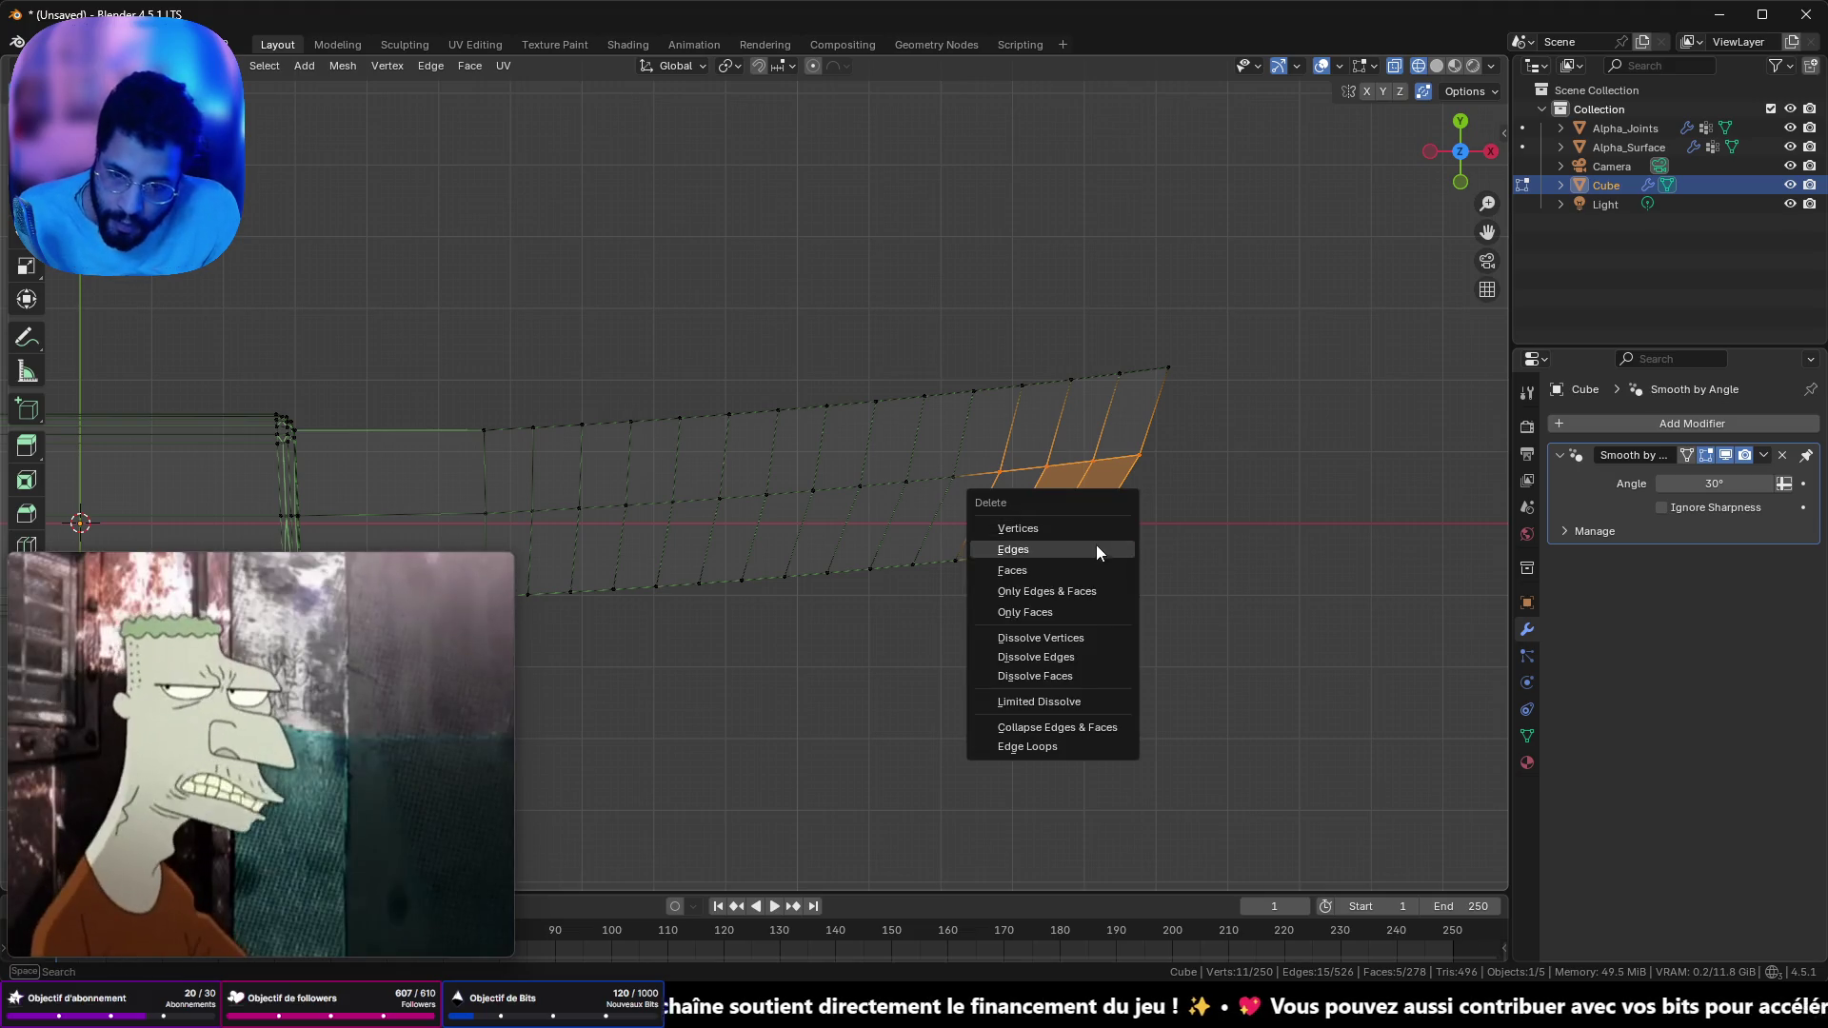
{"action": "left_click", "coordinate": [1059, 547]}
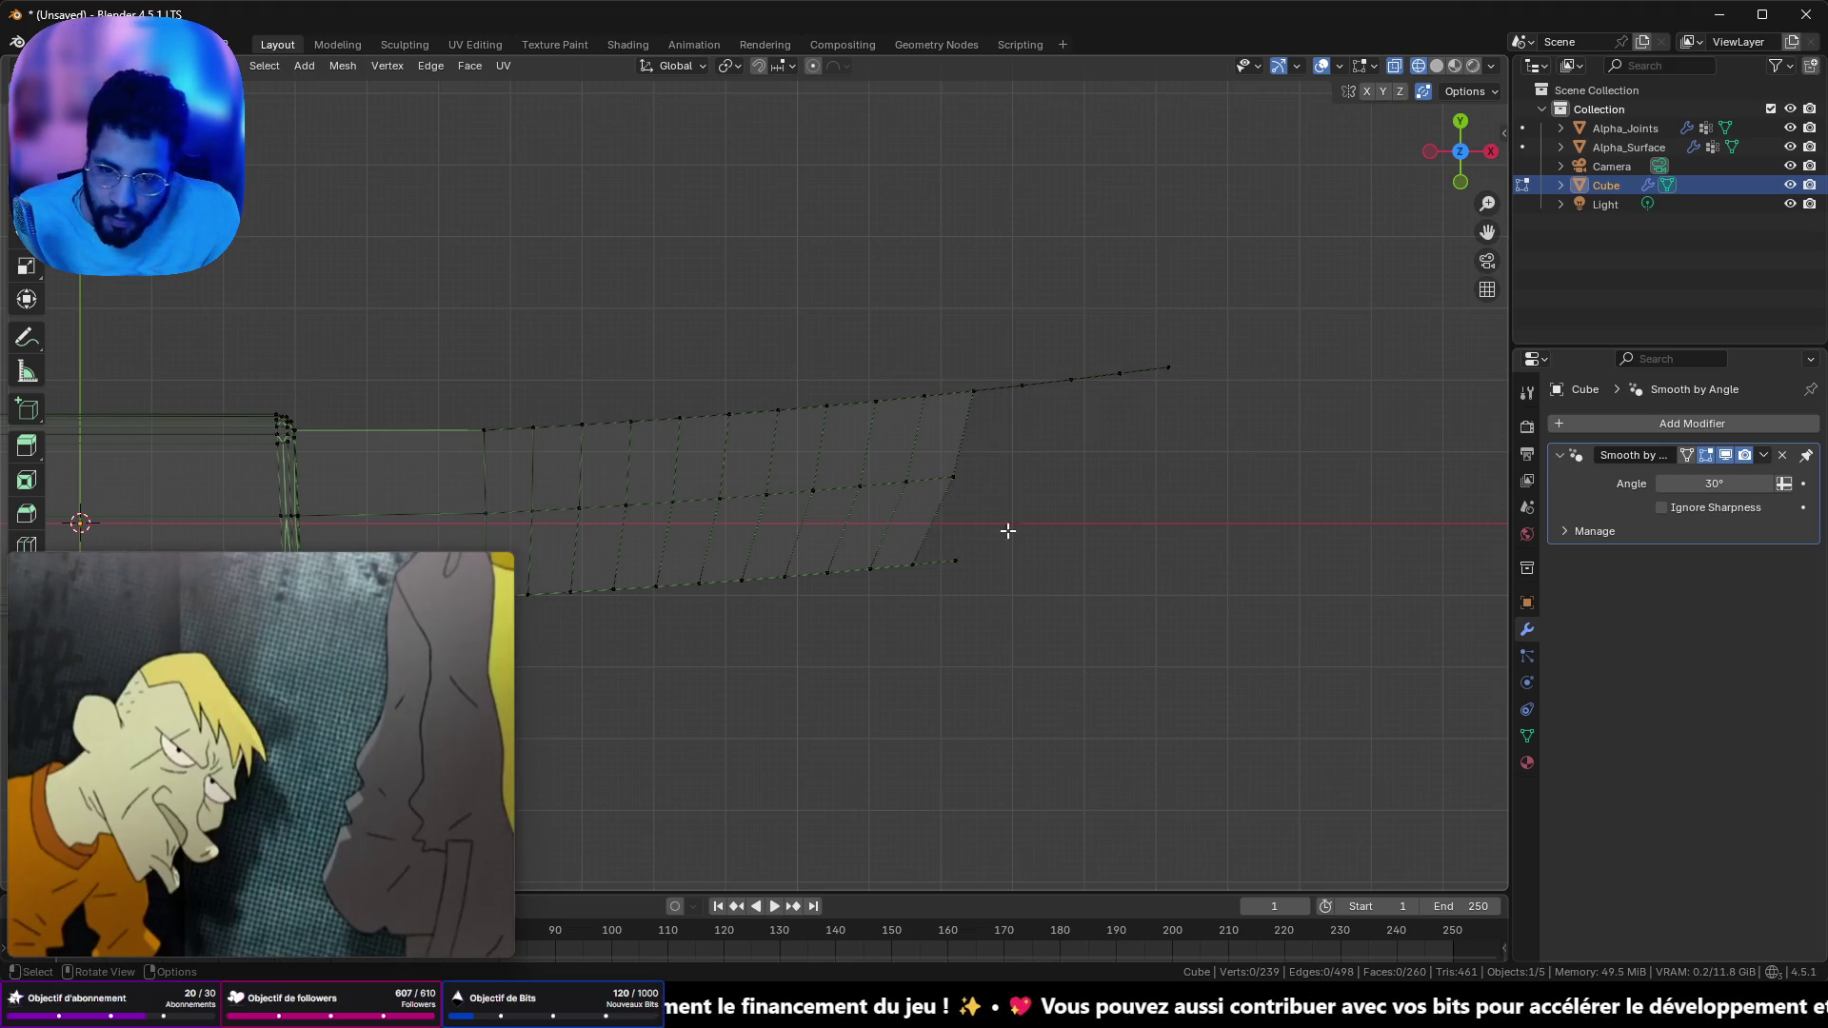
{"action": "mouse_move", "coordinate": [974, 504]}
{"action": "left_mouse_down"}
{"action": "mouse_move", "coordinate": [996, 469]}
{"action": "mouse_move", "coordinate": [985, 395]}
{"action": "left_mouse_up"}
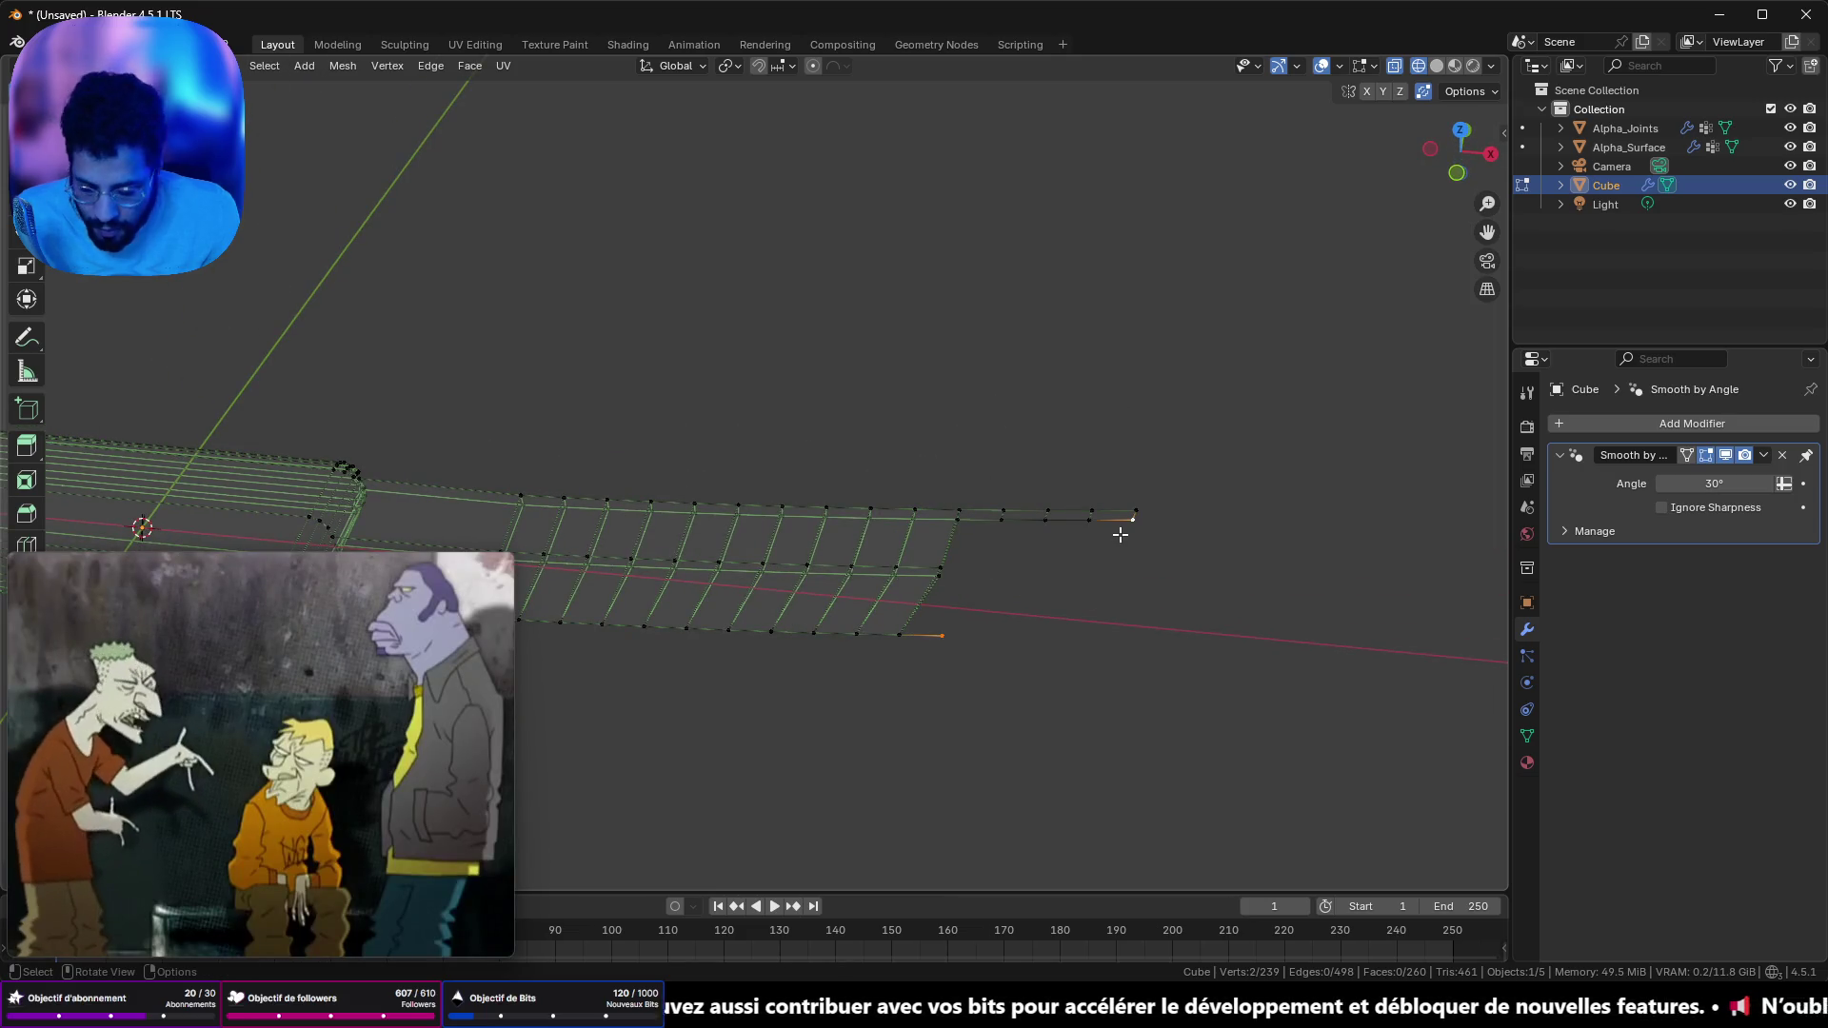
- Select the blade-end vertices and fill a new triangular tip face with F
{"action": "key", "text": "j"}
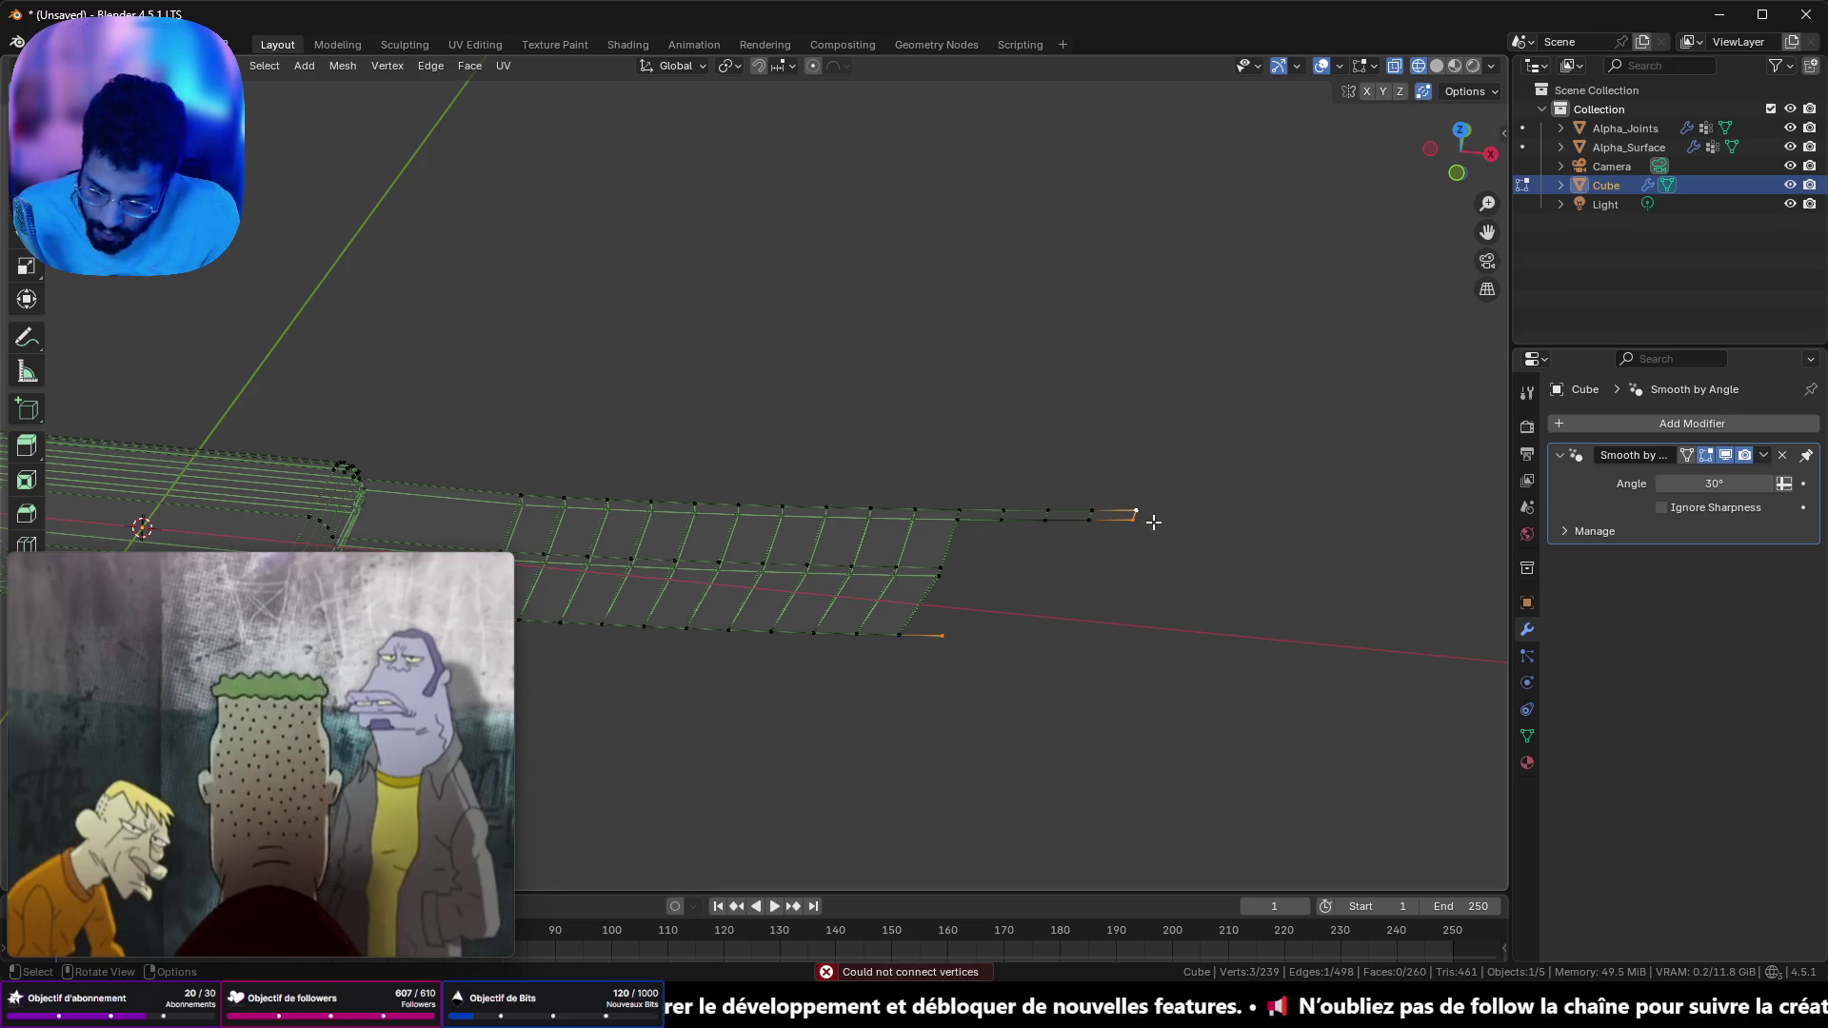
{"action": "left_click", "coordinate": [1052, 534], "text": "shift"}
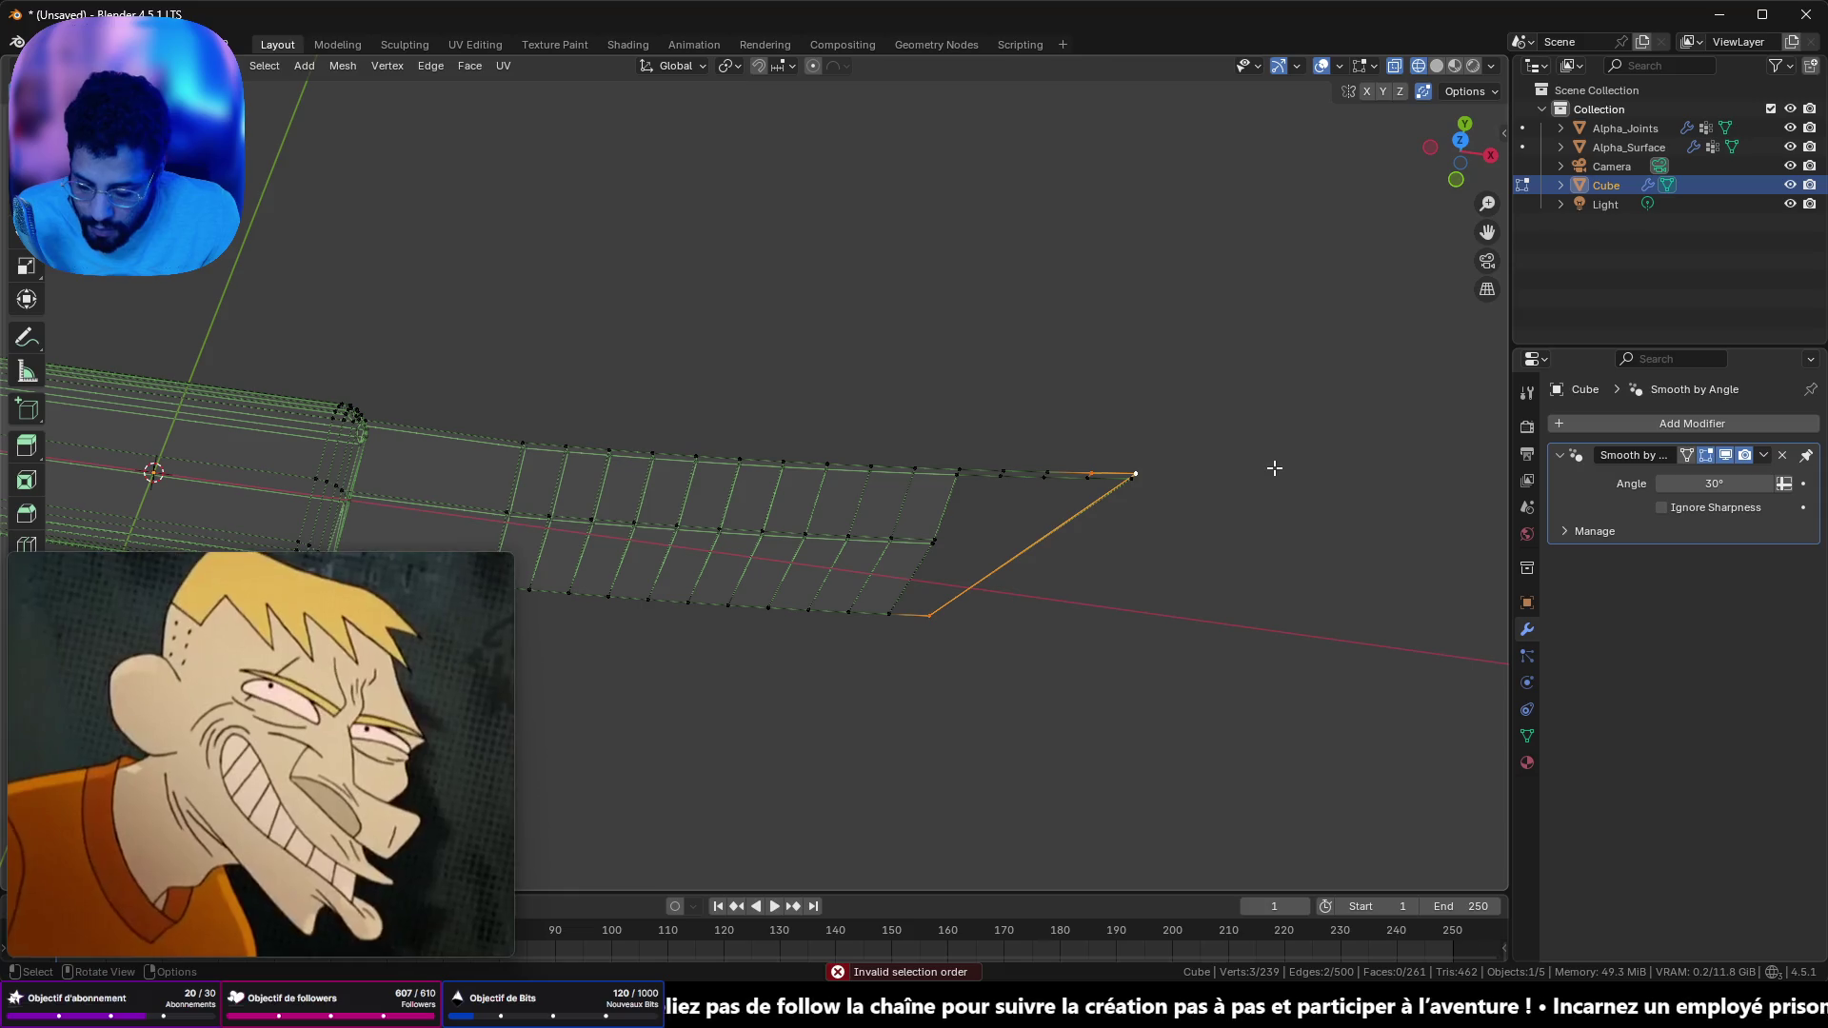
{"action": "left_click", "coordinate": [1047, 471], "text": "shift"}
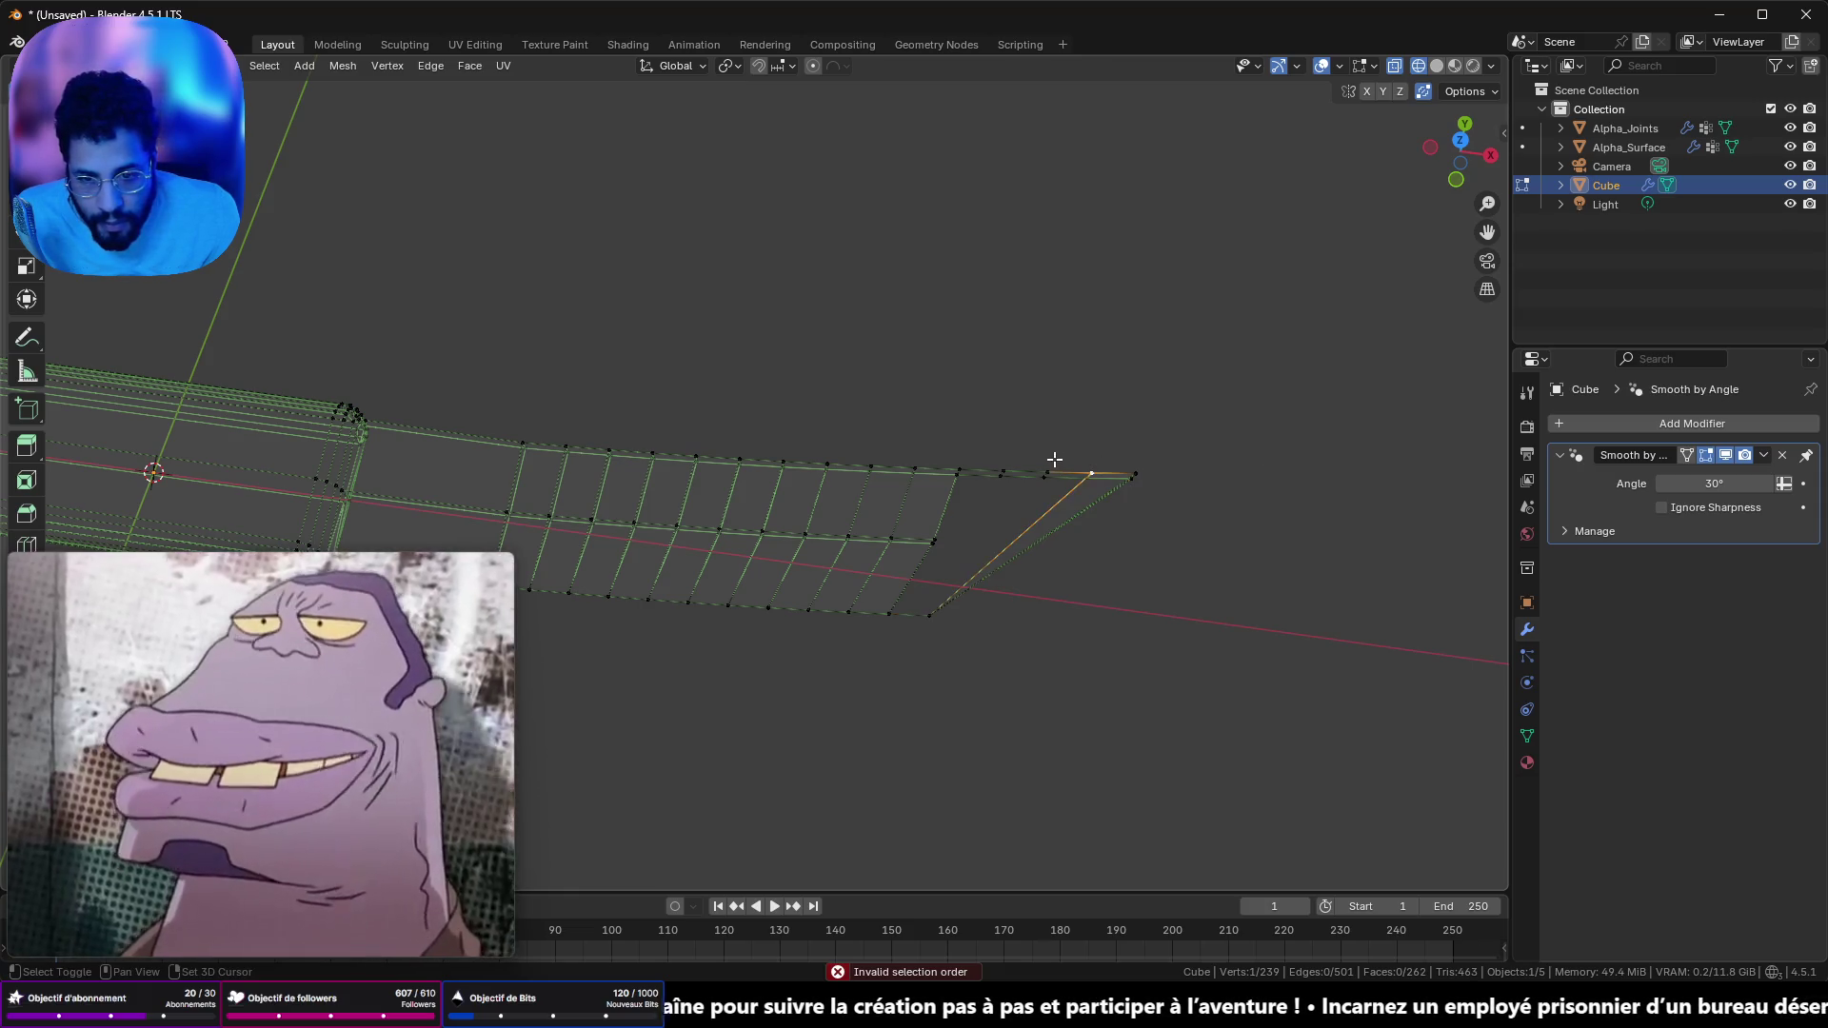
{"action": "left_click", "coordinate": [930, 617], "text": "shift"}
{"action": "key", "text": "f"}
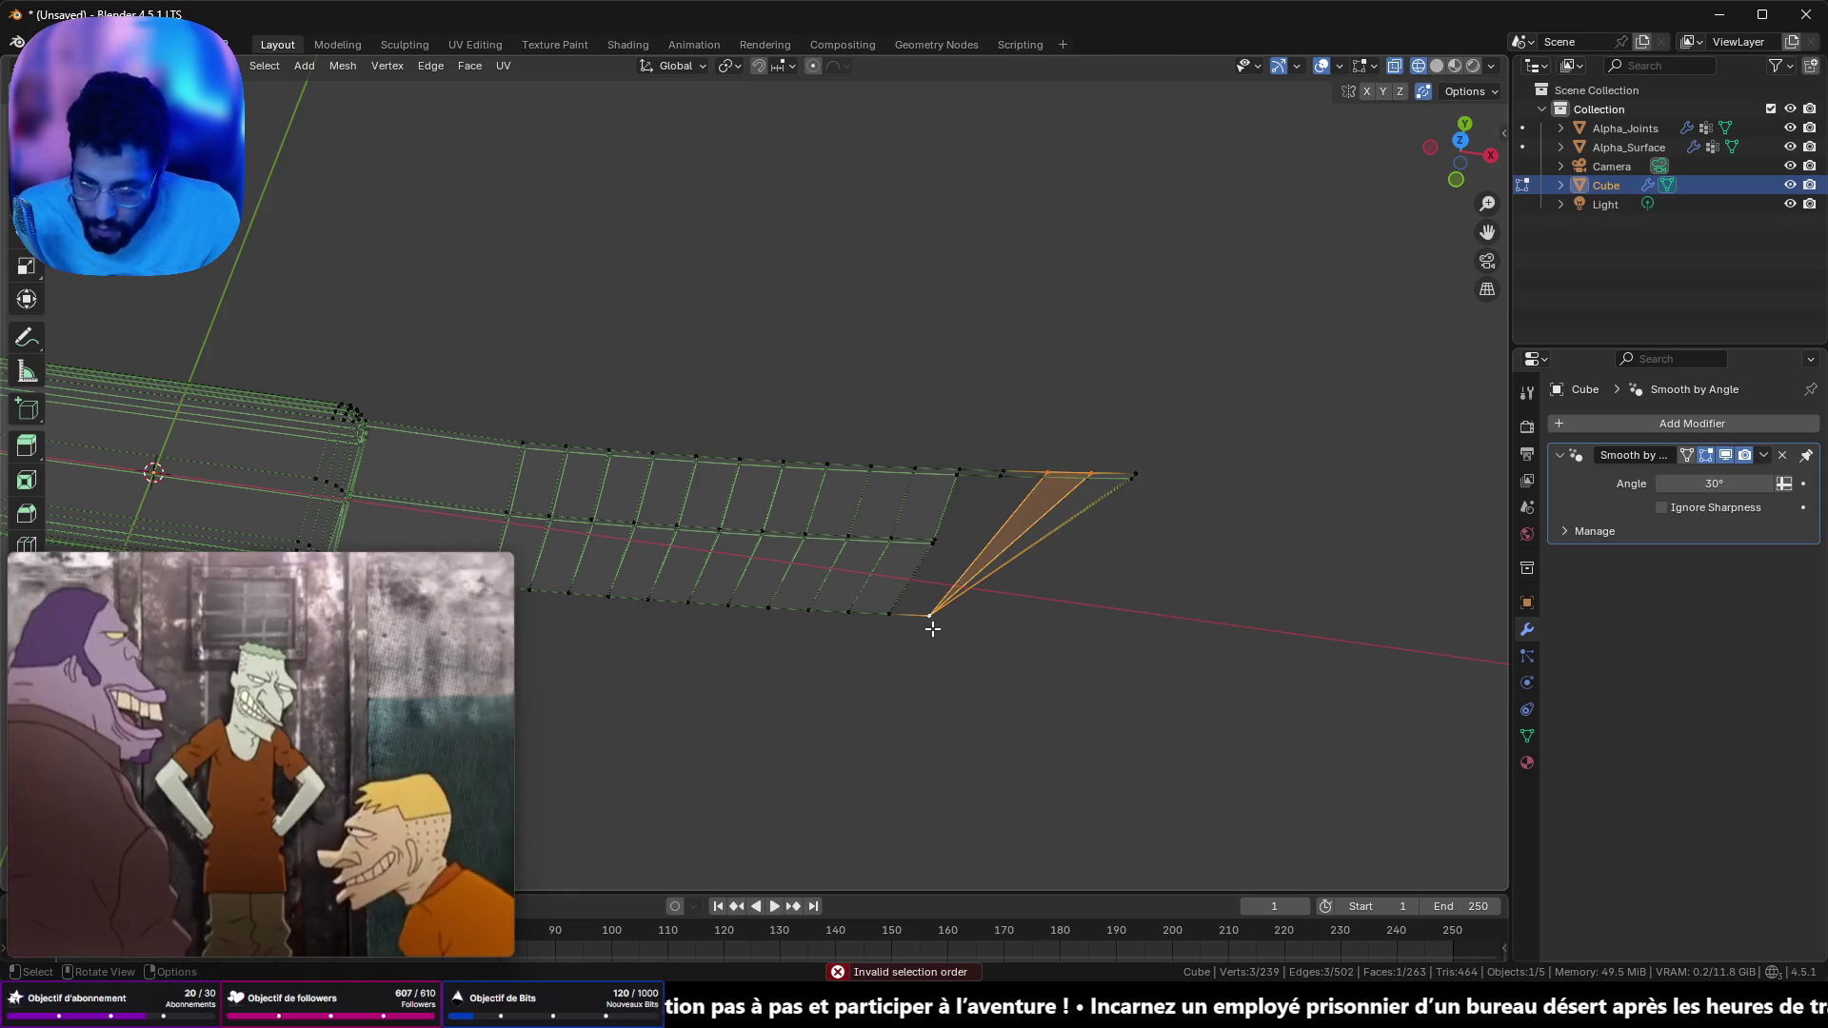
{"action": "left_click", "coordinate": [1045, 470], "text": "shift"}
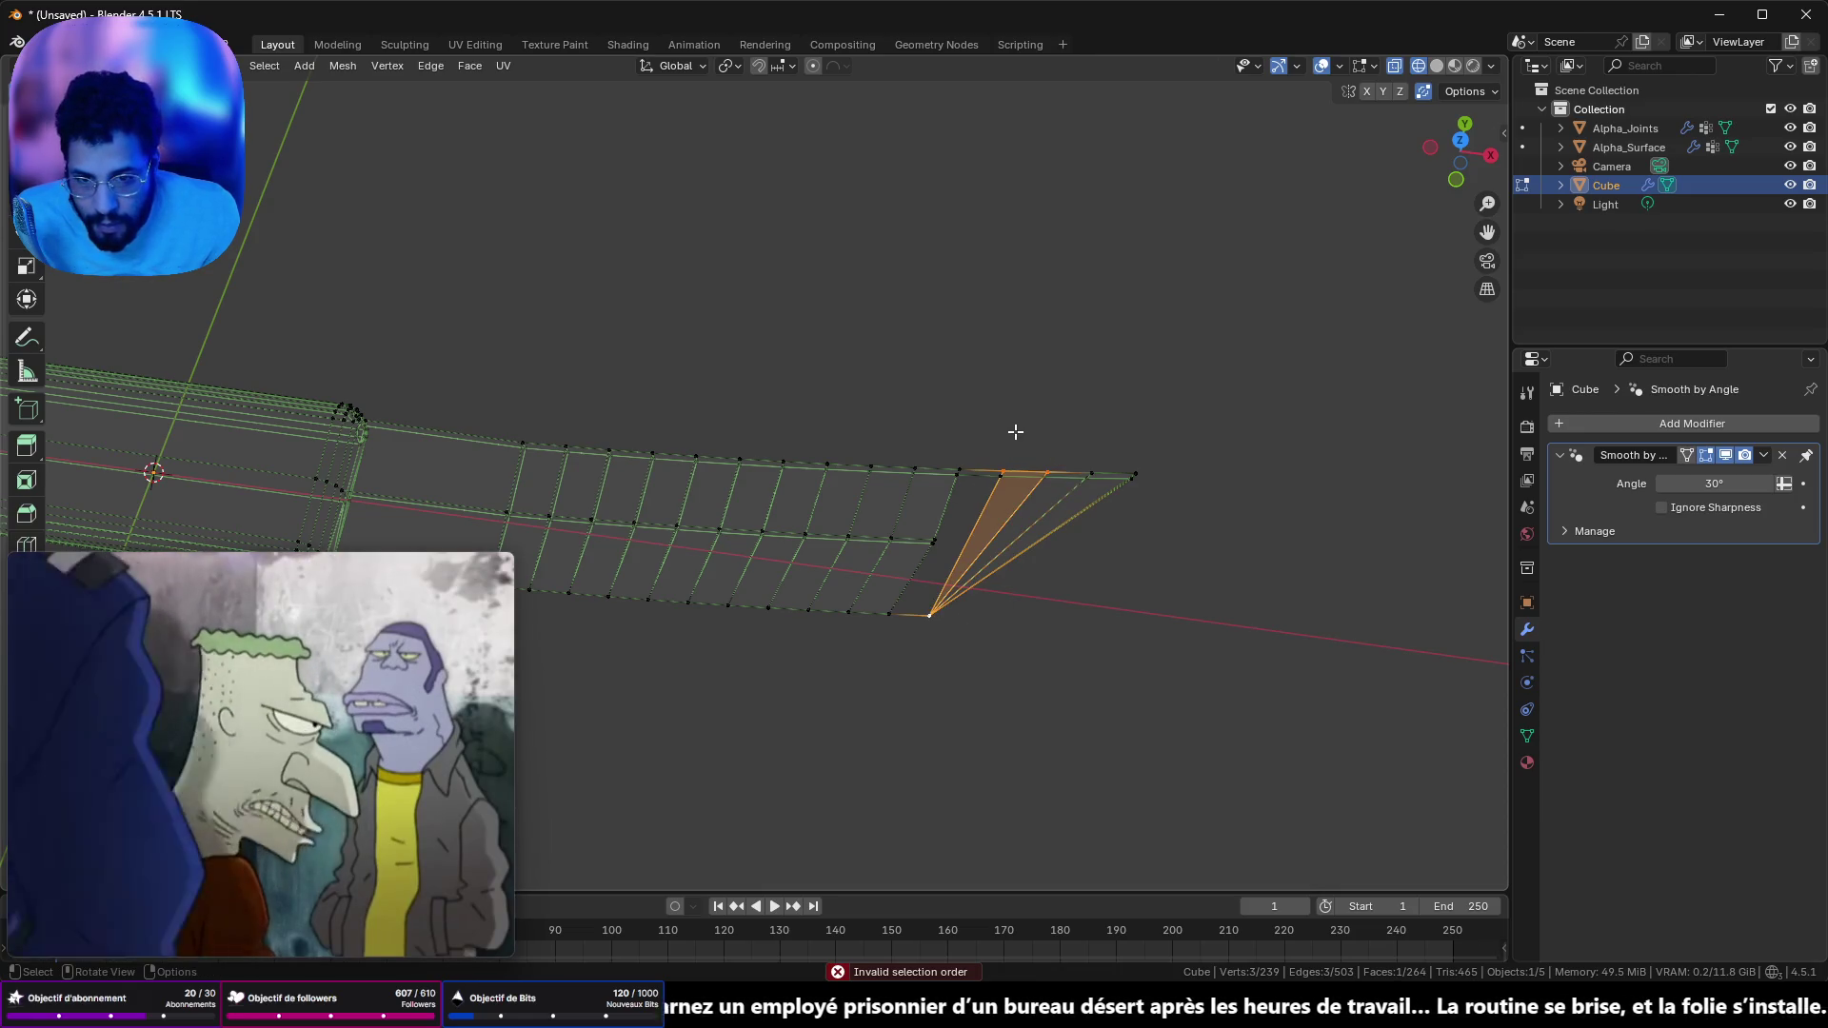
{"action": "left_click", "coordinate": [977, 437]}
{"action": "mouse_move", "coordinate": [957, 578]}
{"action": "left_mouse_down"}
{"action": "mouse_move", "coordinate": [866, 620]}
{"action": "mouse_move", "coordinate": [844, 498]}
{"action": "mouse_move", "coordinate": [914, 433]}
{"action": "mouse_move", "coordinate": [987, 559]}
{"action": "mouse_move", "coordinate": [955, 241]}
{"action": "mouse_move", "coordinate": [1135, 407]}
{"action": "left_mouse_up"}
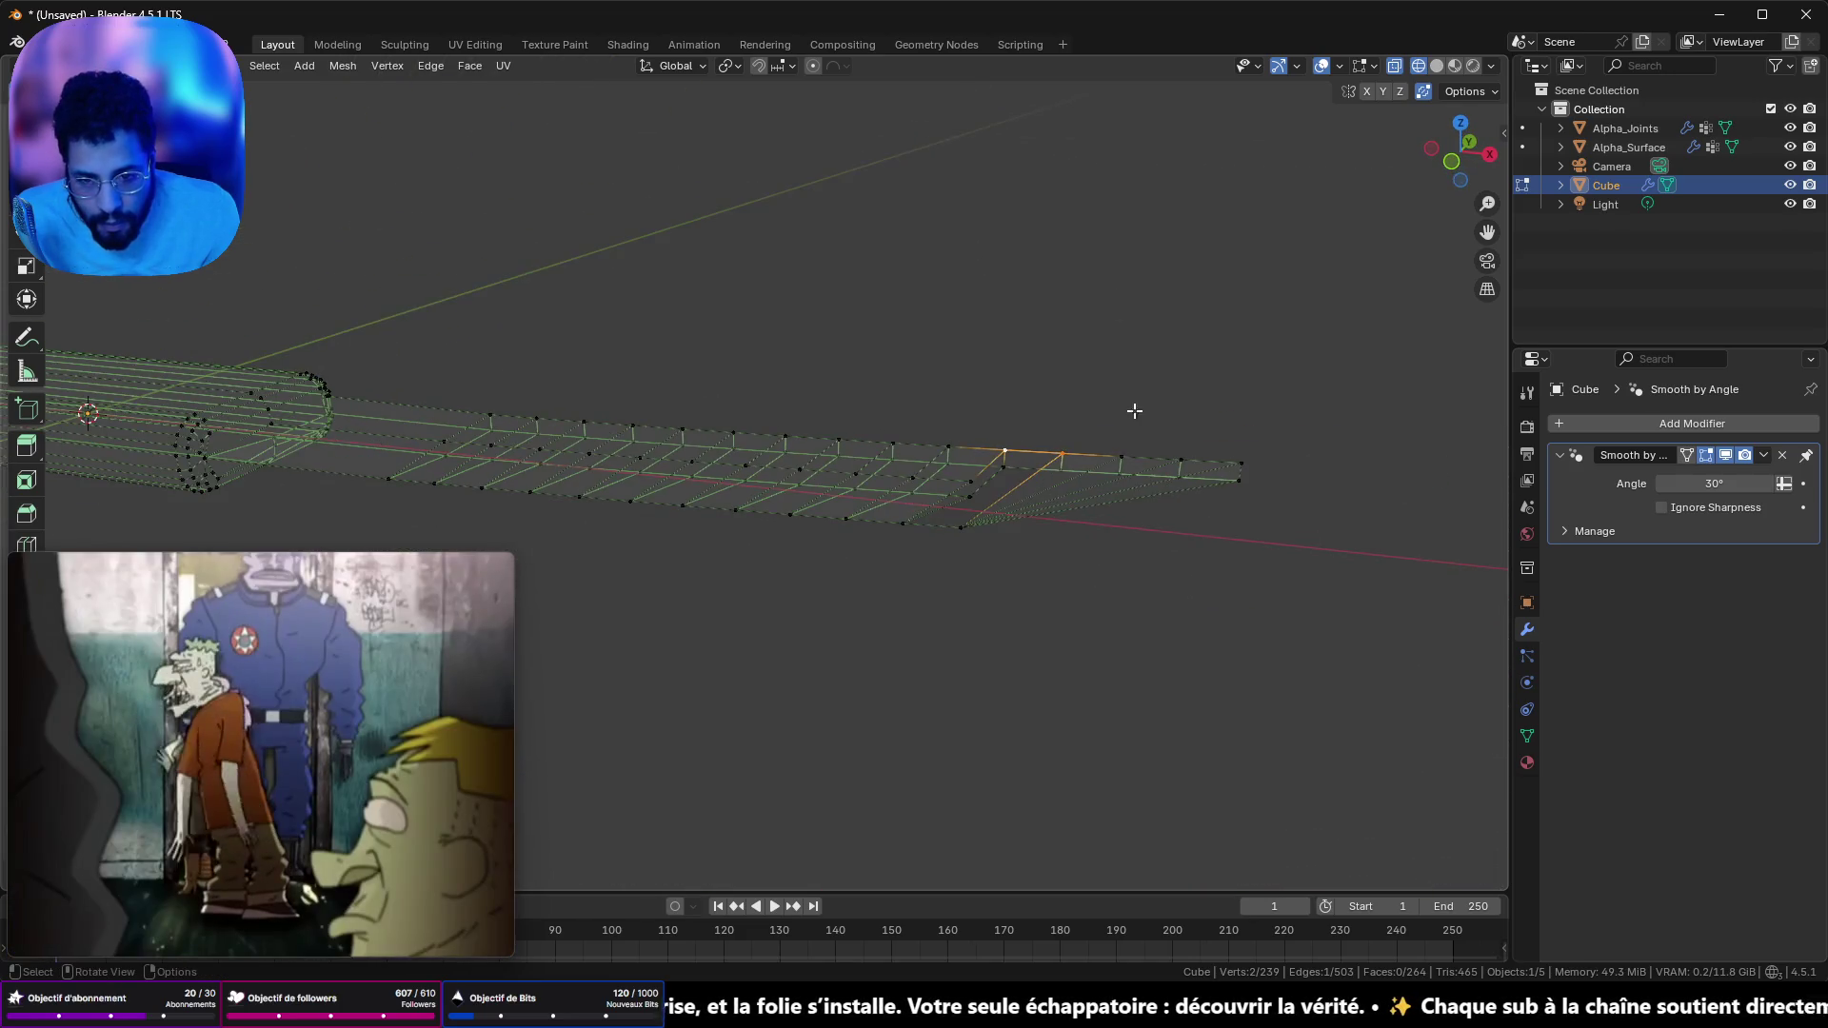
- Try connecting tip vertices, undoing the crossing edges that result
{"action": "left_click_drag", "start_coordinate": [961, 491], "coordinate": [970, 483]}
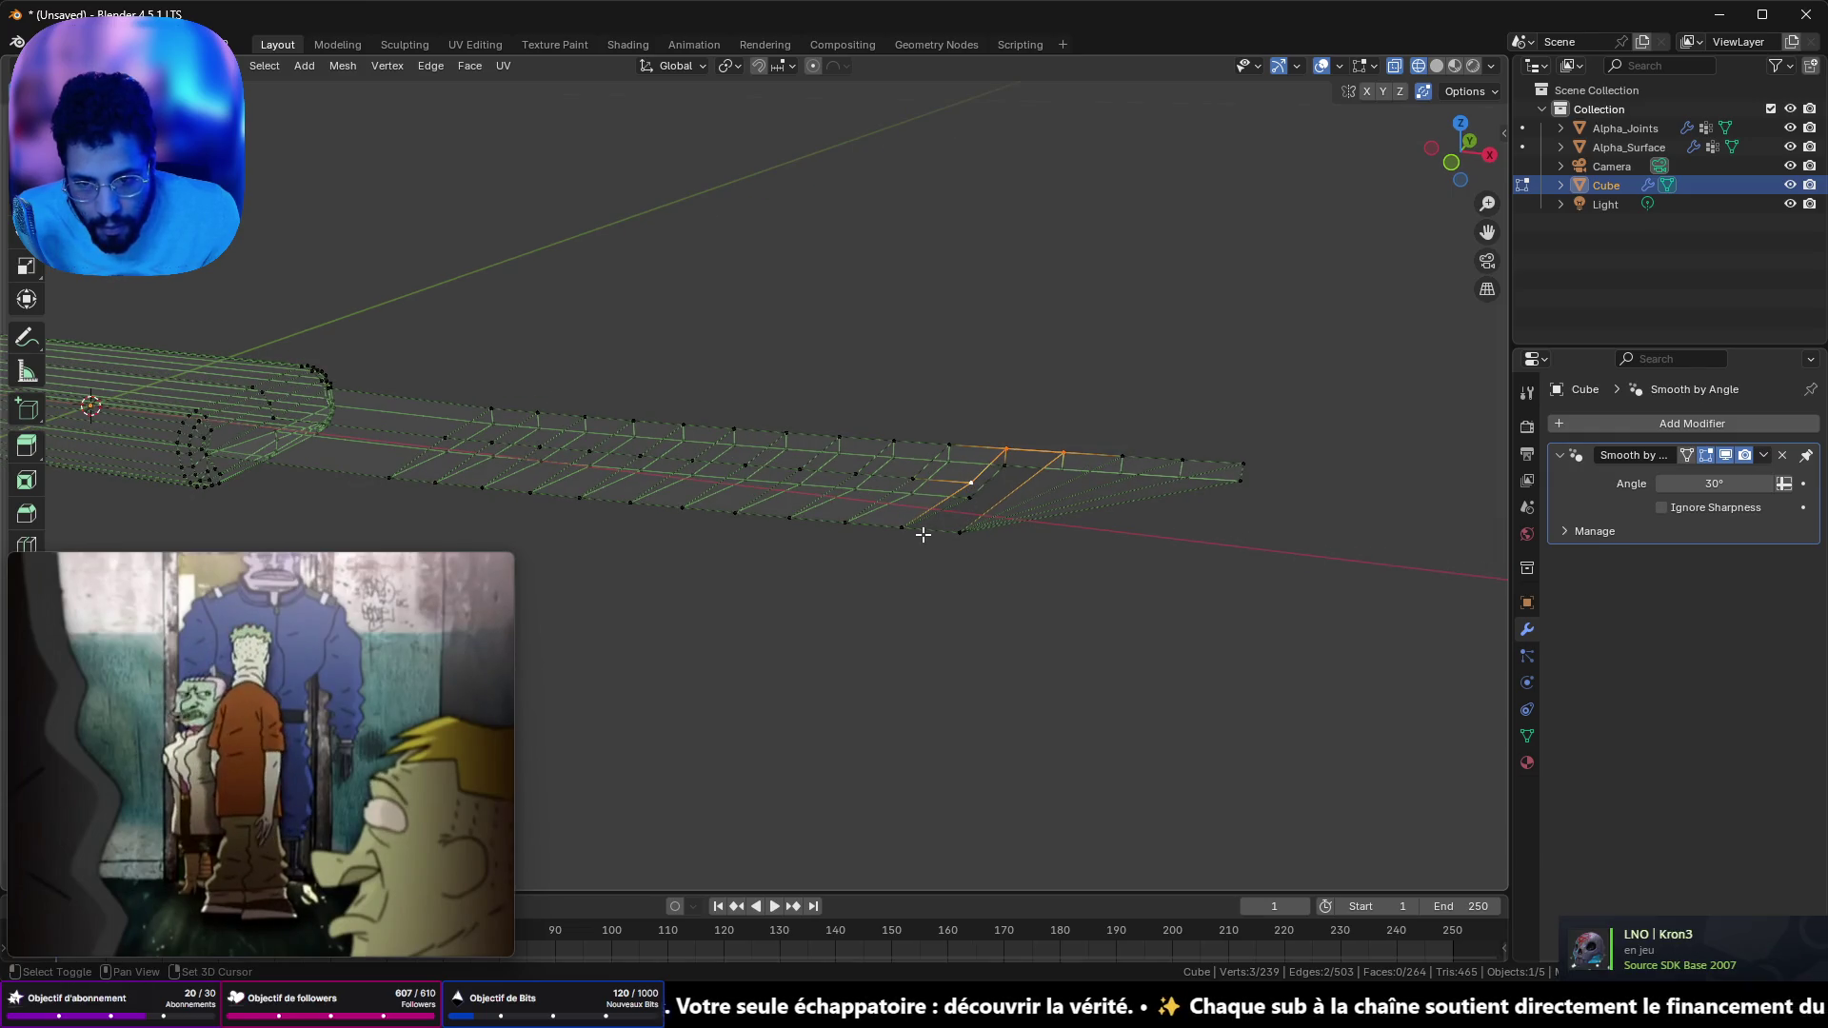
{"action": "left_click", "coordinate": [933, 529], "text": "shift"}
{"action": "mouse_move", "coordinate": [971, 534]}
{"action": "left_mouse_down"}
{"action": "mouse_move", "coordinate": [988, 612]}
{"action": "mouse_move", "coordinate": [992, 489]}
{"action": "left_mouse_up"}
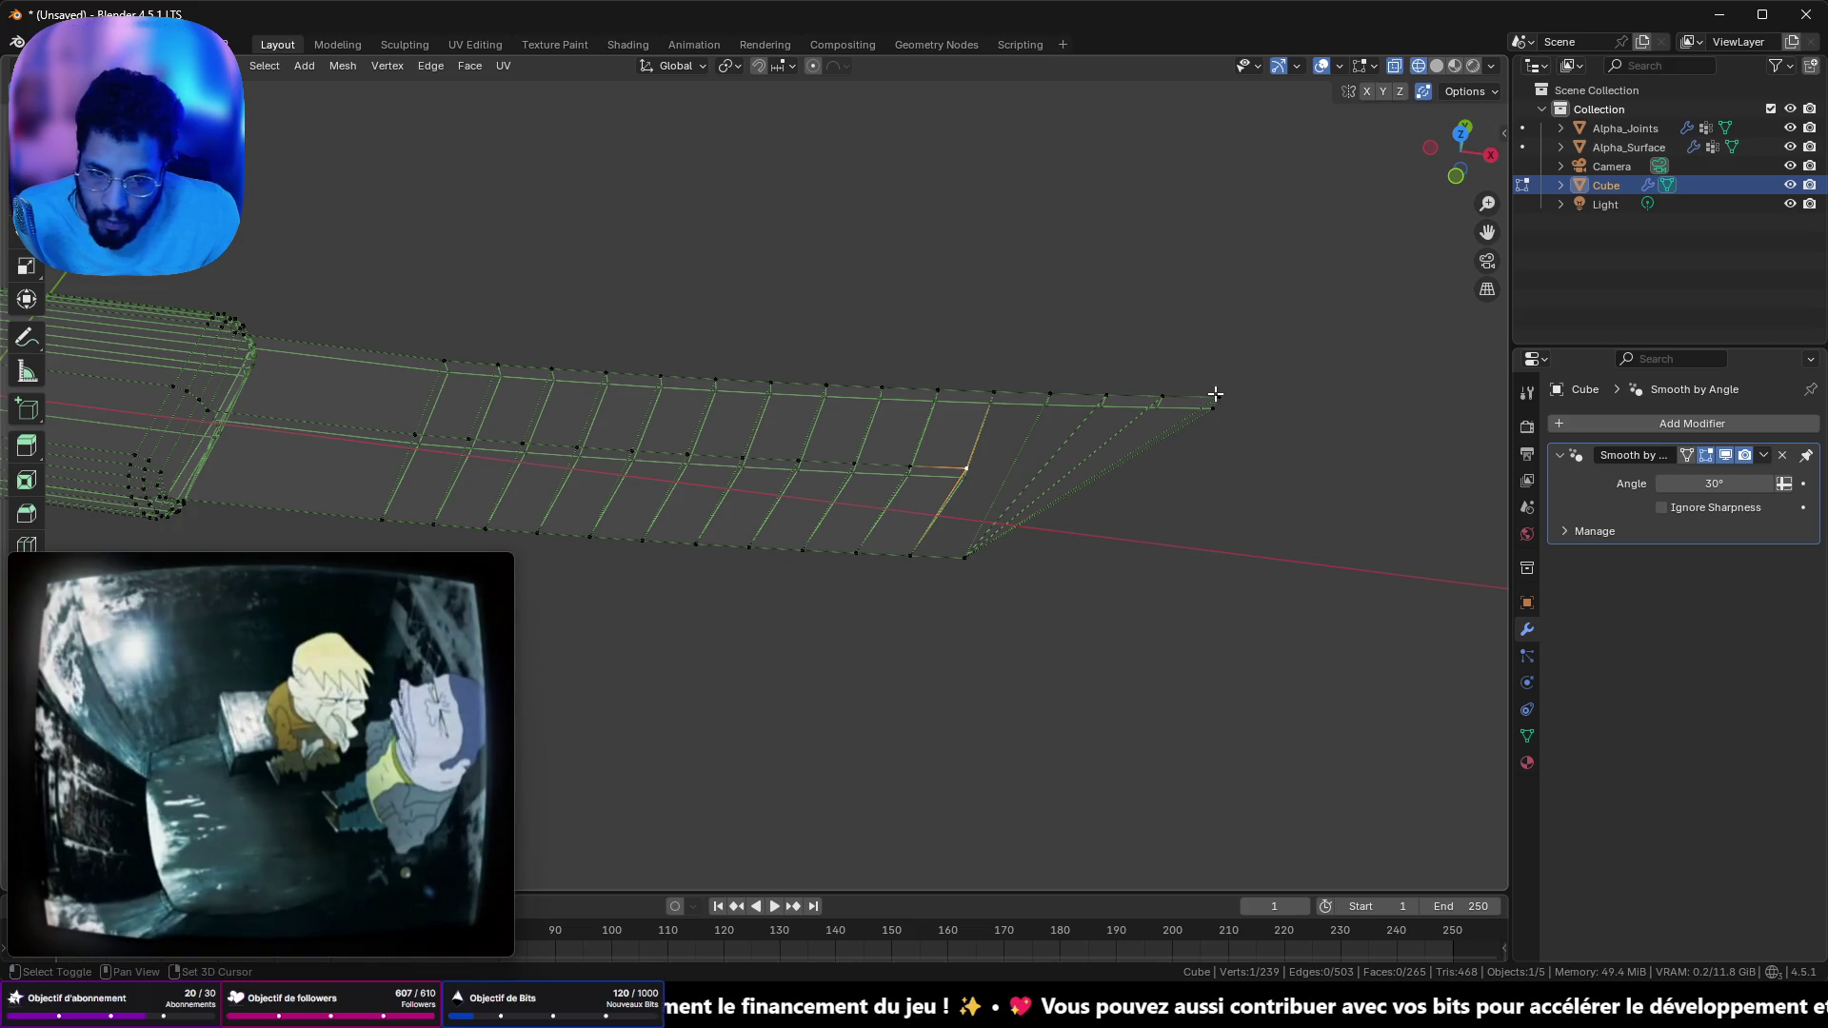
{"action": "mouse_move", "coordinate": [1227, 422]}
{"action": "left_mouse_down"}
{"action": "mouse_move", "coordinate": [1094, 330]}
{"action": "mouse_move", "coordinate": [1081, 168]}
{"action": "mouse_move", "coordinate": [865, 90]}
{"action": "mouse_move", "coordinate": [621, 205]}
{"action": "mouse_move", "coordinate": [391, 99]}
{"action": "mouse_move", "coordinate": [571, 381]}
{"action": "mouse_move", "coordinate": [918, 746]}
{"action": "mouse_move", "coordinate": [886, 677]}
{"action": "left_mouse_up"}
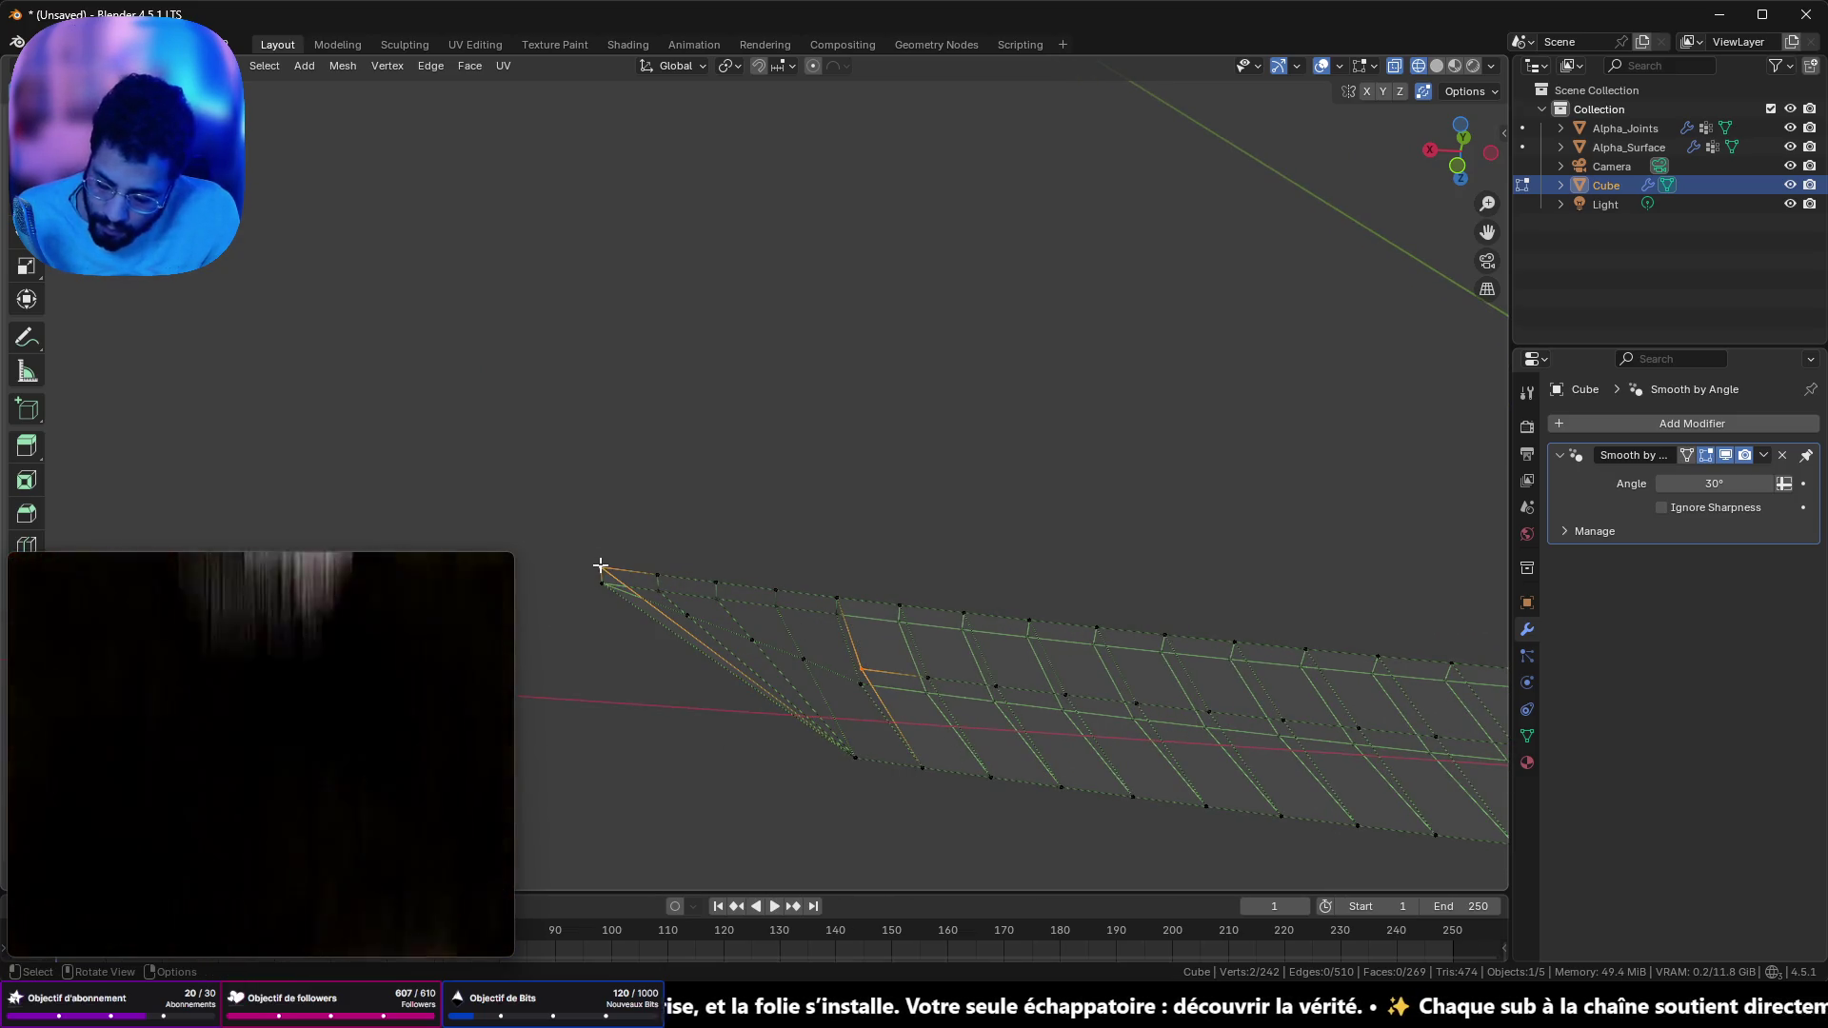
{"action": "left_click_drag", "start_coordinate": [632, 573], "coordinate": [678, 582]}
{"action": "key", "text": "ctrl+z"}
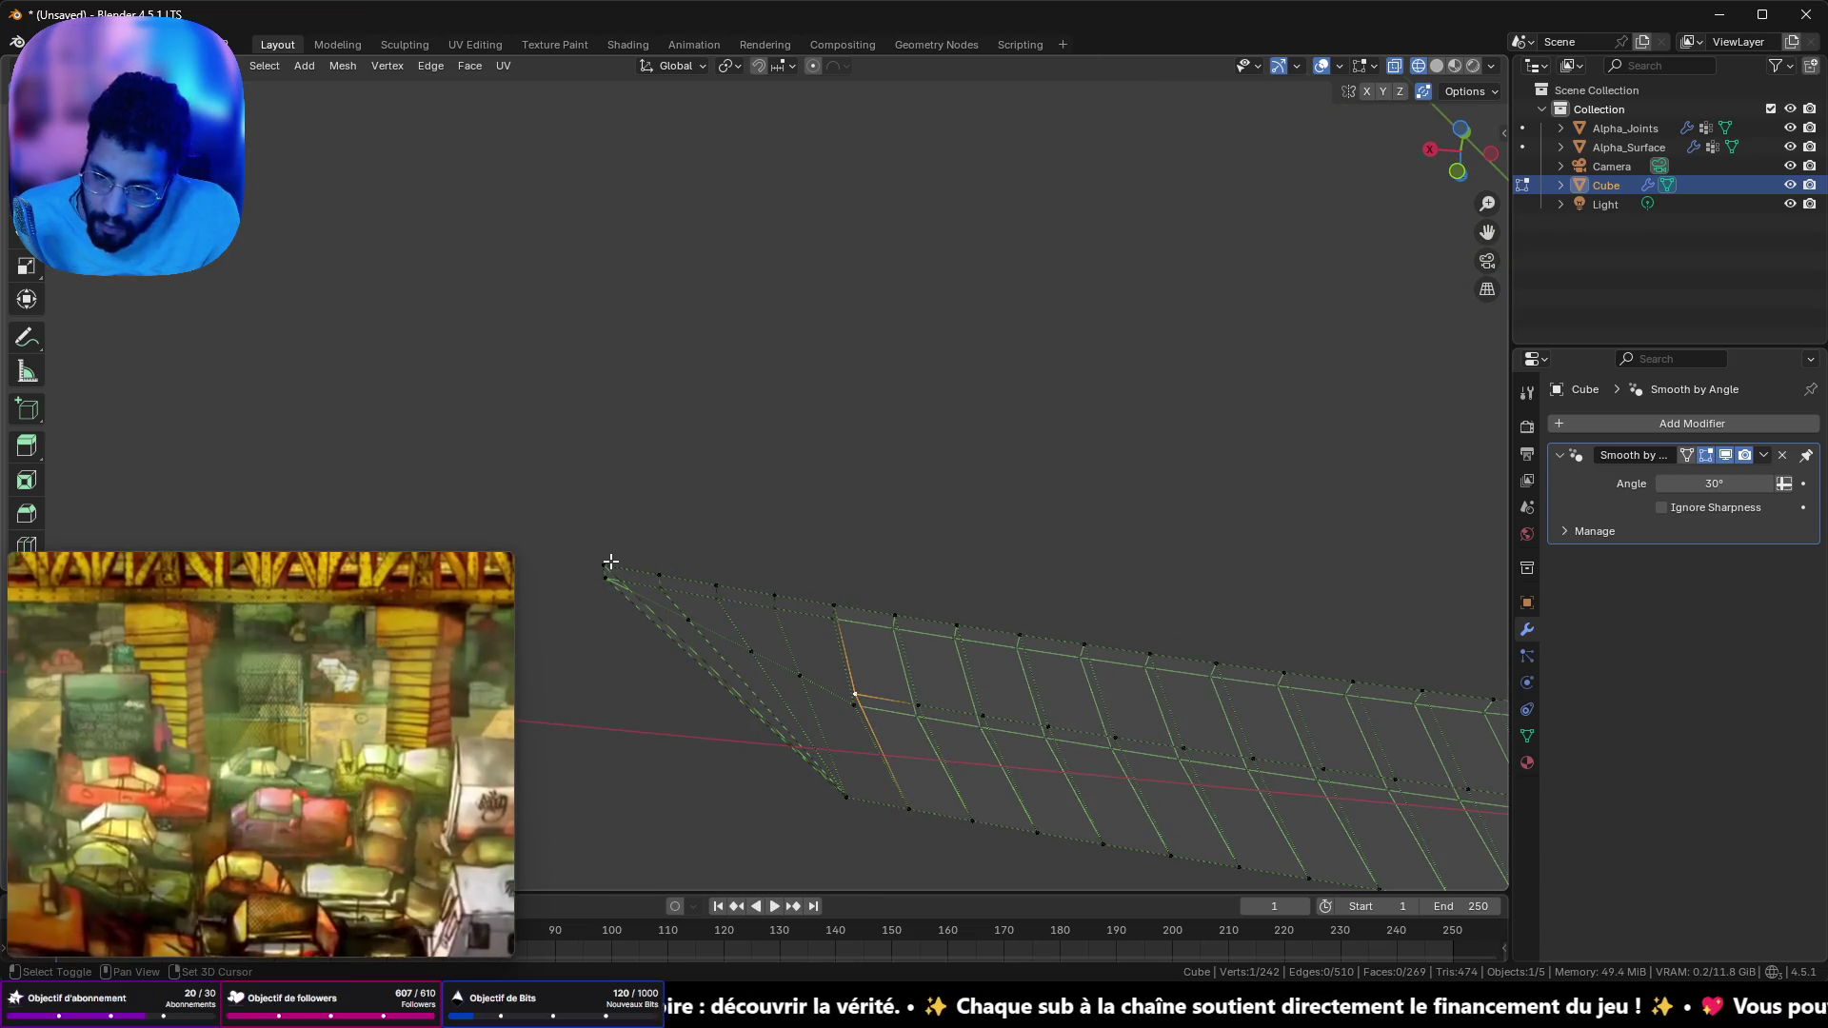
{"action": "mouse_move", "coordinate": [694, 600]}
{"action": "left_mouse_down"}
{"action": "mouse_move", "coordinate": [737, 588]}
{"action": "mouse_move", "coordinate": [791, 657]}
{"action": "left_mouse_up"}
{"action": "key", "text": "ctrl+shift+z"}
{"action": "key", "text": "ctrl+z"}
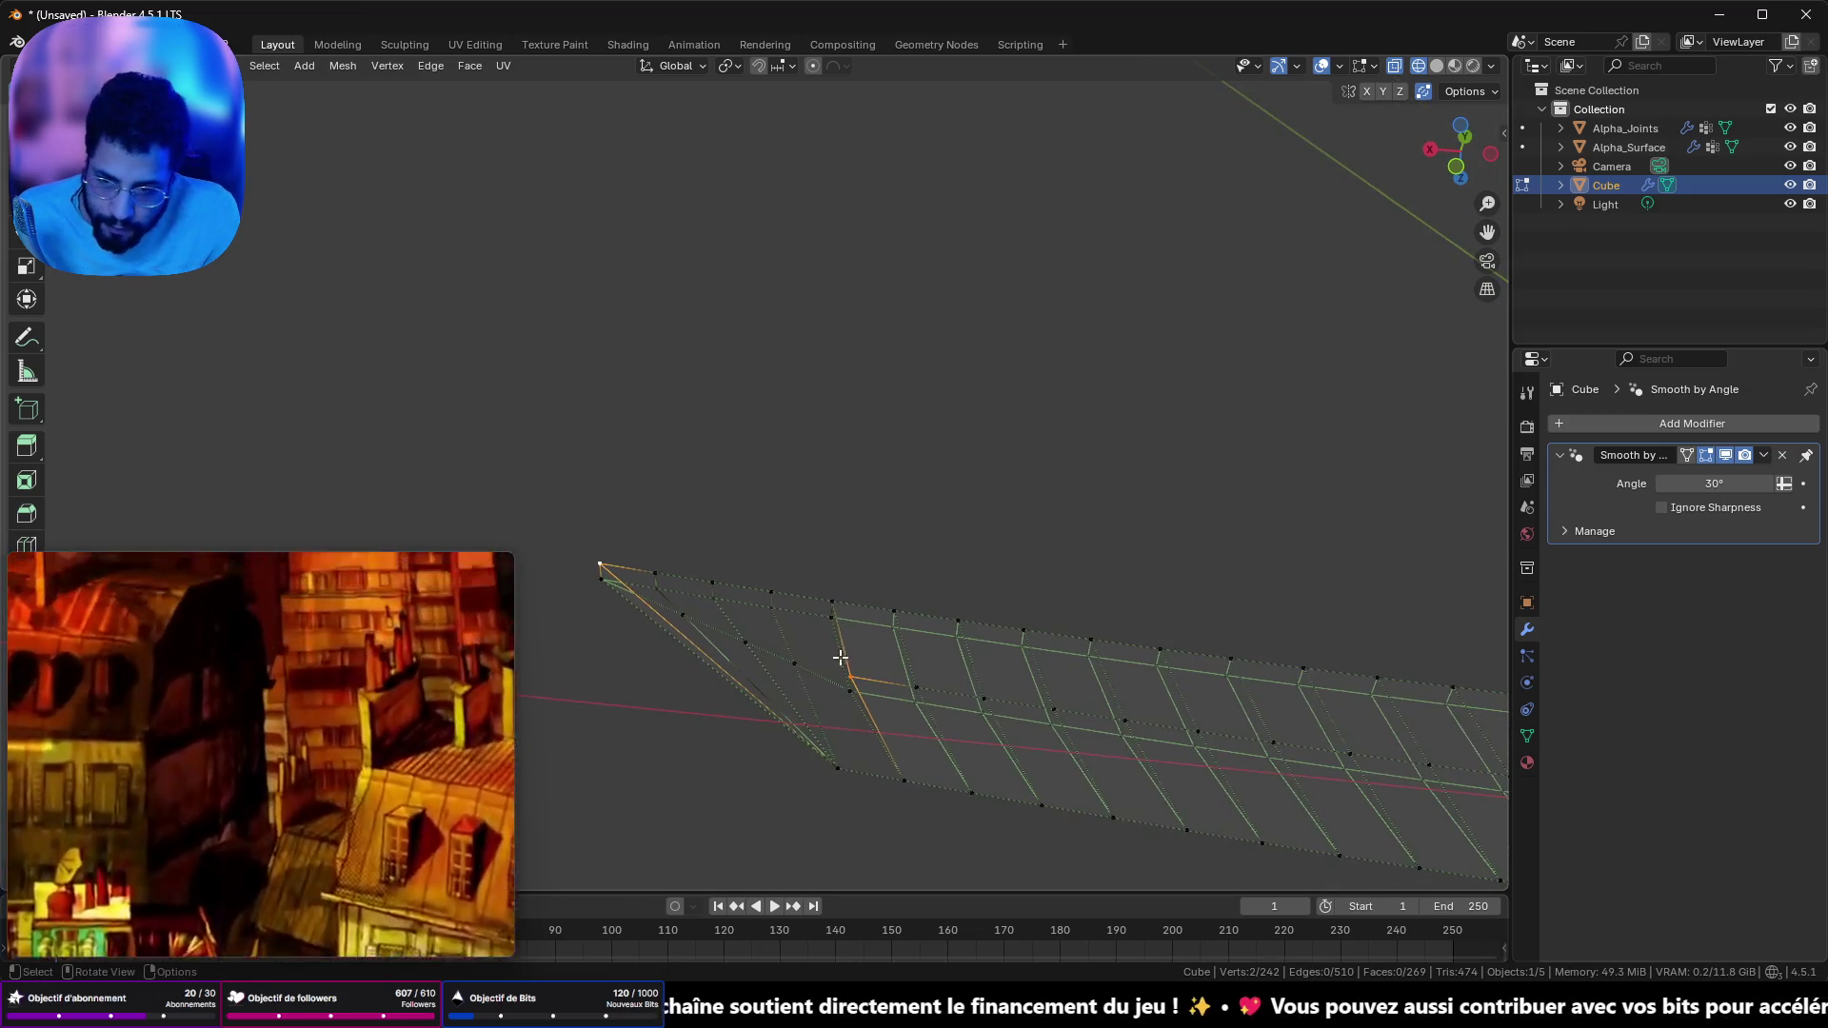
{"action": "left_click_drag", "start_coordinate": [677, 564], "coordinate": [659, 565]}
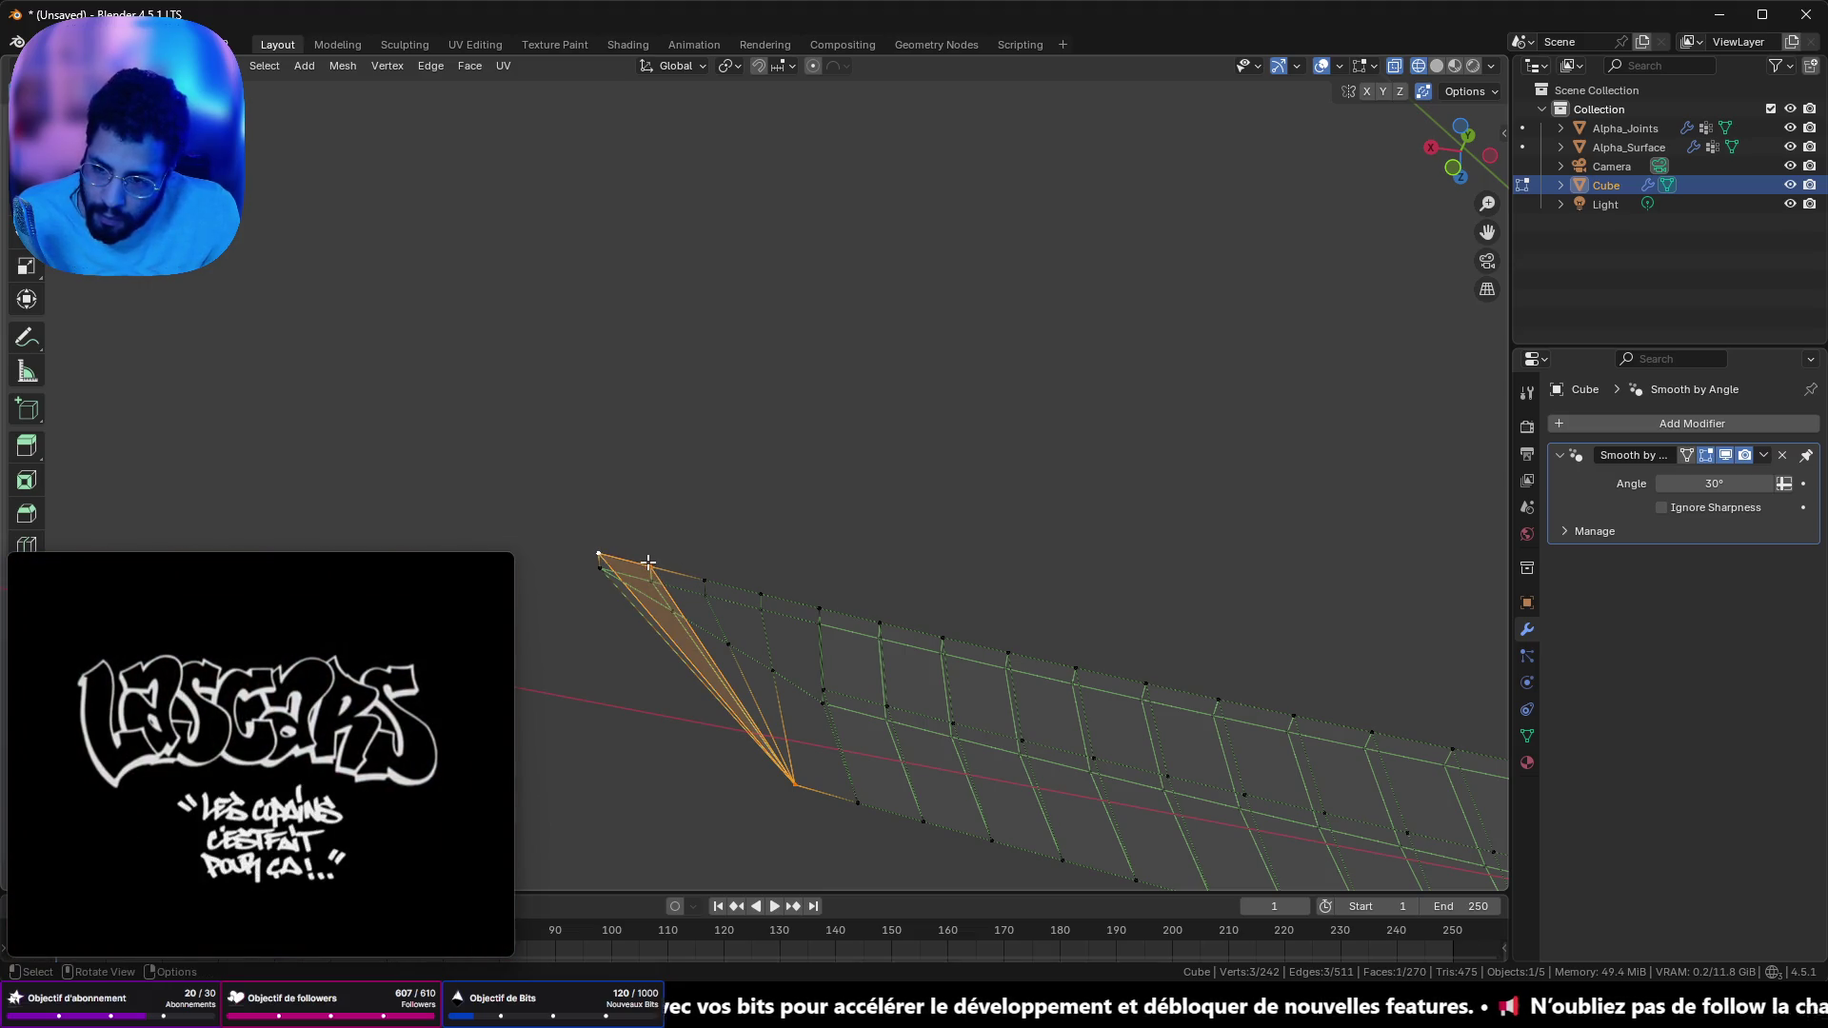
{"action": "mouse_move", "coordinate": [801, 802]}
{"action": "left_mouse_down"}
{"action": "mouse_move", "coordinate": [775, 792]}
{"action": "mouse_move", "coordinate": [776, 742]}
{"action": "mouse_move", "coordinate": [789, 798]}
{"action": "left_mouse_up"}
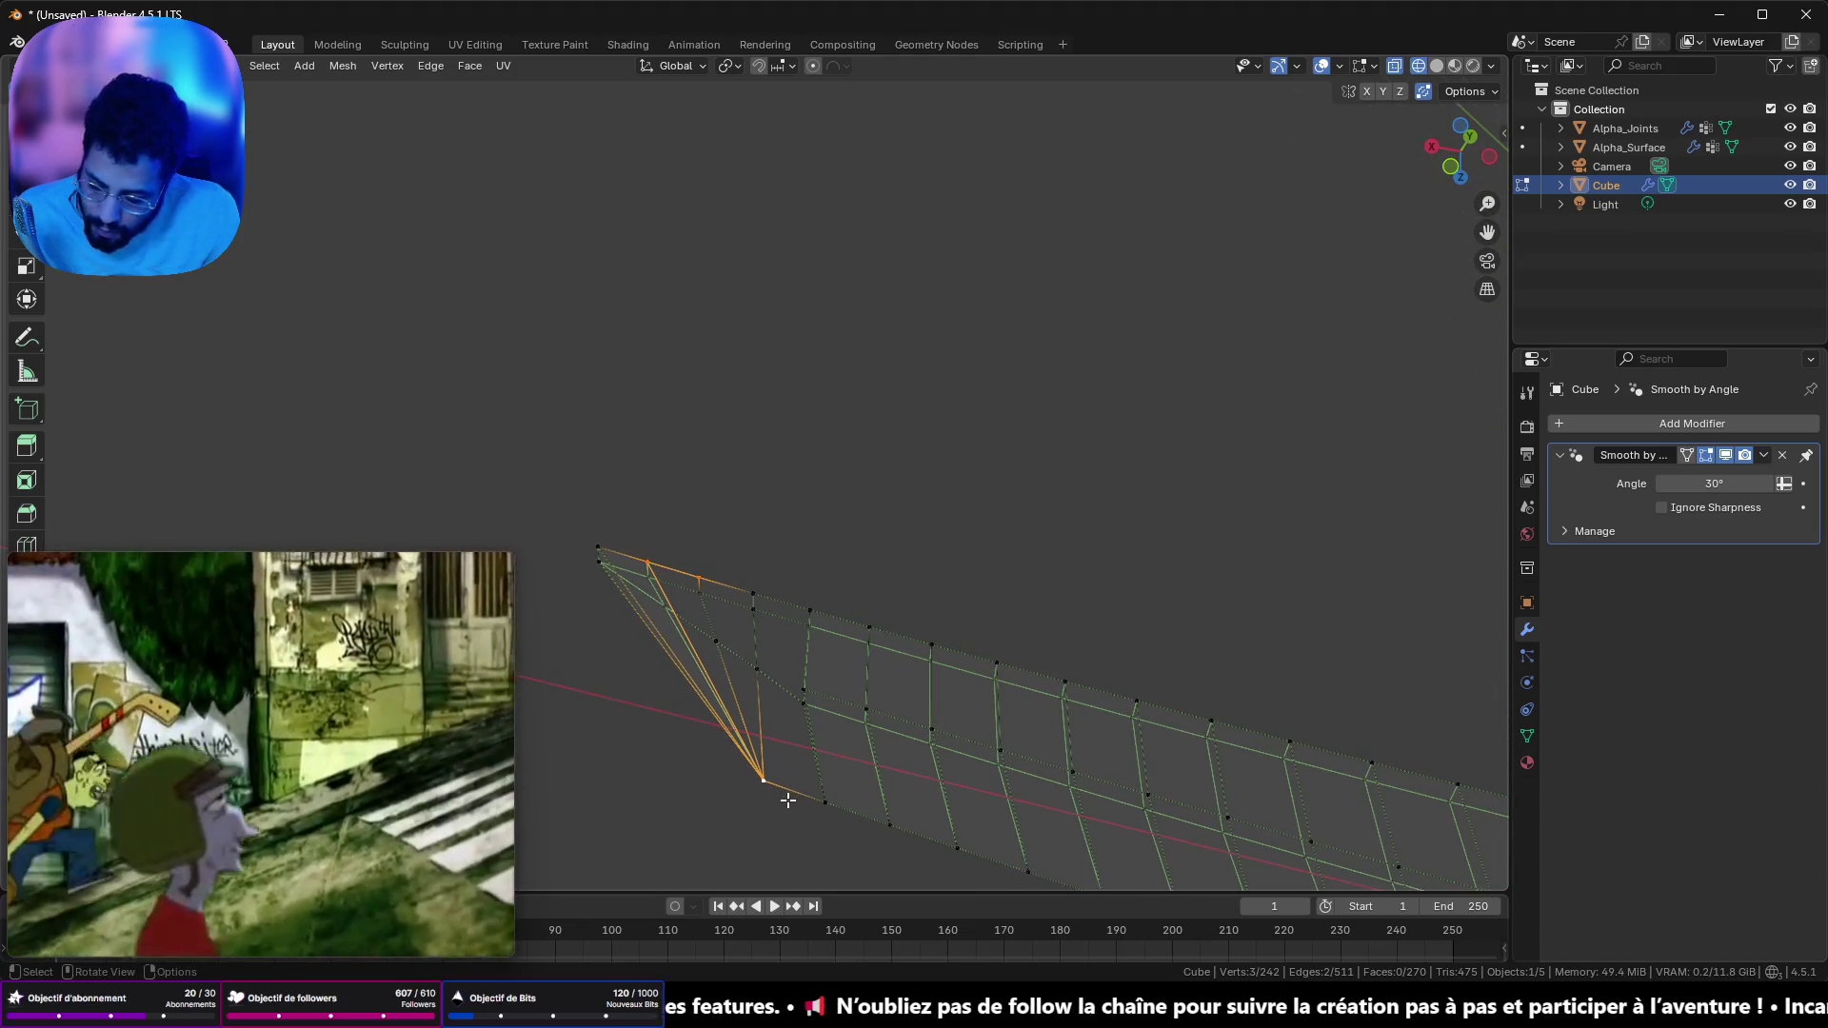
- Select the remaining tip vertices to close the blade into a point, then leave Edit Mode
{"action": "left_click", "coordinate": [756, 592]}
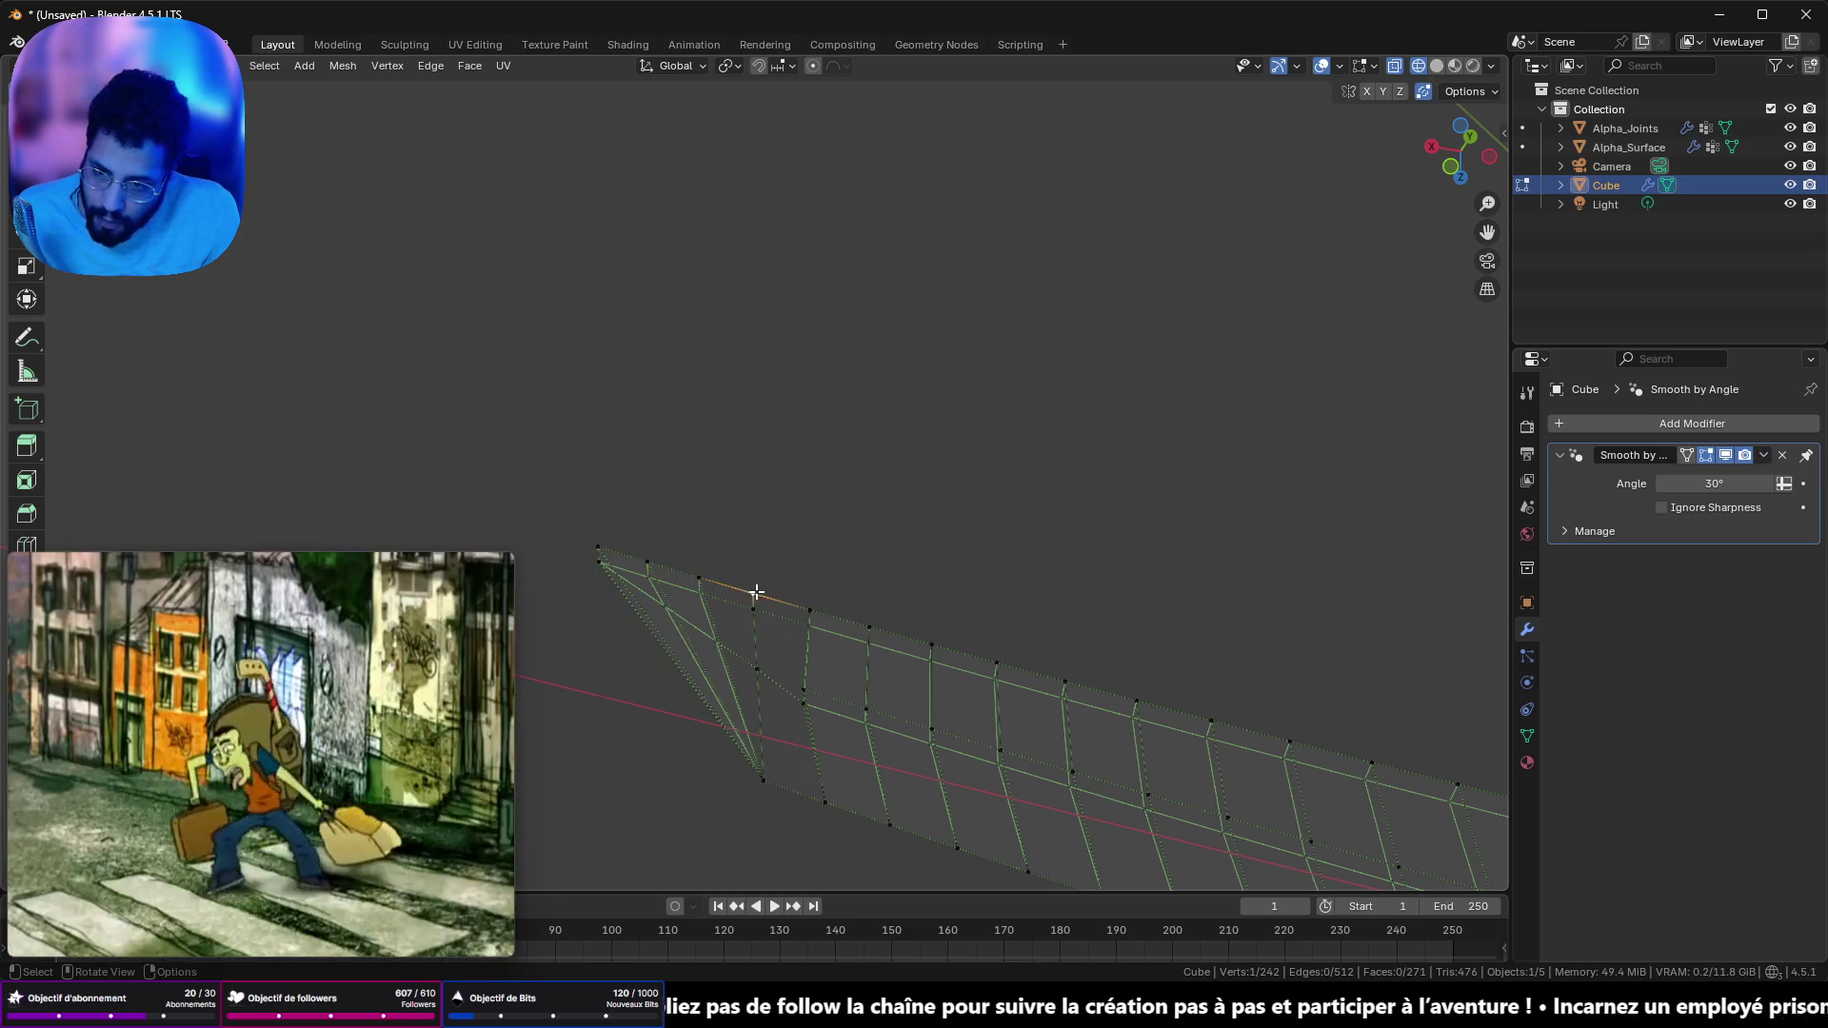
{"action": "mouse_move", "coordinate": [700, 578]}
{"action": "left_mouse_down"}
{"action": "mouse_move", "coordinate": [783, 600]}
{"action": "mouse_move", "coordinate": [801, 668]}
{"action": "mouse_move", "coordinate": [753, 615]}
{"action": "left_mouse_up"}
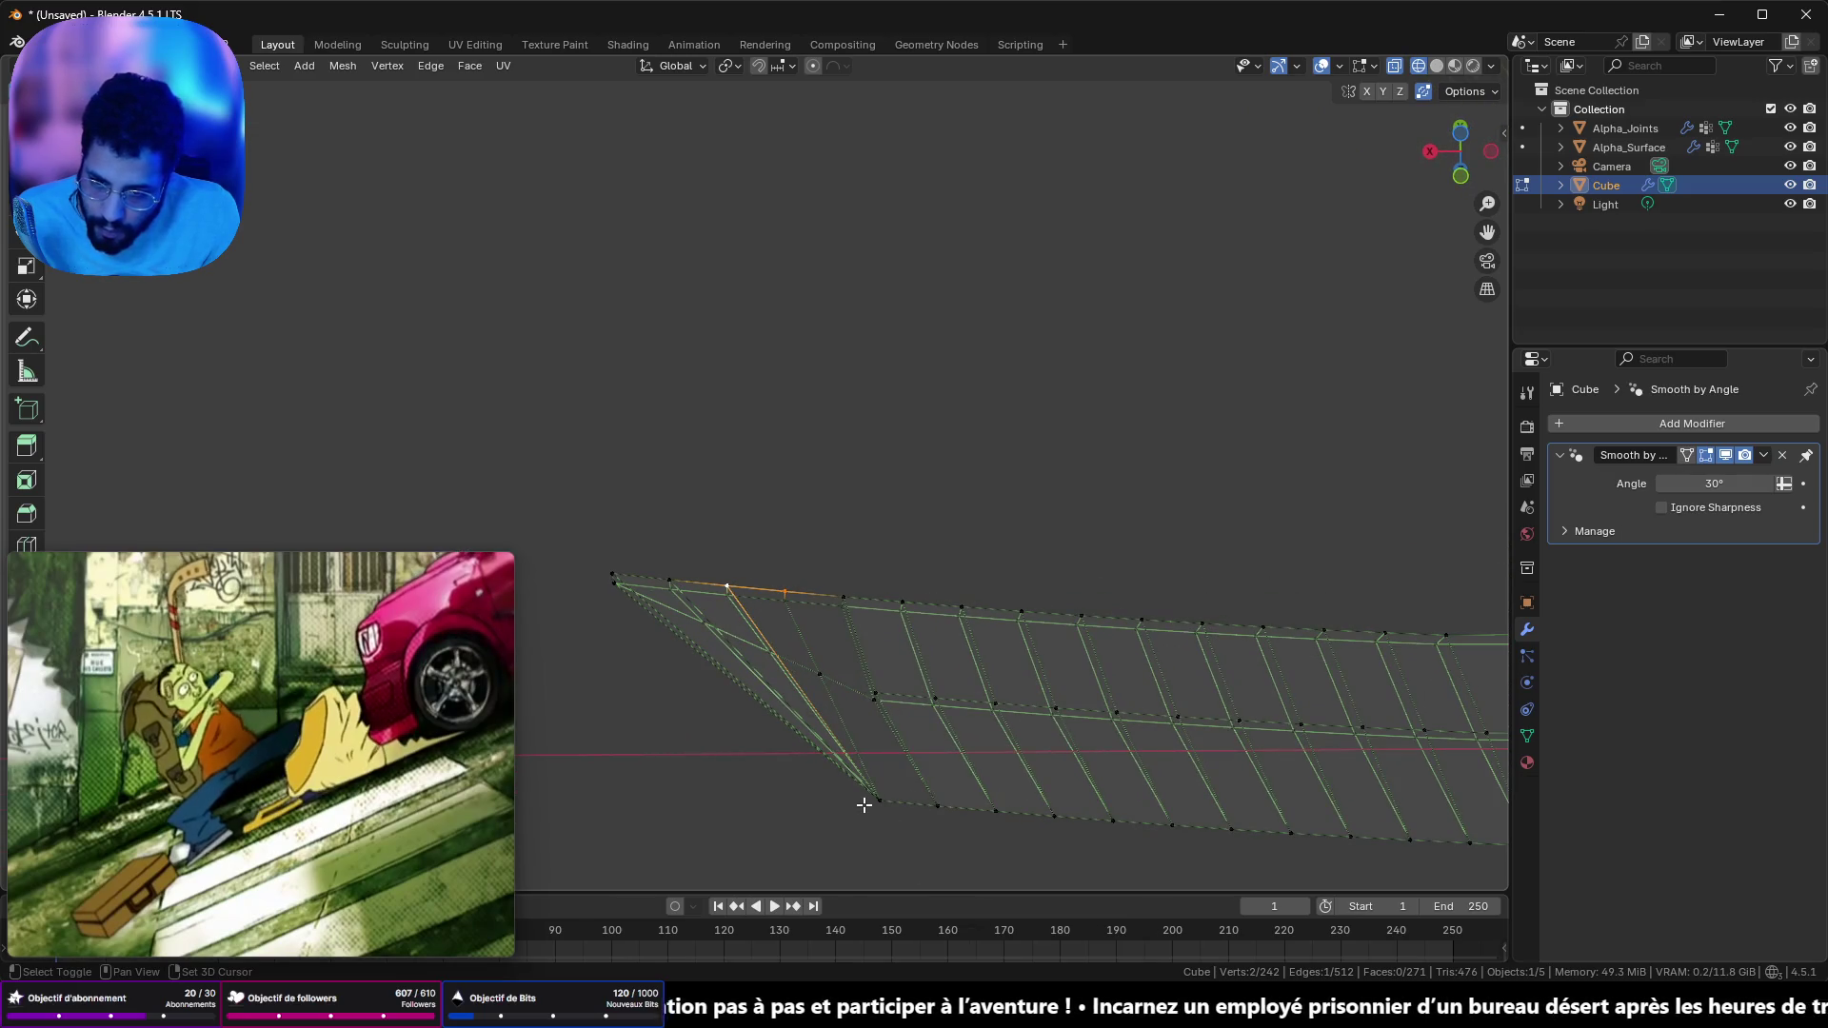
{"action": "left_click", "coordinate": [864, 804], "text": "shift"}
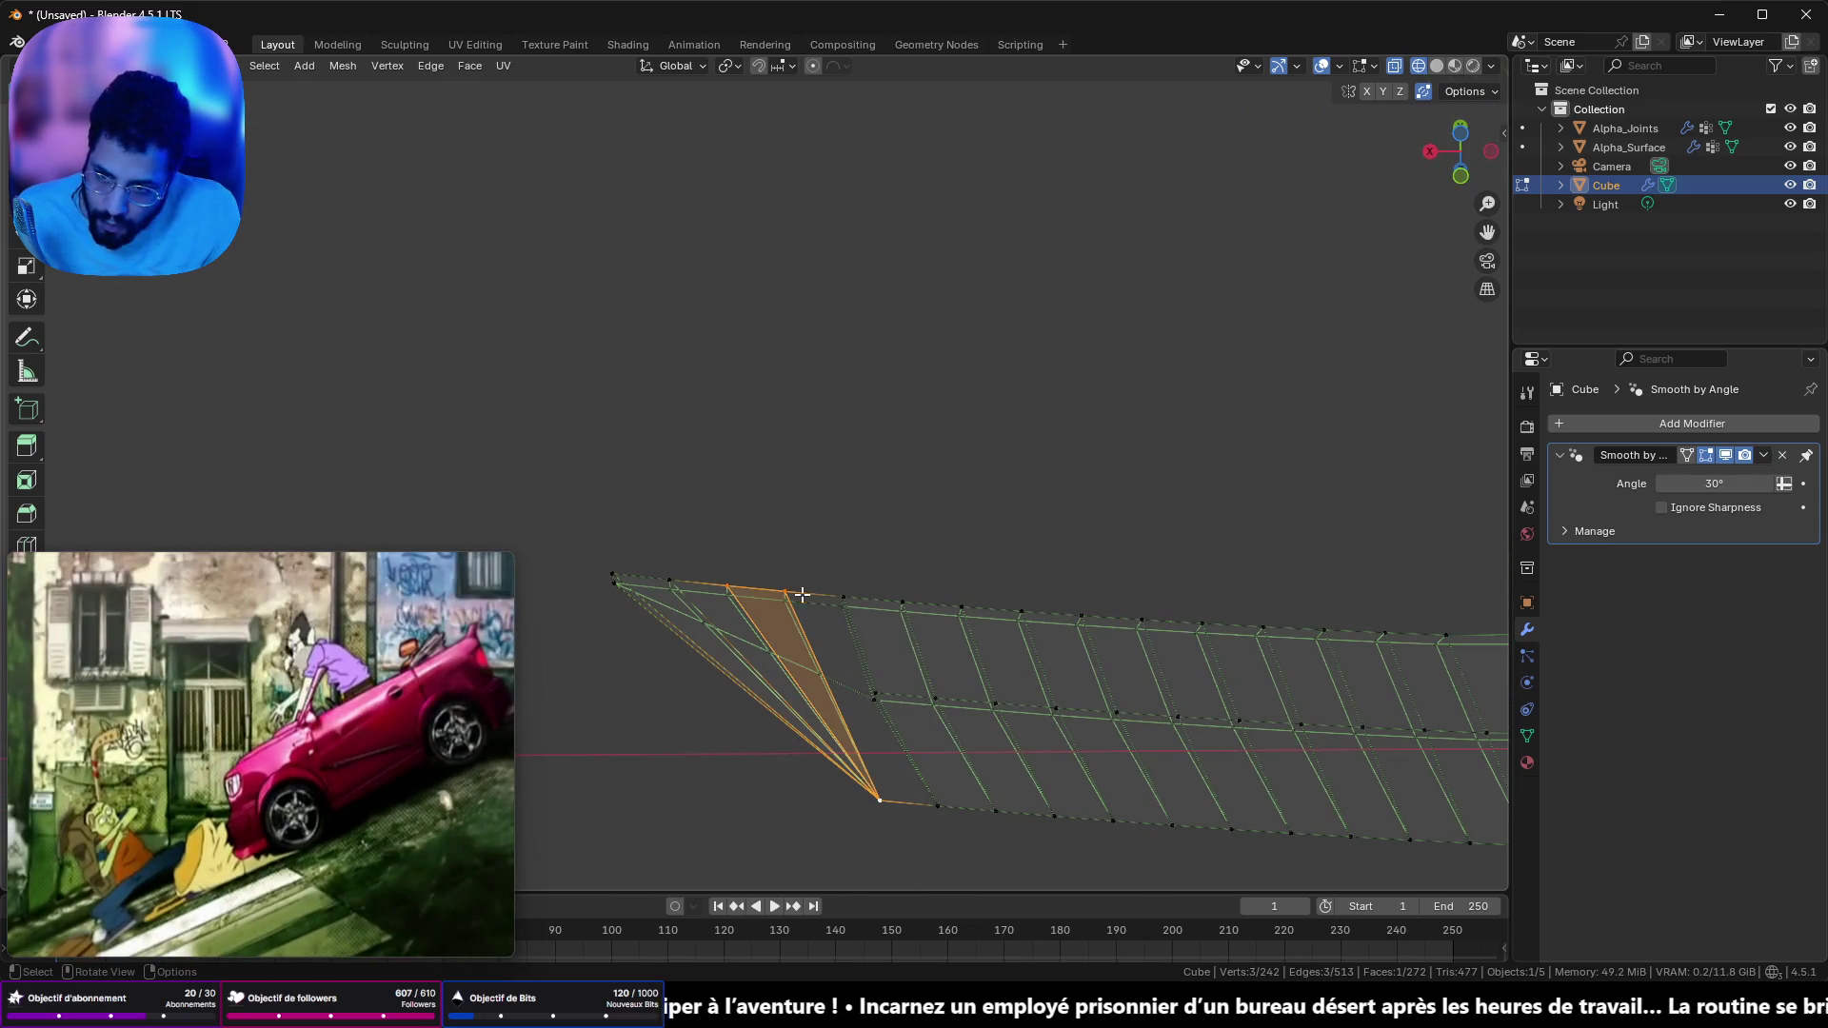
{"action": "left_click", "coordinate": [836, 592], "text": "shift"}
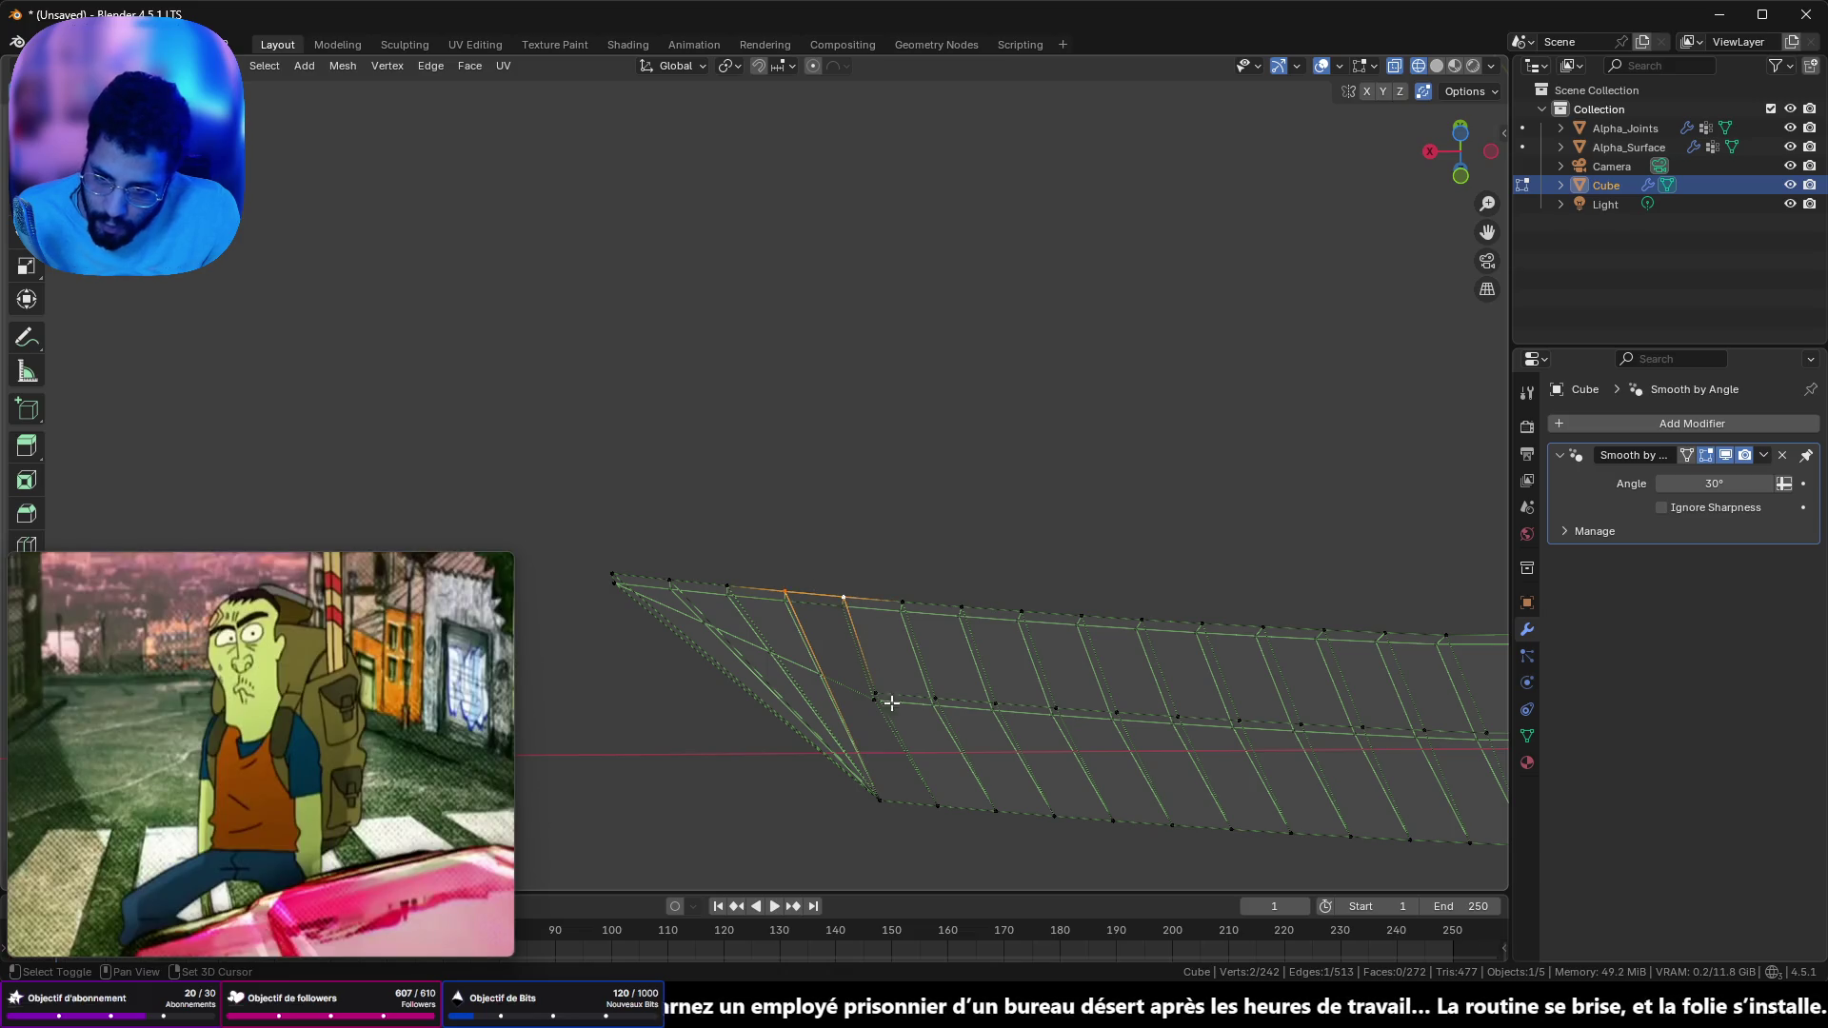
{"action": "left_click", "coordinate": [876, 696], "text": "shift"}
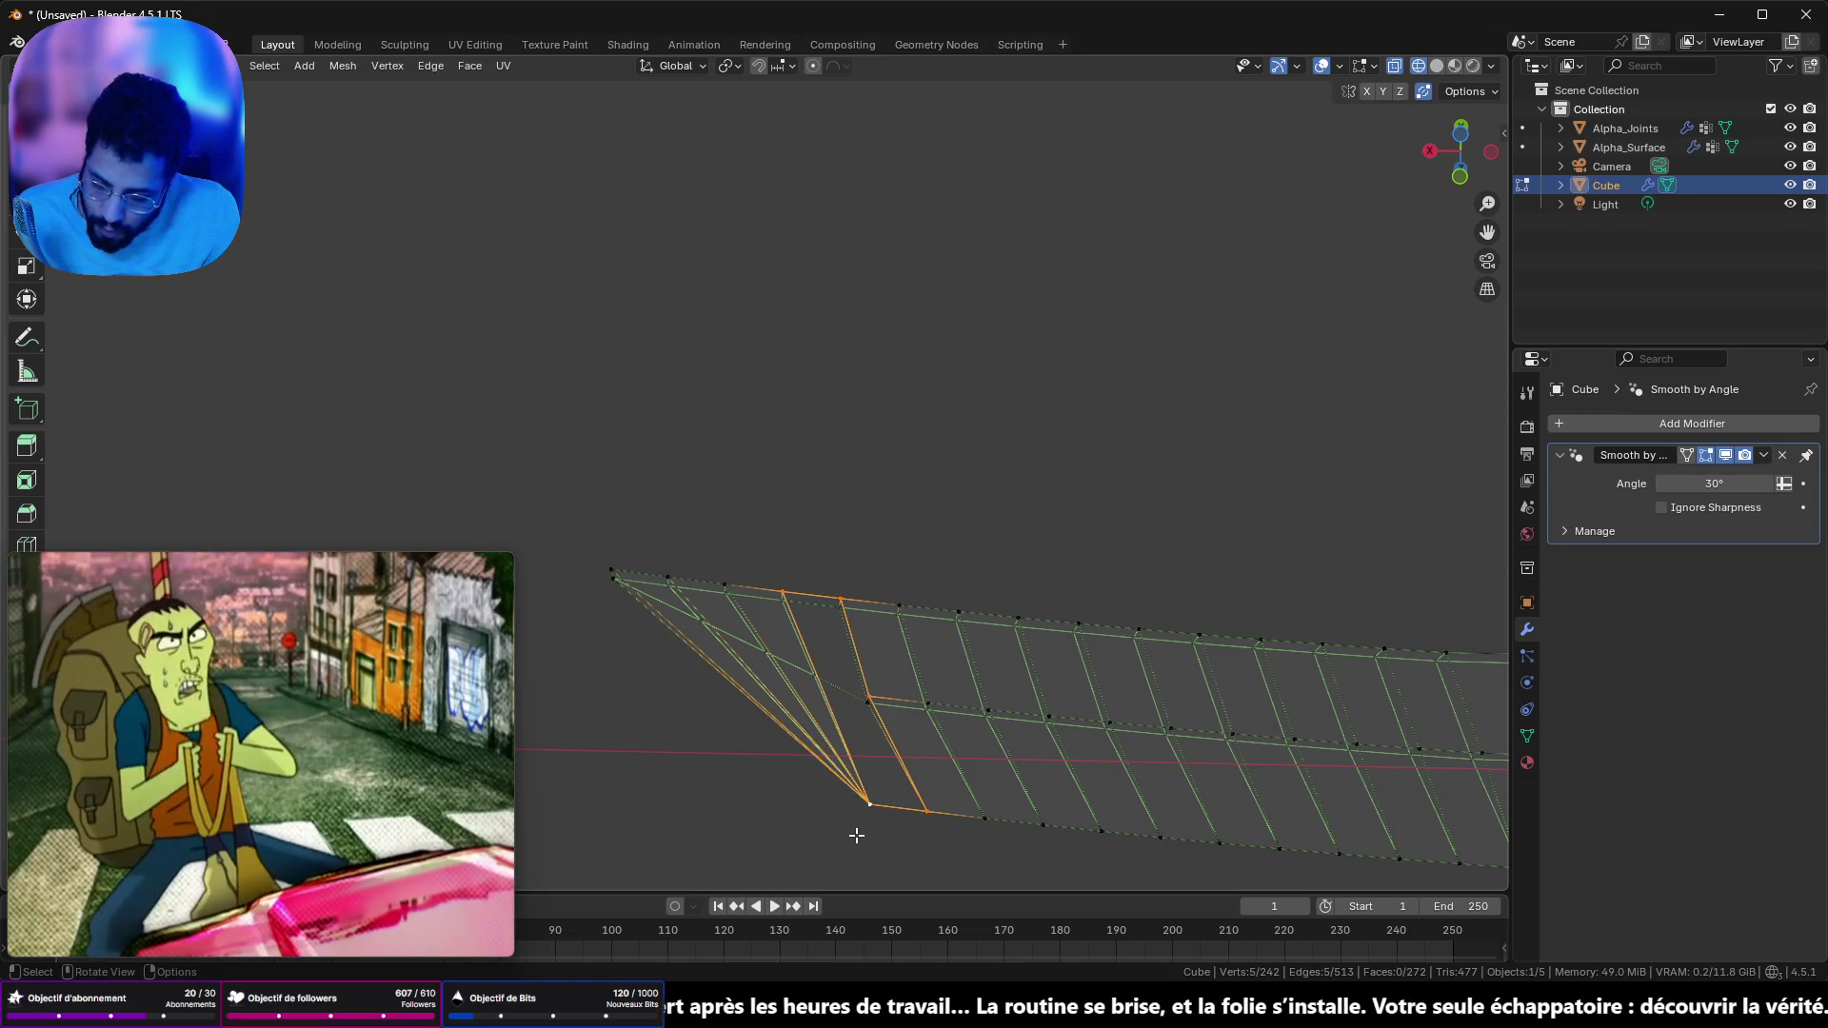
{"action": "left_click", "coordinate": [869, 697]}
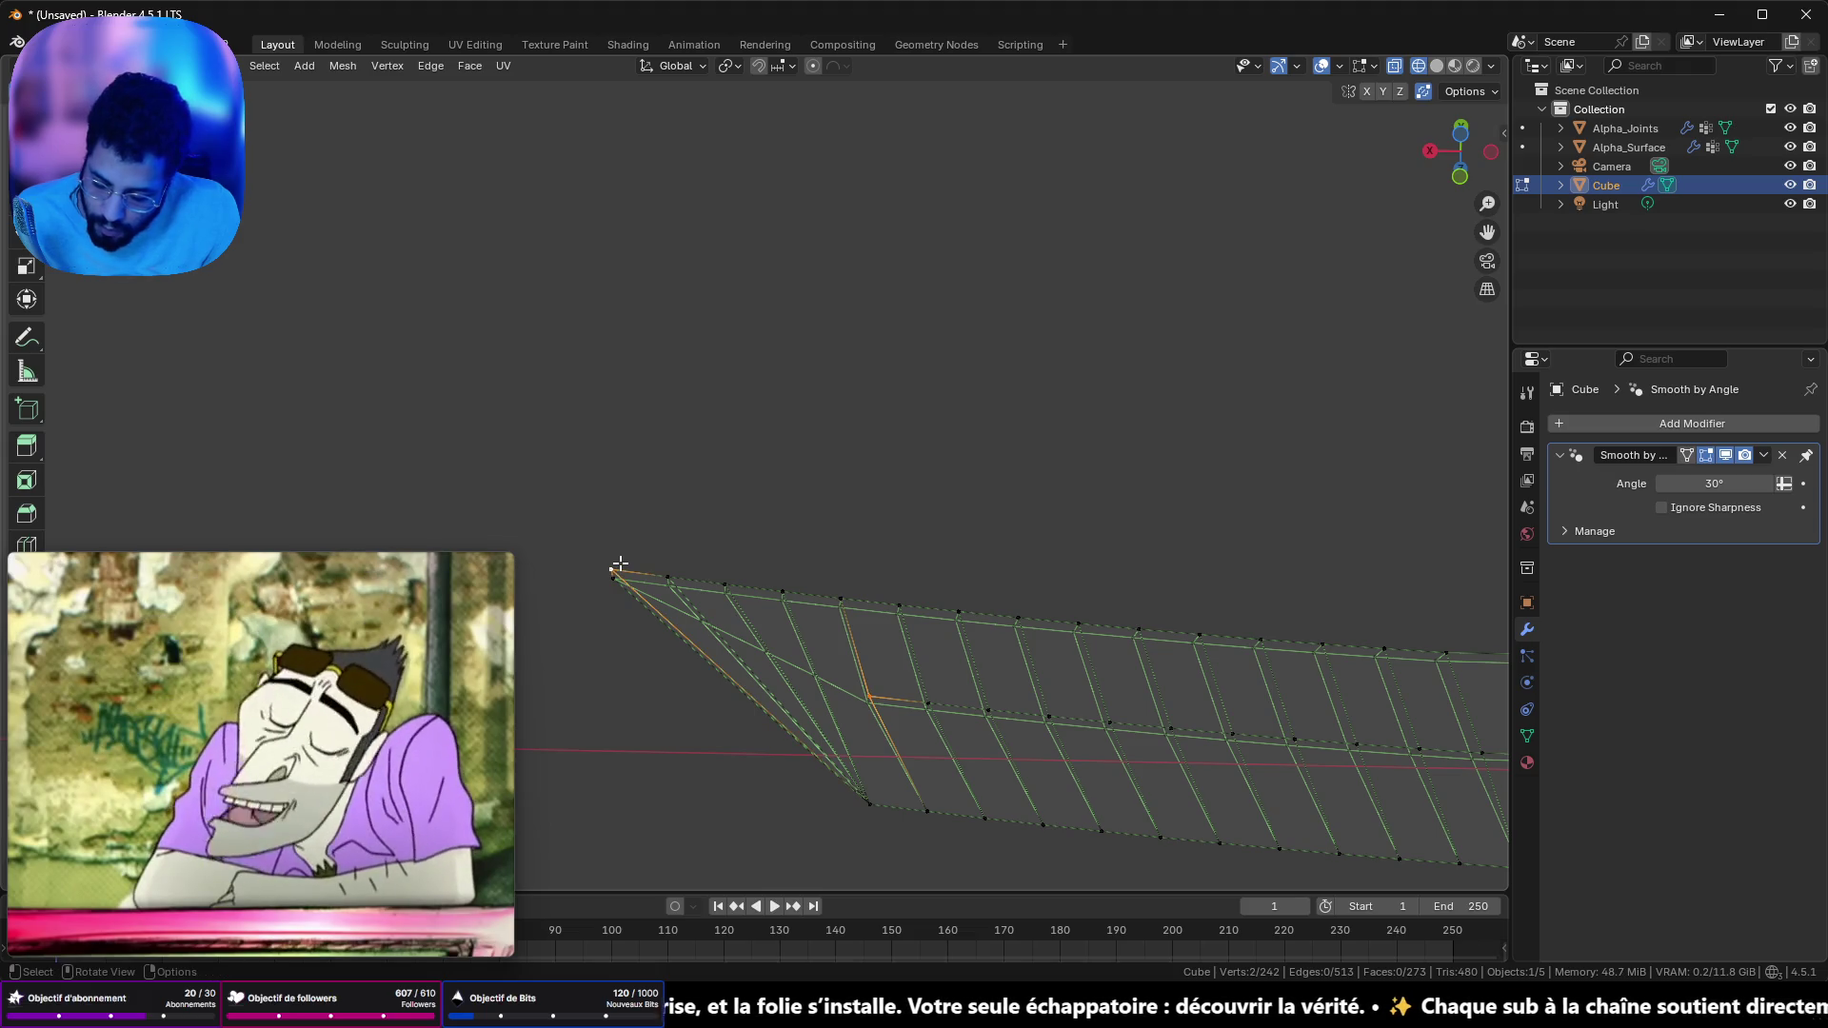
{"action": "mouse_move", "coordinate": [641, 576]}
{"action": "left_mouse_down"}
{"action": "mouse_move", "coordinate": [751, 596]}
{"action": "mouse_move", "coordinate": [886, 514]}
{"action": "mouse_move", "coordinate": [1024, 375]}
{"action": "mouse_move", "coordinate": [803, 443]}
{"action": "mouse_move", "coordinate": [698, 714]}
{"action": "mouse_move", "coordinate": [788, 698]}
{"action": "mouse_move", "coordinate": [1020, 542]}
{"action": "mouse_move", "coordinate": [768, 432]}
{"action": "mouse_move", "coordinate": [555, 665]}
{"action": "mouse_move", "coordinate": [650, 65]}
{"action": "mouse_move", "coordinate": [681, 127]}
{"action": "mouse_move", "coordinate": [955, 176]}
{"action": "mouse_move", "coordinate": [918, 800]}
{"action": "mouse_move", "coordinate": [961, 739]}
{"action": "left_mouse_up"}
{"action": "key", "text": "Tab"}
{"action": "mouse_move", "coordinate": [869, 653]}
{"action": "left_mouse_down"}
{"action": "mouse_move", "coordinate": [759, 562]}
{"action": "mouse_move", "coordinate": [788, 714]}
{"action": "mouse_move", "coordinate": [928, 786]}
{"action": "mouse_move", "coordinate": [911, 762]}
{"action": "left_mouse_up"}
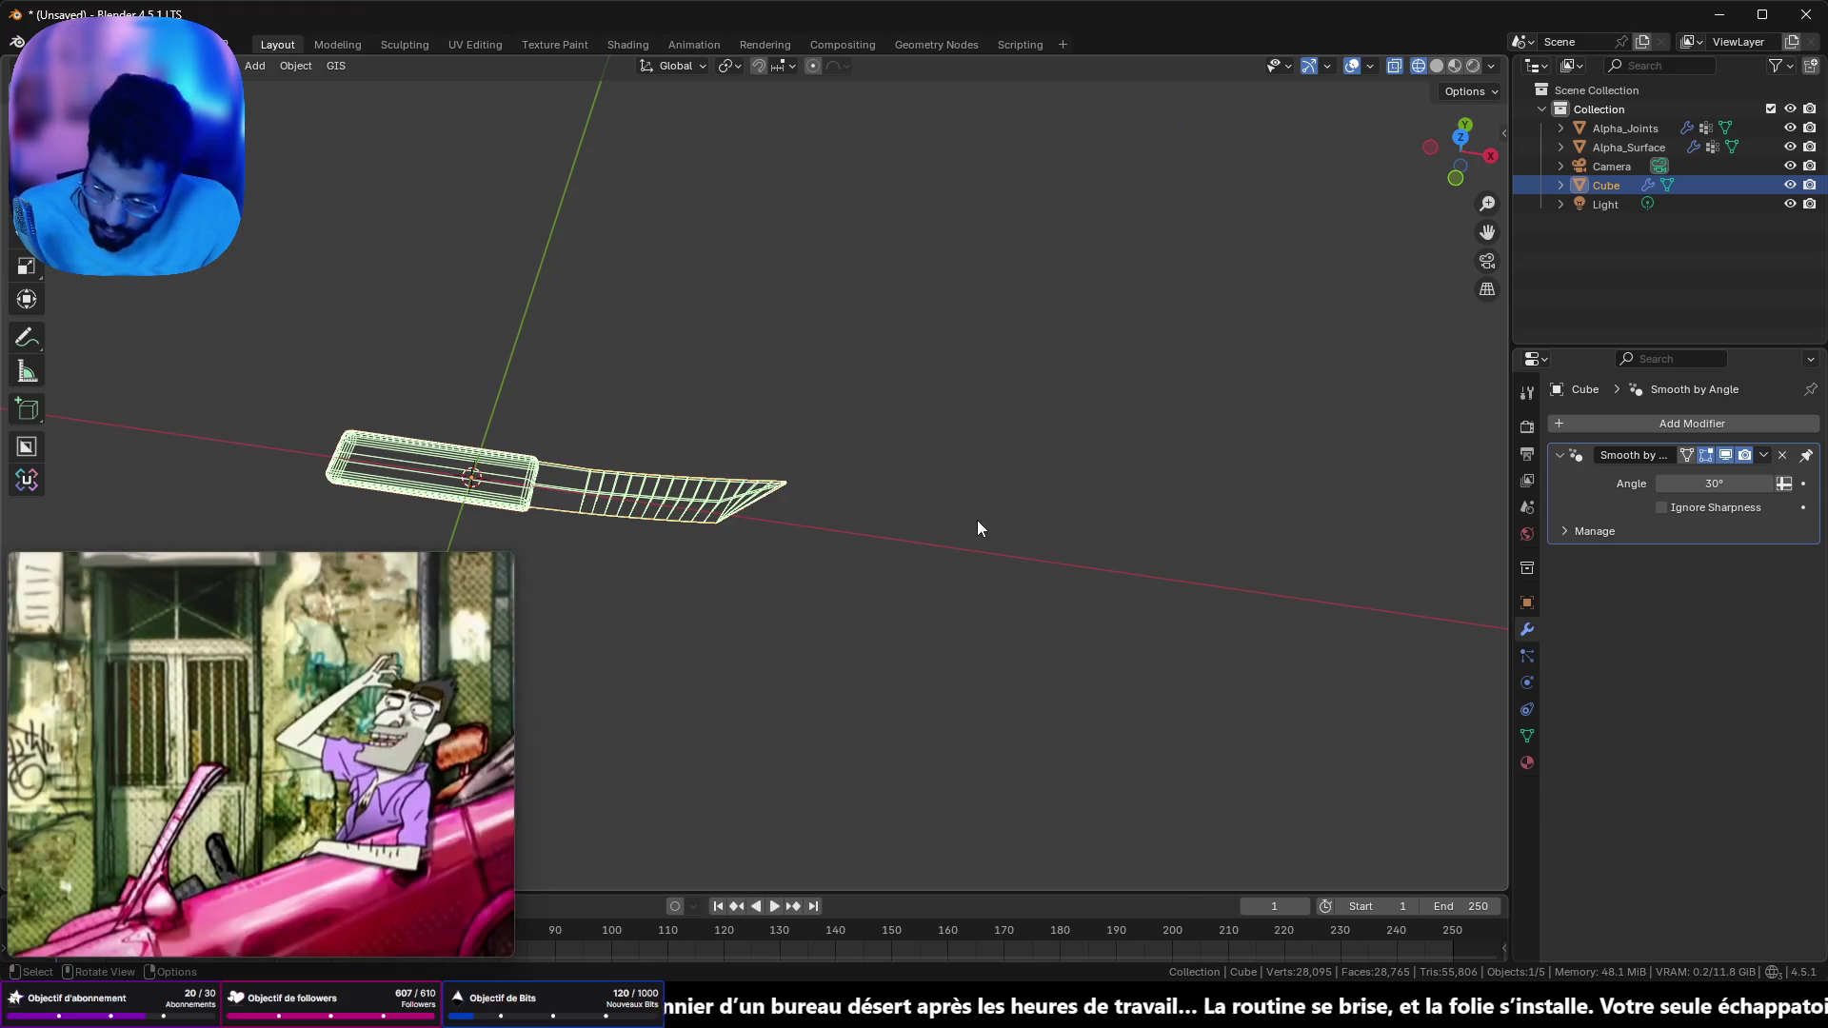
- Merge overlapping vertices across the whole knife mesh by distance
{"action": "key", "text": "Tab"}
{"action": "key", "text": "m"}
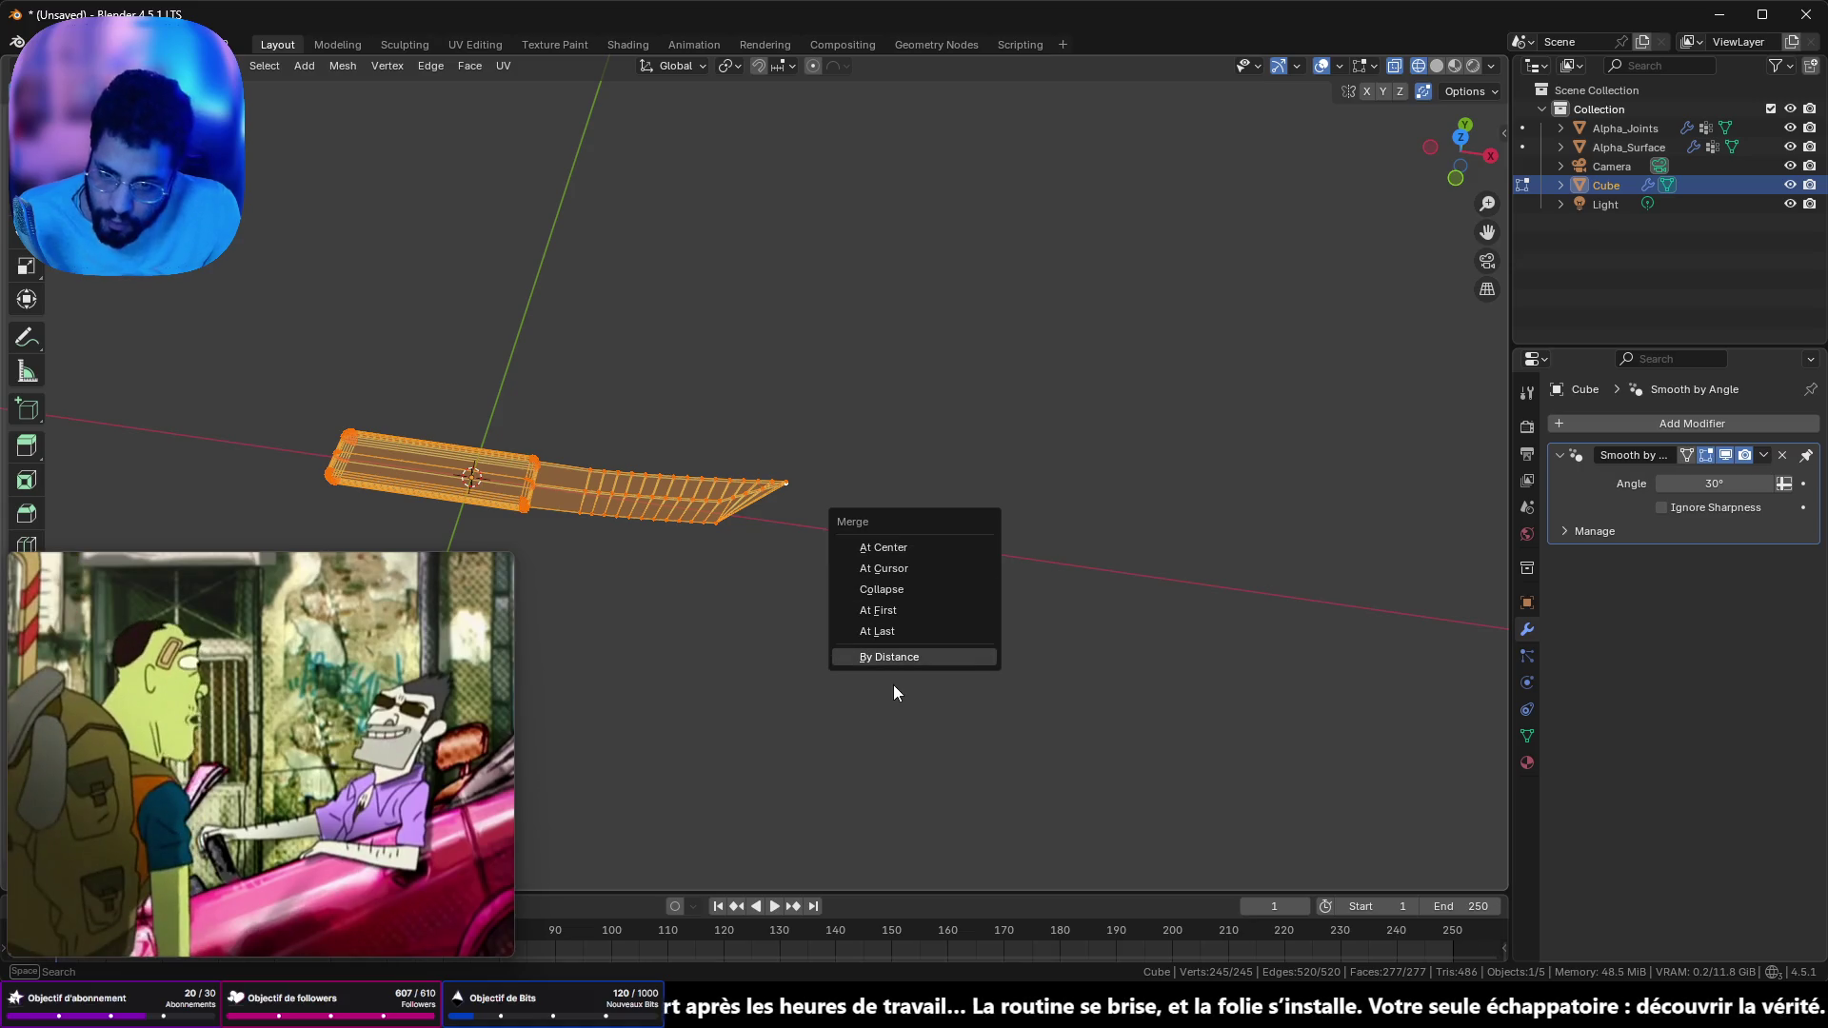
{"action": "left_click", "coordinate": [893, 655]}
{"action": "scroll", "coordinate": [761, 568], "scroll_direction": "up", "scroll_amount": 2}
{"action": "key", "text": "Tab"}
{"action": "mouse_move", "coordinate": [721, 567]}
{"action": "left_mouse_down"}
{"action": "mouse_move", "coordinate": [849, 529]}
{"action": "mouse_move", "coordinate": [848, 421]}
{"action": "mouse_move", "coordinate": [830, 428]}
{"action": "mouse_move", "coordinate": [890, 482]}
{"action": "mouse_move", "coordinate": [726, 387]}
{"action": "mouse_move", "coordinate": [670, 374]}
{"action": "mouse_move", "coordinate": [632, 408]}
{"action": "mouse_move", "coordinate": [632, 473]}
{"action": "mouse_move", "coordinate": [792, 569]}
{"action": "mouse_move", "coordinate": [980, 473]}
{"action": "mouse_move", "coordinate": [860, 515]}
{"action": "mouse_move", "coordinate": [952, 333]}
{"action": "left_mouse_up"}
- Switch the knife to Solid shading and open the File menu
{"action": "key", "text": "Tab"}
{"action": "left_click", "coordinate": [1435, 66]}
{"action": "key", "text": "Tab"}
{"action": "mouse_move", "coordinate": [1066, 361]}
{"action": "left_mouse_down"}
{"action": "mouse_move", "coordinate": [923, 441]}
{"action": "mouse_move", "coordinate": [866, 499]}
{"action": "mouse_move", "coordinate": [898, 375]}
{"action": "mouse_move", "coordinate": [934, 457]}
{"action": "mouse_move", "coordinate": [910, 318]}
{"action": "mouse_move", "coordinate": [814, 452]}
{"action": "mouse_move", "coordinate": [942, 510]}
{"action": "mouse_move", "coordinate": [946, 482]}
{"action": "mouse_move", "coordinate": [877, 408]}
{"action": "mouse_move", "coordinate": [1002, 431]}
{"action": "mouse_move", "coordinate": [897, 320]}
{"action": "mouse_move", "coordinate": [752, 593]}
{"action": "mouse_move", "coordinate": [905, 520]}
{"action": "mouse_move", "coordinate": [959, 619]}
{"action": "mouse_move", "coordinate": [657, 702]}
{"action": "mouse_move", "coordinate": [645, 734]}
{"action": "mouse_move", "coordinate": [360, 174]}
{"action": "left_mouse_up"}
{"action": "left_click", "coordinate": [43, 45]}
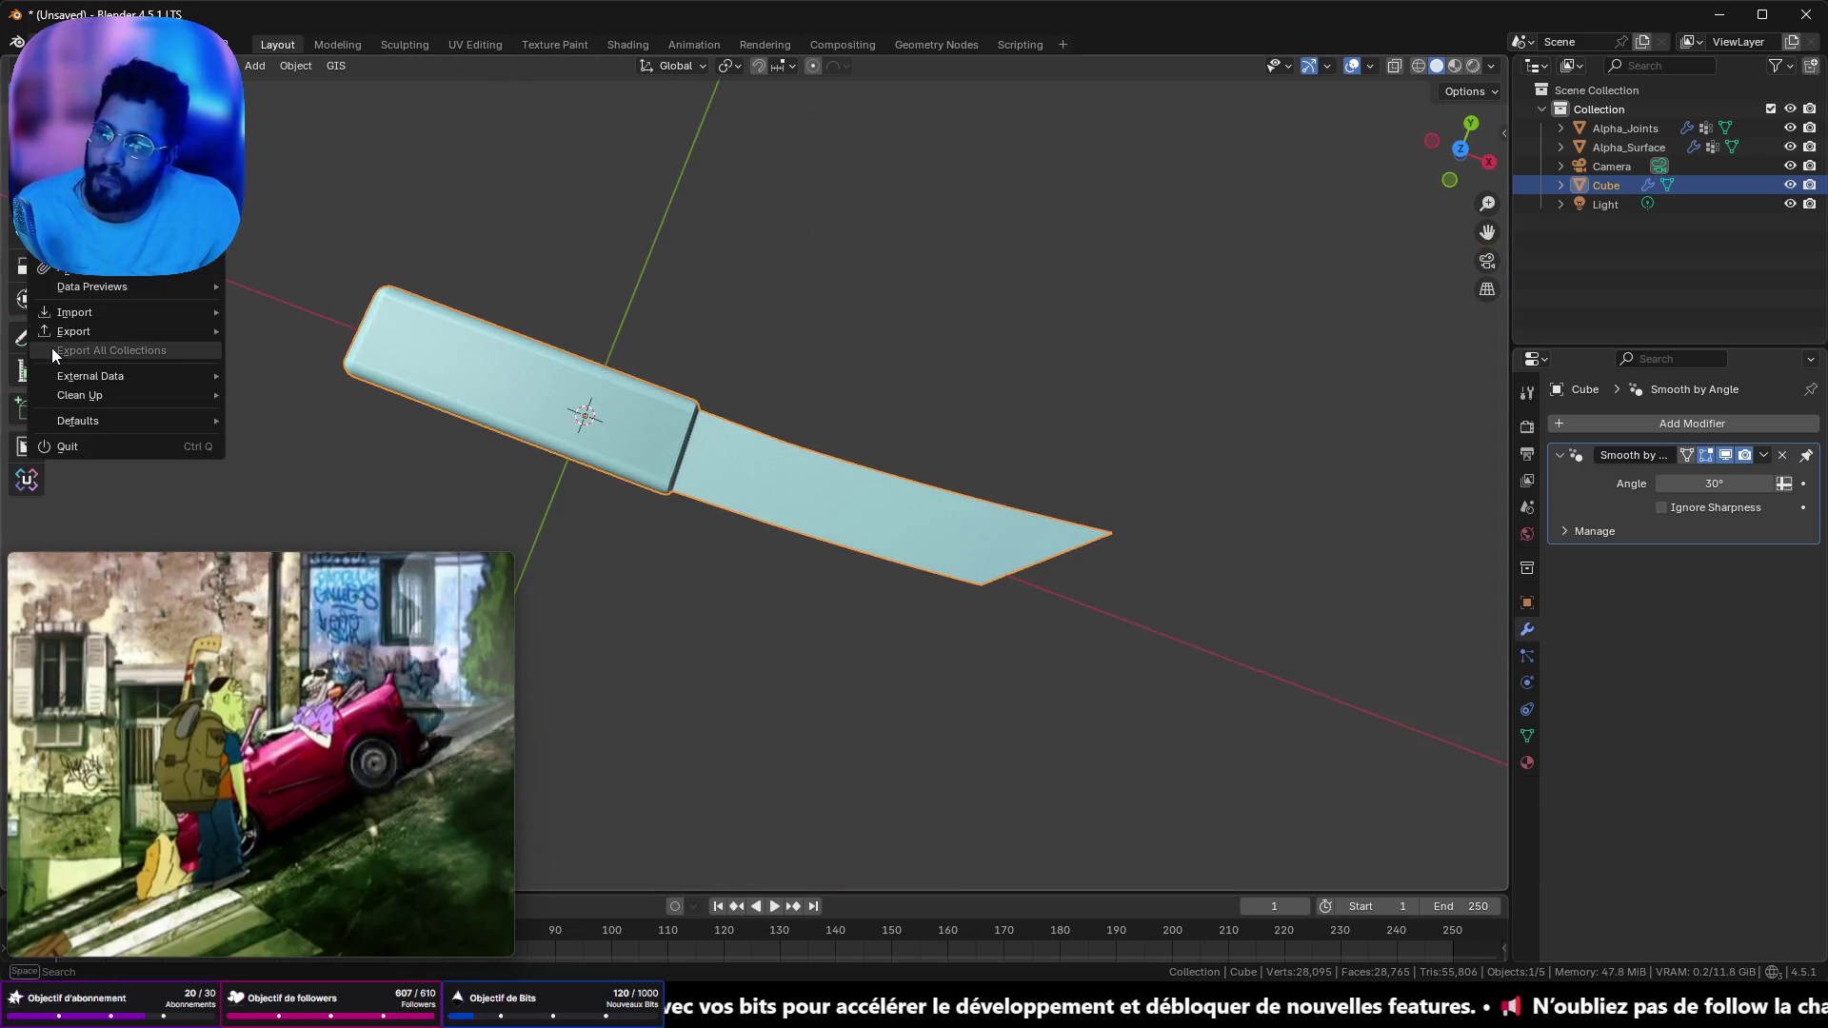
- Browse the FBX exporter to the UNREAL MESH EXPORT folder, then cancel the export
{"action": "mouse_move", "coordinate": [69, 327]}
{"action": "left_click", "coordinate": [314, 502]}
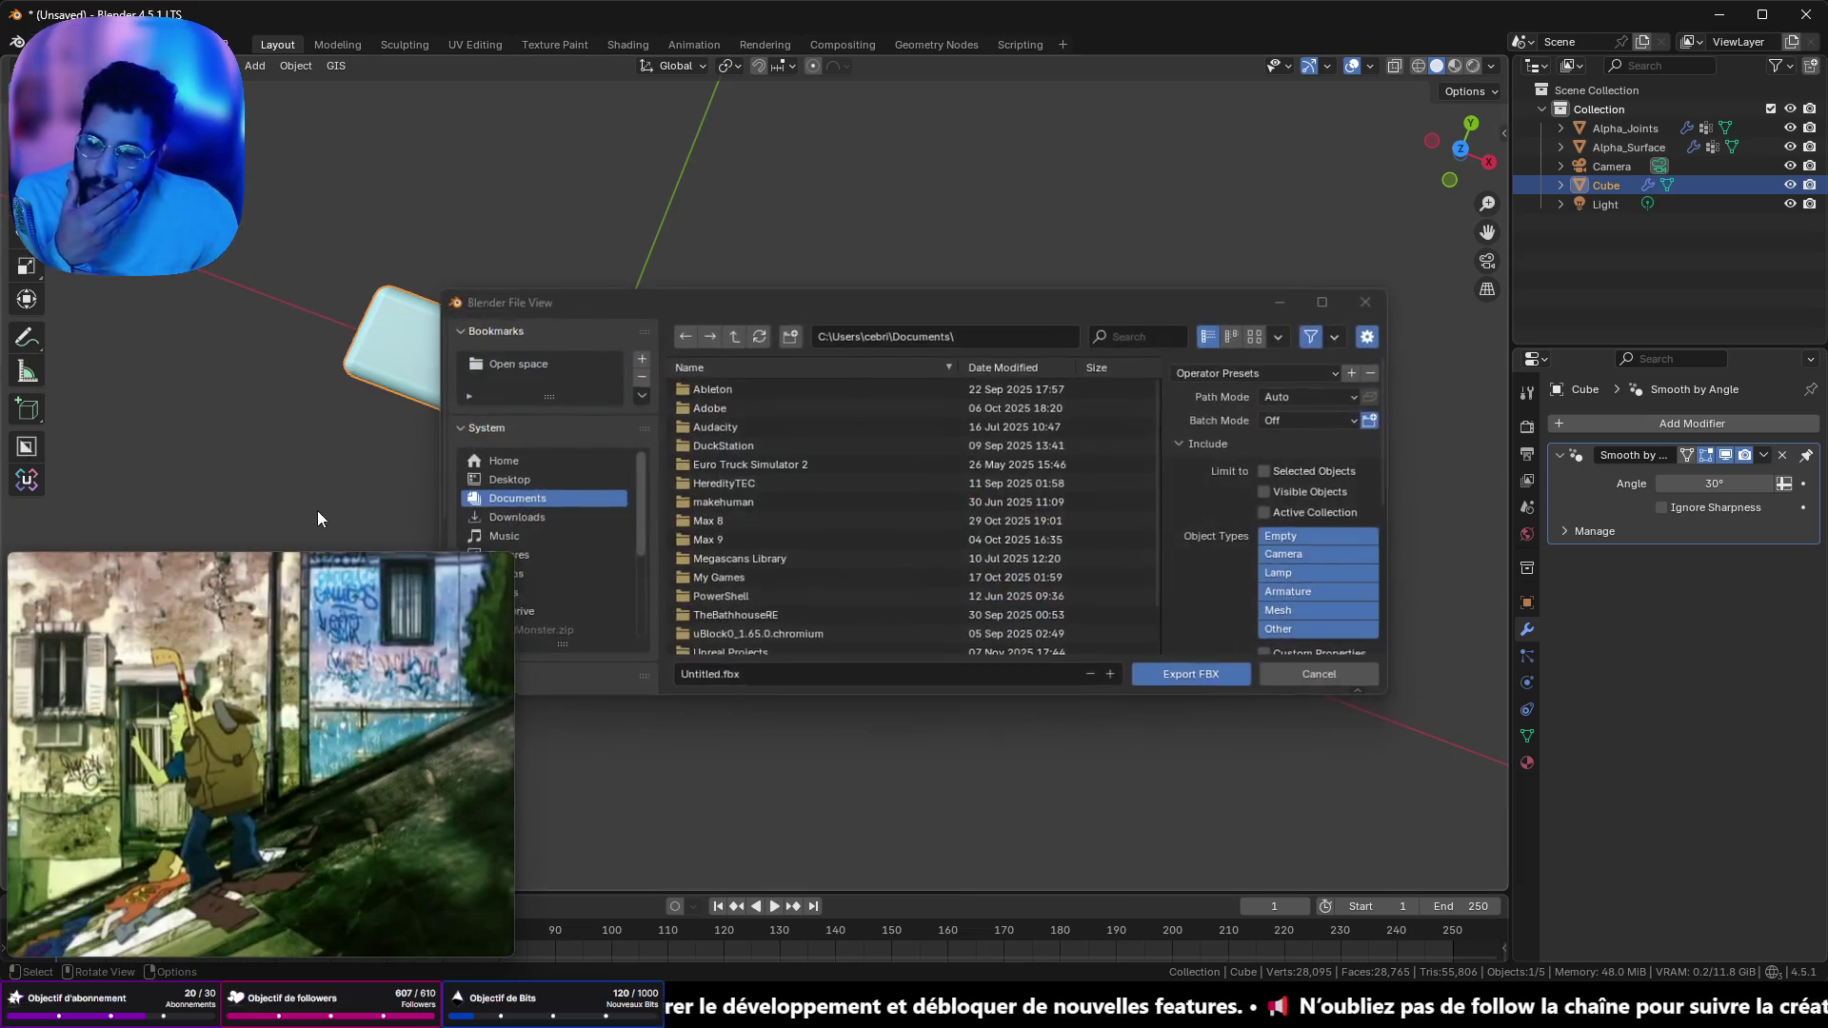
{"action": "left_click_drag", "start_coordinate": [667, 300], "coordinate": [813, 170]}
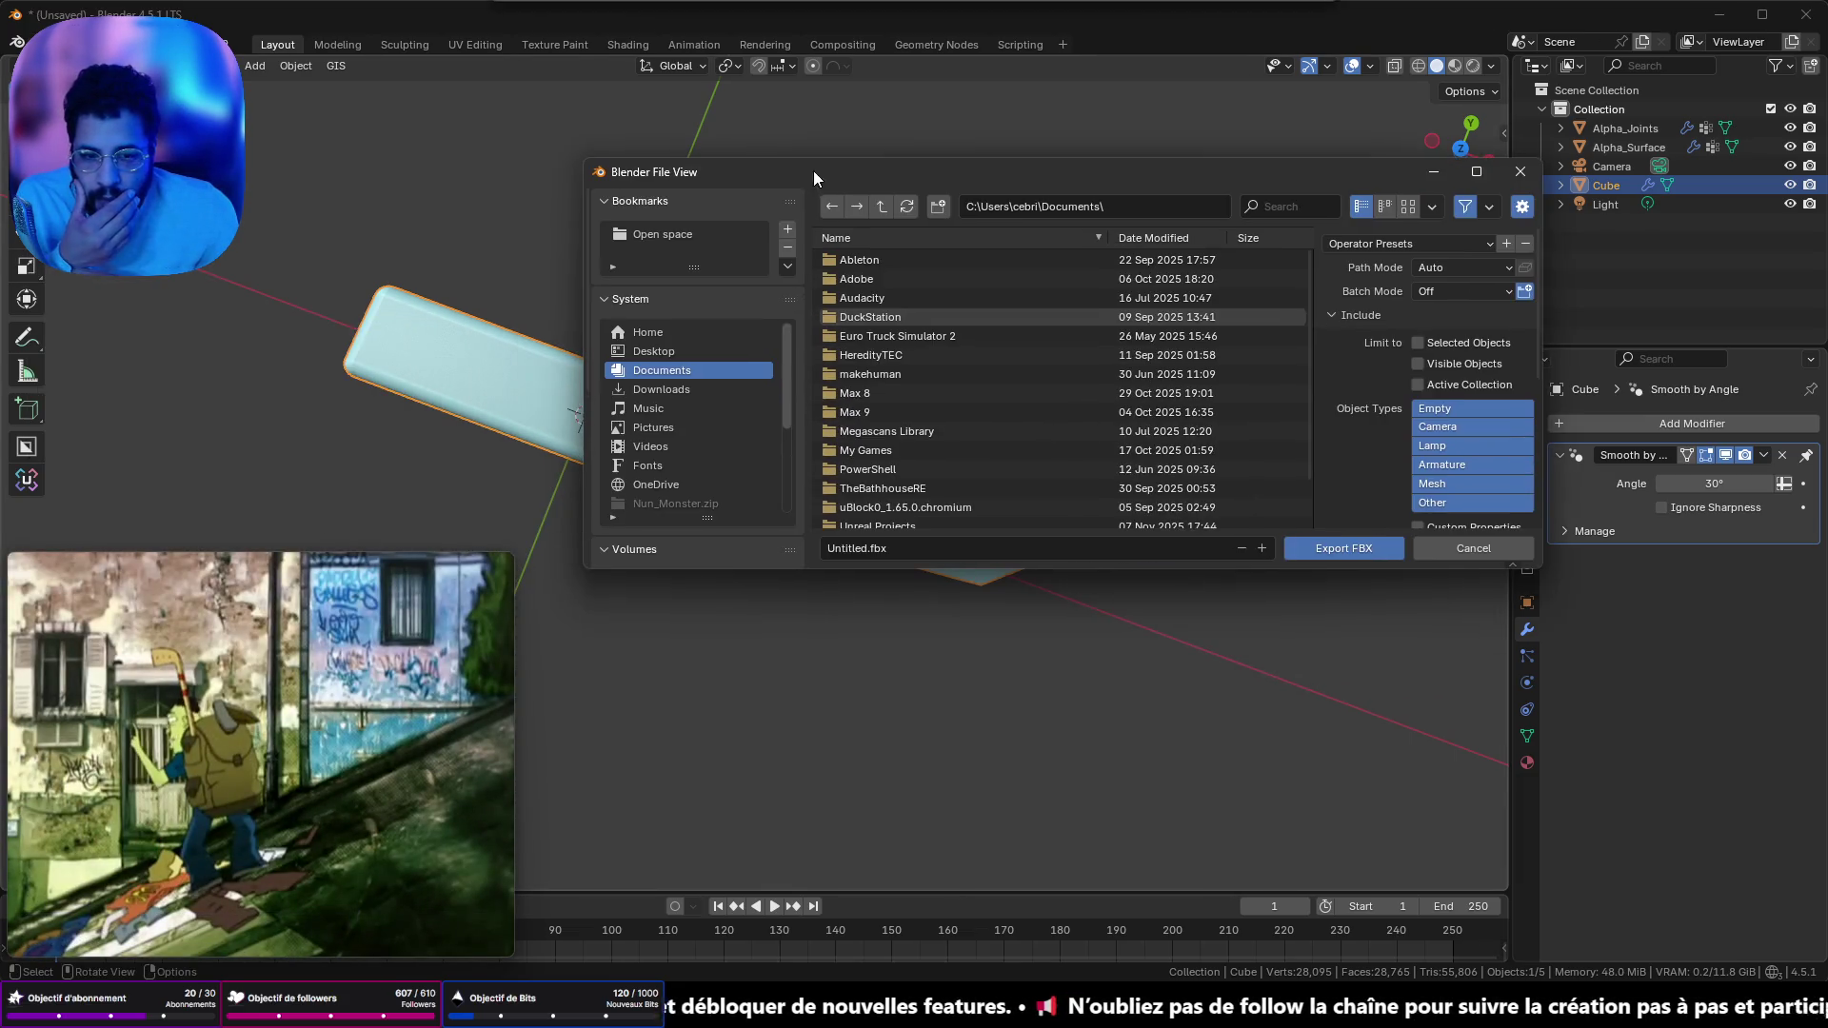
{"action": "scroll", "coordinate": [648, 472], "scroll_direction": "down", "scroll_amount": 5}
{"action": "scroll", "coordinate": [674, 471], "scroll_direction": "down", "scroll_amount": 1}
{"action": "scroll", "coordinate": [685, 466], "scroll_direction": "down", "scroll_amount": 1}
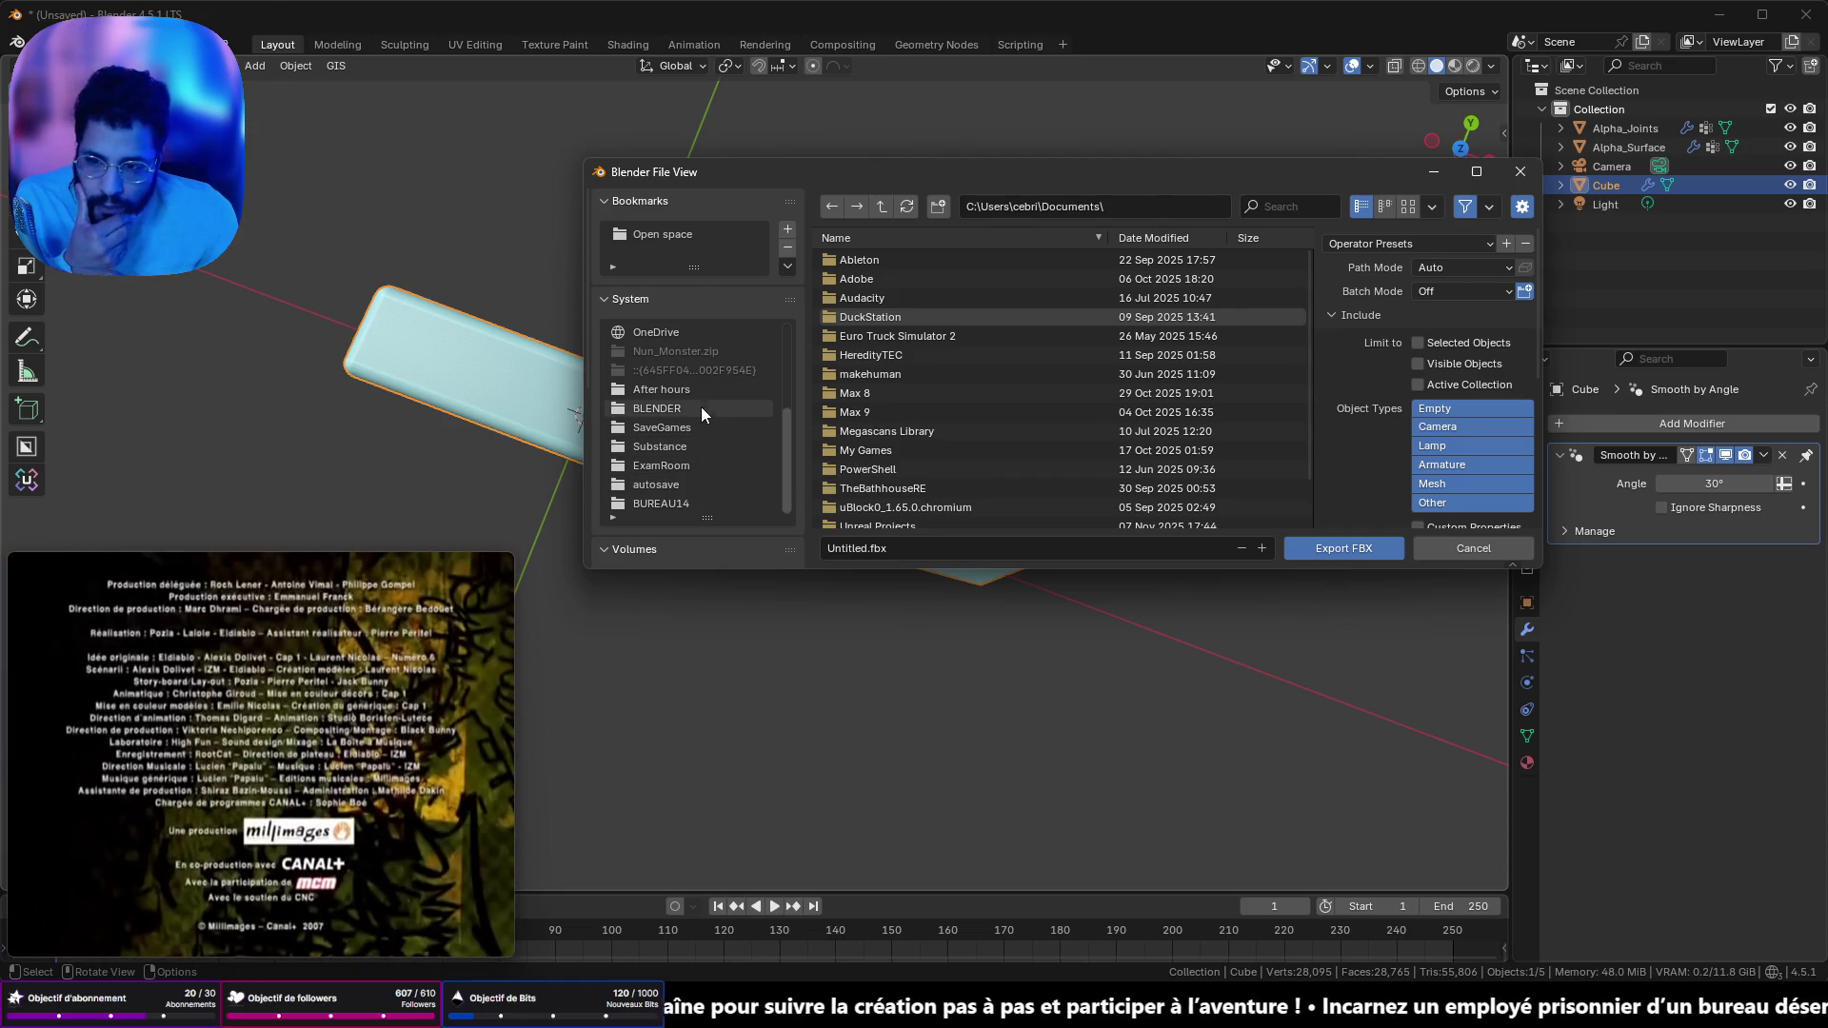
{"action": "left_click", "coordinate": [691, 389]}
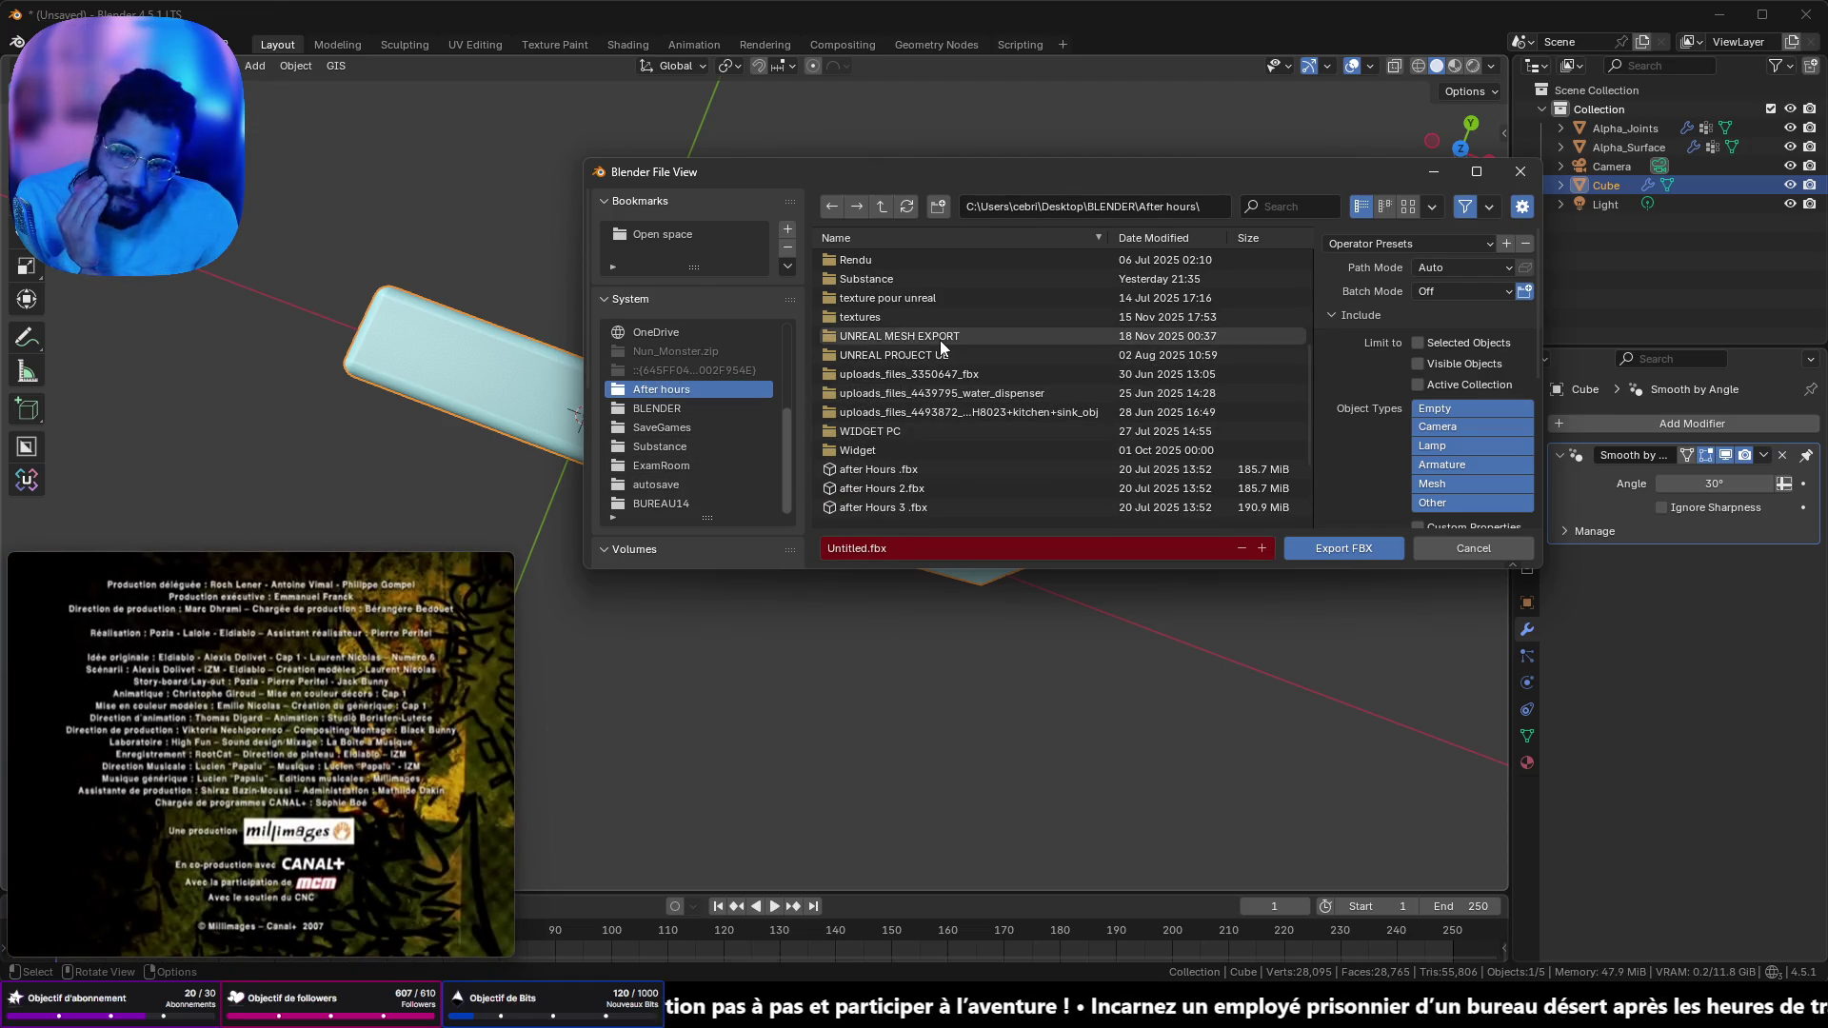
{"action": "left_click", "coordinate": [940, 339]}
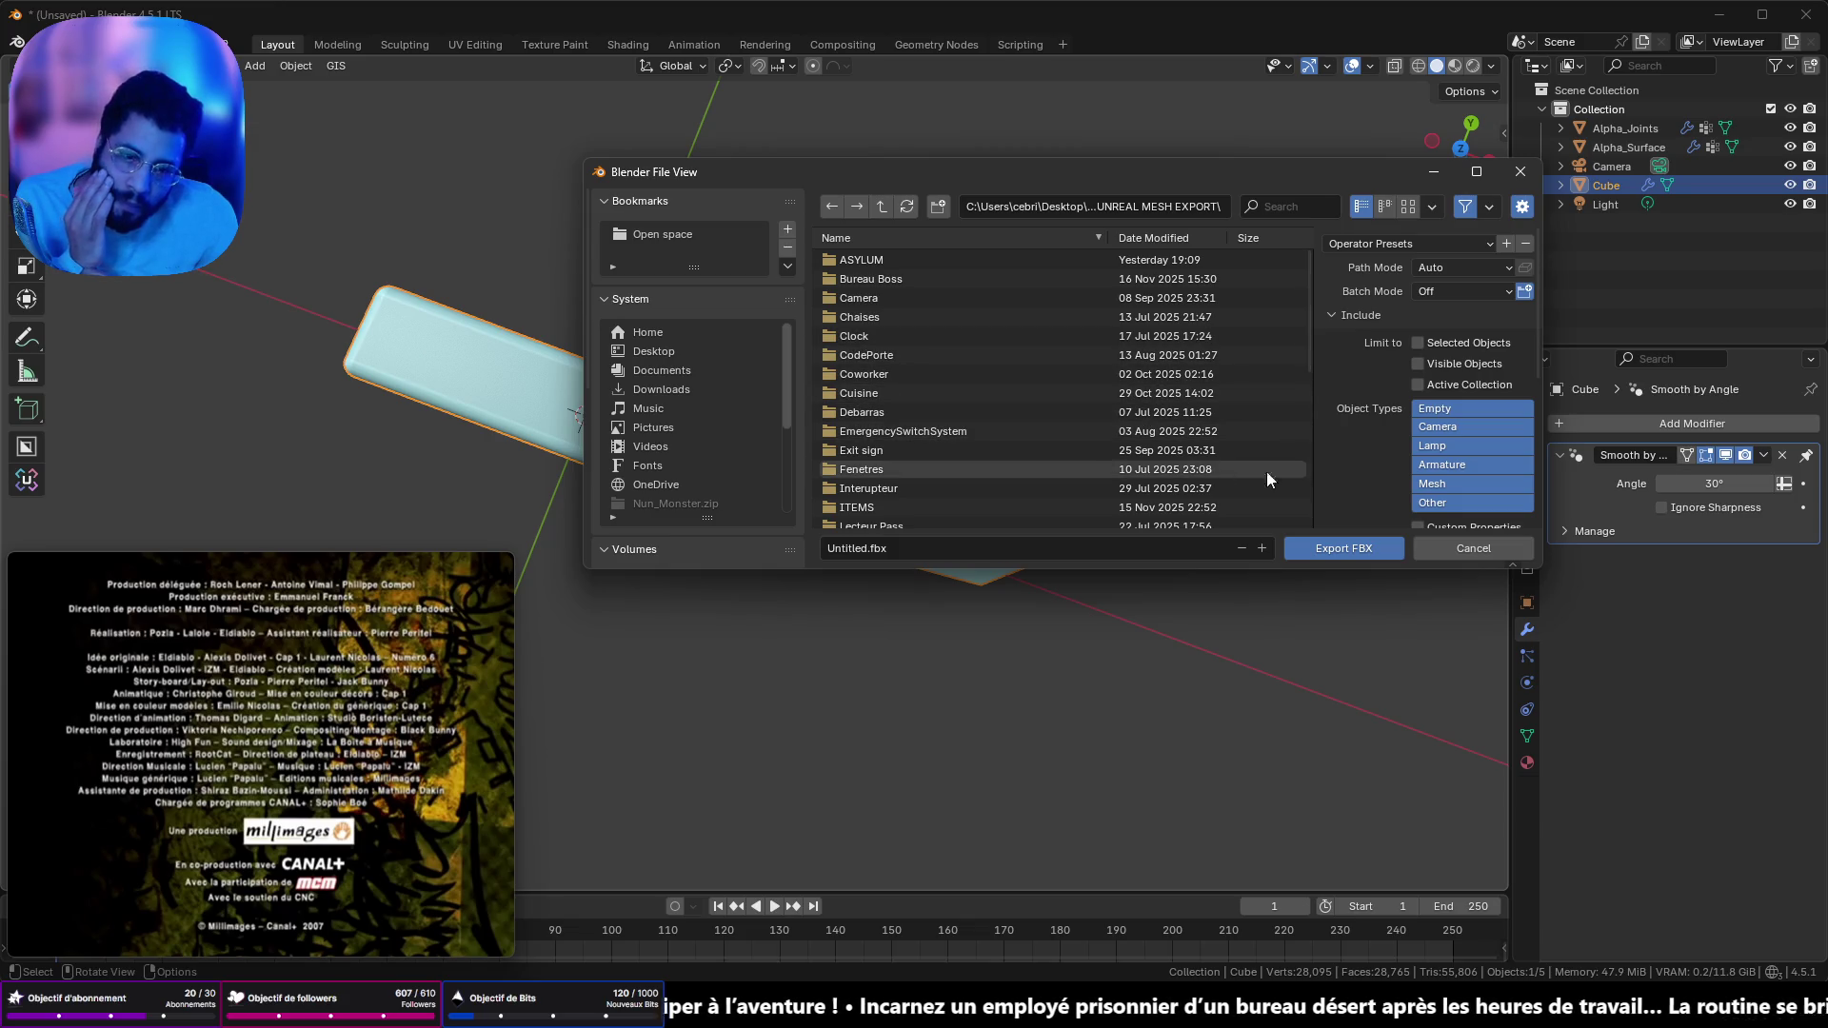
{"action": "left_click", "coordinate": [1382, 288]}
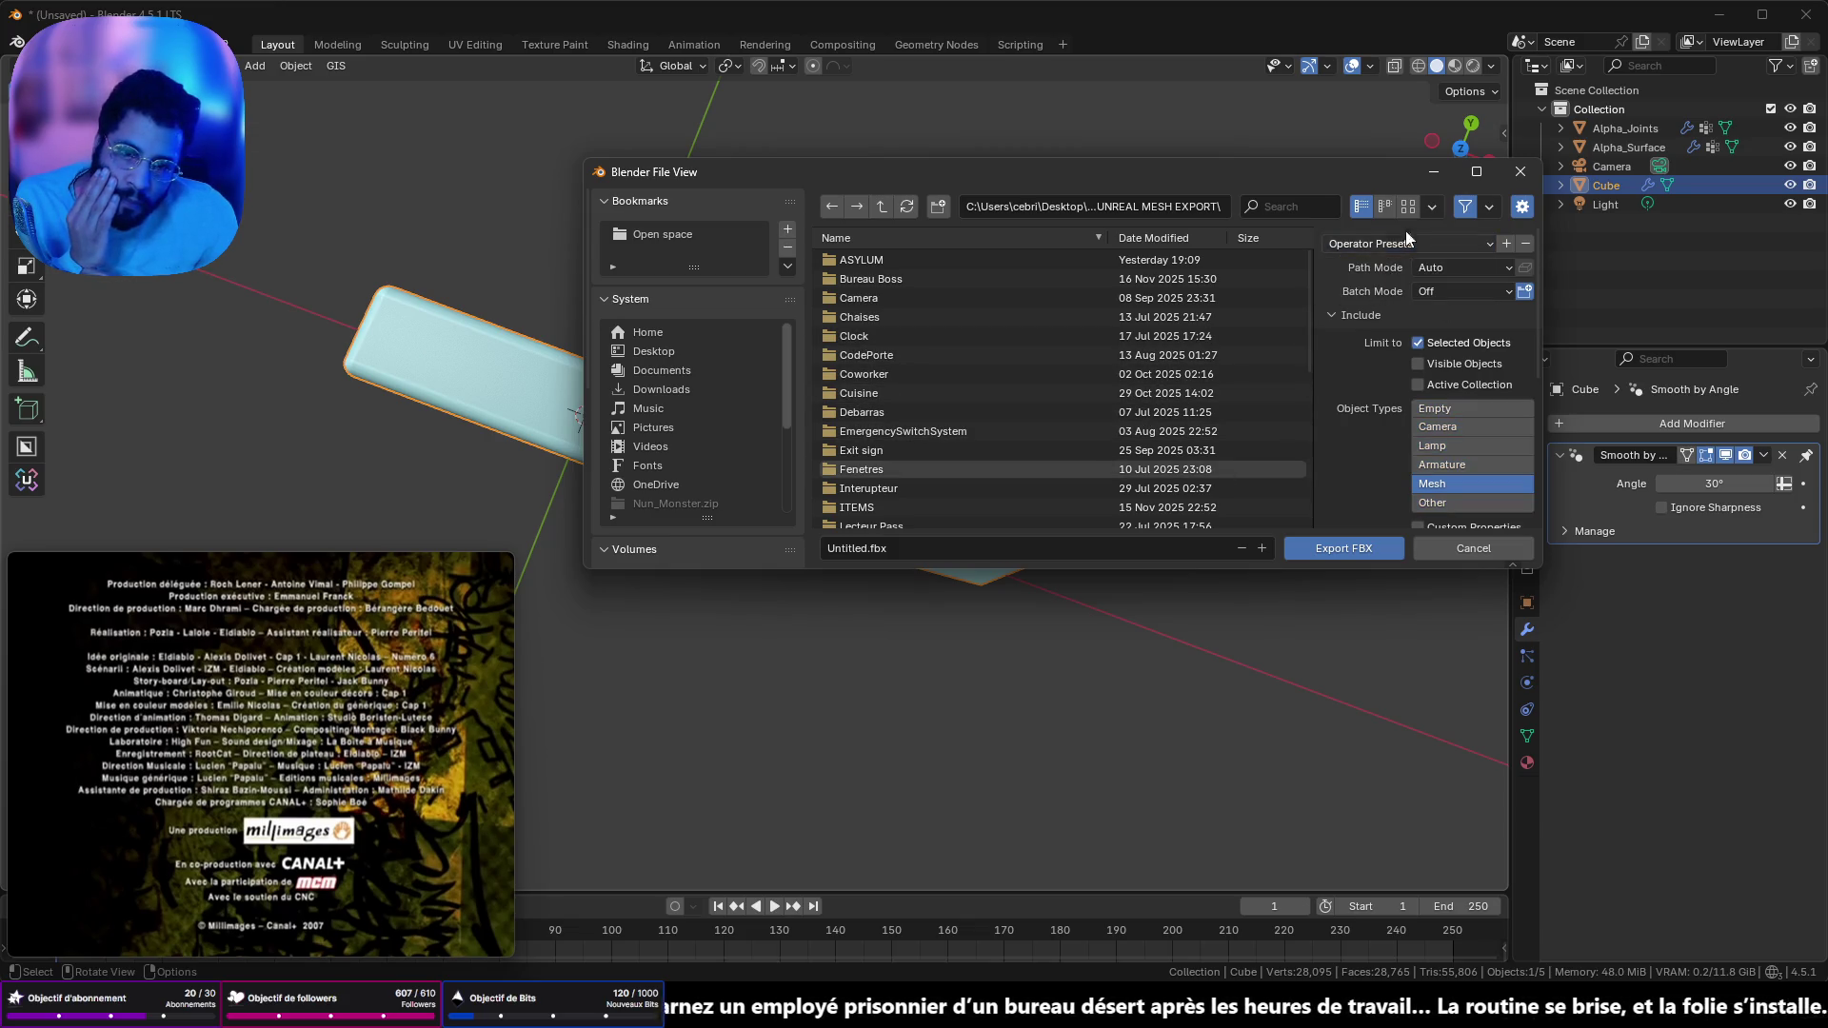
{"action": "left_click", "coordinate": [1433, 172]}
- Export the knife as Couteau.fbx using the UE5 operator preset
{"action": "left_click", "coordinate": [1527, 603]}
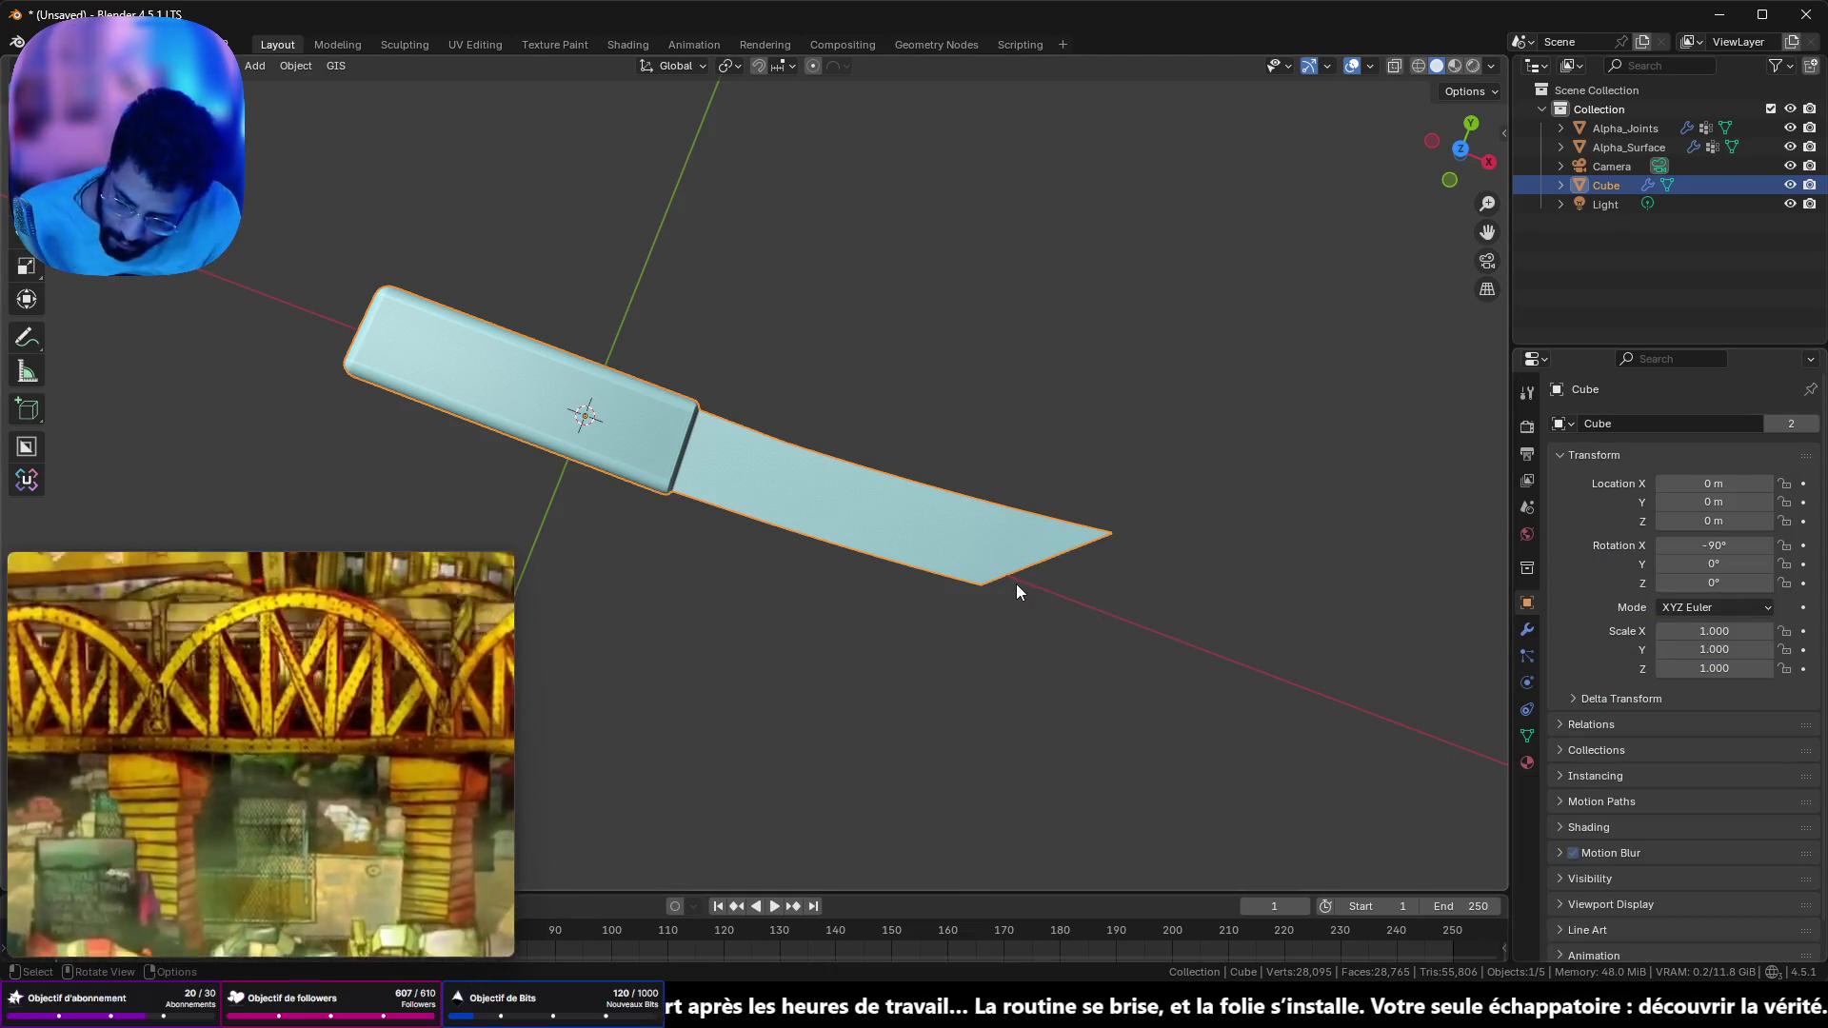
{"action": "key", "text": "q"}
{"action": "left_click", "coordinate": [984, 615]}
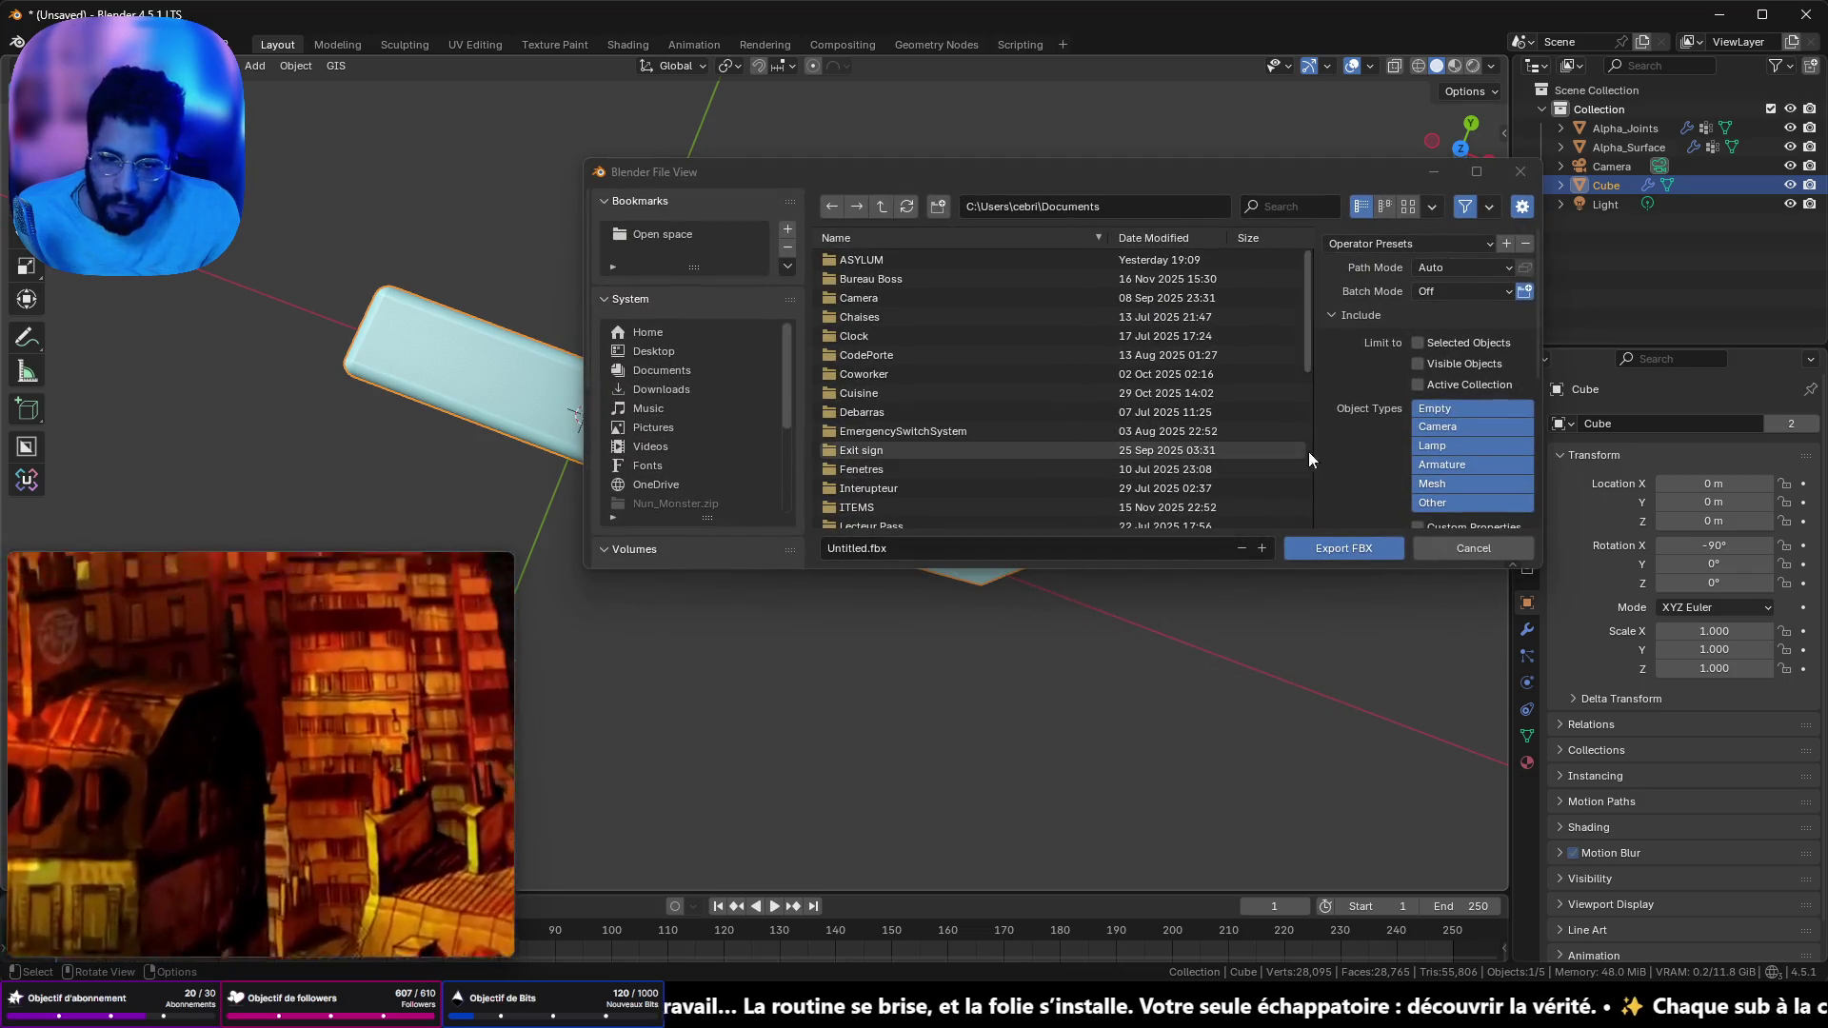
{"action": "scroll", "coordinate": [900, 454], "scroll_direction": "down", "scroll_amount": 10}
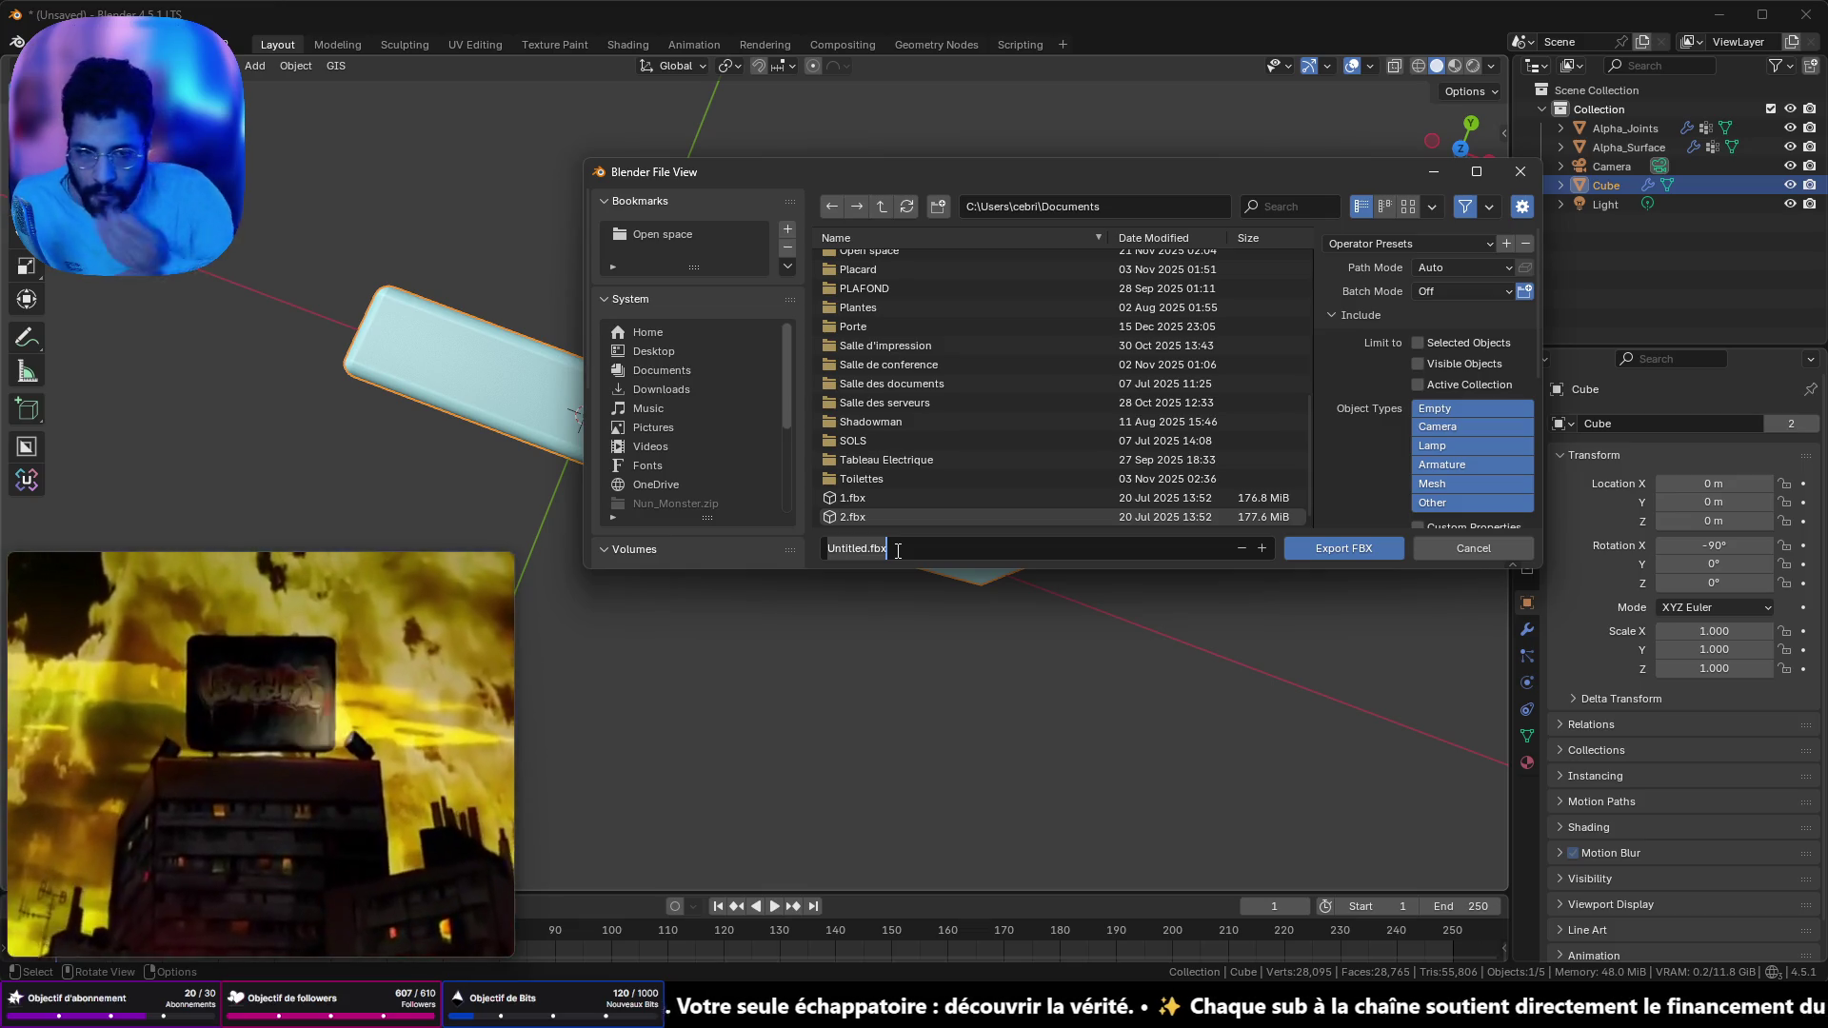
{"action": "left_click", "coordinate": [1447, 243]}
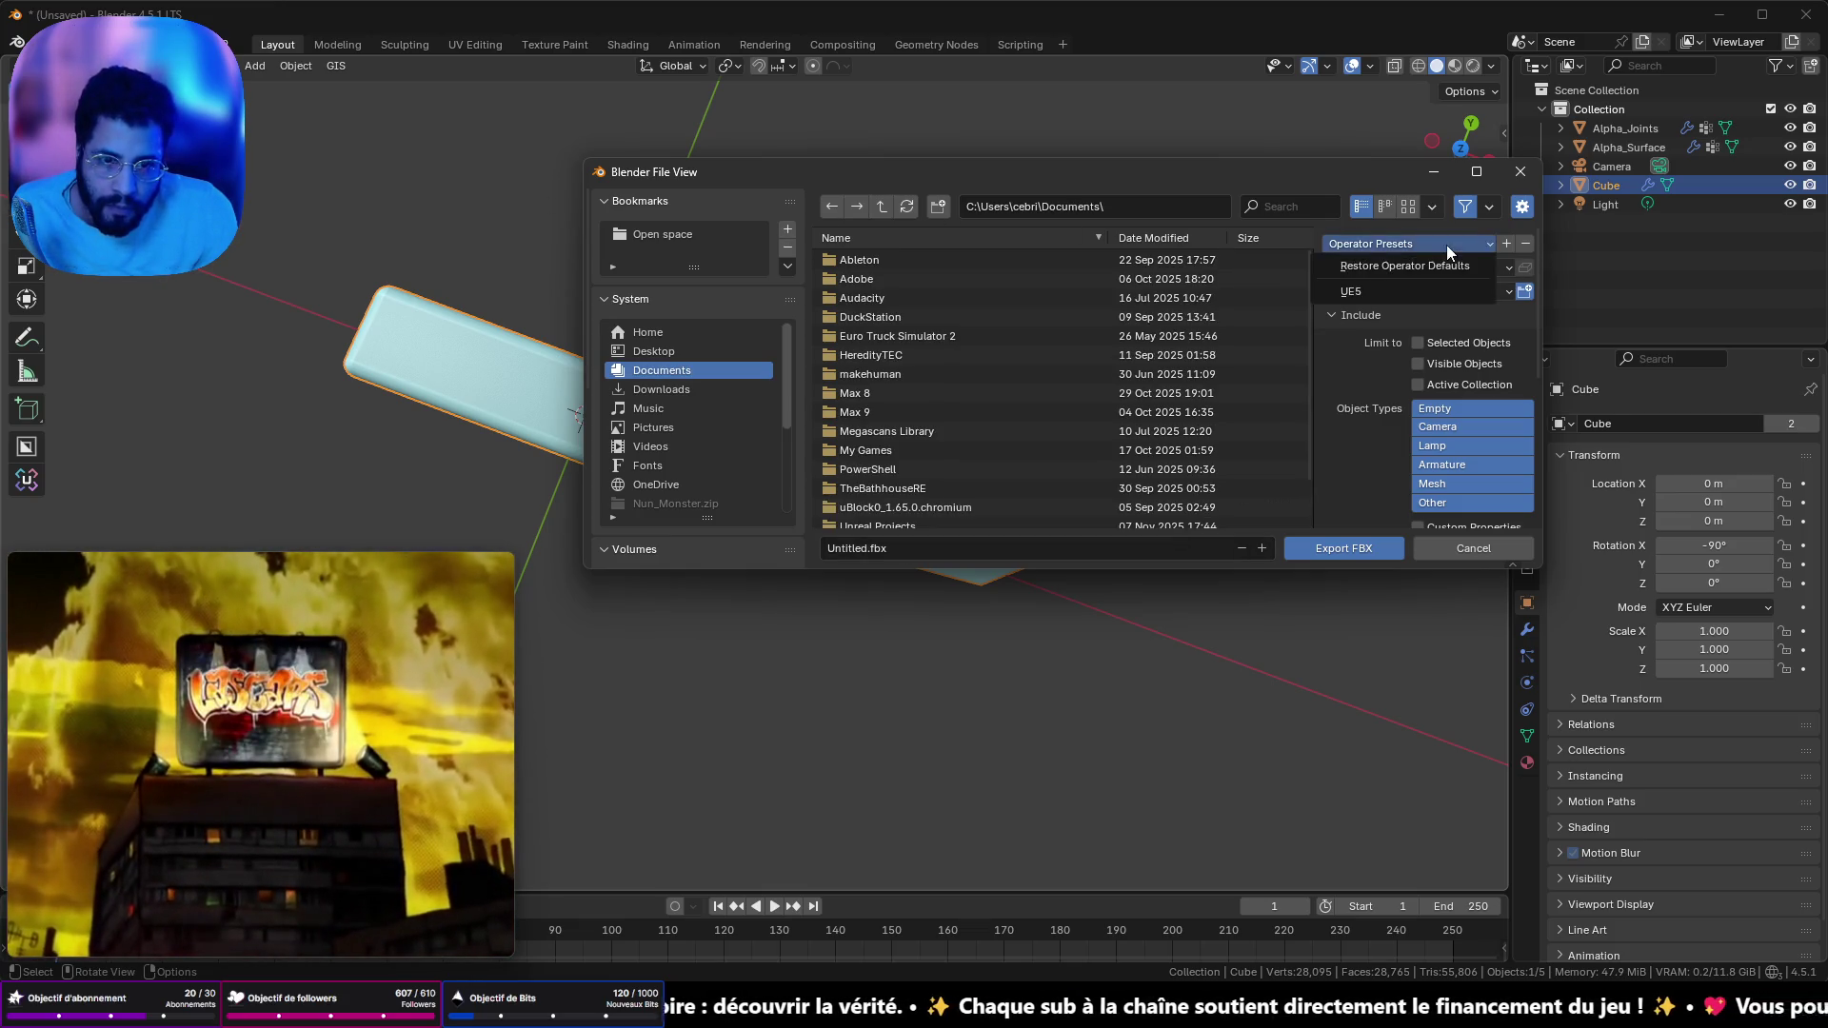
{"action": "left_click", "coordinate": [1409, 294]}
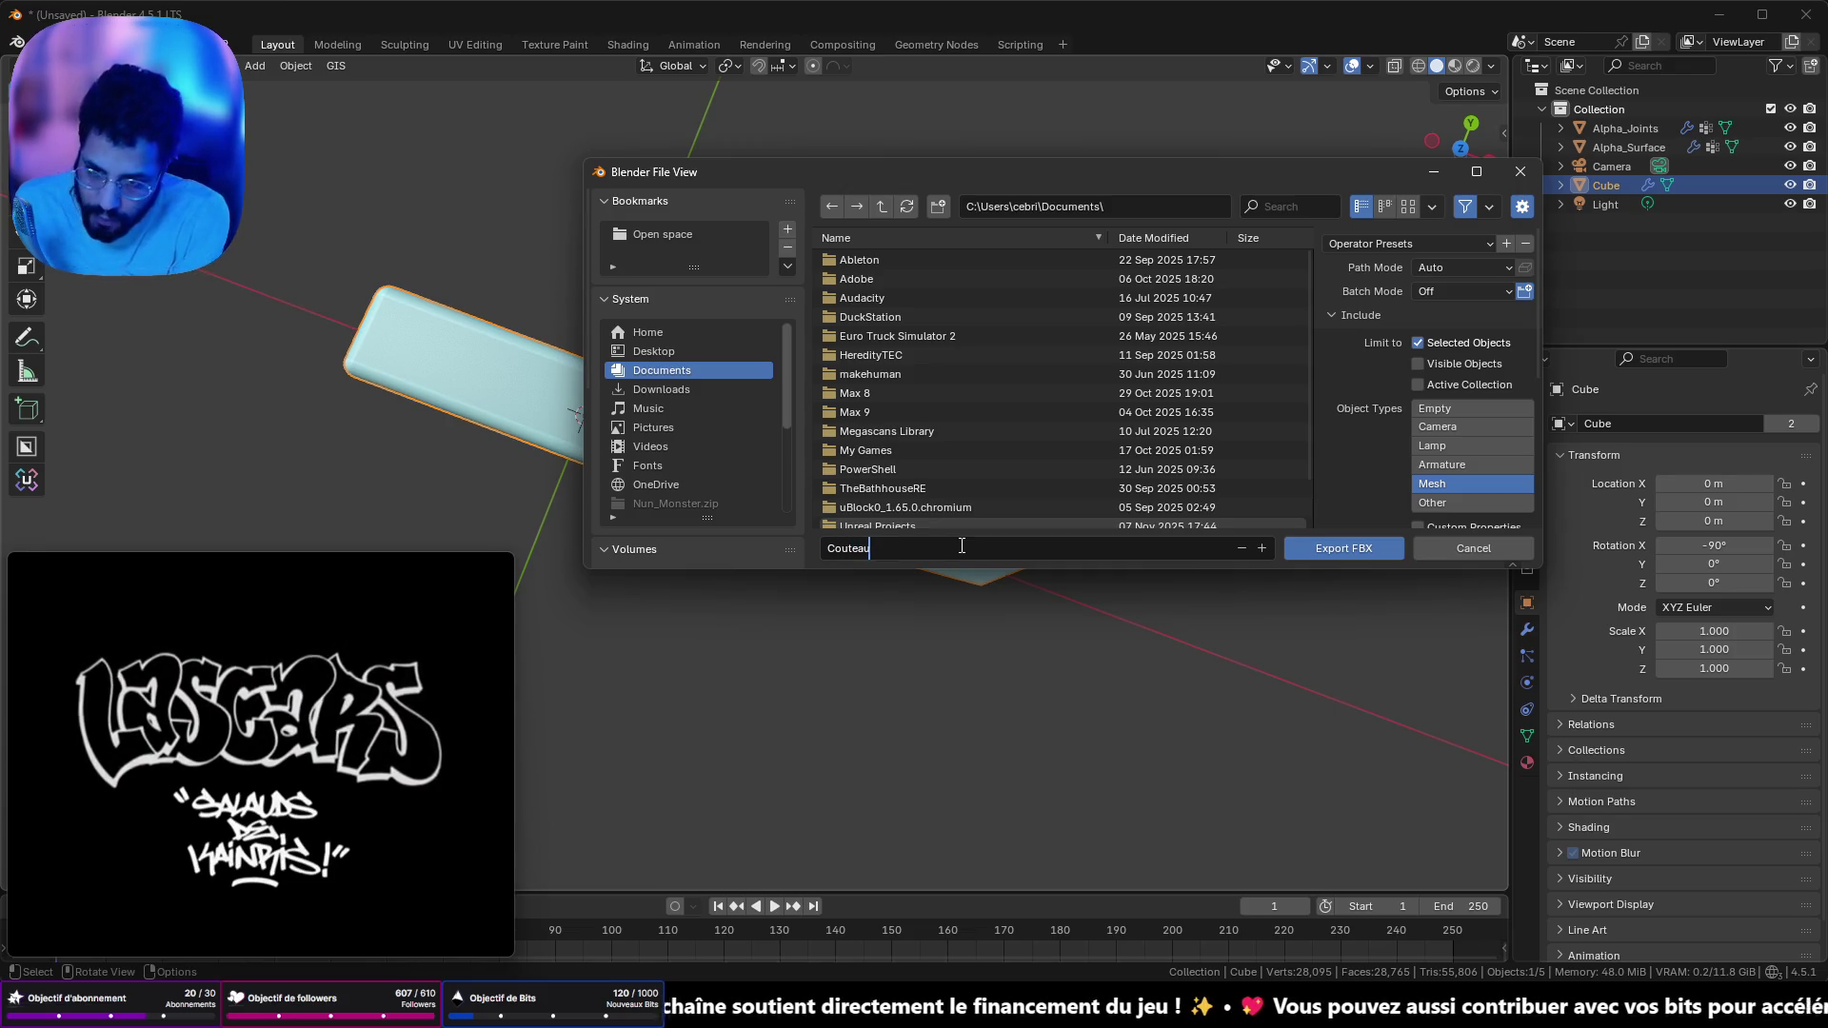
{"action": "left_click", "coordinate": [1345, 550]}
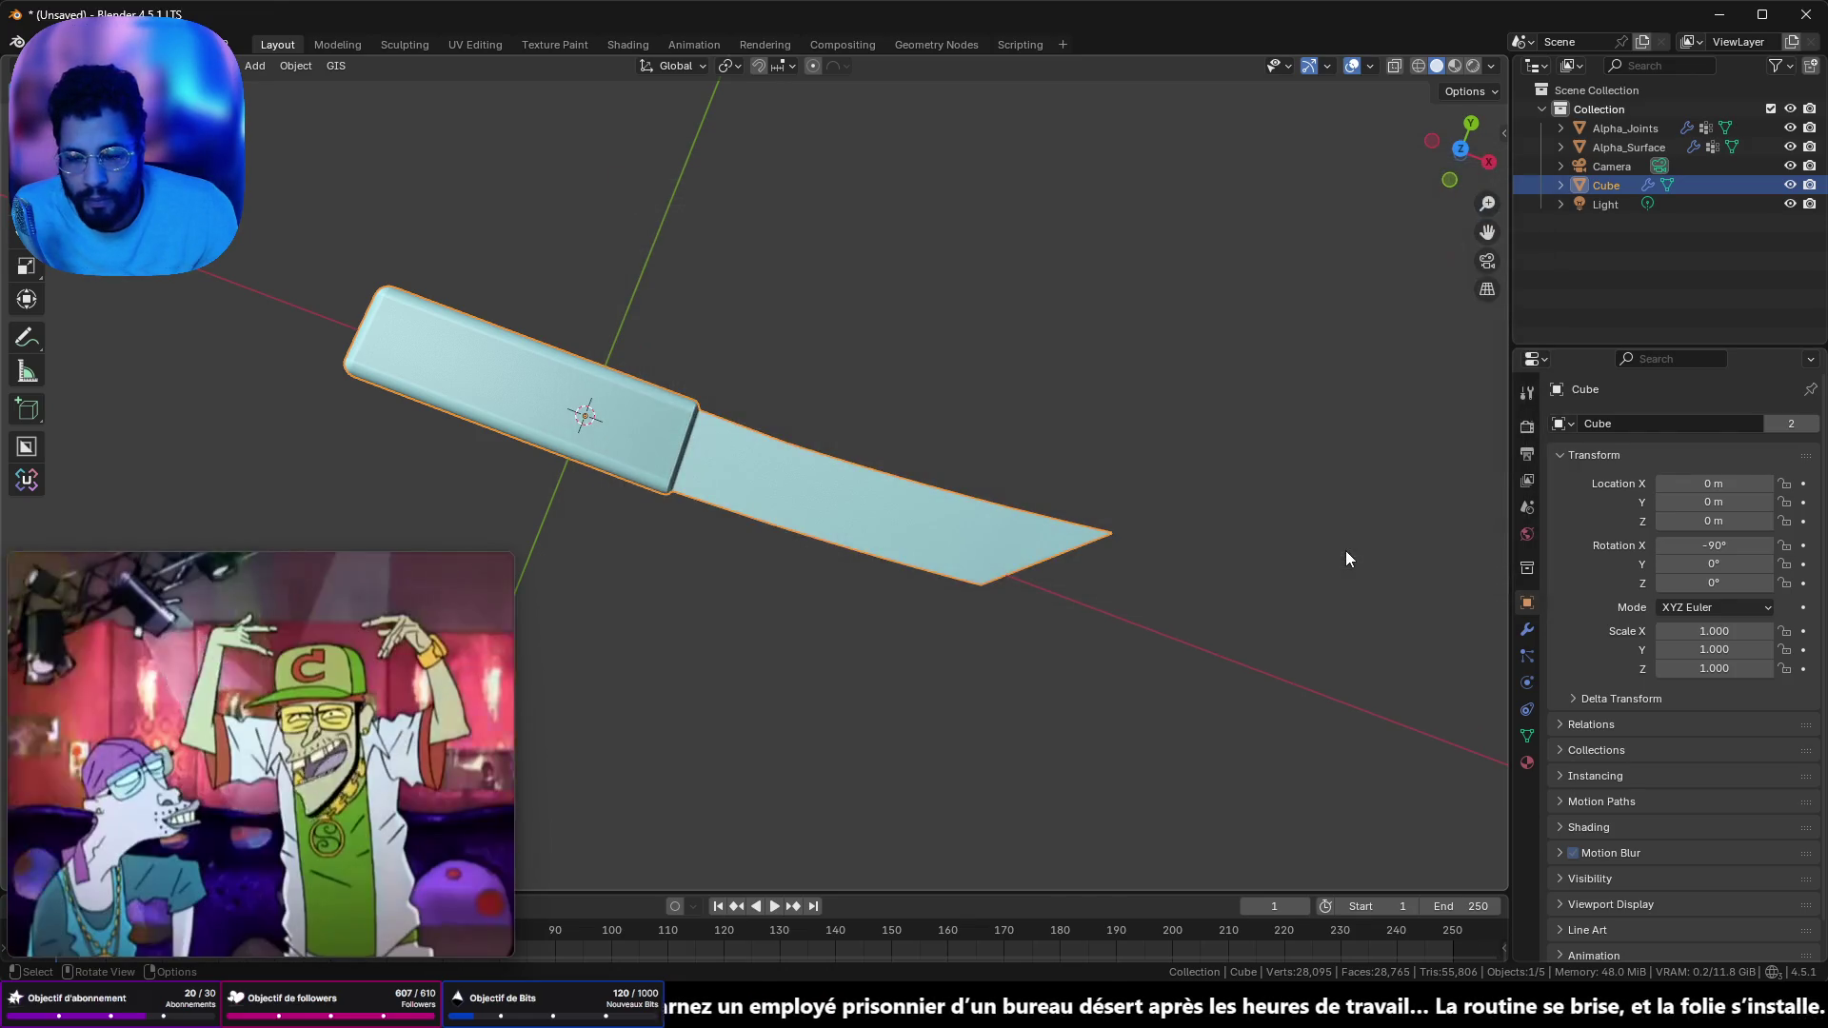
- Export Couteau.fbx again into the UNREAL MESH EXPORT folder
{"action": "key", "text": "F3"}
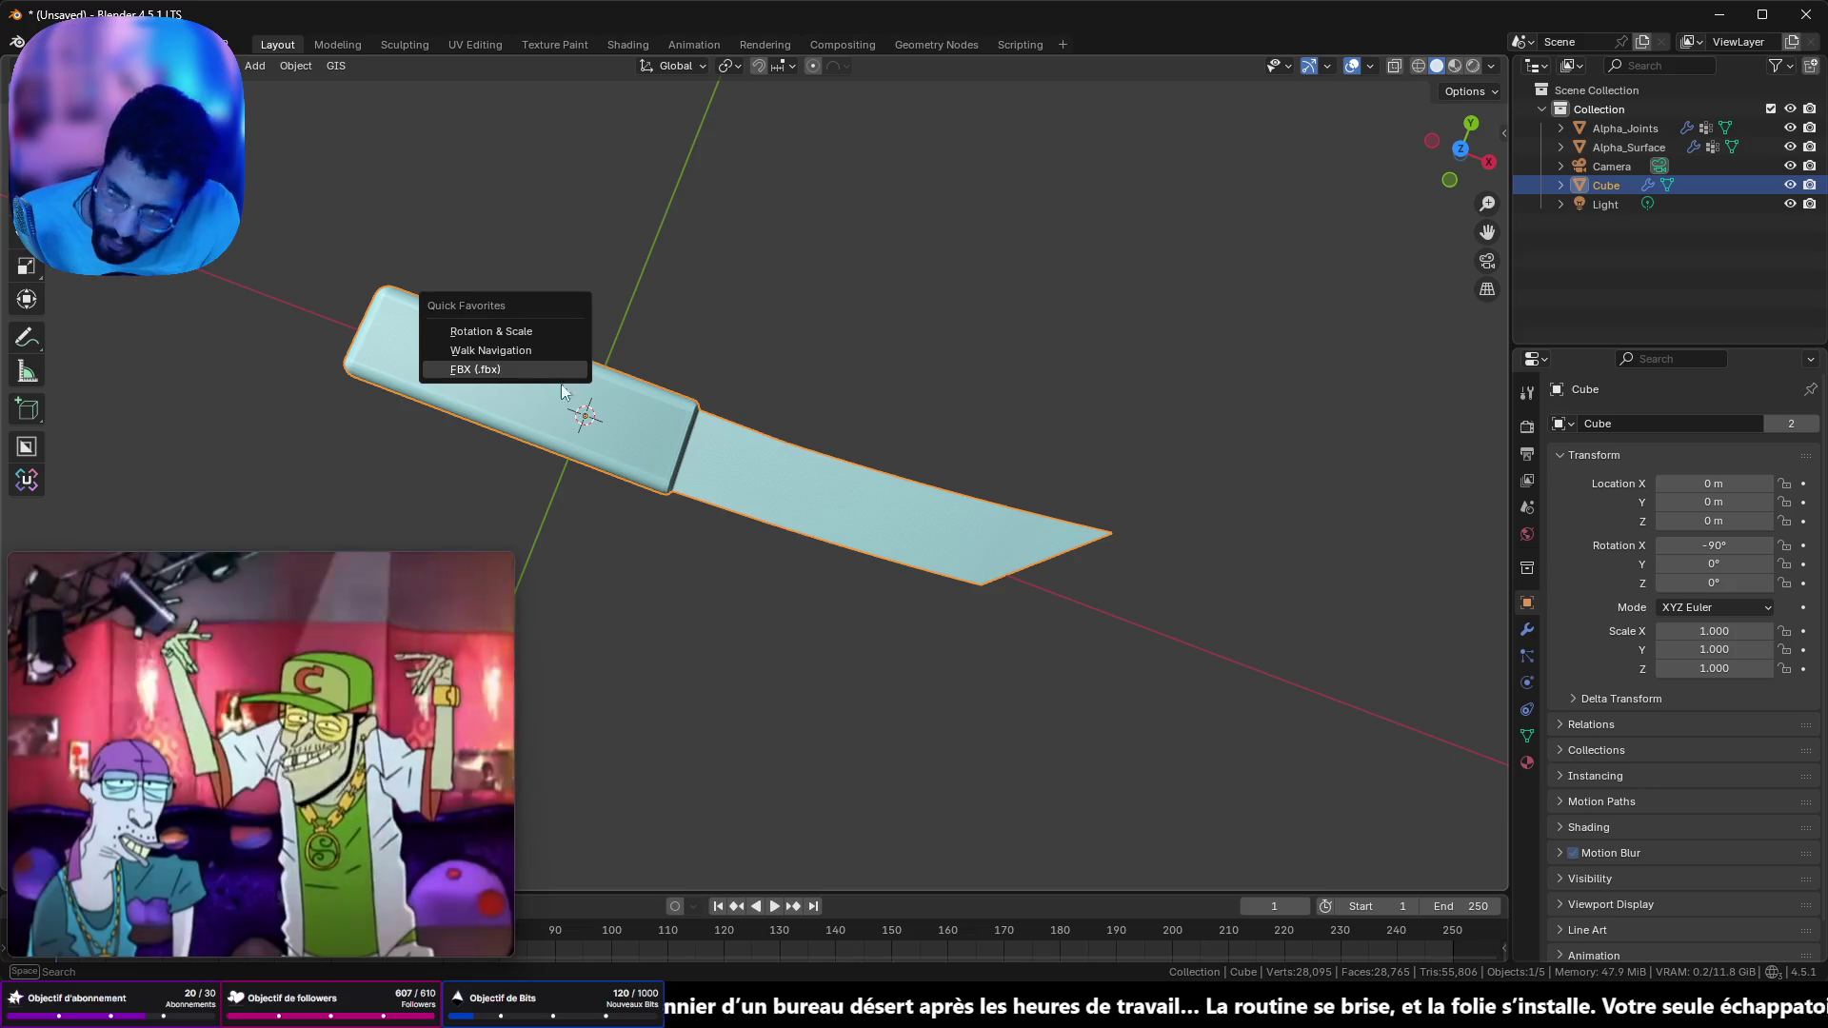
{"action": "left_click", "coordinate": [544, 385]}
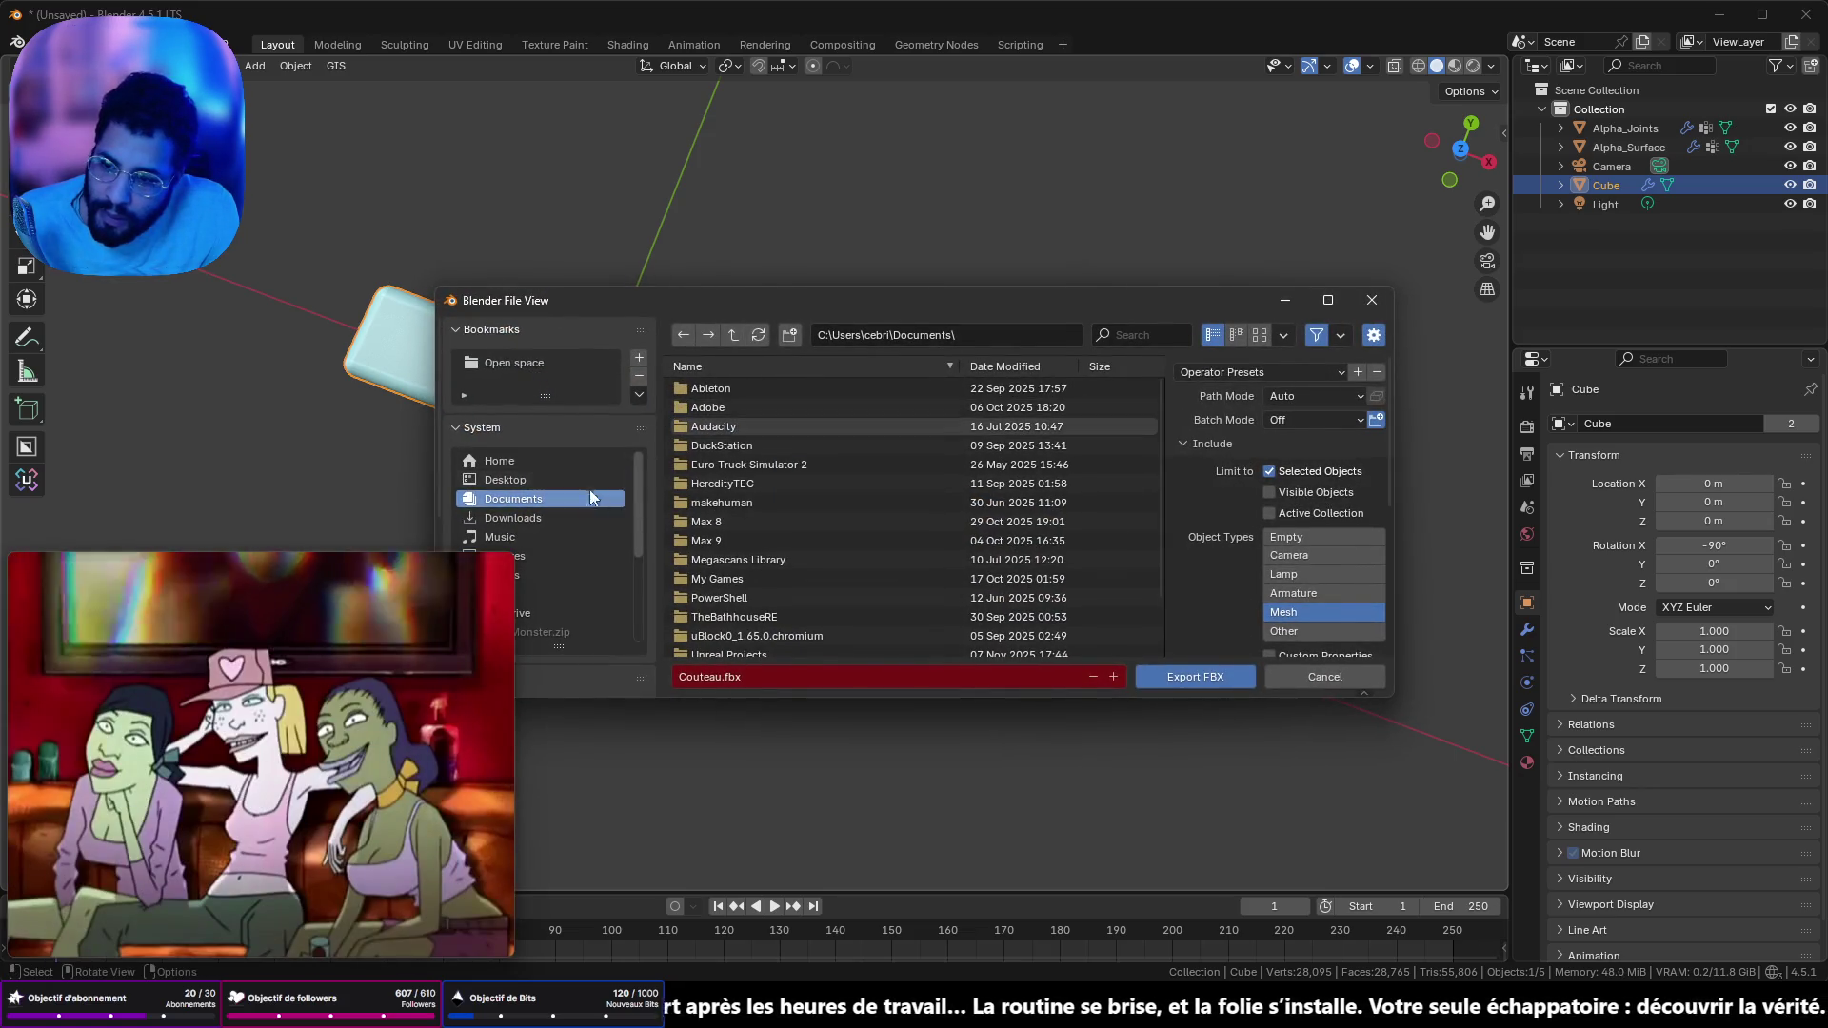
{"action": "left_click_drag", "start_coordinate": [700, 291], "coordinate": [754, 250]}
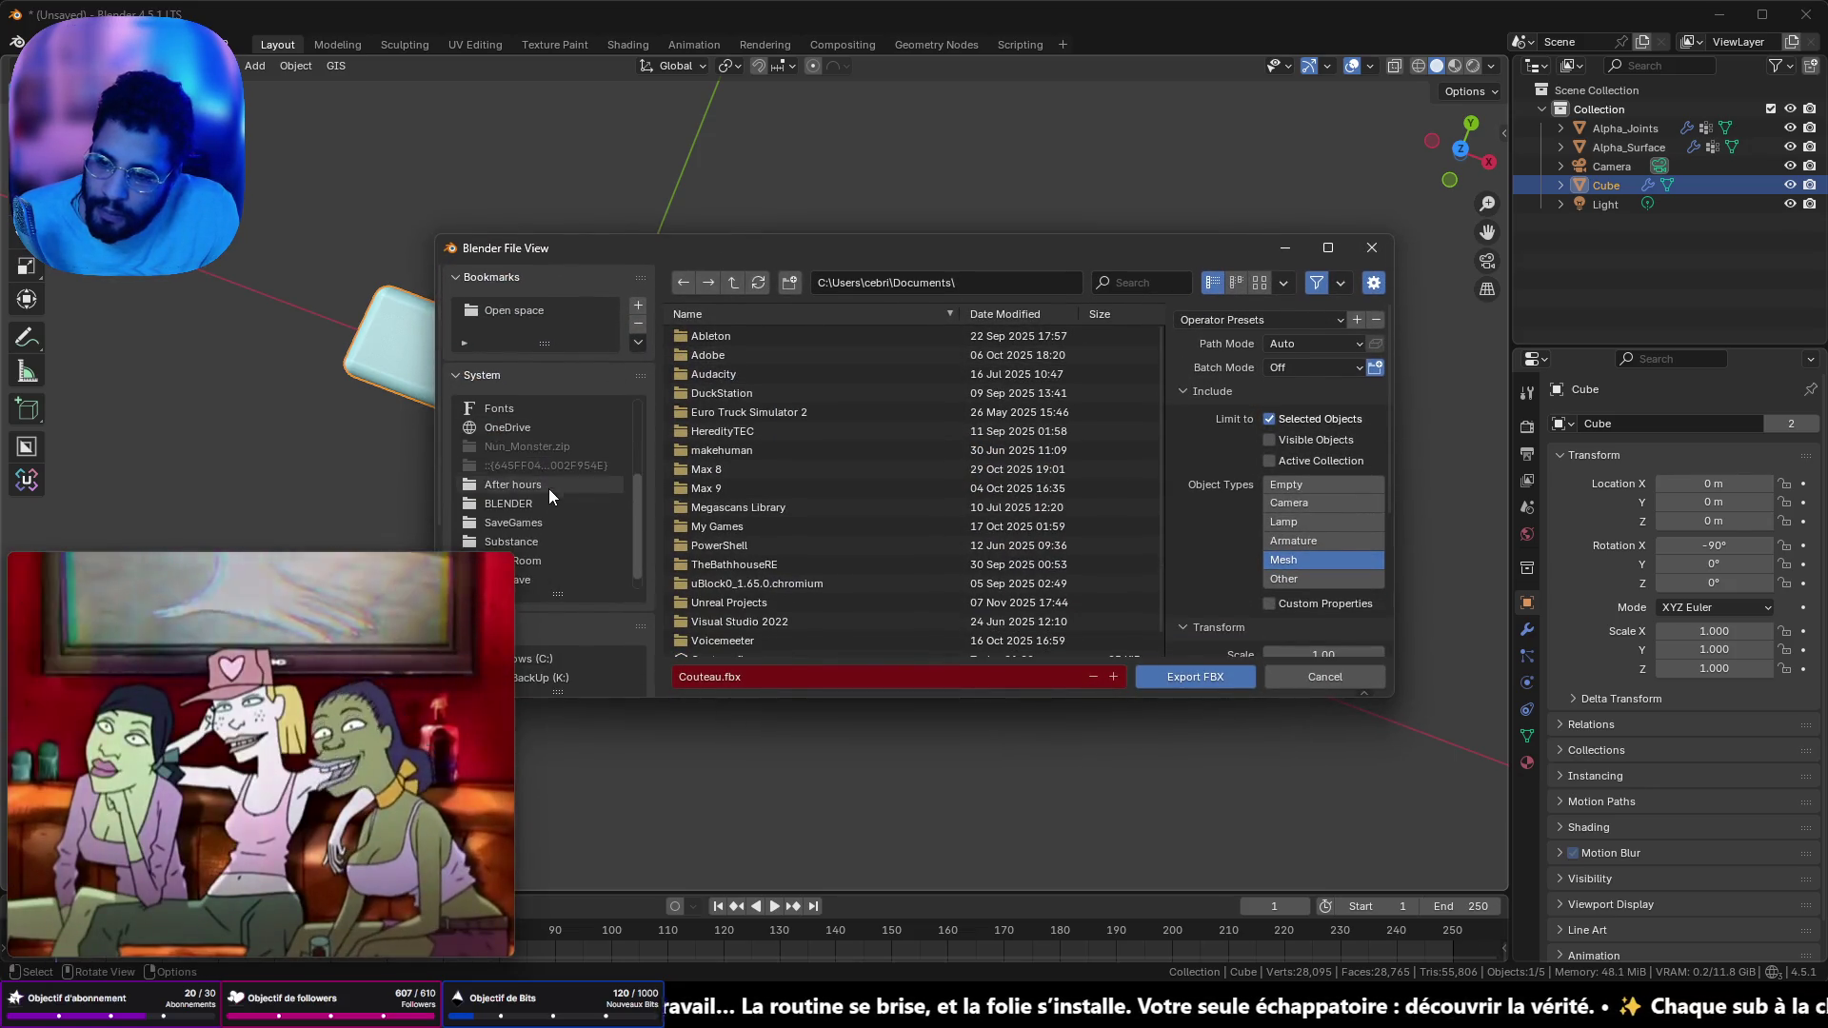
{"action": "scroll", "coordinate": [543, 476], "scroll_direction": "down", "scroll_amount": 4}
{"action": "left_click", "coordinate": [569, 465]}
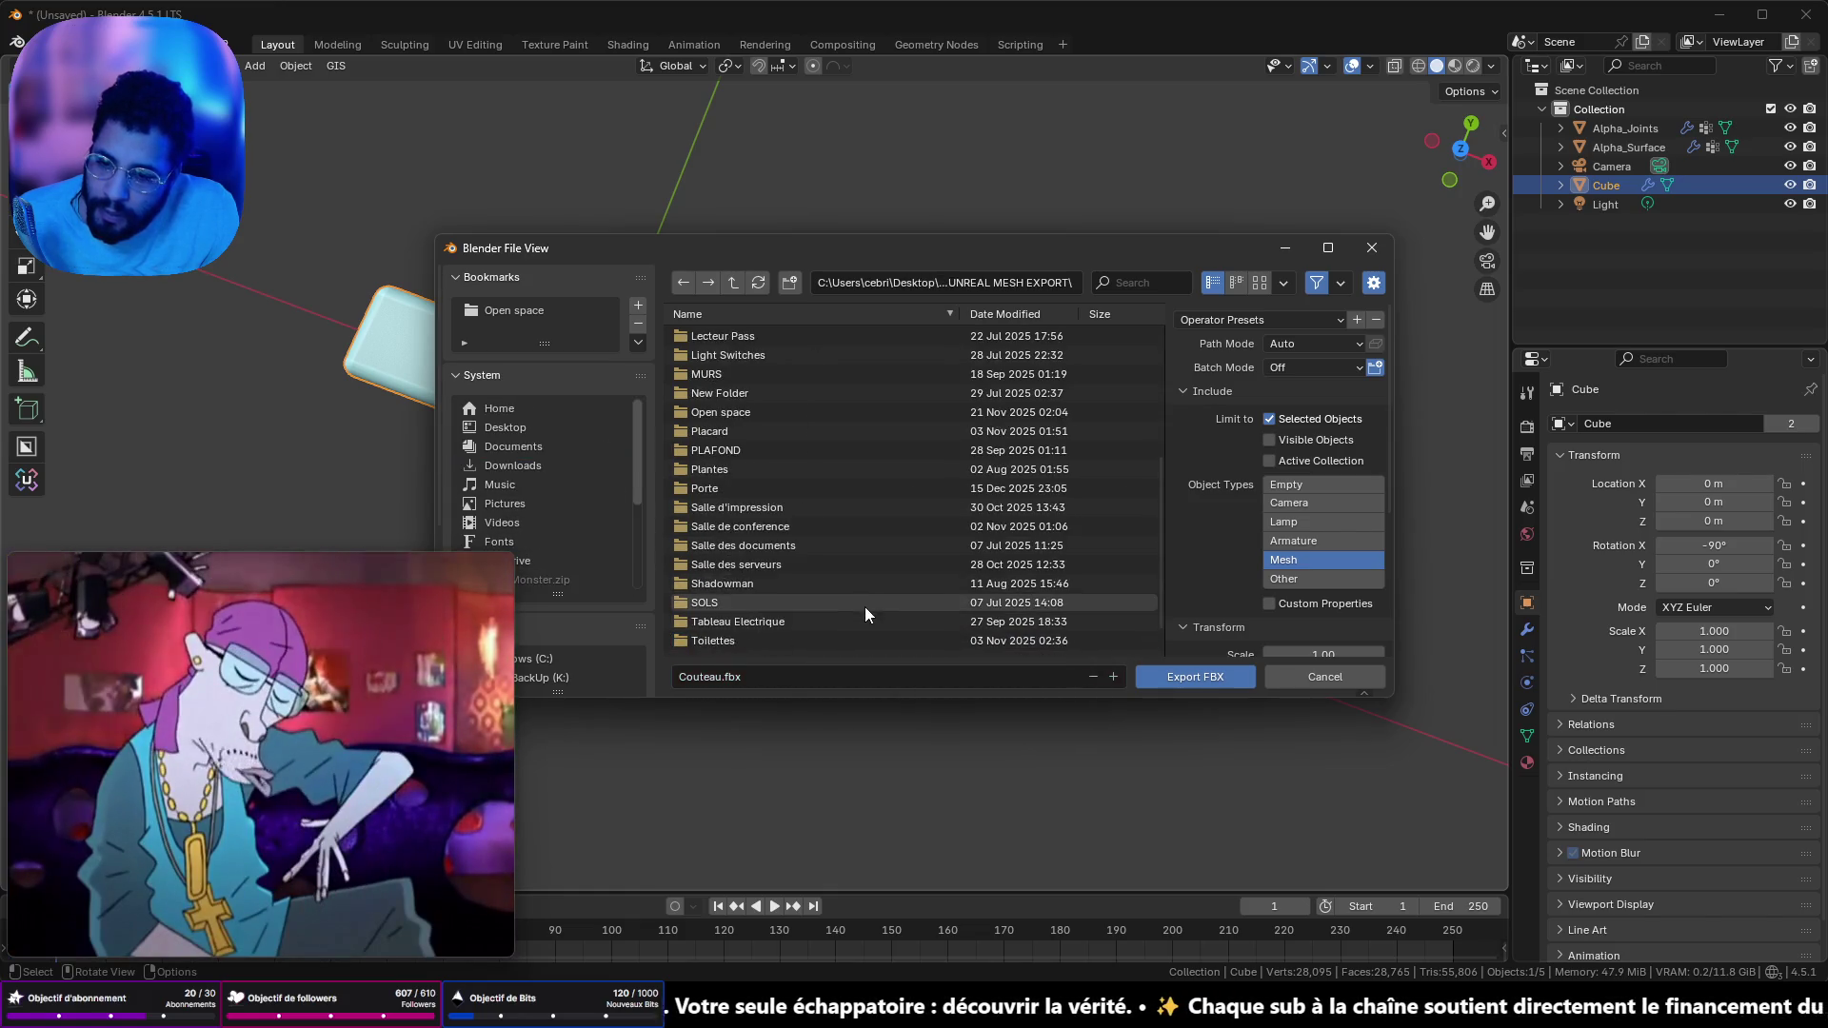
{"action": "left_click", "coordinate": [1182, 676]}
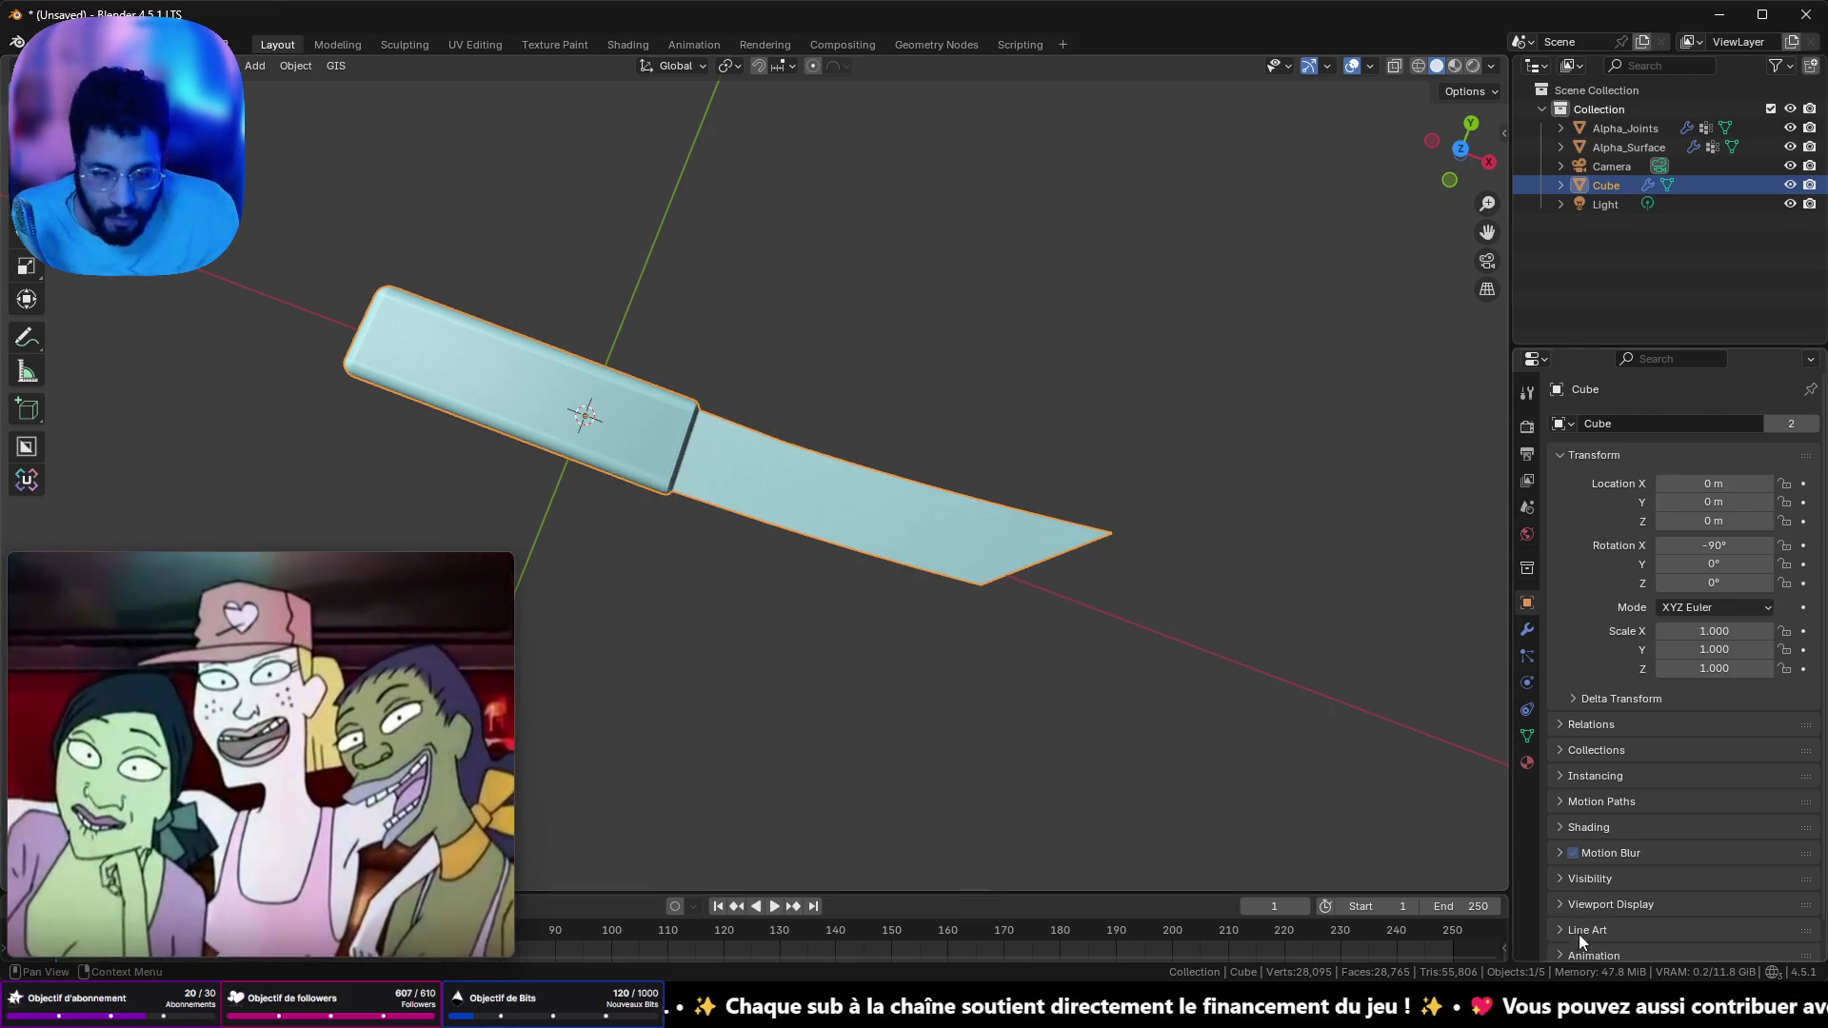
- Switch to Unreal Engine and open the MESH_BLENDER content folder
{"action": "mouse_move", "coordinate": [1456, 1010]}
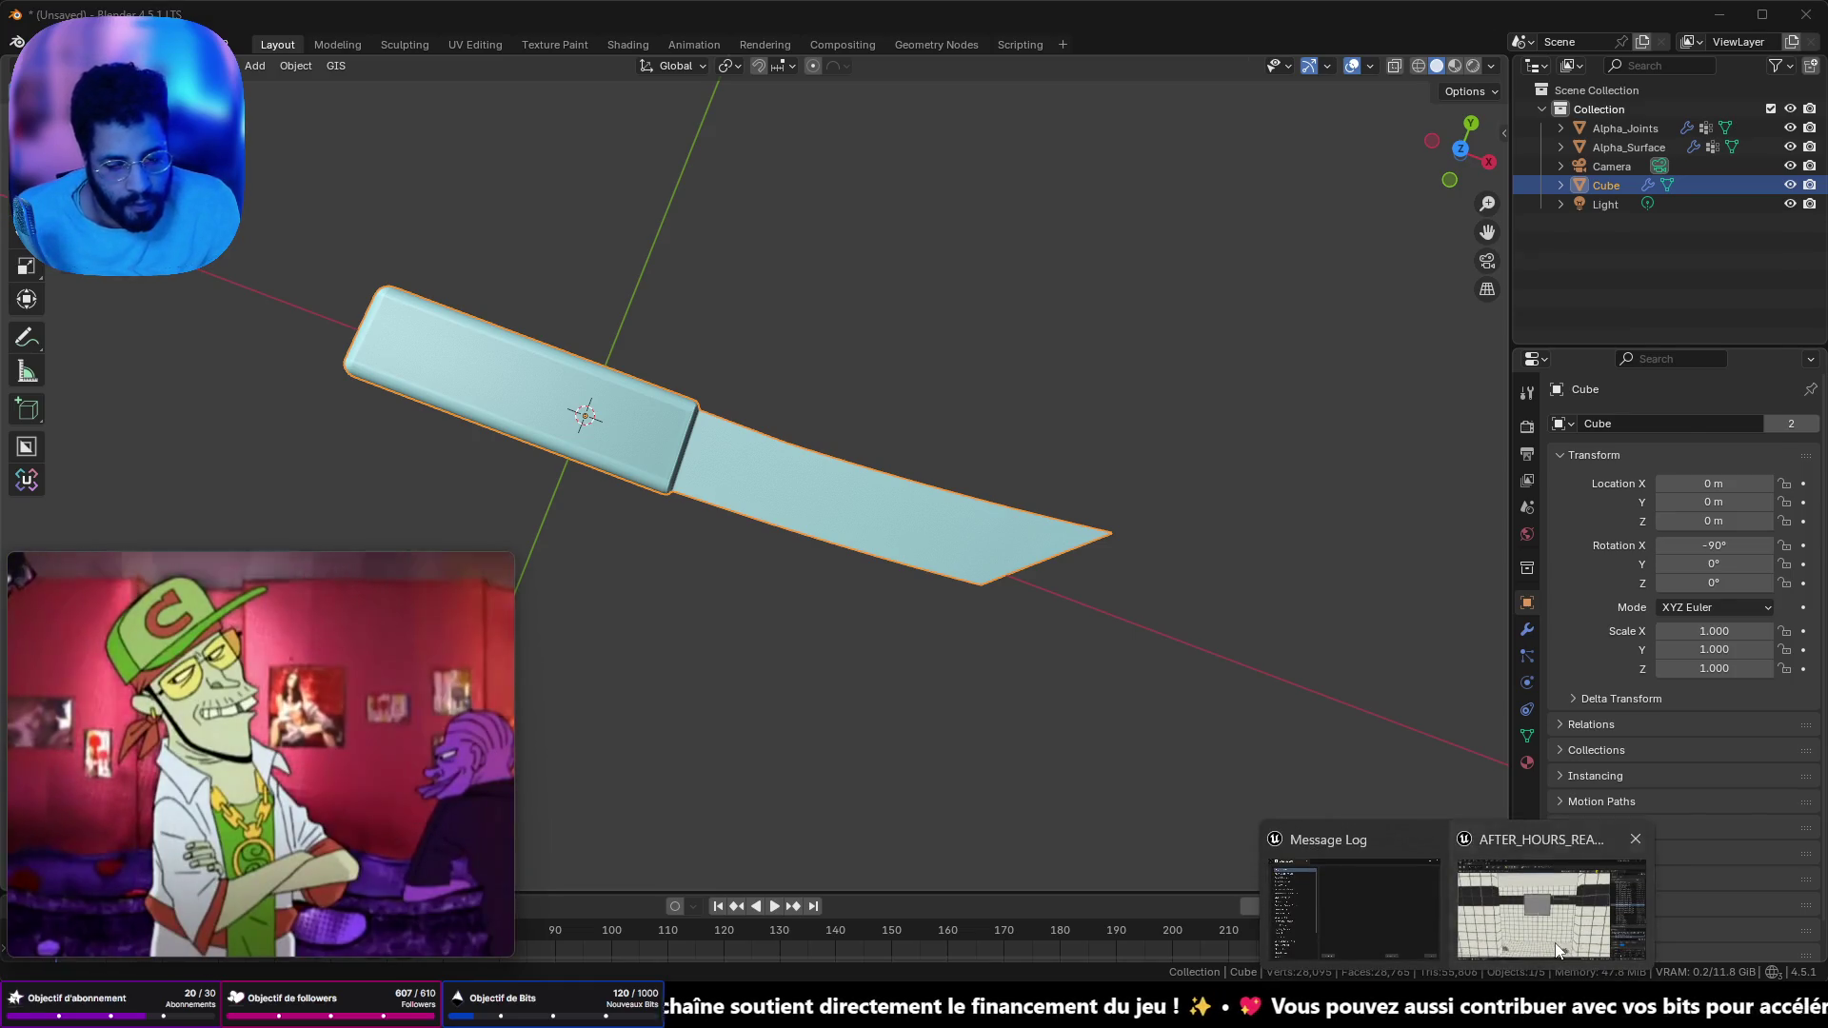
{"action": "left_click", "coordinate": [1546, 938]}
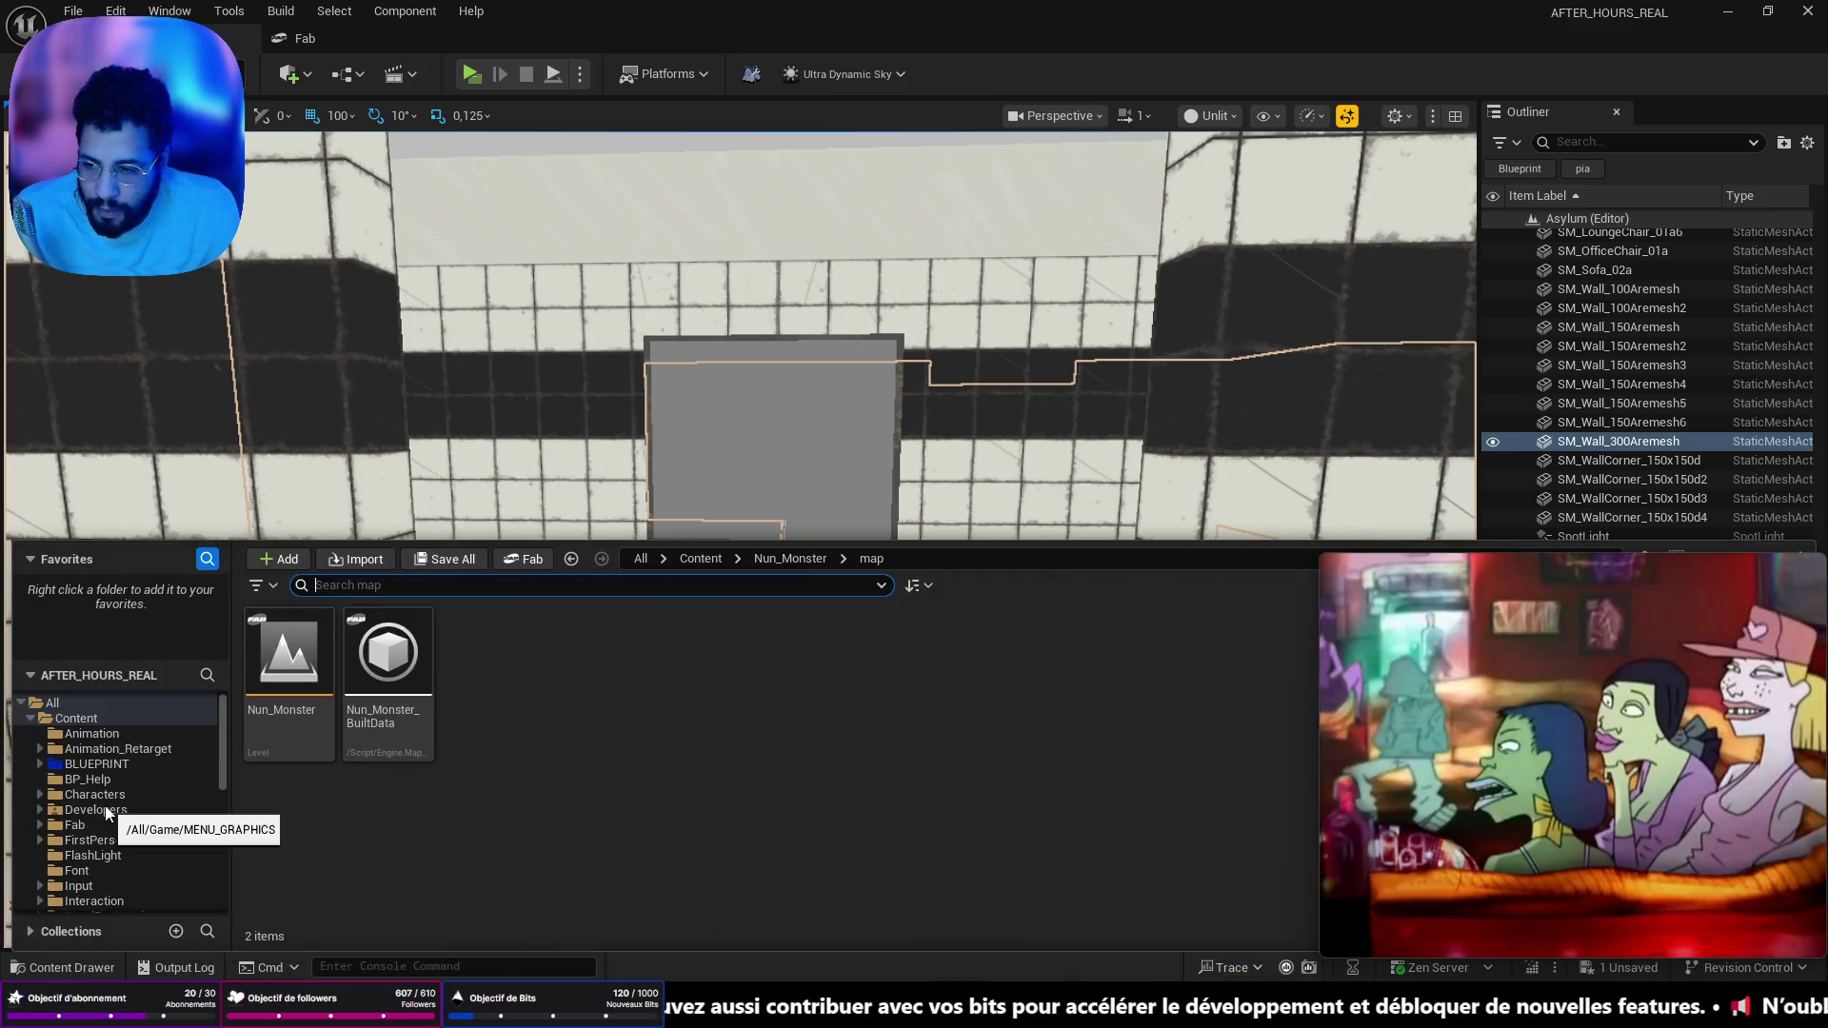
{"action": "scroll", "coordinate": [110, 795], "scroll_direction": "down", "scroll_amount": 2}
{"action": "scroll", "coordinate": [107, 807], "scroll_direction": "up", "scroll_amount": 2}
{"action": "left_click", "coordinate": [106, 812]}
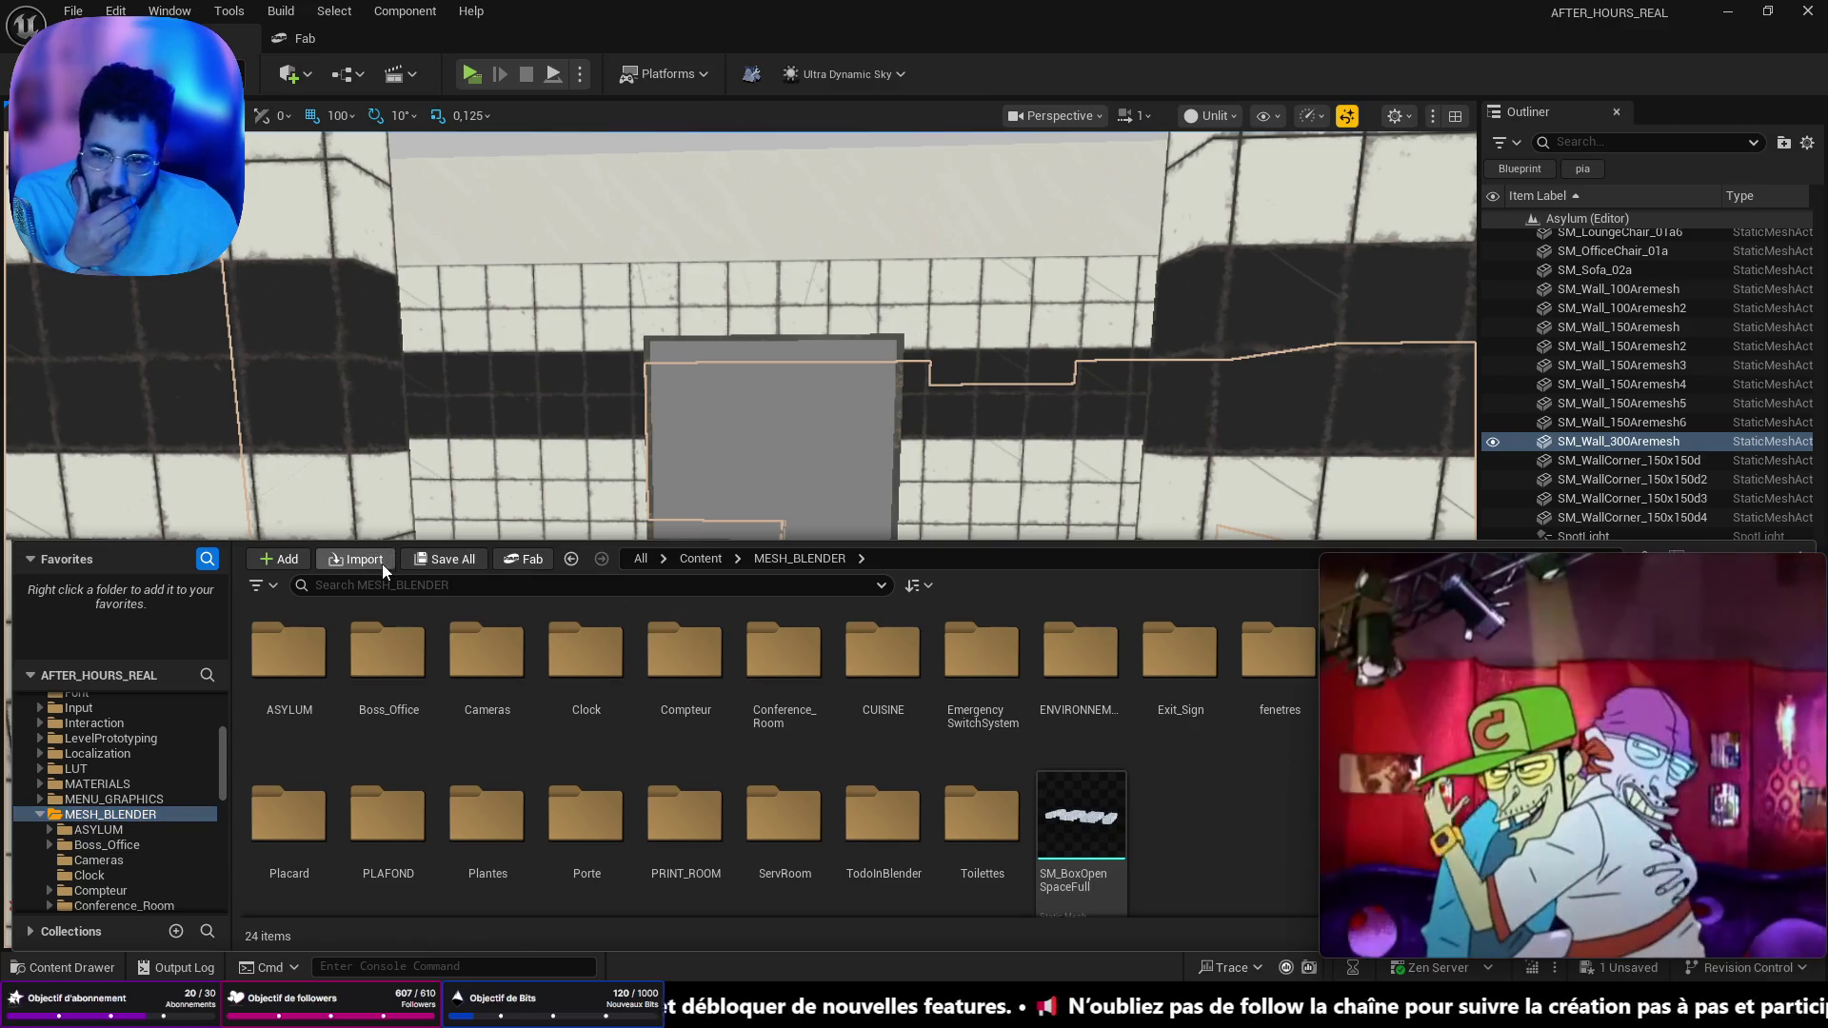
- Import Couteau.fbx from the UNREAL MESH EXPORT folder as a static mesh
{"action": "left_click", "coordinate": [381, 562]}
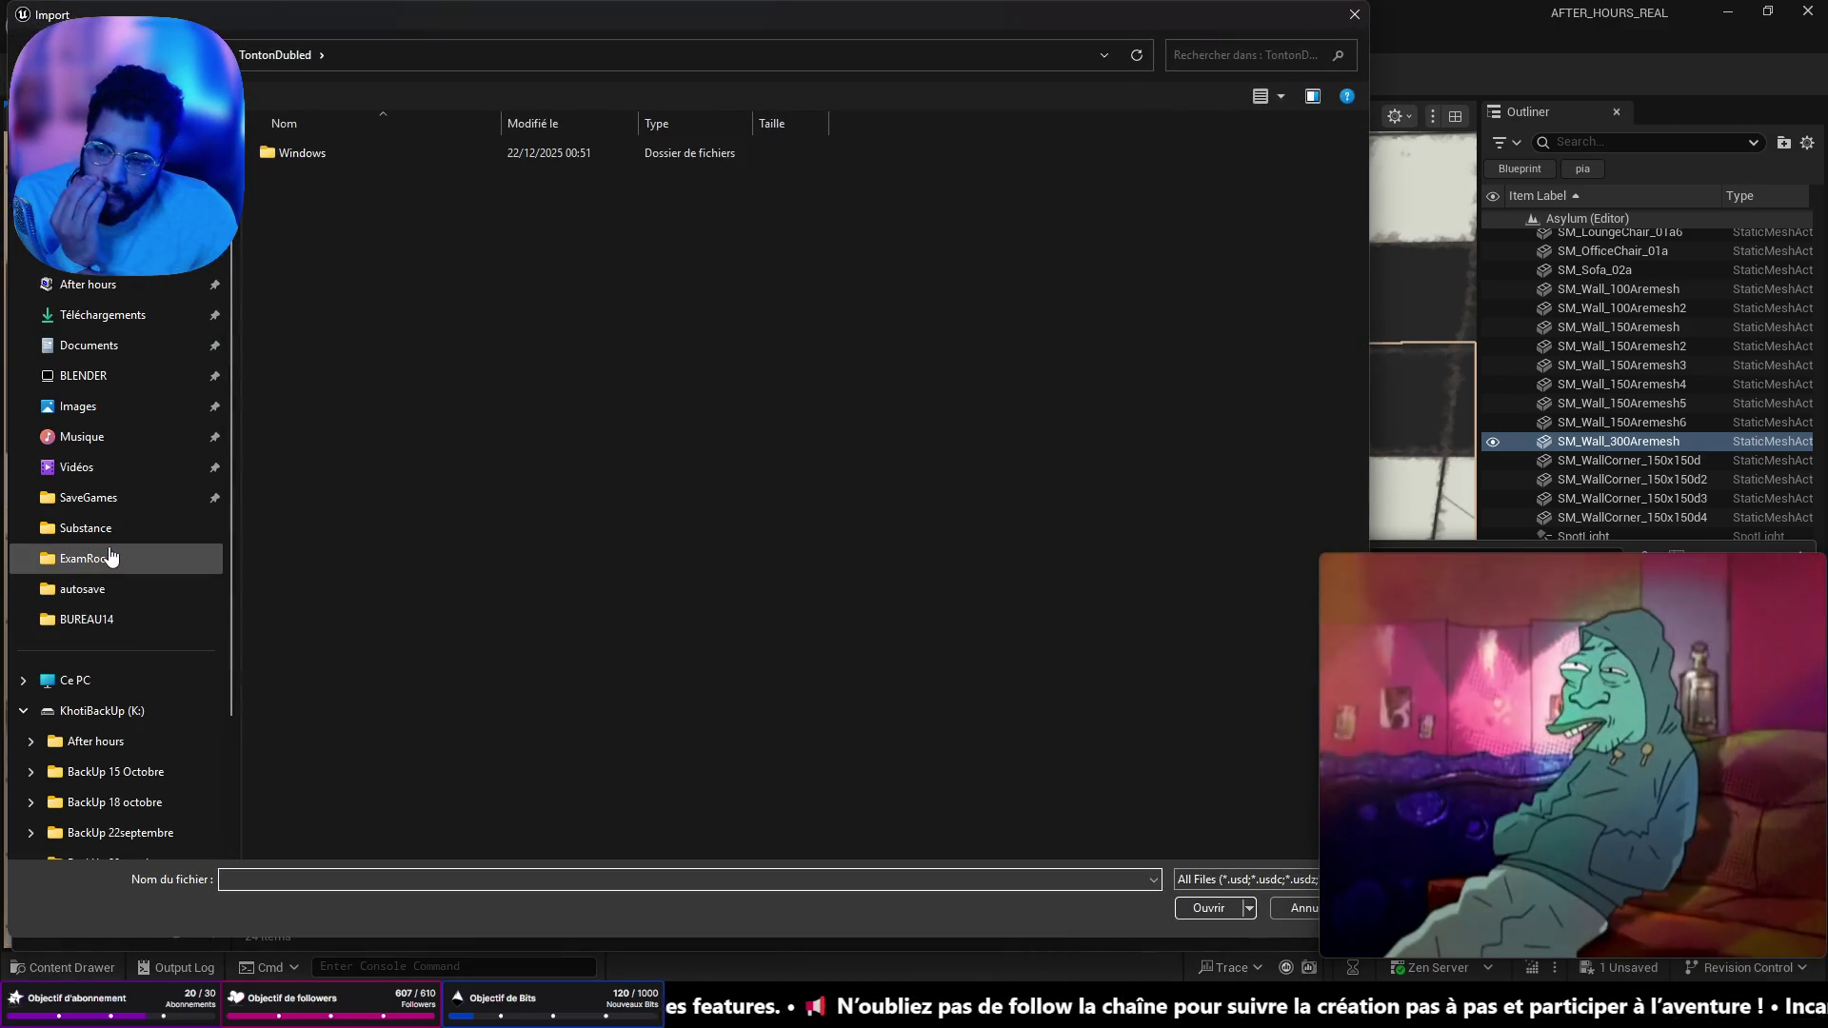
{"action": "left_click", "coordinate": [84, 619]}
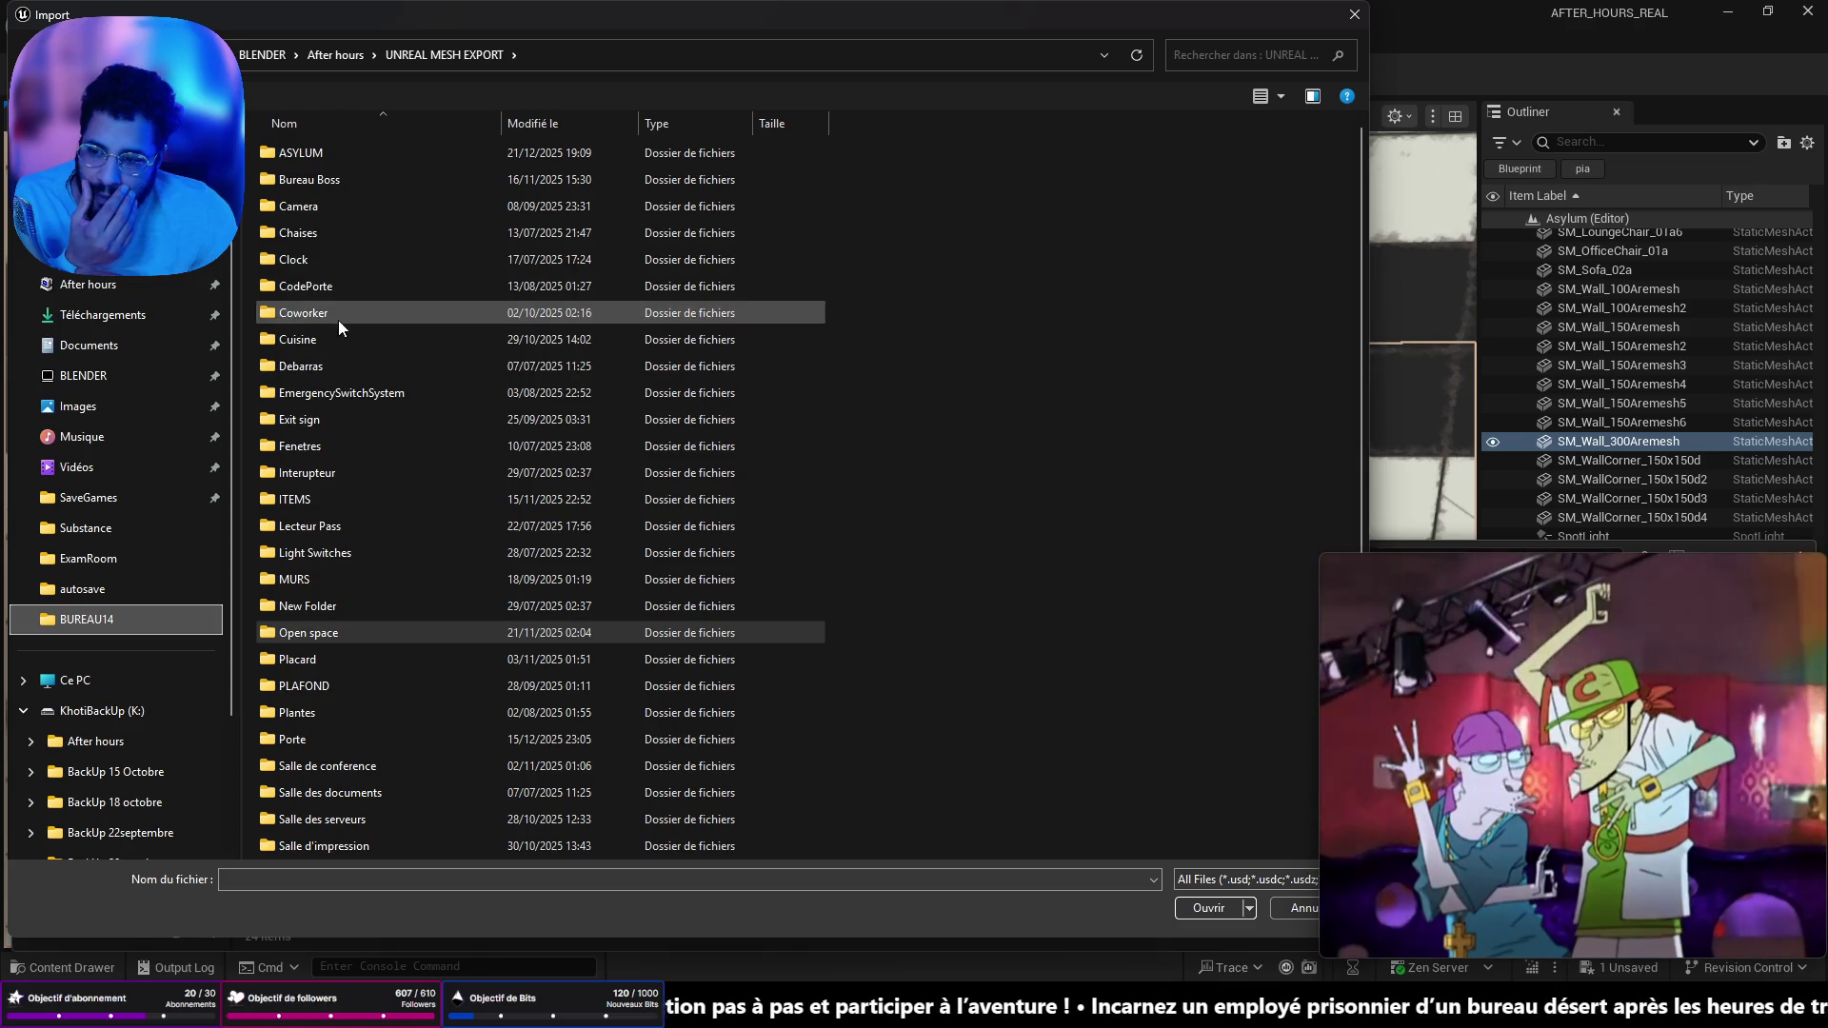
{"action": "scroll", "coordinate": [499, 678], "scroll_direction": "down", "scroll_amount": 3}
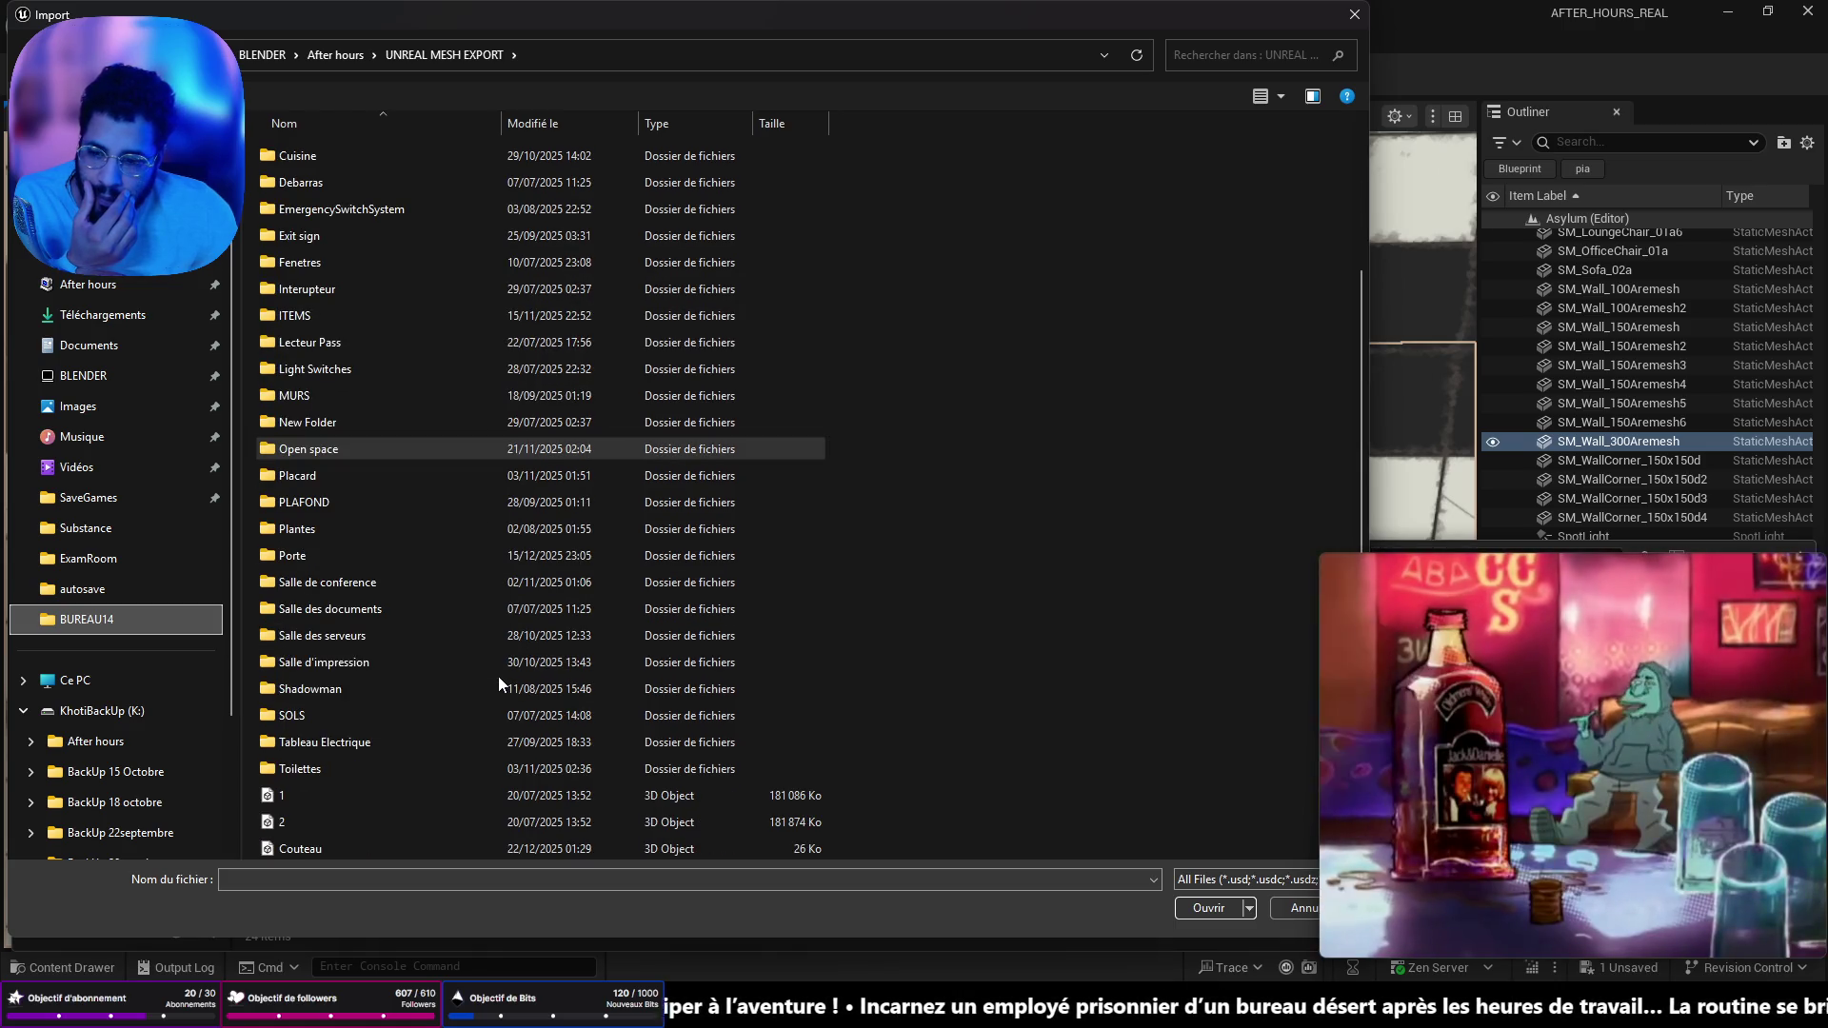
{"action": "left_click", "coordinate": [512, 851]}
{"action": "left_click", "coordinate": [1207, 910]}
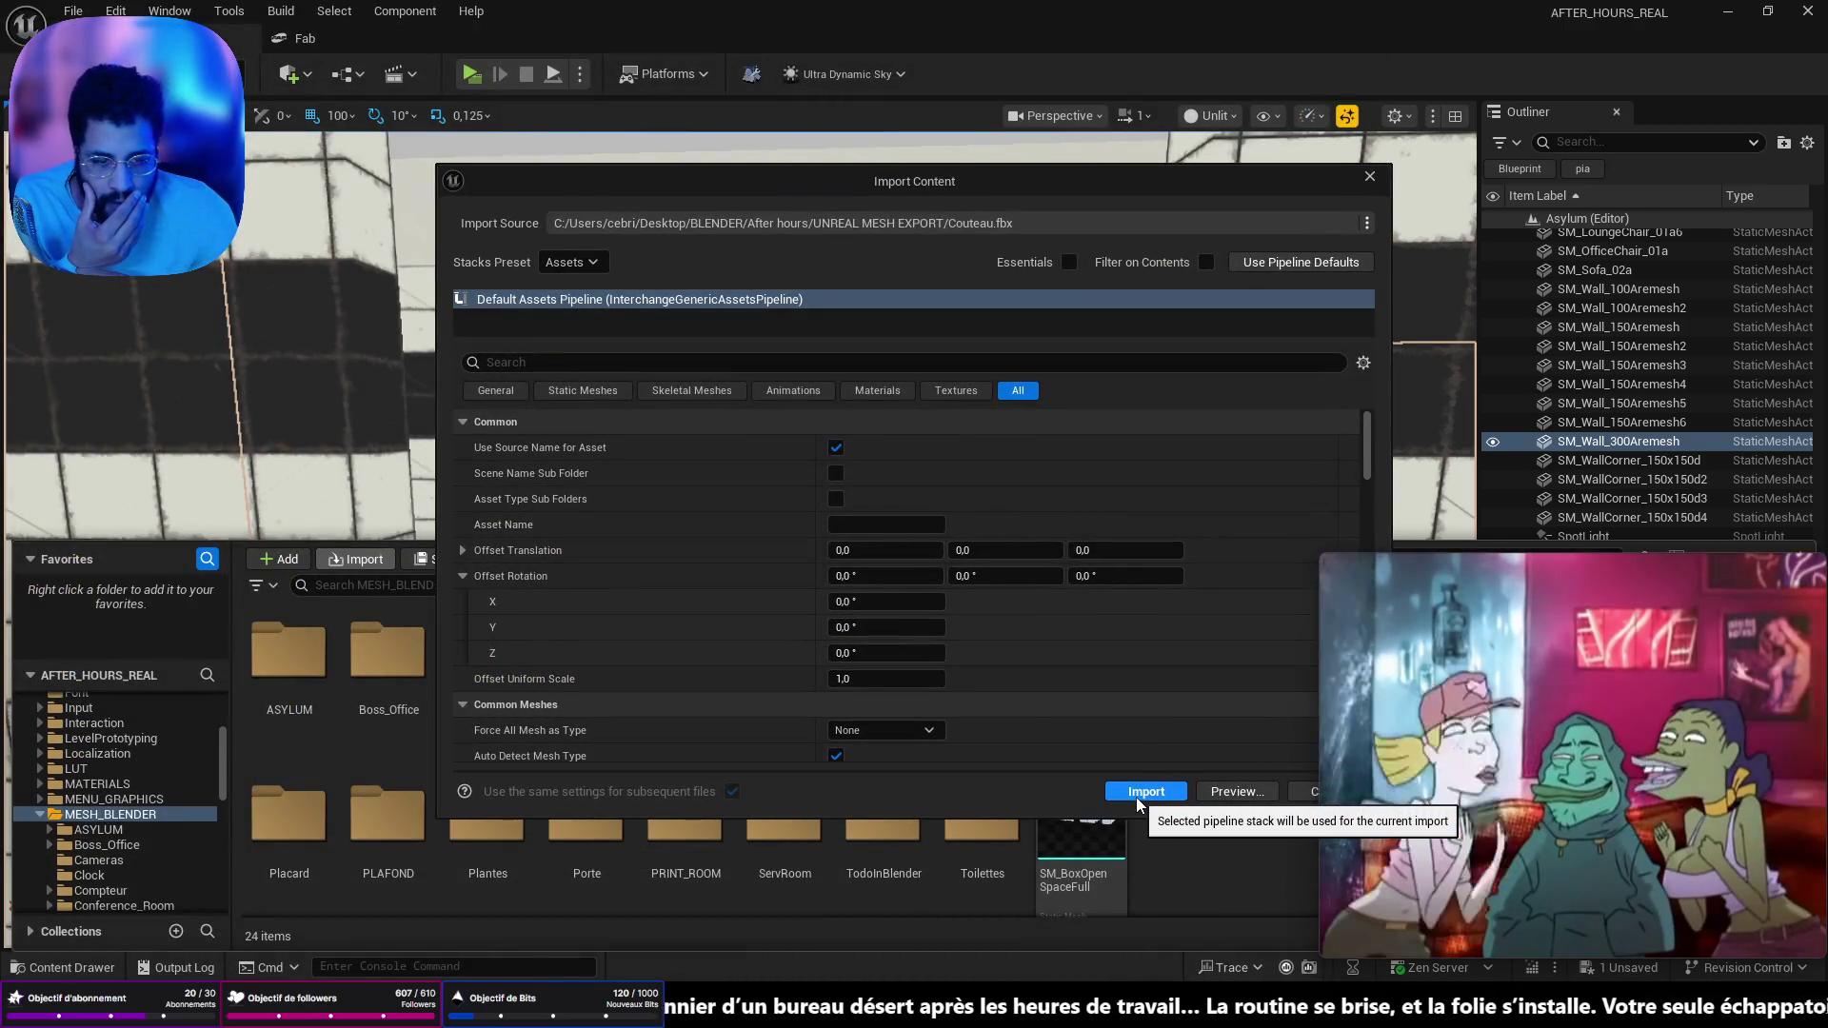
{"action": "left_click", "coordinate": [1146, 794]}
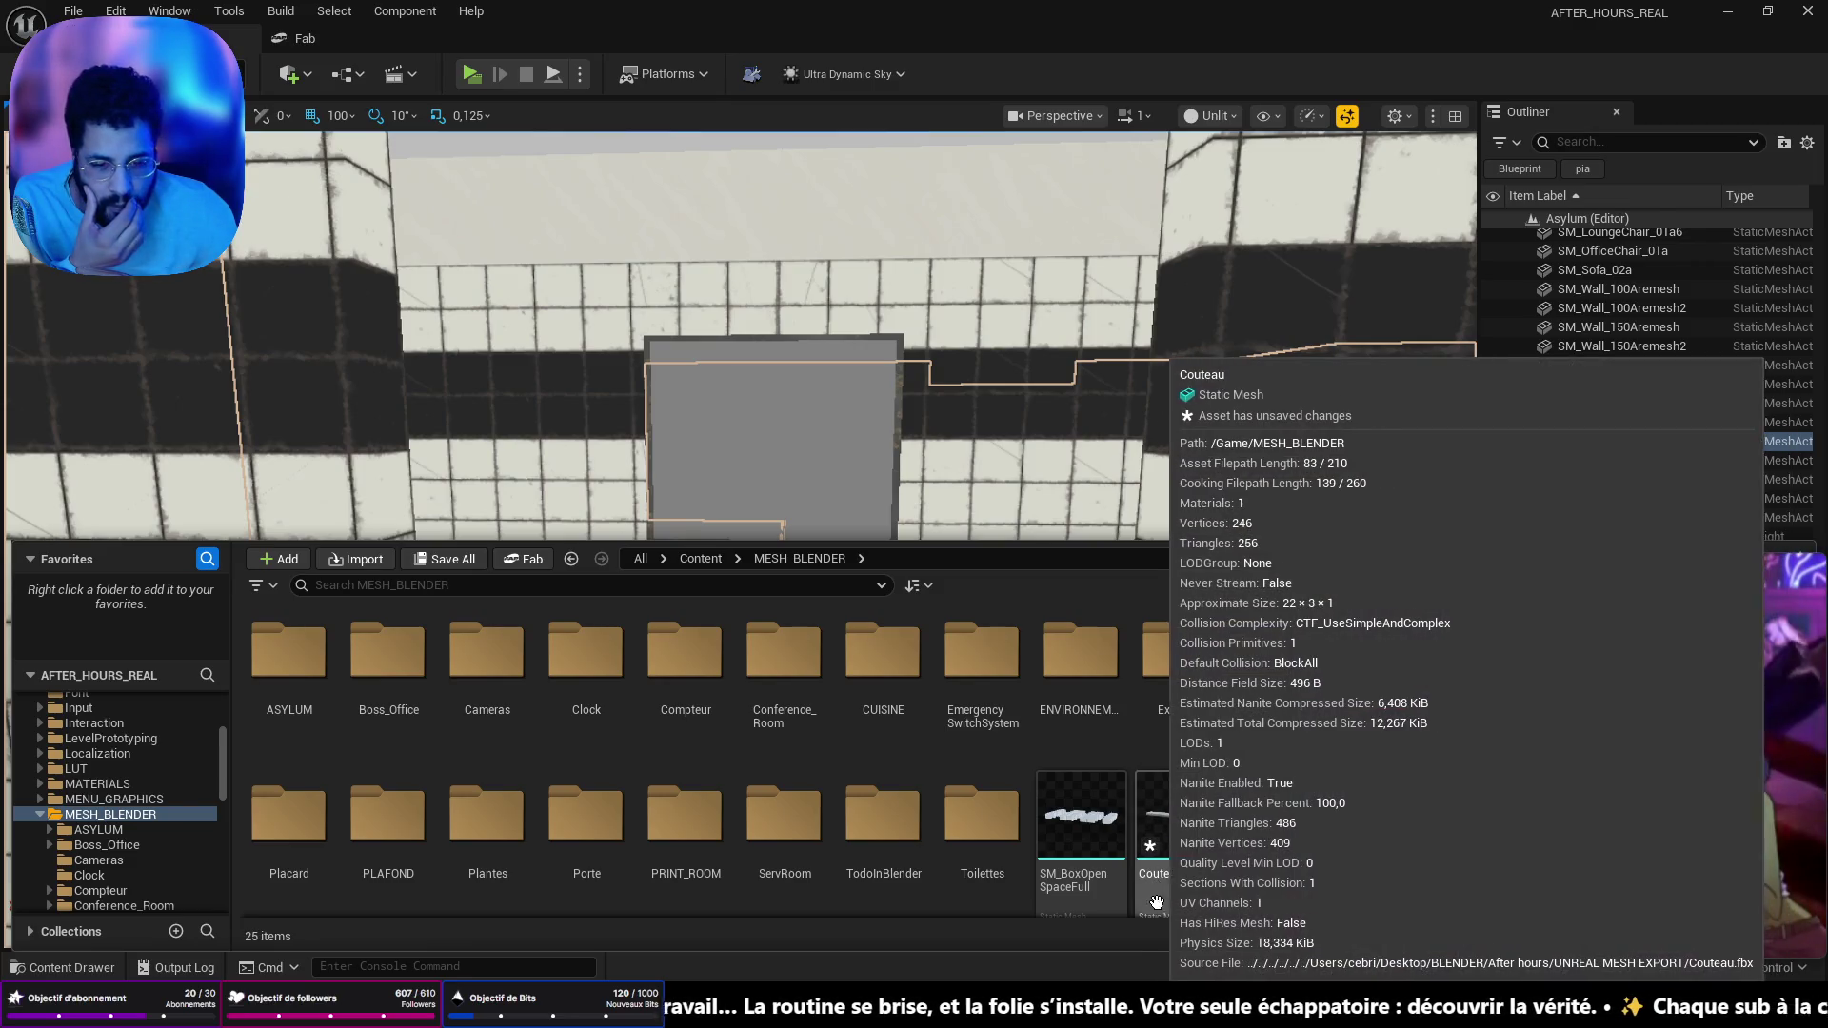
- Save all with Ctrl+Shift+S so the Couteau mesh and the map are no longer unsaved
{"action": "key", "text": "ctrl+shift+s"}
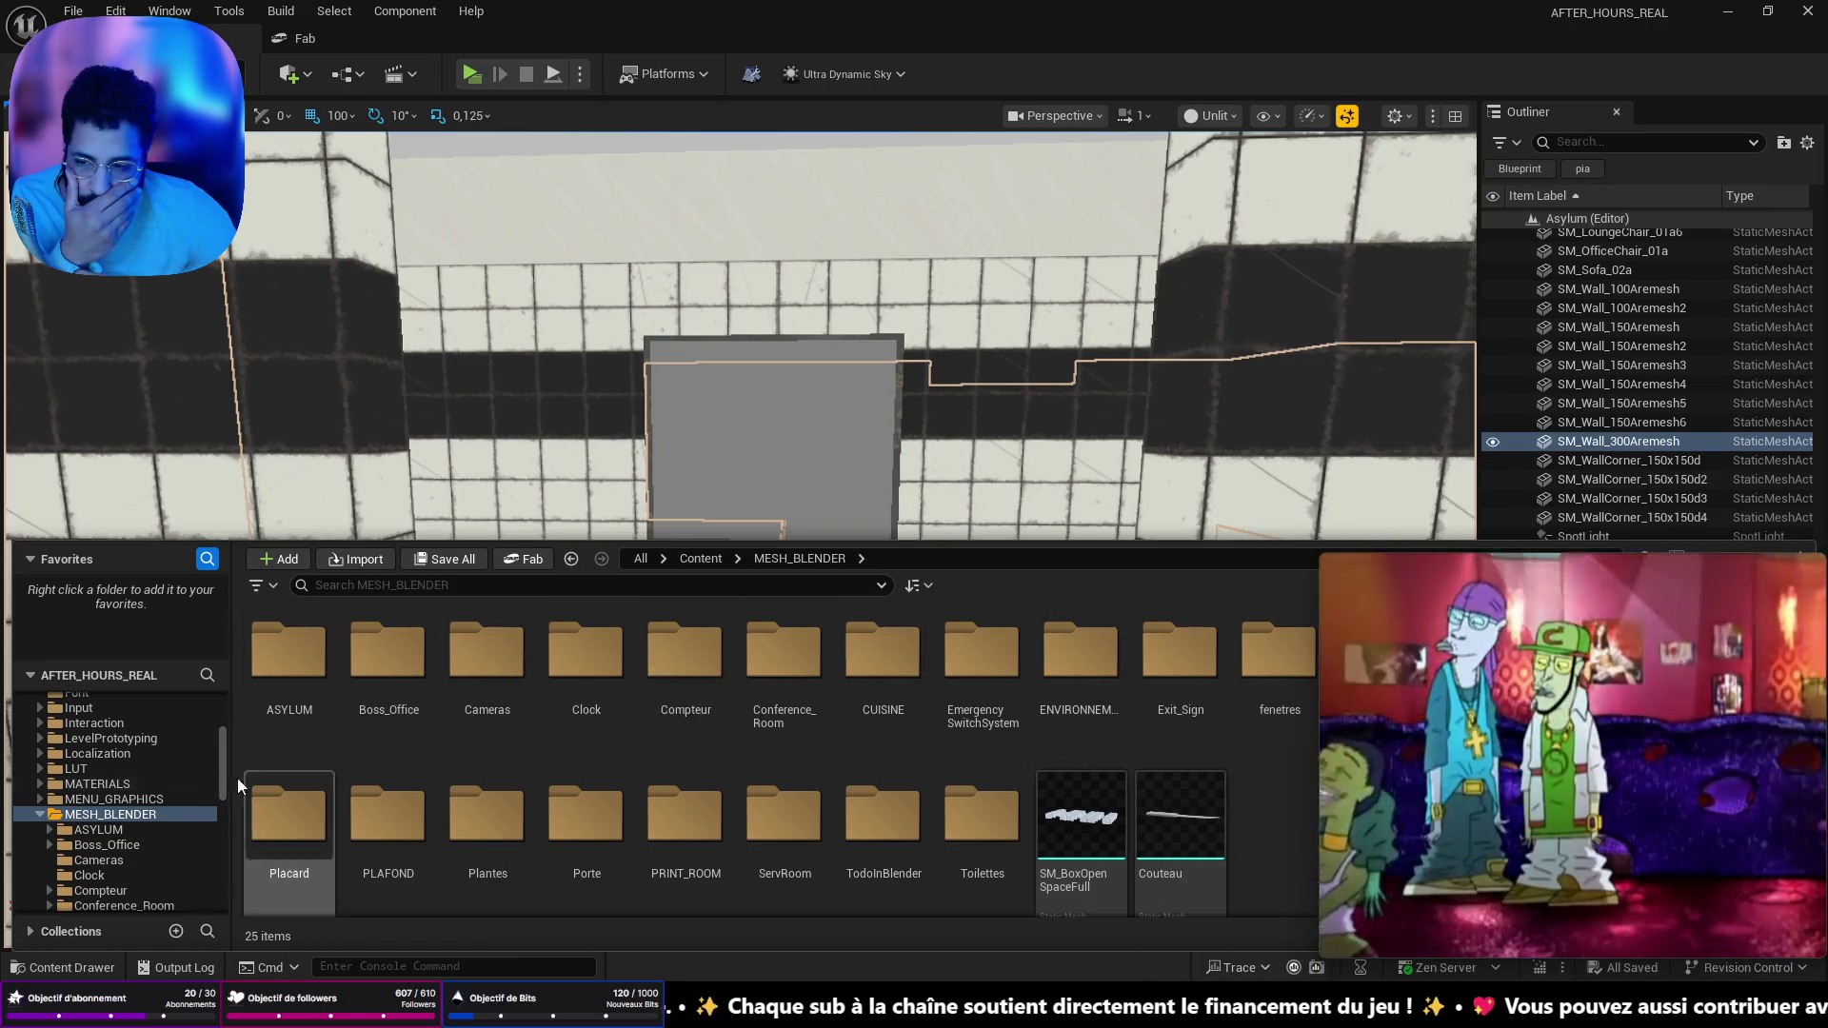
{"action": "scroll", "coordinate": [116, 859], "scroll_direction": "up", "scroll_amount": 5}
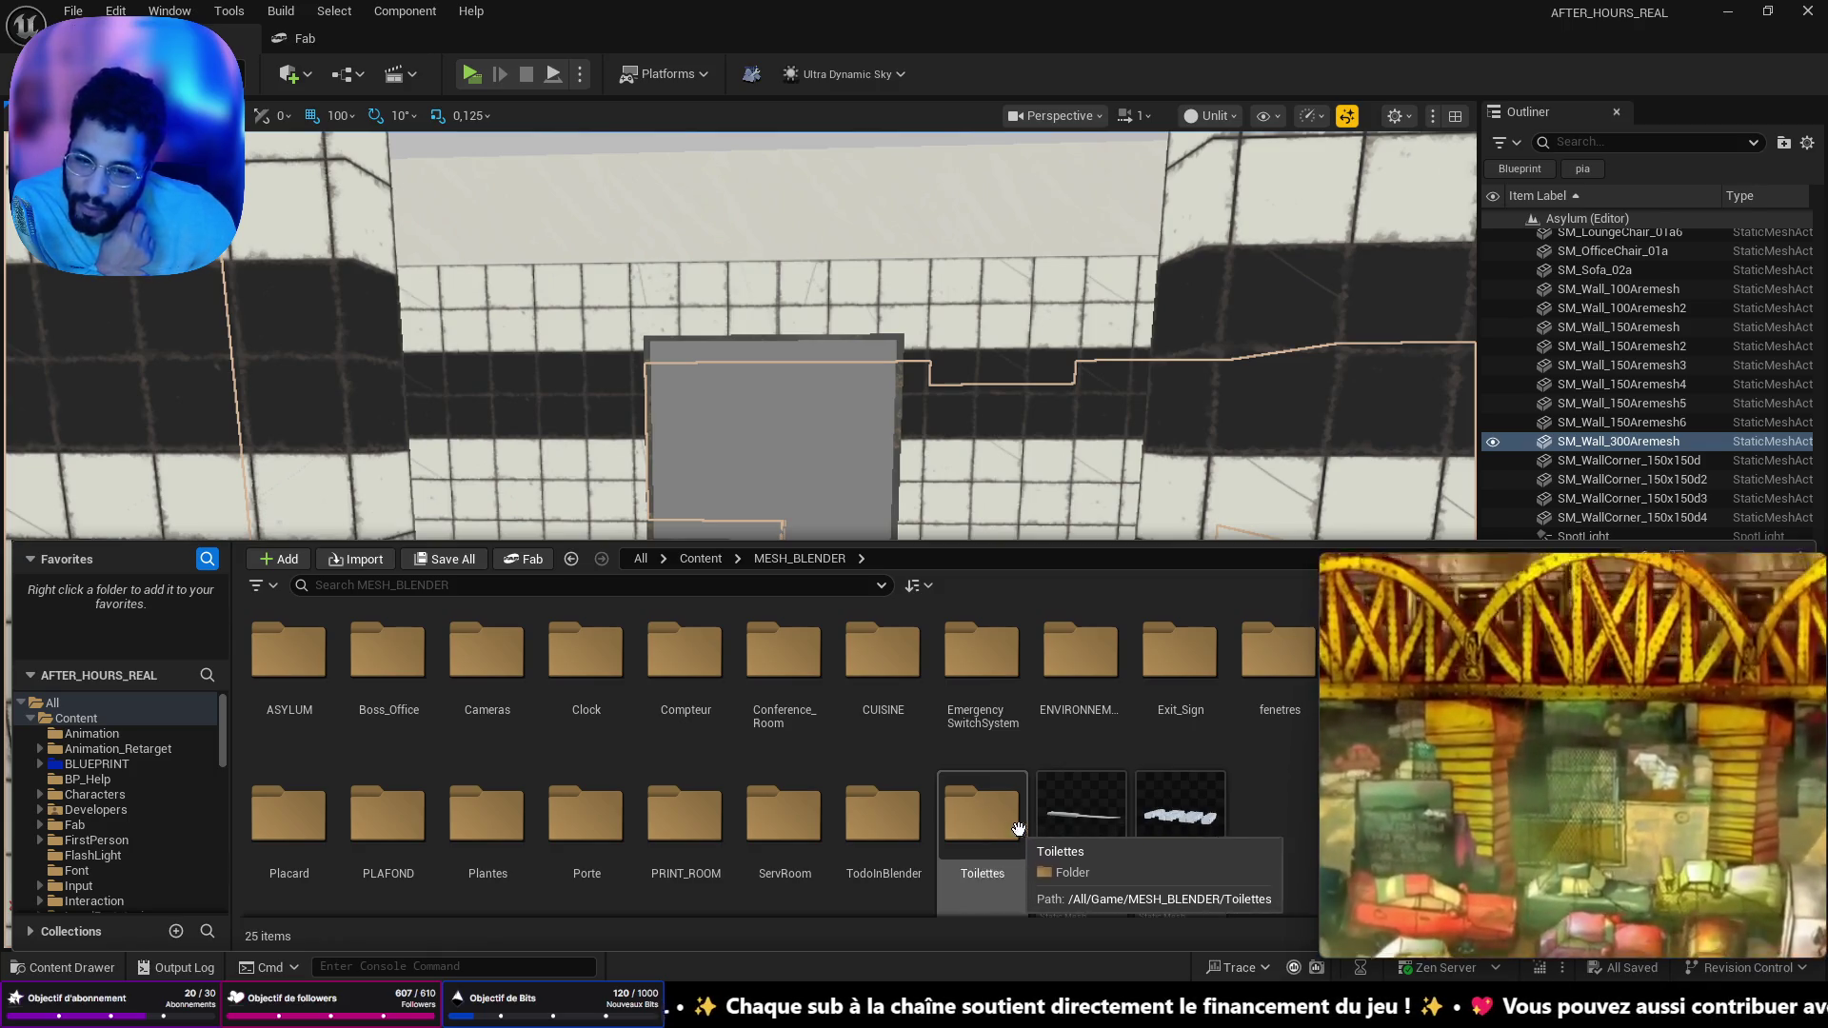
{"action": "mouse_move", "coordinate": [1719, 756]}
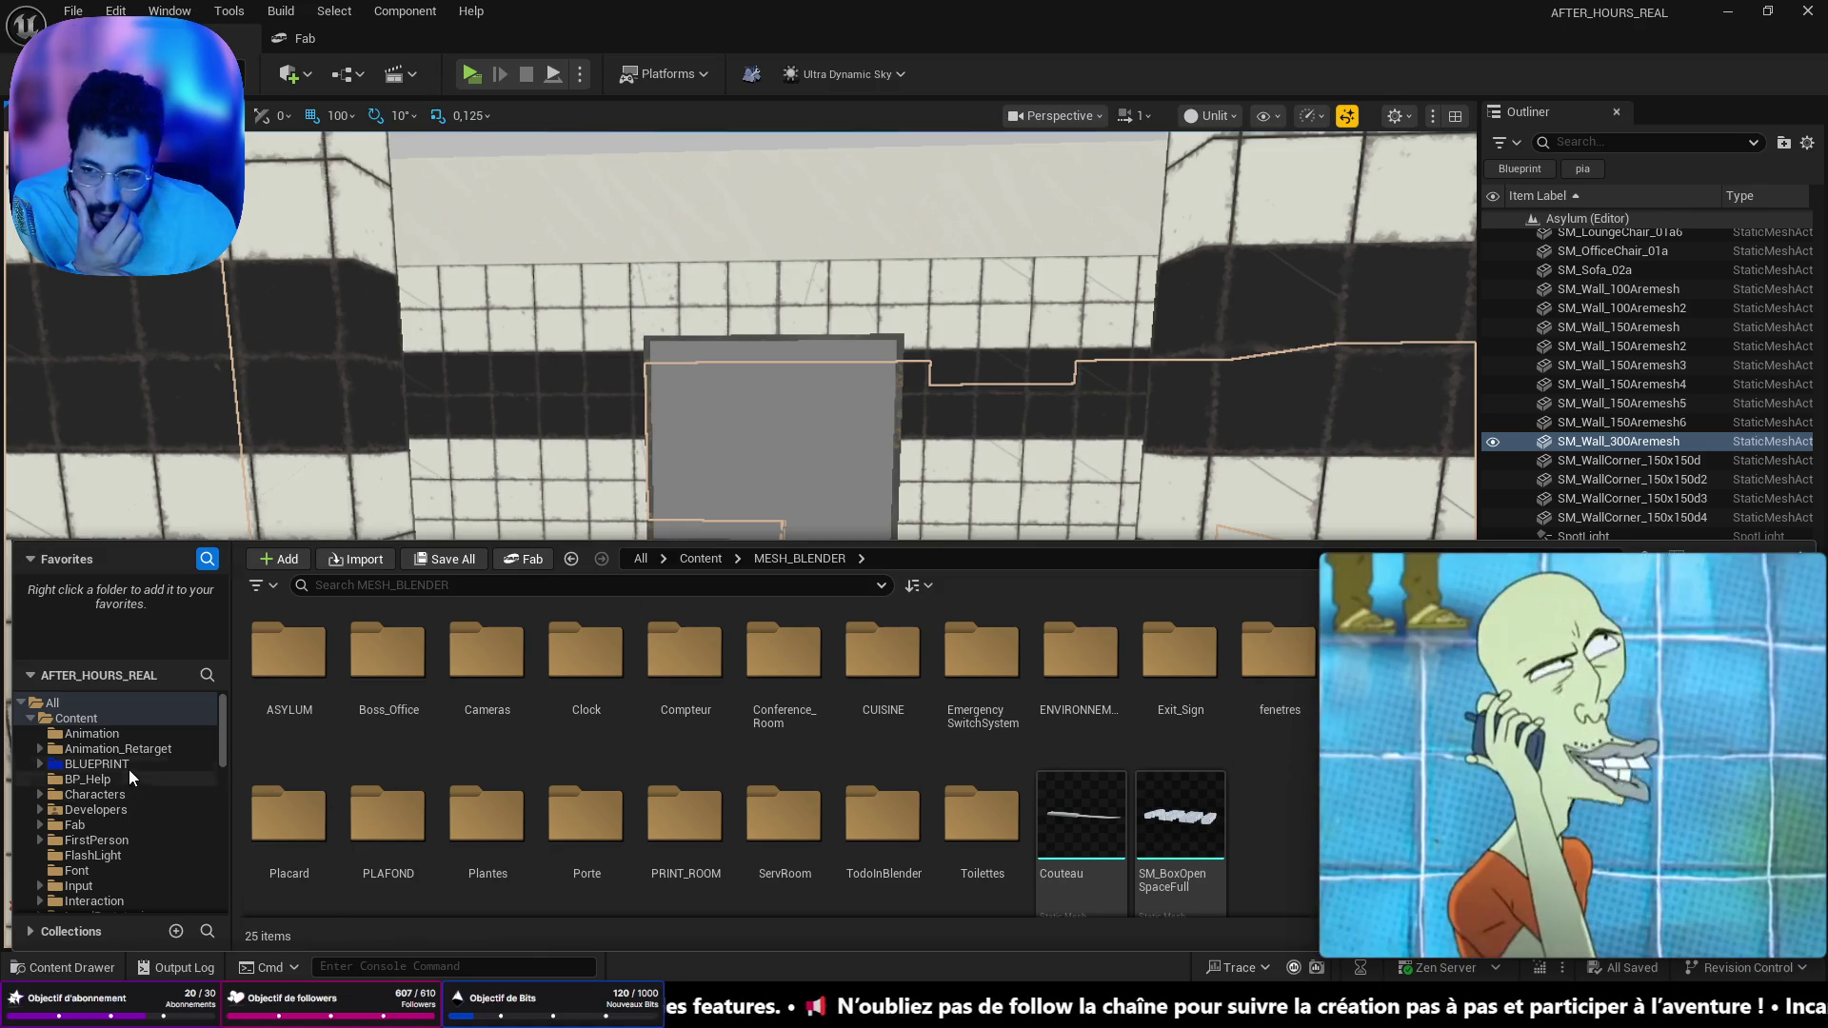
- Open the BPC_Nun character blueprint from Content > Characters
{"action": "left_click", "coordinate": [127, 766]}
{"action": "left_click", "coordinate": [84, 714]}
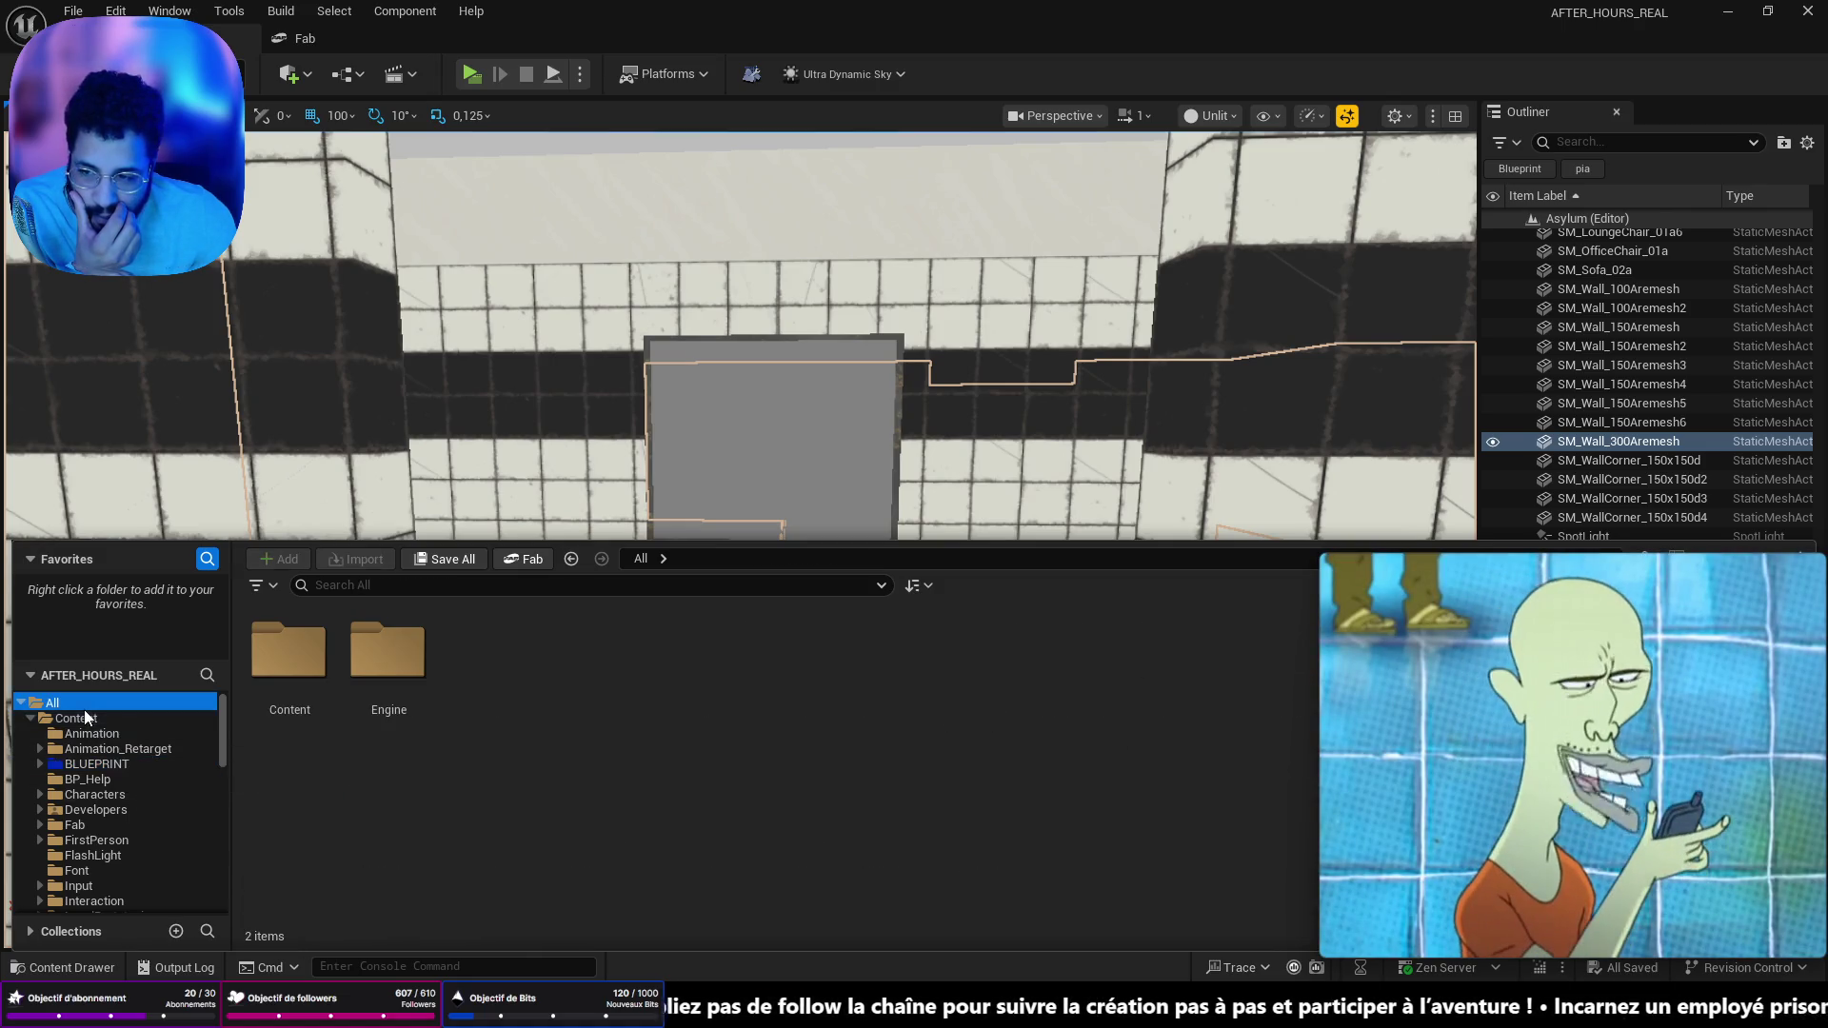
{"action": "double_click", "coordinate": [683, 666]}
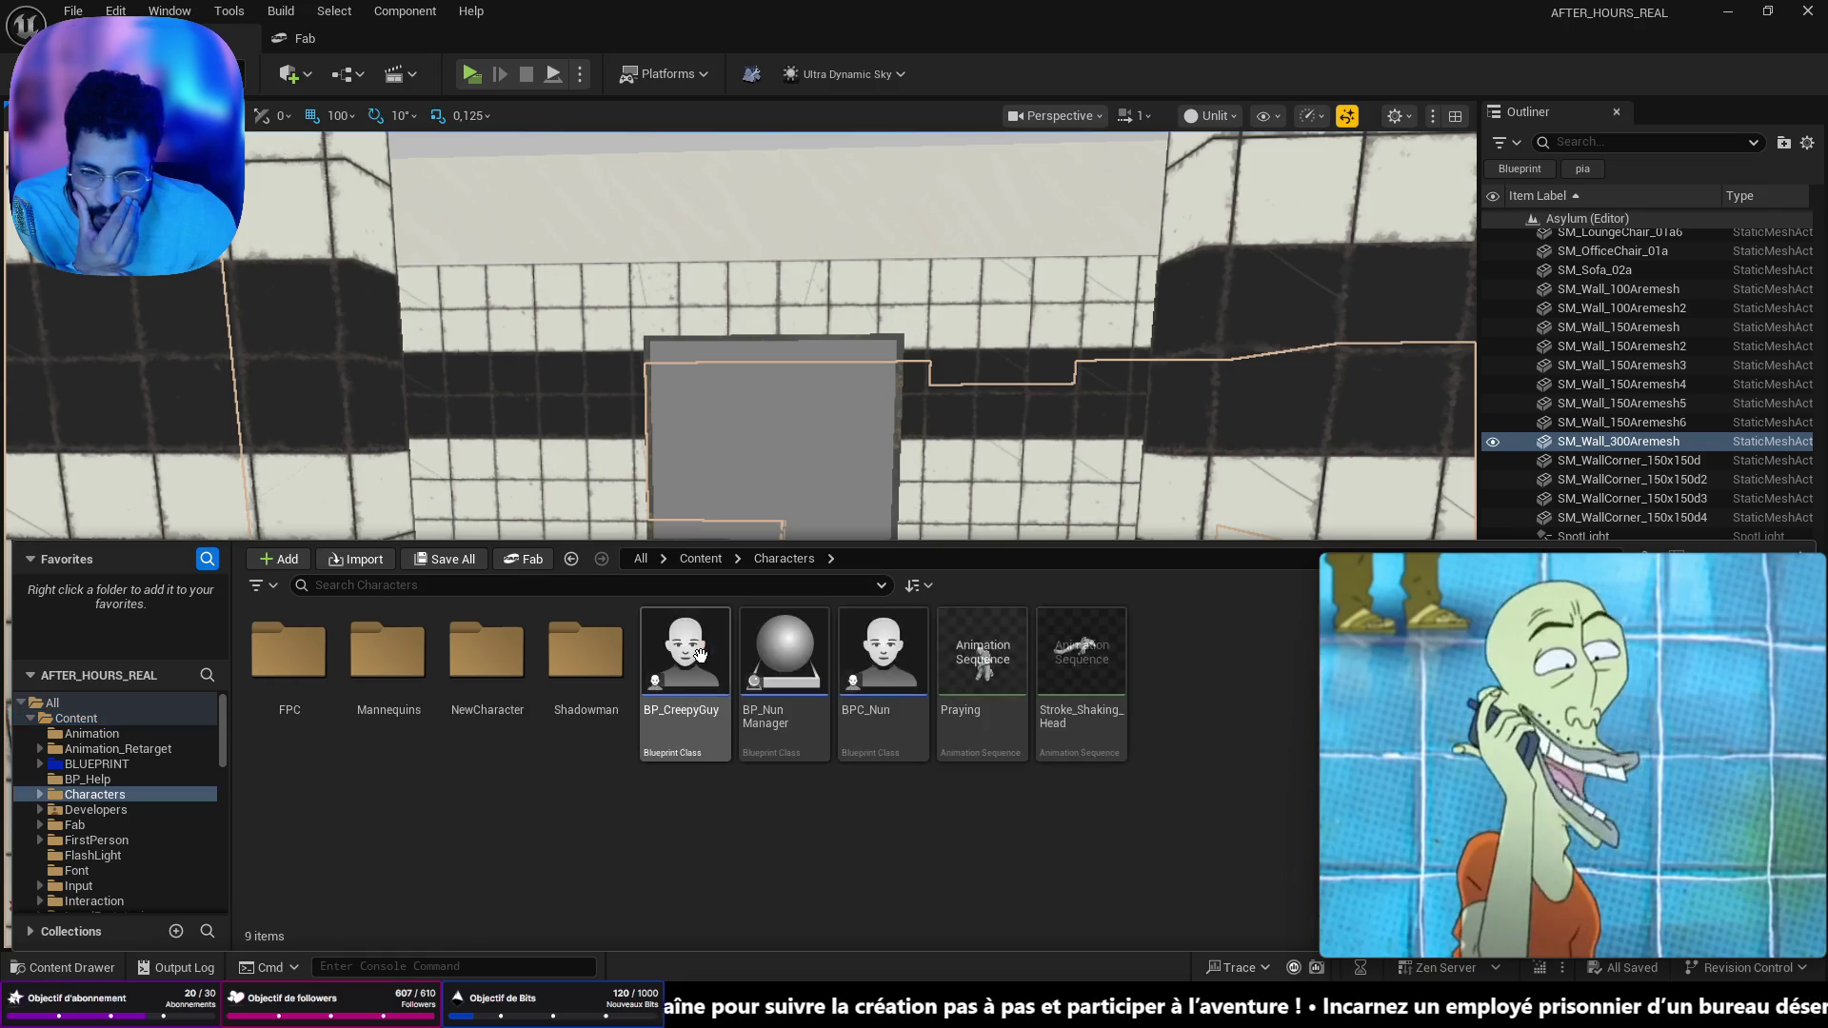
{"action": "double_click", "coordinate": [882, 679]}
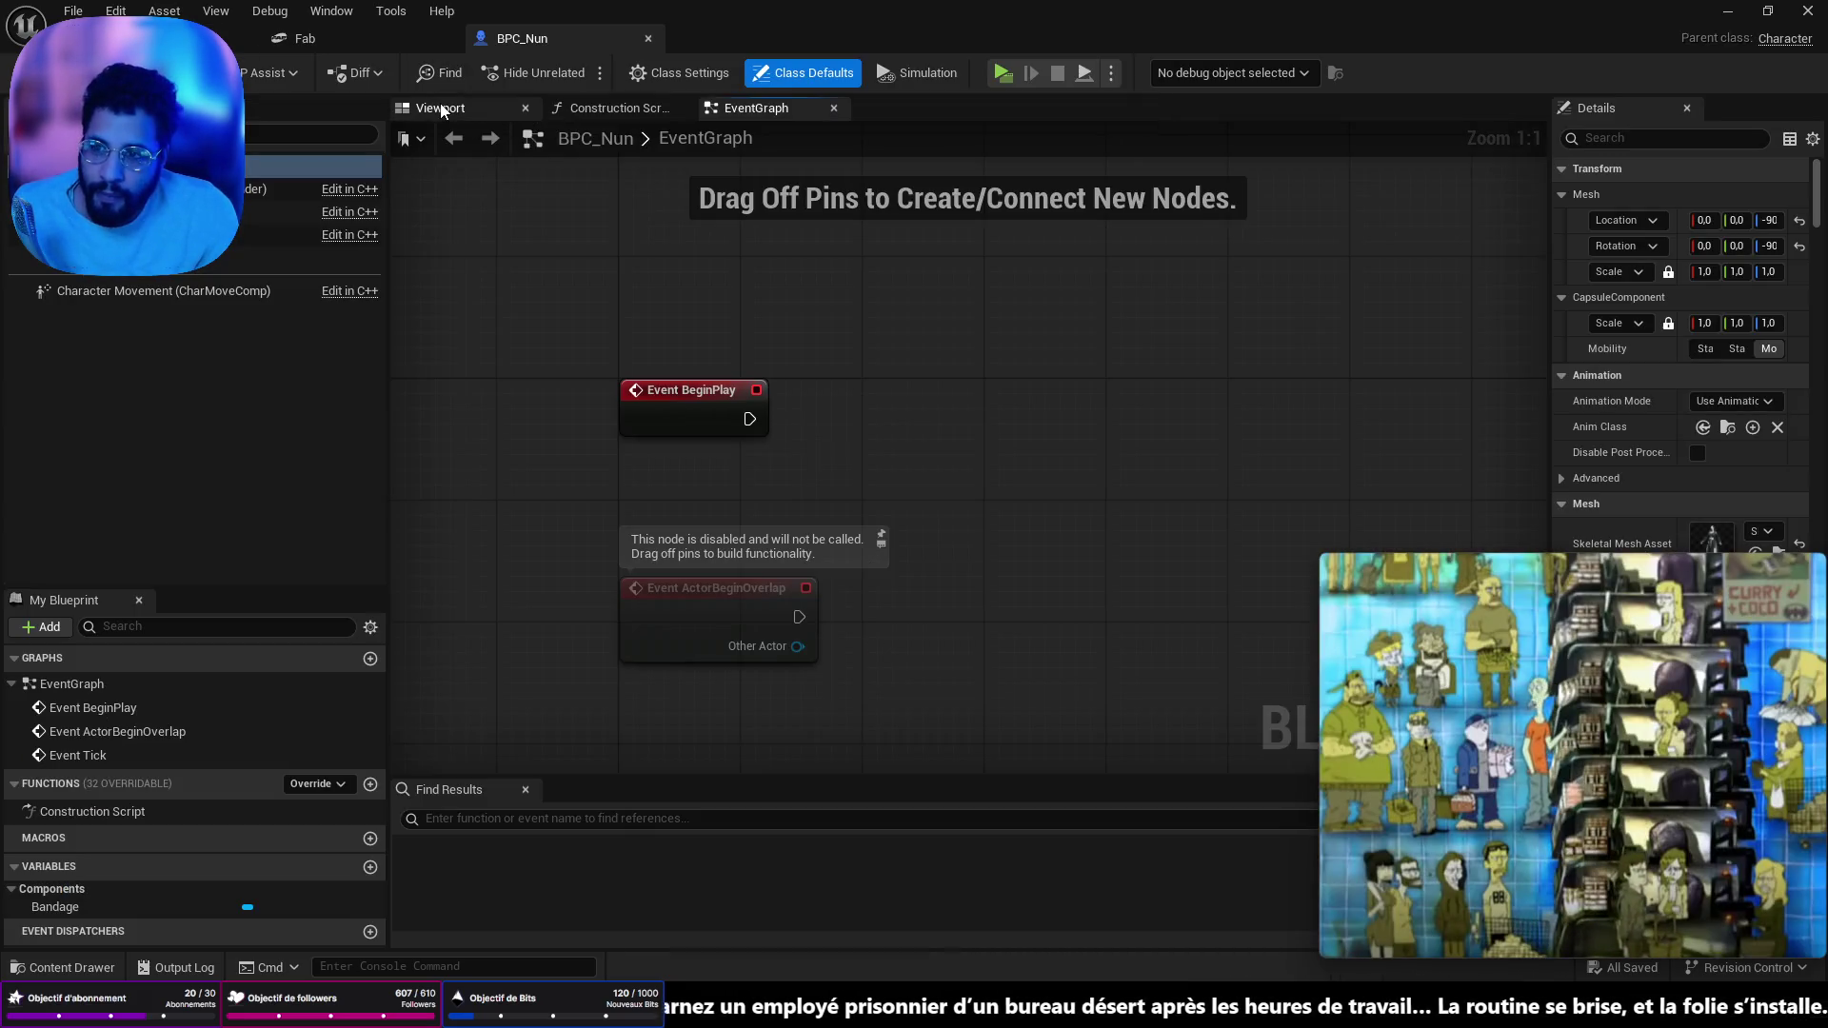
- In the Viewport, add a new empty Static Mesh component to the nun
{"action": "left_click", "coordinate": [443, 110]}
{"action": "left_click", "coordinate": [305, 380]}
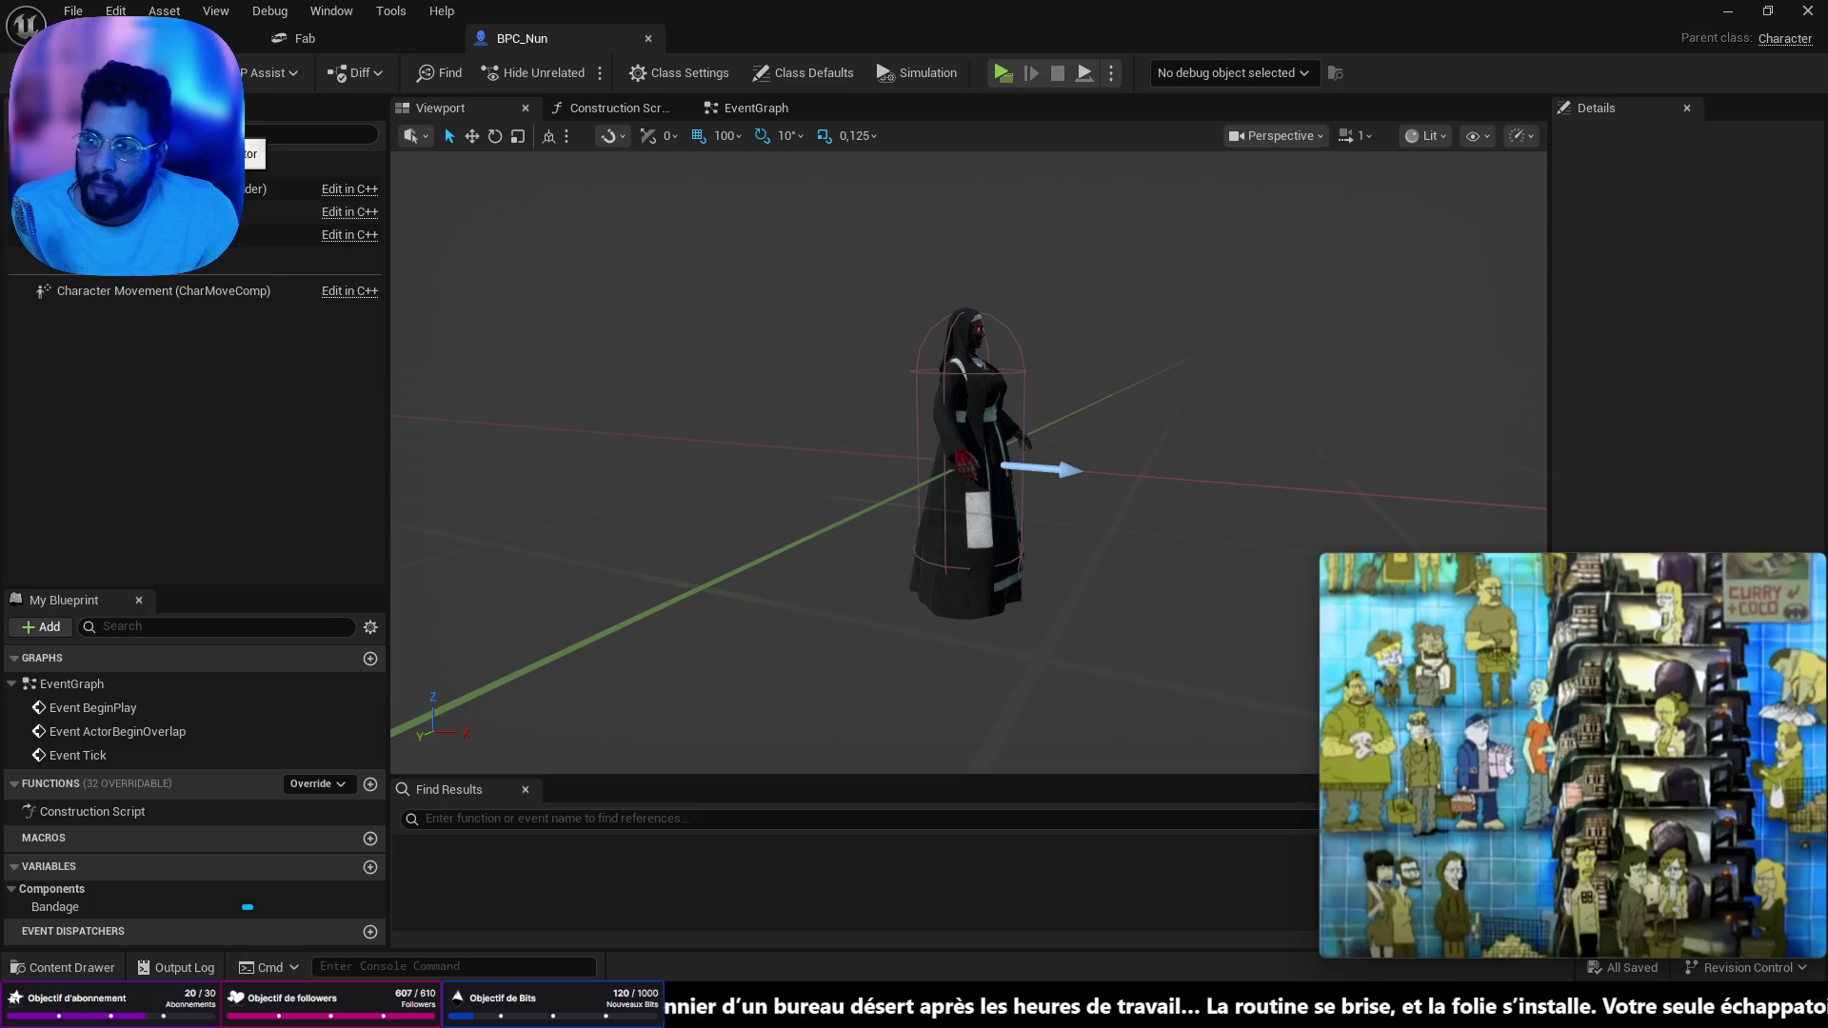
{"action": "left_click", "coordinate": [77, 340]}
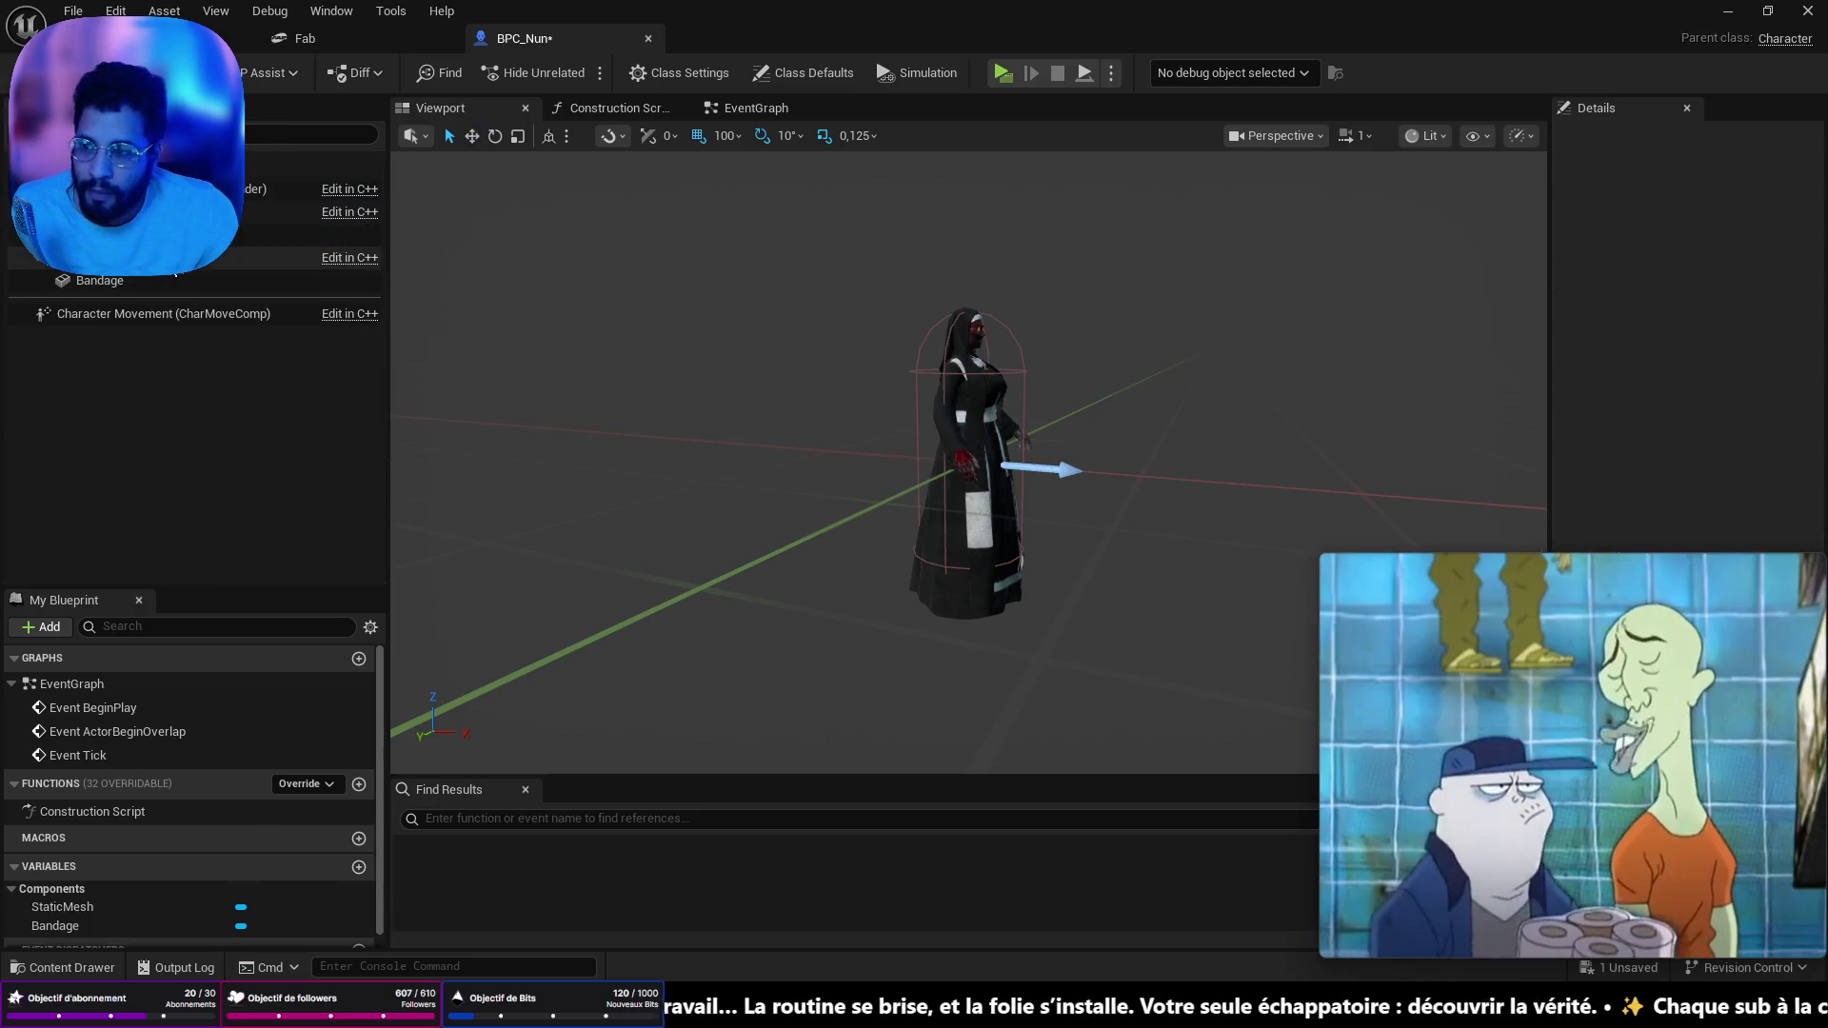
- Set the StaticMesh component's Static Mesh to Couteau by searching 'coute' in the Details picker
{"action": "left_click", "coordinate": [99, 283]}
{"action": "left_click", "coordinate": [219, 234]}
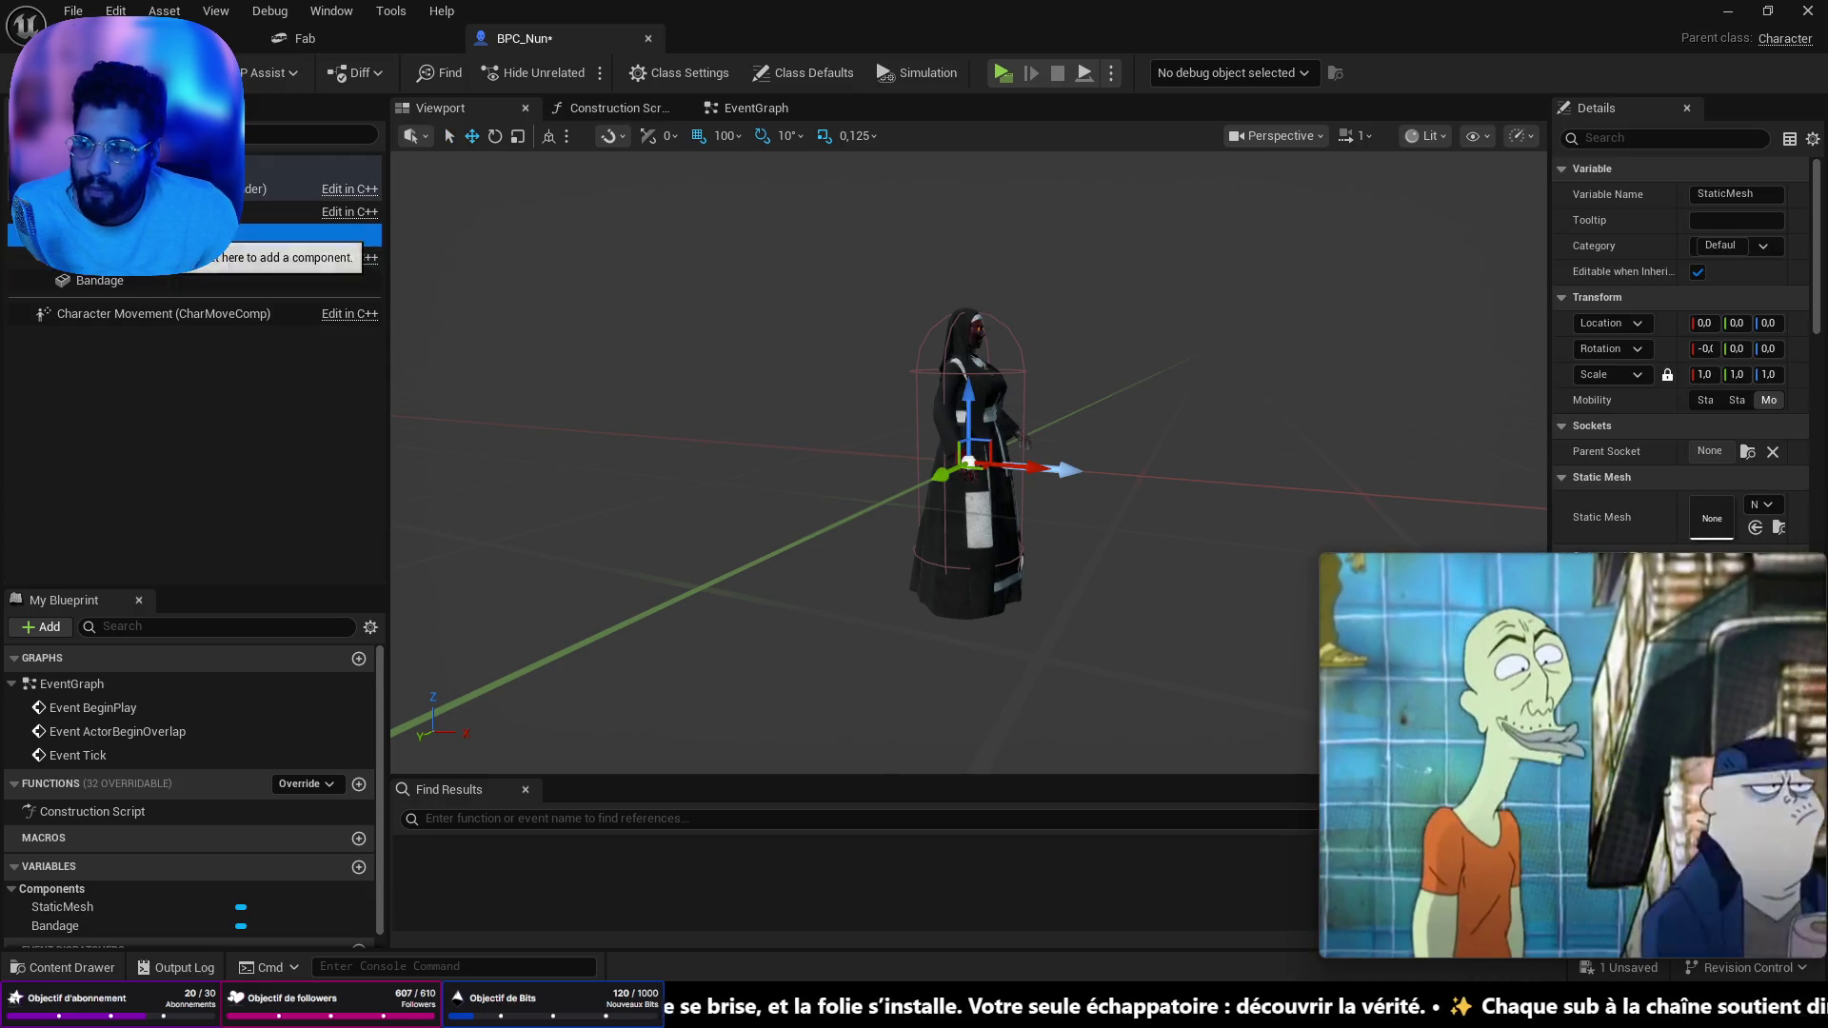
{"action": "left_click", "coordinate": [1795, 494]}
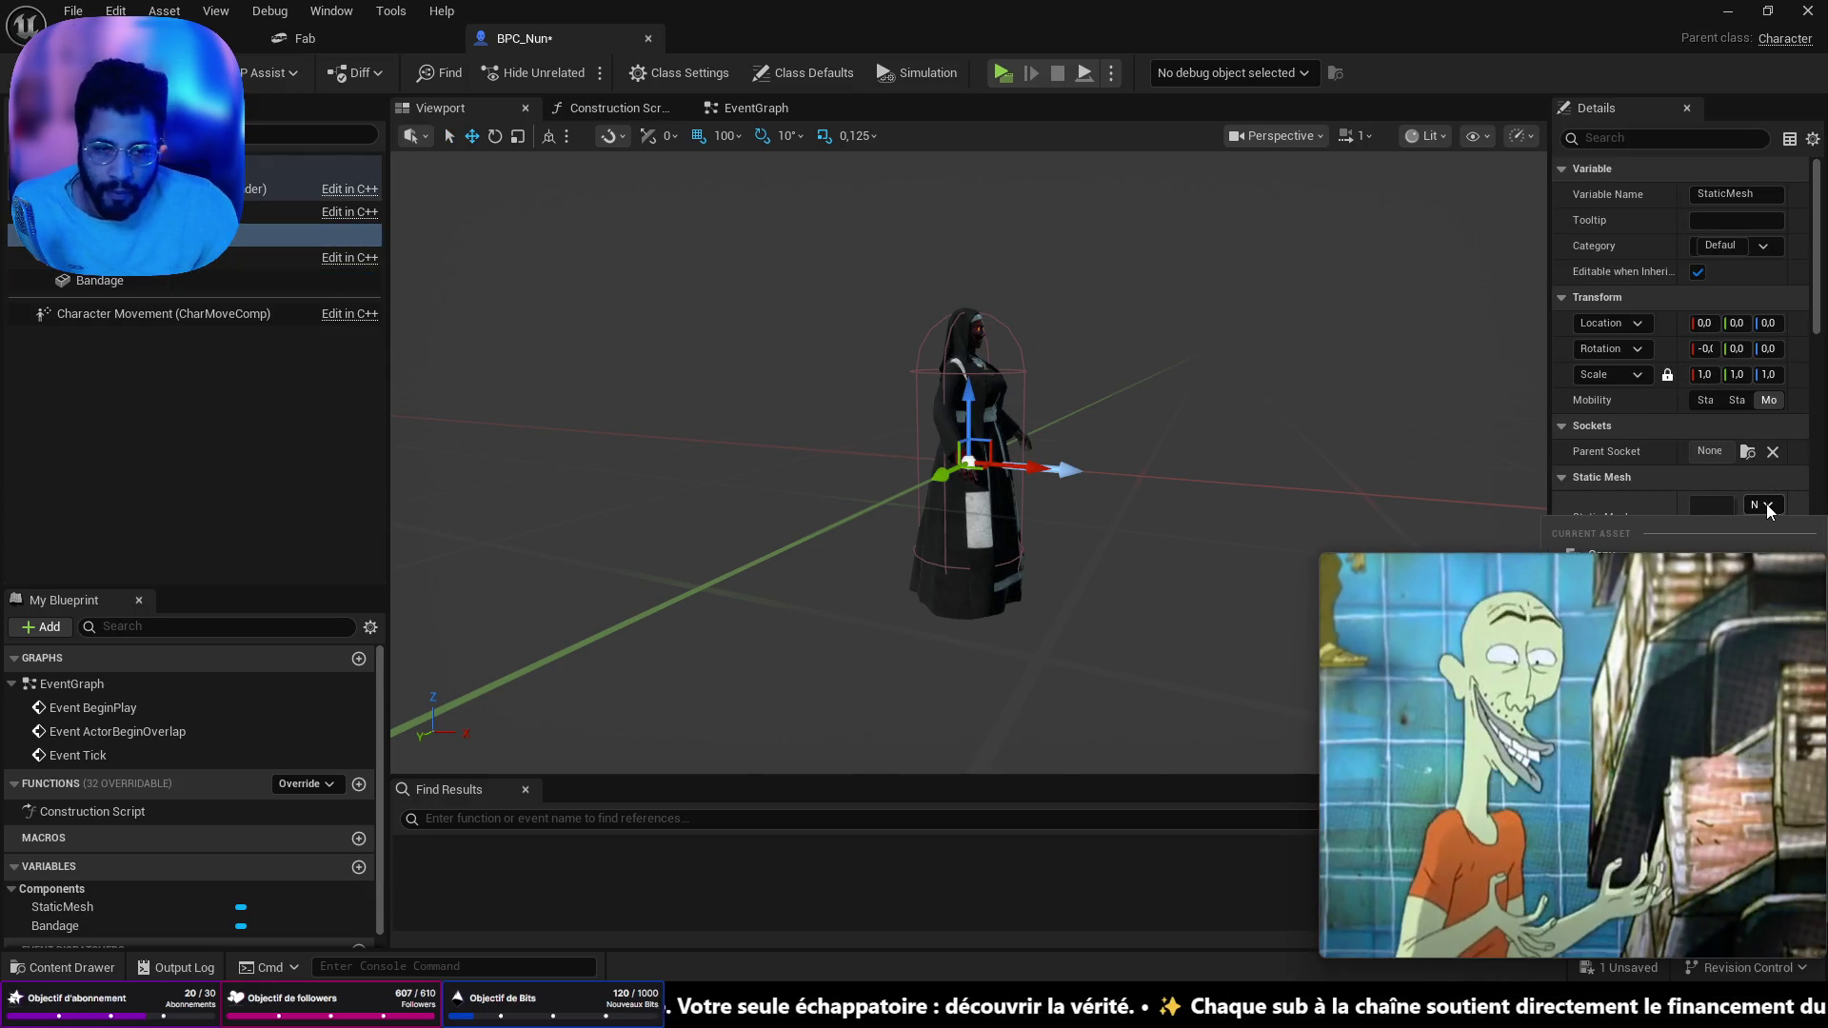
{"action": "left_click_drag", "start_coordinate": [1548, 464], "coordinate": [1440, 464]}
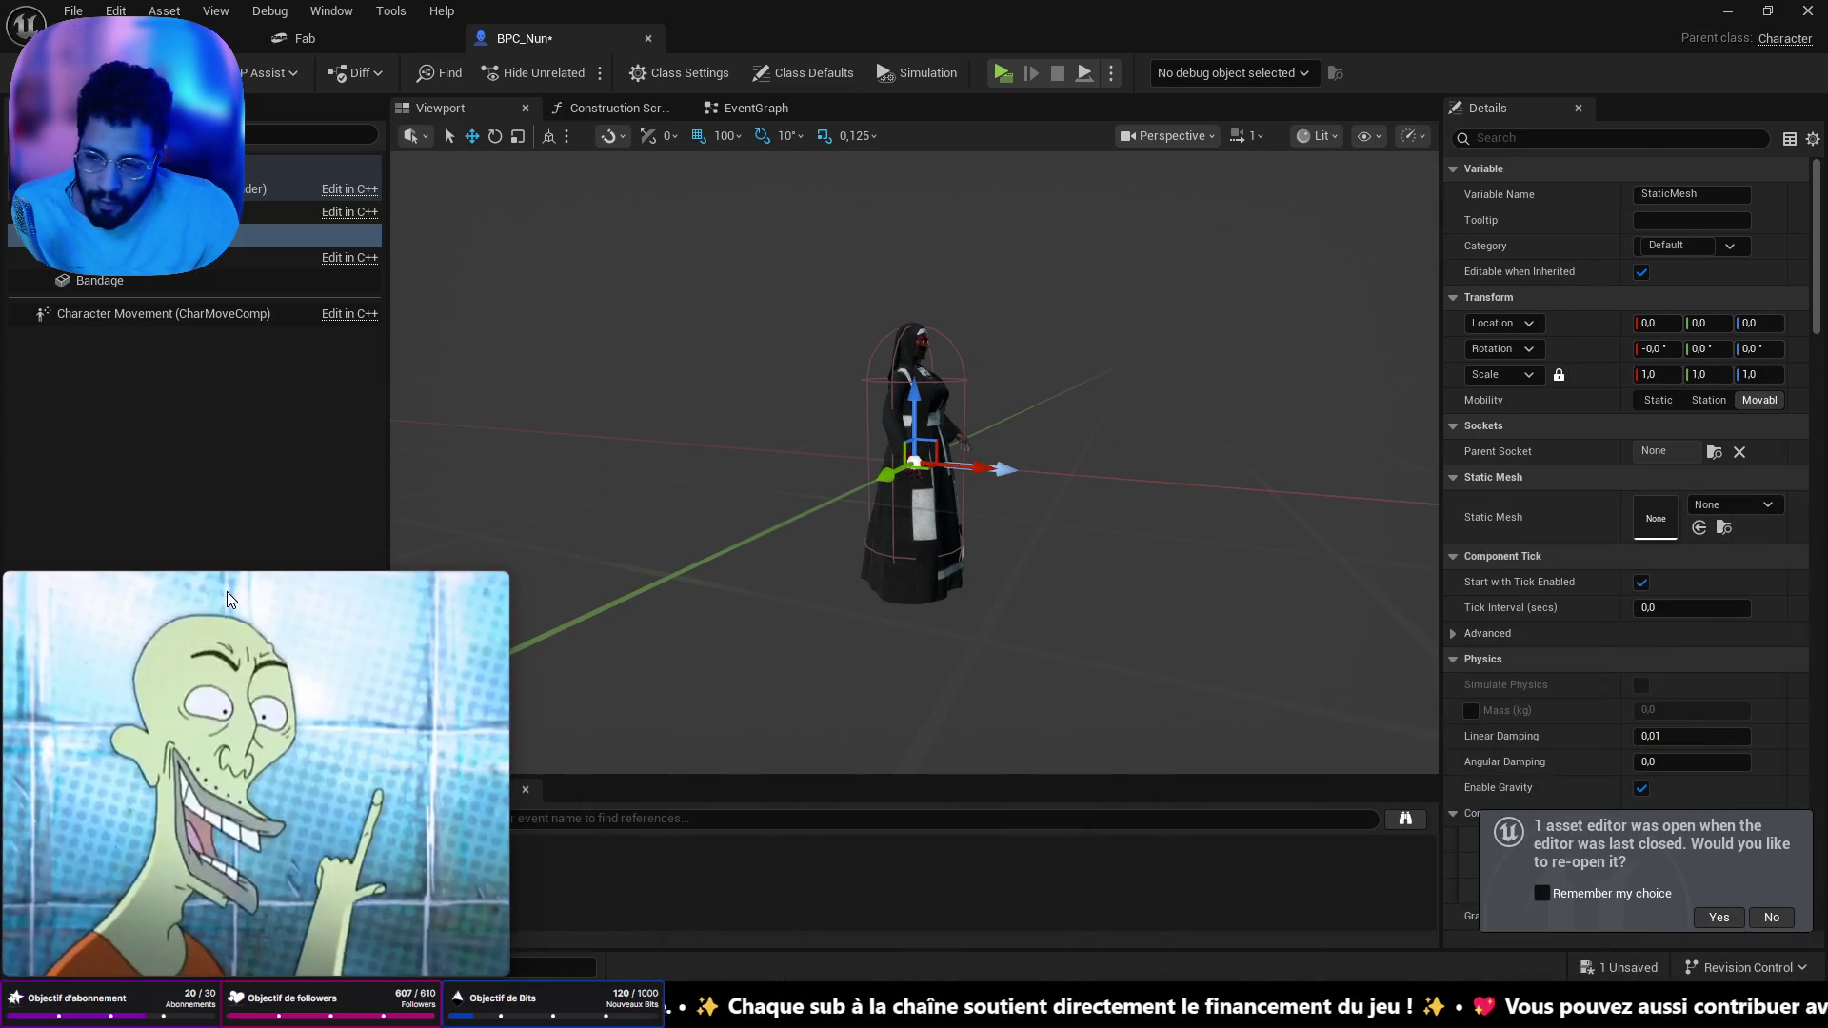
{"action": "left_click", "coordinate": [1740, 505]}
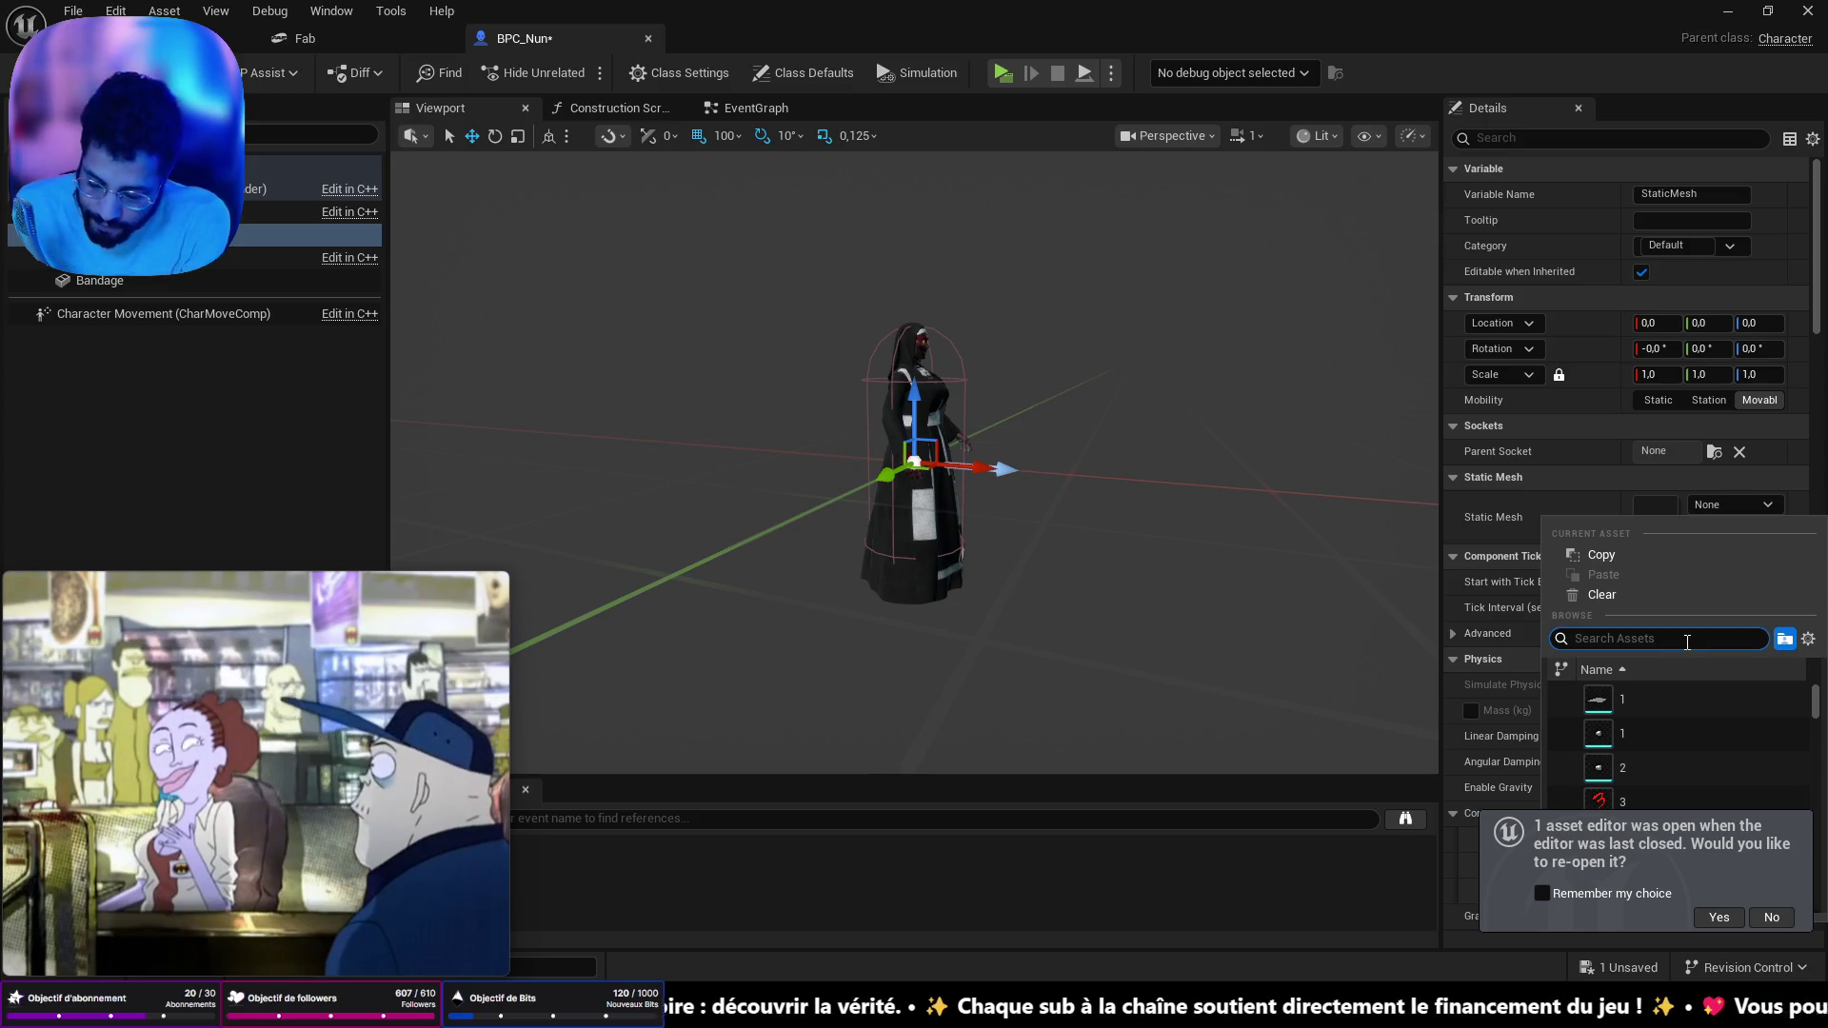
{"action": "type", "text": "coute"}
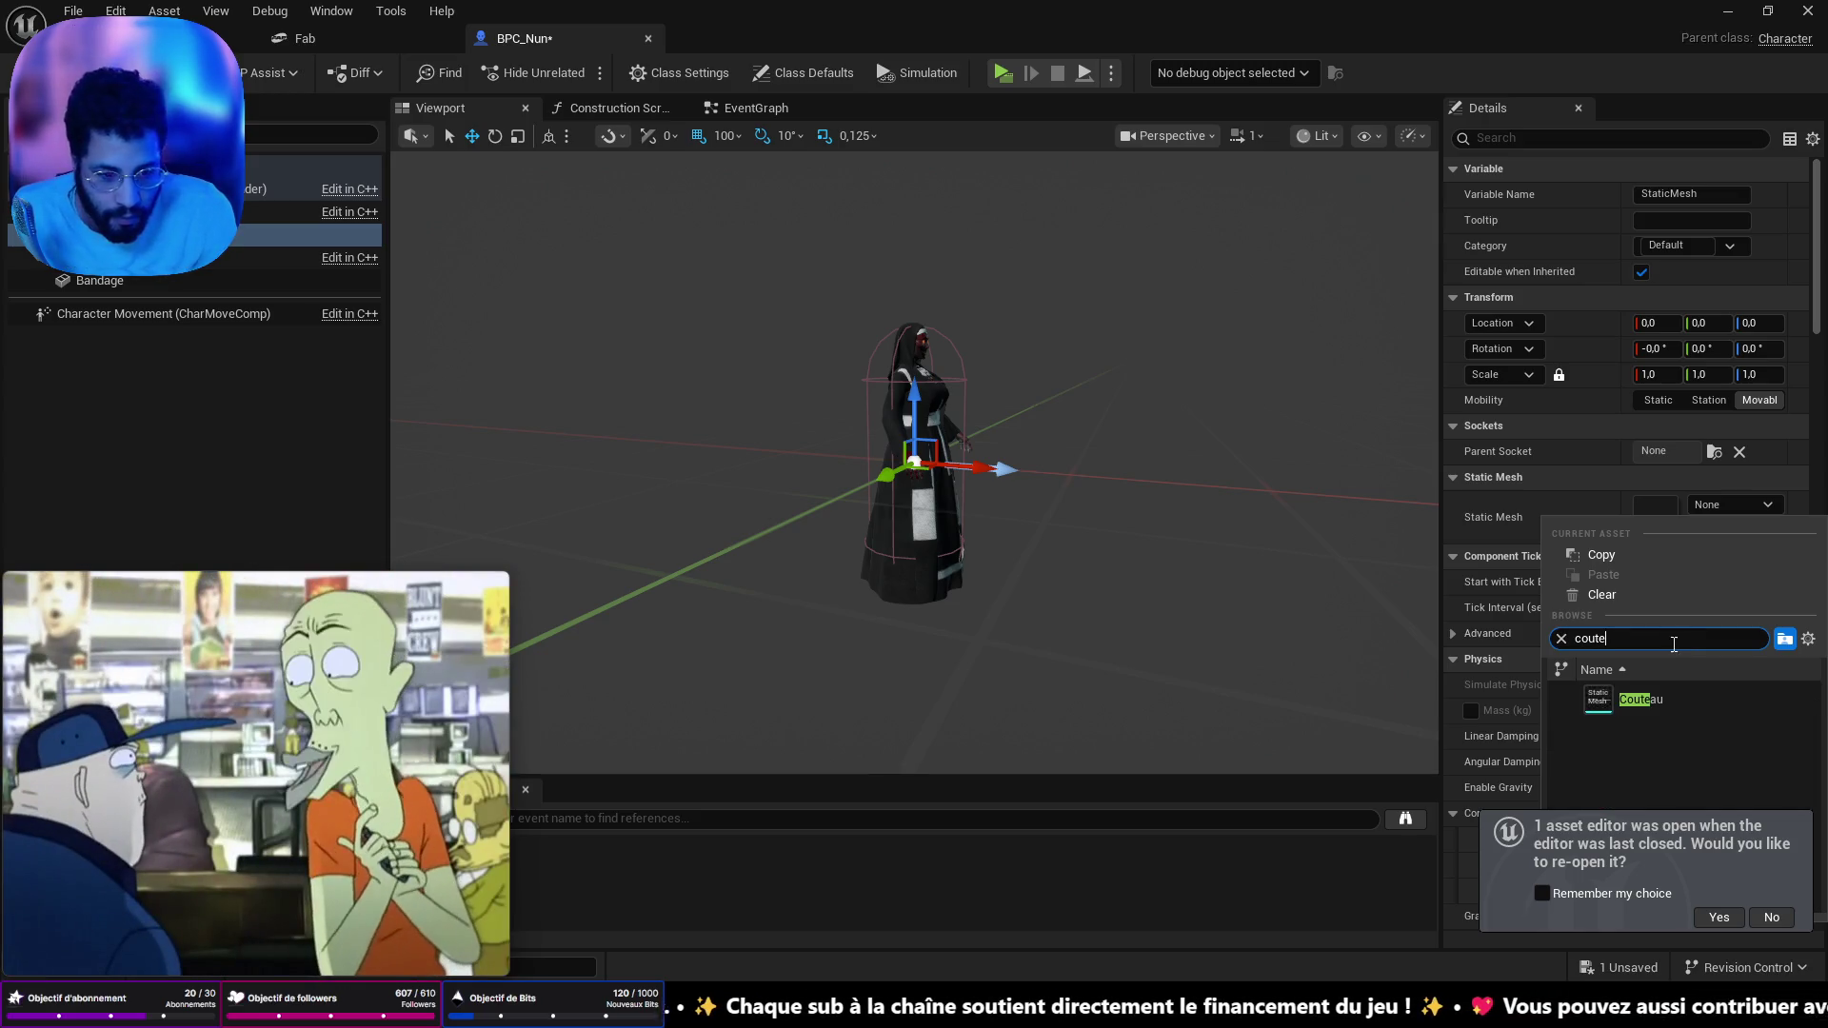
{"action": "left_click", "coordinate": [1659, 695]}
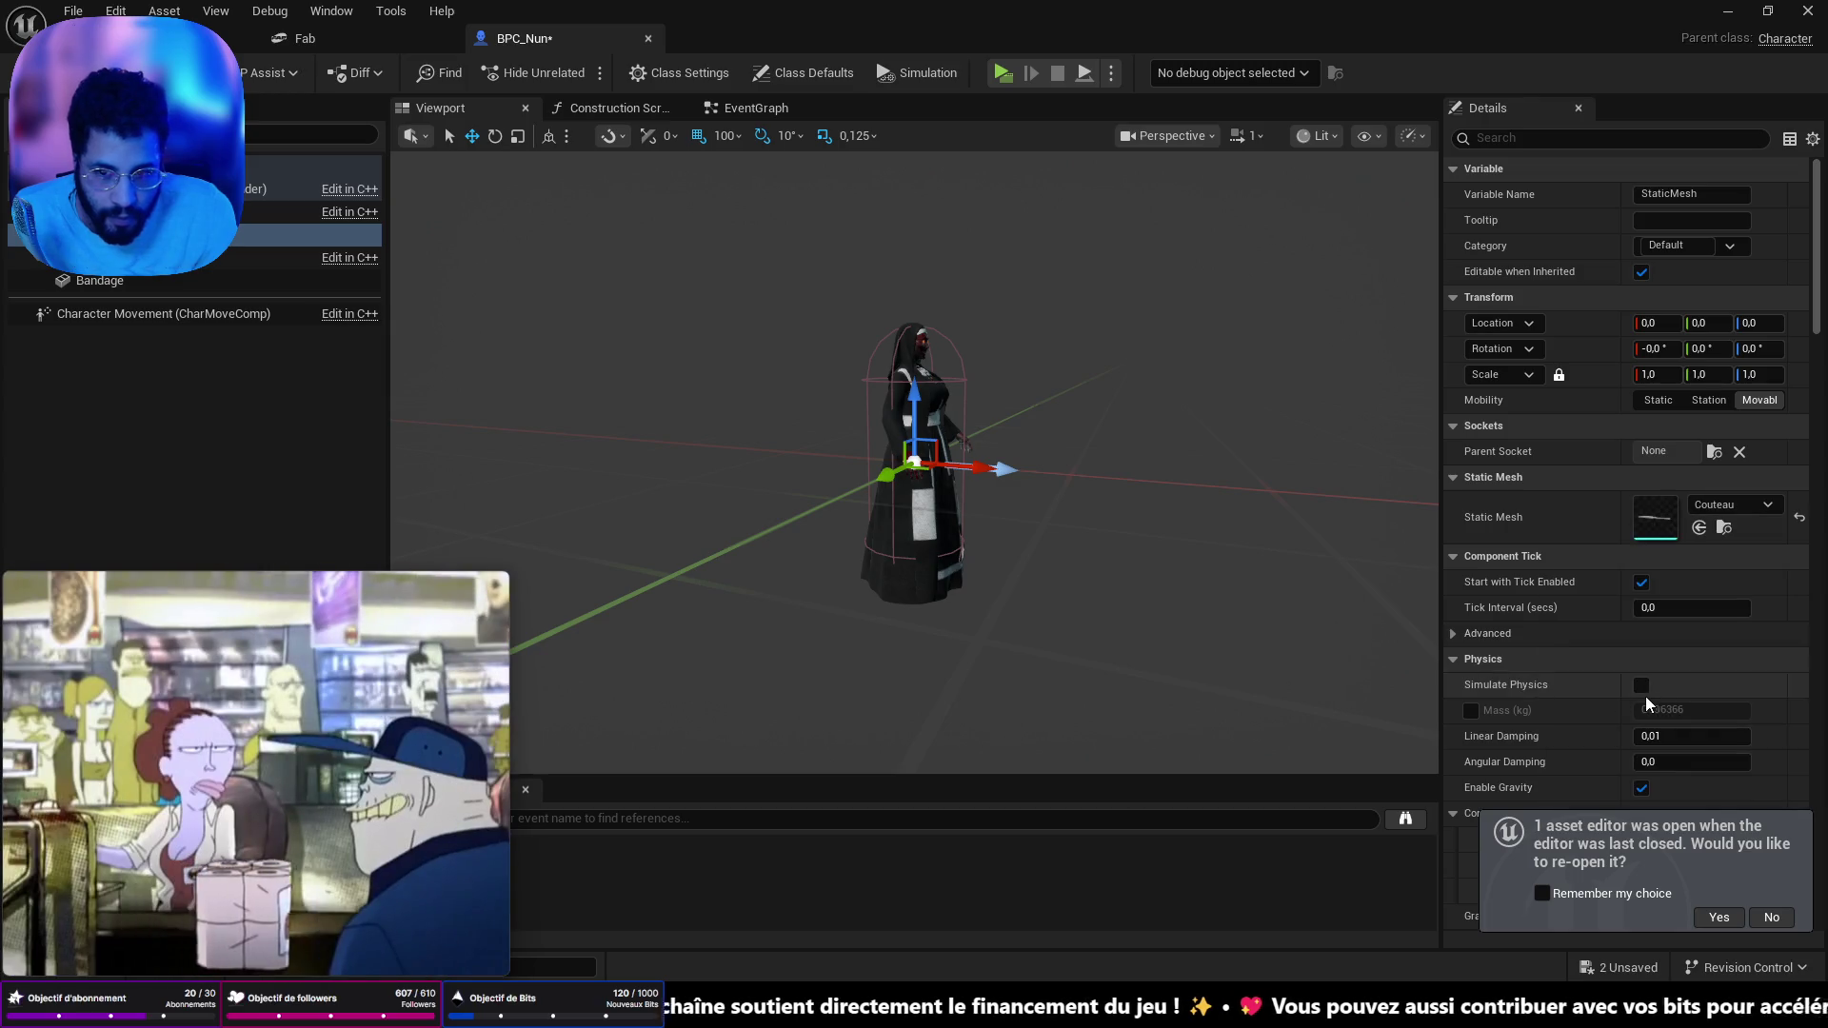
- Rough in the knife near the nun's right hand: move it, roll it about 70°, scale it to about 1.5
{"action": "key", "text": "f"}
{"action": "left_click_drag", "start_coordinate": [895, 516], "coordinate": [1057, 532]}
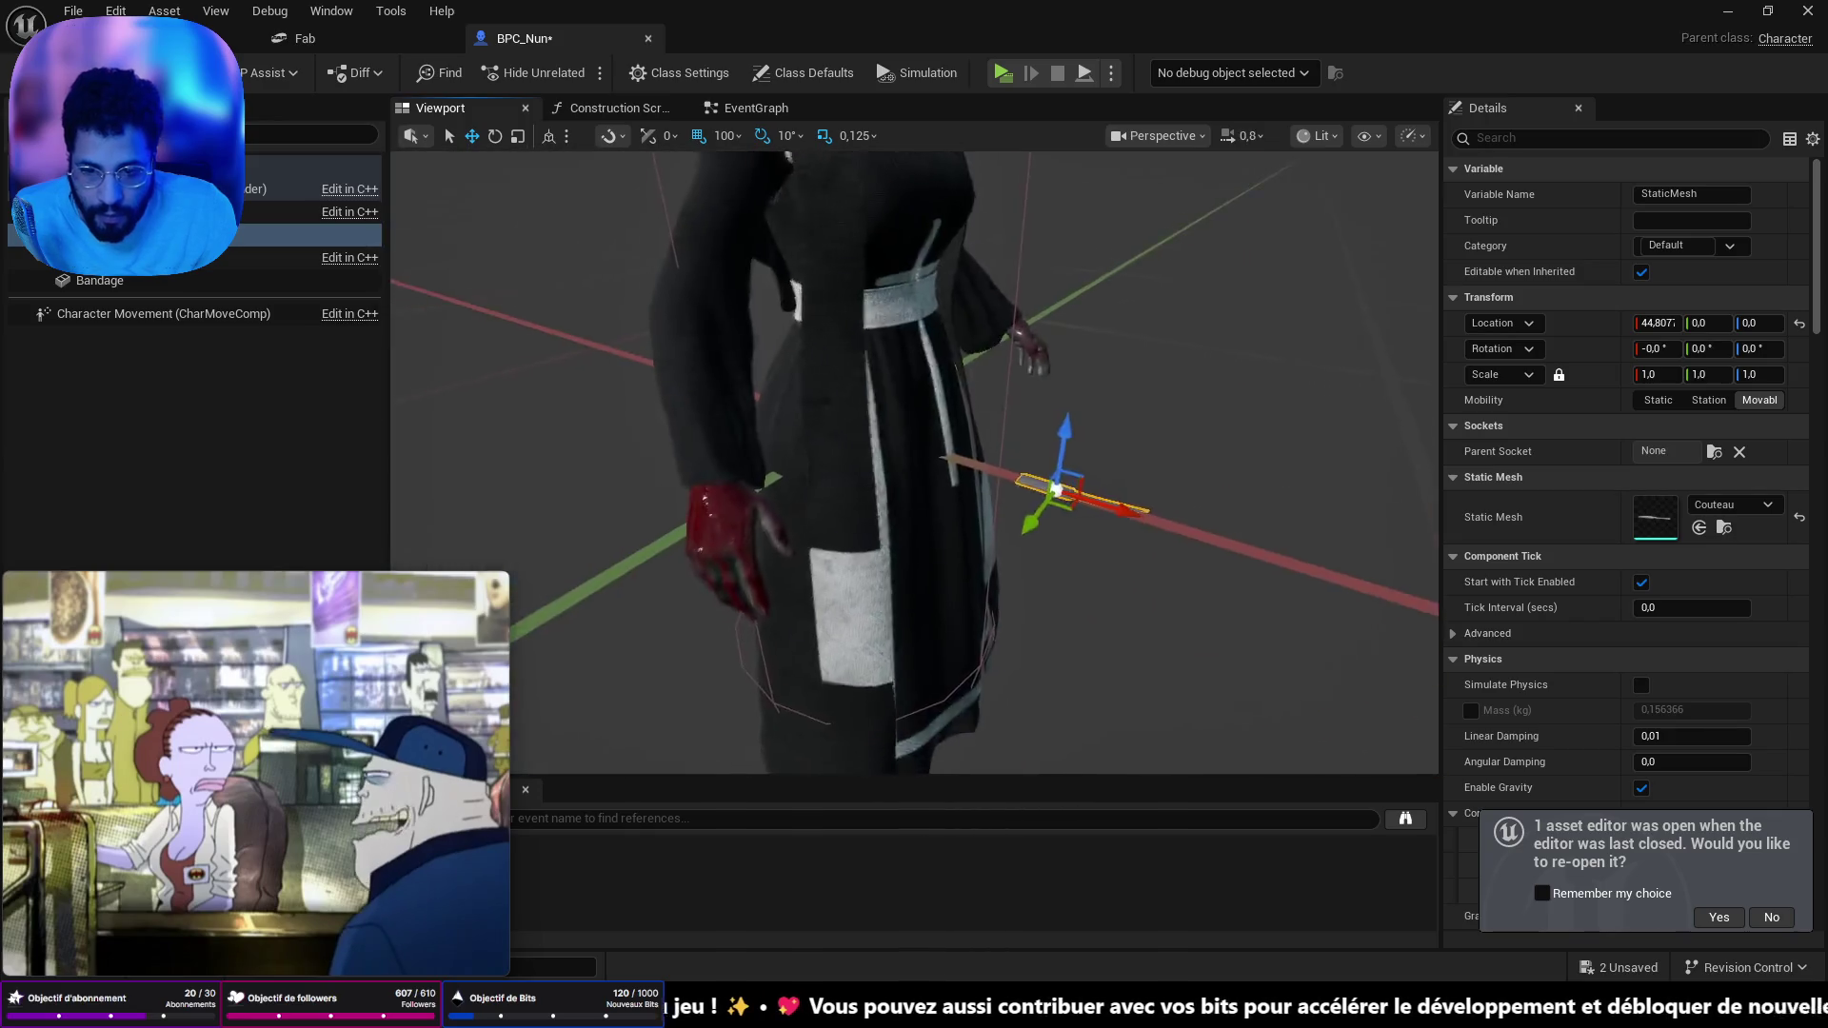
{"action": "scroll", "coordinate": [914, 462], "scroll_direction": "down", "scroll_amount": 2}
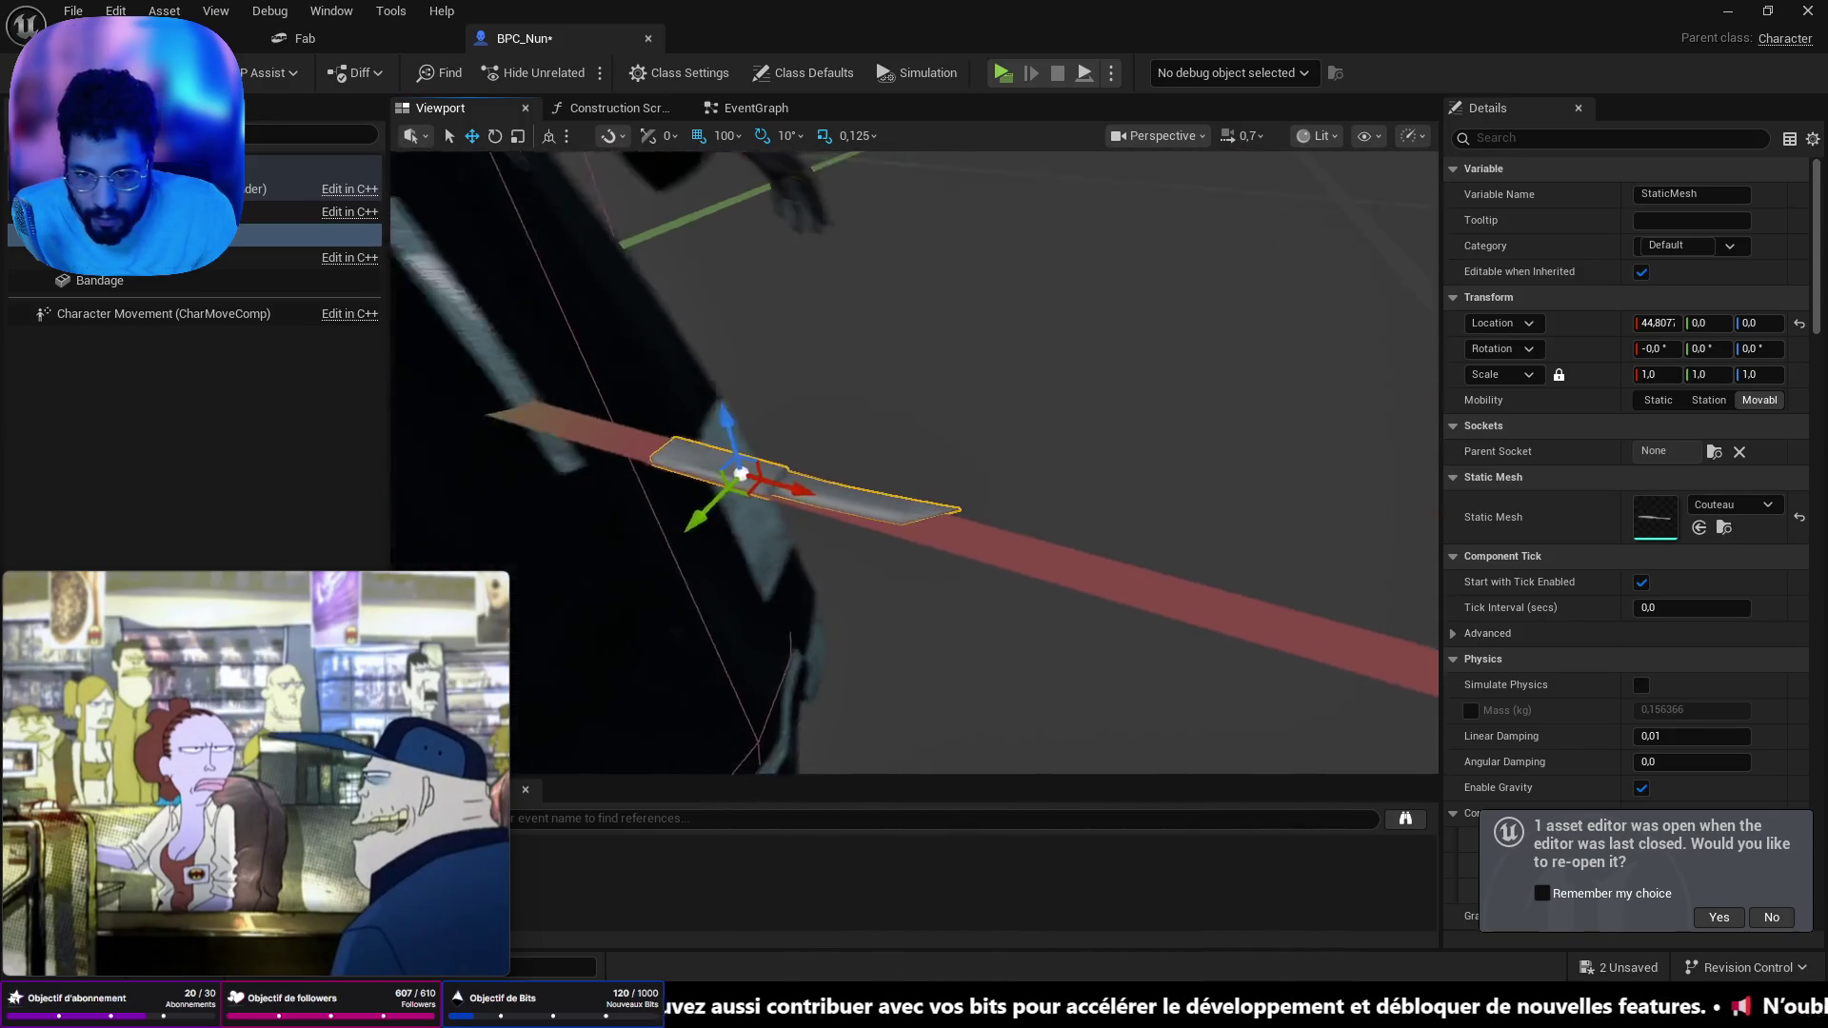
{"action": "key", "text": "e"}
{"action": "mouse_move", "coordinate": [860, 473]}
{"action": "left_mouse_down"}
{"action": "mouse_move", "coordinate": [828, 533]}
{"action": "mouse_move", "coordinate": [857, 457]}
{"action": "mouse_move", "coordinate": [791, 443]}
{"action": "left_mouse_up"}
{"action": "left_click_drag", "start_coordinate": [962, 430], "coordinate": [977, 424]}
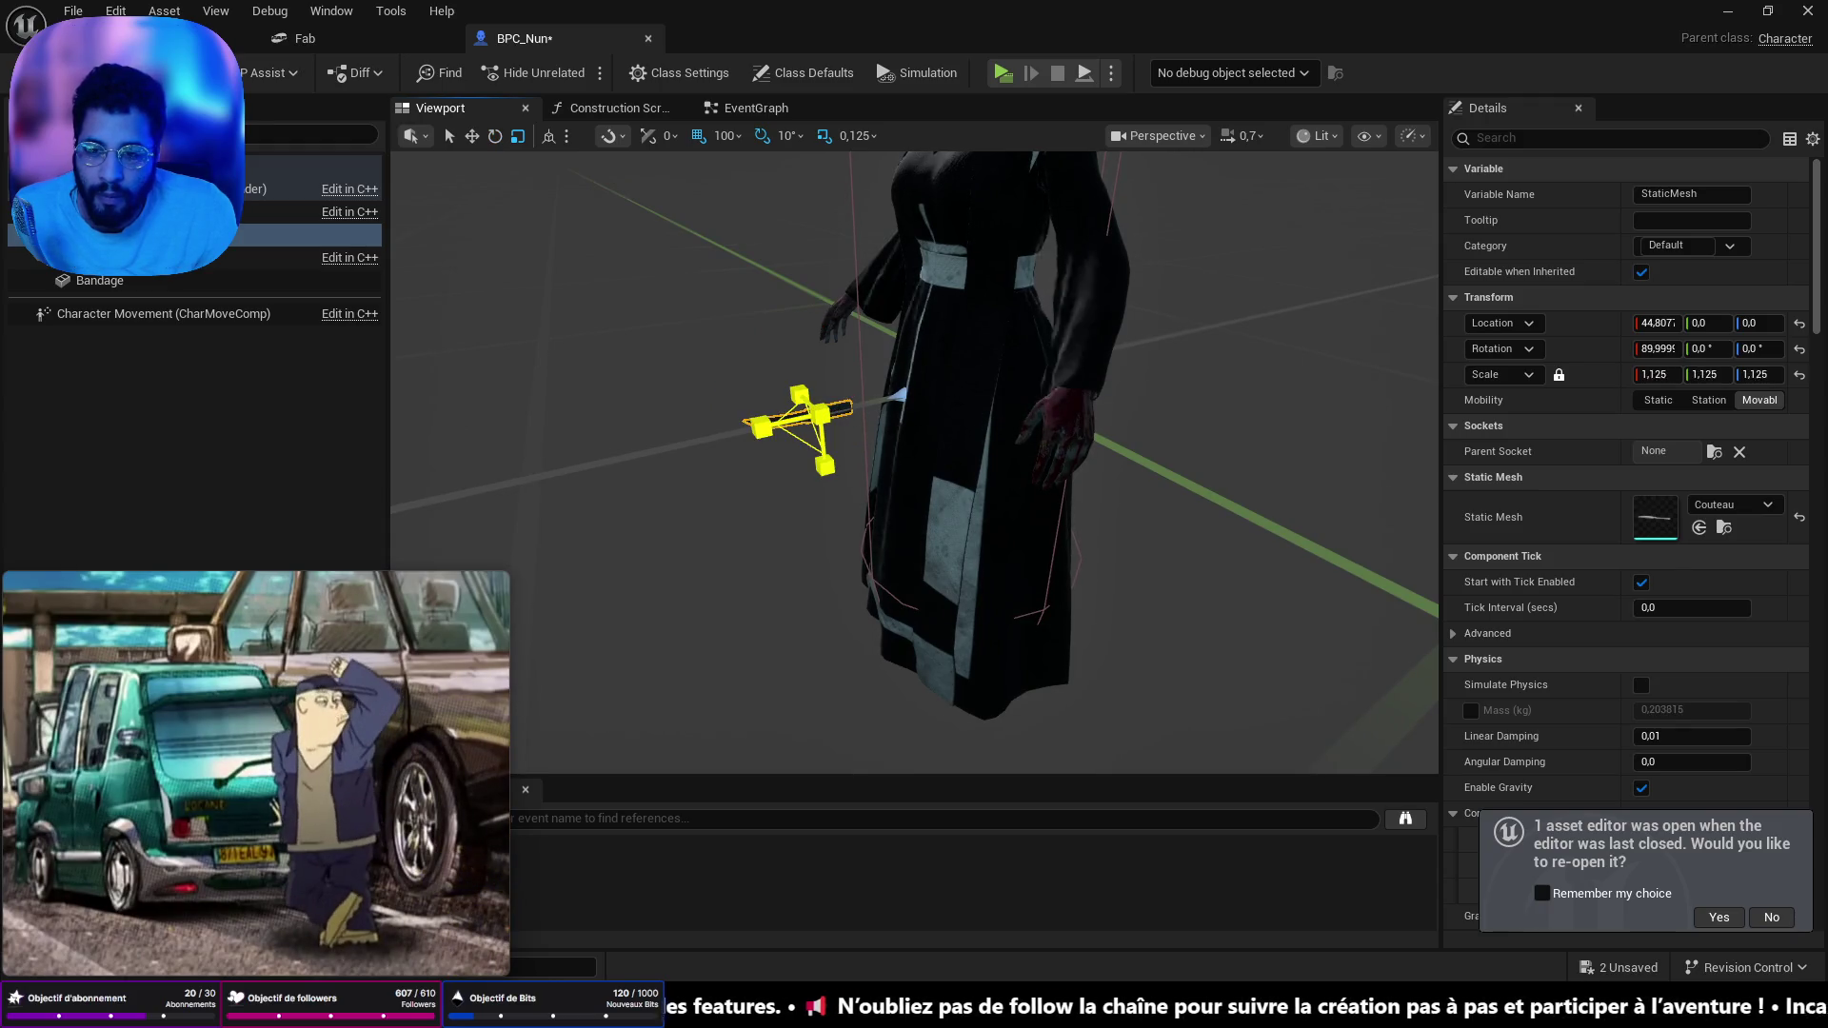
{"action": "left_click_drag", "start_coordinate": [821, 416], "coordinate": [857, 395]}
{"action": "mouse_move", "coordinate": [1065, 451]}
{"action": "left_mouse_down"}
{"action": "mouse_move", "coordinate": [1000, 446]}
{"action": "mouse_move", "coordinate": [1065, 450]}
{"action": "left_mouse_up"}
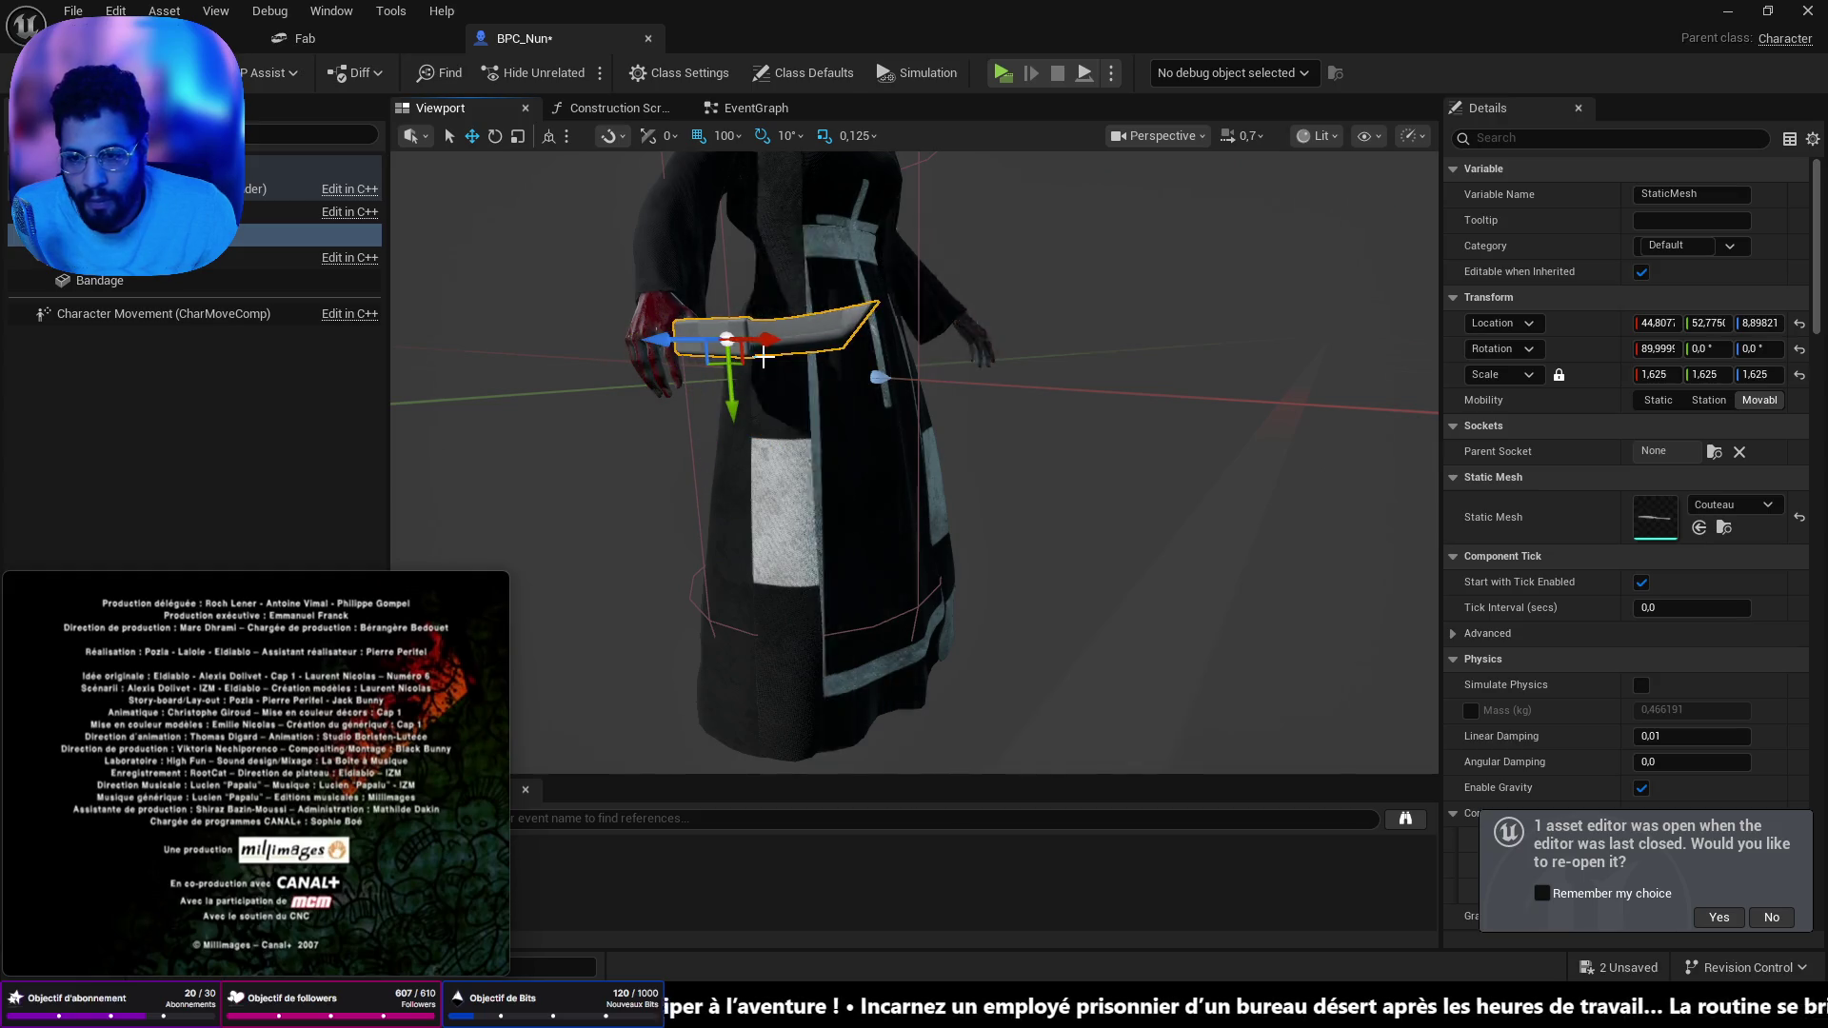
{"action": "mouse_move", "coordinate": [767, 348]}
{"action": "left_mouse_down"}
{"action": "mouse_move", "coordinate": [607, 337]}
{"action": "mouse_move", "coordinate": [704, 438]}
{"action": "mouse_move", "coordinate": [657, 505]}
{"action": "mouse_move", "coordinate": [735, 469]}
{"action": "mouse_move", "coordinate": [412, 437]}
{"action": "mouse_move", "coordinate": [702, 453]}
{"action": "mouse_move", "coordinate": [585, 467]}
{"action": "mouse_move", "coordinate": [701, 494]}
{"action": "left_mouse_up"}
{"action": "key", "text": "e"}
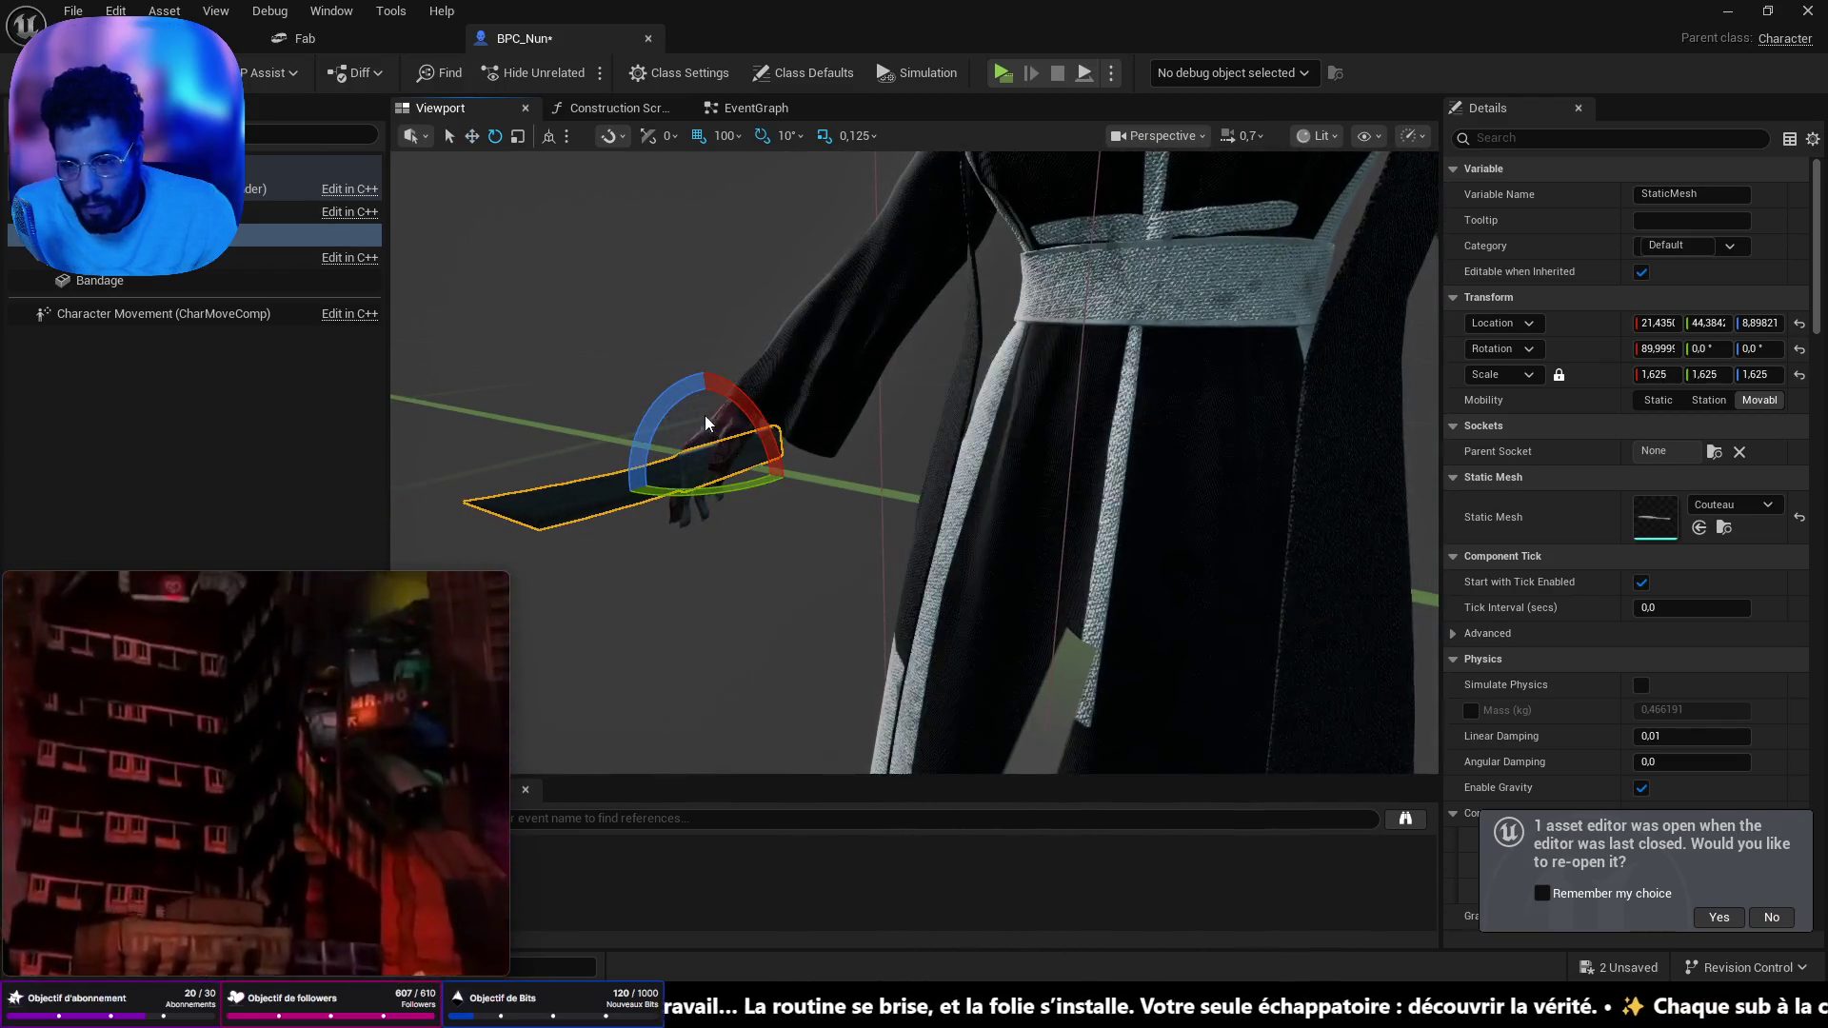
{"action": "mouse_move", "coordinate": [672, 409]}
{"action": "left_mouse_down"}
{"action": "mouse_move", "coordinate": [723, 447]}
{"action": "mouse_move", "coordinate": [819, 433]}
{"action": "mouse_move", "coordinate": [783, 408]}
{"action": "left_mouse_up"}
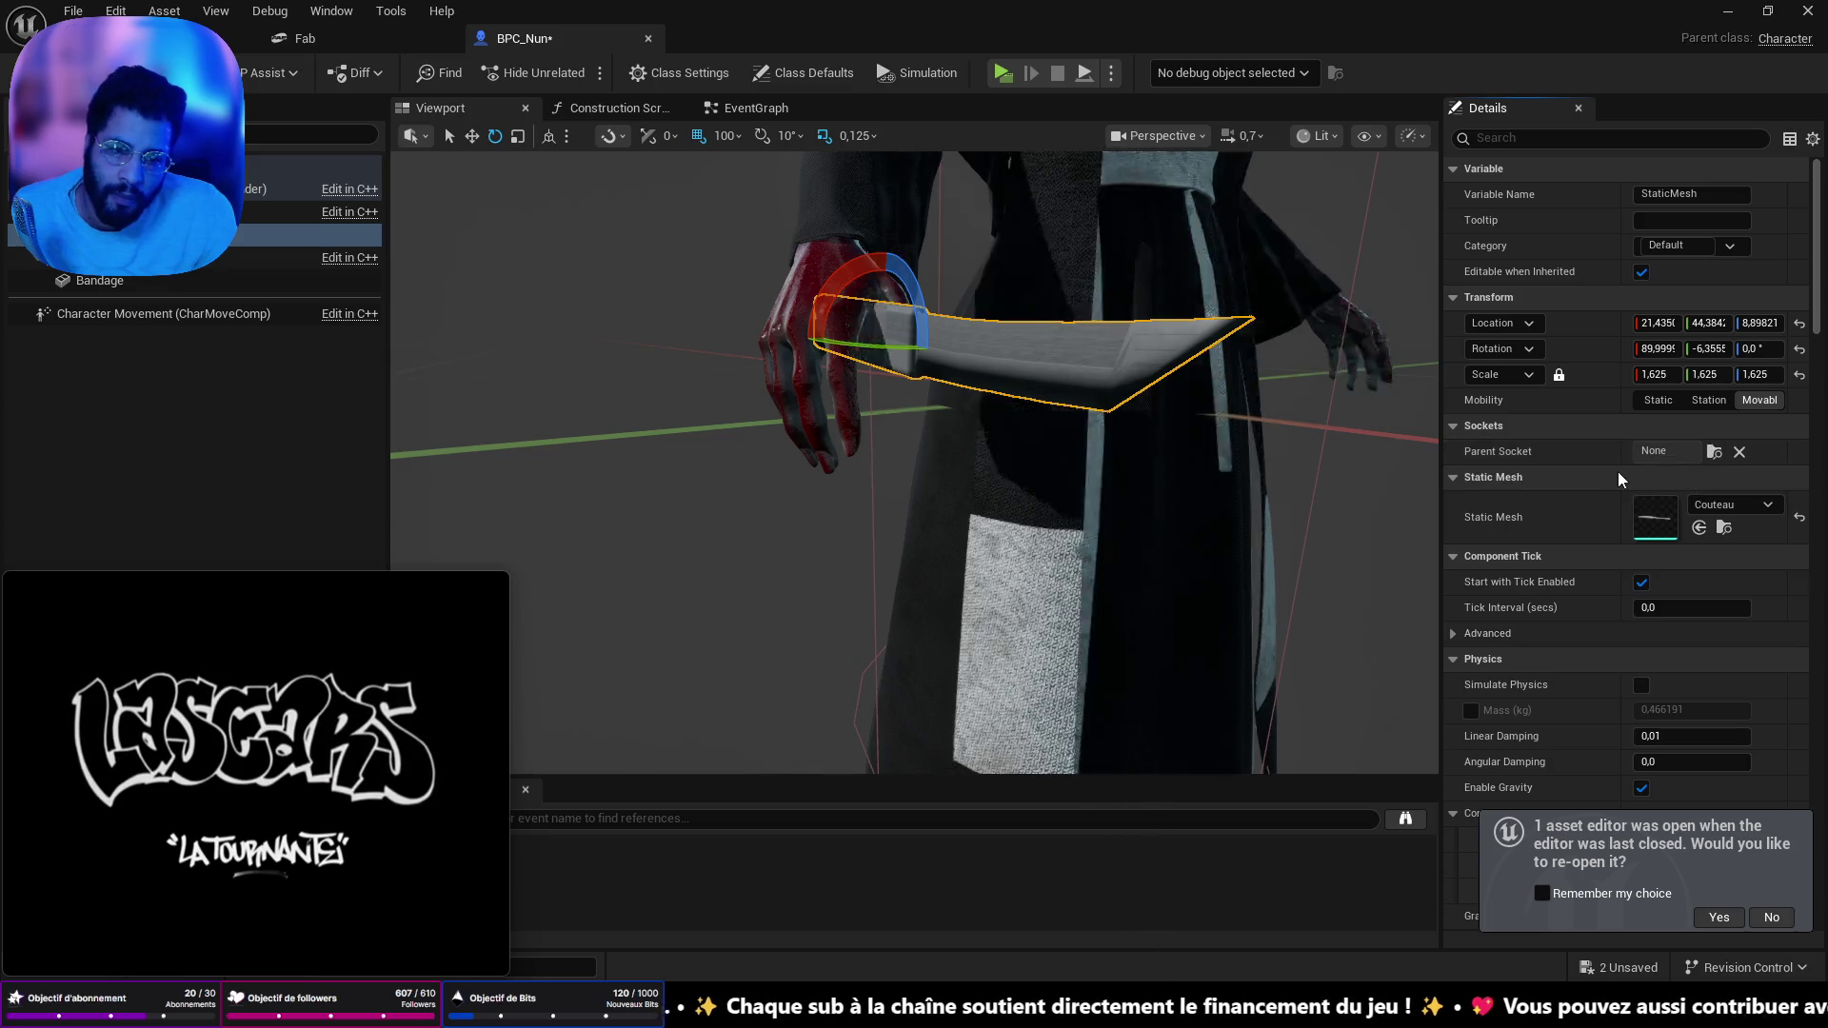
- Attach the StaticMesh knife to the character Mesh with hand_r as its parent socket
{"action": "mouse_move", "coordinate": [143, 235]}
{"action": "left_mouse_down"}
{"action": "mouse_move", "coordinate": [119, 296]}
{"action": "mouse_move", "coordinate": [112, 276]}
{"action": "left_mouse_up"}
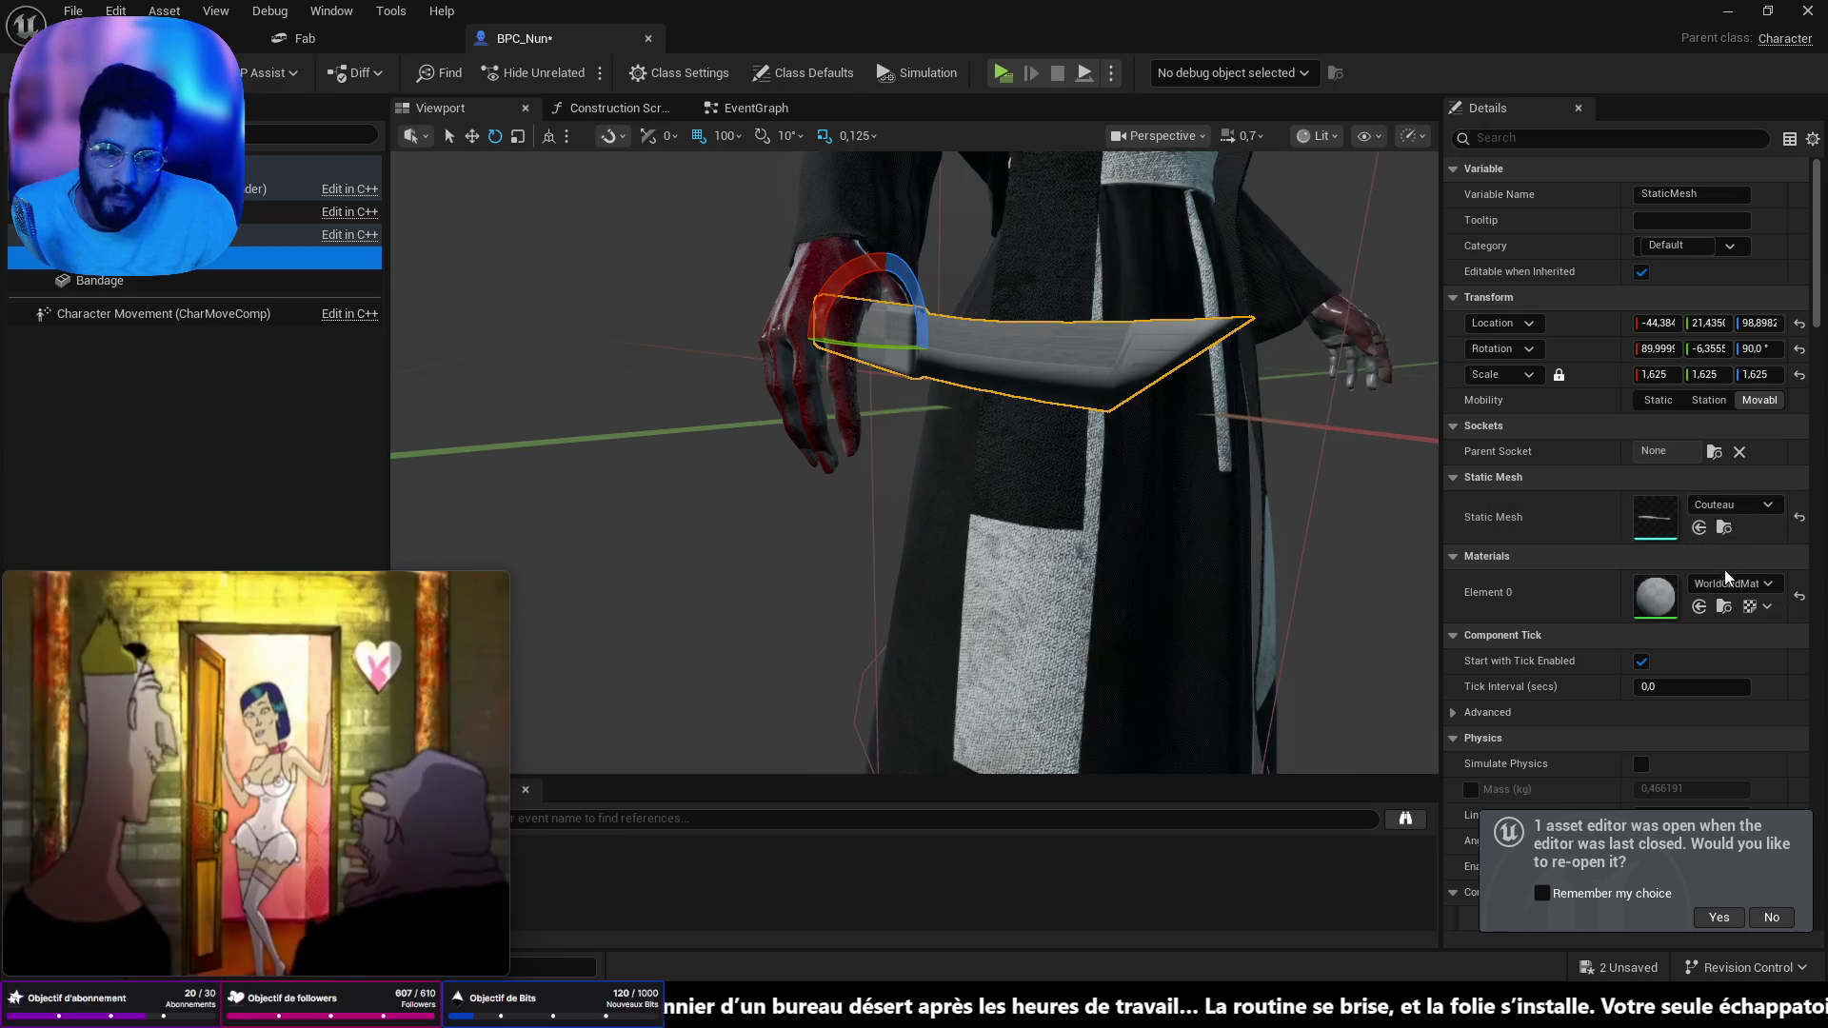
{"action": "left_click", "coordinate": [1710, 453]}
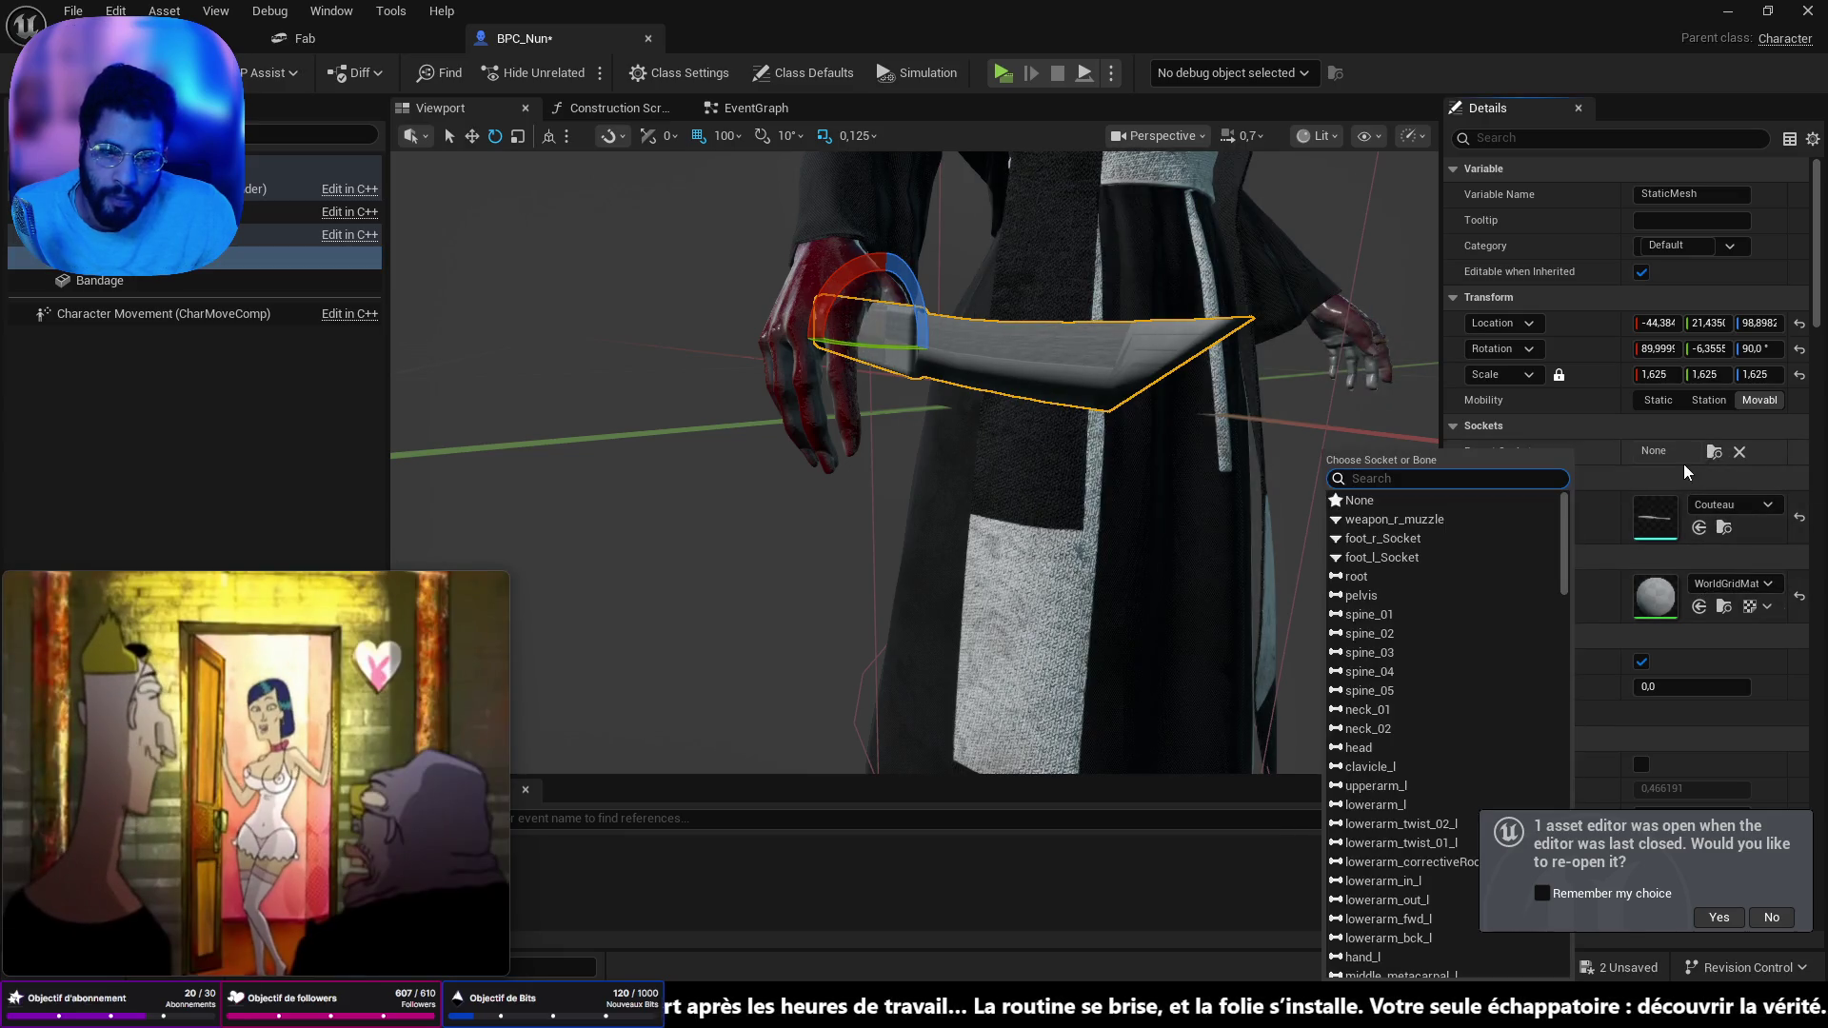
{"action": "scroll", "coordinate": [1400, 754], "scroll_direction": "down", "scroll_amount": 3}
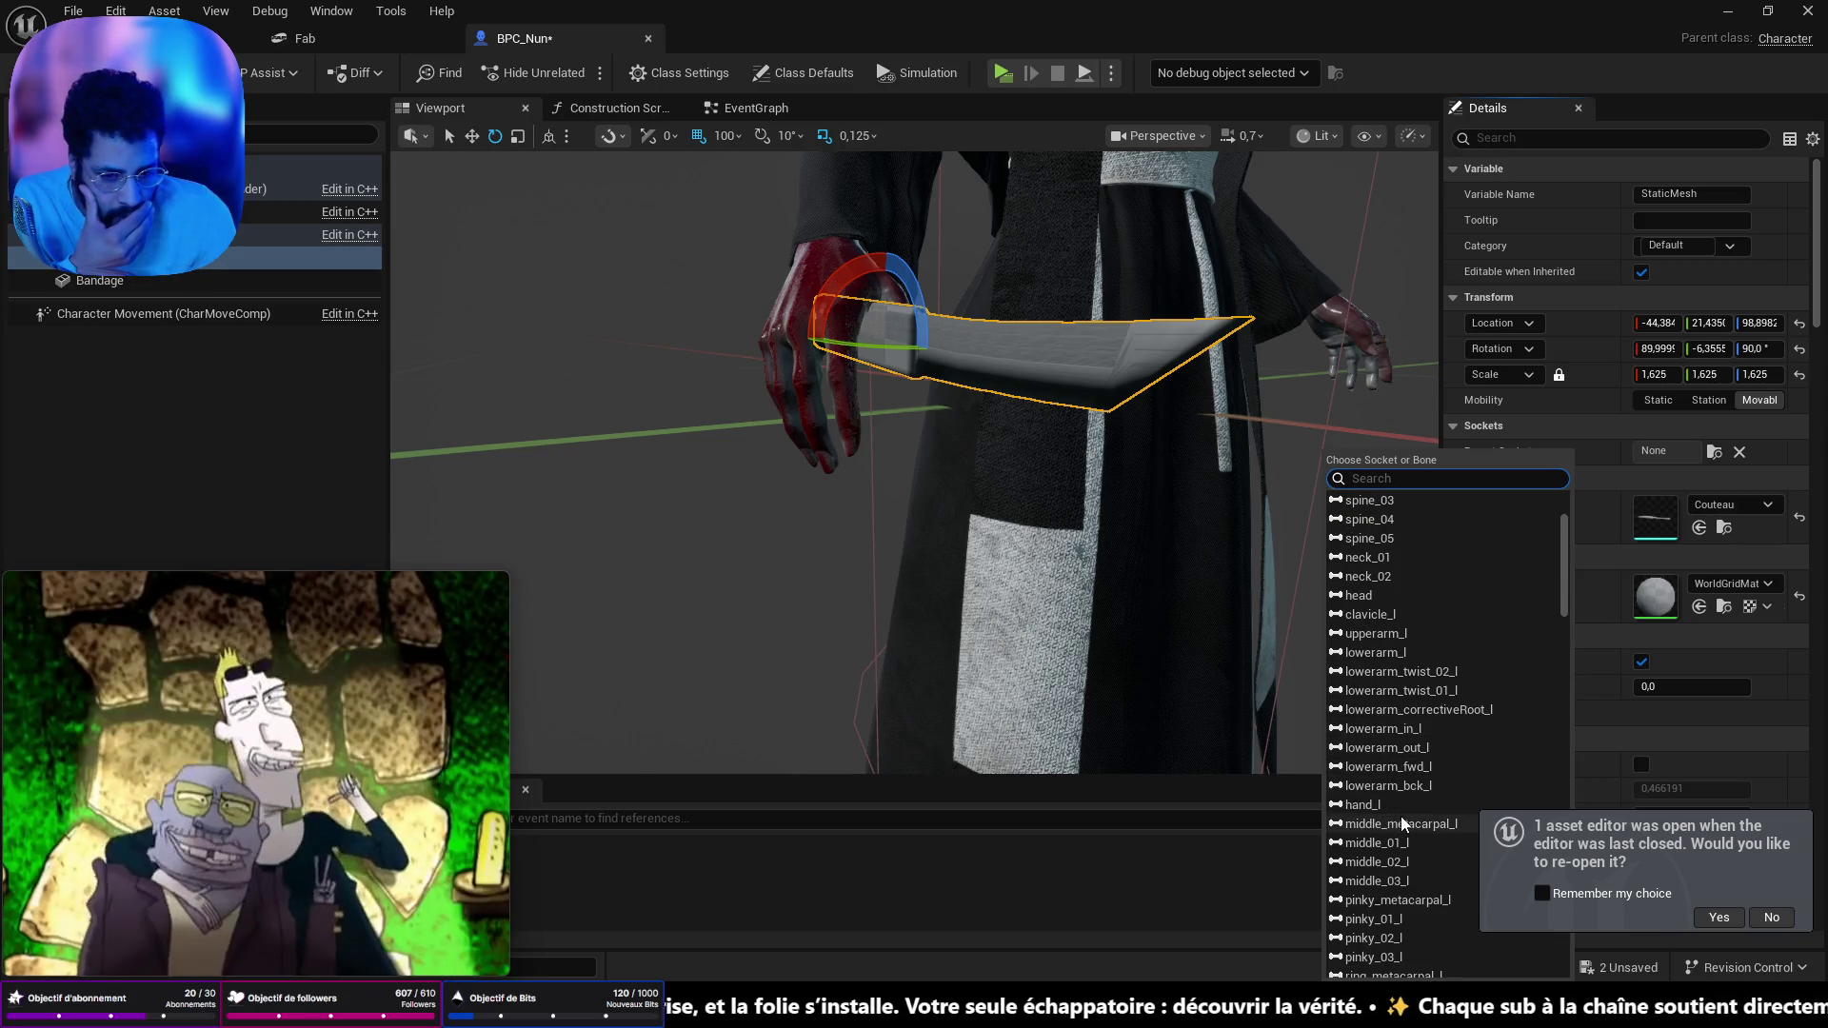
{"action": "scroll", "coordinate": [1379, 700], "scroll_direction": "down", "scroll_amount": 5}
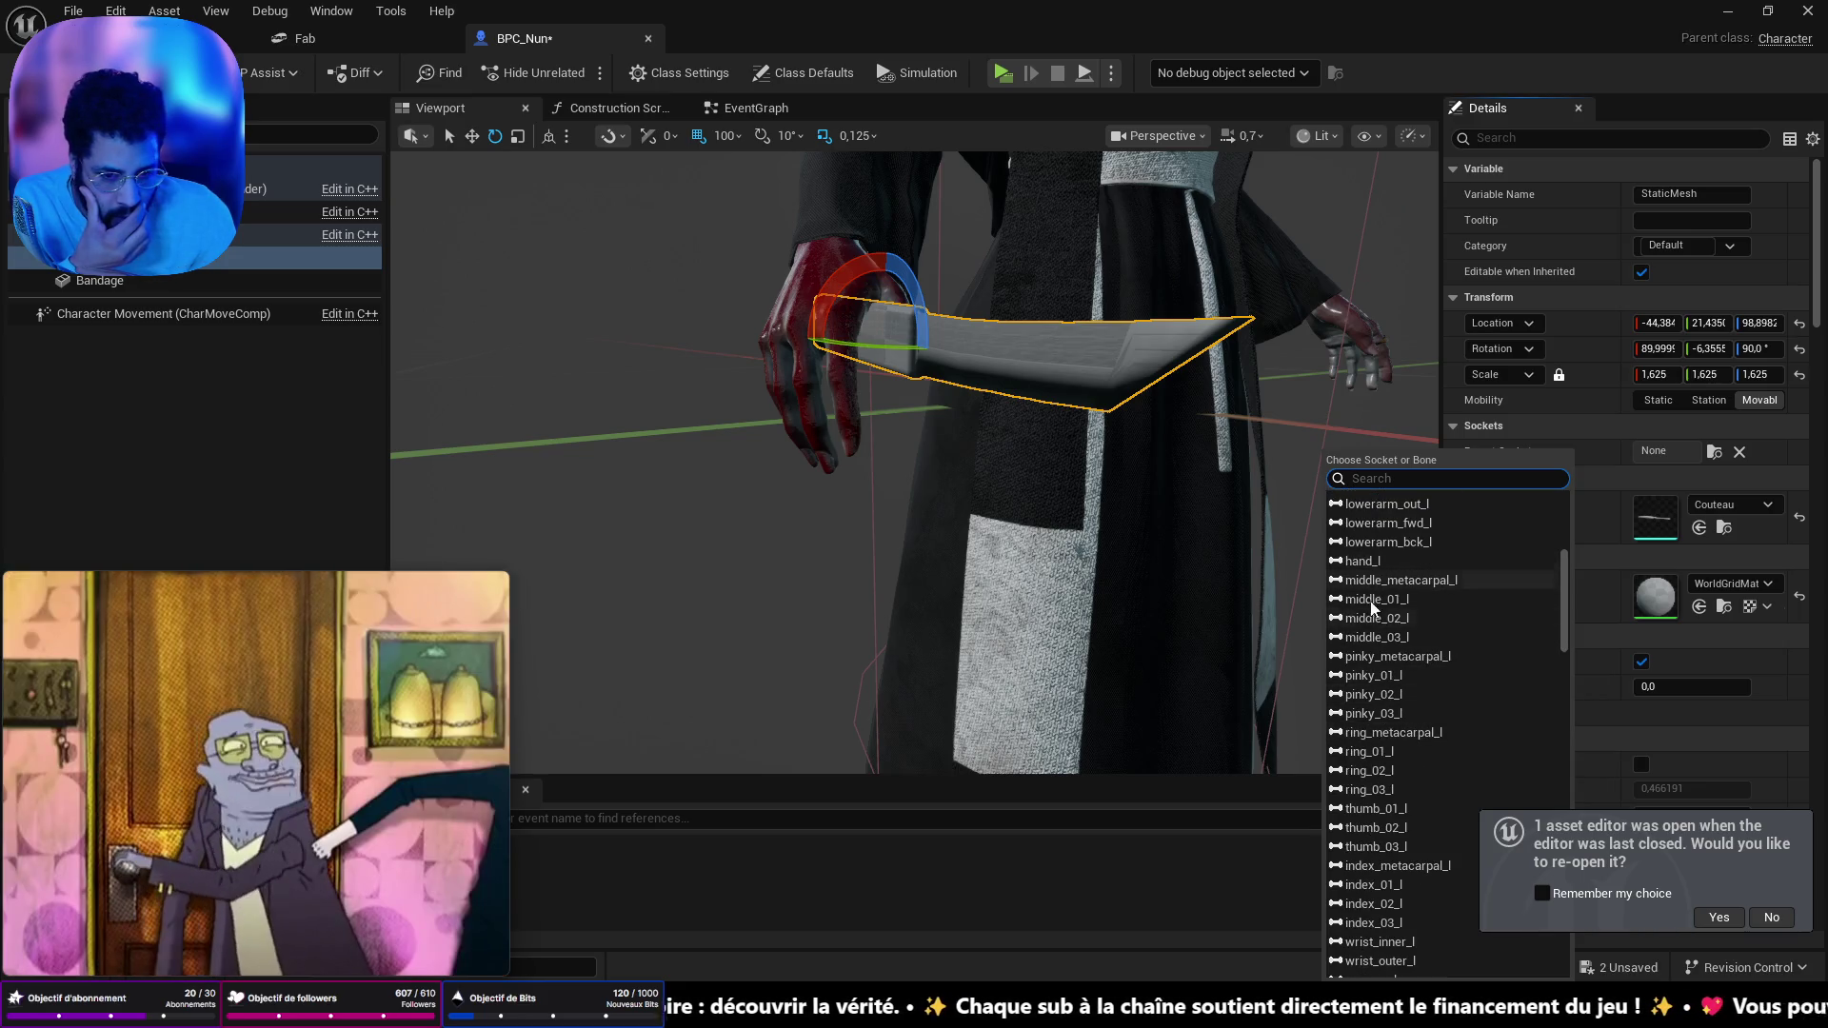
{"action": "scroll", "coordinate": [1367, 666], "scroll_direction": "down", "scroll_amount": 10}
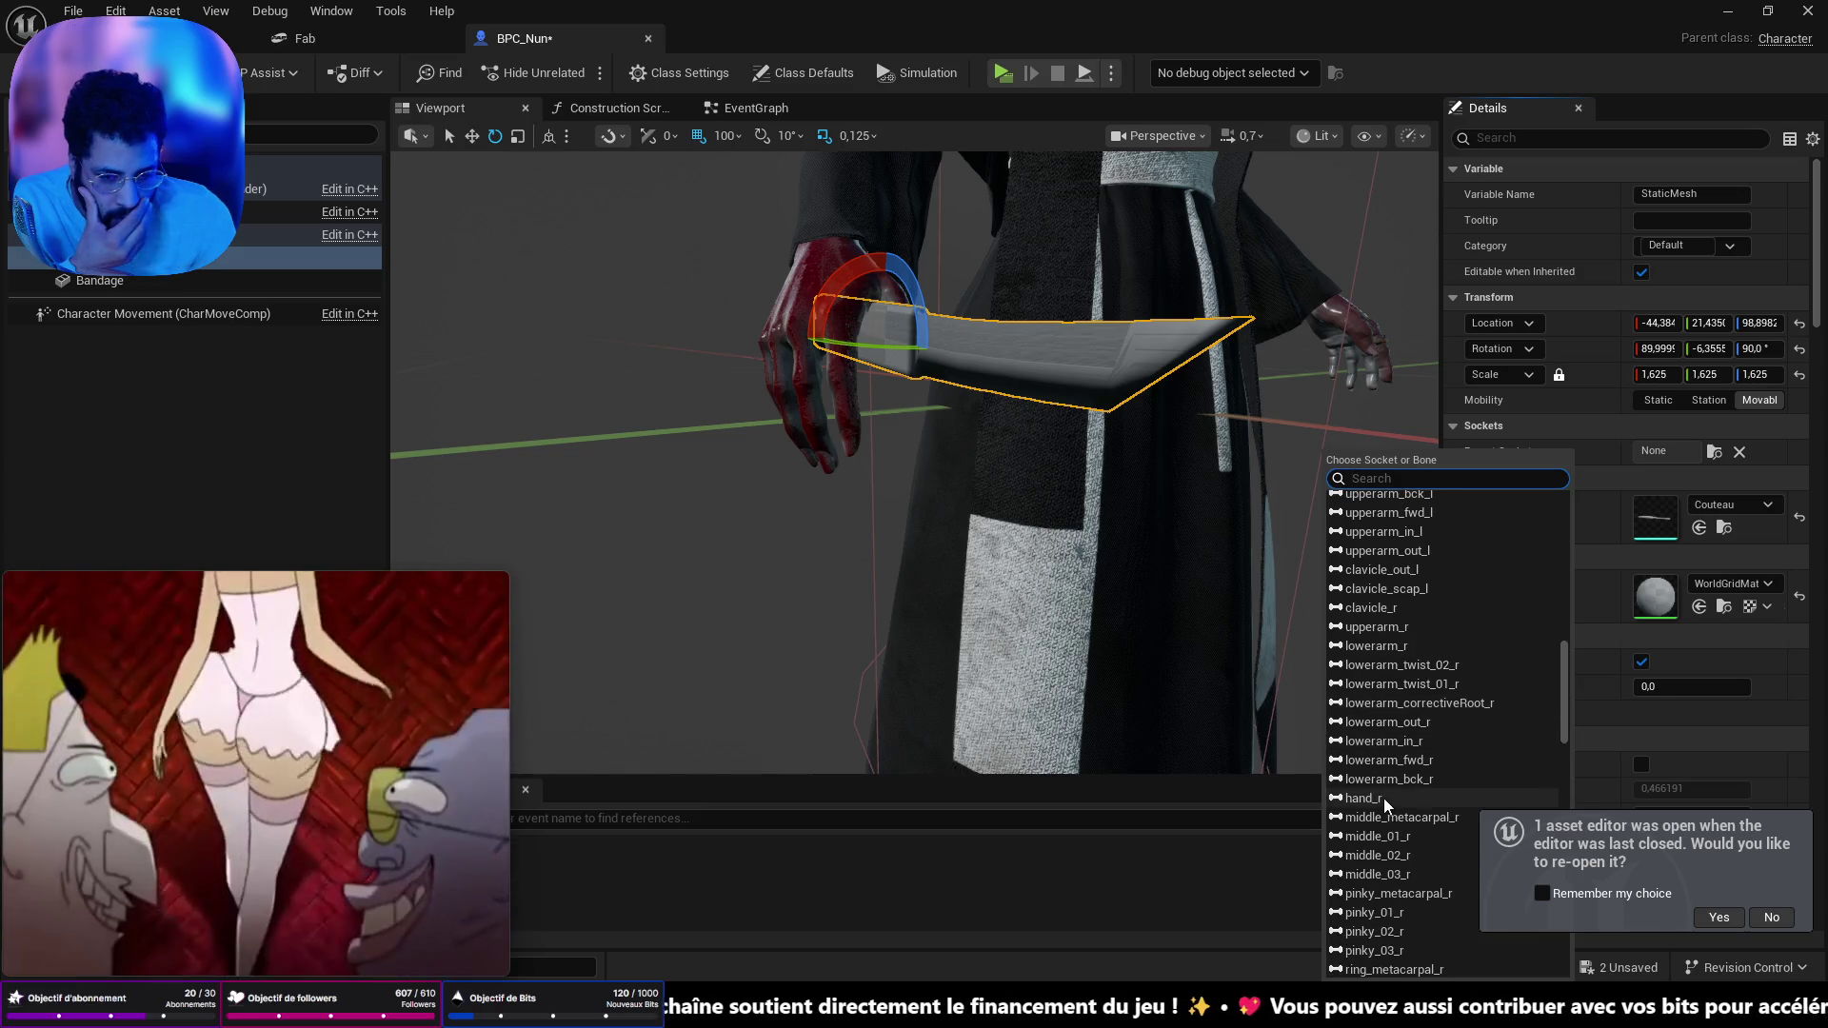
{"action": "left_click", "coordinate": [1385, 798]}
{"action": "key", "text": "f"}
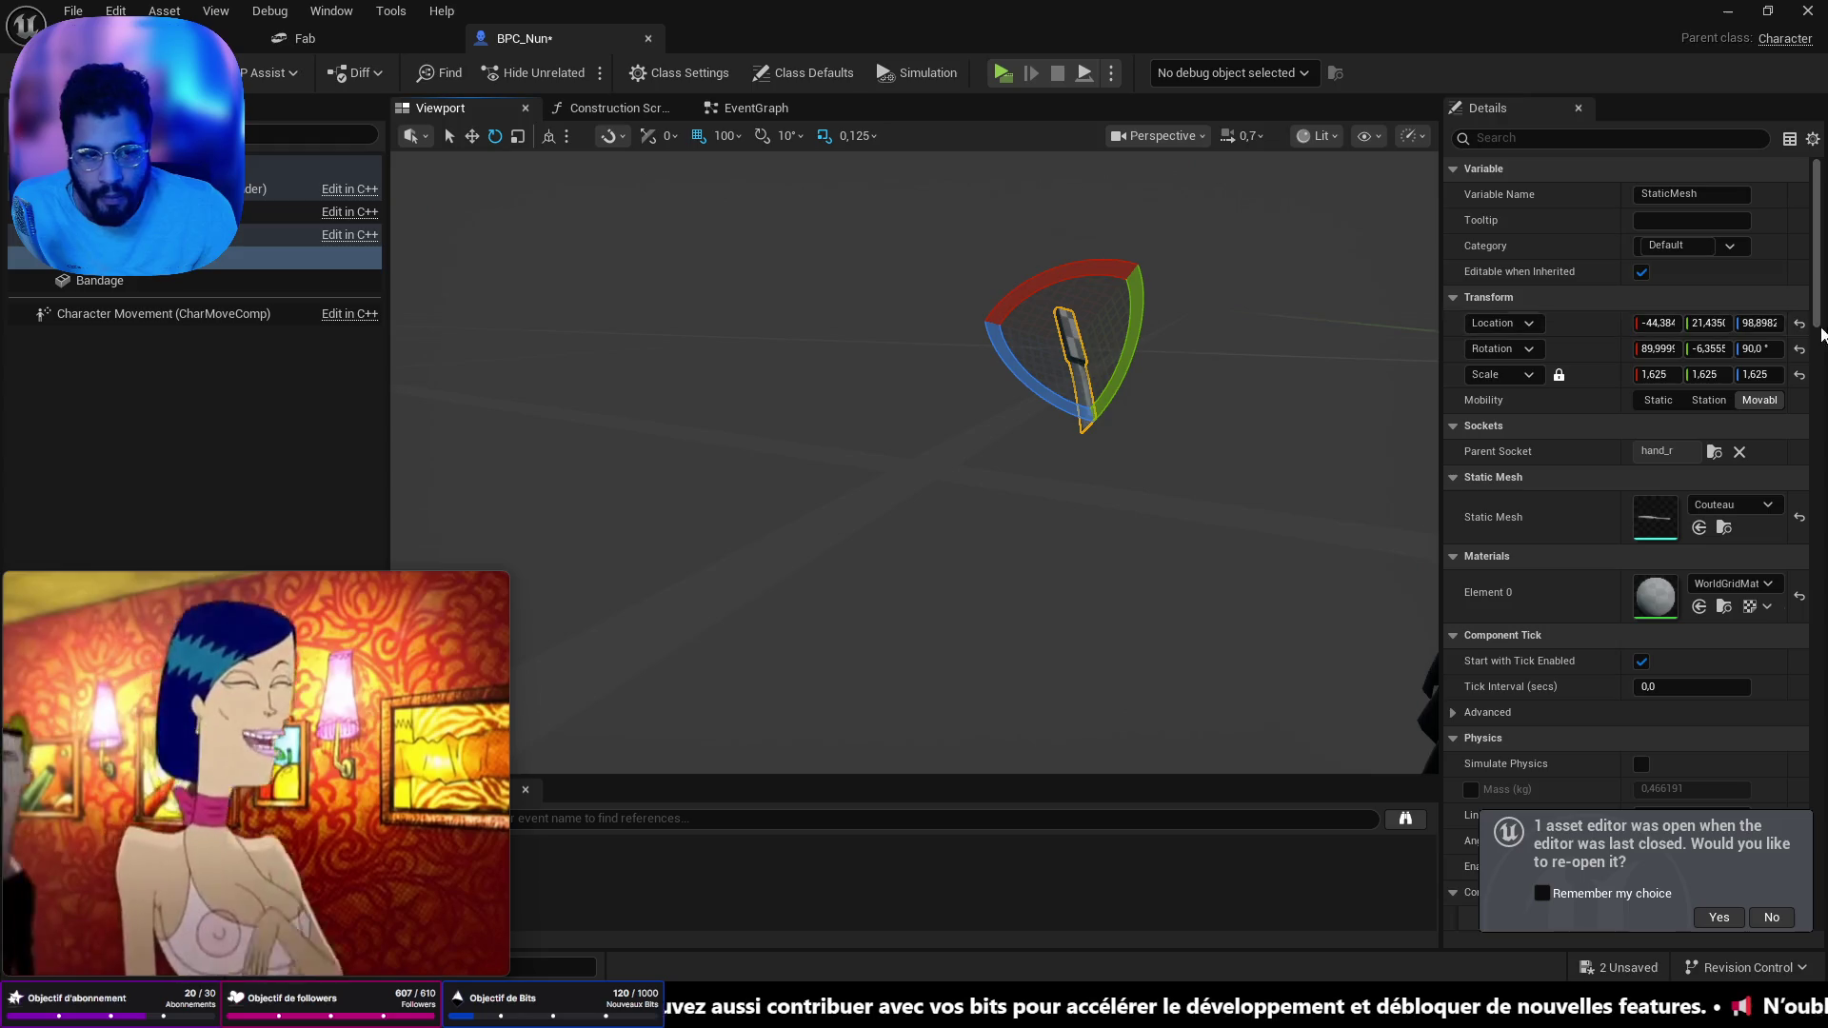
- Reset the knife's location and rotation onto the hand_r bone and focus on it
{"action": "left_click", "coordinate": [1800, 325]}
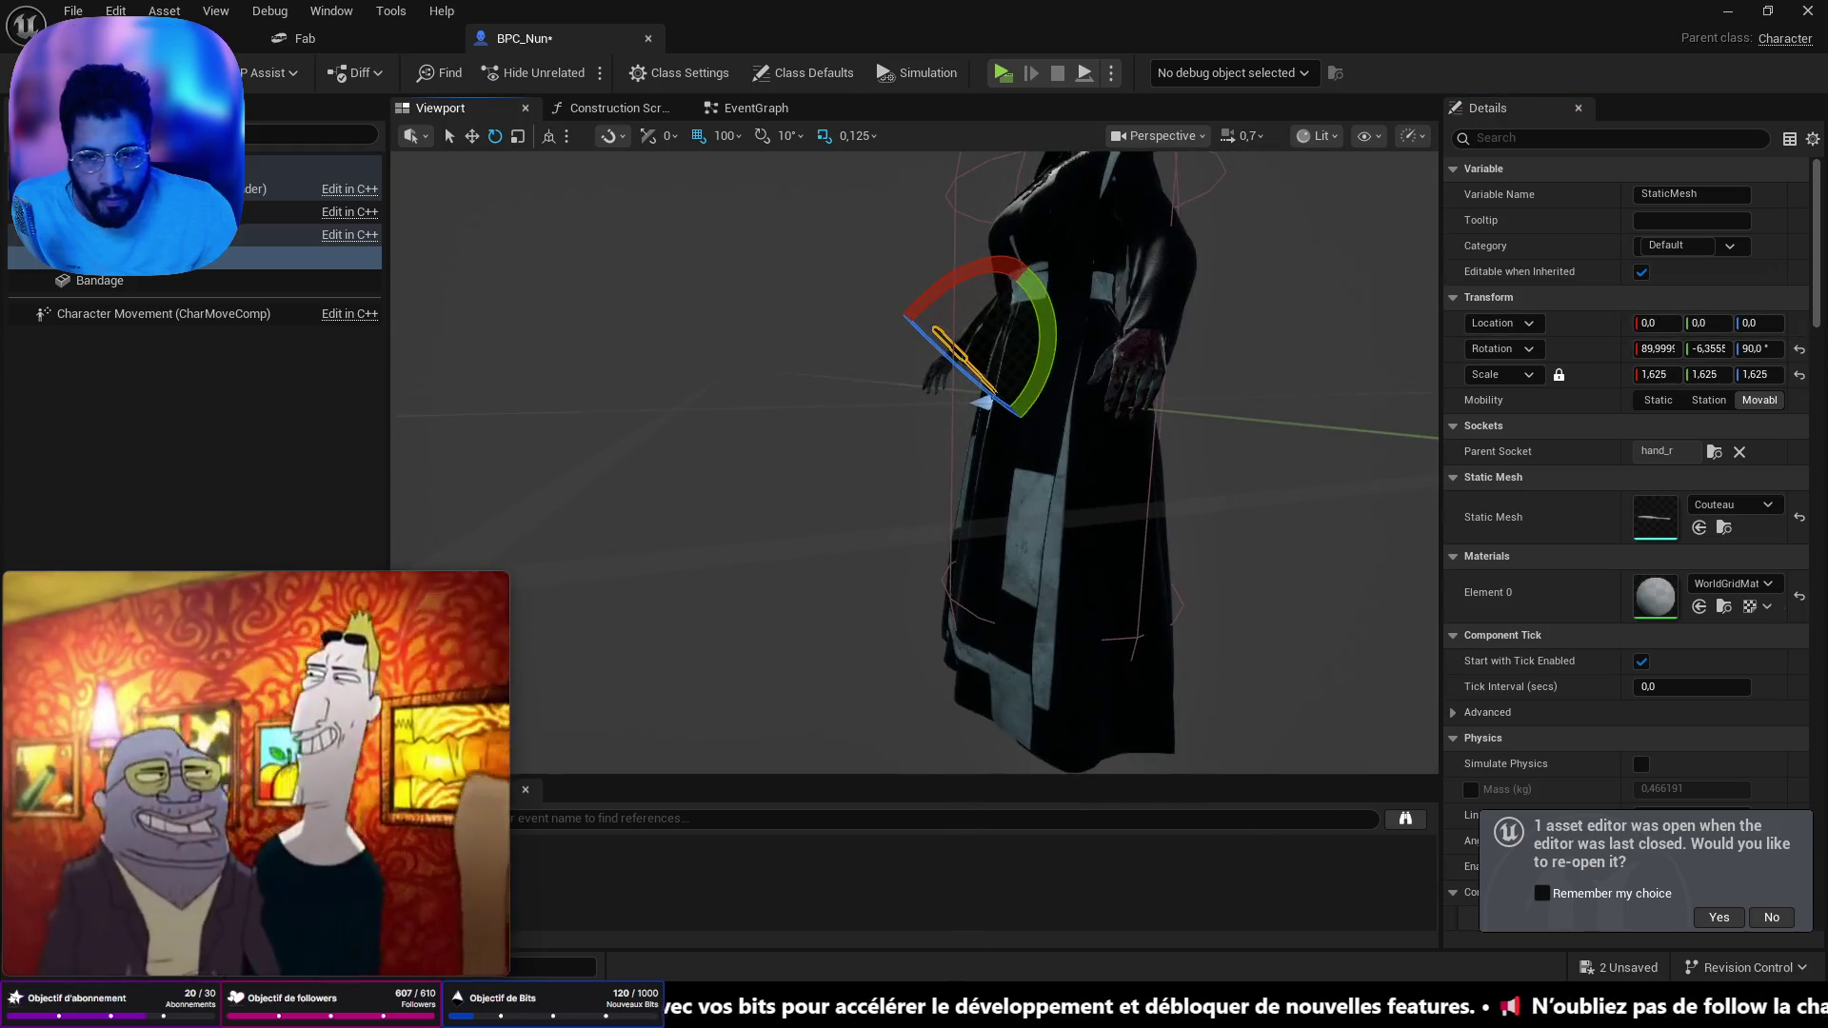
{"action": "left_click", "coordinate": [1799, 351]}
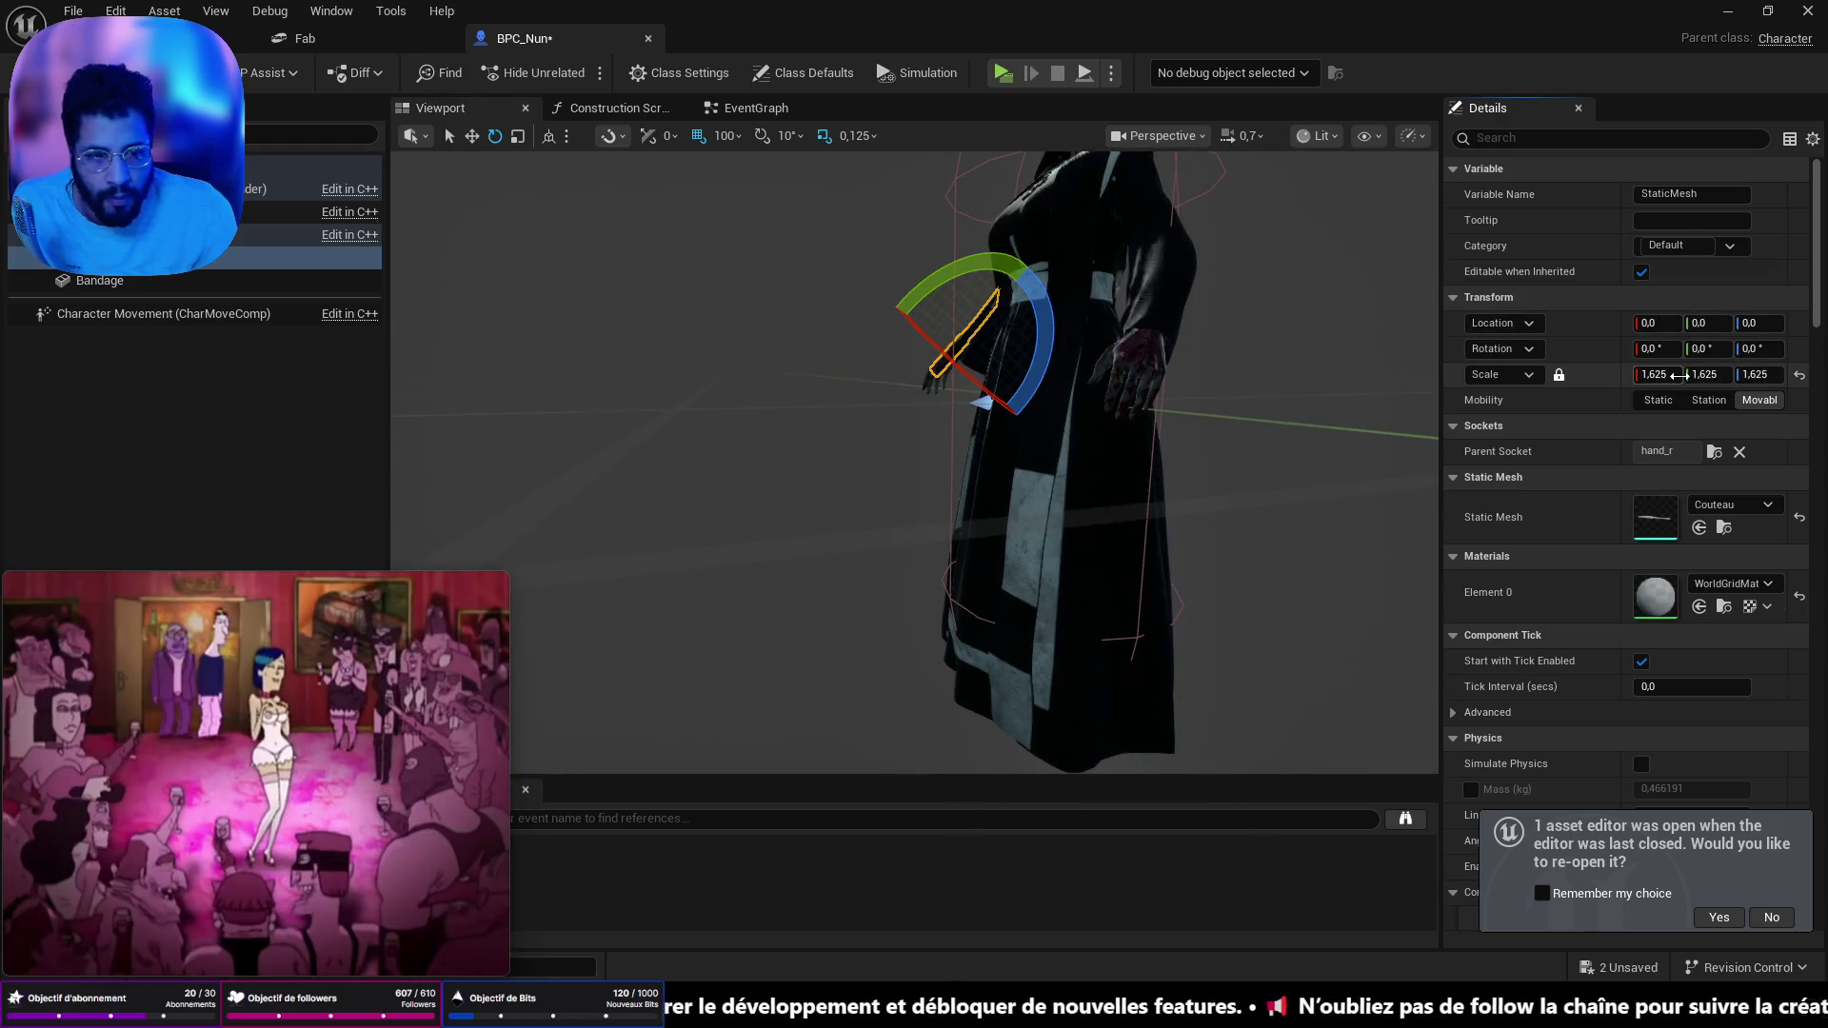
{"action": "key", "text": "f"}
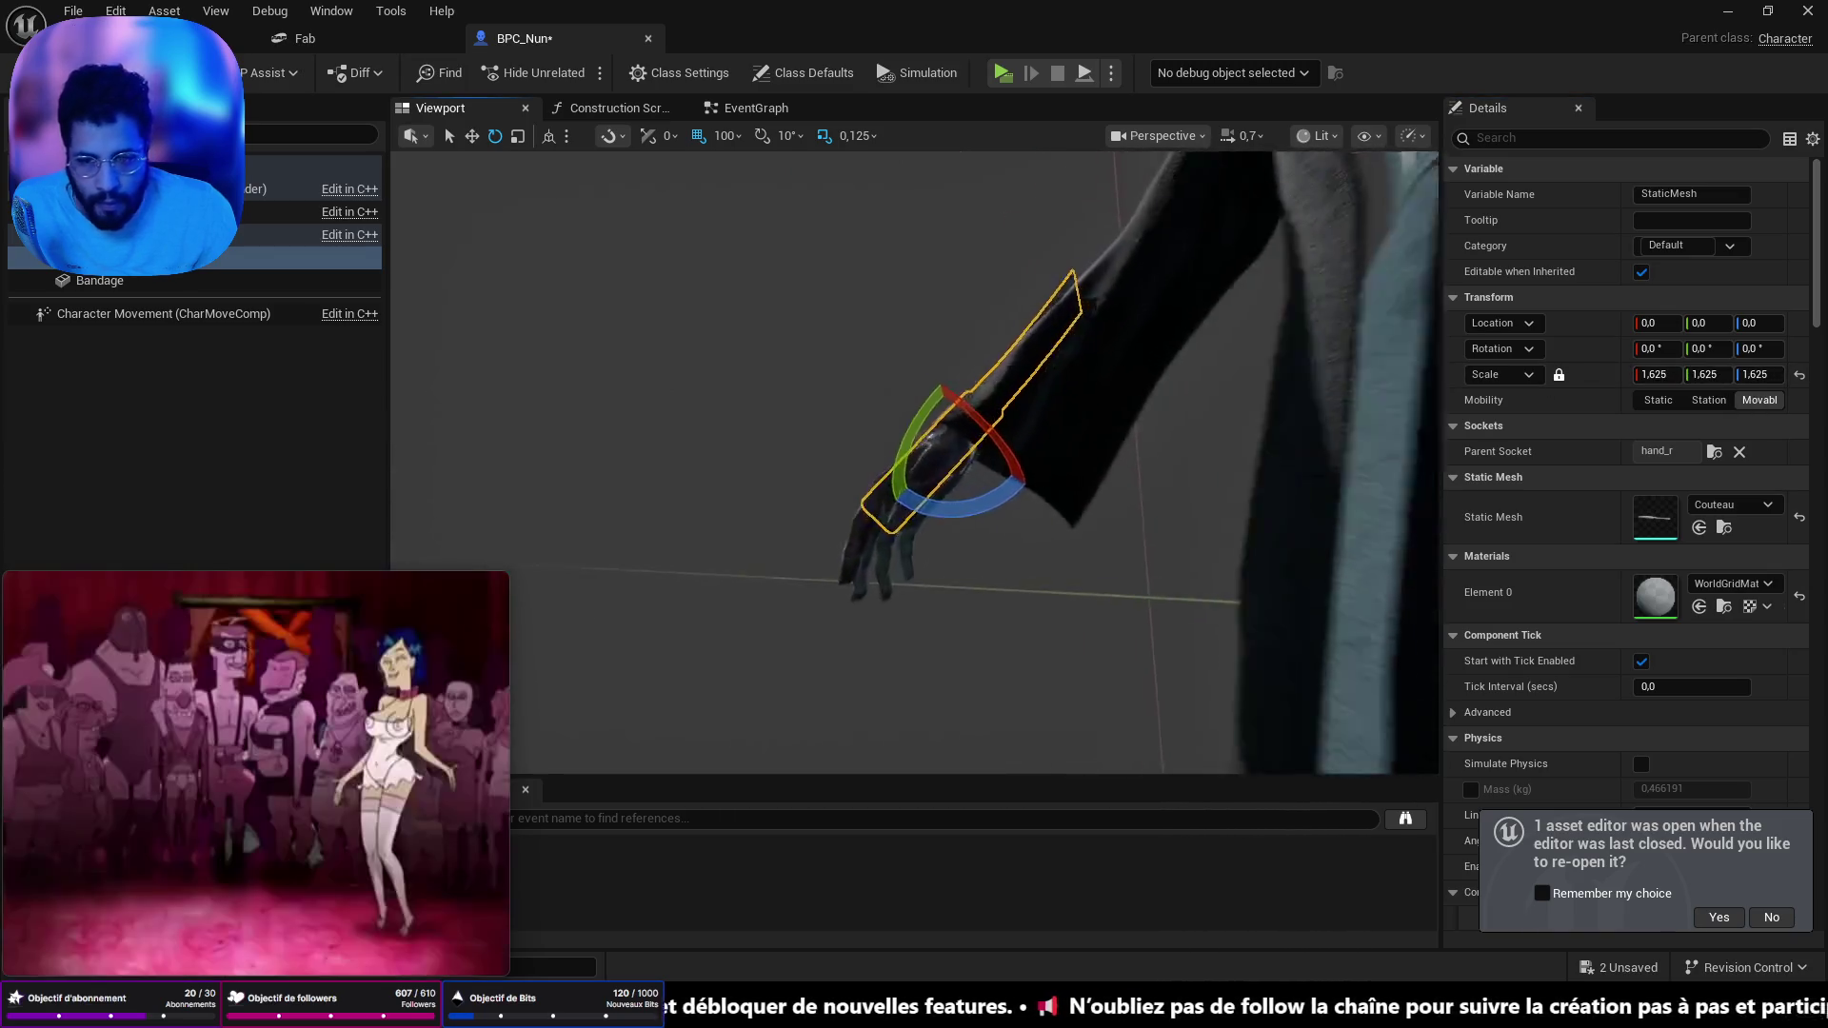
- Rotate the knife to lie along the nun's grip, then save all
{"action": "left_click_drag", "start_coordinate": [914, 457], "coordinate": [819, 438]}
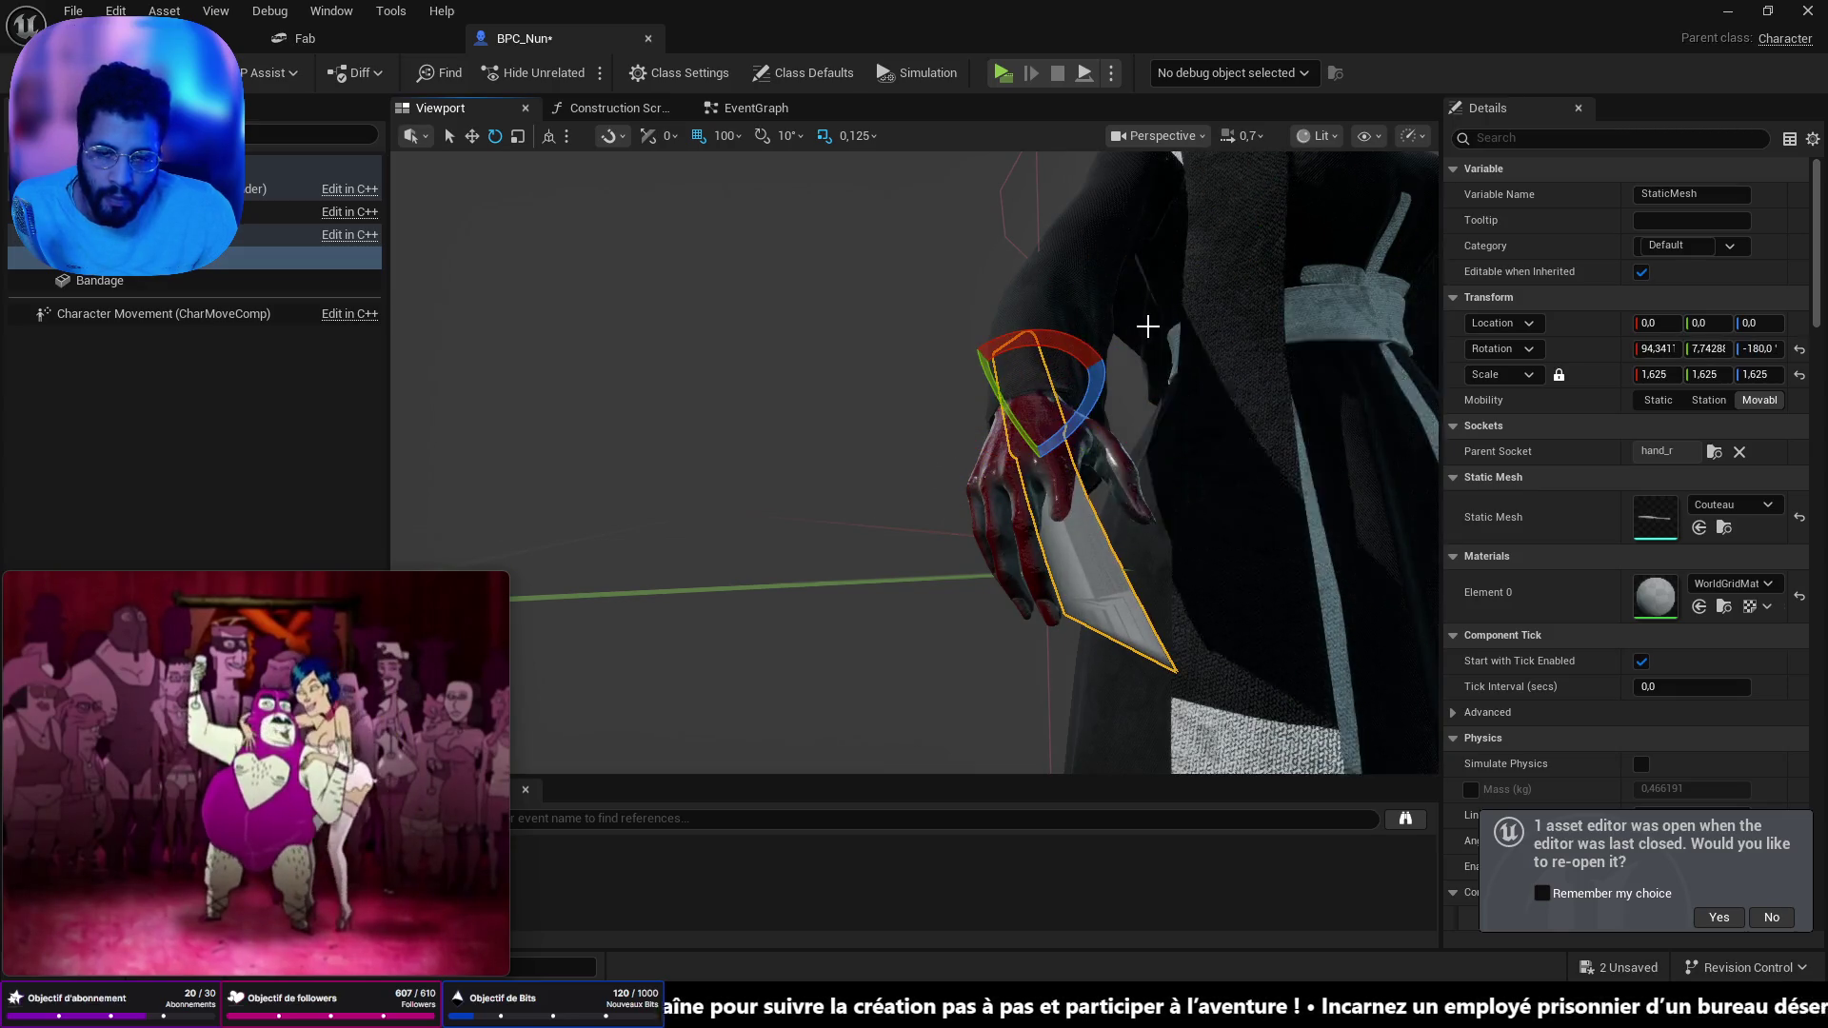
{"action": "left_click_drag", "start_coordinate": [1276, 298], "coordinate": [1266, 381]}
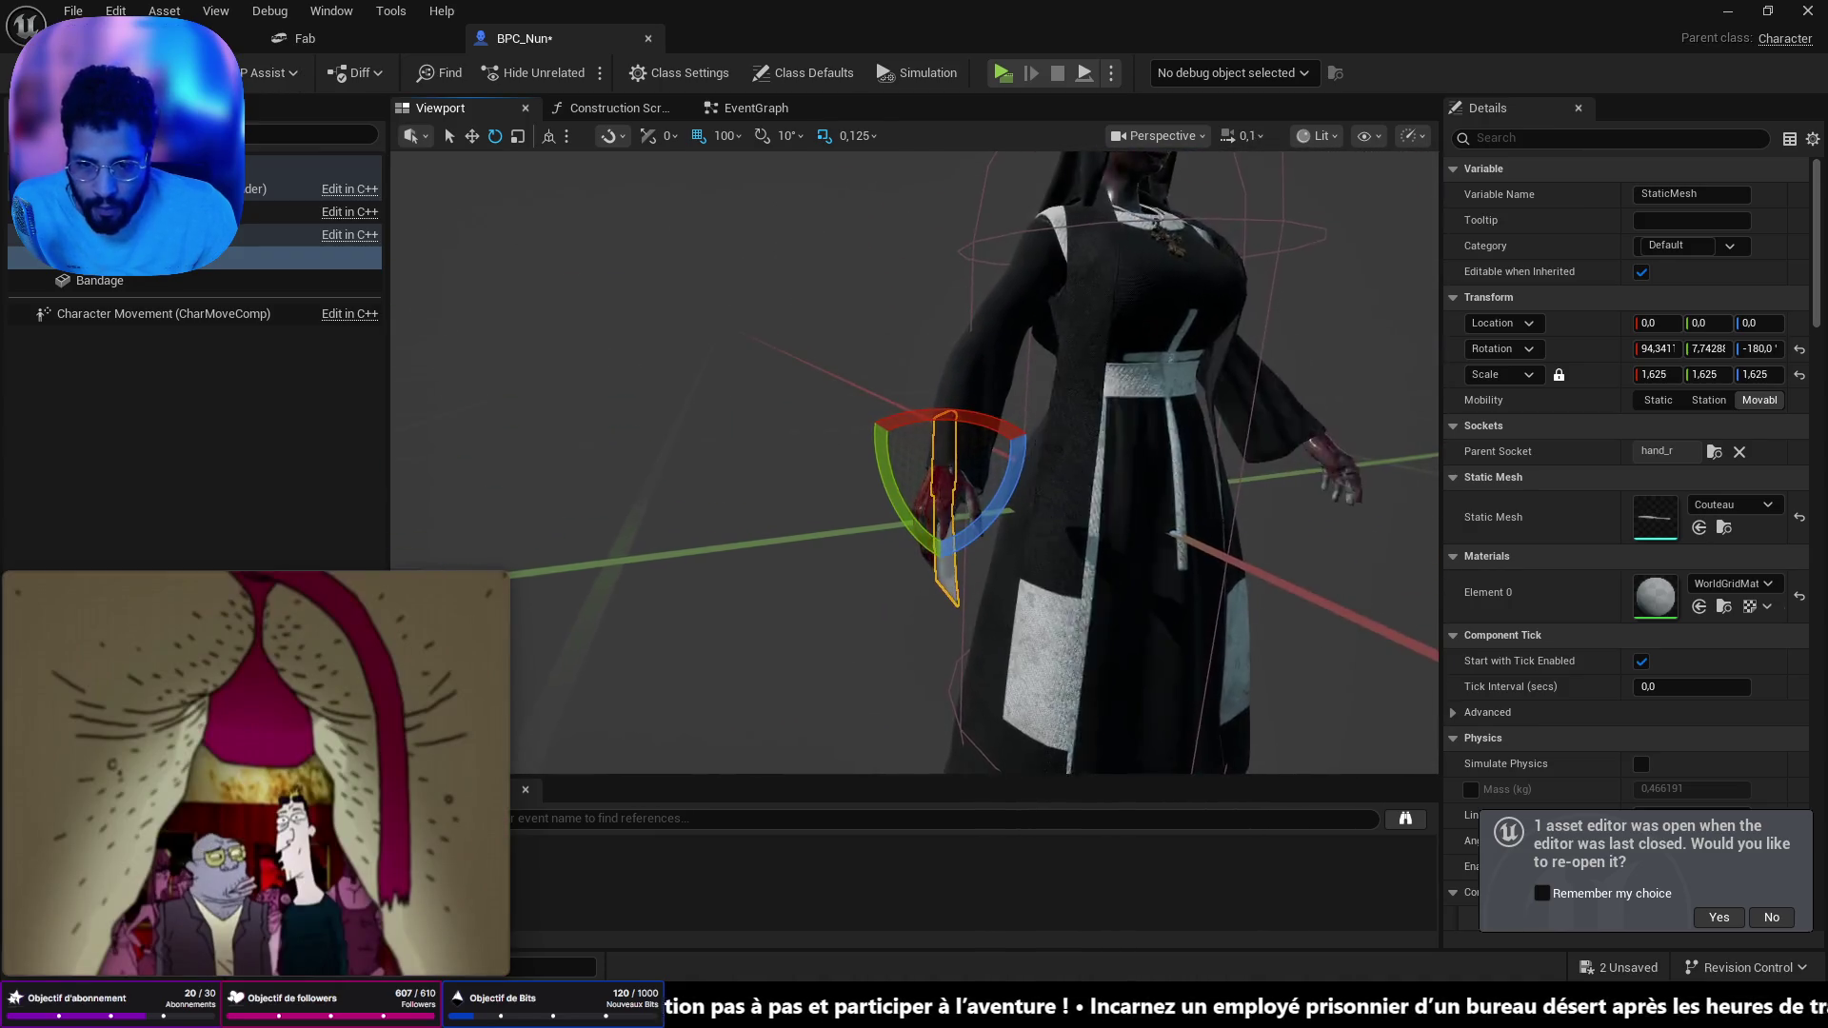
{"action": "scroll", "coordinate": [914, 457], "scroll_direction": "up", "scroll_amount": 5}
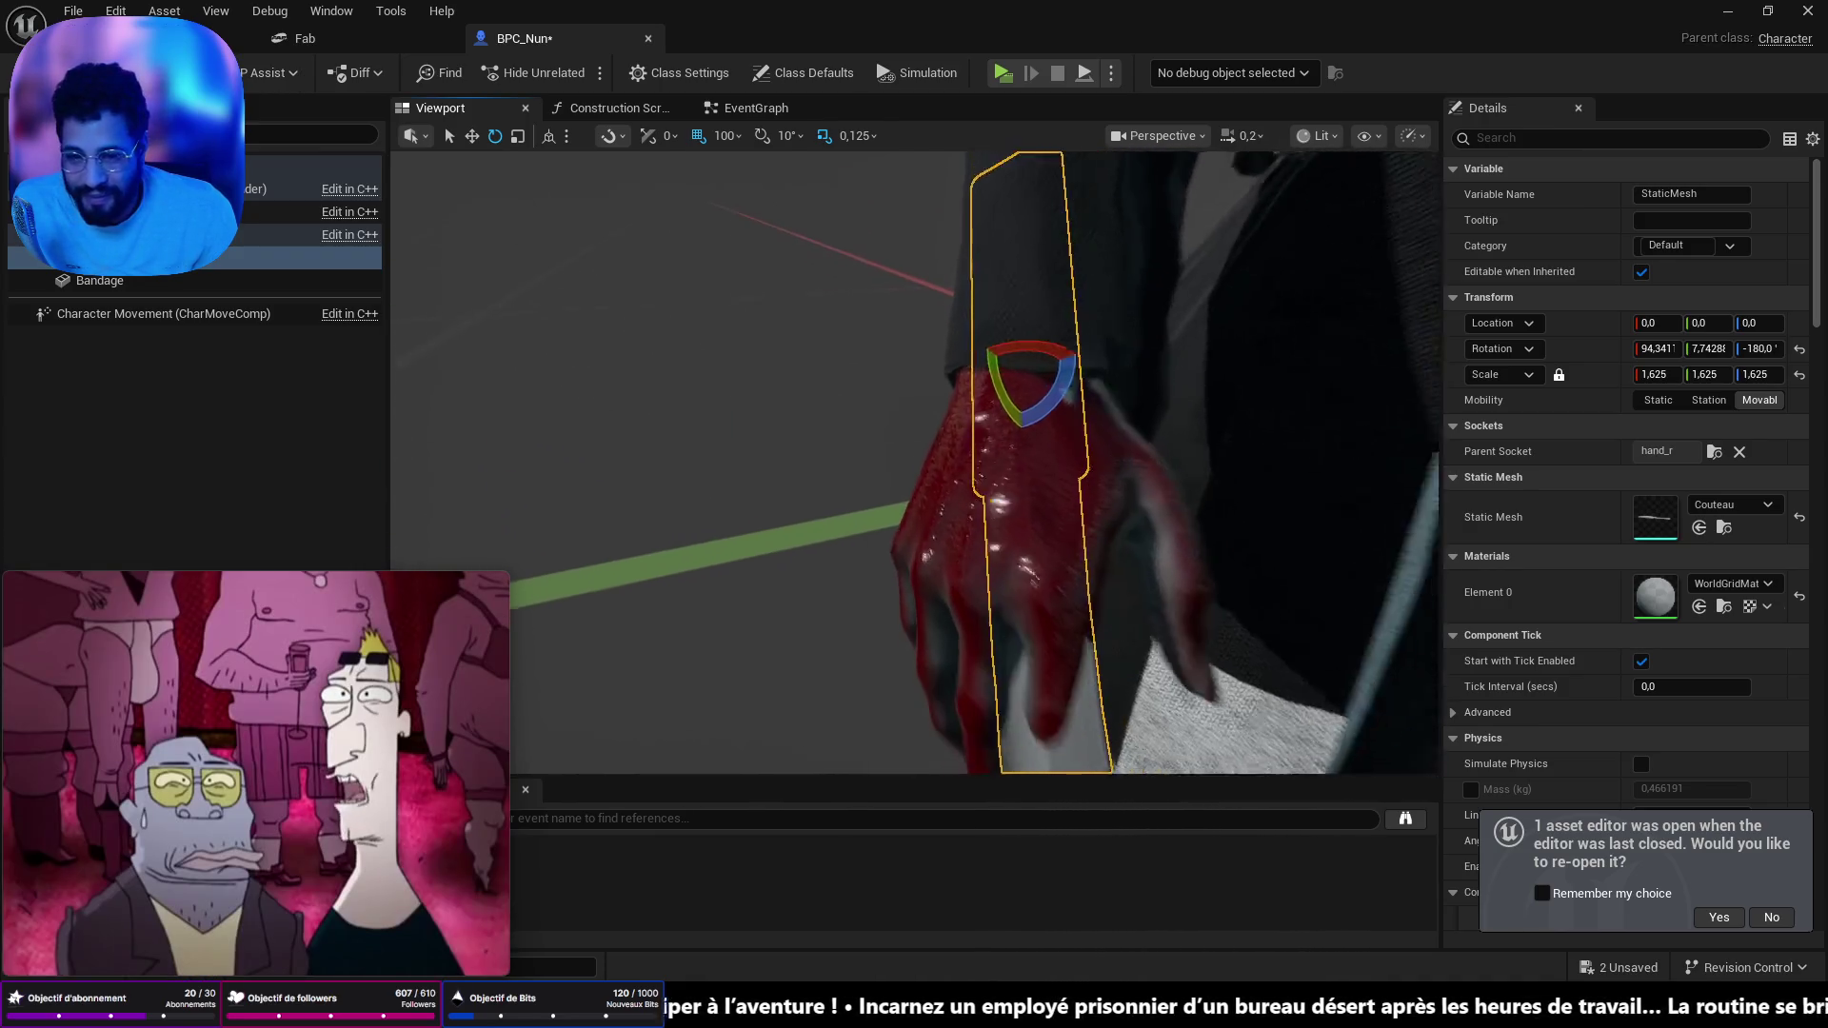
{"action": "left_click_drag", "start_coordinate": [1048, 381], "coordinate": [1171, 316]}
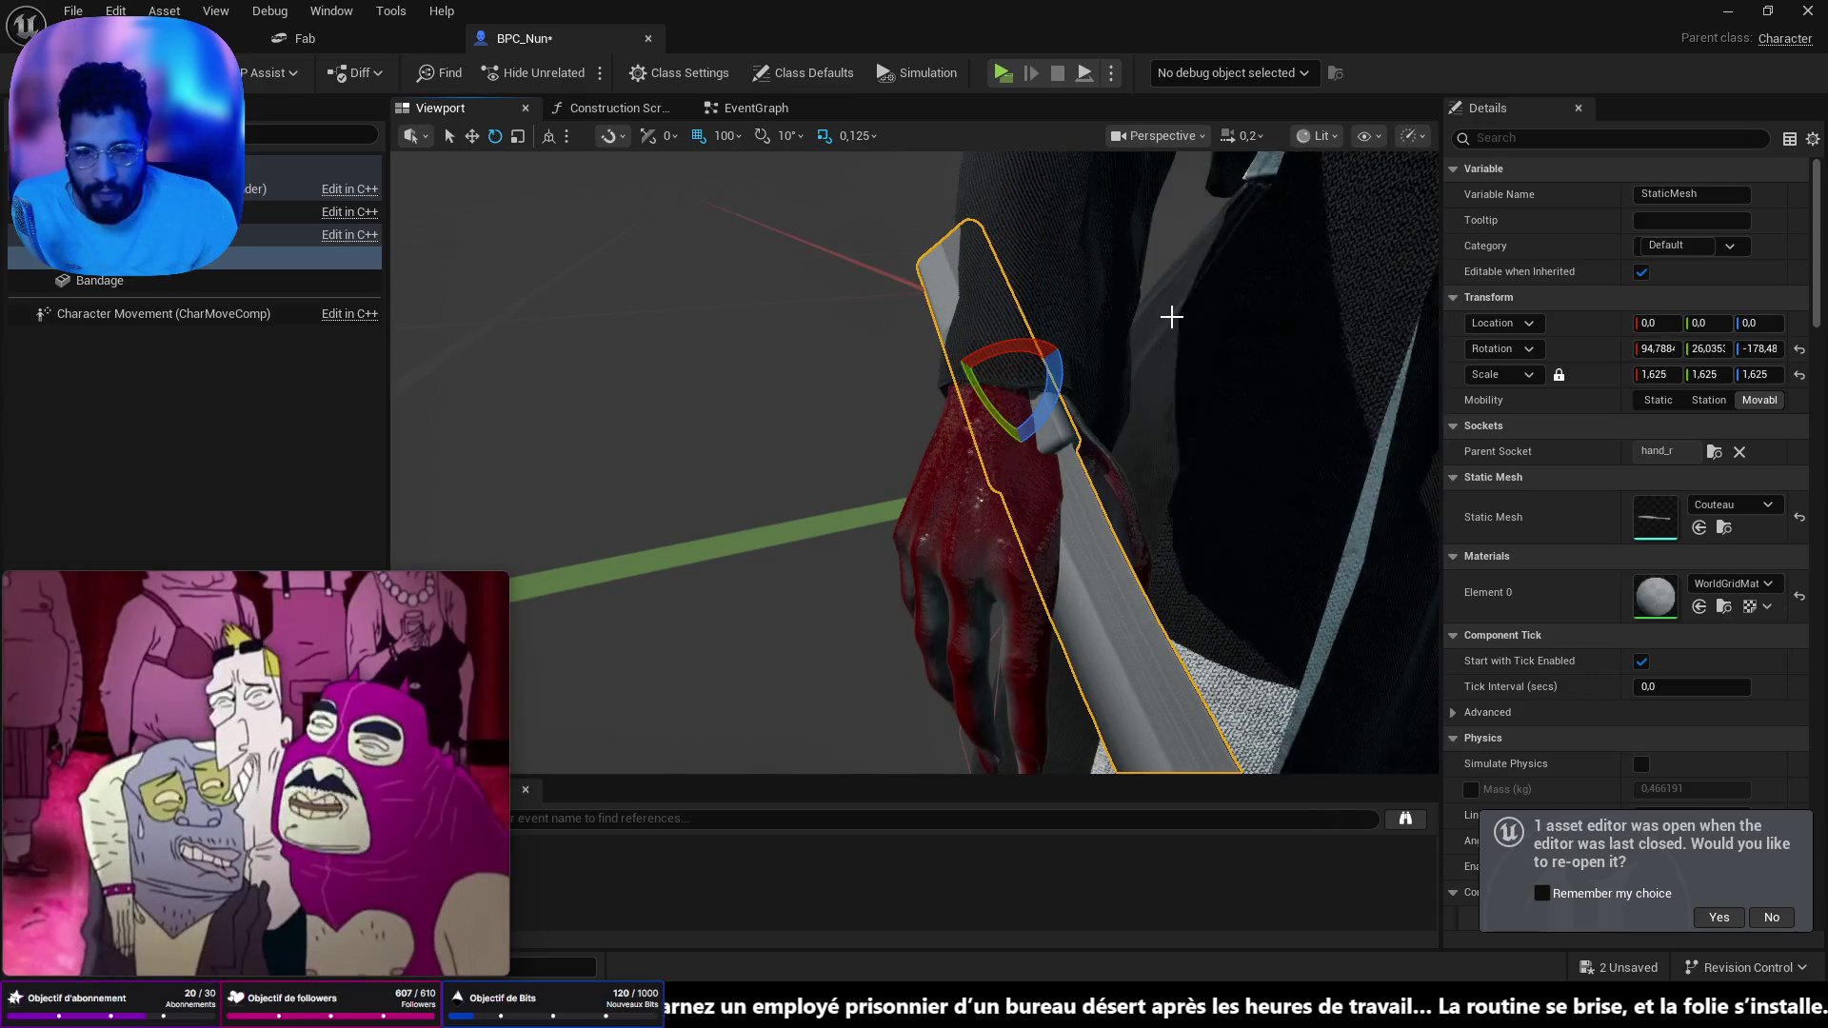
{"action": "mouse_move", "coordinate": [1015, 594]}
{"action": "left_mouse_down"}
{"action": "mouse_move", "coordinate": [1003, 610]}
{"action": "mouse_move", "coordinate": [714, 372]}
{"action": "left_mouse_up"}
{"action": "key", "text": "ctrl+shift+s"}
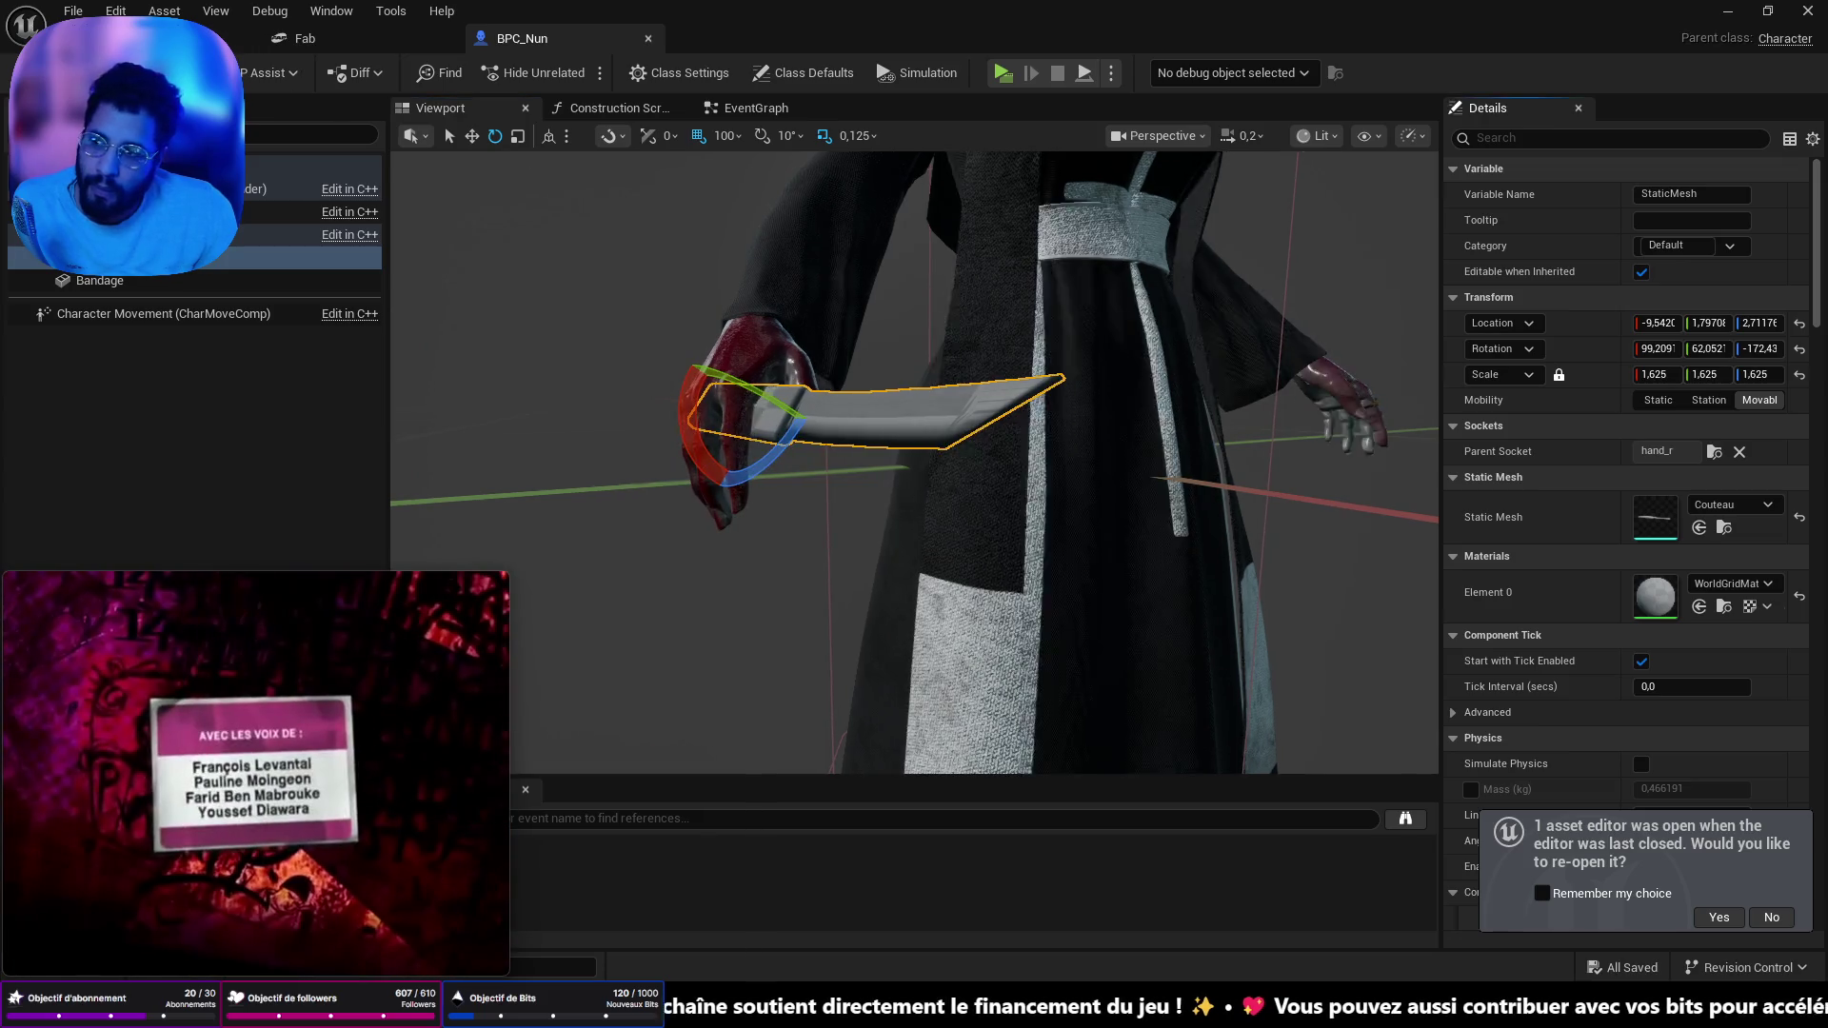
{"action": "left_click", "coordinate": [134, 38]}
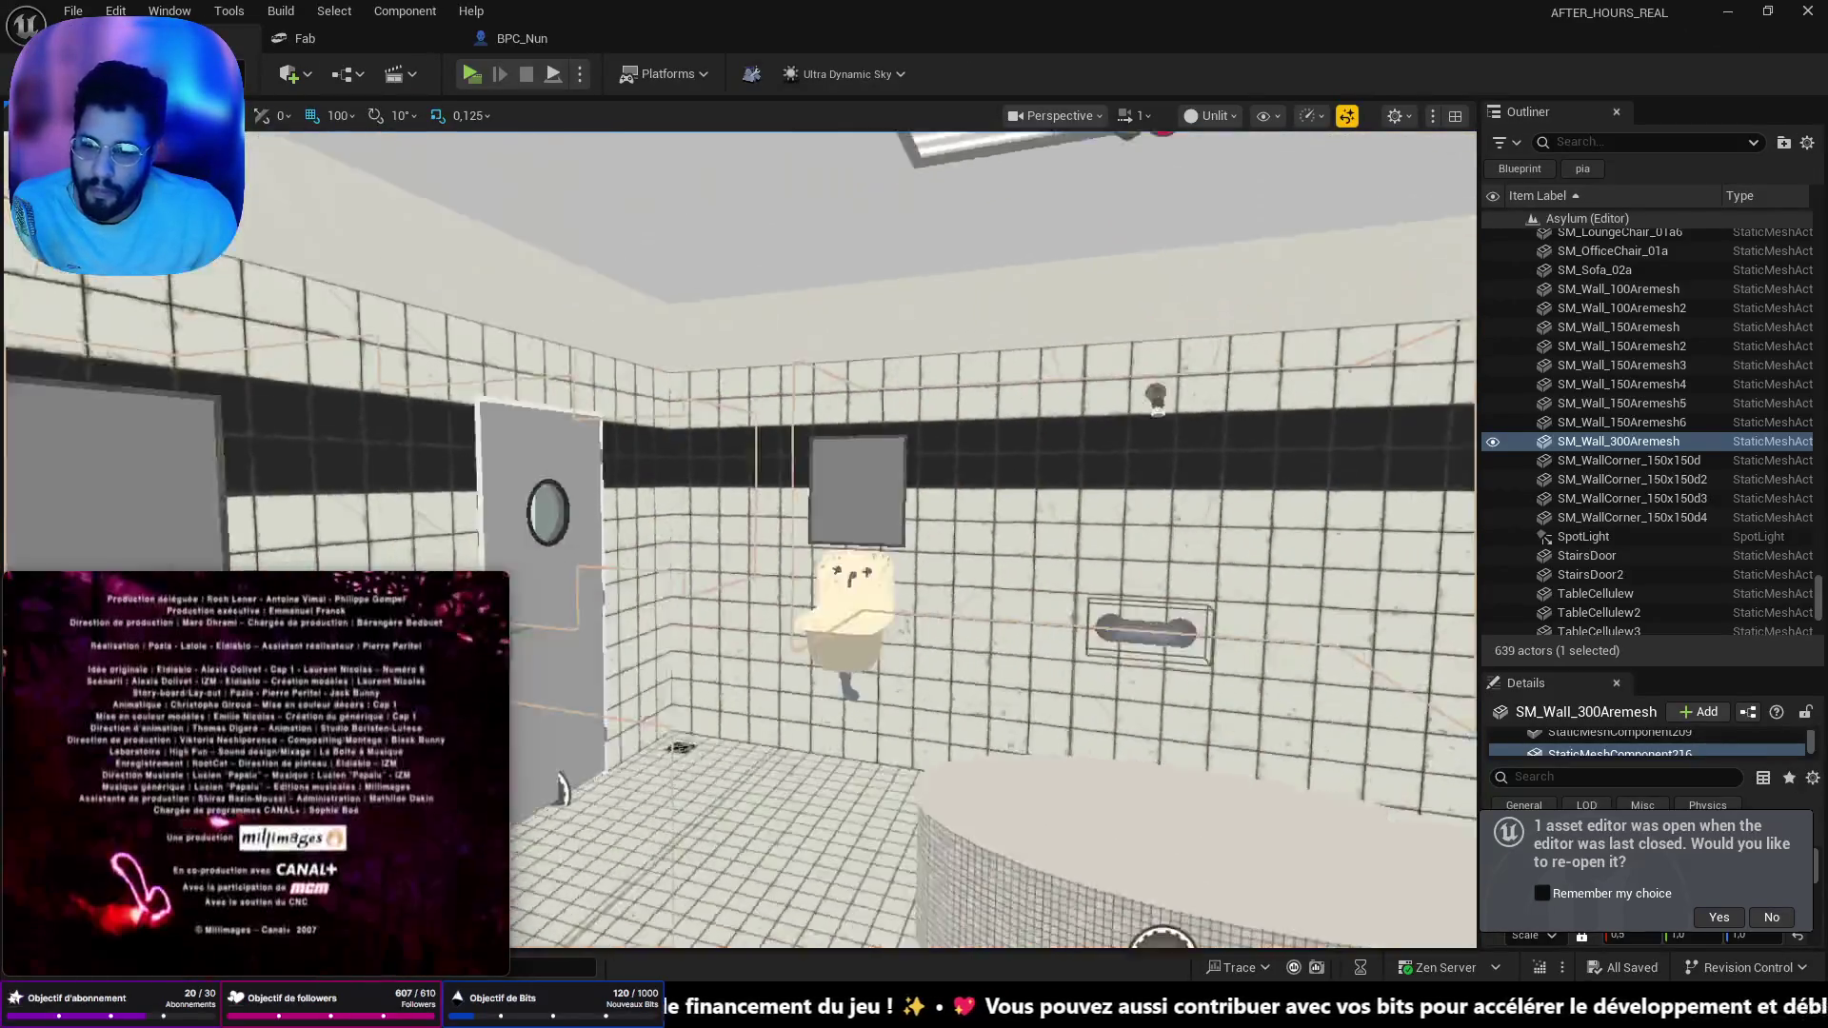
- Play-test from the hallway, walking toward the end door, then stop the session with Esc
{"action": "left_click_drag", "start_coordinate": [742, 476], "coordinate": [733, 381]}
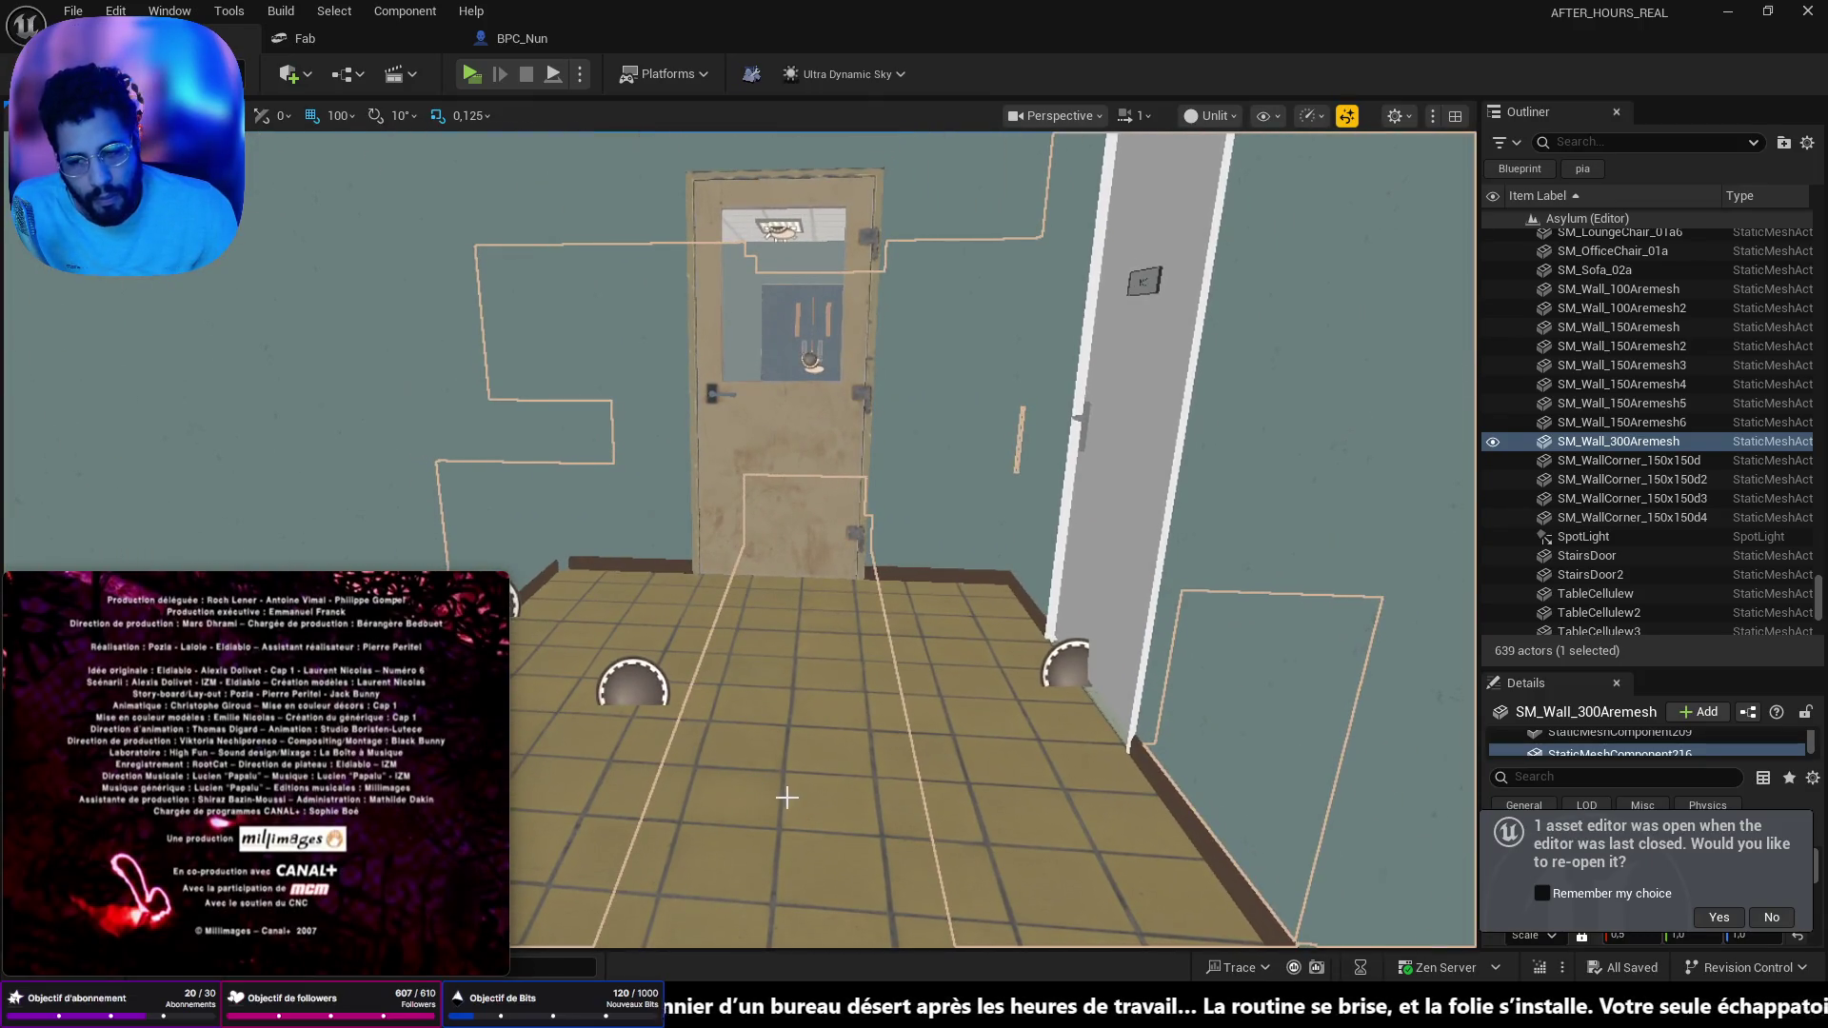
{"action": "right_click", "coordinate": [787, 798]}
{"action": "left_click", "coordinate": [814, 779]}
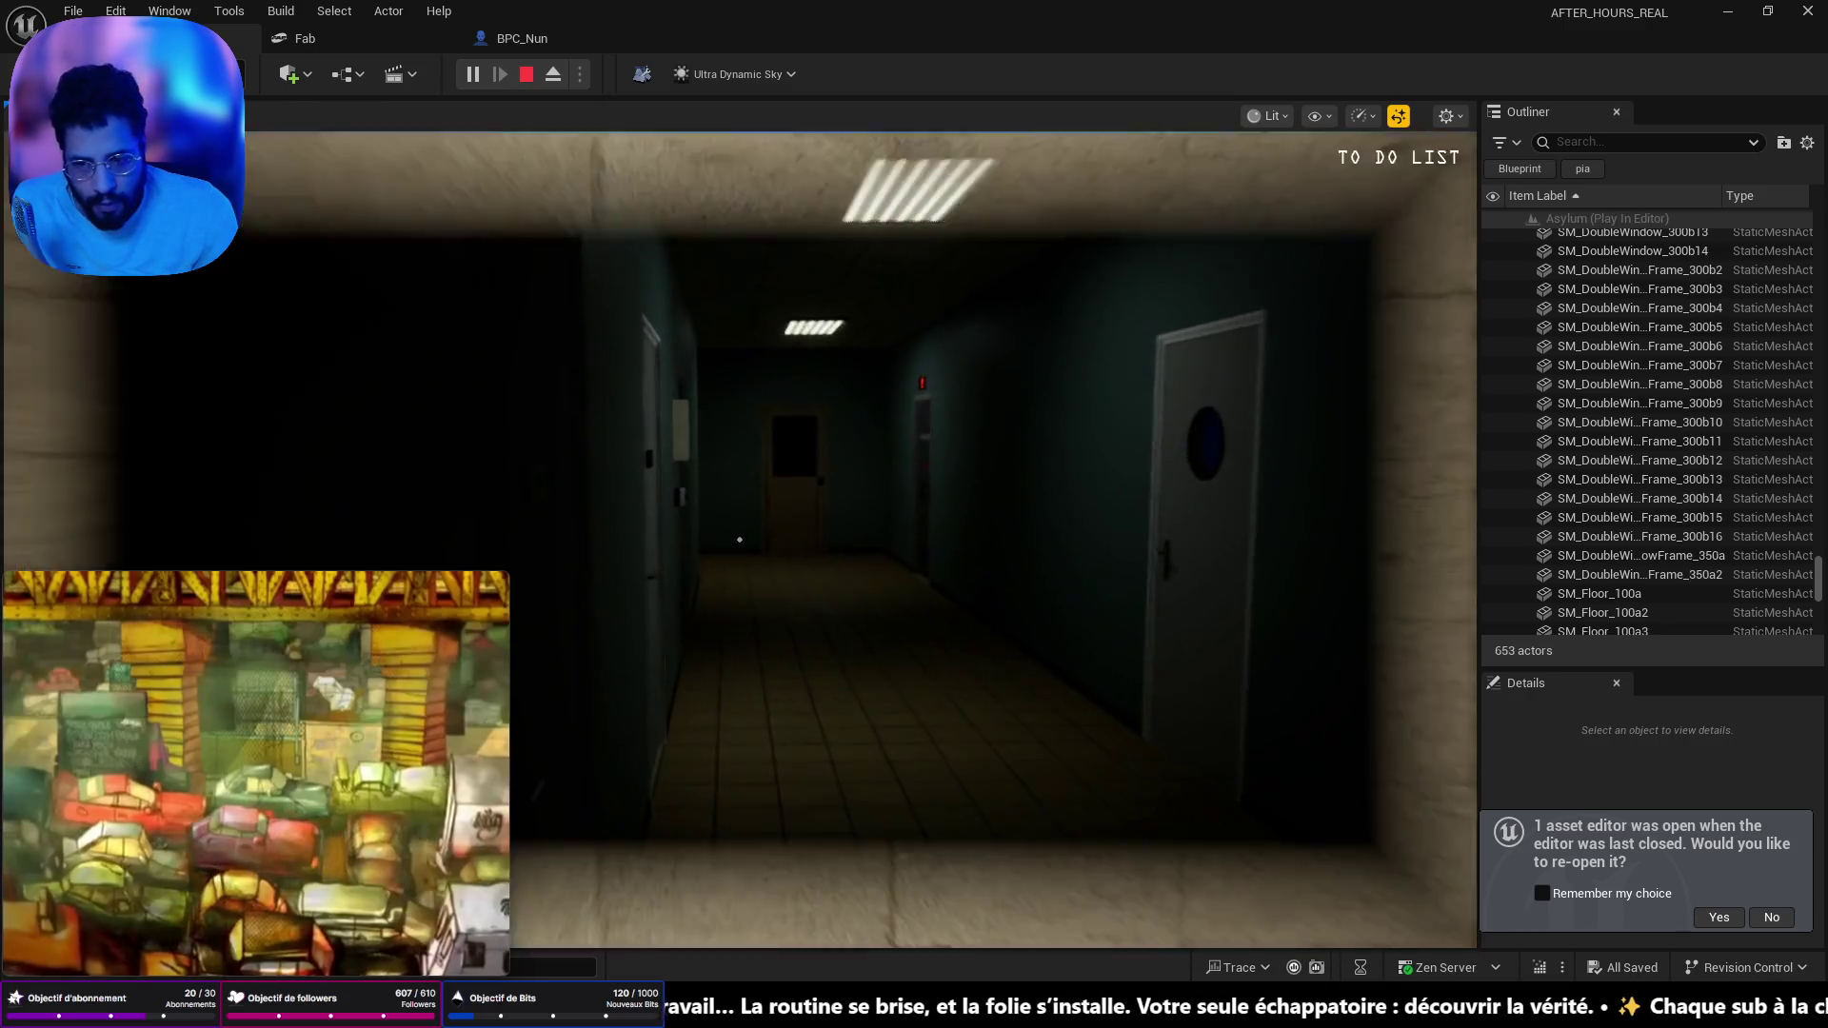
{"action": "key", "text": "w"}
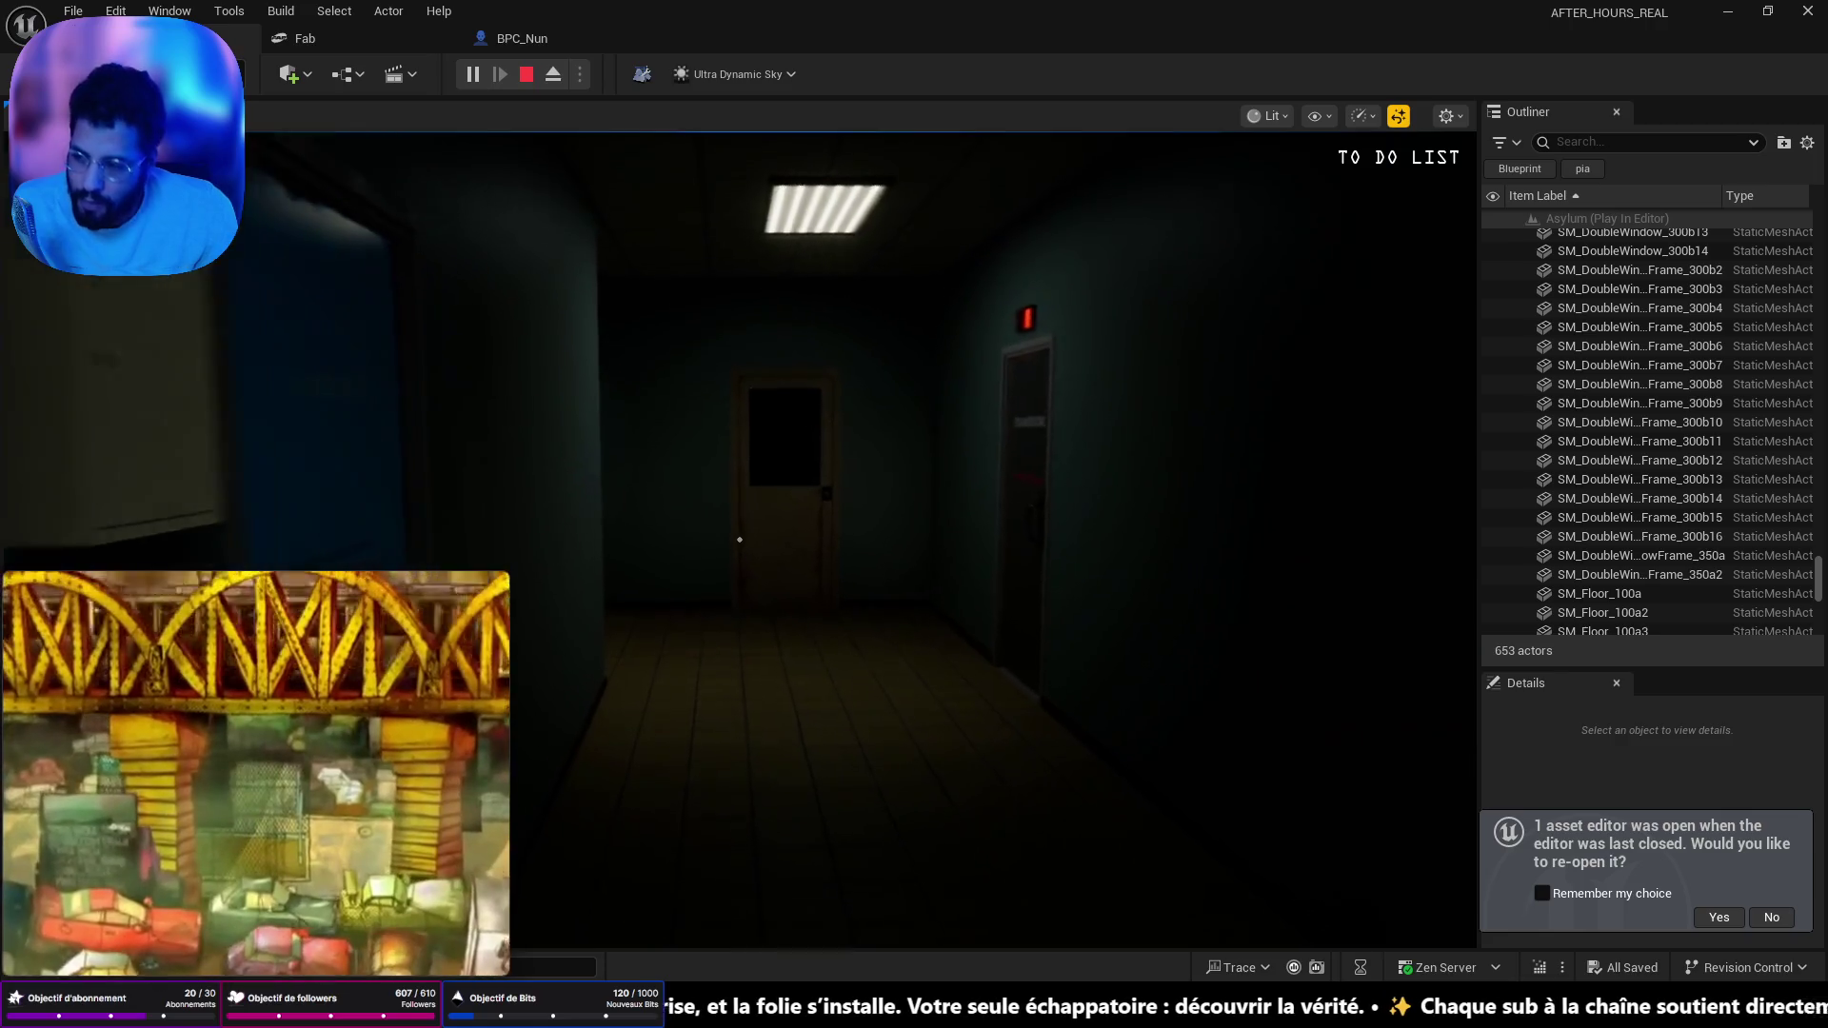
{"action": "key", "text": "w"}
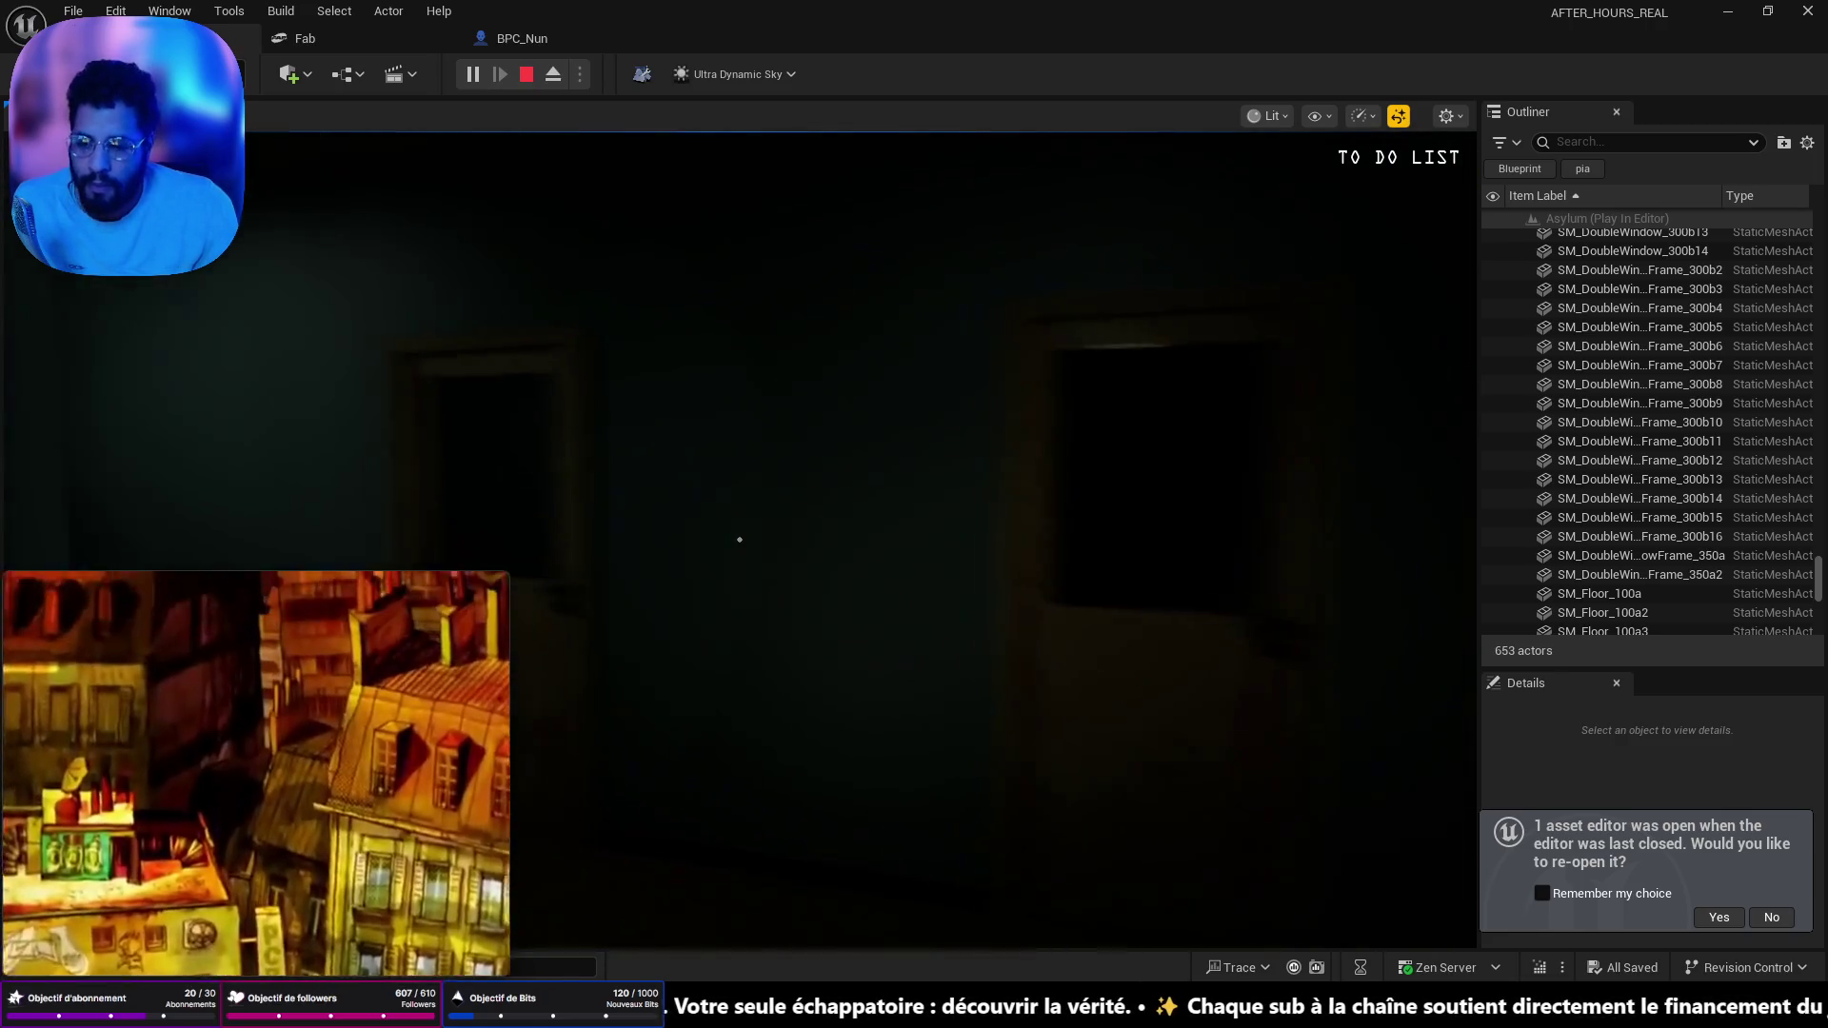
{"action": "mouse_move", "coordinate": [739, 540]}
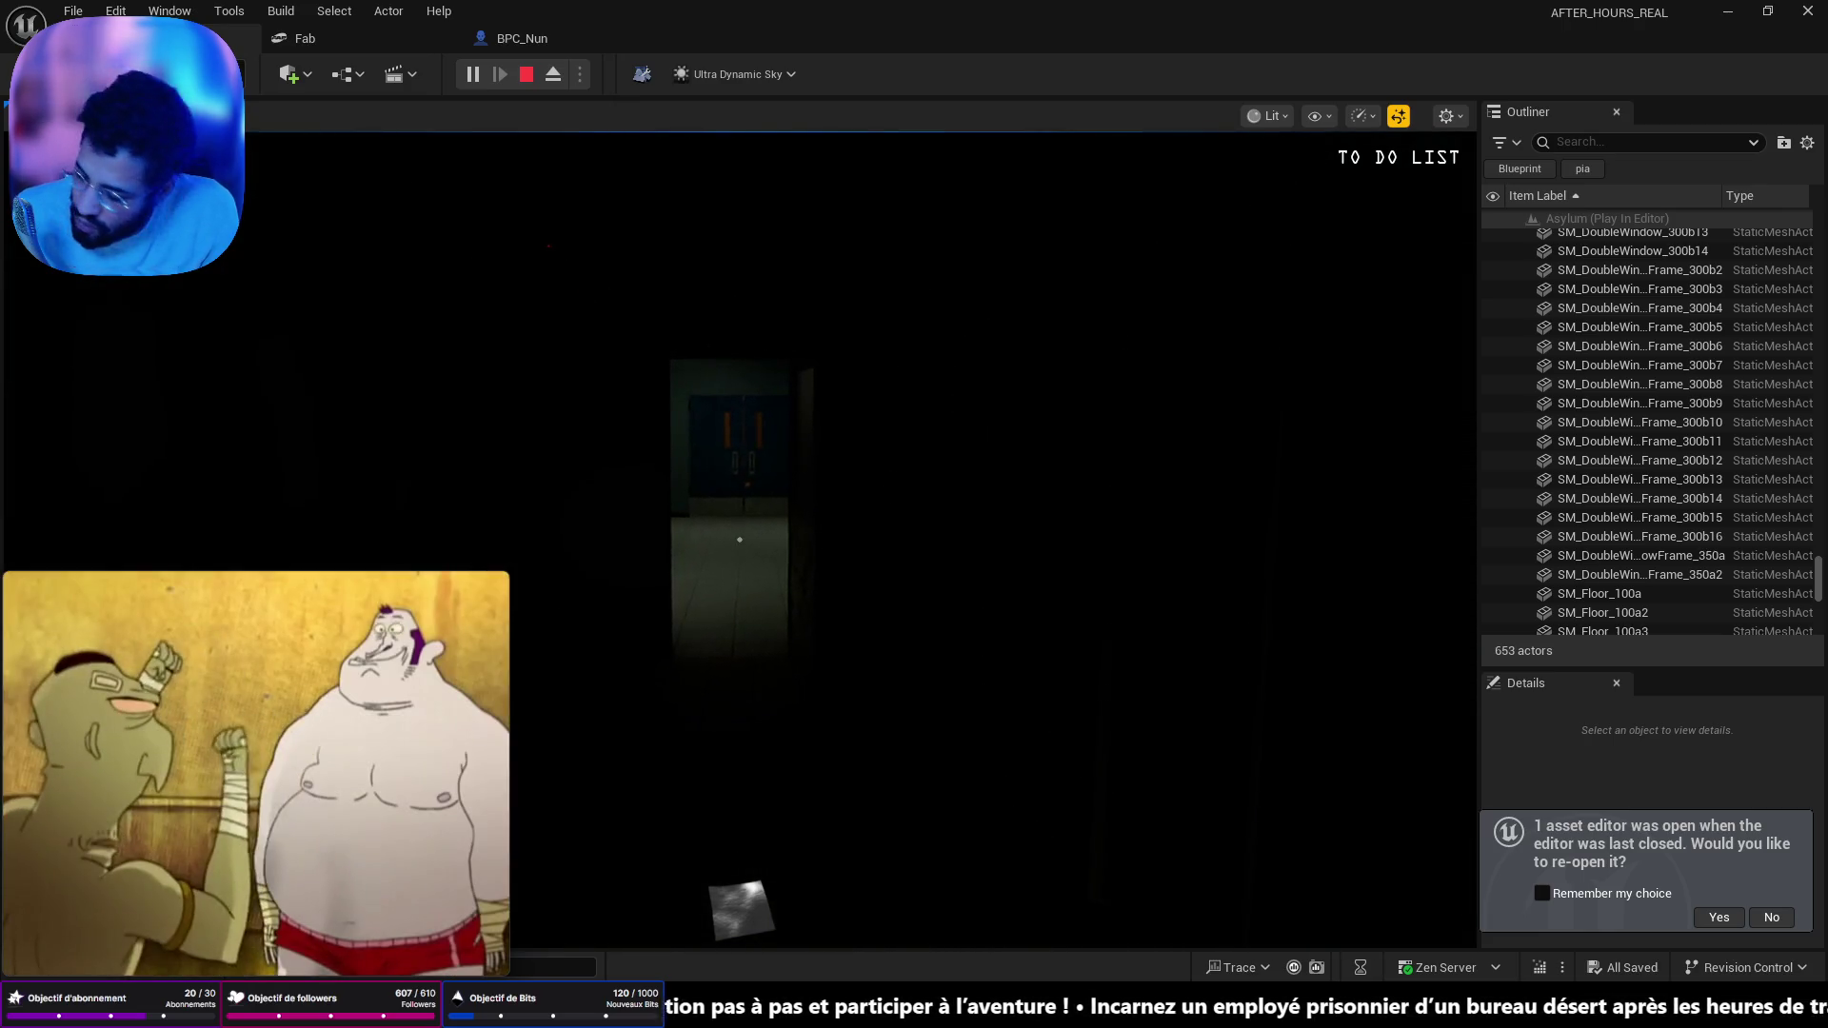
{"action": "key", "text": "Escape"}
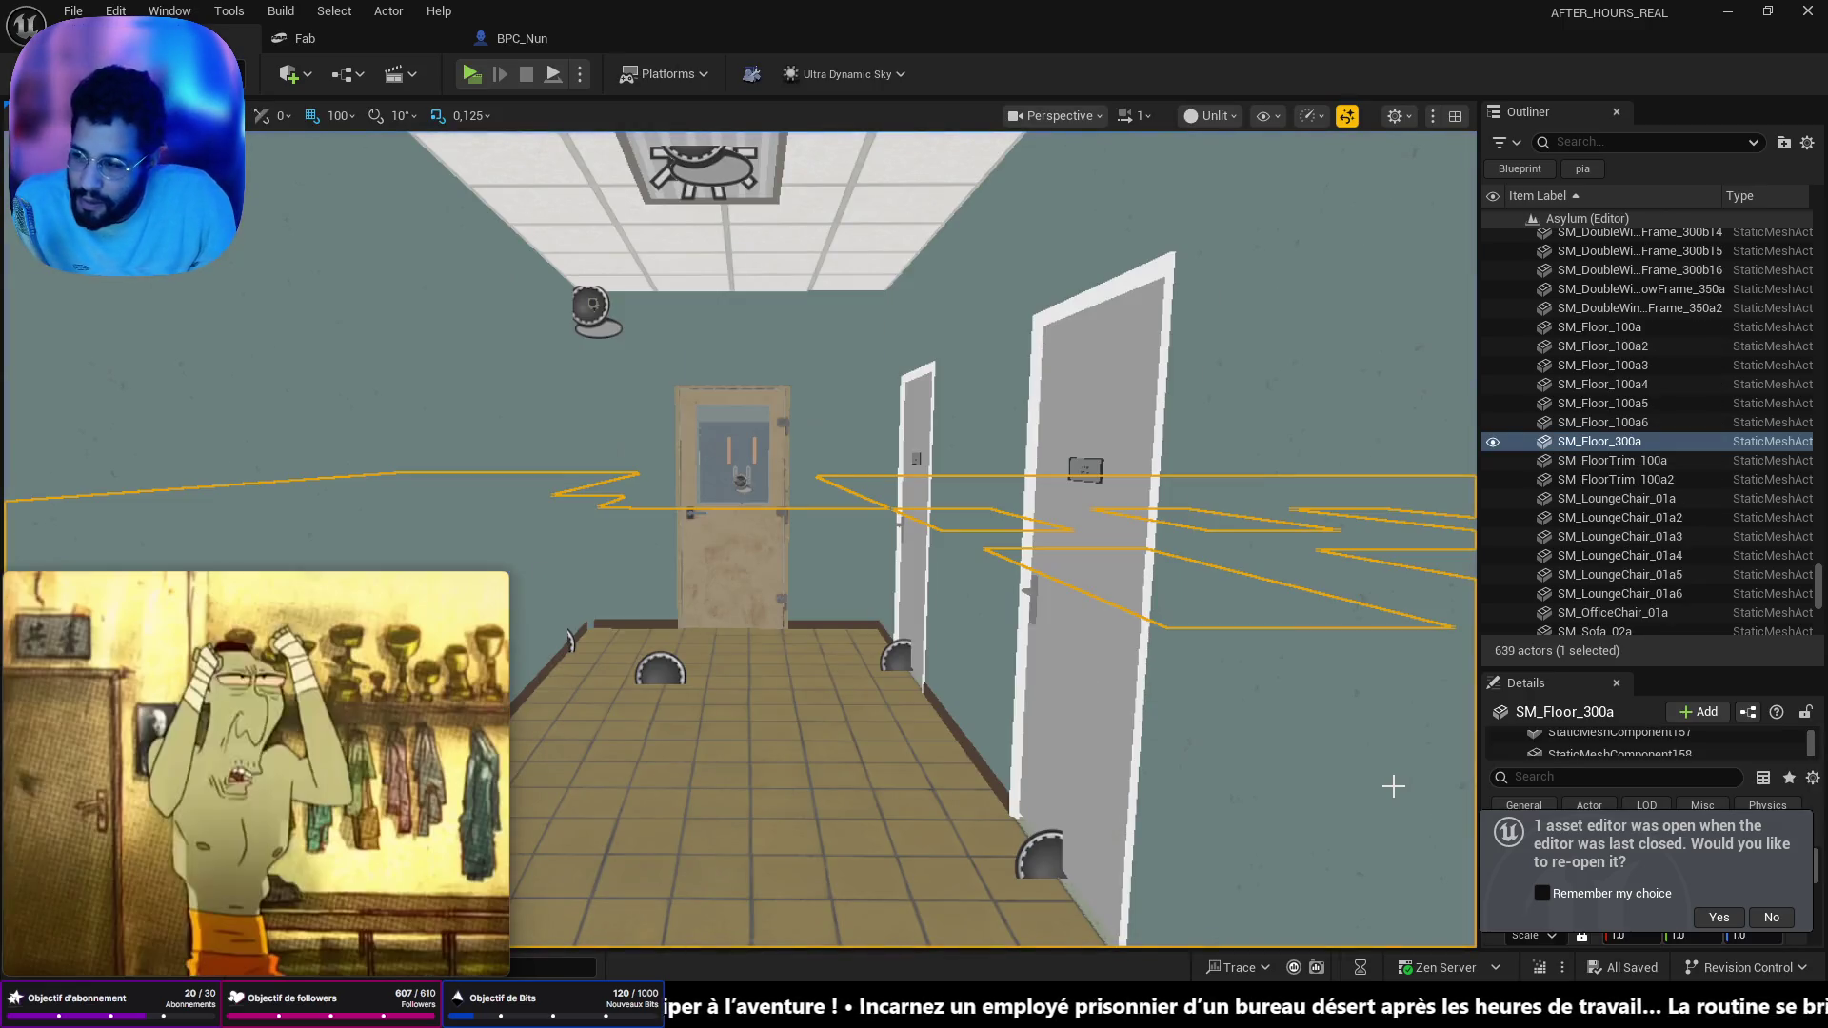
- Fly down the corridor and run another play test with Alt+P, ending it with Esc
{"action": "mouse_move", "coordinate": [694, 556]}
{"action": "left_mouse_down"}
{"action": "mouse_move", "coordinate": [742, 552]}
{"action": "mouse_move", "coordinate": [685, 609]}
{"action": "mouse_move", "coordinate": [704, 571]}
{"action": "mouse_move", "coordinate": [657, 581]}
{"action": "mouse_move", "coordinate": [714, 571]}
{"action": "mouse_move", "coordinate": [771, 816]}
{"action": "left_mouse_up"}
{"action": "key", "text": "alt+p"}
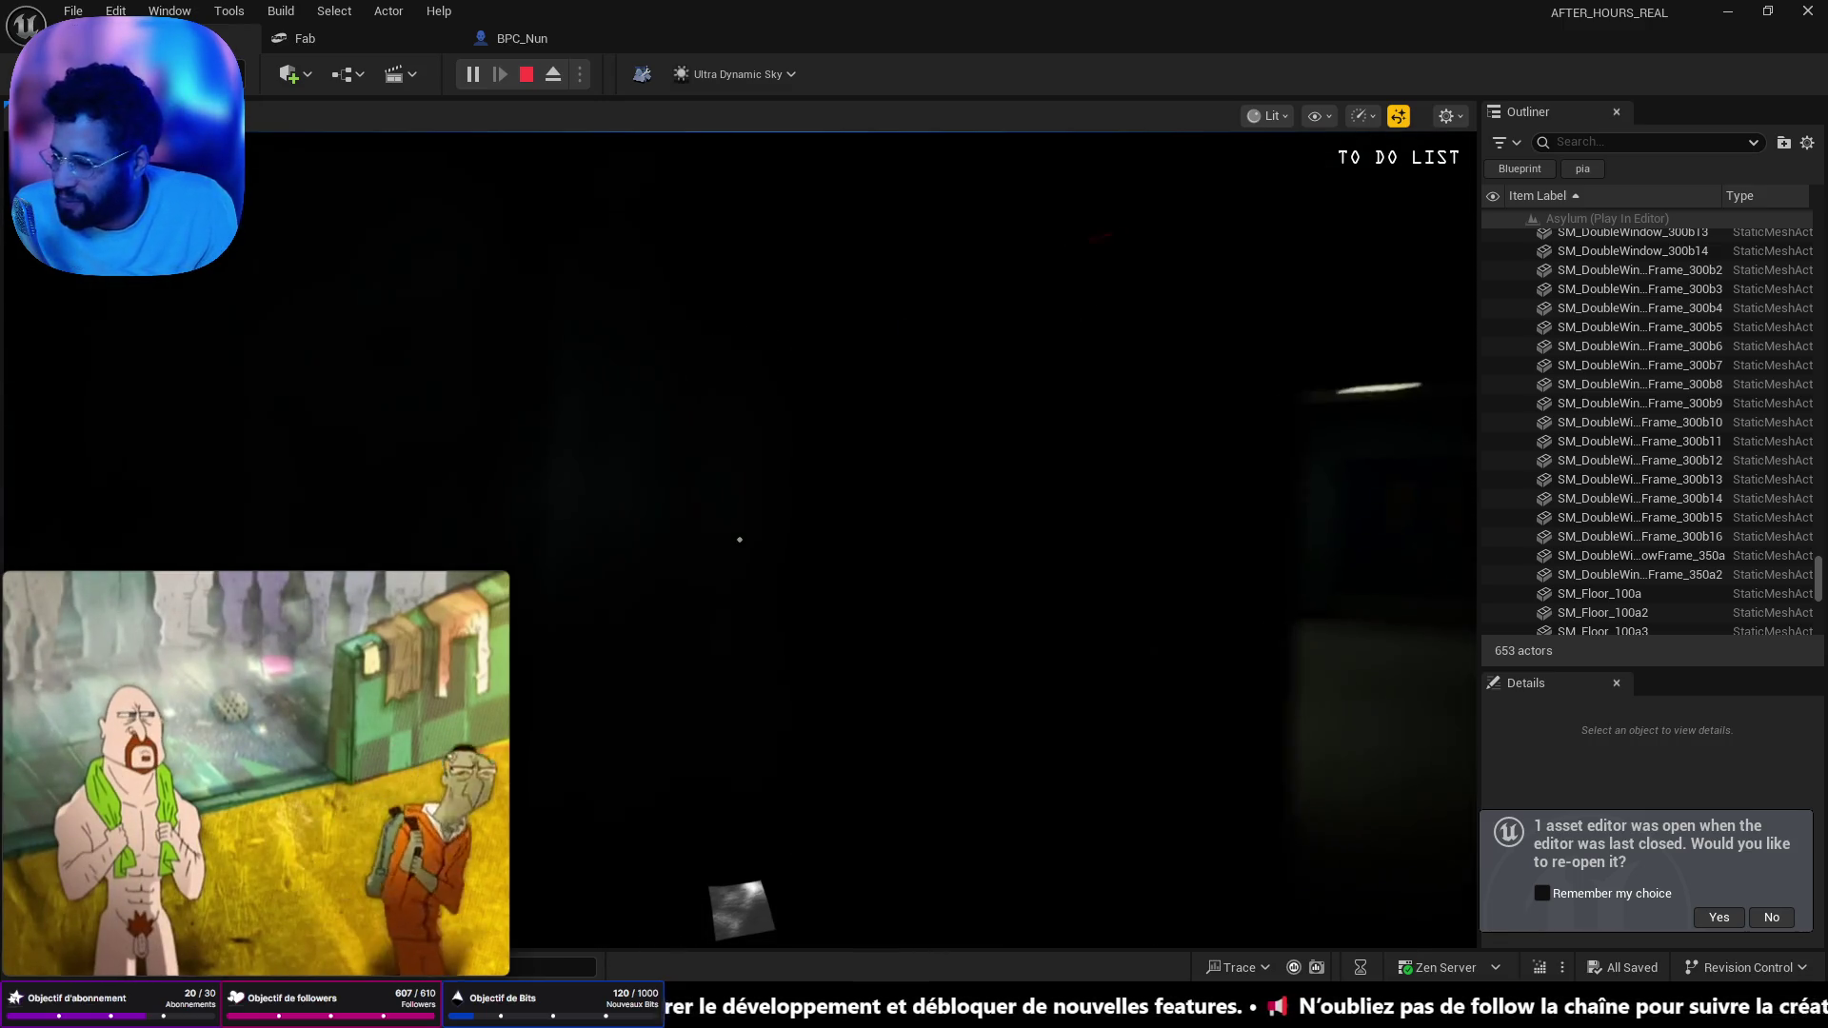
{"action": "key", "text": "Escape"}
- Close the floating YouTube video and switch to the Twitch browser window
{"action": "mouse_move", "coordinate": [200, 956]}
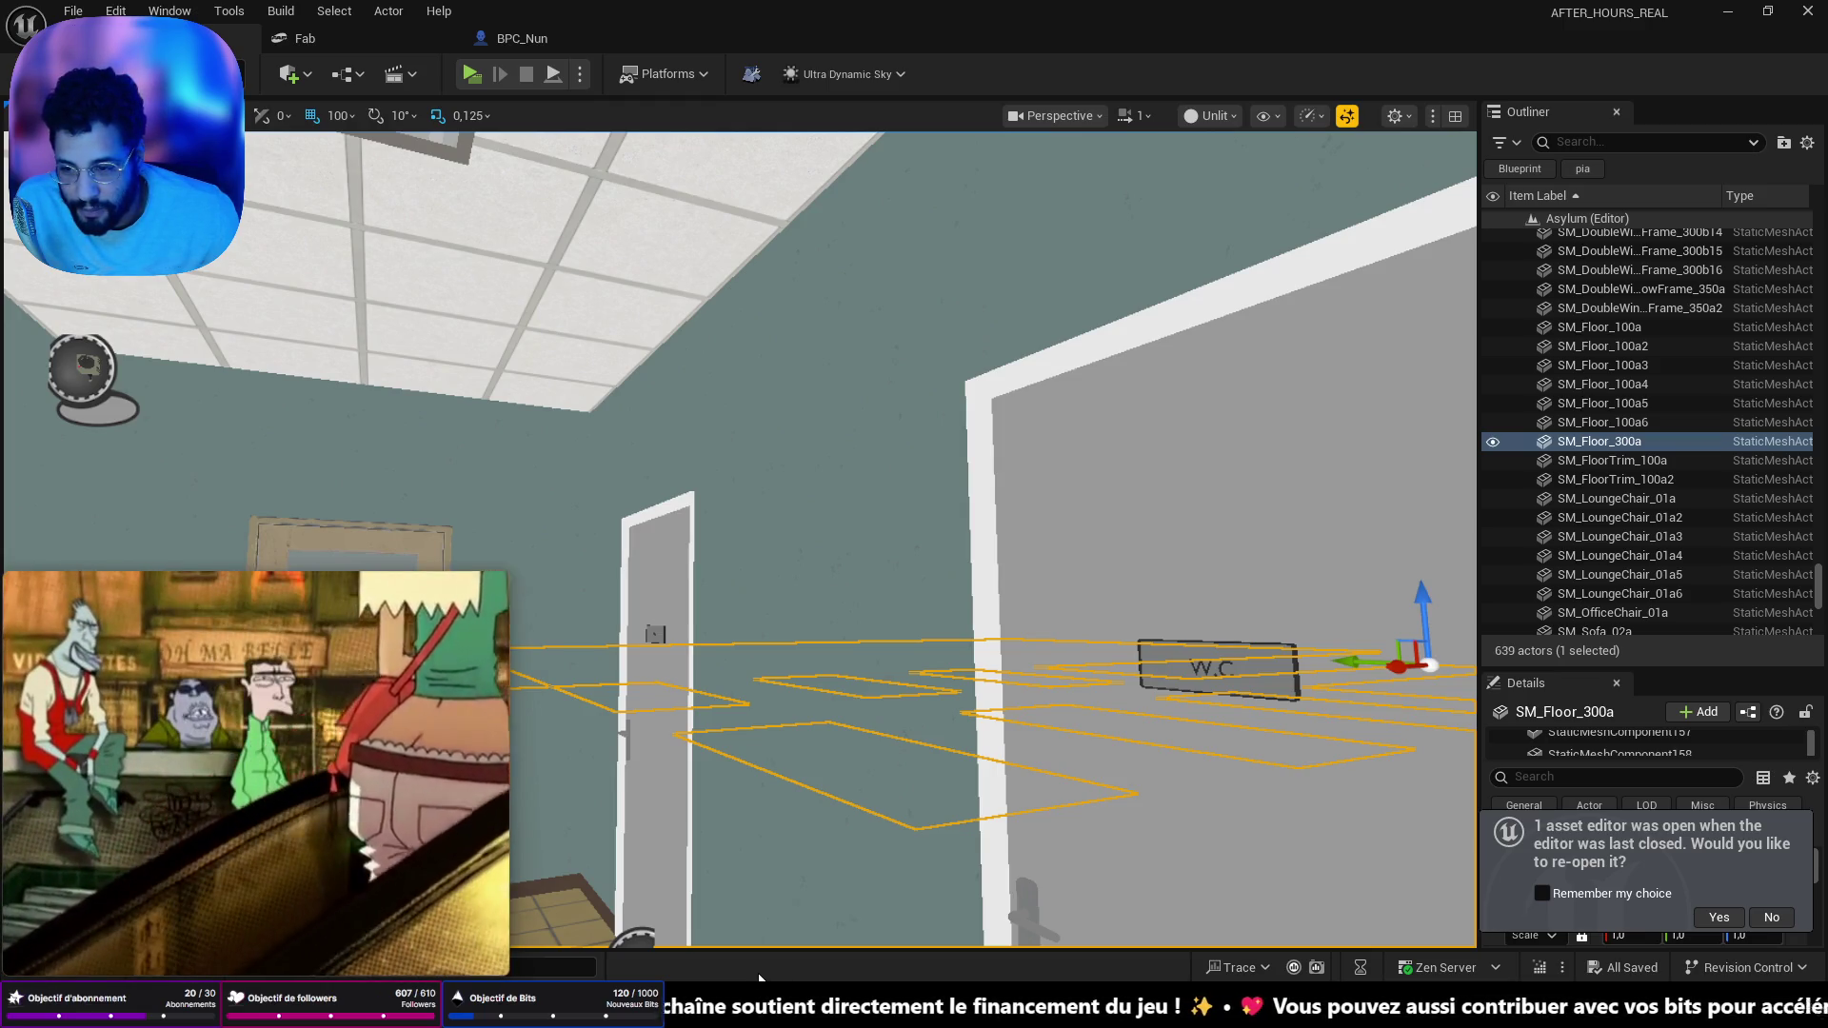
{"action": "mouse_move", "coordinate": [408, 758]}
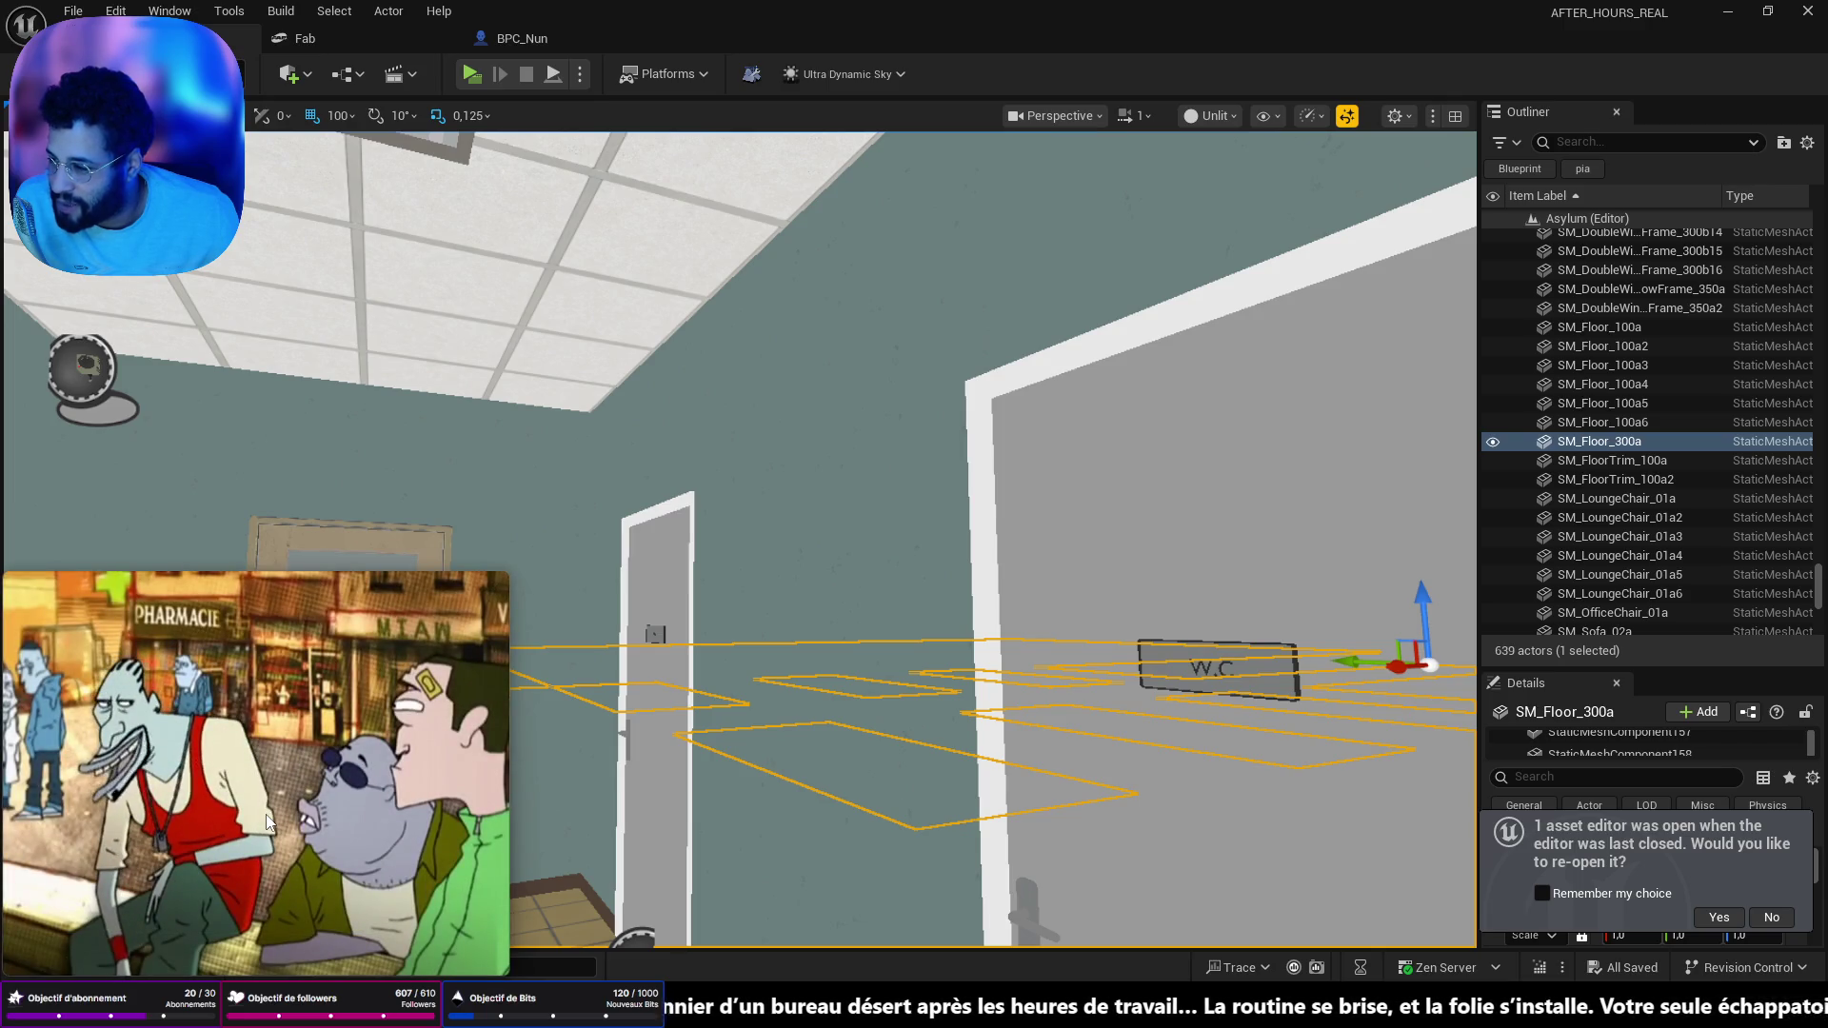
{"action": "mouse_move", "coordinate": [208, 804]}
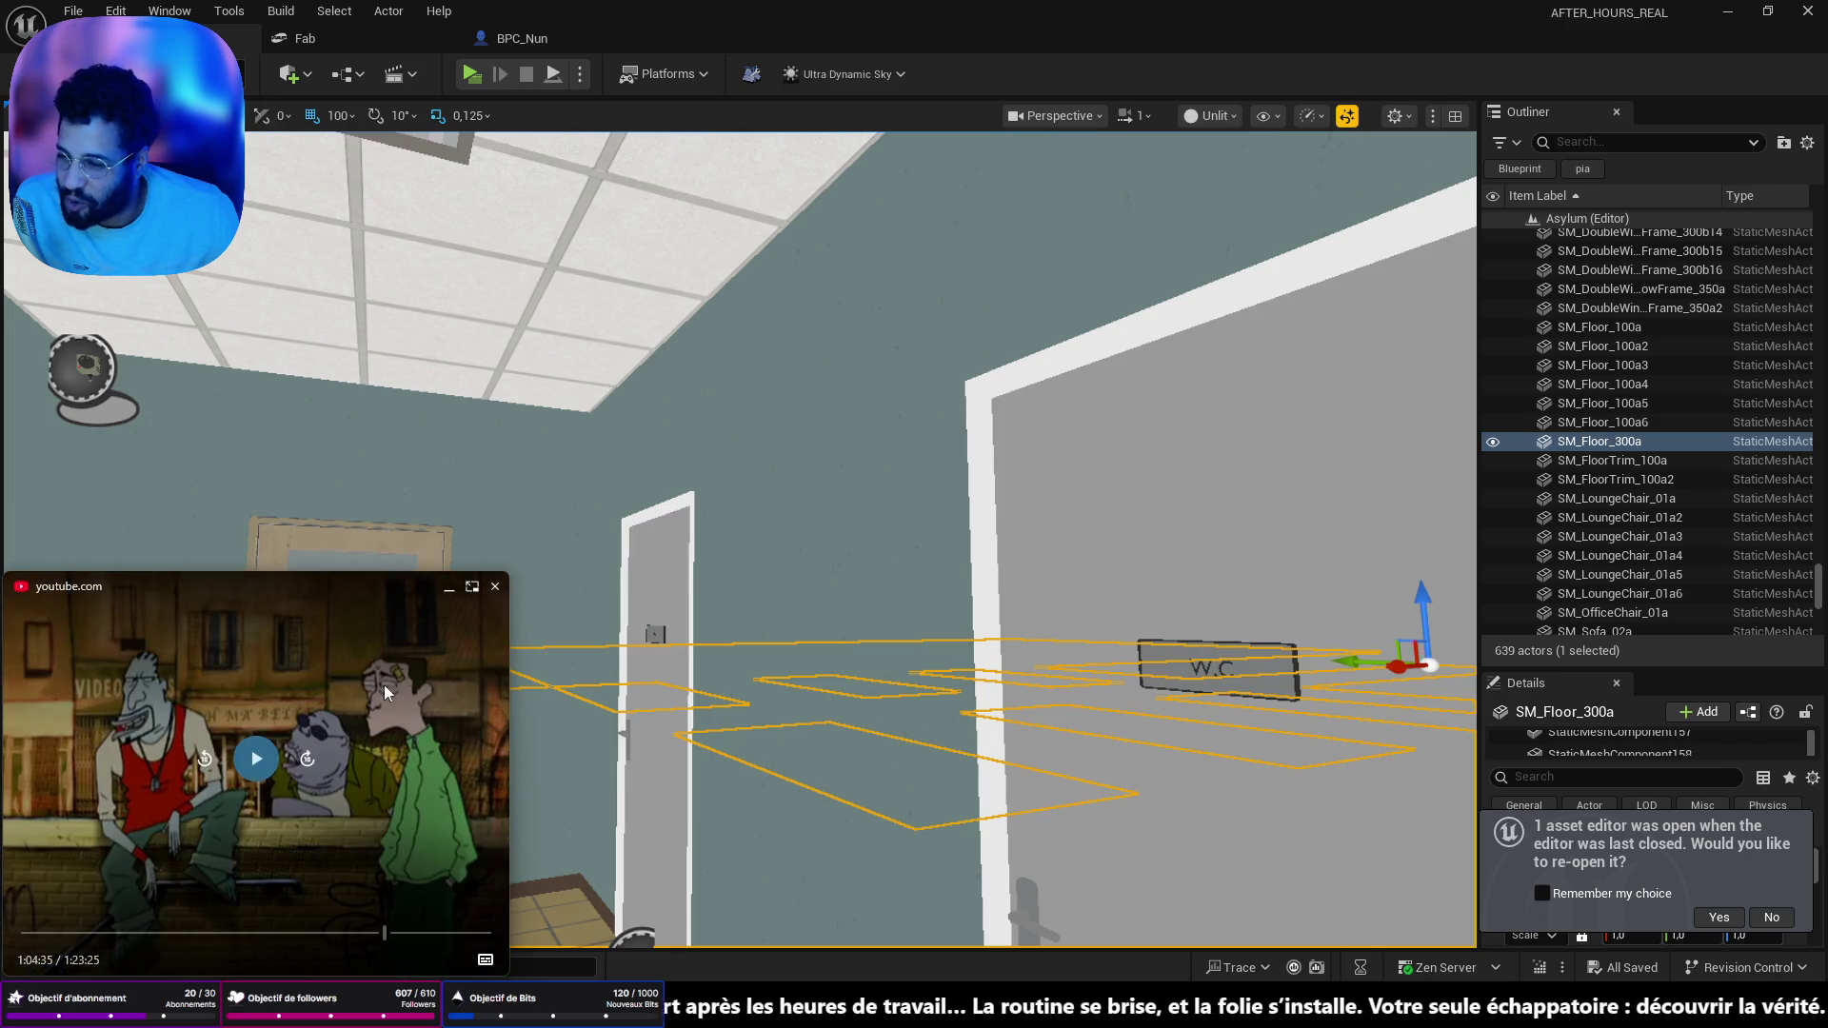
{"action": "left_click", "coordinate": [446, 591]}
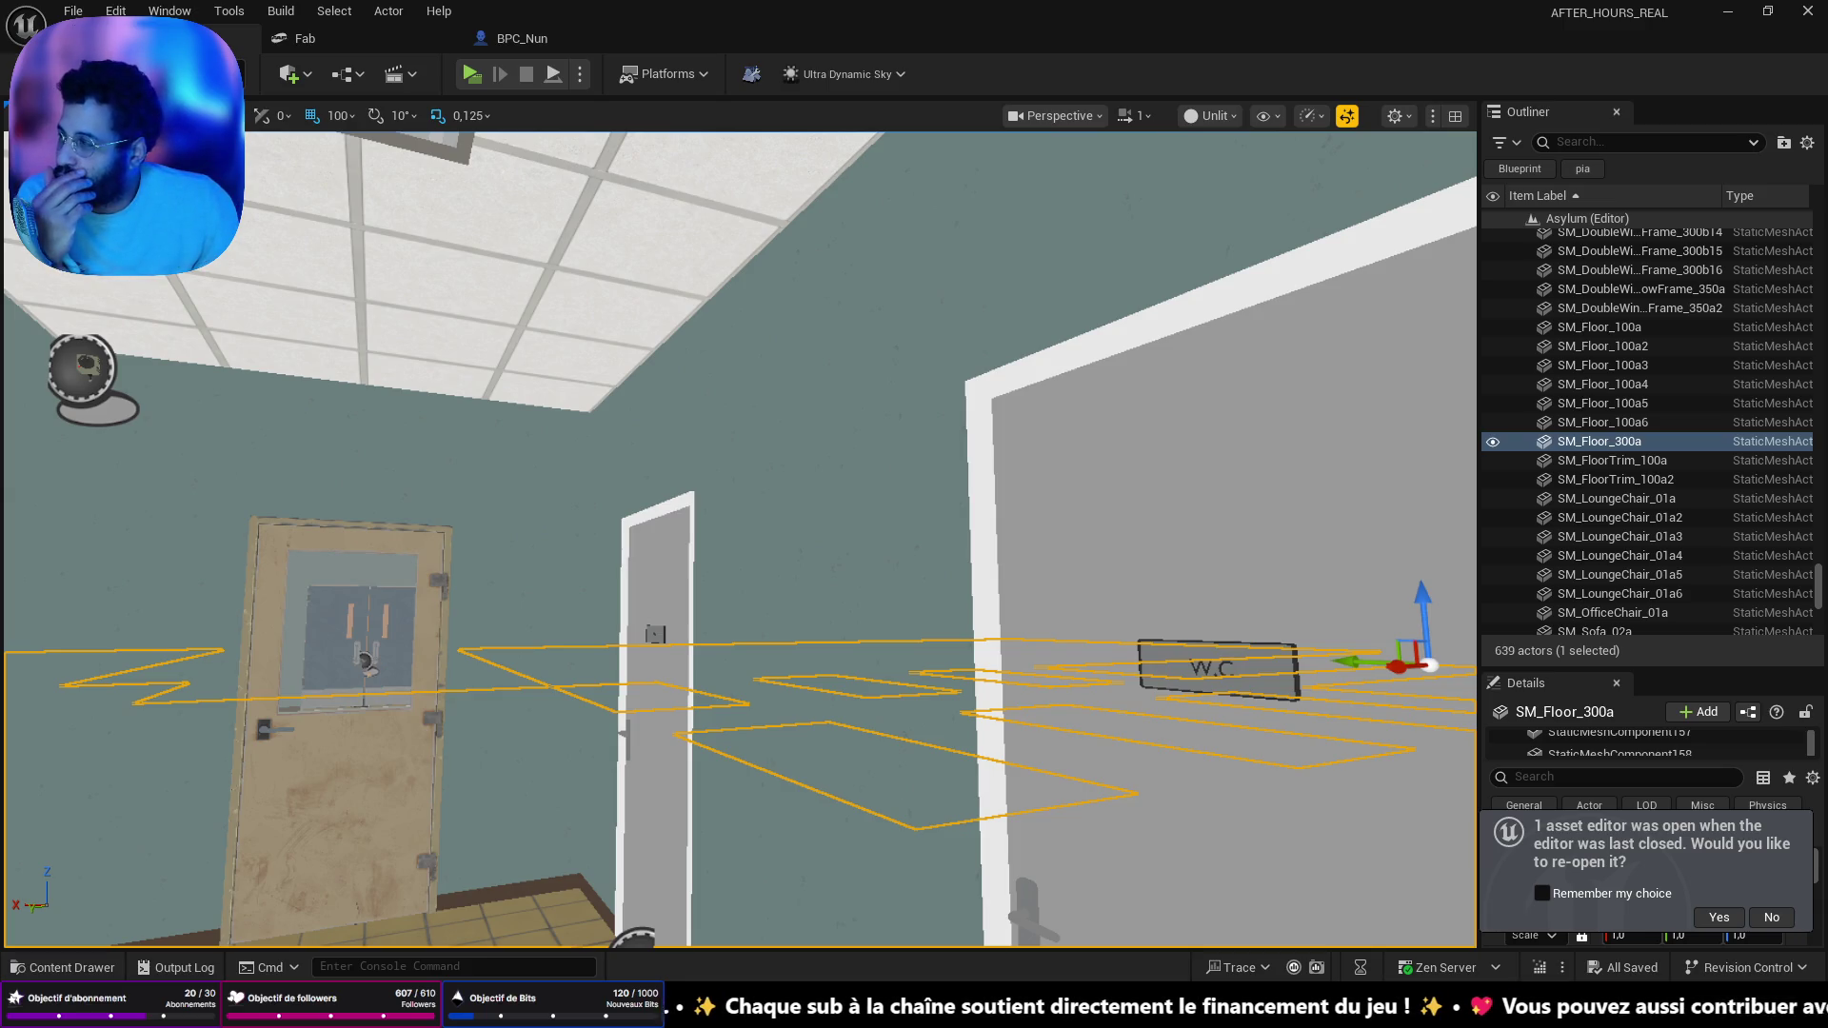
{"action": "key", "text": "alt+Tab"}
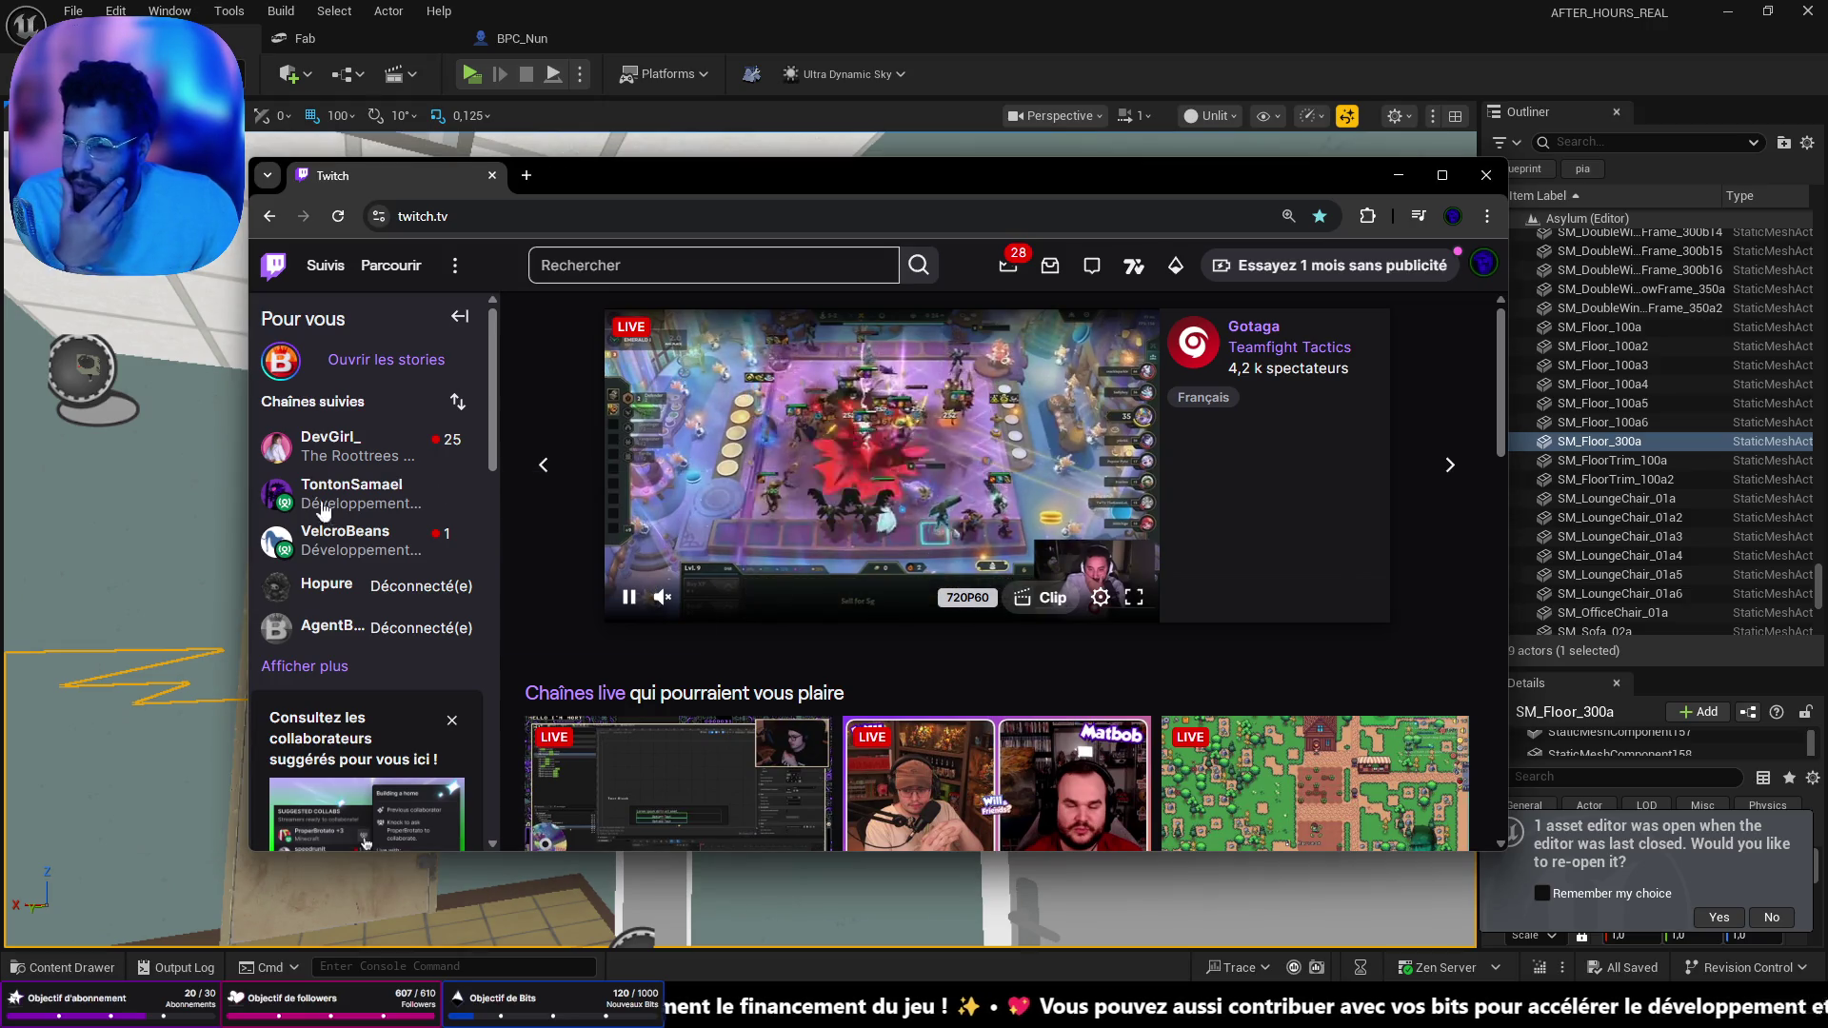
- Maximize the browser and open the live BeamNG stream via Parcourir > Développement de logiciels et de jeux
{"action": "mouse_move", "coordinate": [343, 493]}
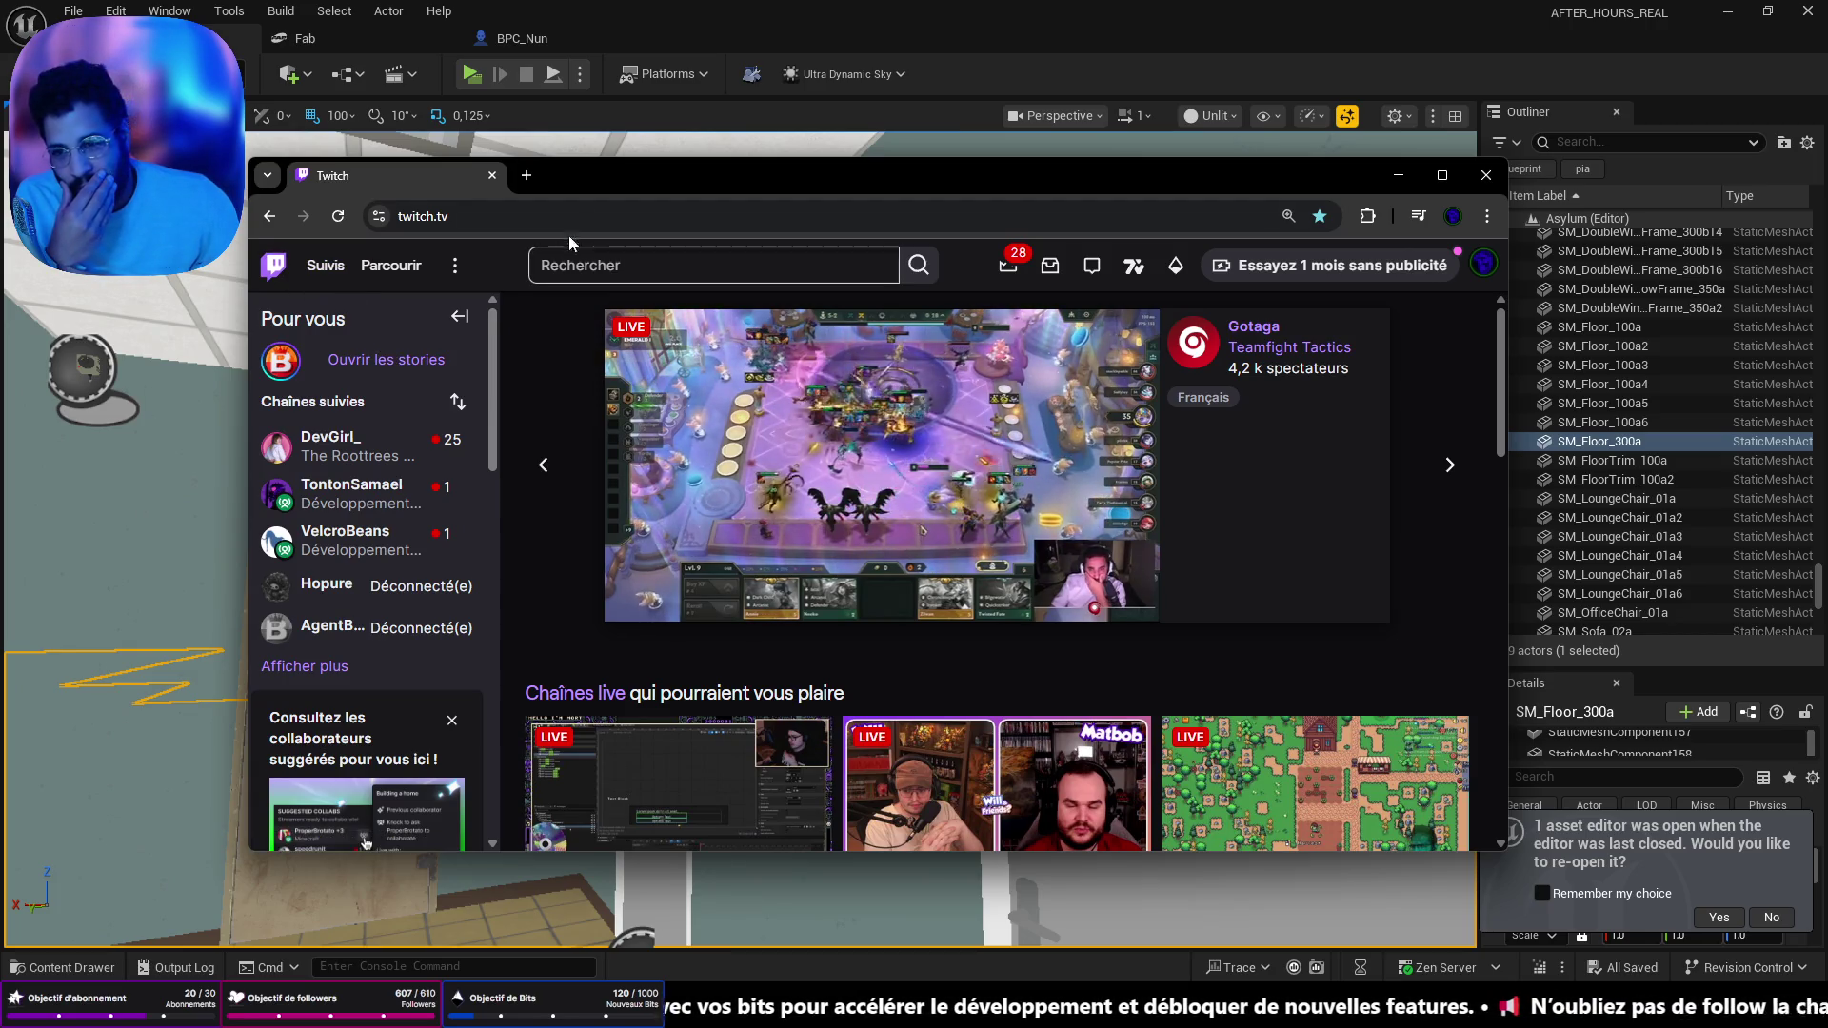
{"action": "double_click", "coordinate": [615, 179]}
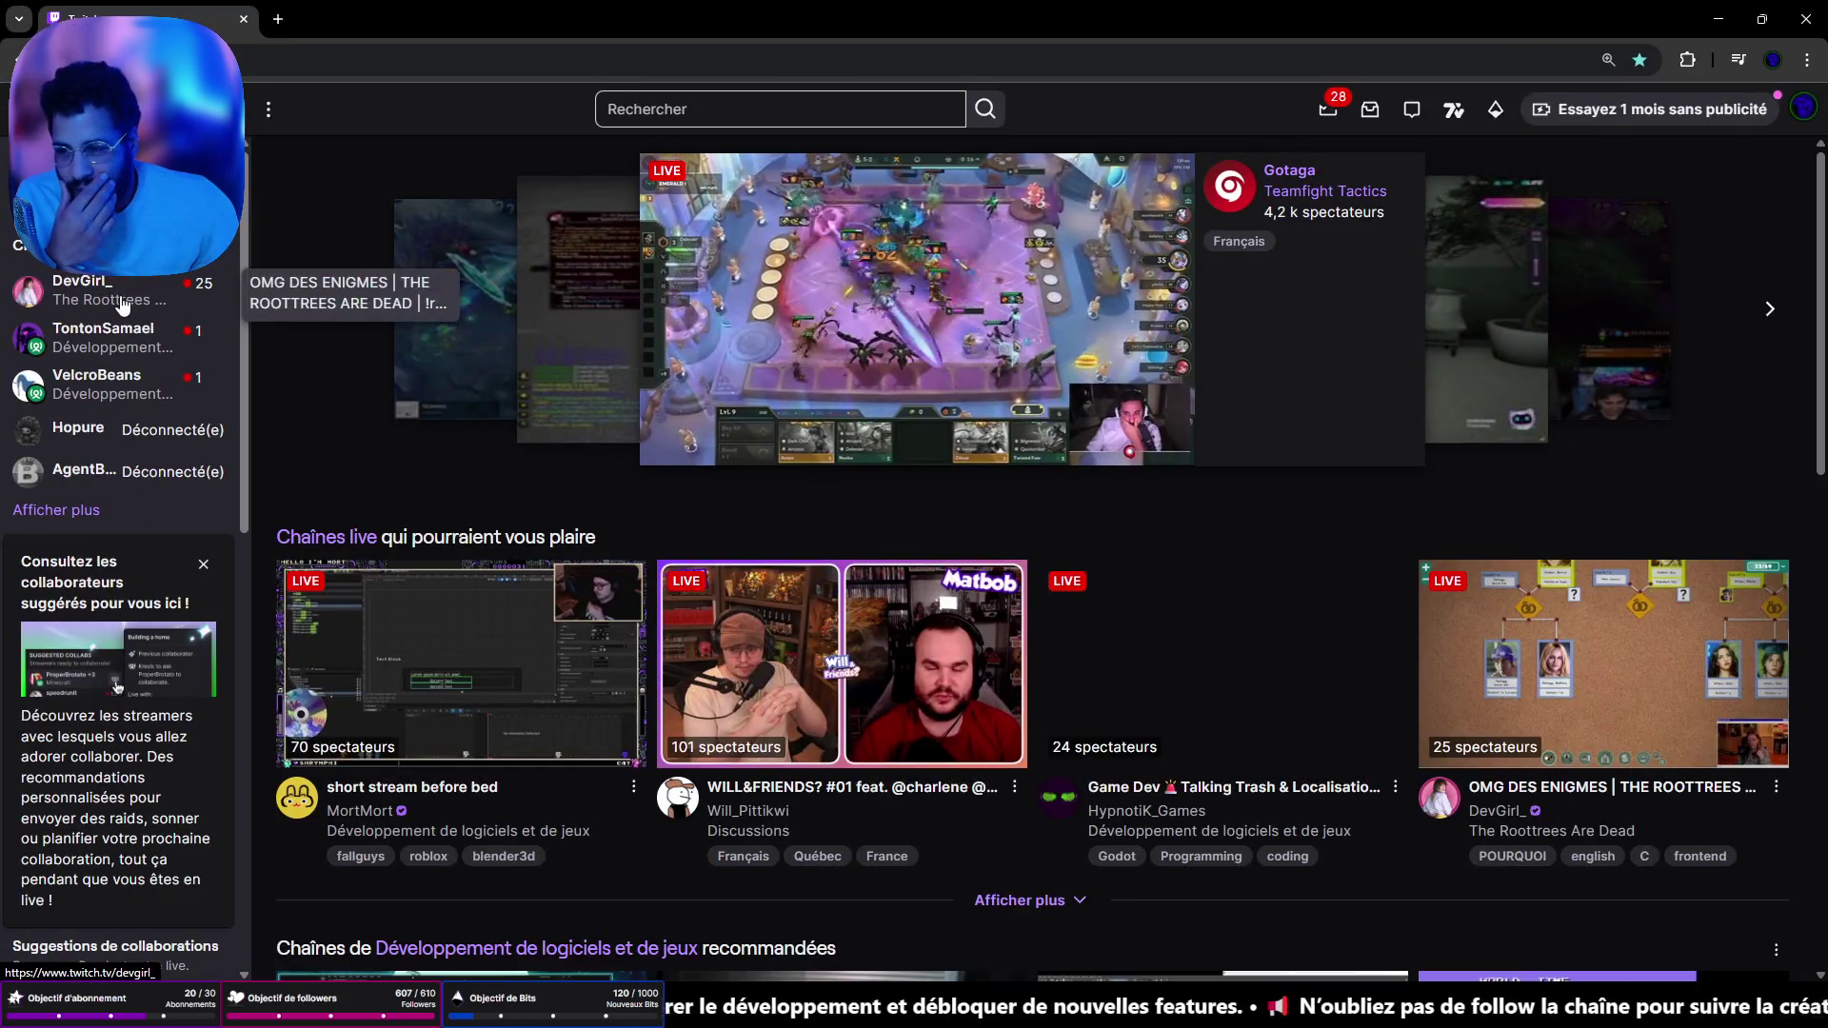
{"action": "left_click", "coordinate": [195, 109]}
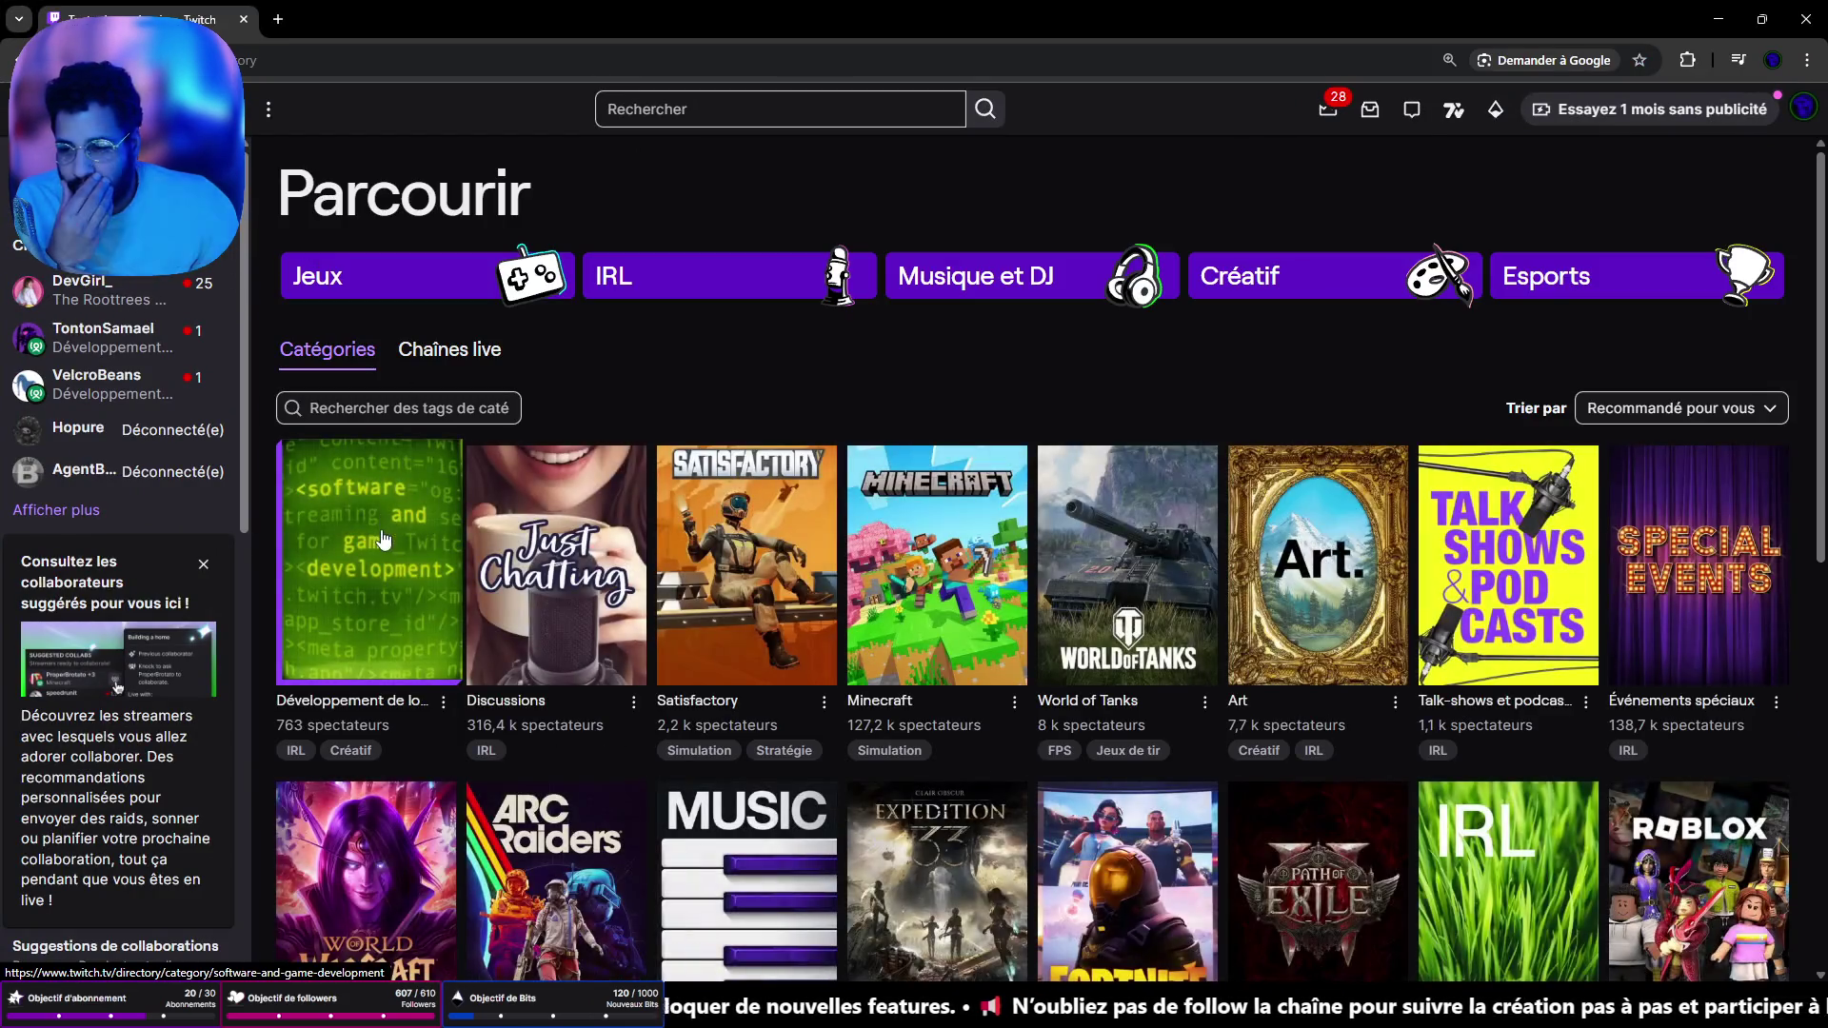
{"action": "left_click", "coordinate": [384, 540]}
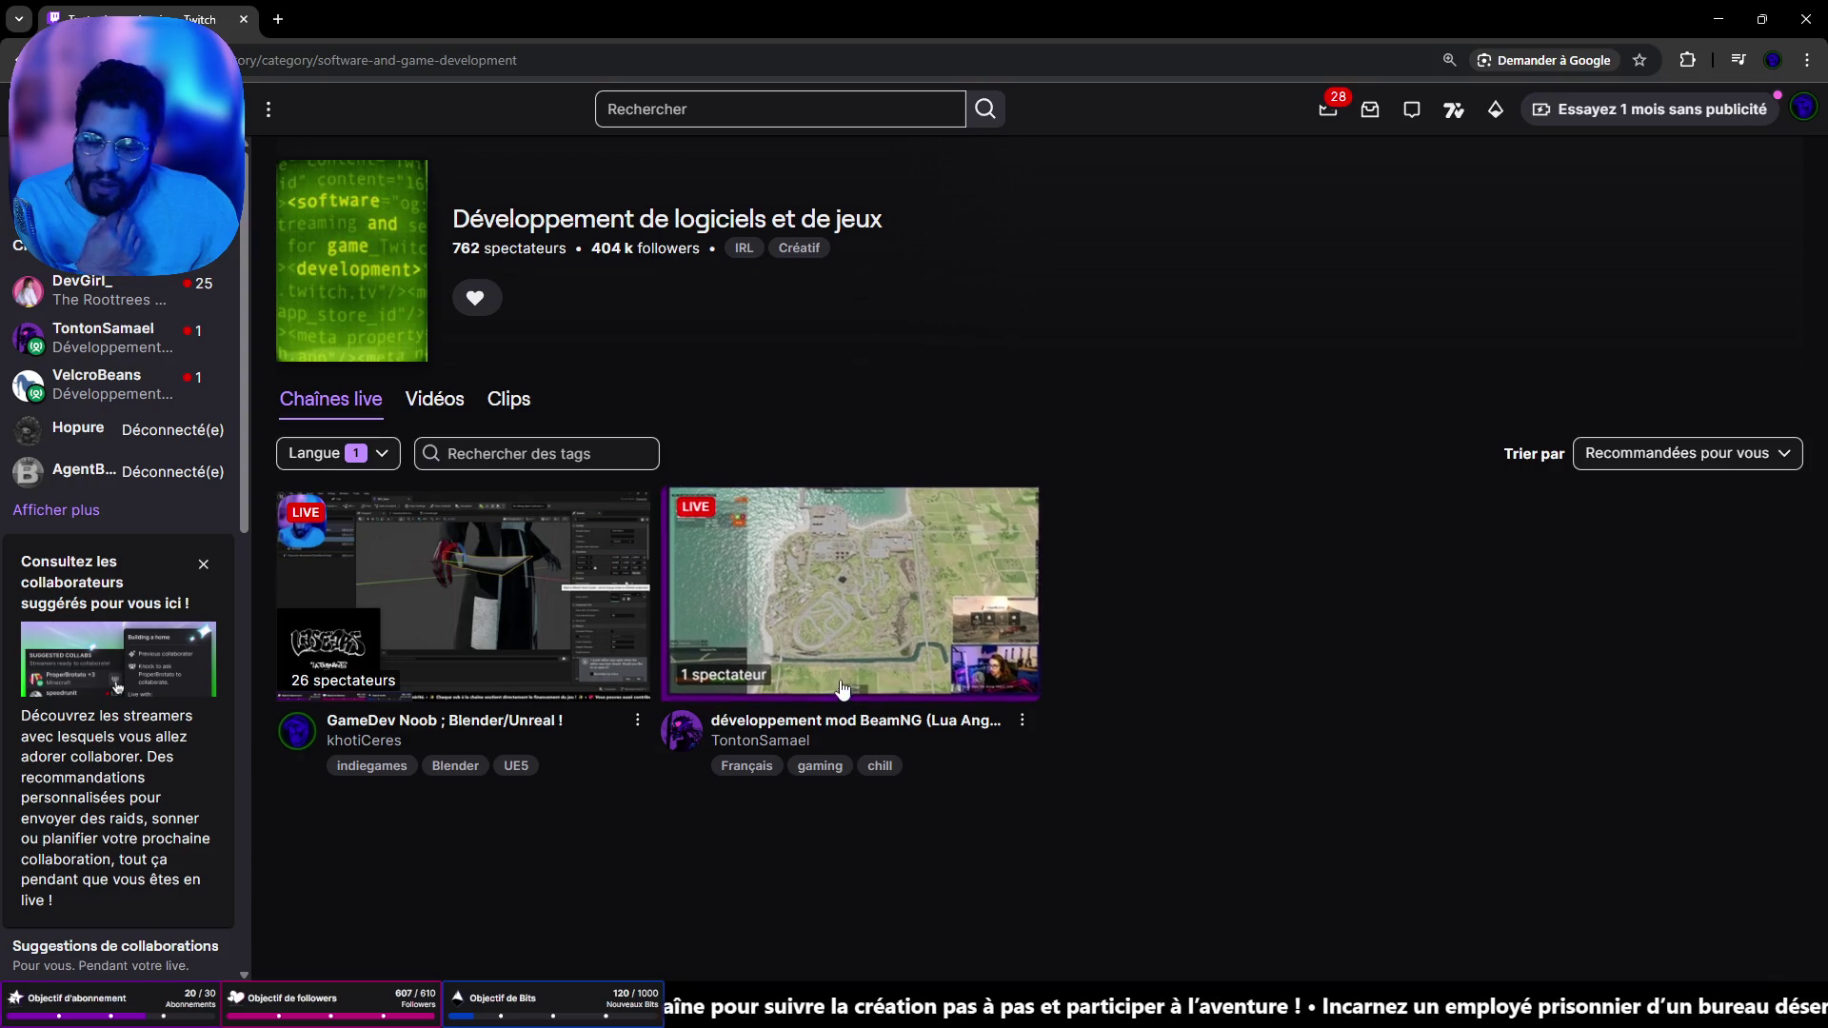
{"action": "left_click", "coordinate": [826, 635]}
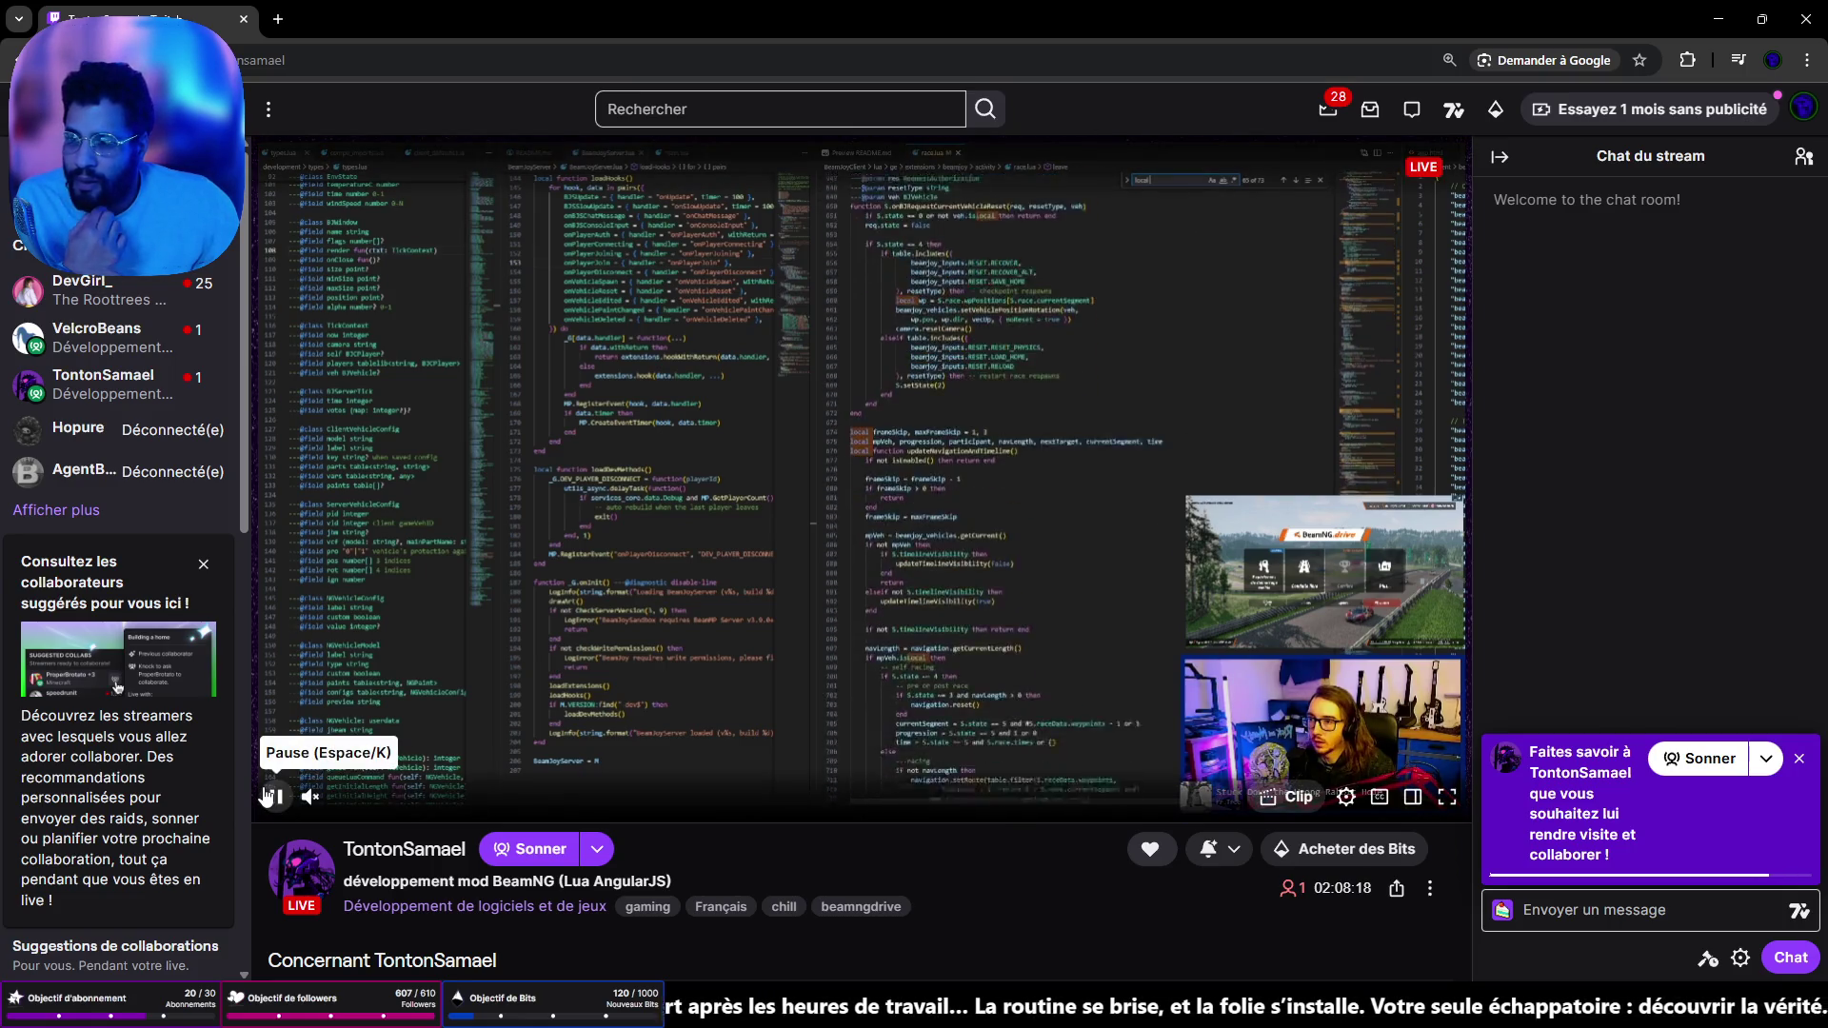
- Scroll down the BeamNG stream page and mute its audio
{"action": "scroll", "coordinate": [76, 593], "scroll_direction": "down", "scroll_amount": 3}
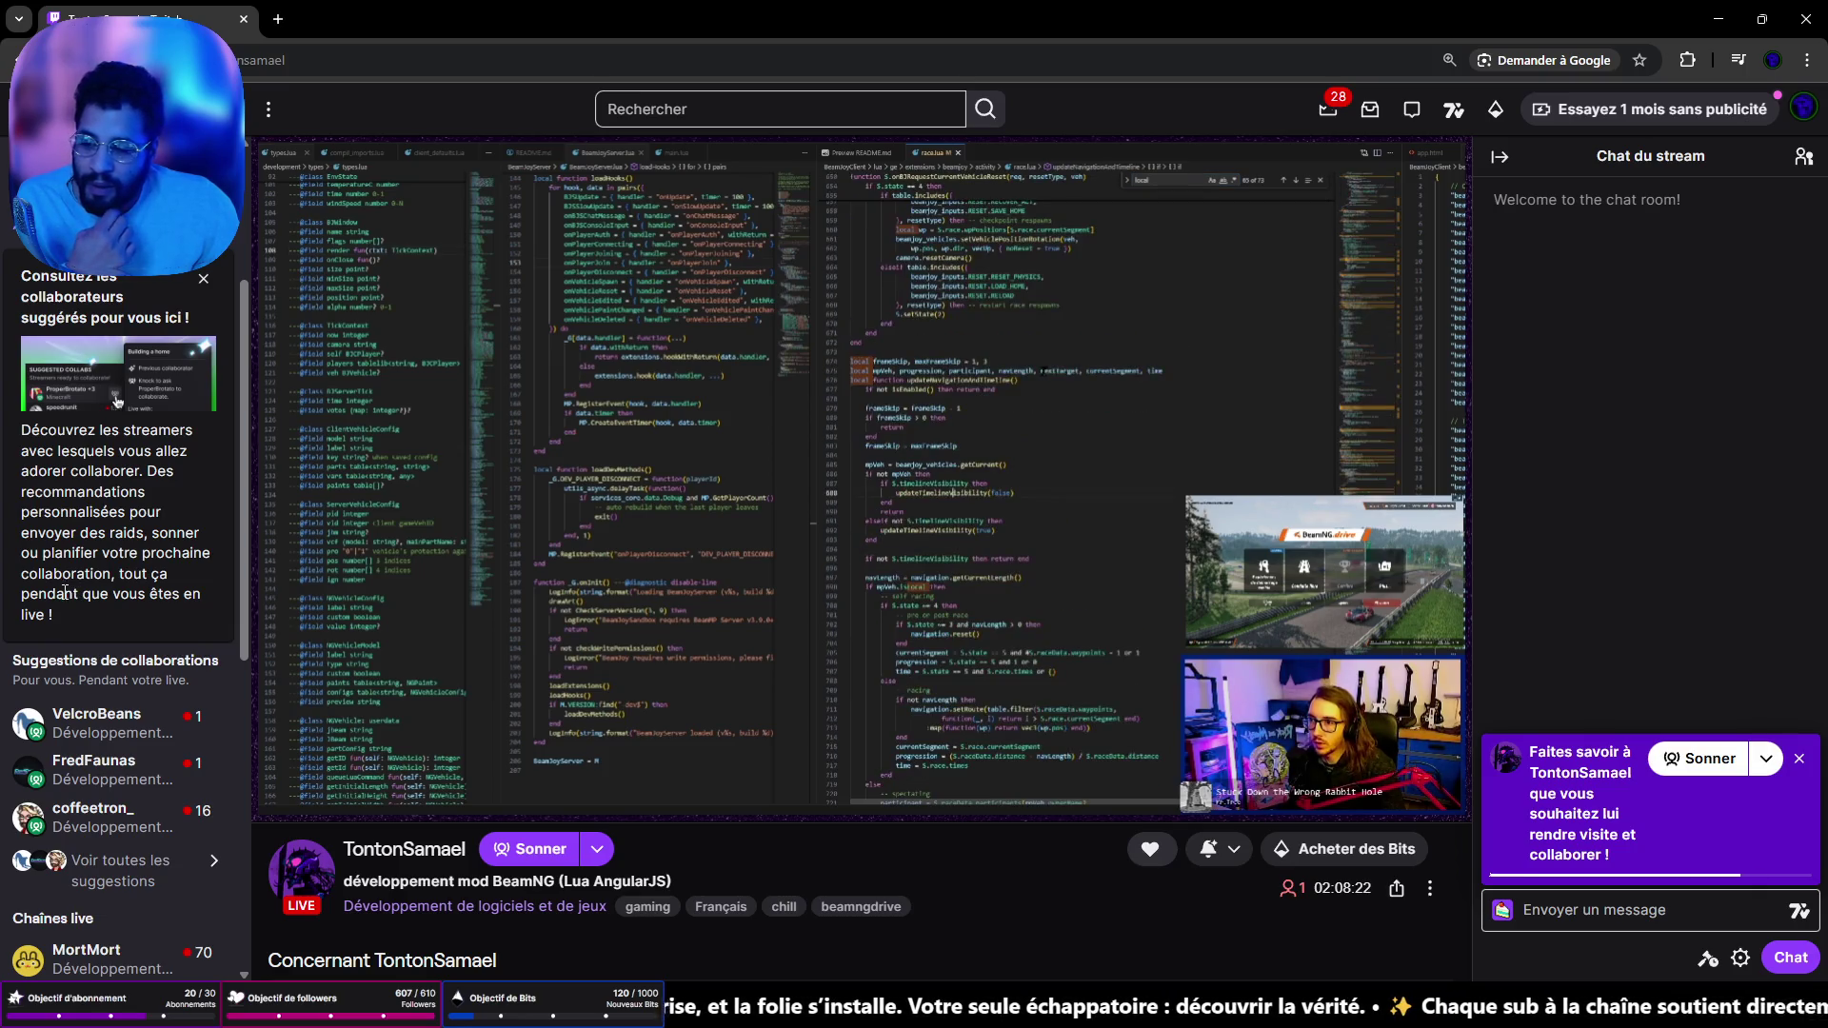
{"action": "scroll", "coordinate": [67, 593], "scroll_direction": "down", "scroll_amount": 3}
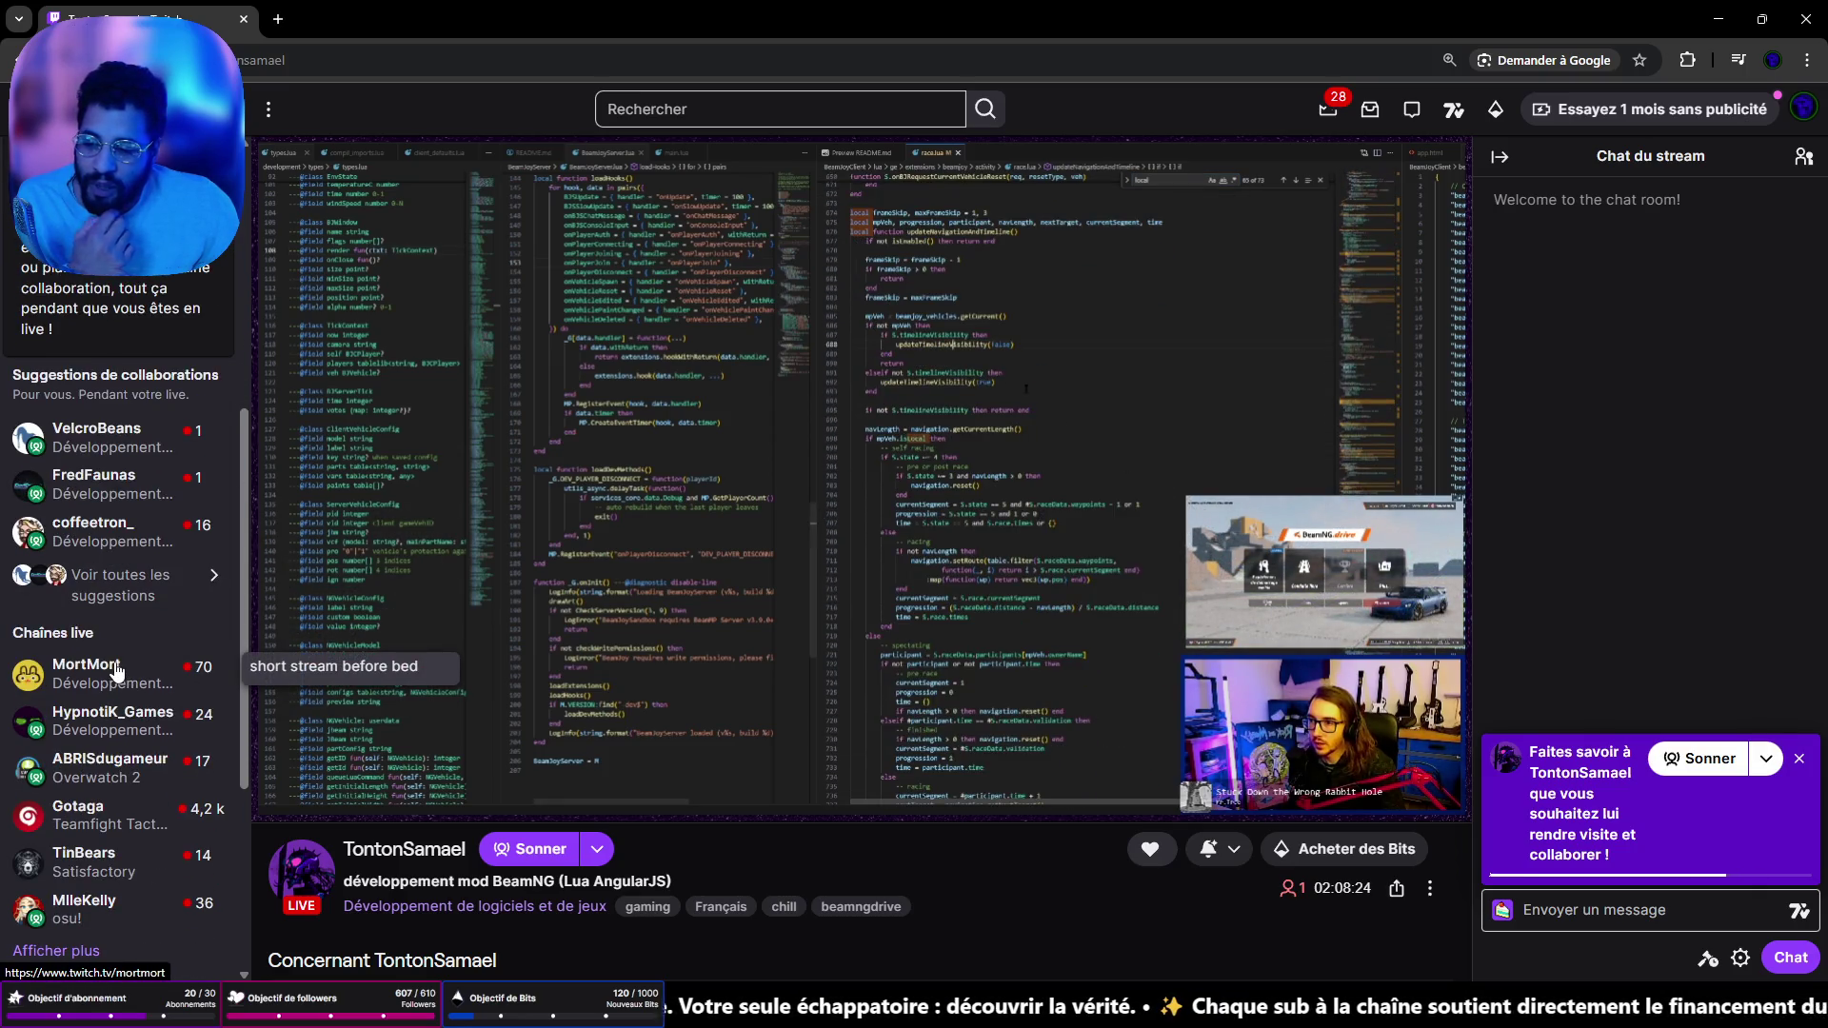
{"action": "key", "text": "m"}
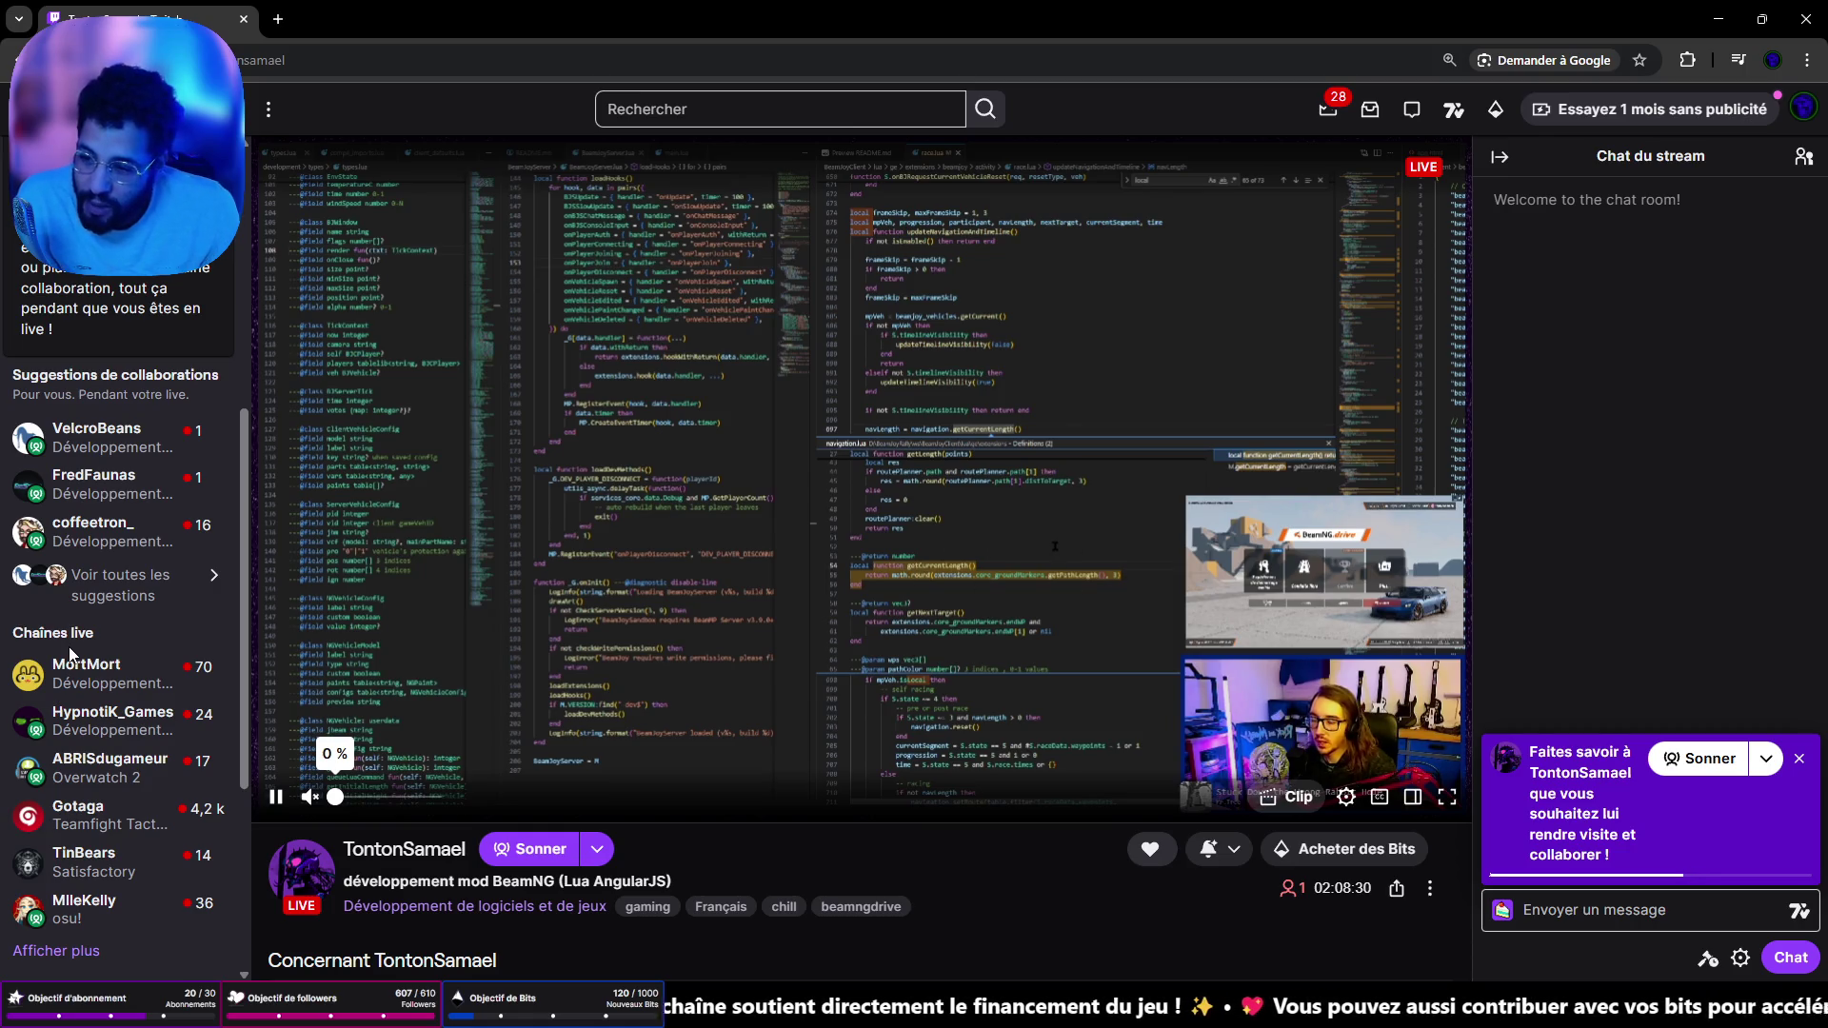
- Check the pixel-art Aseprite stream, return to BeamNG, then go back to the Parcourir directory
{"action": "mouse_move", "coordinate": [114, 530]}
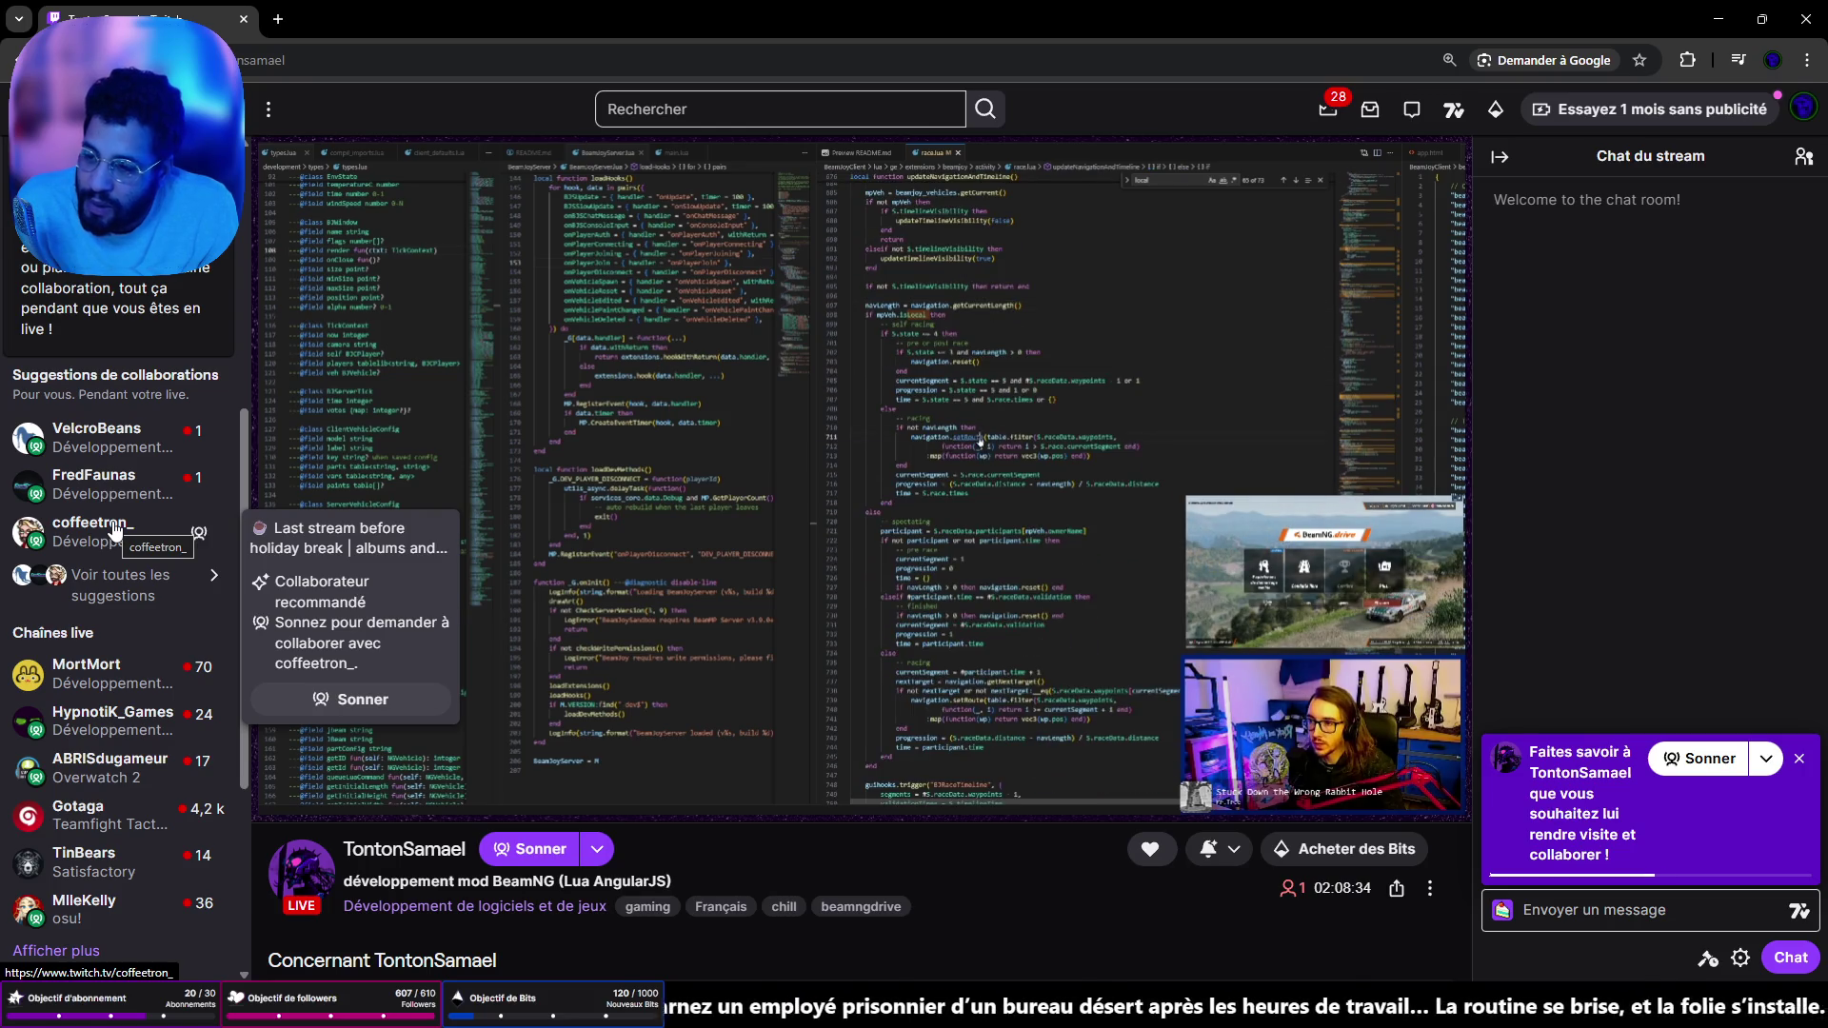
{"action": "scroll", "coordinate": [112, 530], "scroll_direction": "up", "scroll_amount": 6}
{"action": "mouse_move", "coordinate": [100, 357]}
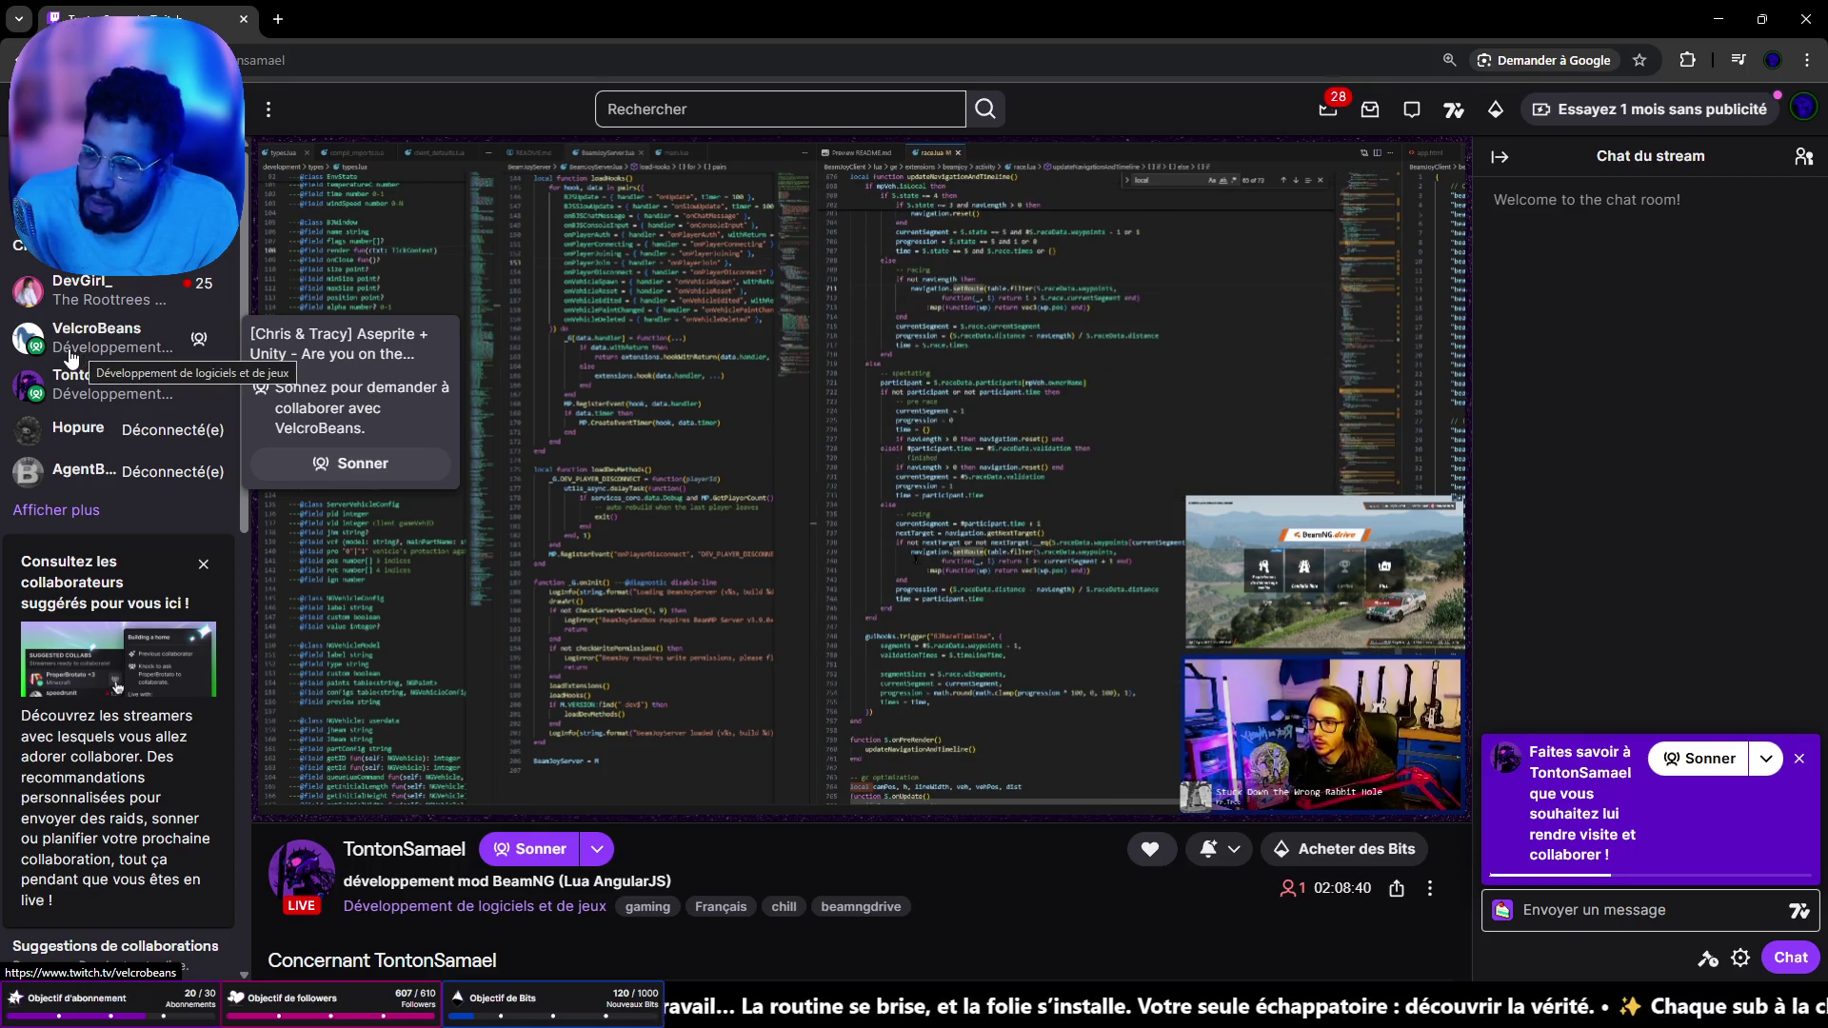
{"action": "left_click", "coordinate": [67, 357]}
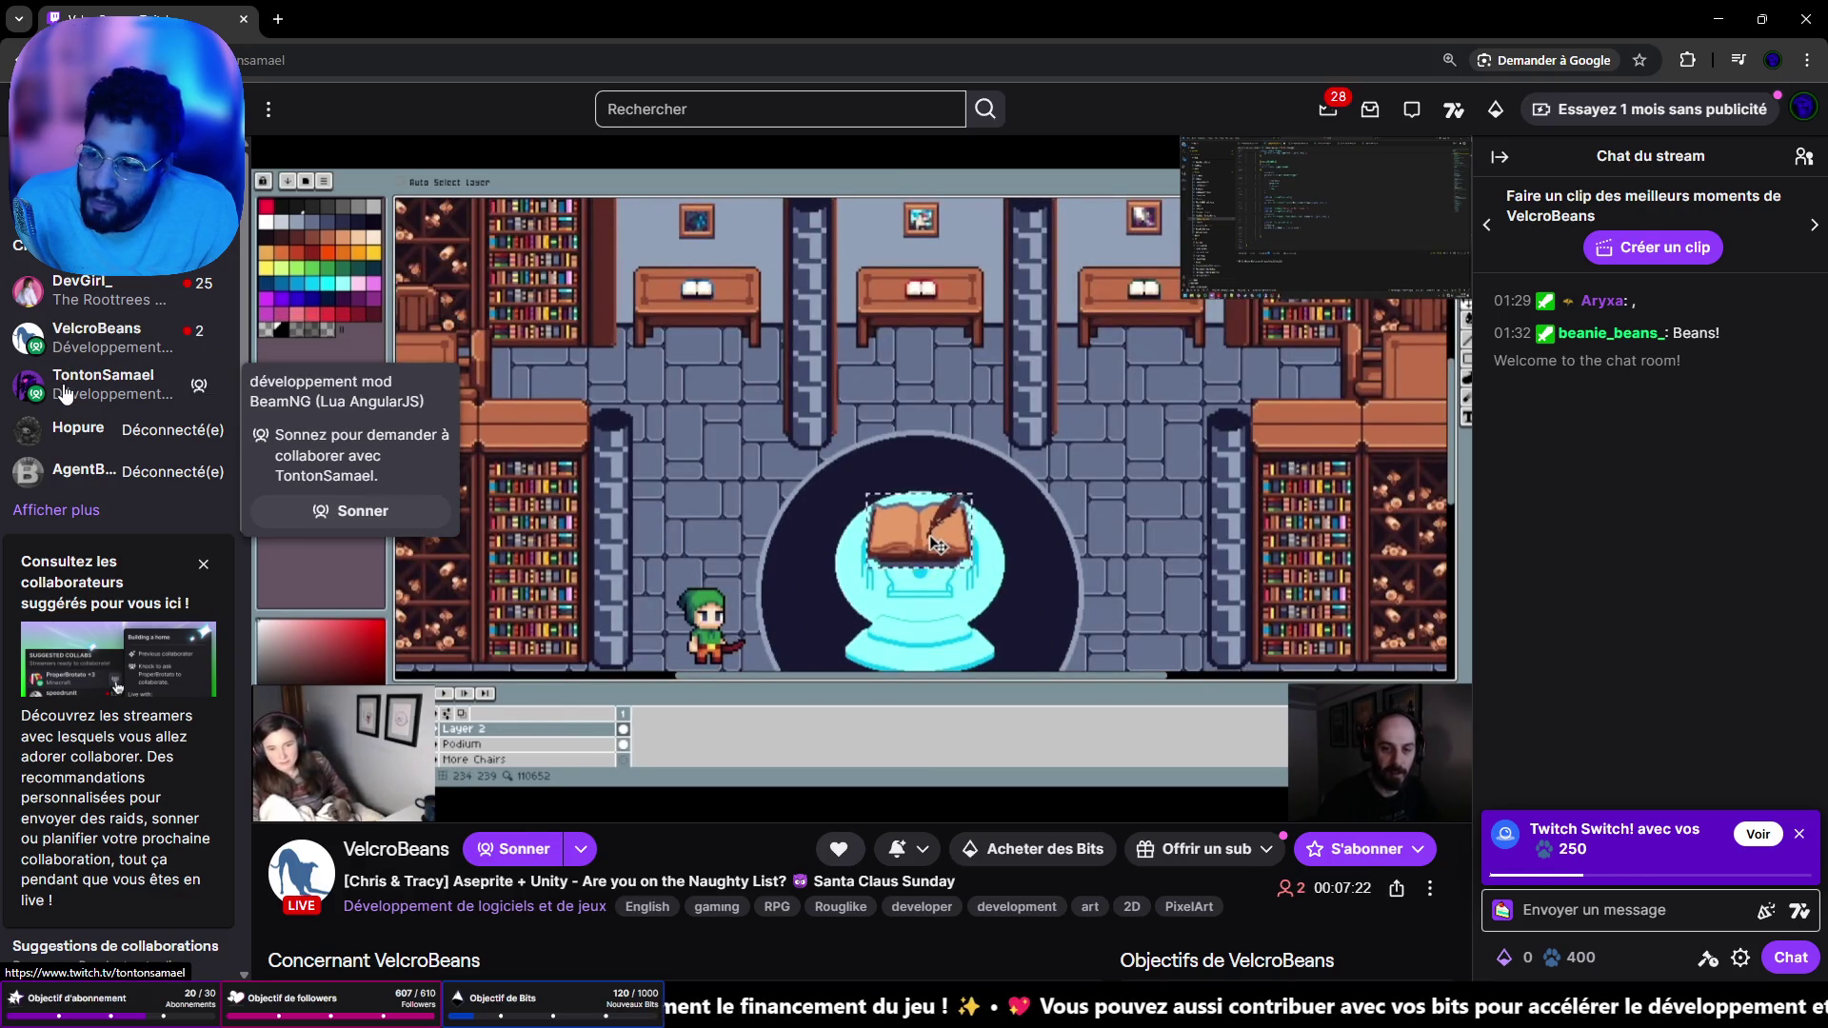
{"action": "left_click", "coordinate": [64, 393]}
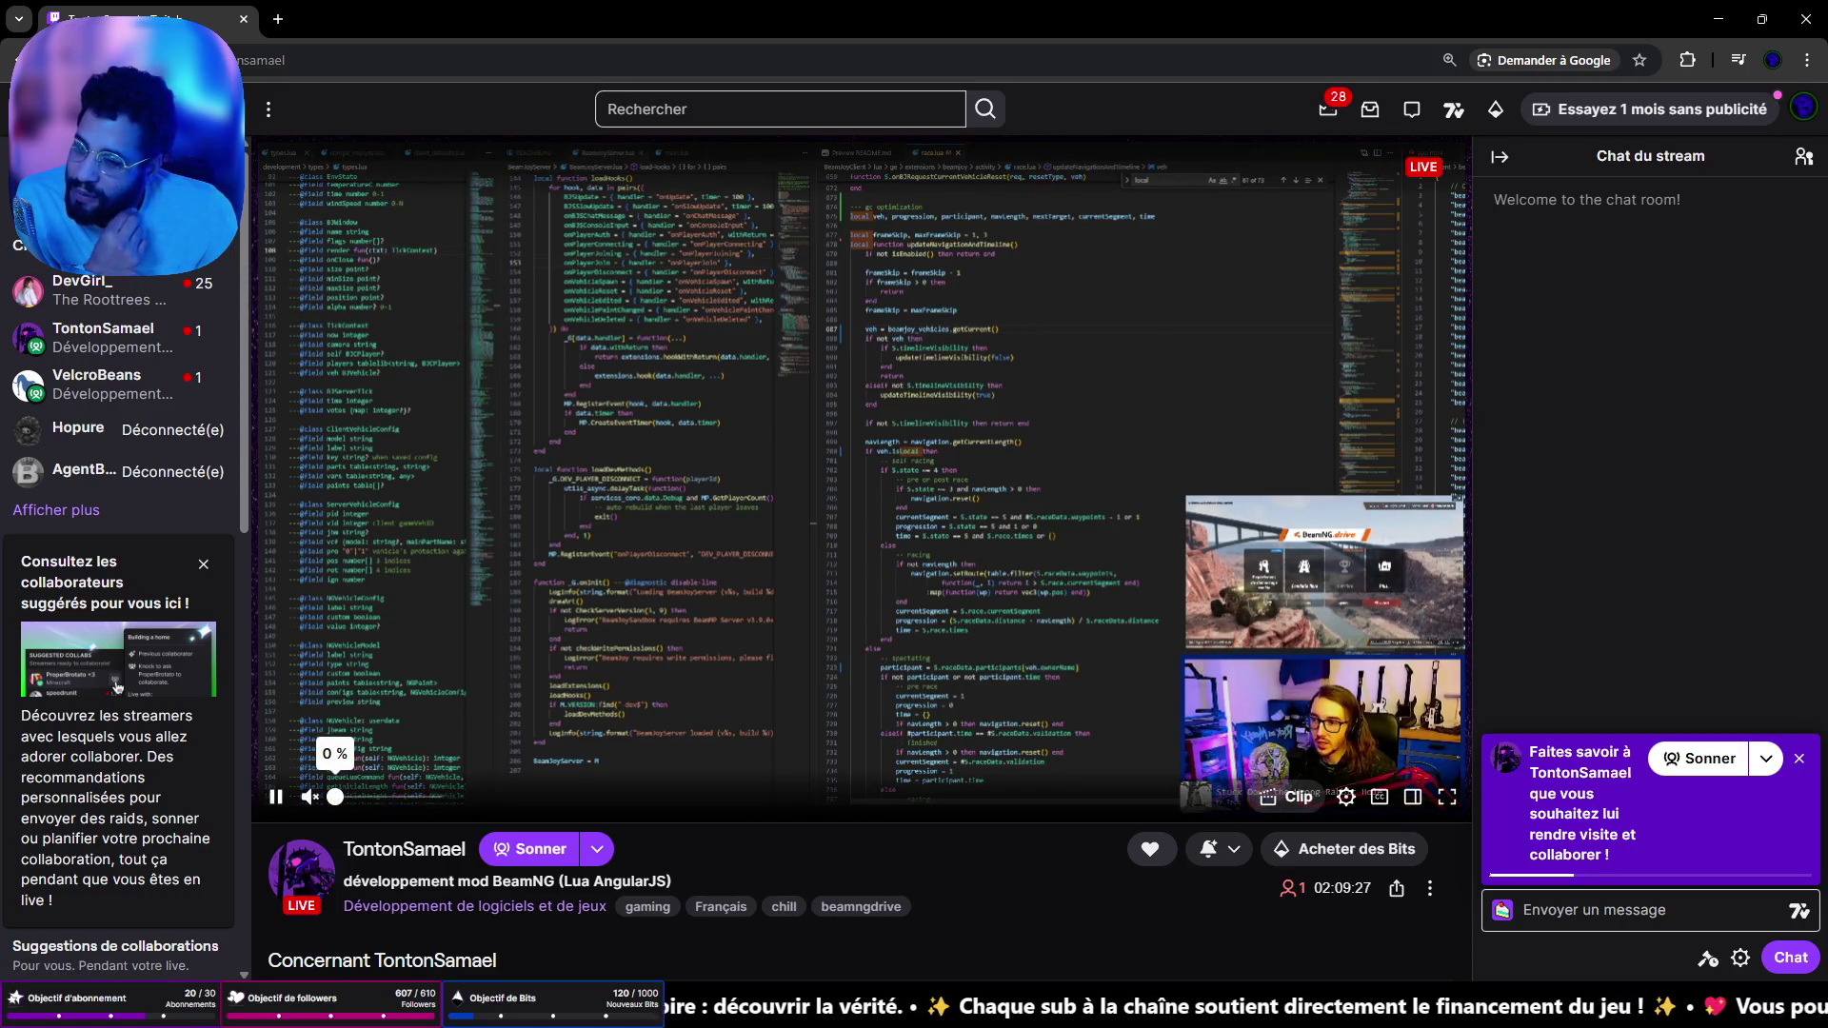
{"action": "mouse_move", "coordinate": [114, 409]}
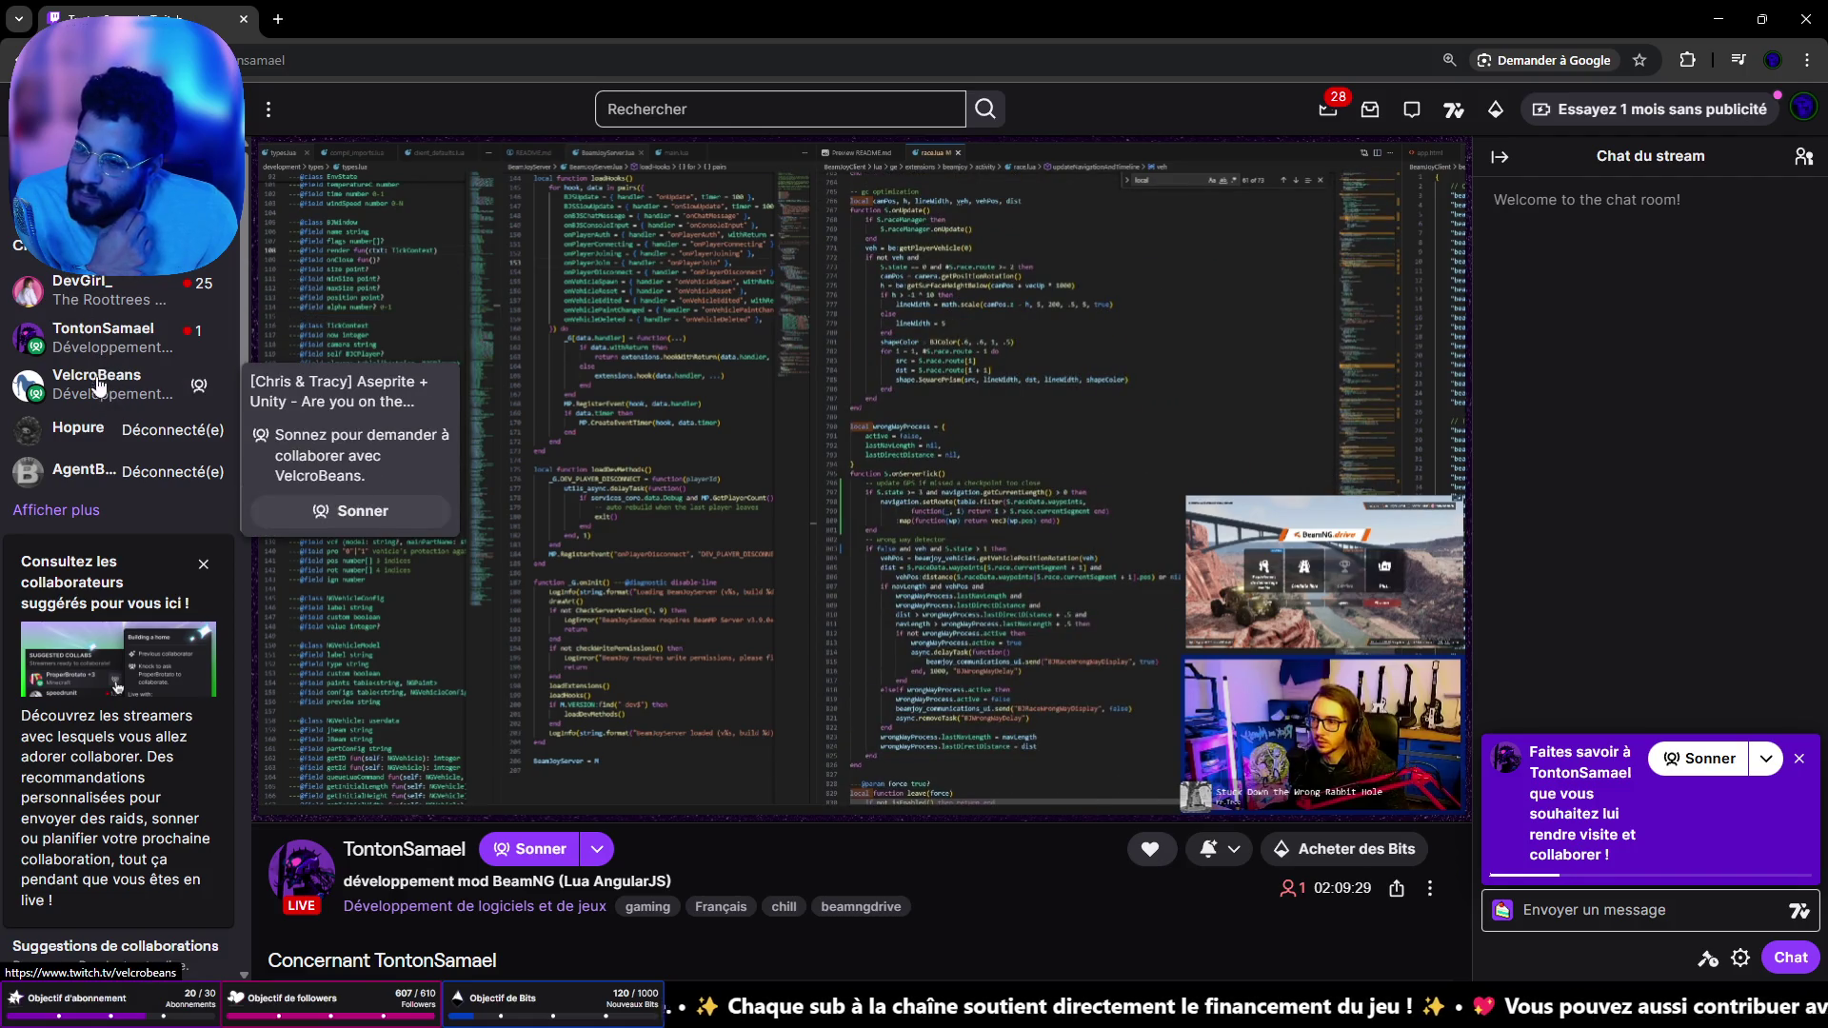
{"action": "left_click", "coordinate": [195, 109]}
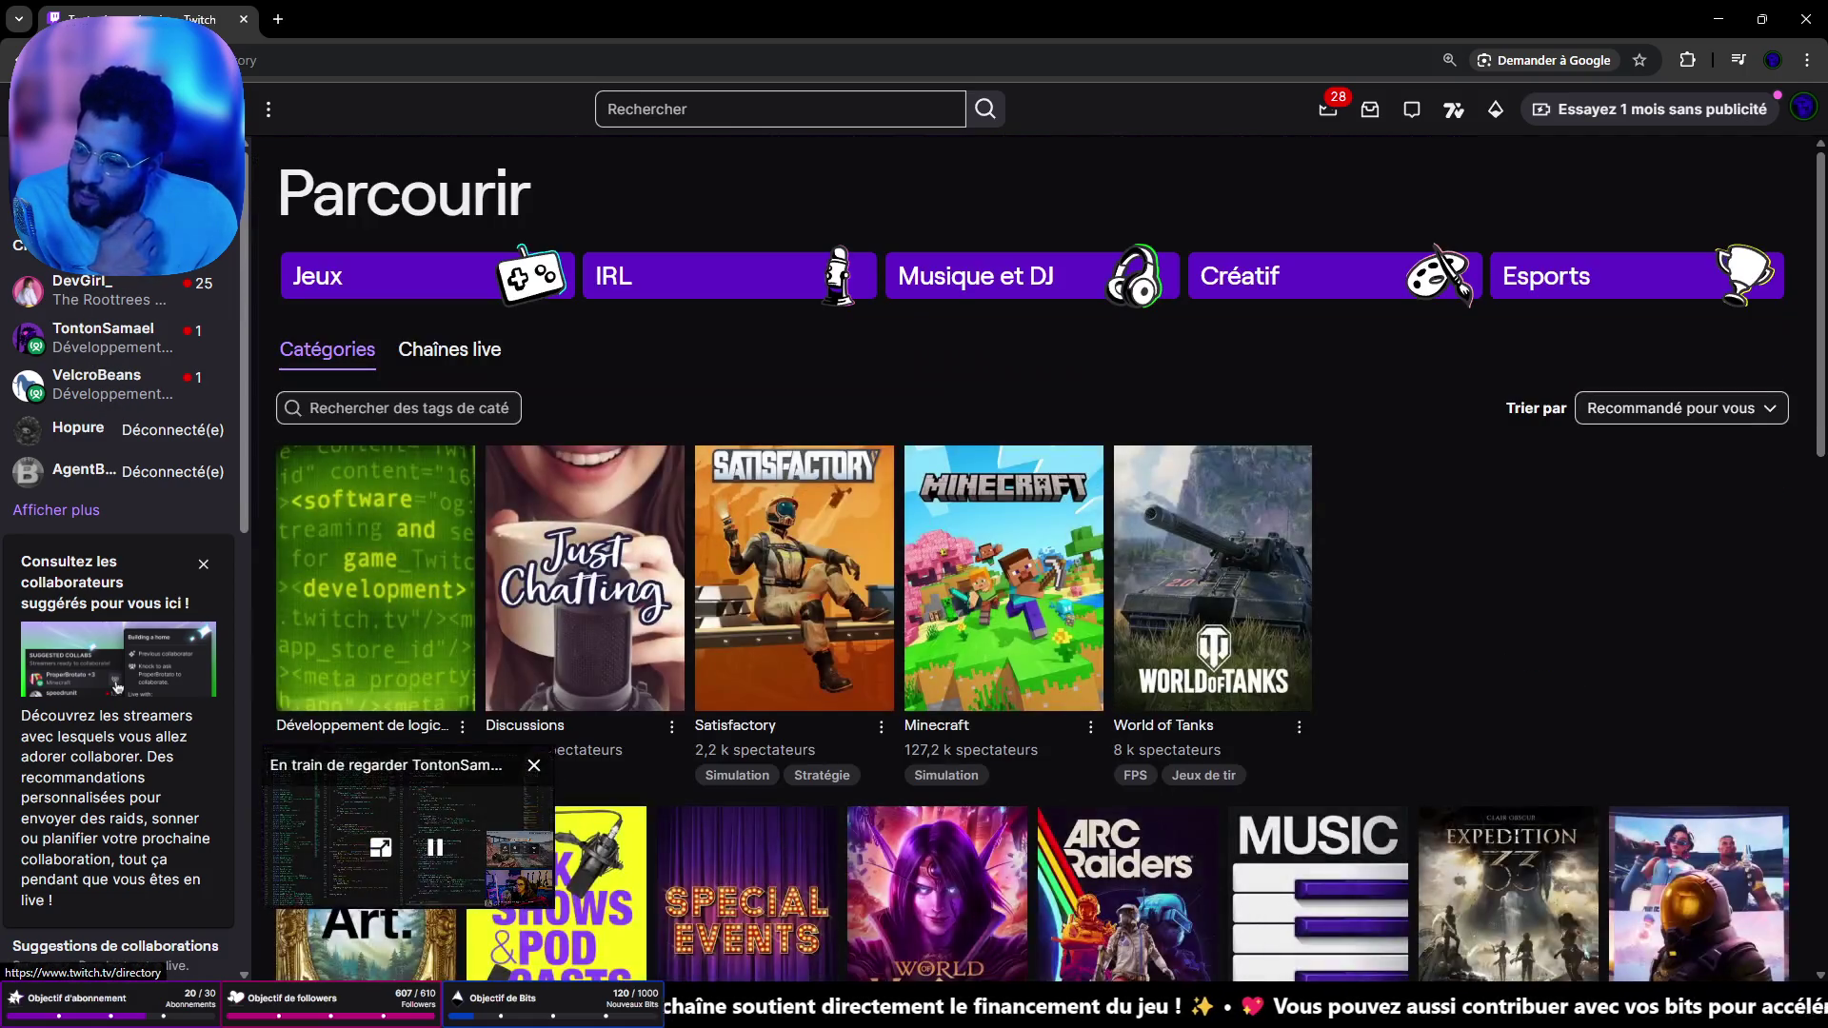
- Reopen the BeamNG mod stream from its category and copy the channel name
{"action": "left_click", "coordinate": [321, 559]}
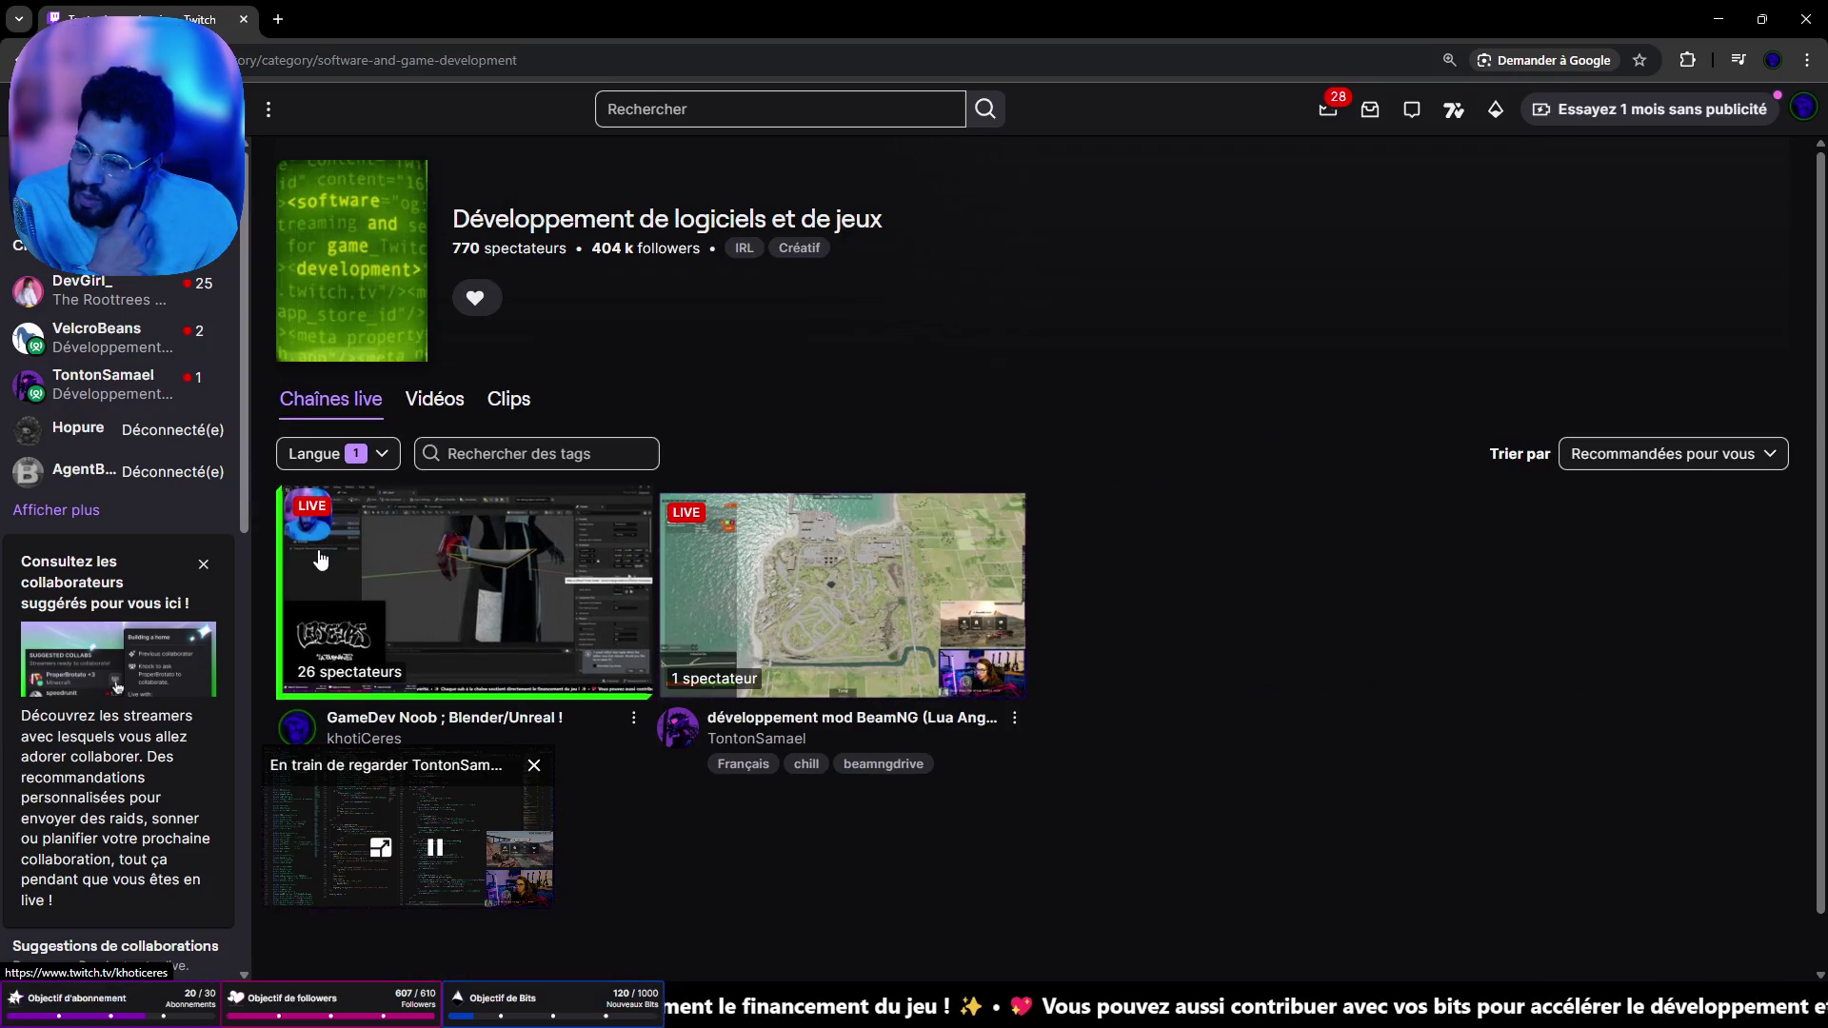
{"action": "left_click", "coordinate": [800, 589]}
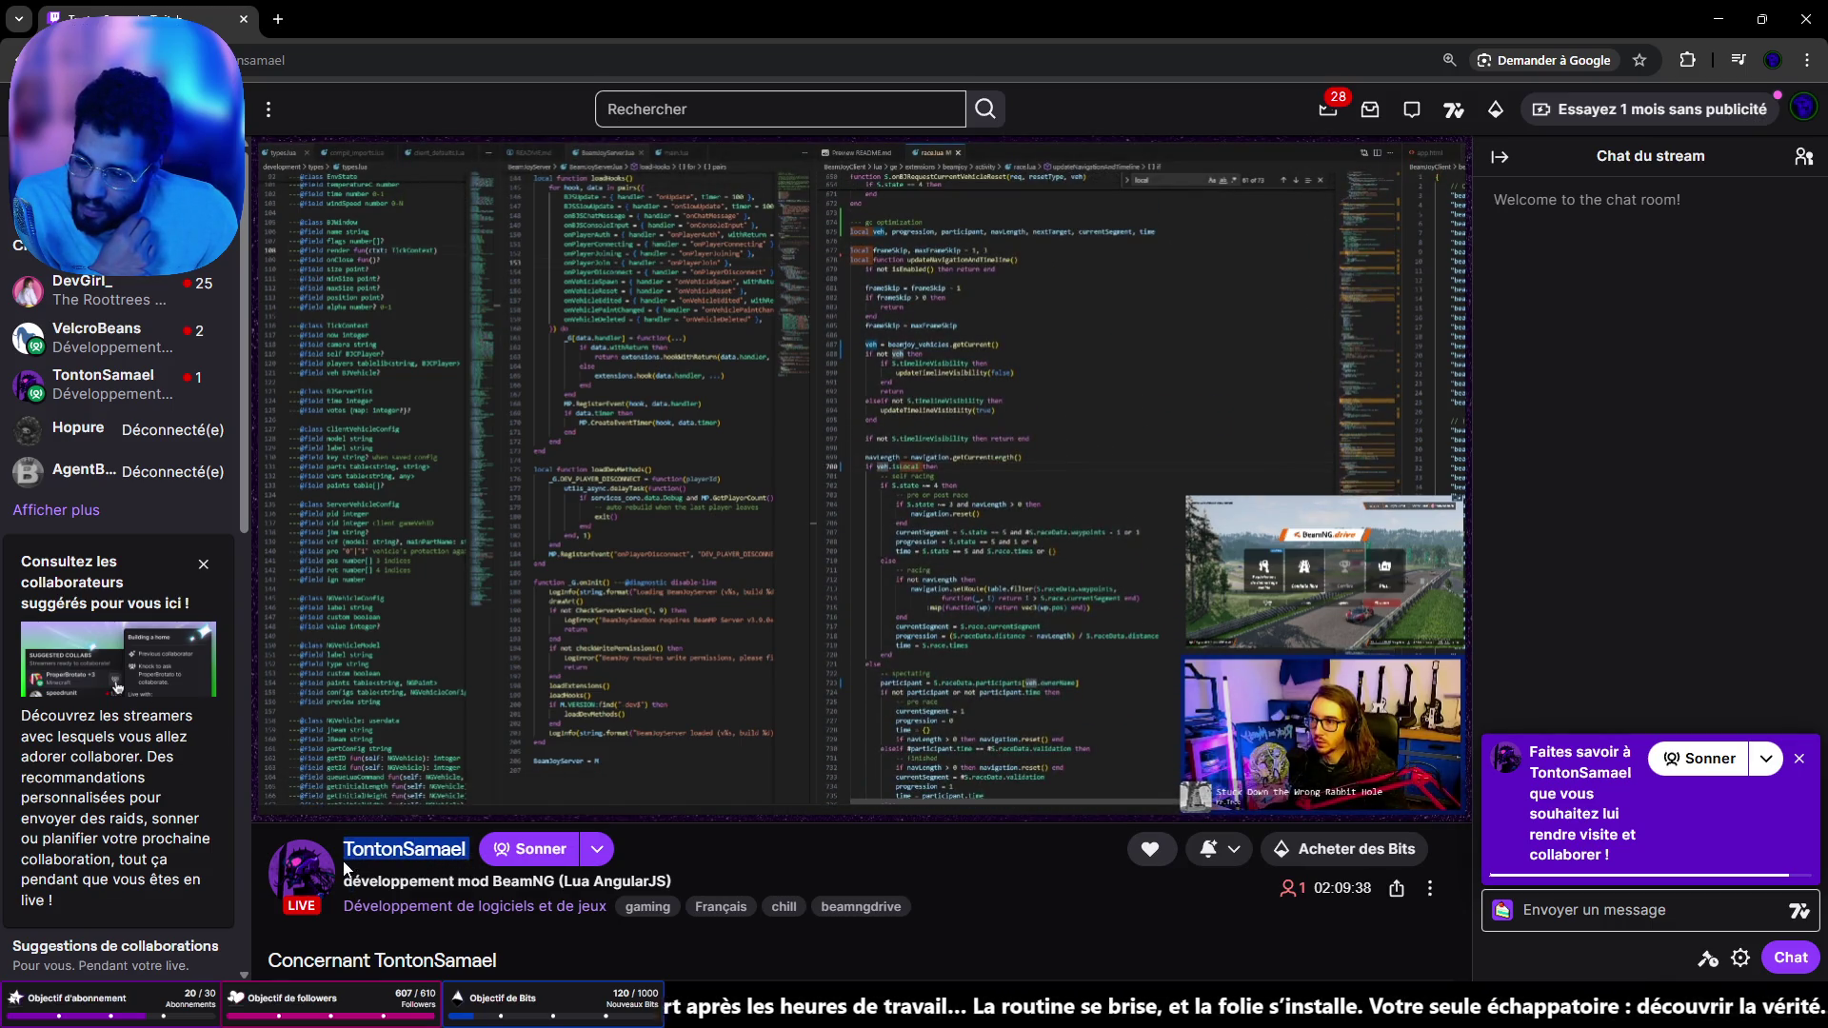
{"action": "right_click", "coordinate": [378, 860]}
{"action": "left_click", "coordinate": [447, 683]}
- Unmute the stream and raise its volume to 100%
{"action": "scroll", "coordinate": [454, 745], "scroll_direction": "down", "scroll_amount": 3}
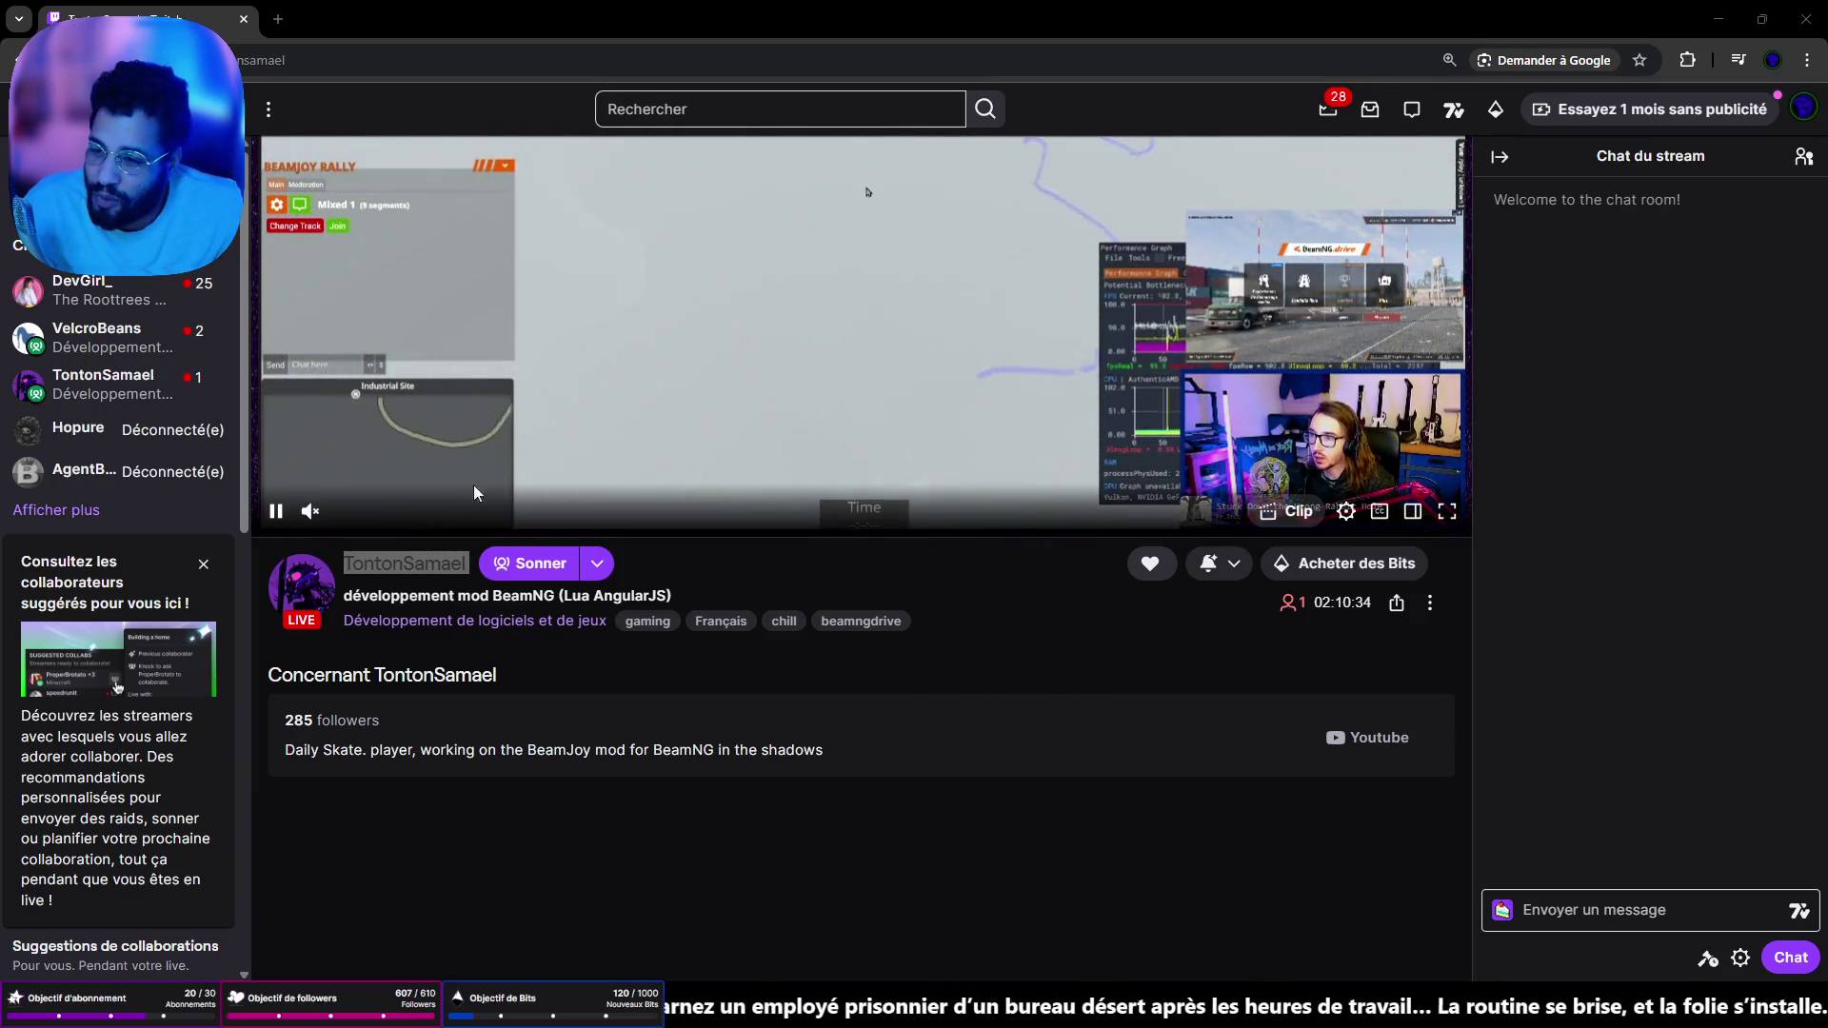
{"action": "left_click", "coordinate": [381, 512]}
{"action": "scroll", "coordinate": [750, 548], "scroll_direction": "up", "scroll_amount": 3}
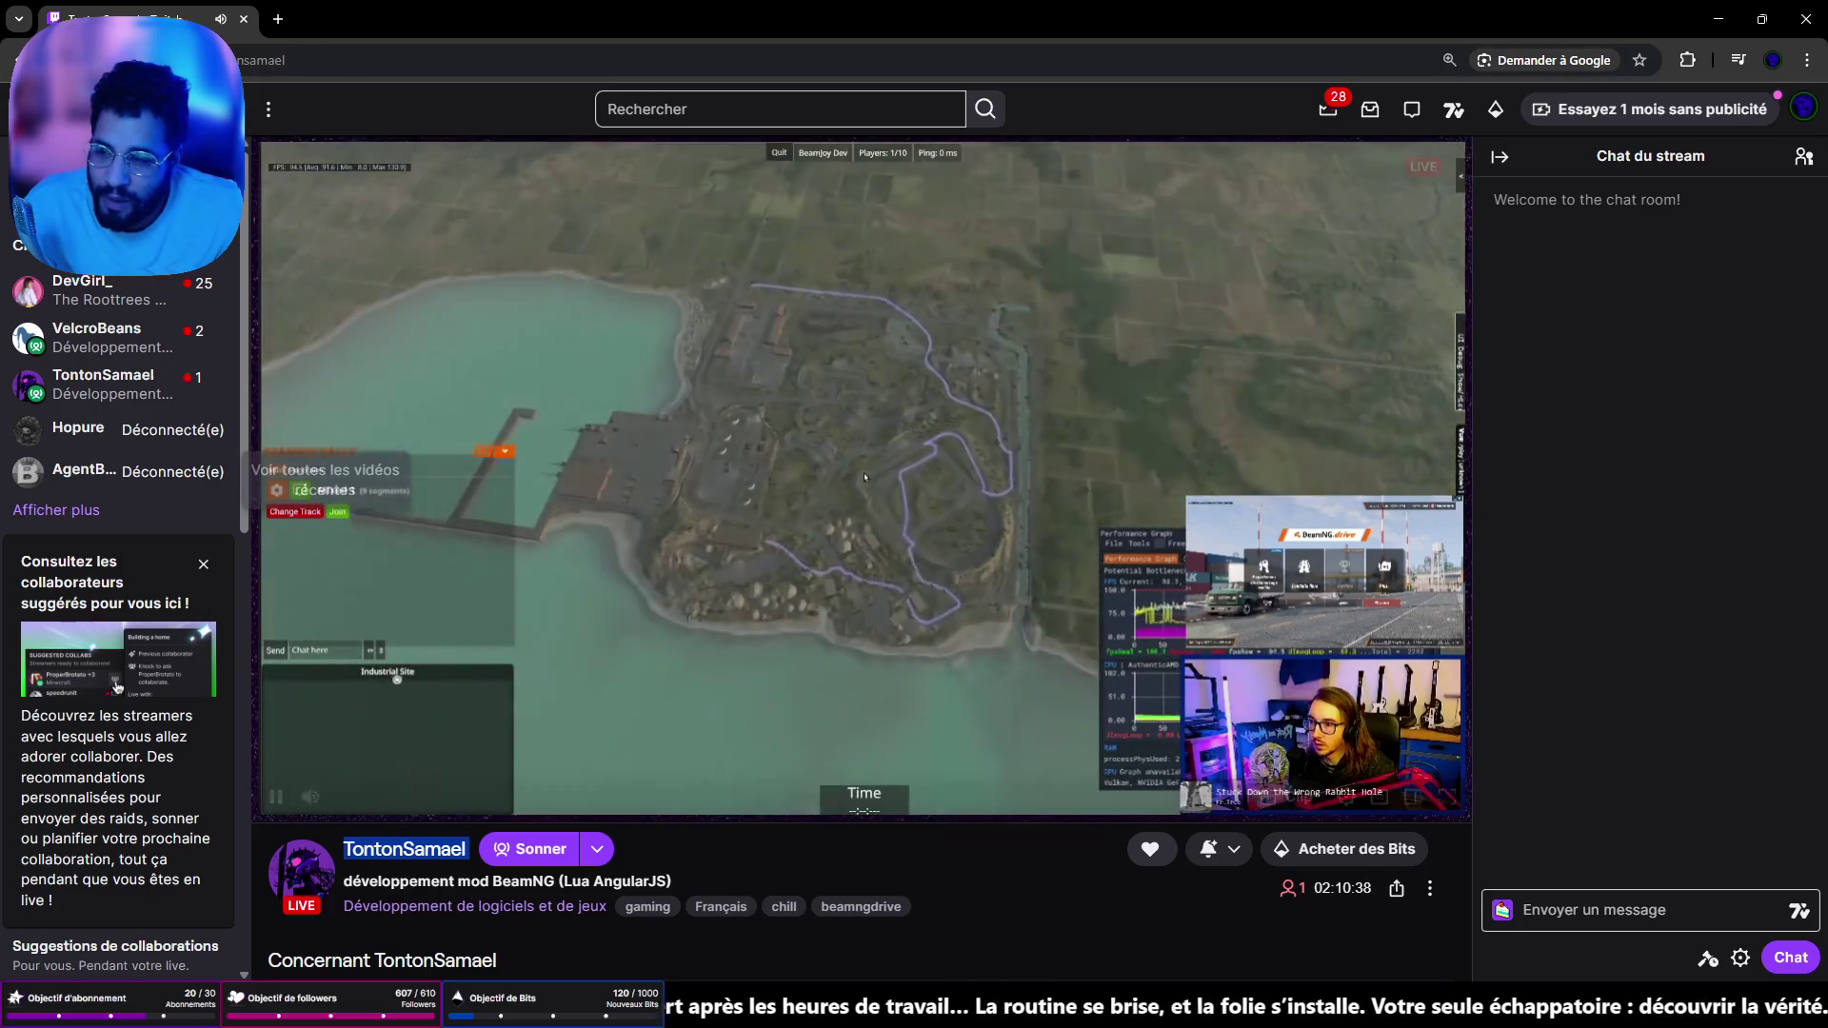
{"action": "left_click_drag", "start_coordinate": [354, 795], "coordinate": [436, 796]}
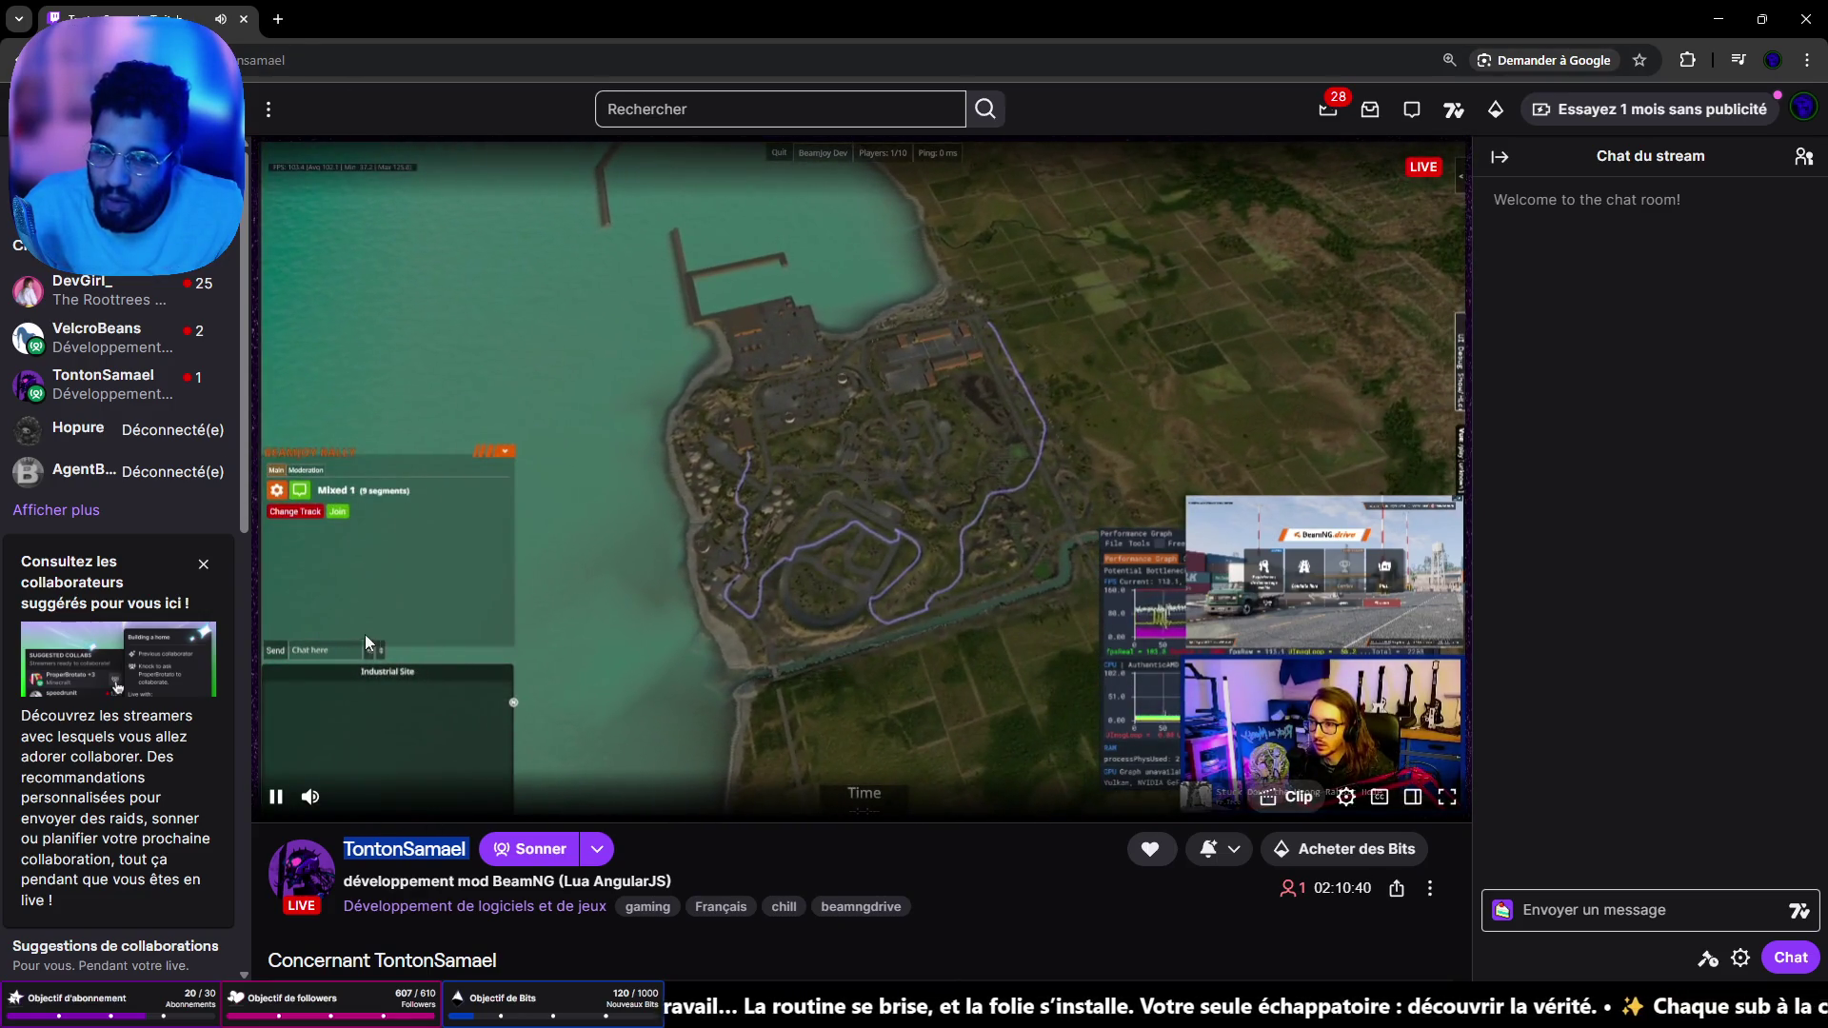